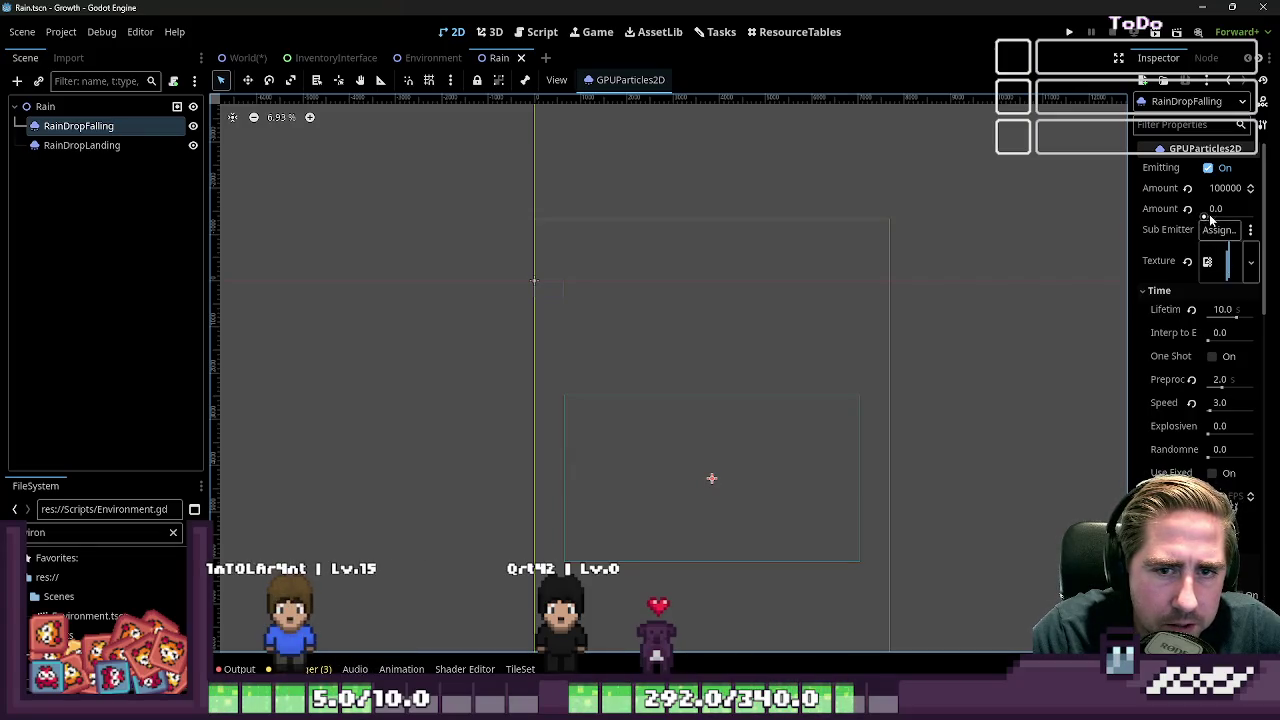
Raise RainDropFalling's Amount Ratio to 1.0 in the Inspector
{"action": "left_click_drag", "start_coordinate": [1210, 215], "coordinate": [1222, 215]}
{"action": "scroll", "coordinate": [592, 454], "scroll_direction": "up", "scroll_amount": 10}
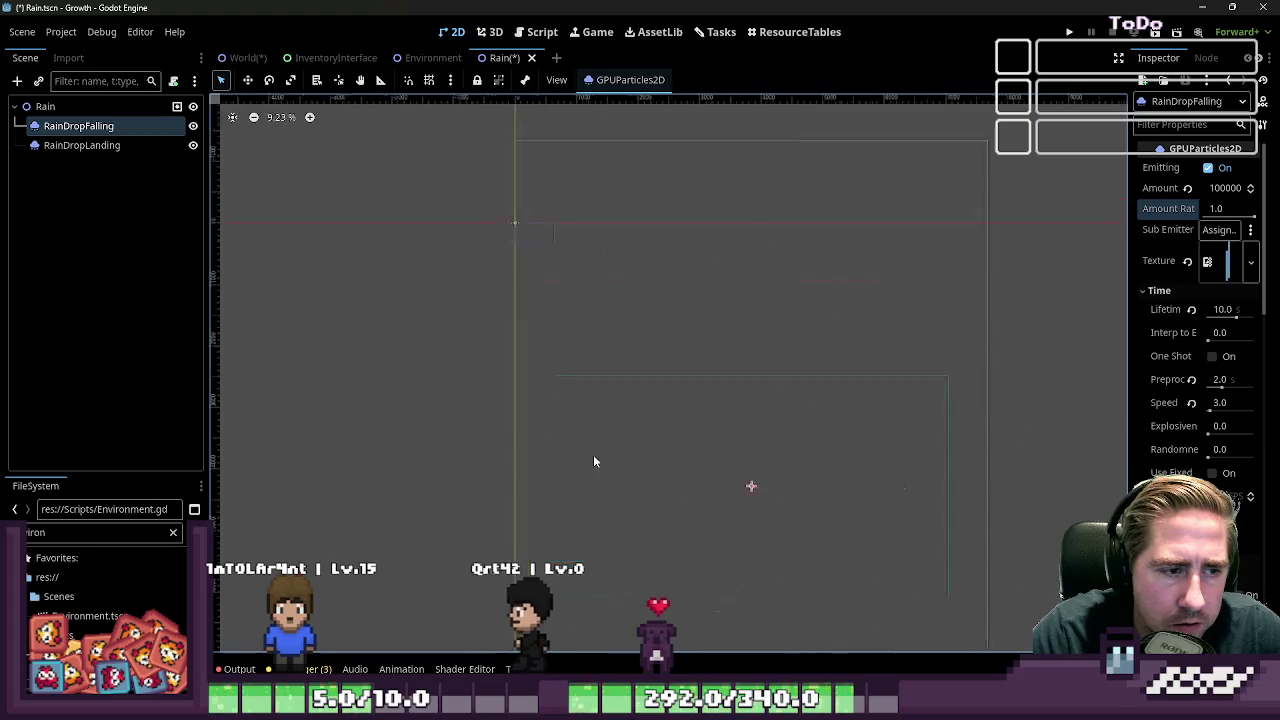
{"action": "scroll", "coordinate": [670, 394], "scroll_direction": "down", "scroll_amount": 2}
Look at RainDropLanding and RainDropFalling, then clear the selection and switch to Move mode
{"action": "left_click", "coordinate": [120, 145]}
{"action": "left_click", "coordinate": [117, 128]}
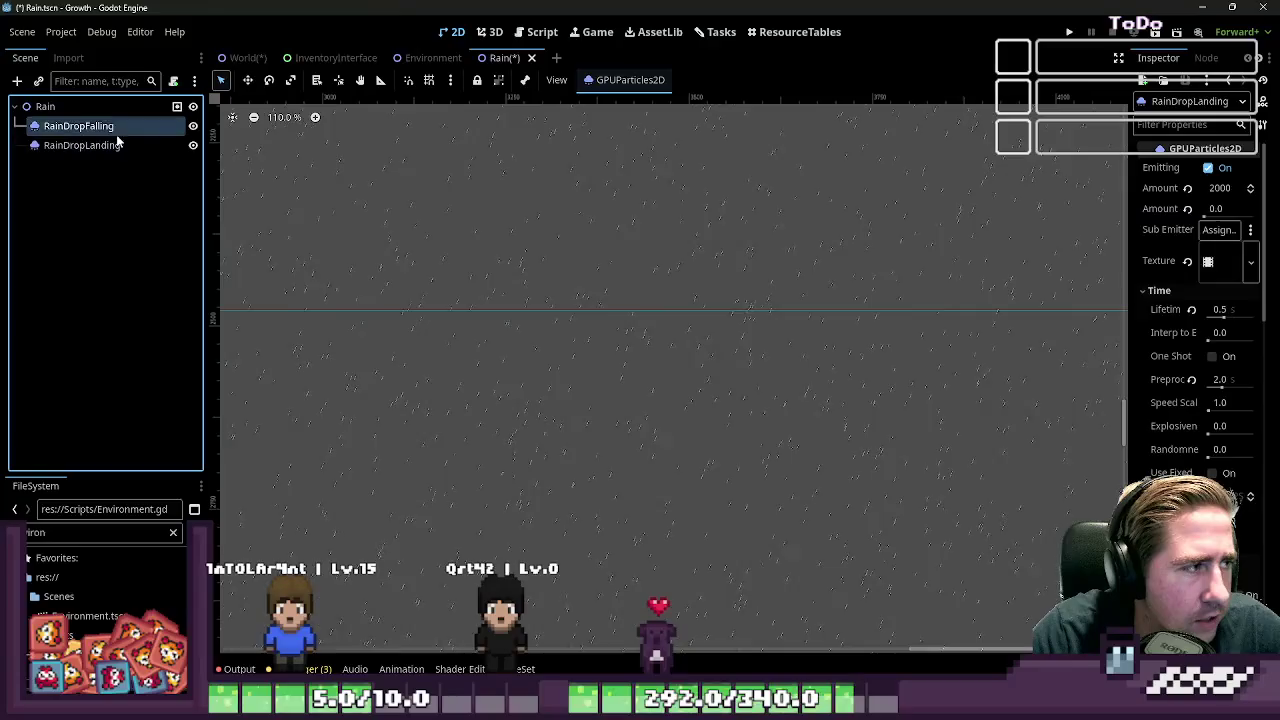
{"action": "left_click", "coordinate": [632, 354]}
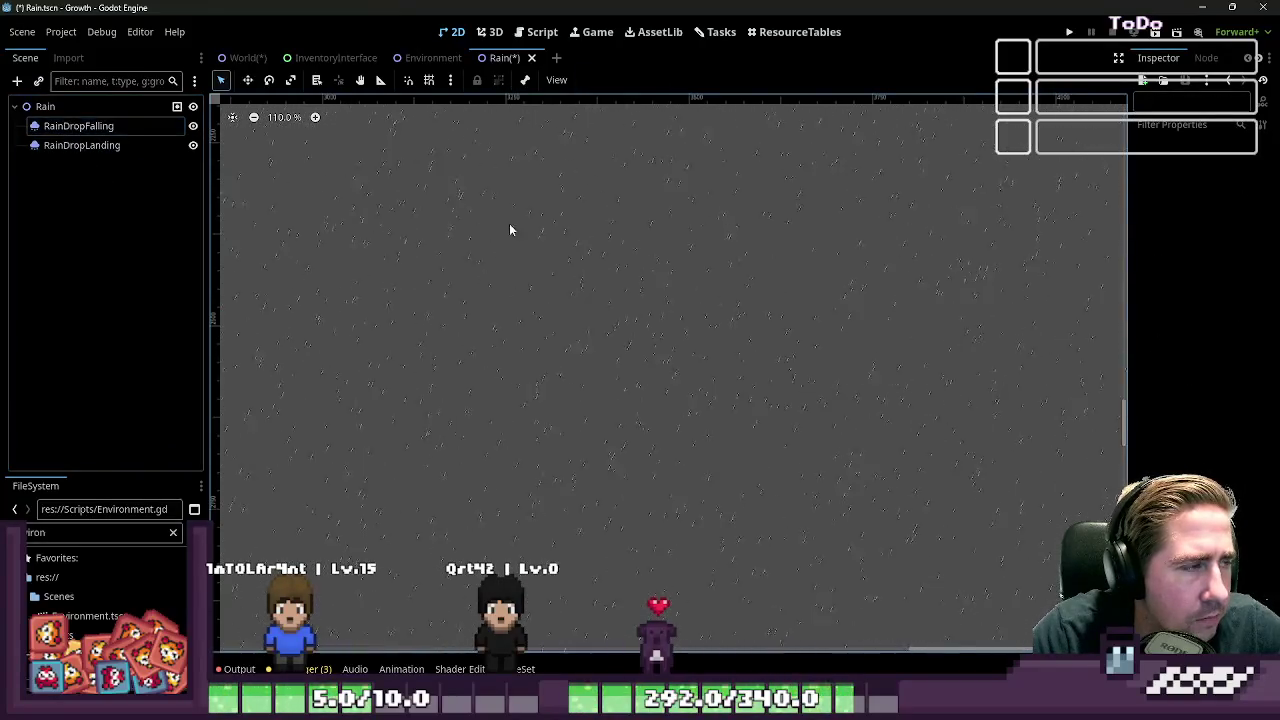
{"action": "key", "text": "w"}
Box-select the rain particles in the viewport, ending with only RainDropFalling selected
{"action": "scroll", "coordinate": [731, 391], "scroll_direction": "up", "scroll_amount": 5}
{"action": "left_click_drag", "start_coordinate": [653, 356], "coordinate": [815, 404]}
{"action": "scroll", "coordinate": [680, 391], "scroll_direction": "down", "scroll_amount": 12}
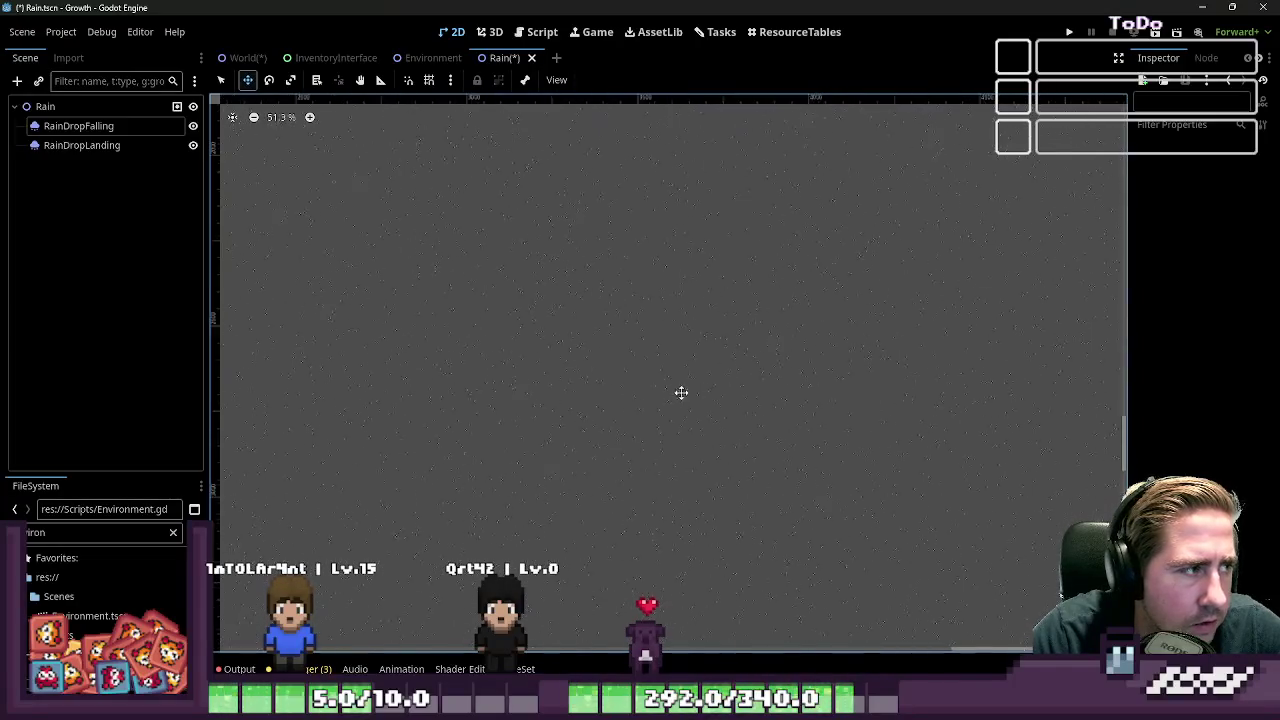
{"action": "scroll", "coordinate": [679, 391], "scroll_direction": "down", "scroll_amount": 4}
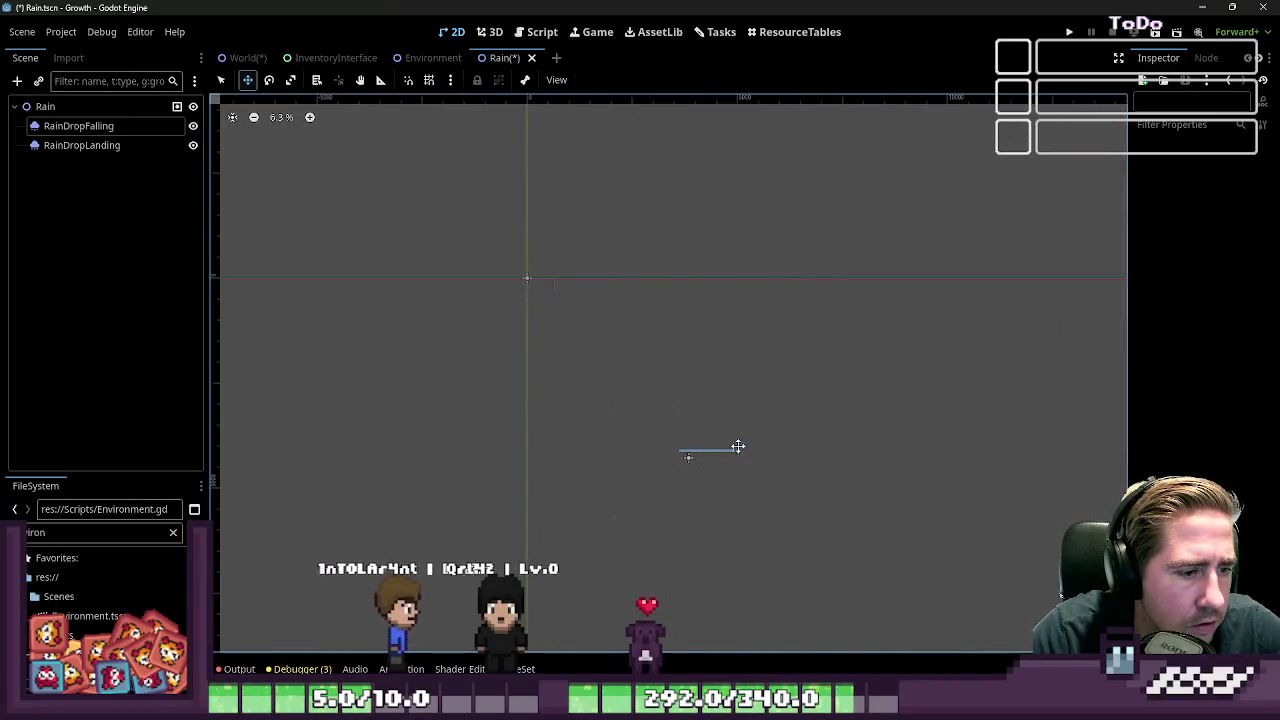
{"action": "mouse_move", "coordinate": [700, 462]}
{"action": "left_mouse_down"}
{"action": "mouse_move", "coordinate": [678, 446]}
{"action": "mouse_move", "coordinate": [687, 458]}
{"action": "left_mouse_up"}
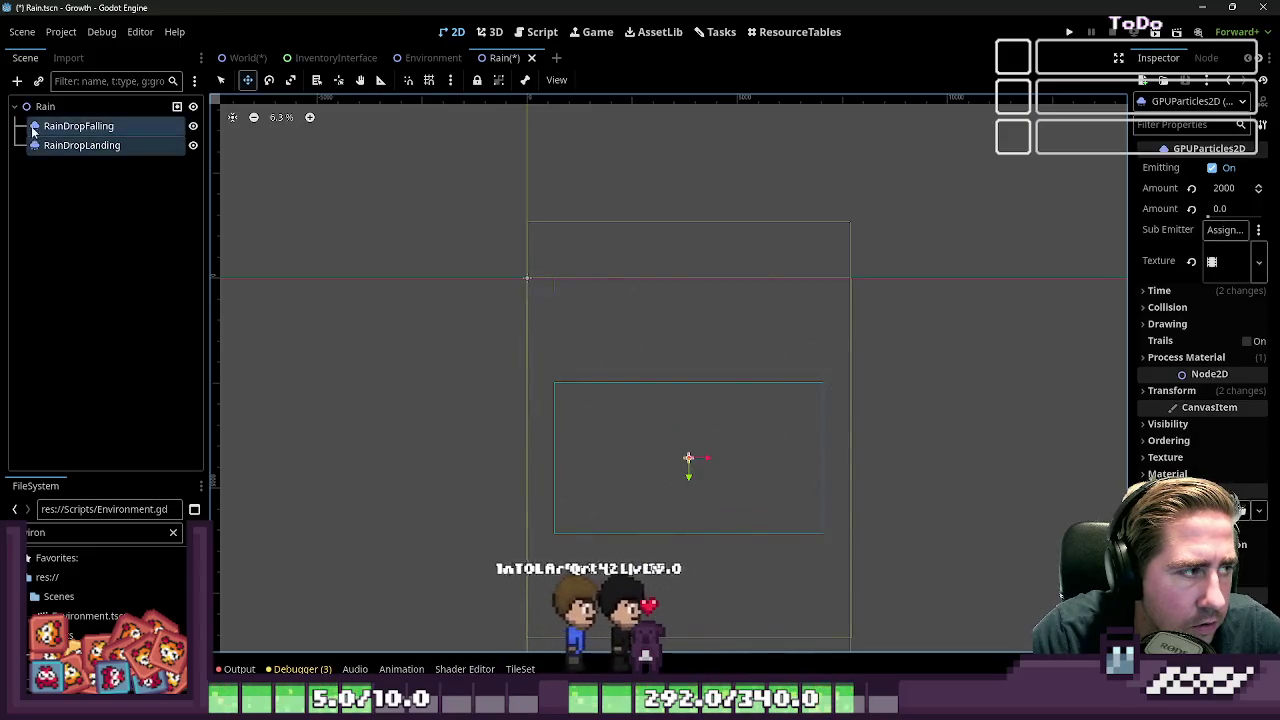
{"action": "left_click", "coordinate": [687, 458]}
{"action": "scroll", "coordinate": [690, 455], "scroll_direction": "up", "scroll_amount": 6}
{"action": "scroll", "coordinate": [703, 440], "scroll_direction": "up", "scroll_amount": 5}
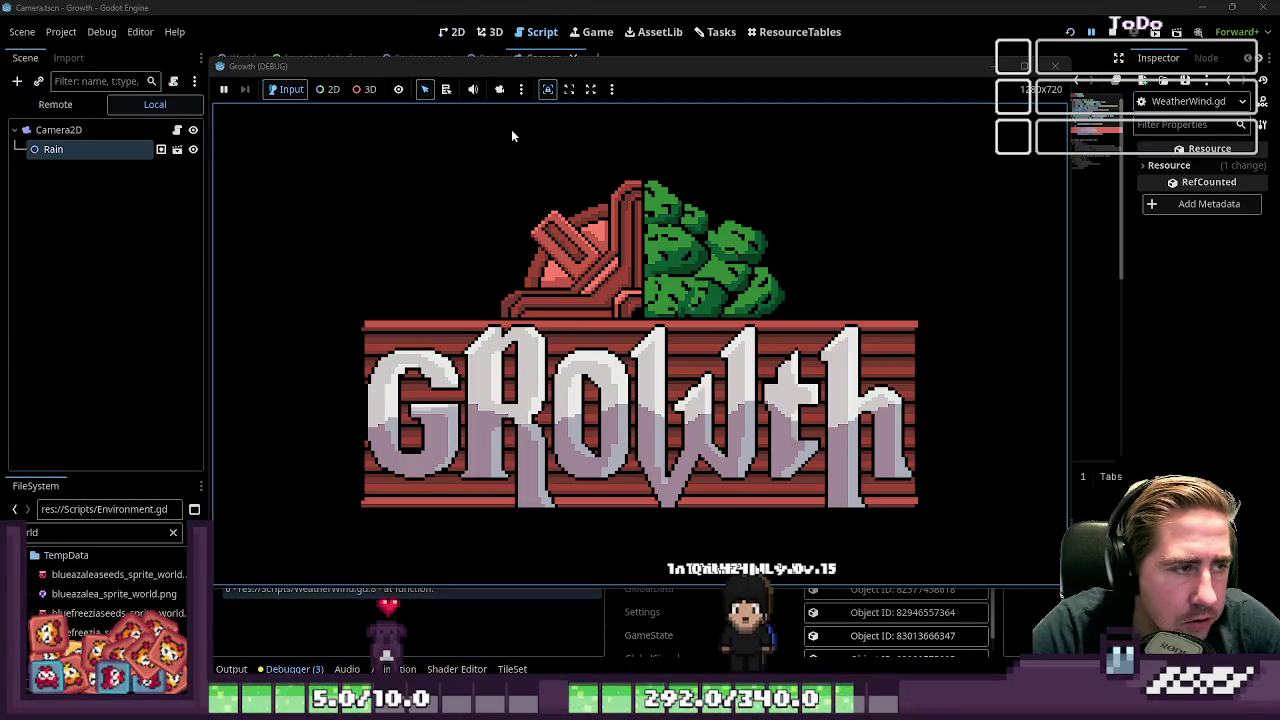
Close the running Growth game and relaunch it
{"action": "mouse_move", "coordinate": [527, 66]}
{"action": "left_mouse_down"}
{"action": "mouse_move", "coordinate": [608, 70]}
{"action": "mouse_move", "coordinate": [540, 60]}
{"action": "left_mouse_up"}
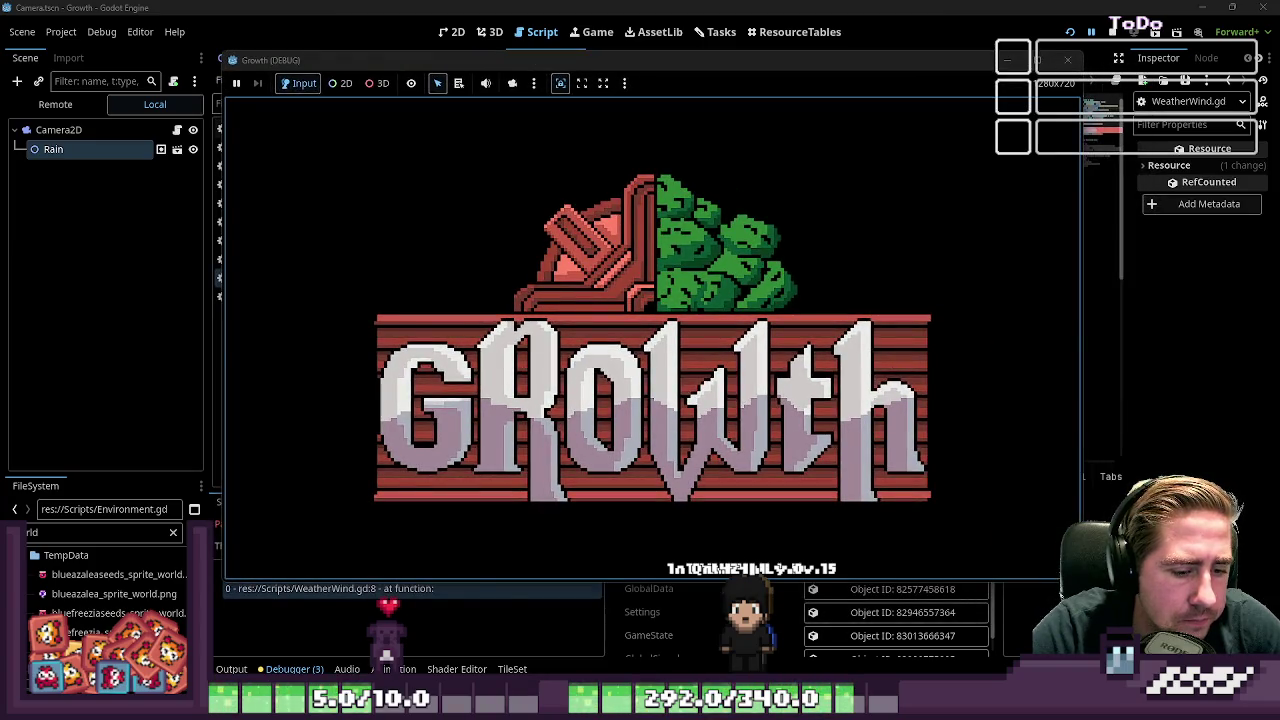
{"action": "left_click", "coordinate": [1114, 32]}
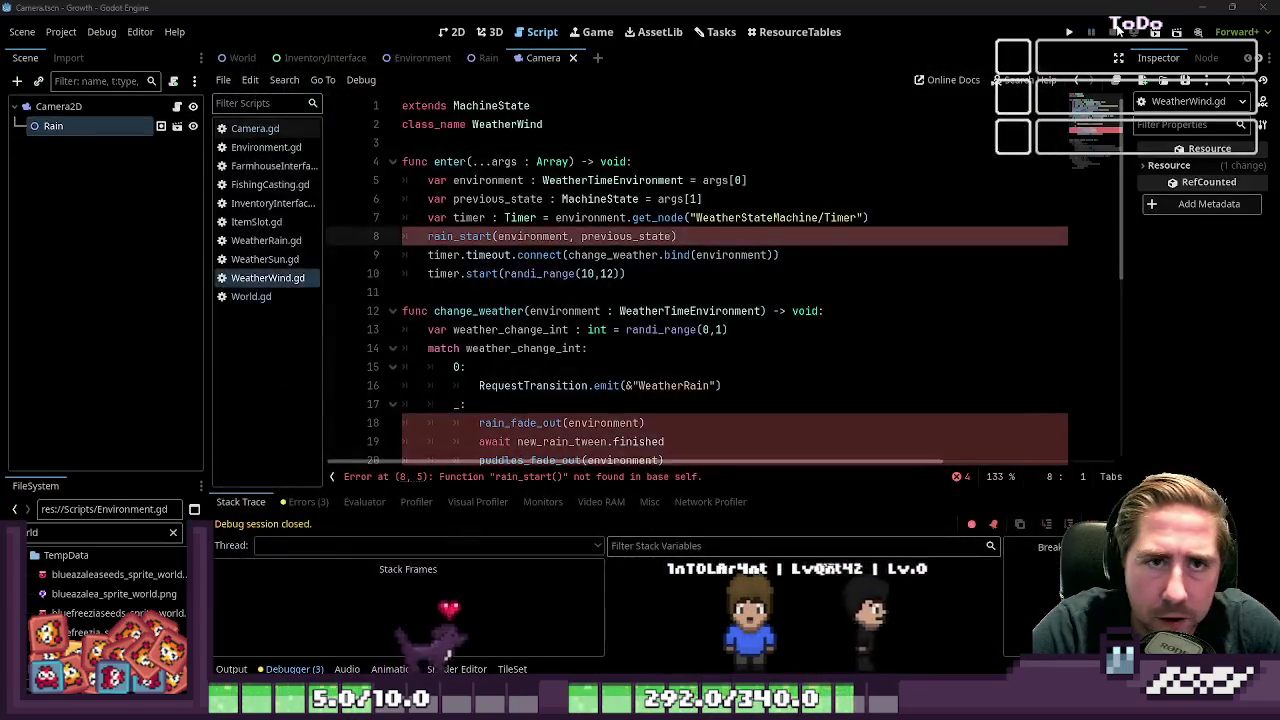
{"action": "key", "text": "F5"}
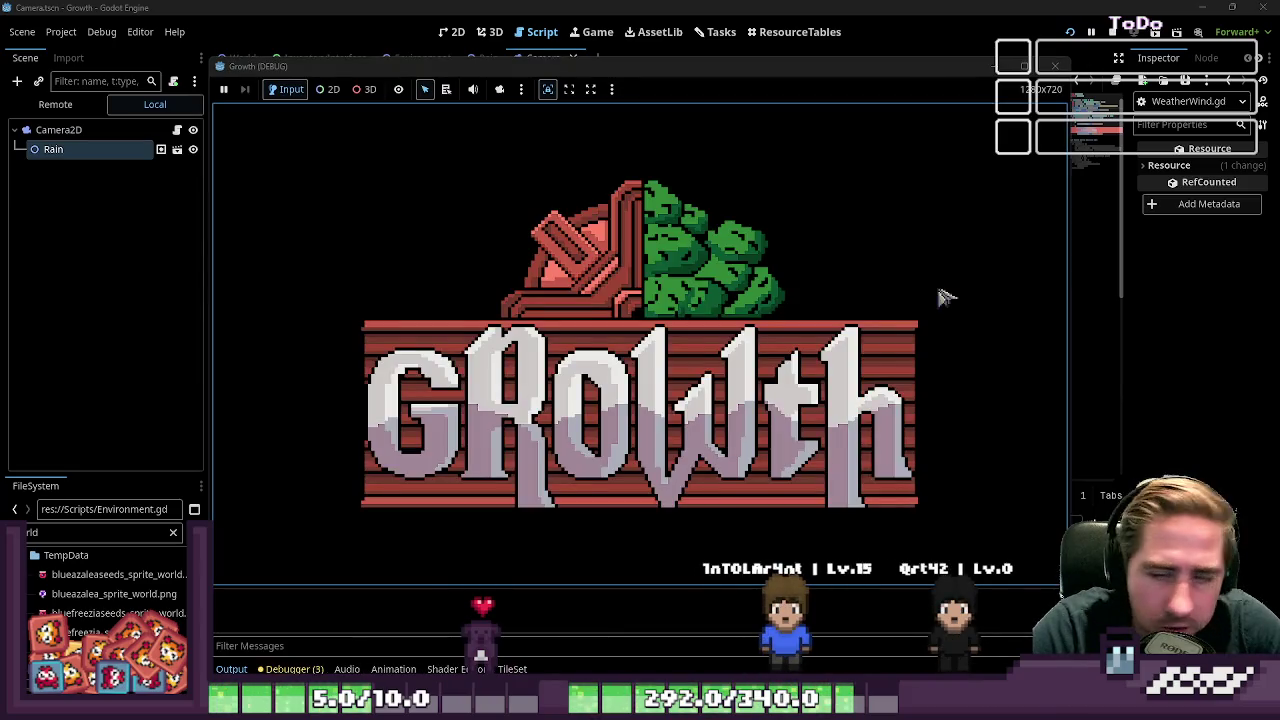
Comment out the rain_fade_out, puddles_fade_out and rain_start lines in WeatherWind.gd with #
{"action": "left_click", "coordinate": [600, 287]}
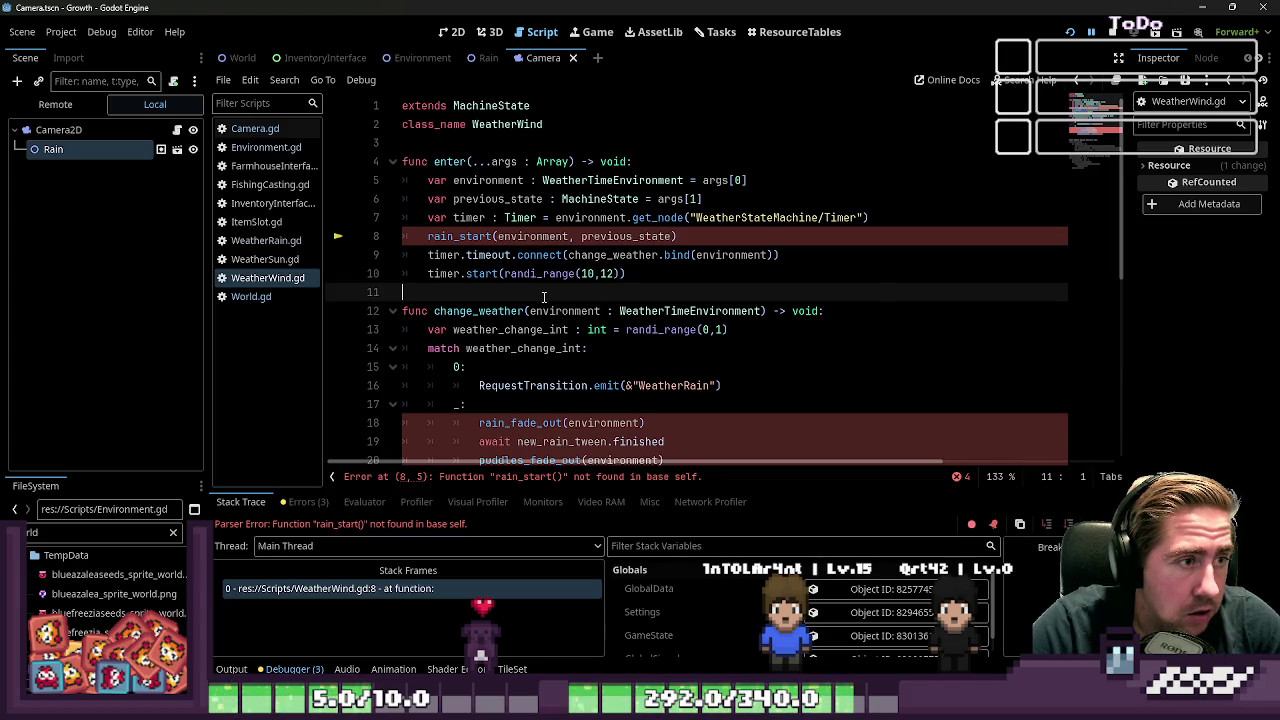
{"action": "scroll", "coordinate": [544, 297], "scroll_direction": "down", "scroll_amount": 3}
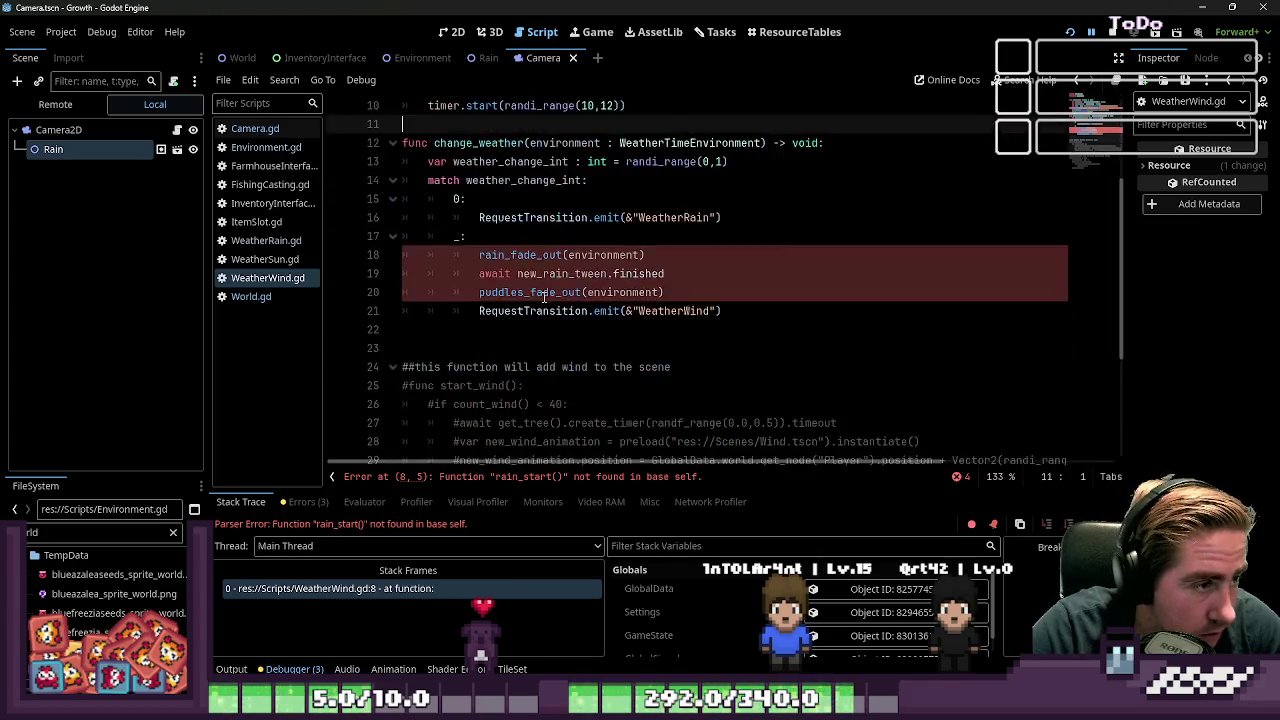
{"action": "scroll", "coordinate": [544, 297], "scroll_direction": "up", "scroll_amount": 2}
{"action": "left_click", "coordinate": [444, 366]}
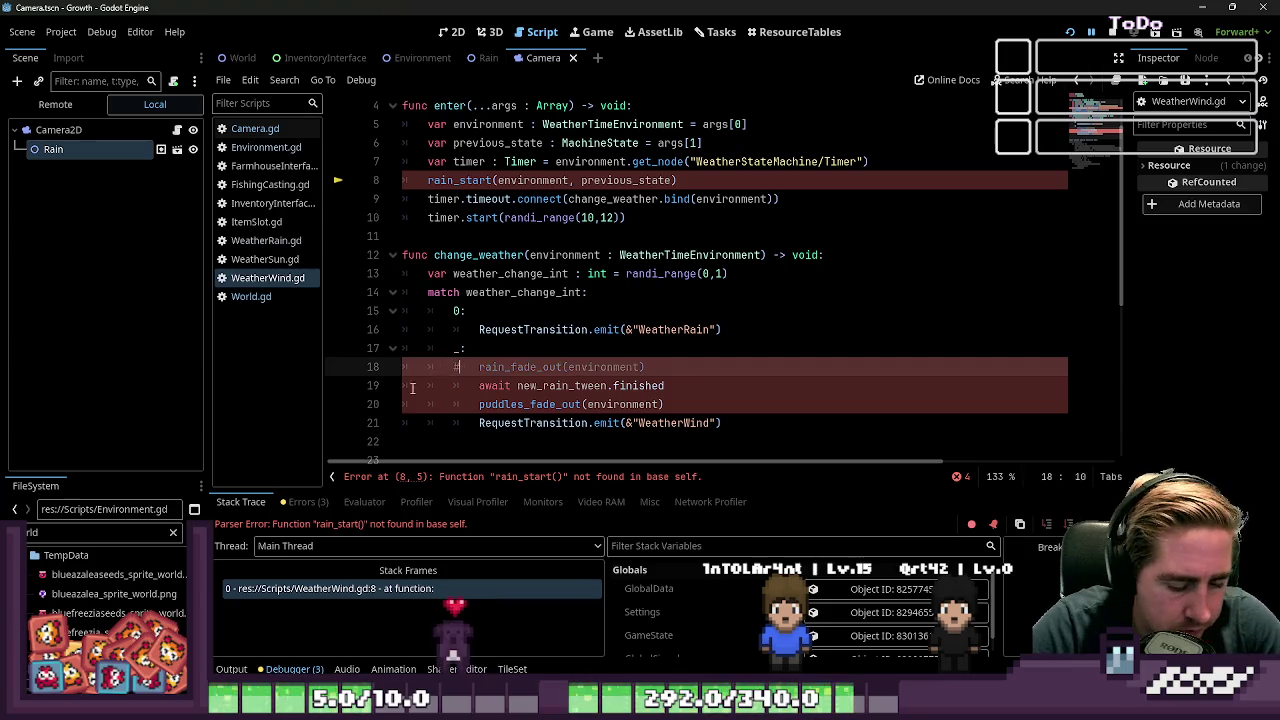
{"action": "left_click", "coordinate": [447, 389]}
{"action": "left_click", "coordinate": [450, 404]}
{"action": "type", "text": "#"}
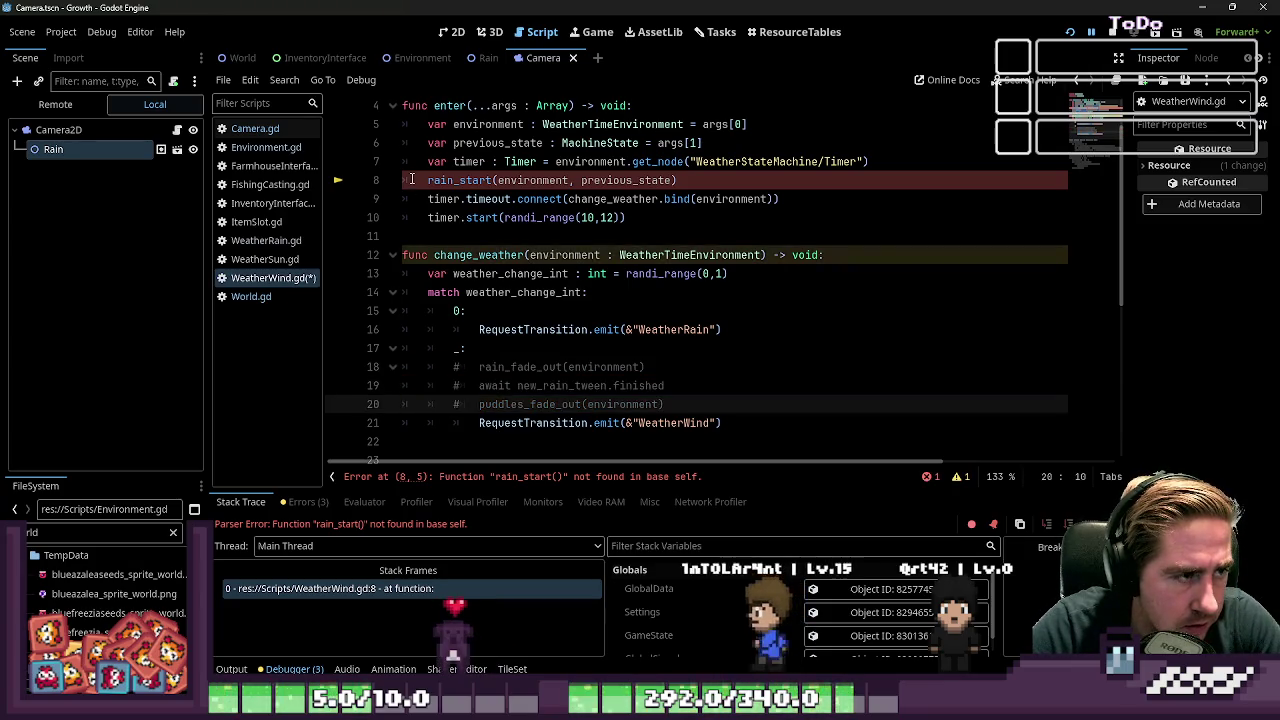
{"action": "left_click", "coordinate": [403, 180]}
{"action": "type", "text": "#"}
{"action": "left_click", "coordinate": [403, 256]}
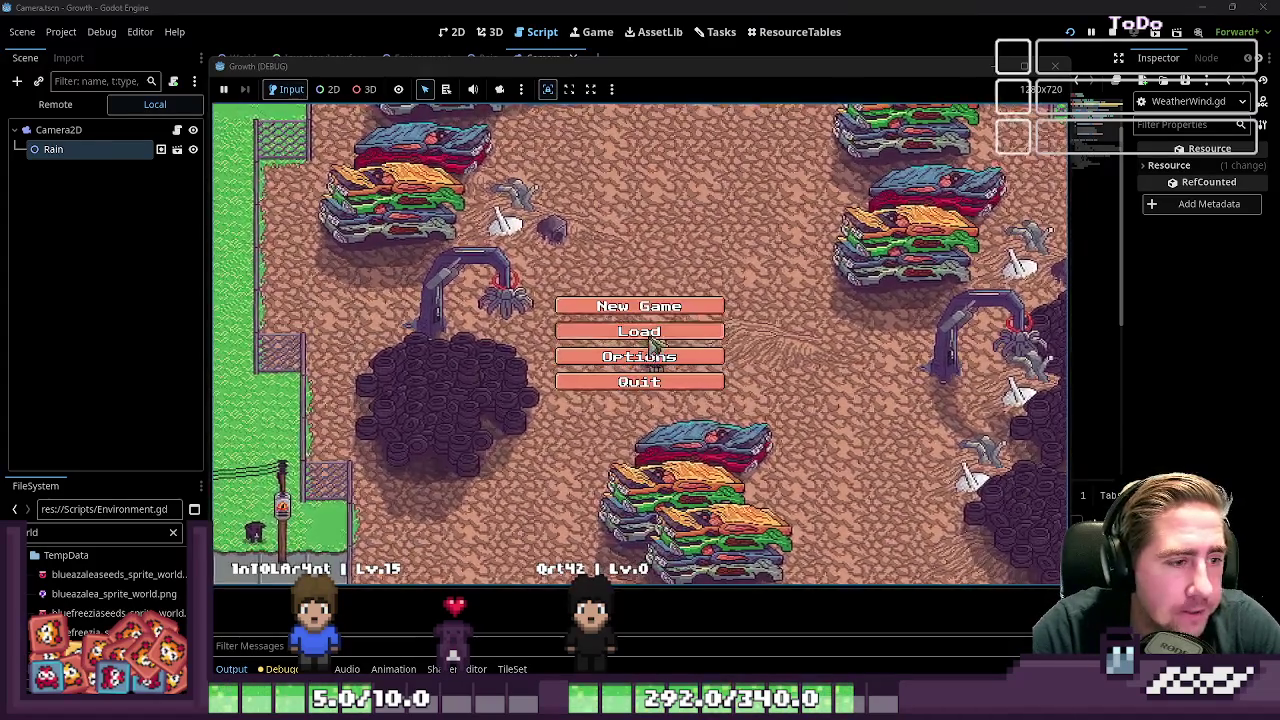
Create a new character named '231', start the game and walk down-left
{"action": "left_click", "coordinate": [643, 357]}
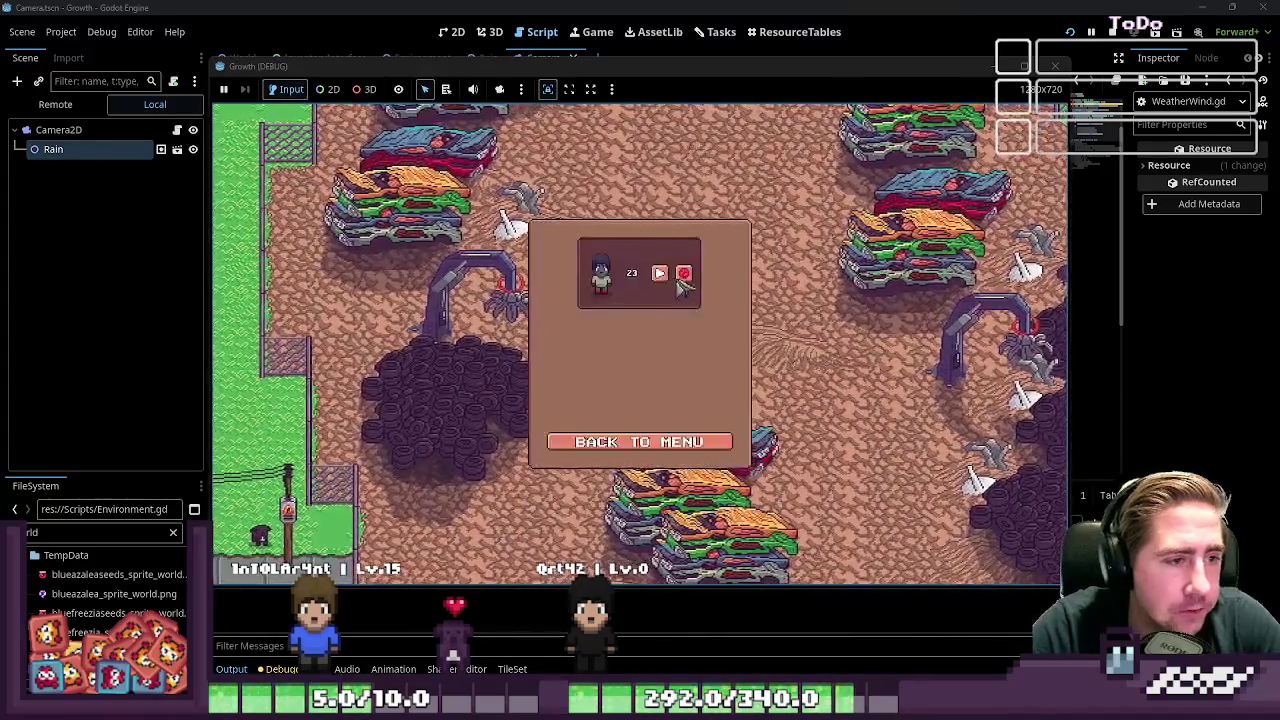
{"action": "left_click", "coordinate": [640, 441]}
{"action": "left_click", "coordinate": [640, 306]}
{"action": "type", "text": "231"}
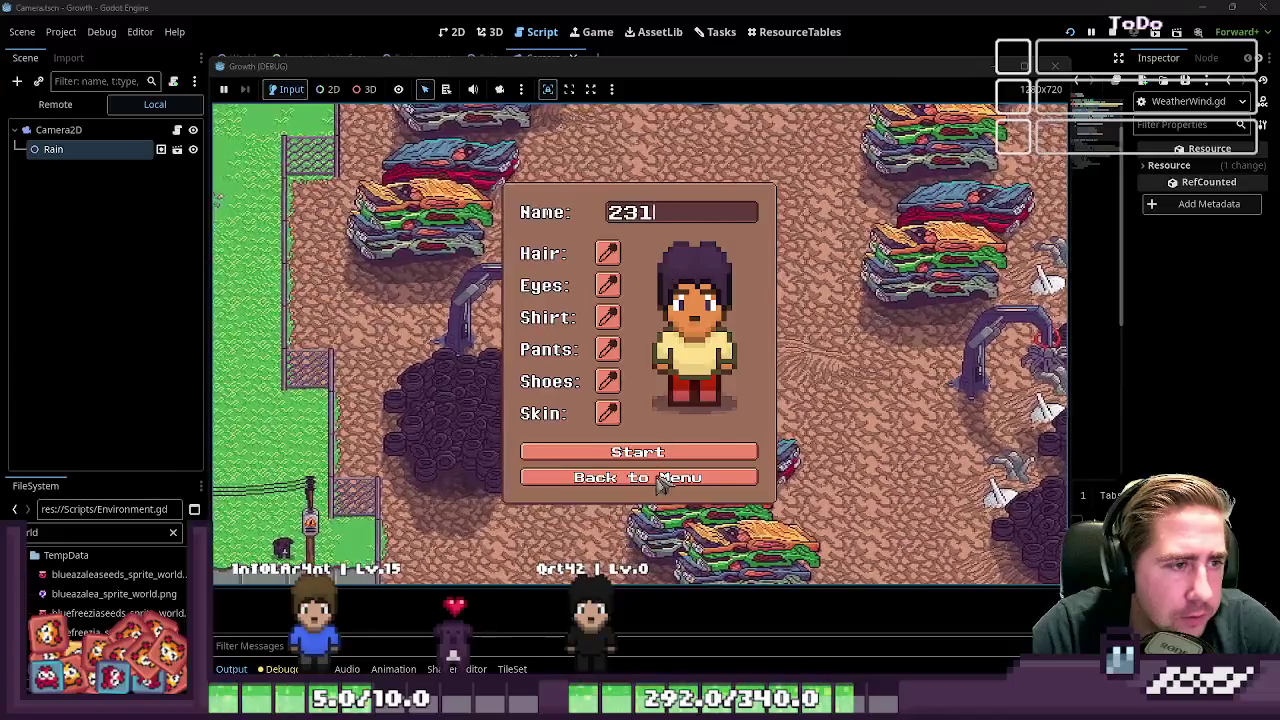
{"action": "left_click", "coordinate": [704, 452]}
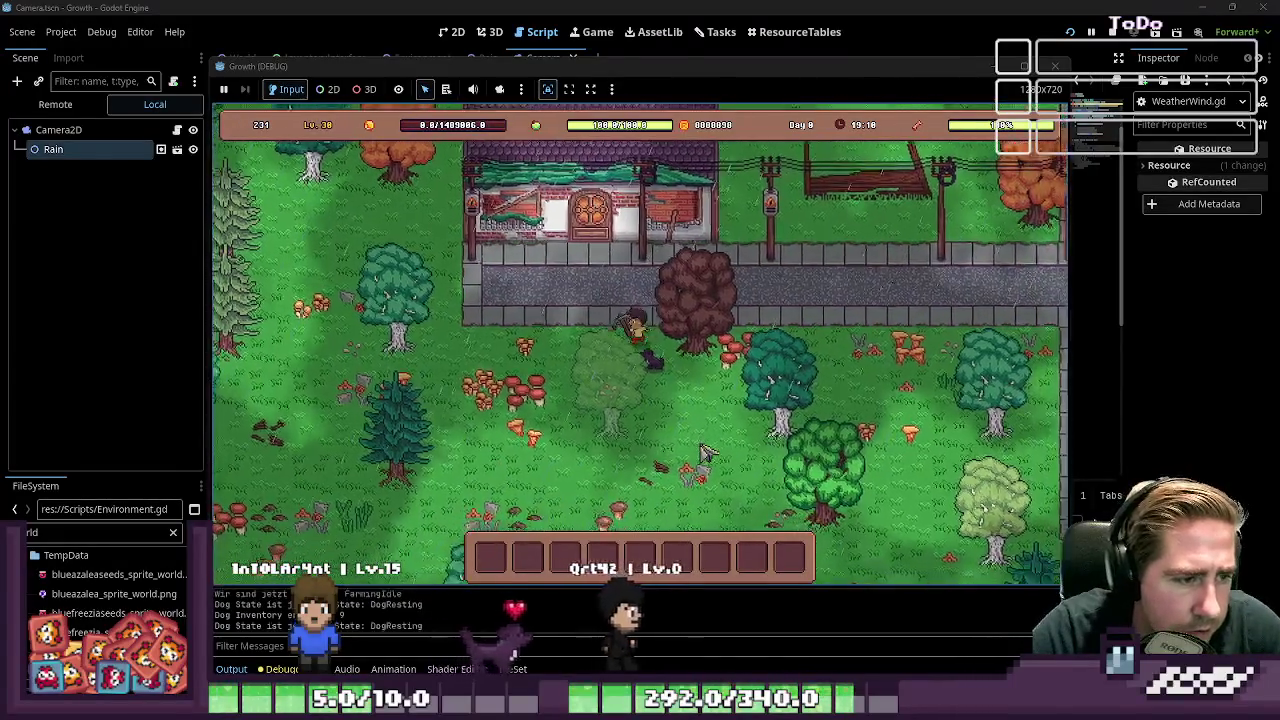
{"action": "key", "text": "s"}
{"action": "key", "text": "a"}
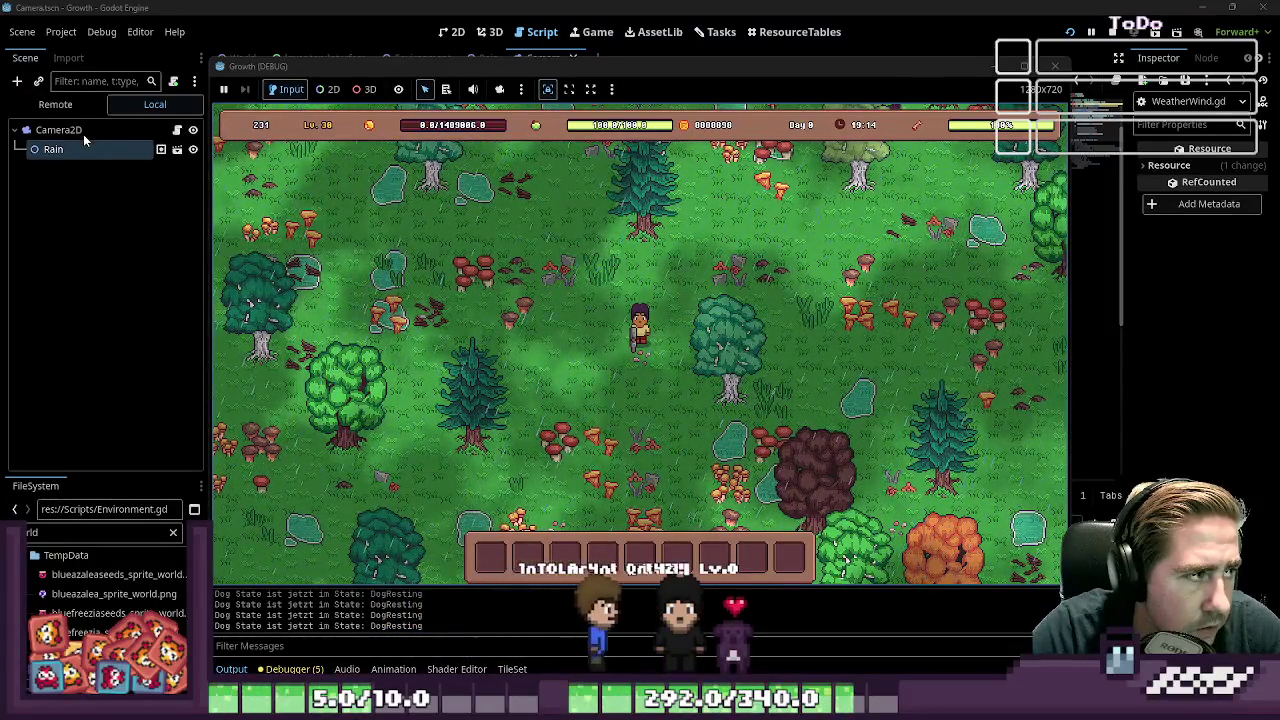
Hide the Environment node in the World scene
{"action": "left_click", "coordinate": [363, 50]}
{"action": "left_click", "coordinate": [452, 31]}
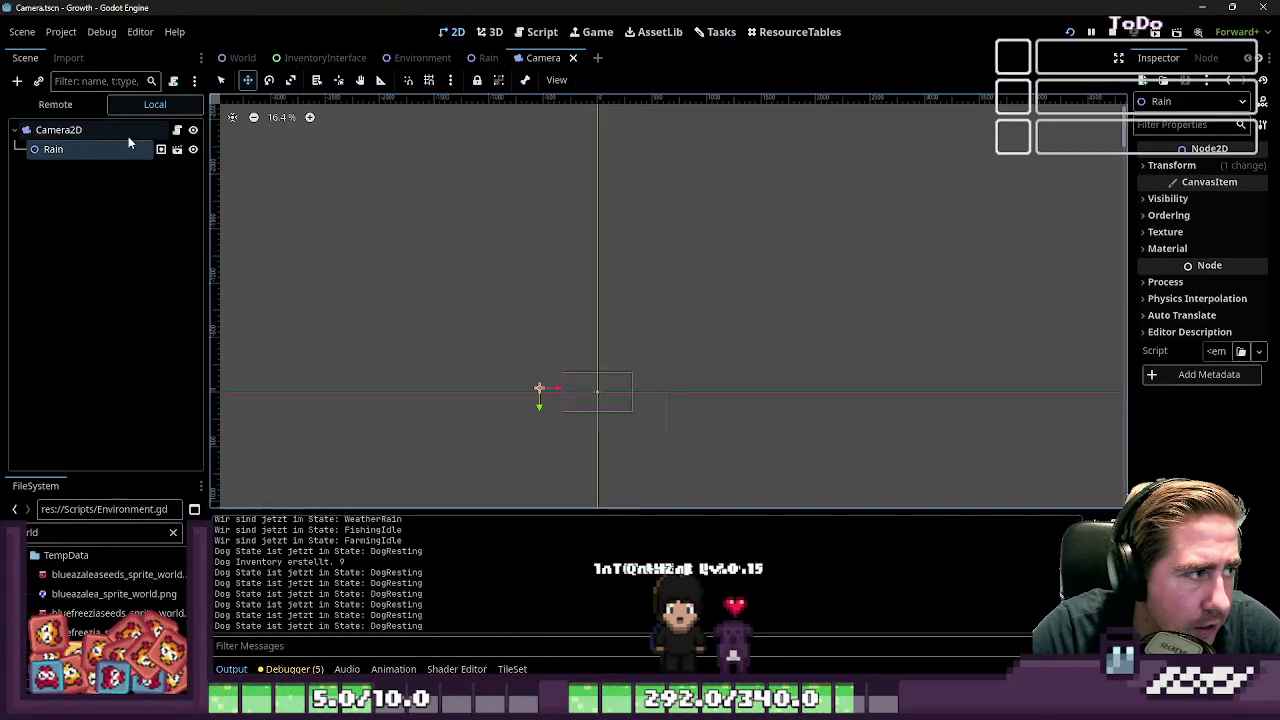
{"action": "left_click", "coordinate": [243, 58]}
{"action": "scroll", "coordinate": [109, 374], "scroll_direction": "down", "scroll_amount": 2}
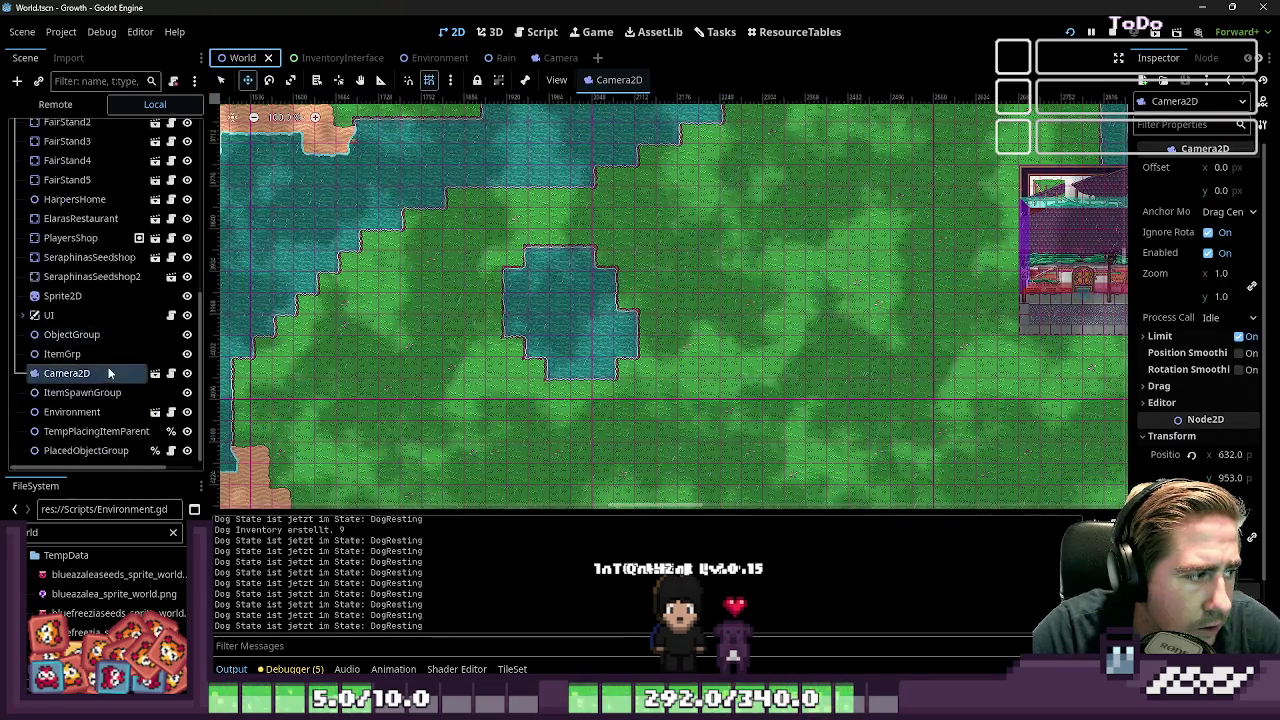
{"action": "left_click", "coordinate": [187, 412]}
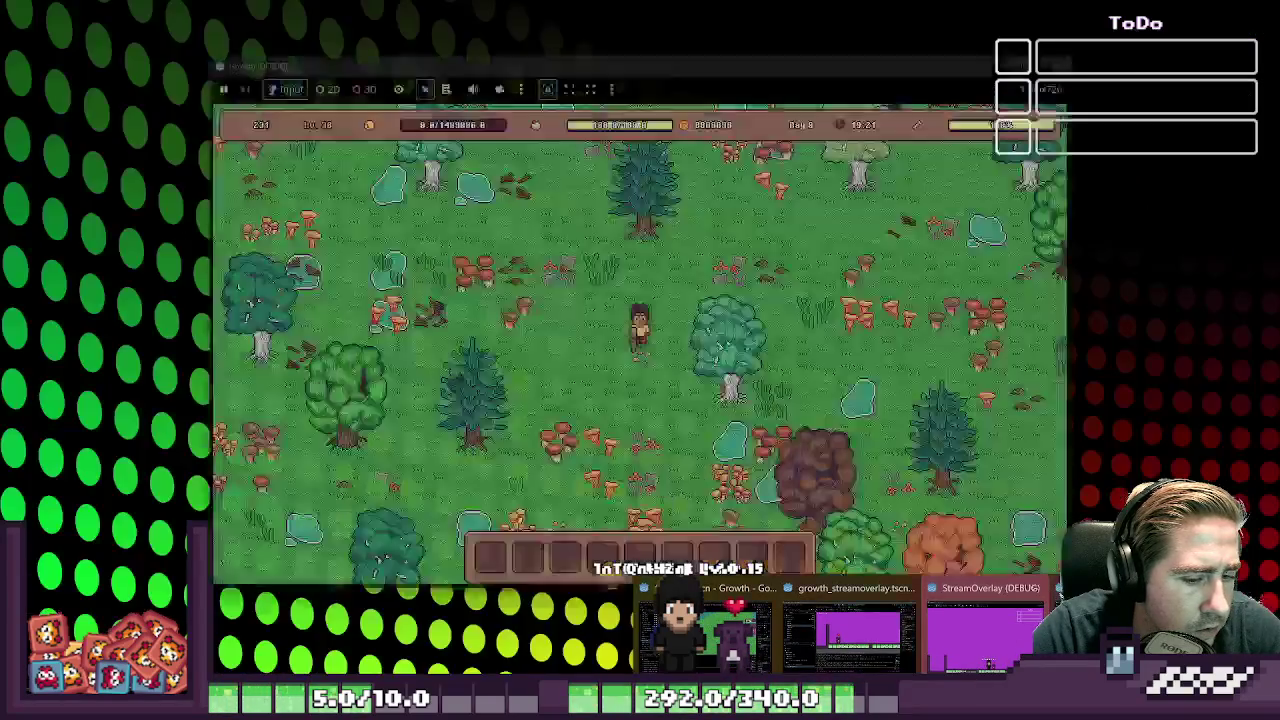
Walk the character north and east around the map, then stop the game
{"action": "key", "text": "w"}
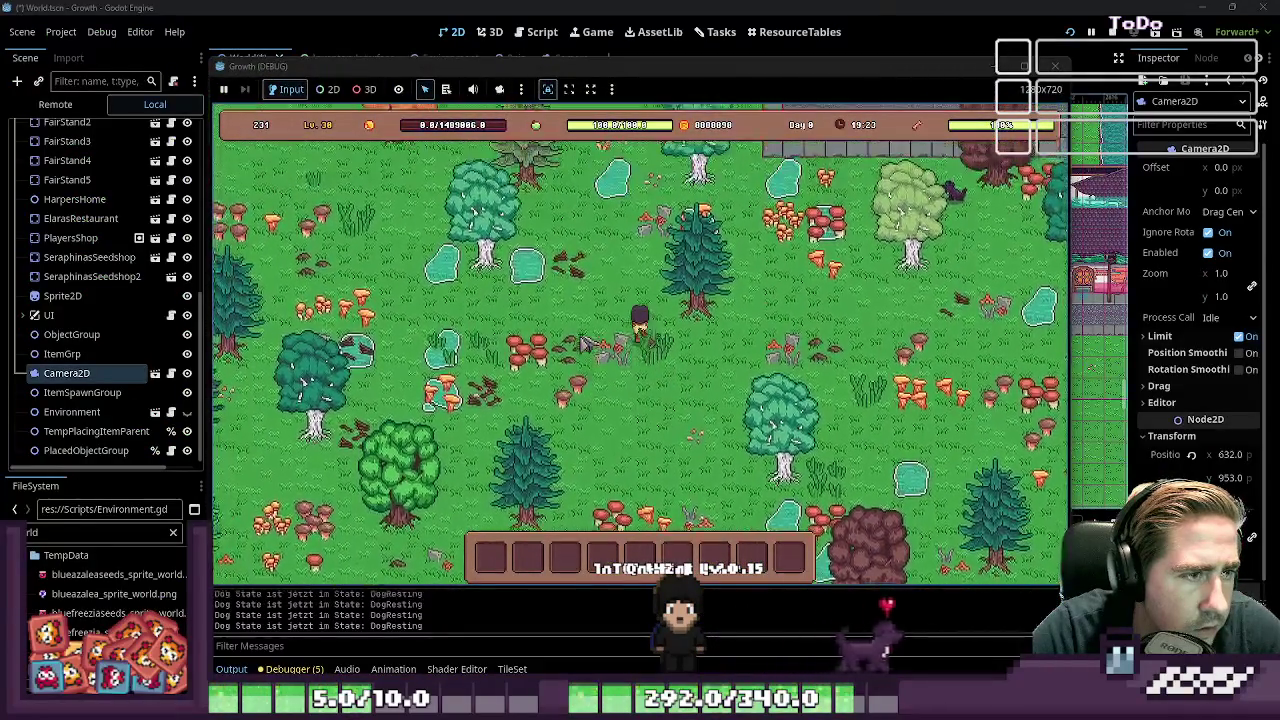
{"action": "key", "text": "w"}
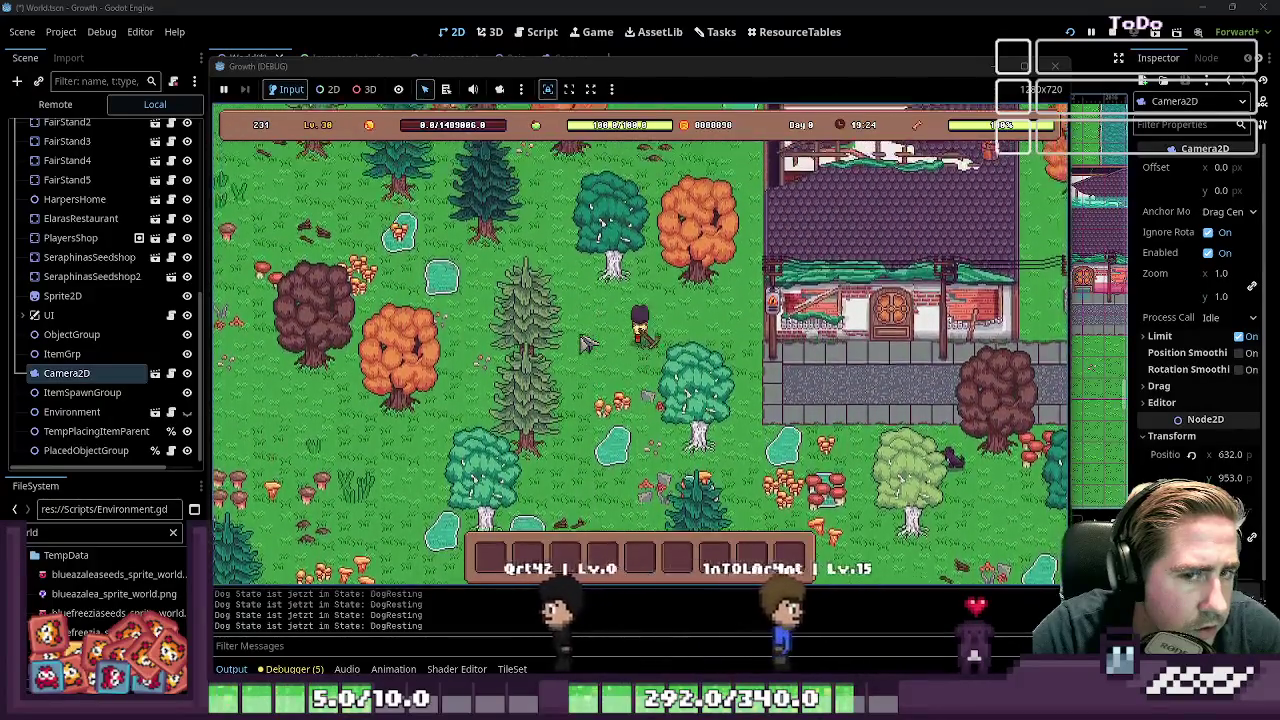
{"action": "key", "text": "w"}
{"action": "key", "text": "d"}
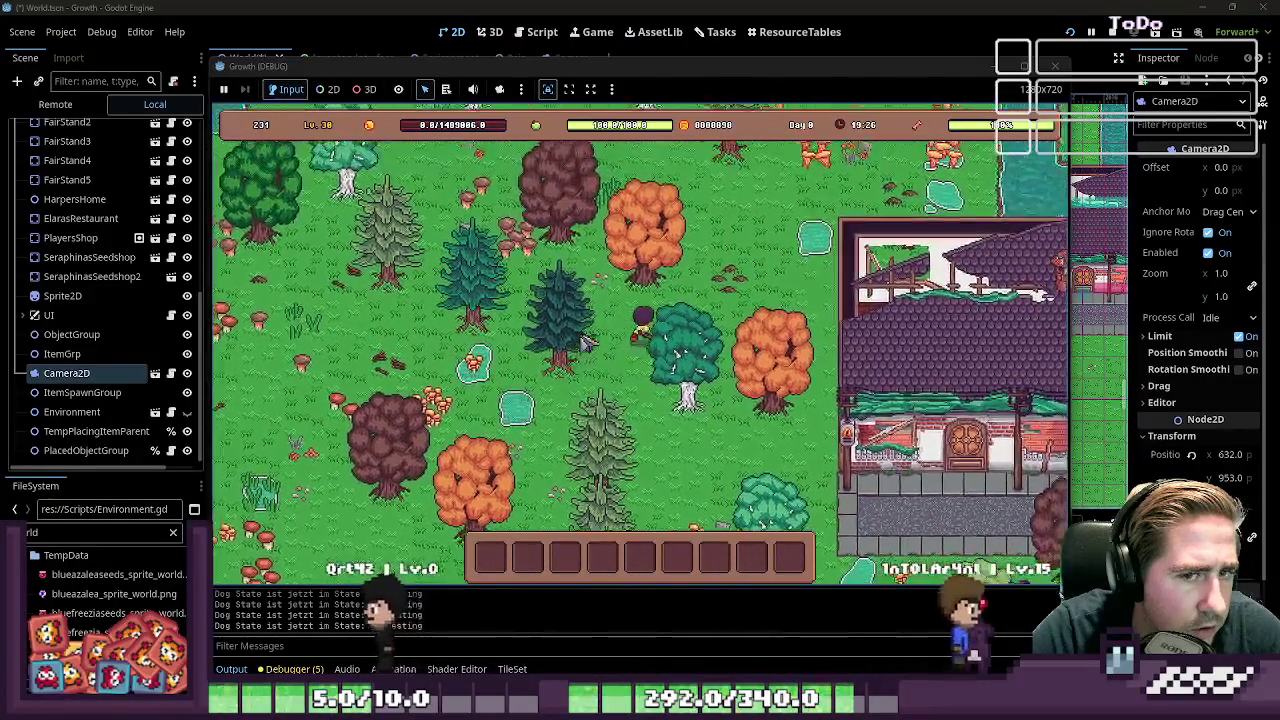
{"action": "key", "text": "d"}
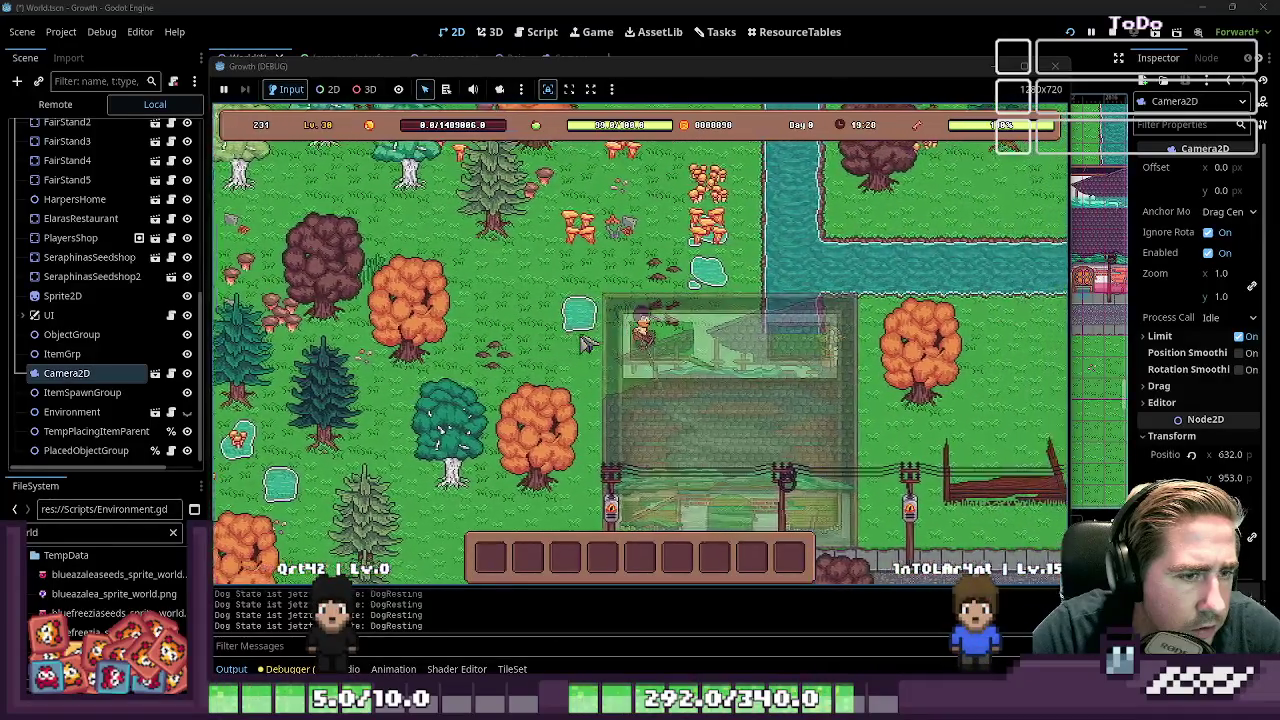
{"action": "key", "text": "1"}
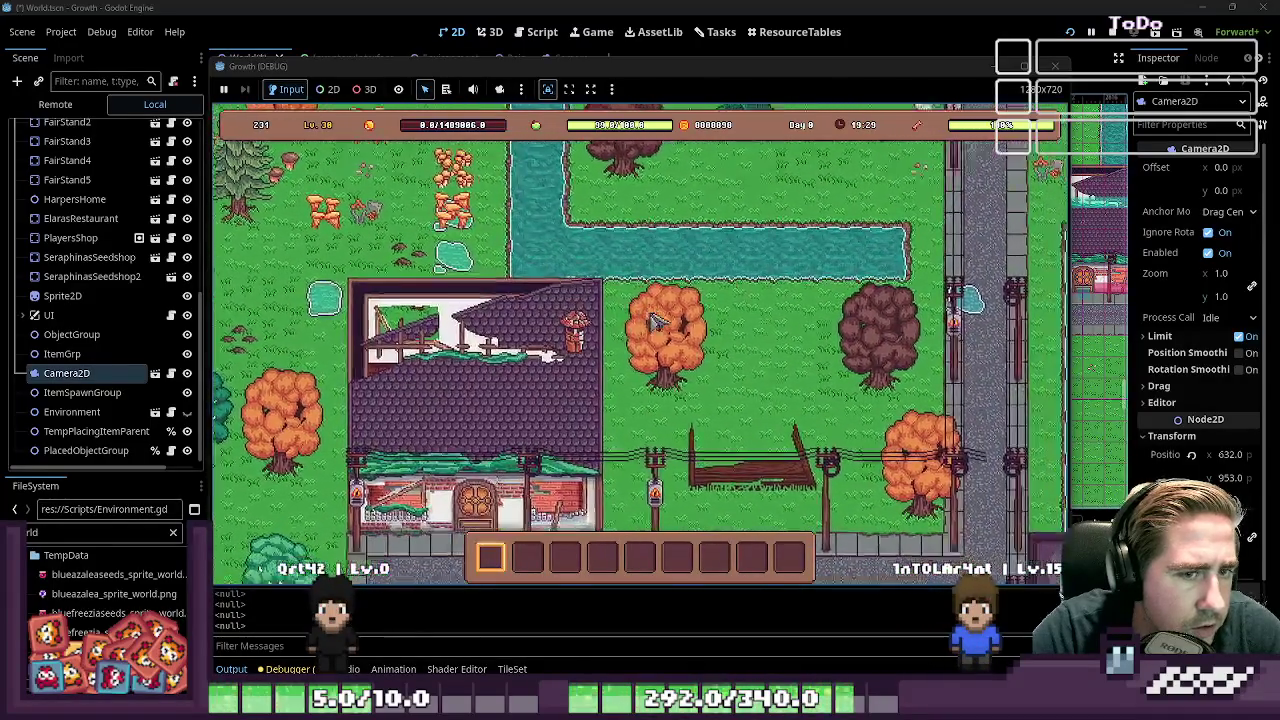
{"action": "left_click", "coordinate": [1023, 66]}
{"action": "left_click", "coordinate": [1055, 66]}
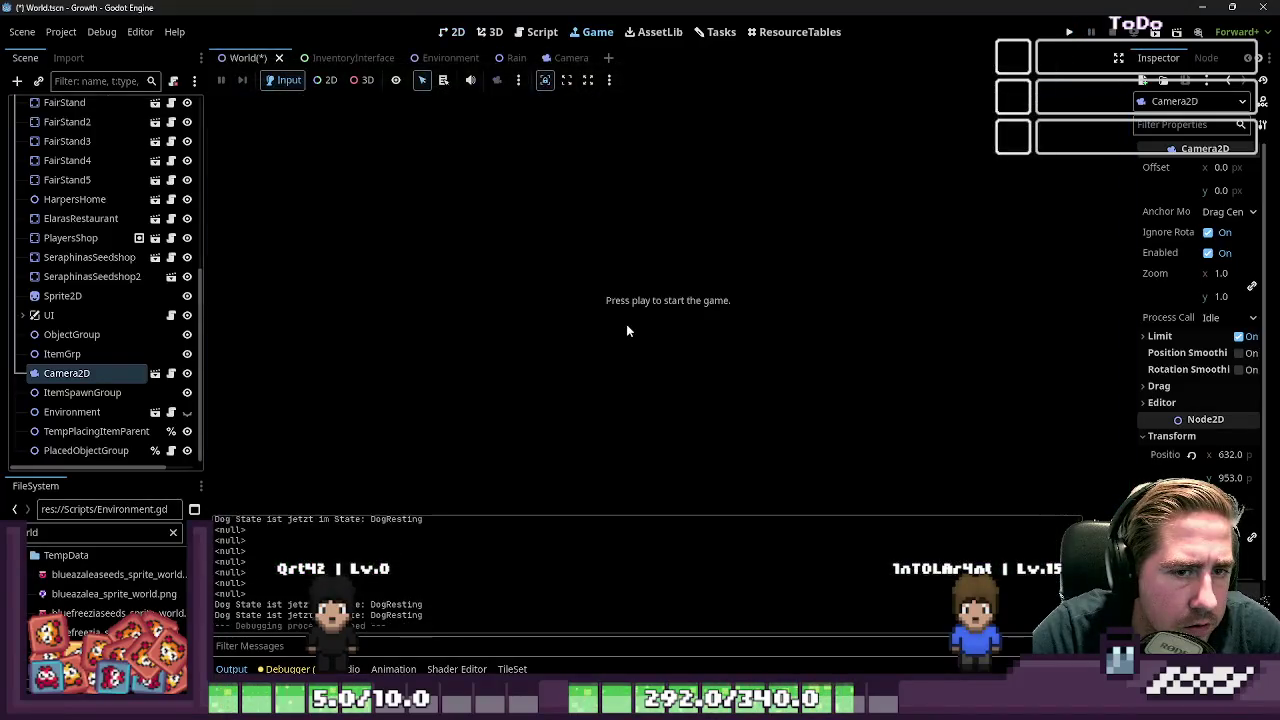
Undo the camera's last move in the 2D view
{"action": "left_click", "coordinate": [452, 31]}
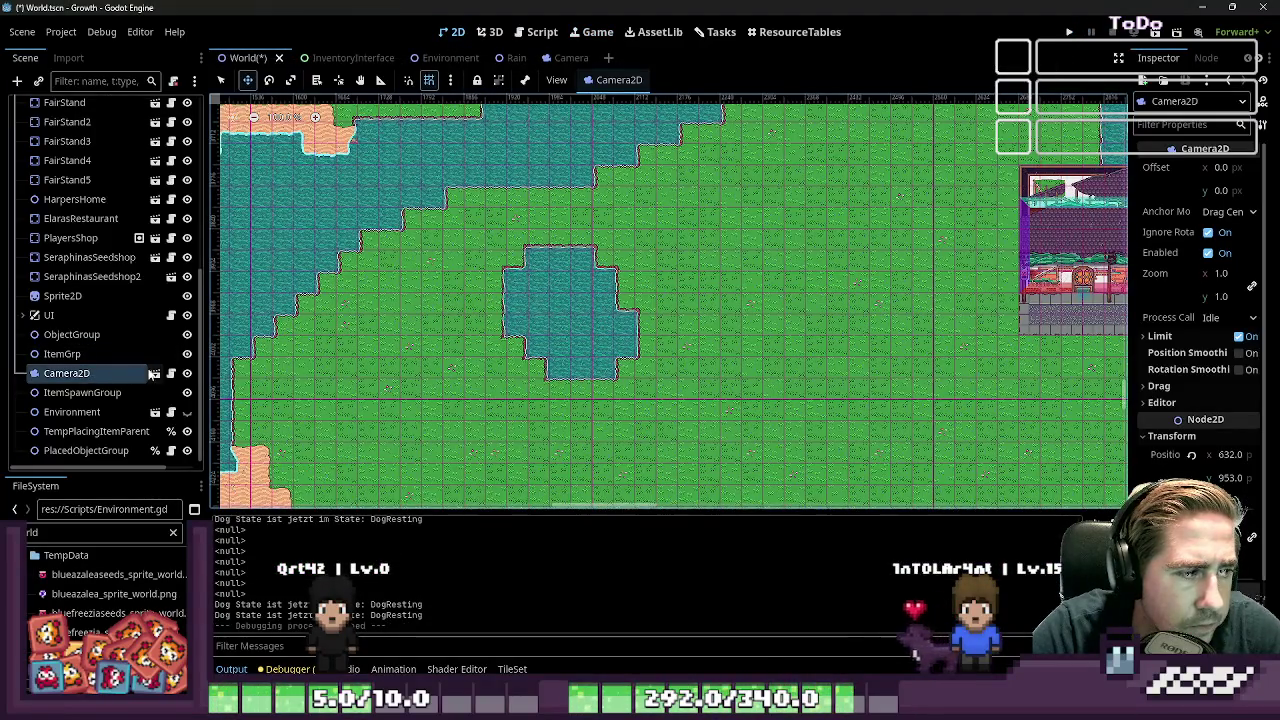
{"action": "scroll", "coordinate": [617, 337], "scroll_direction": "down", "scroll_amount": 3}
{"action": "scroll", "coordinate": [751, 231], "scroll_direction": "up", "scroll_amount": 10}
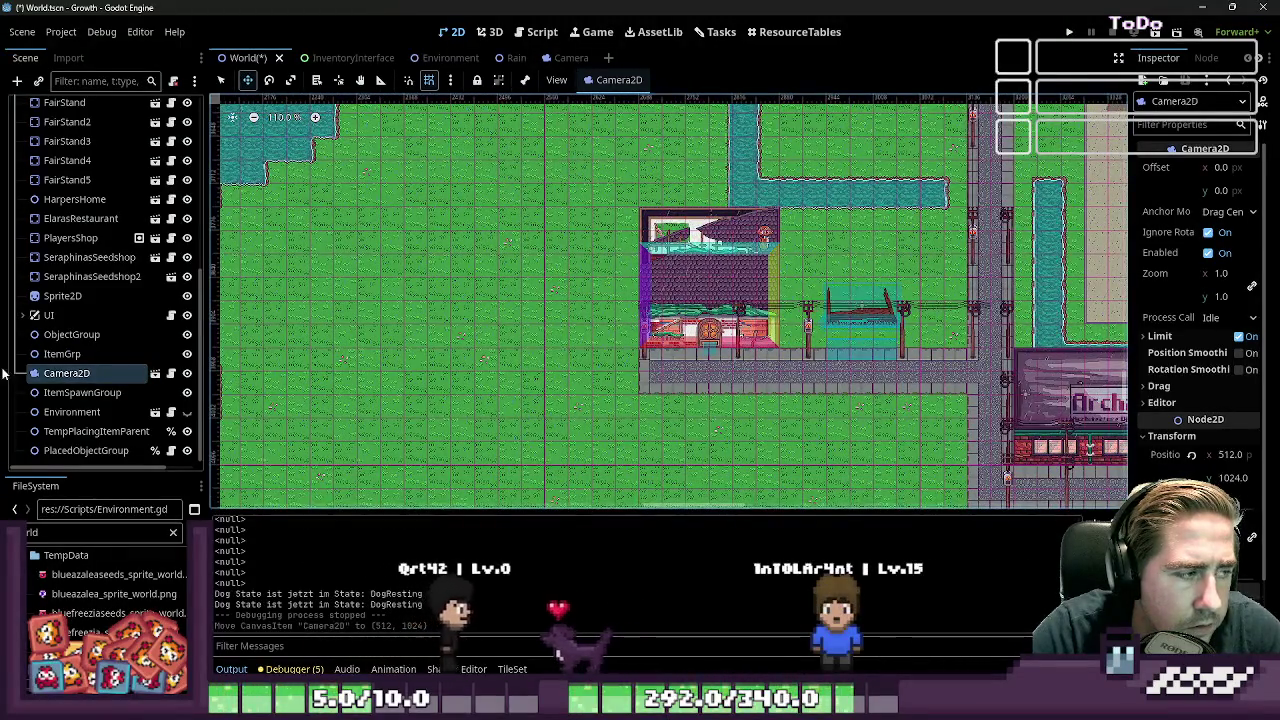
{"action": "key", "text": "ctrl+z"}
Delete the Rain node under the camera and confirm the deletion
{"action": "left_click", "coordinate": [60, 106]}
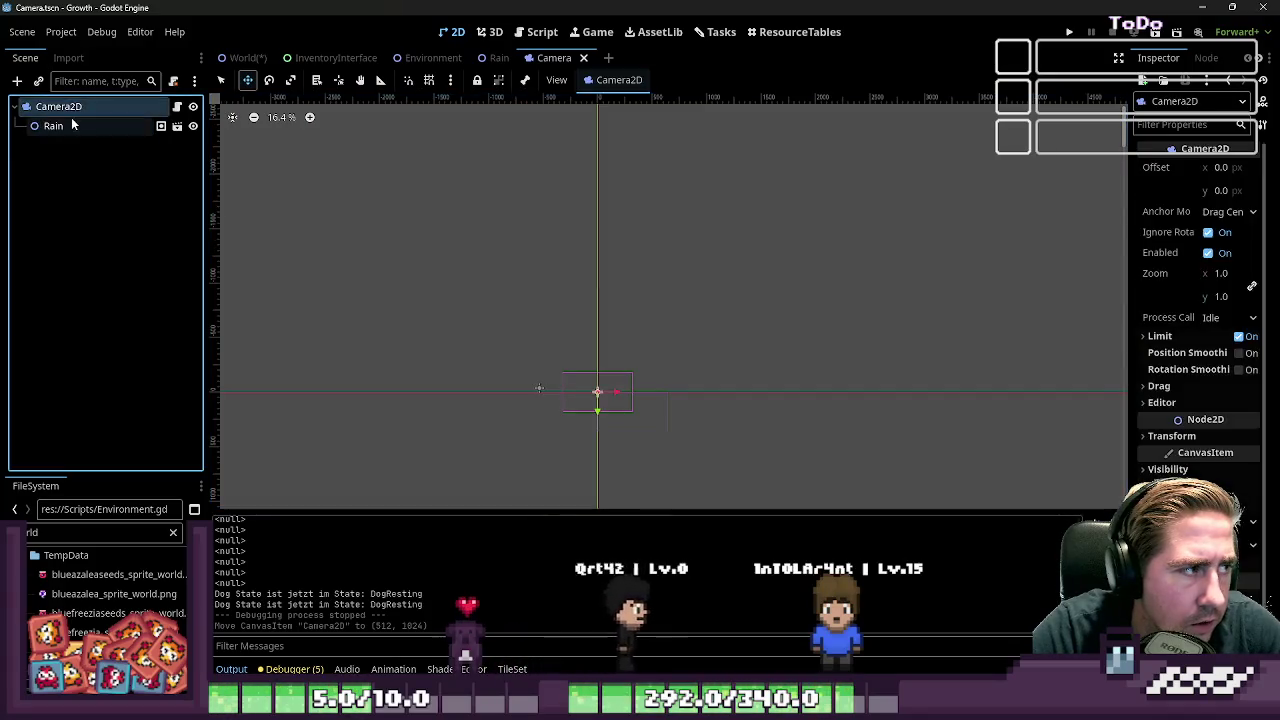
{"action": "left_click", "coordinate": [70, 125]}
{"action": "key", "text": "Delete"}
{"action": "key", "text": "Return"}
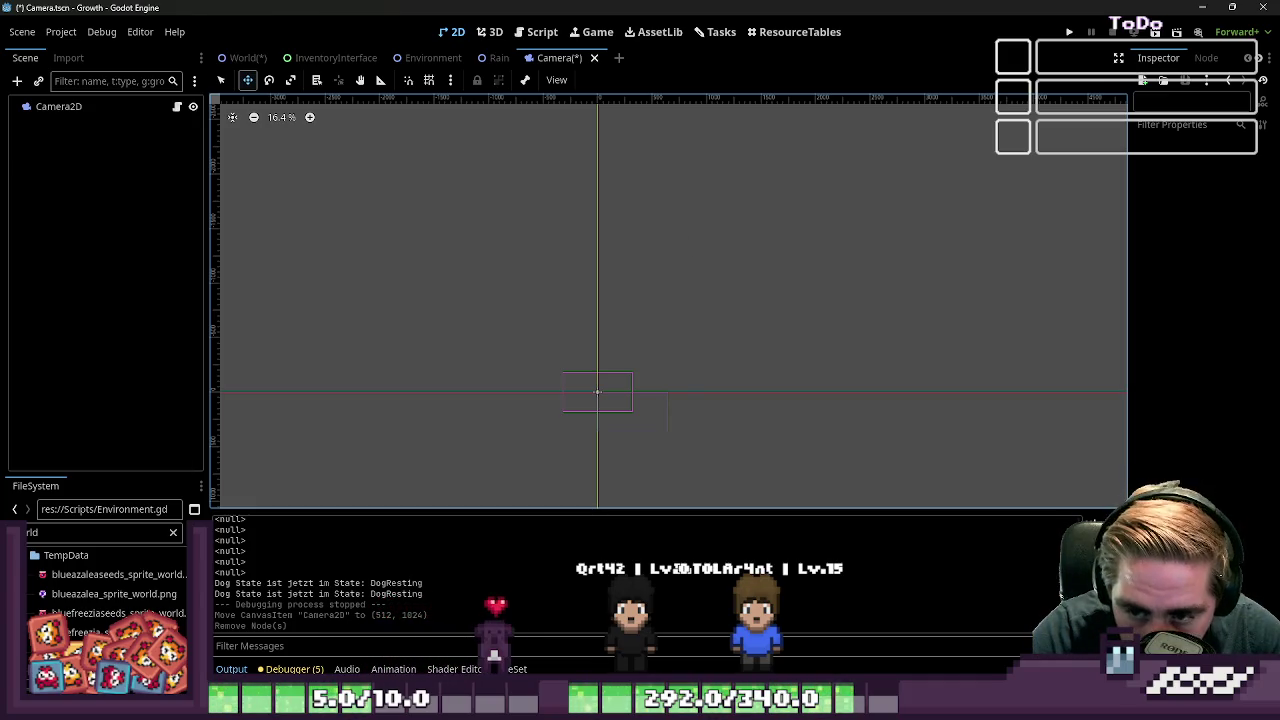
Check Camera.gd, then switch to the Rain.tscn scene tab
{"action": "left_click", "coordinate": [520, 38]}
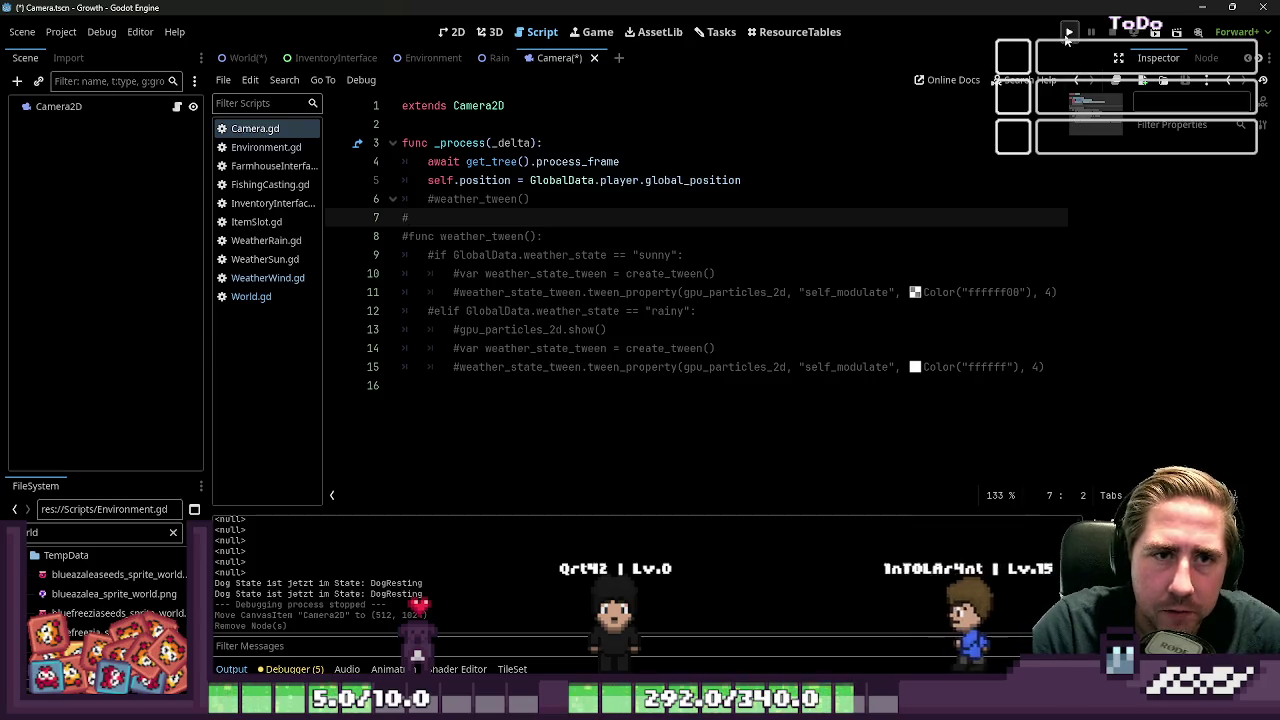
{"action": "left_click", "coordinate": [451, 32]}
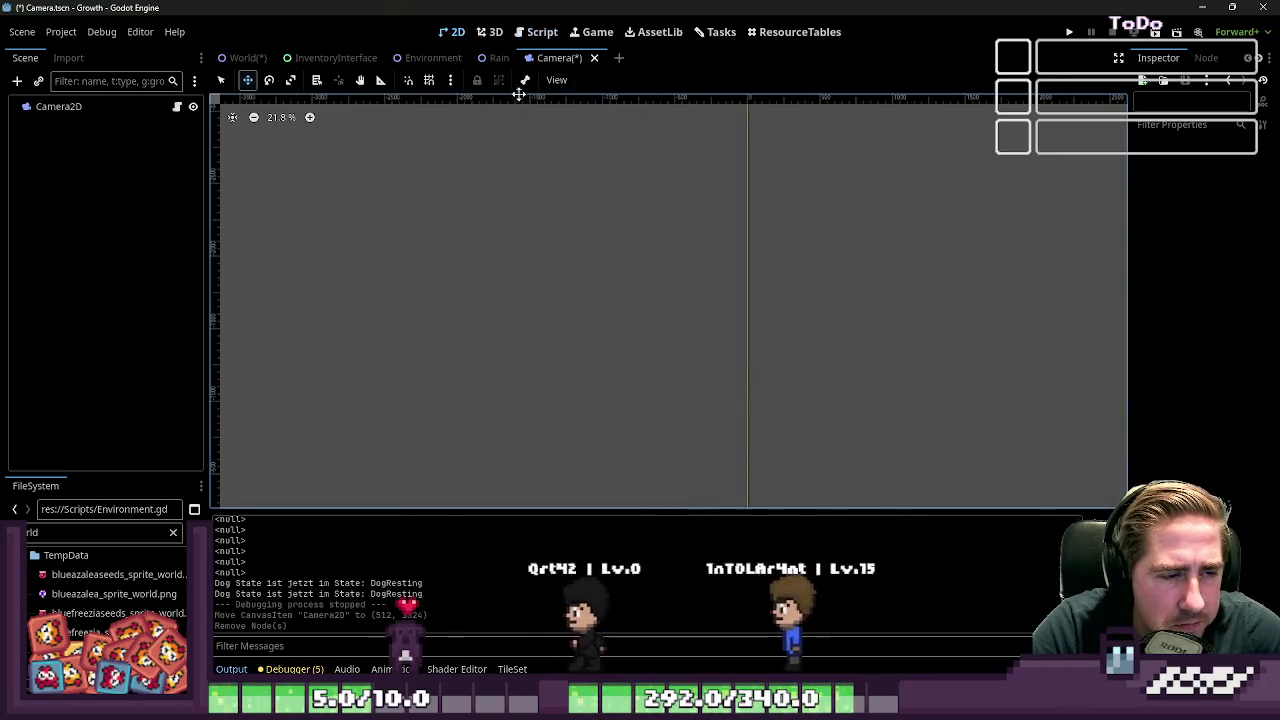
{"action": "left_click", "coordinate": [489, 32]}
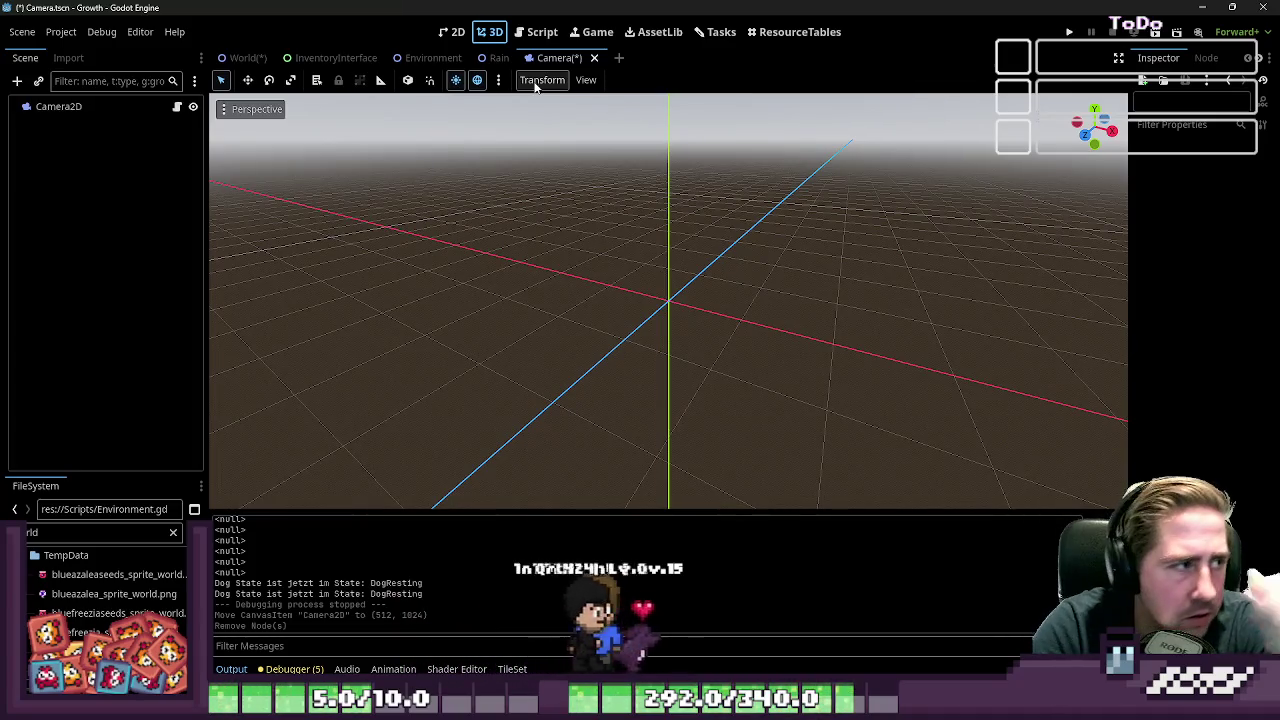
{"action": "left_click", "coordinate": [499, 57]}
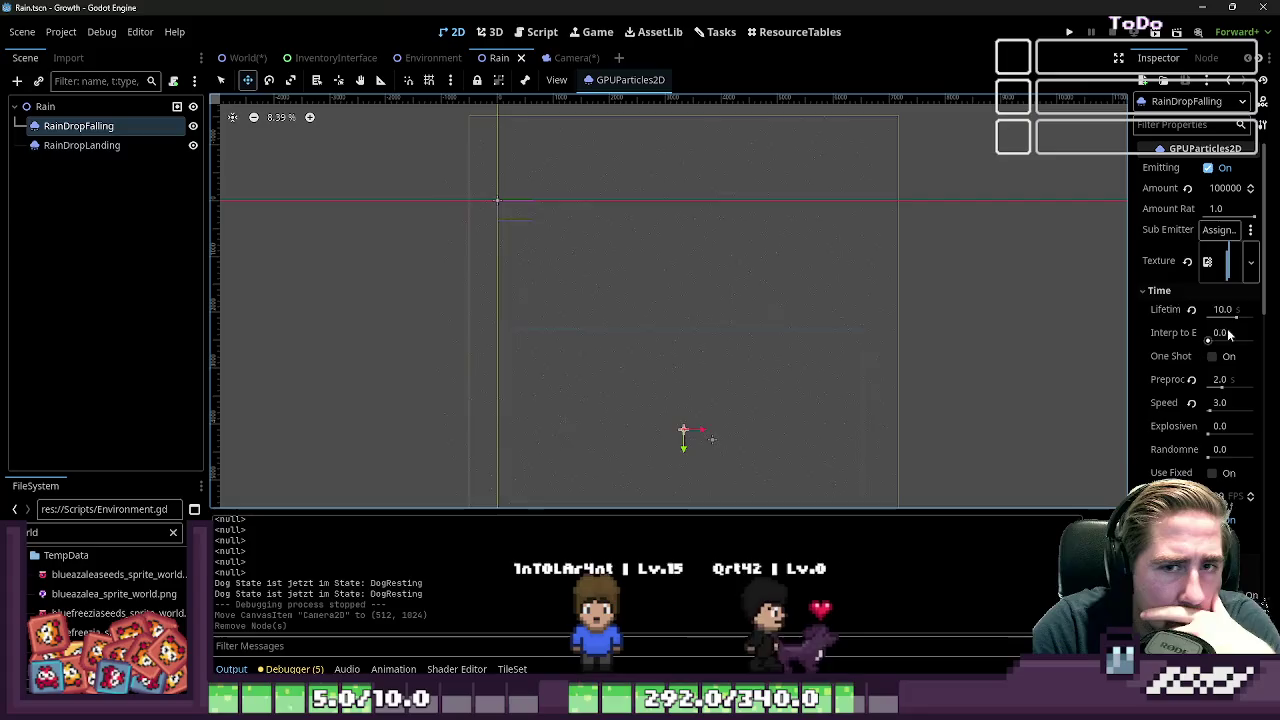
Widen the Inspector and scroll through RainDropFalling's GPUParticles2D properties
{"action": "left_click_drag", "start_coordinate": [1129, 365], "coordinate": [894, 300]}
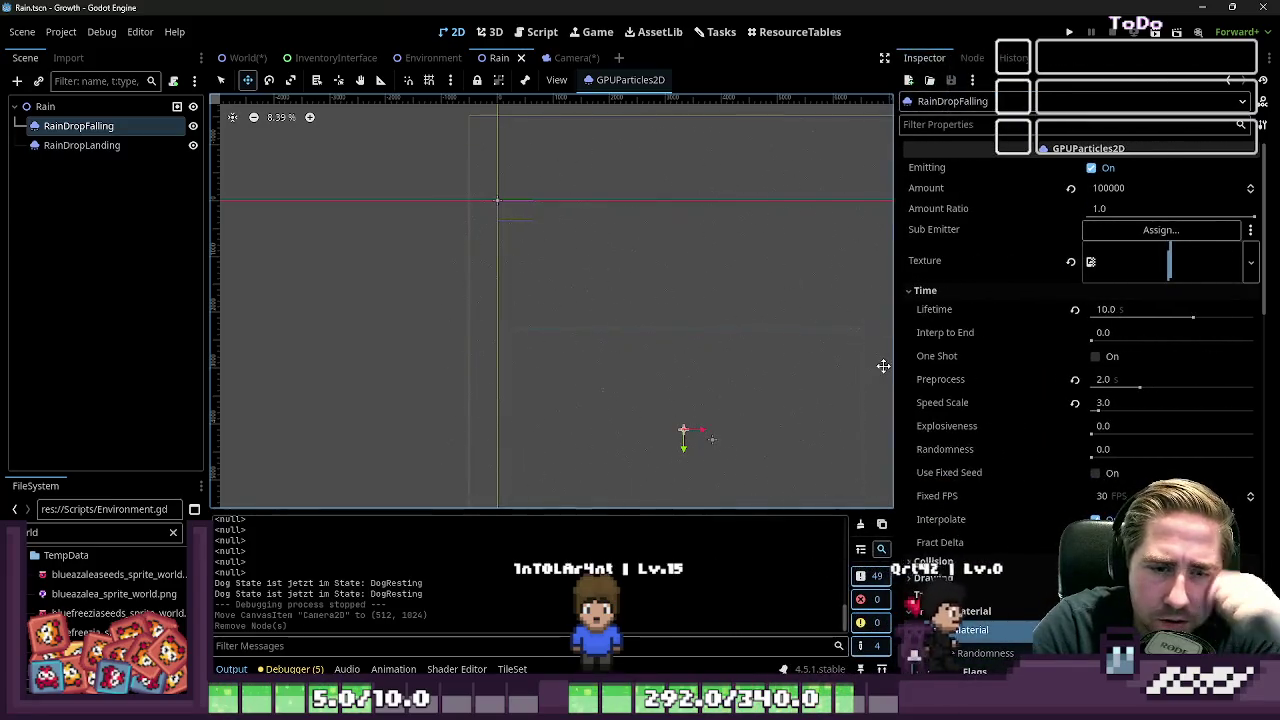
{"action": "scroll", "coordinate": [977, 310], "scroll_direction": "down", "scroll_amount": 5}
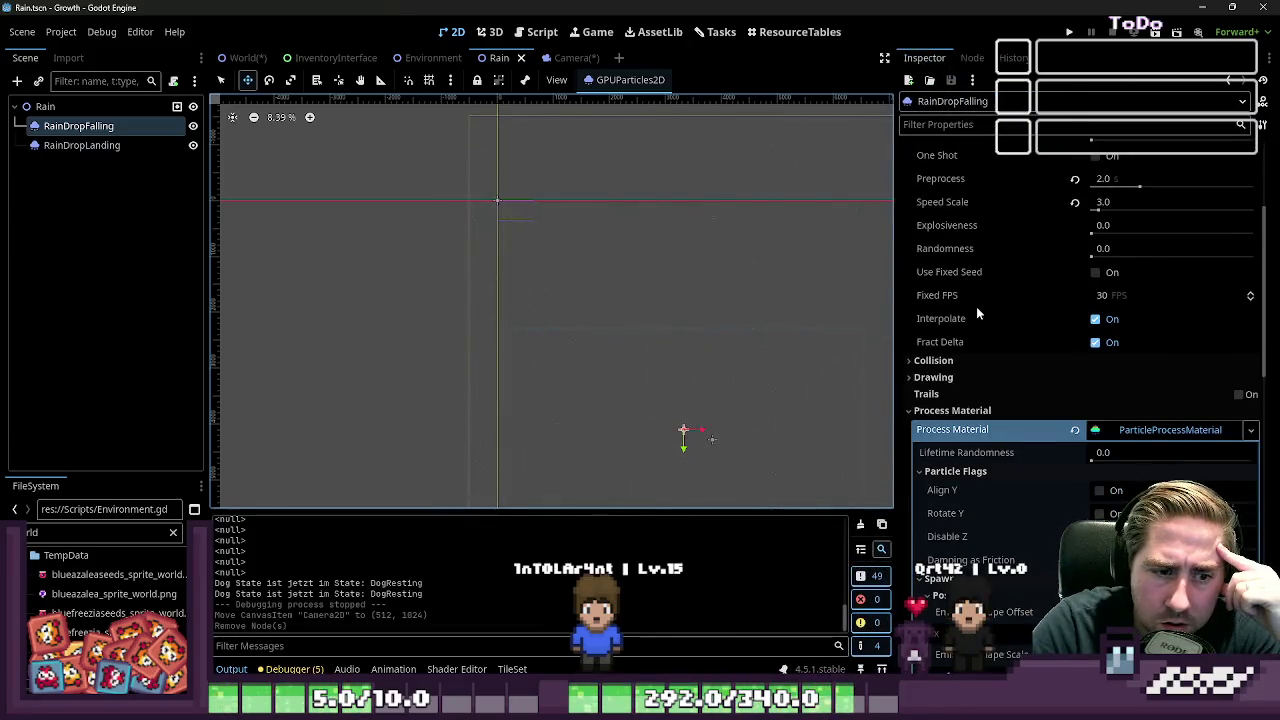
{"action": "scroll", "coordinate": [977, 313], "scroll_direction": "down", "scroll_amount": 8}
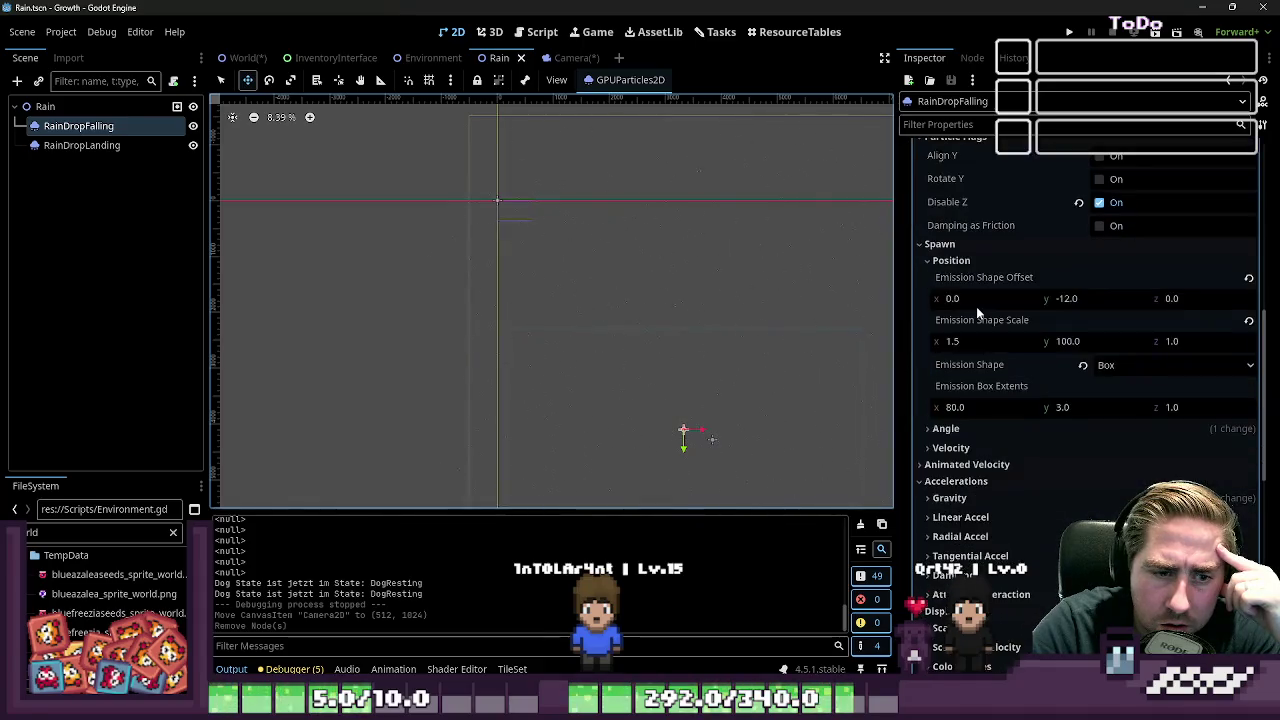
{"action": "scroll", "coordinate": [977, 312], "scroll_direction": "down", "scroll_amount": 6}
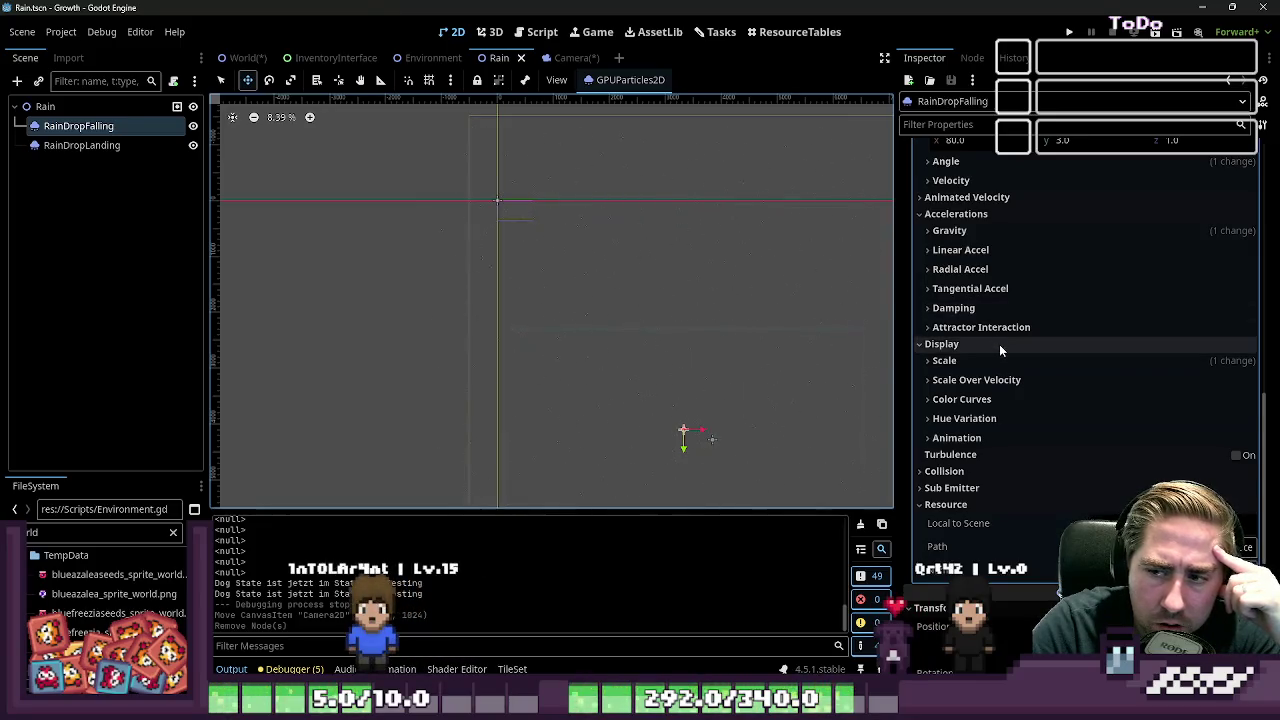
{"action": "scroll", "coordinate": [1000, 351], "scroll_direction": "down", "scroll_amount": 2}
{"action": "scroll", "coordinate": [1000, 351], "scroll_direction": "up", "scroll_amount": 15}
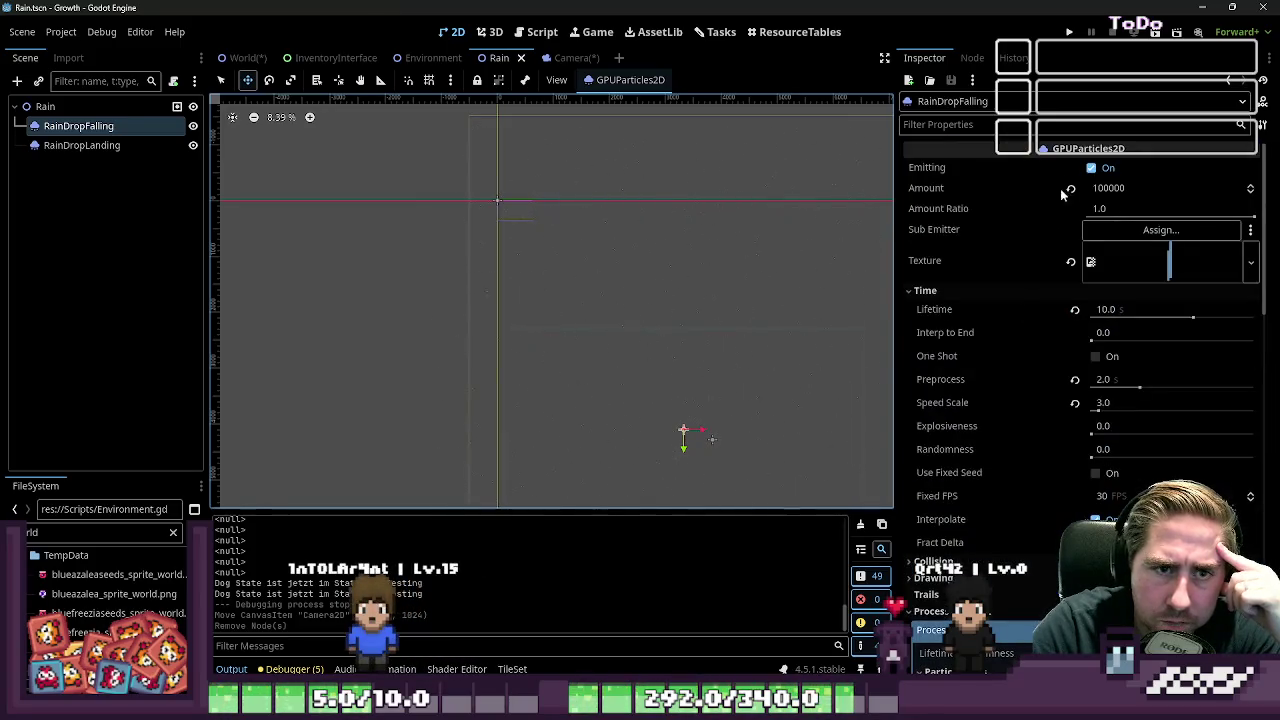
{"action": "left_click", "coordinate": [1024, 125]}
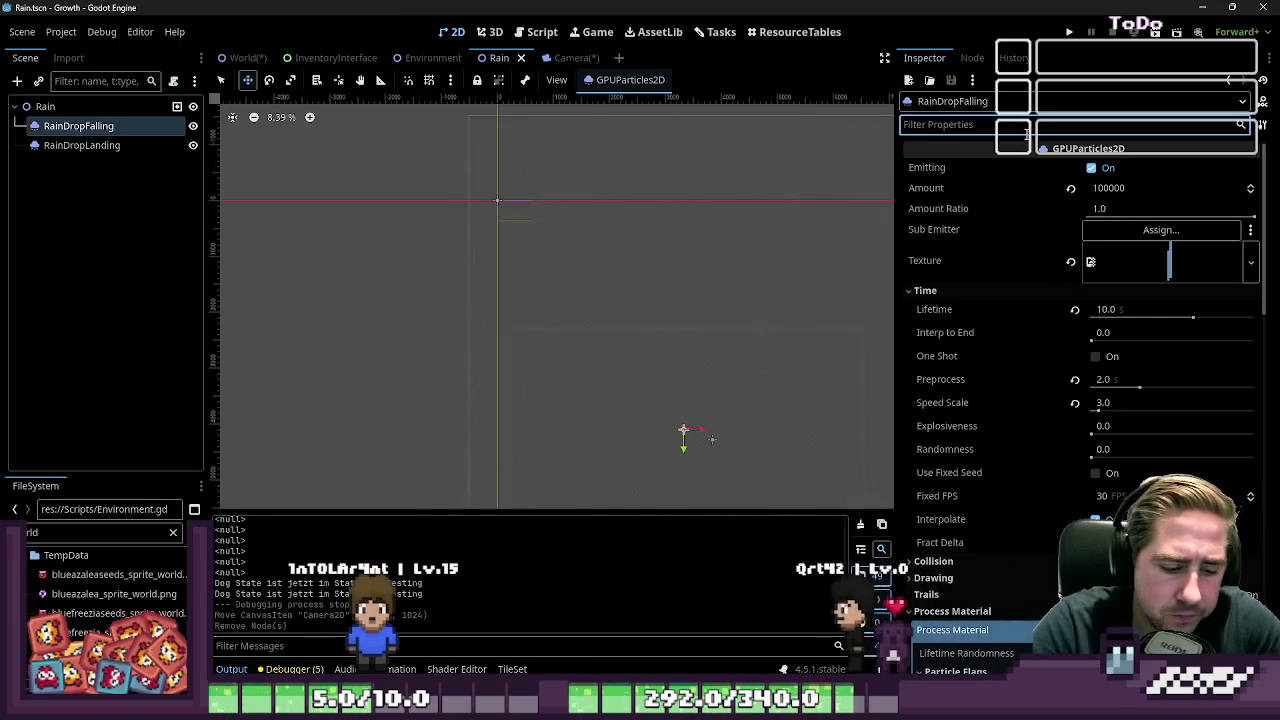
Filter properties by 'local' and expand Drawing to reveal Local Coords
{"action": "type", "text": "local"}
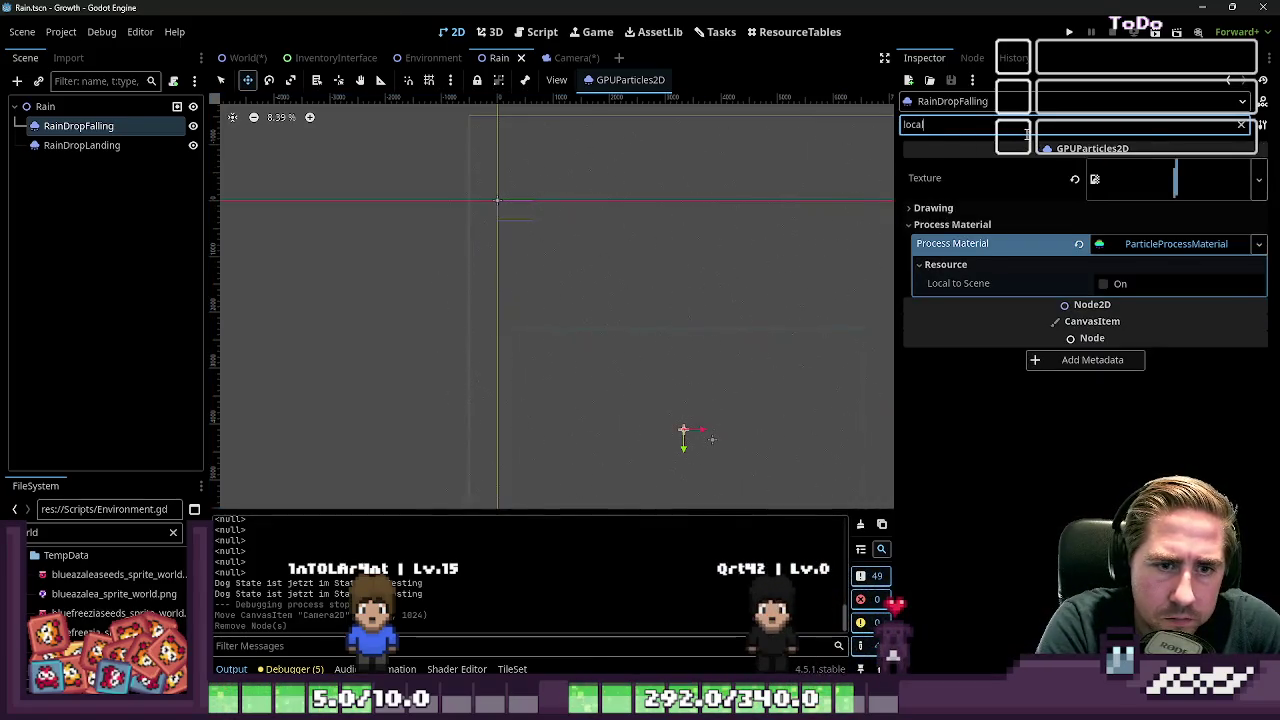
{"action": "left_click", "coordinate": [1027, 210]}
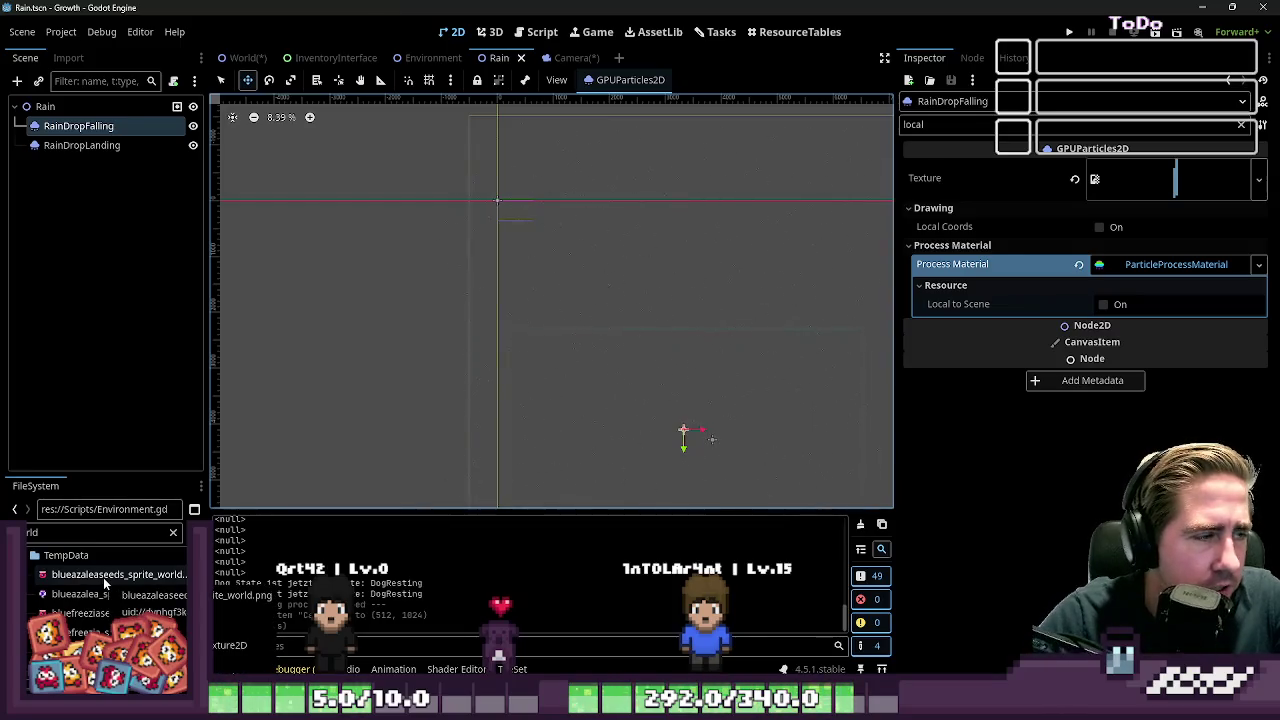
{"action": "scroll", "coordinate": [608, 391], "scroll_direction": "down", "scroll_amount": 5}
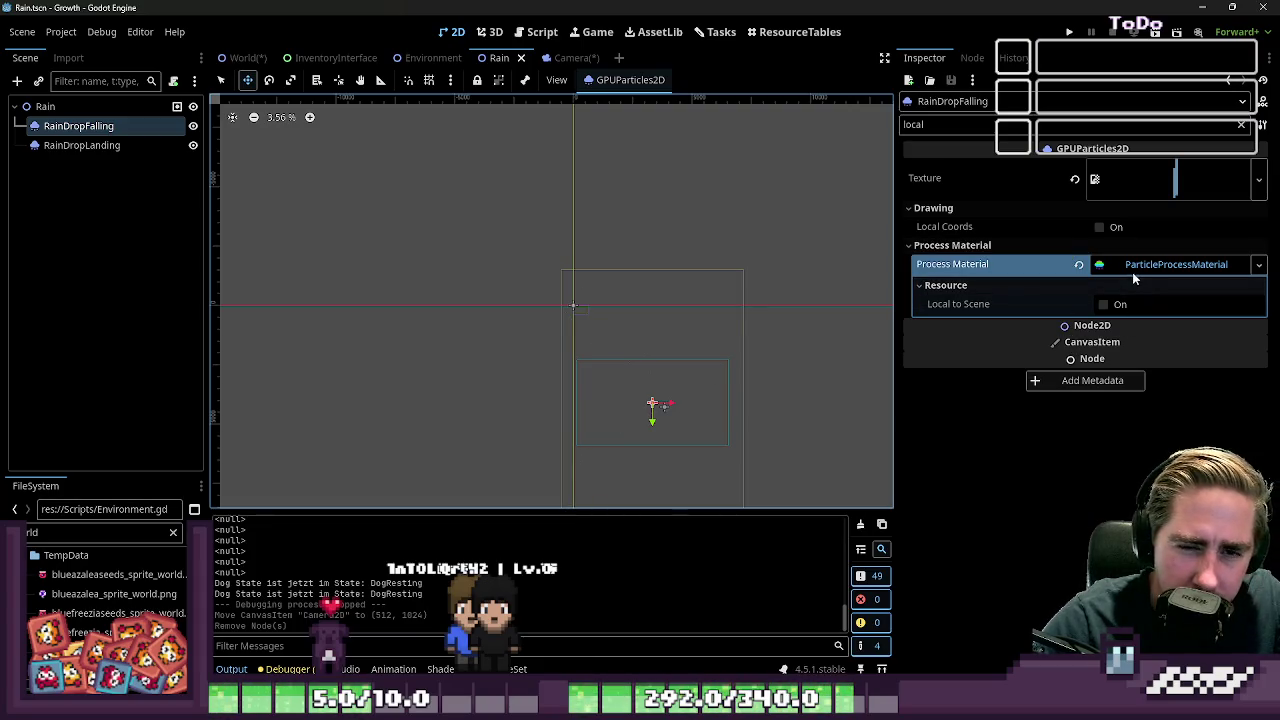
{"action": "scroll", "coordinate": [650, 350], "scroll_direction": "up", "scroll_amount": 6}
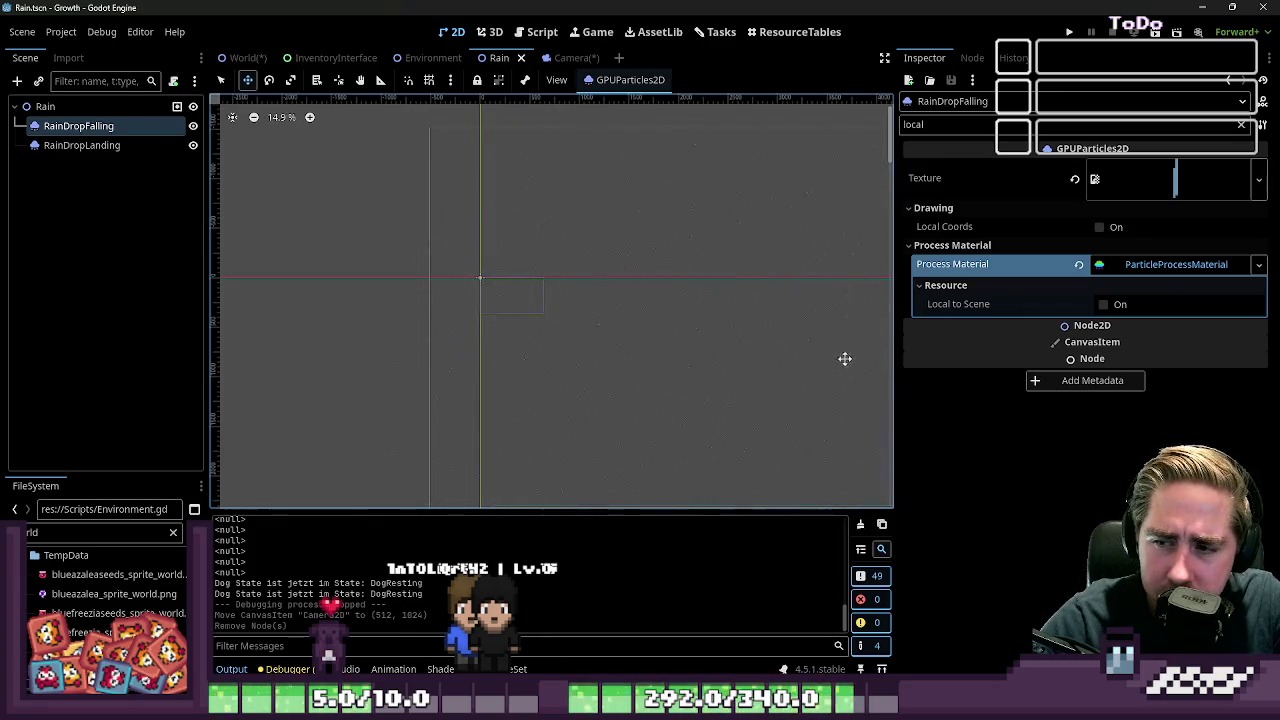
{"action": "scroll", "coordinate": [845, 356], "scroll_direction": "down", "scroll_amount": 1}
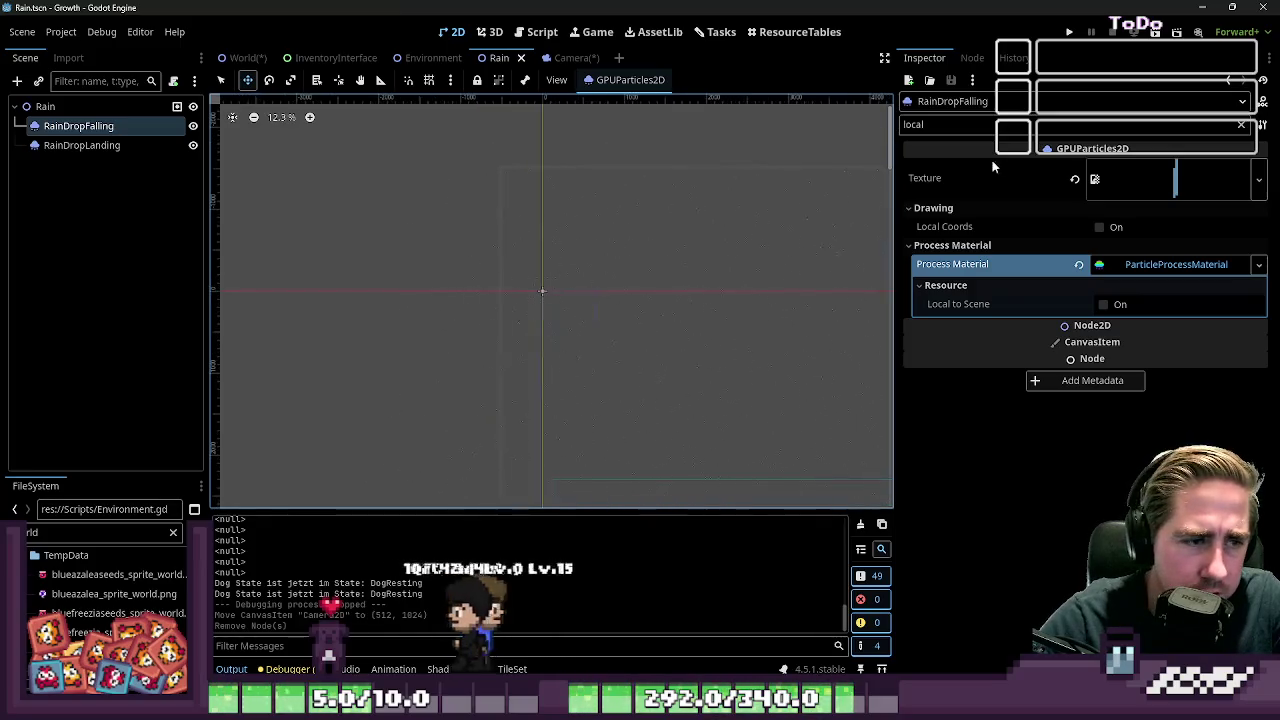
Clear the filter, browse the full property list, then filter by 'local' again
{"action": "double_click", "coordinate": [942, 133]}
{"action": "key", "text": "BackSpace"}
{"action": "scroll", "coordinate": [1076, 401], "scroll_direction": "down", "scroll_amount": 10}
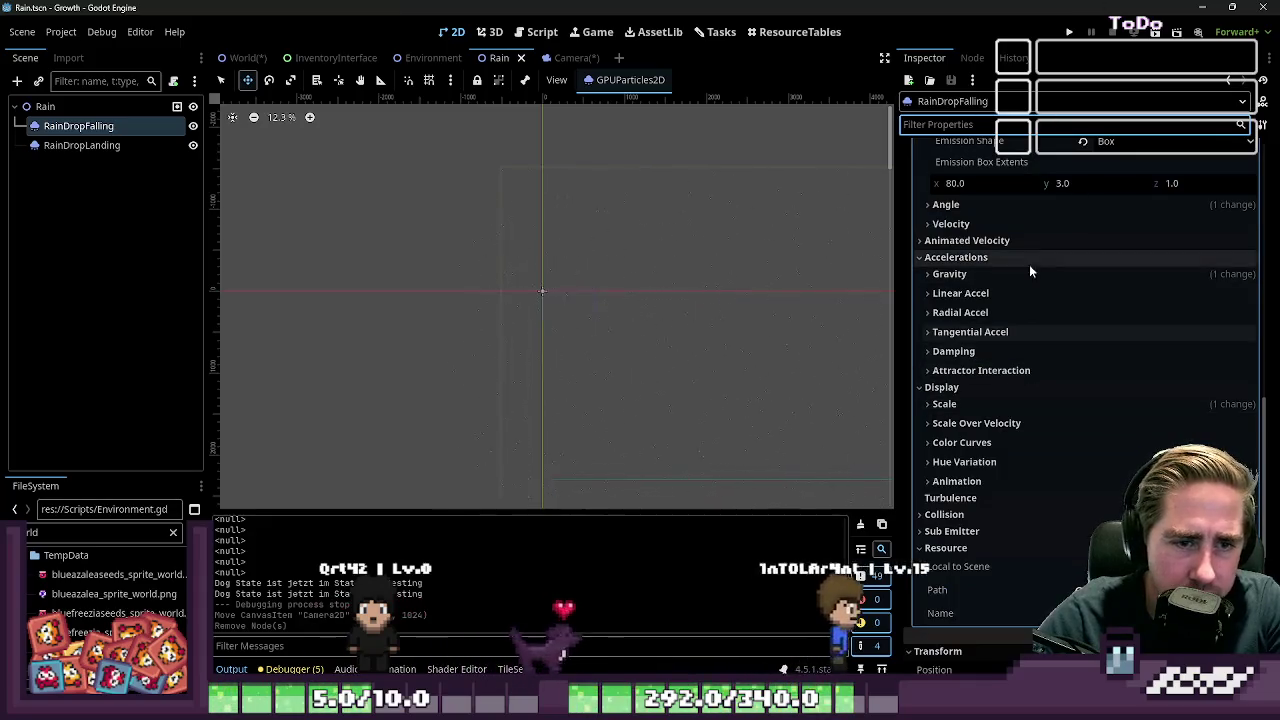
{"action": "scroll", "coordinate": [1060, 405], "scroll_direction": "down", "scroll_amount": 5}
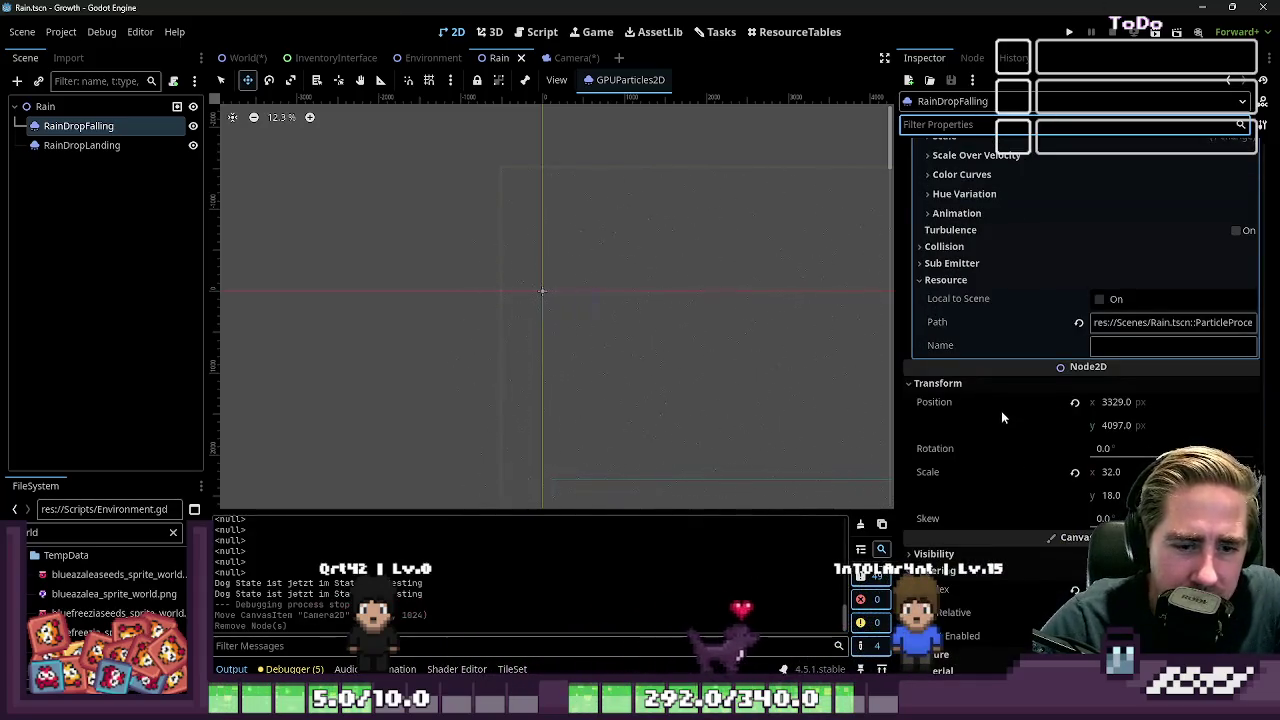
{"action": "scroll", "coordinate": [1001, 410], "scroll_direction": "down", "scroll_amount": 2}
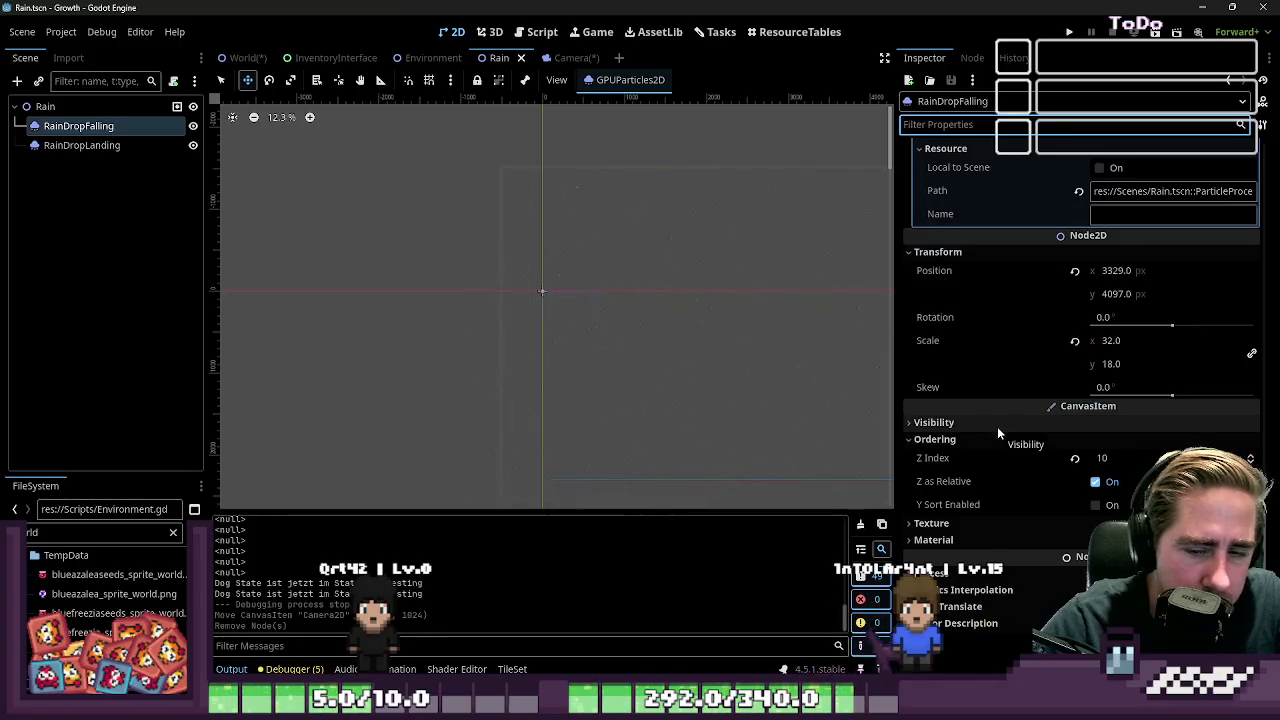
{"action": "scroll", "coordinate": [997, 426], "scroll_direction": "up", "scroll_amount": 15}
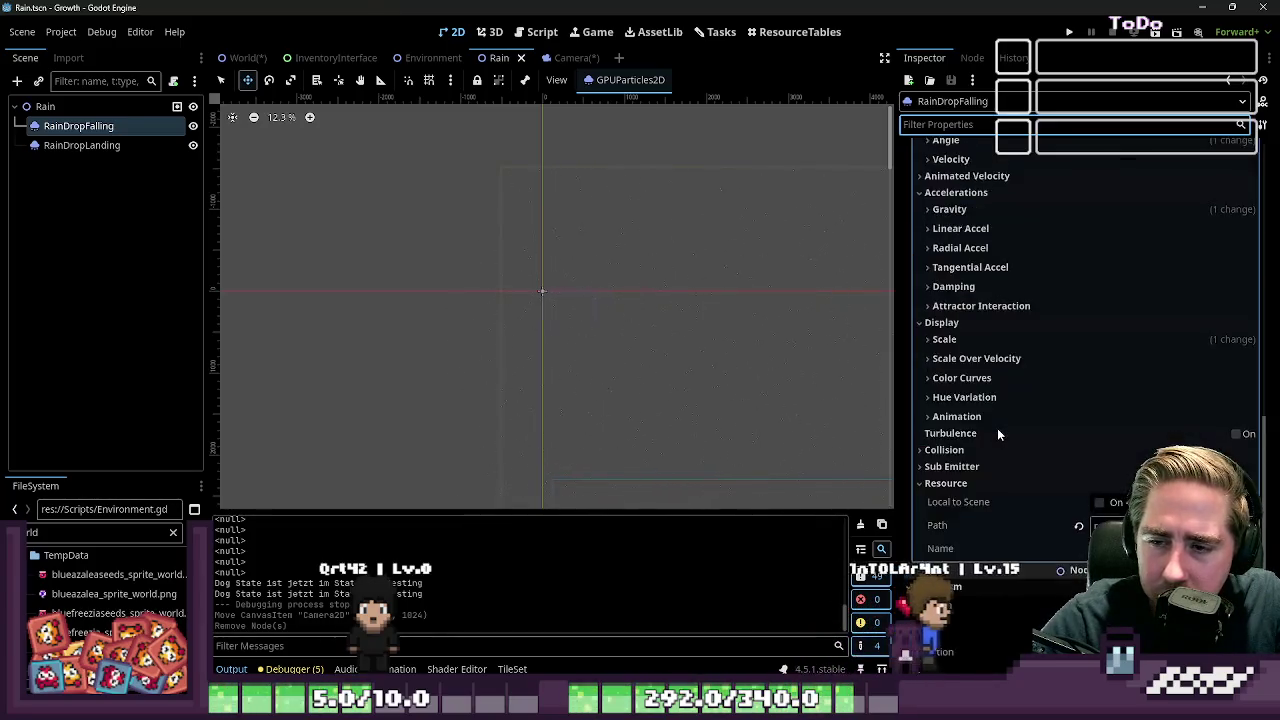
{"action": "type", "text": "local"}
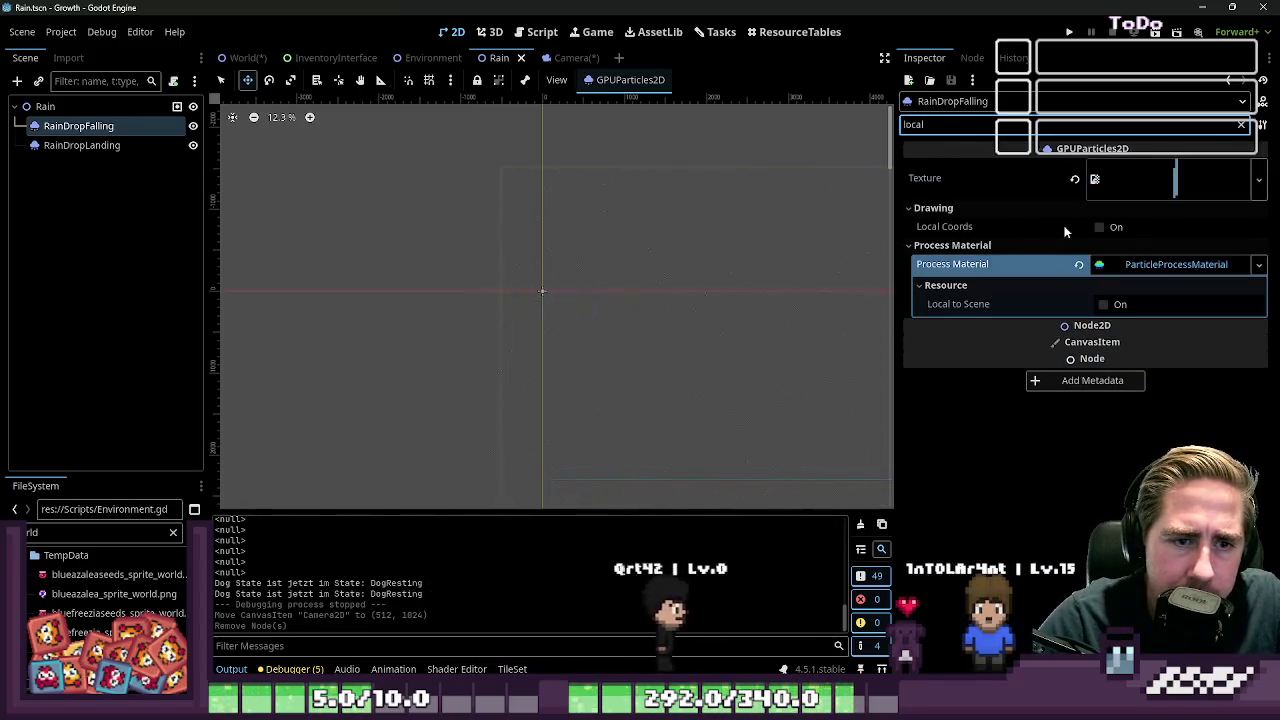
{"action": "scroll", "coordinate": [529, 280], "scroll_direction": "down", "scroll_amount": 3}
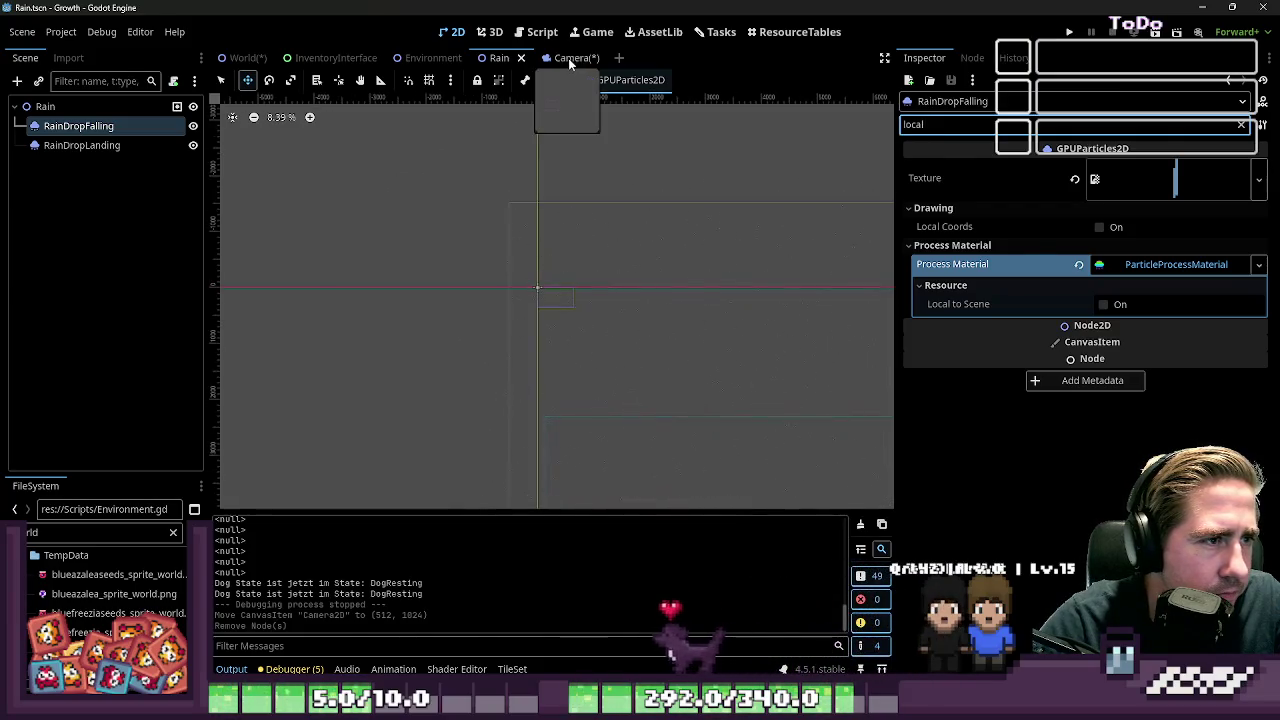
Review the Rain scene's RainDropFalling, RainDropLanding and Rain root nodes
{"action": "left_click", "coordinate": [568, 58]}
{"action": "left_click", "coordinate": [490, 62]}
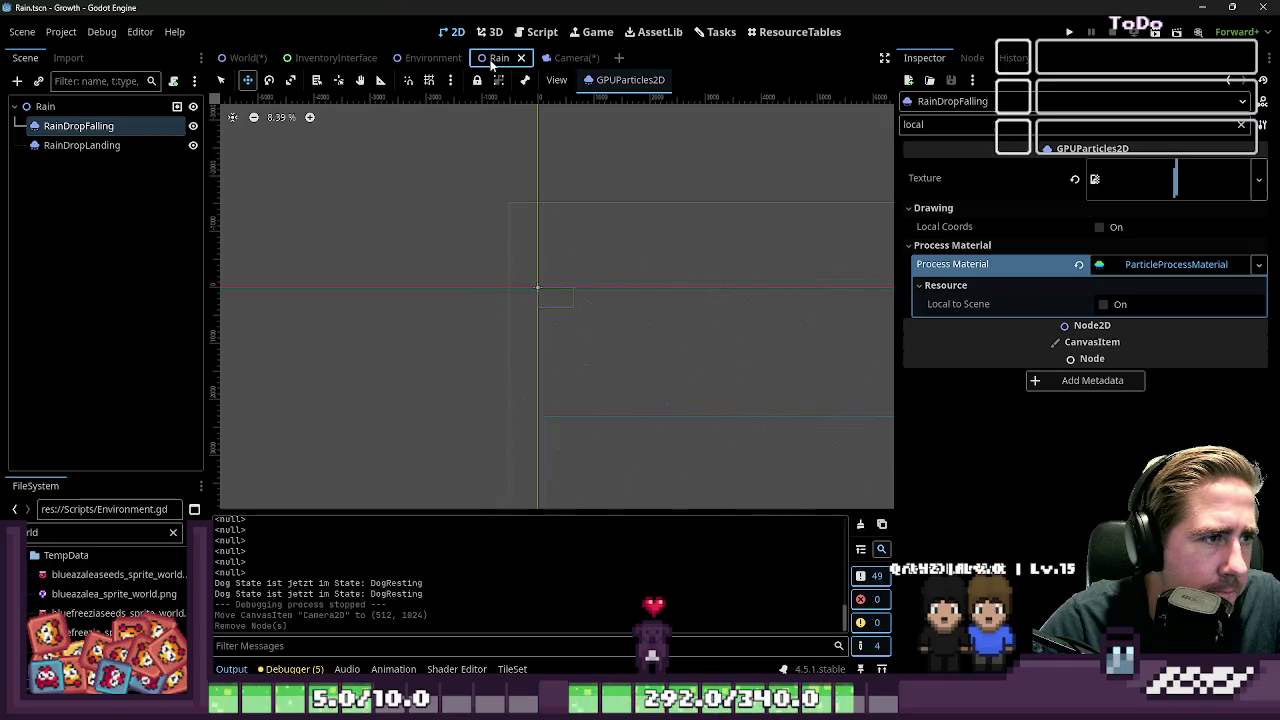
{"action": "left_click", "coordinate": [539, 33]}
{"action": "left_click", "coordinate": [490, 32]}
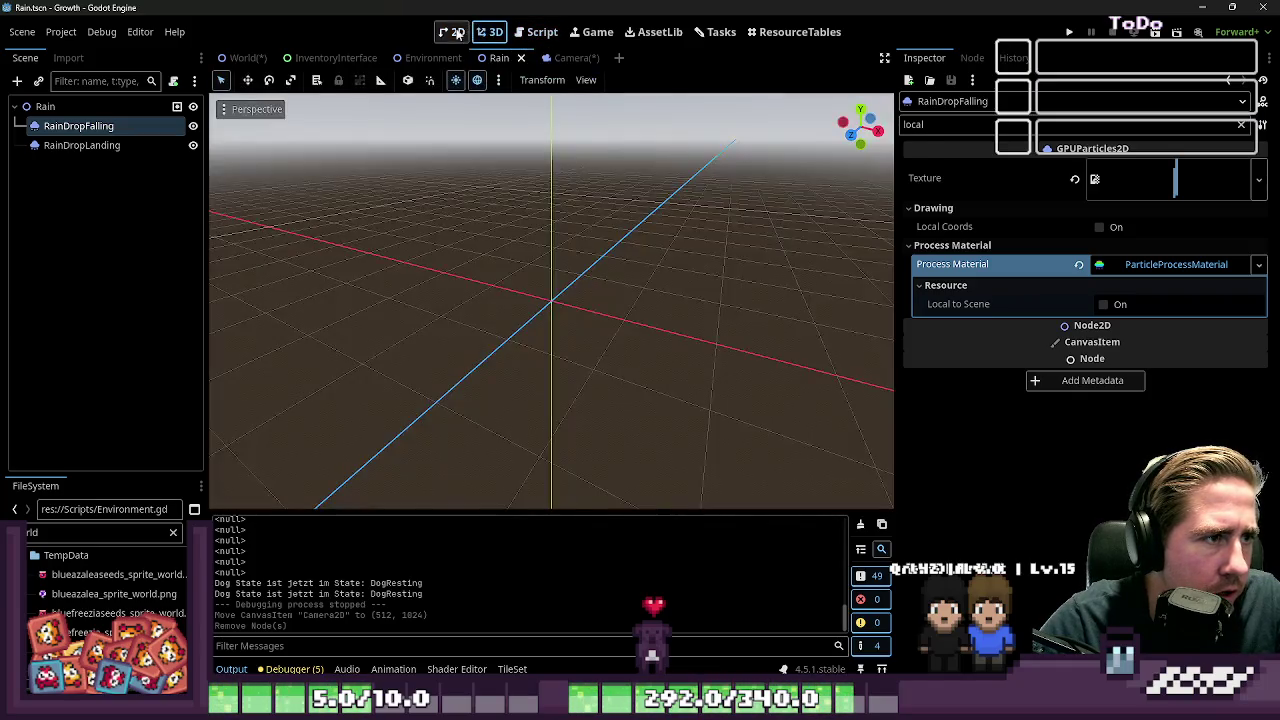
{"action": "left_click", "coordinate": [455, 32]}
{"action": "left_click", "coordinate": [95, 145]}
{"action": "left_click", "coordinate": [112, 127]}
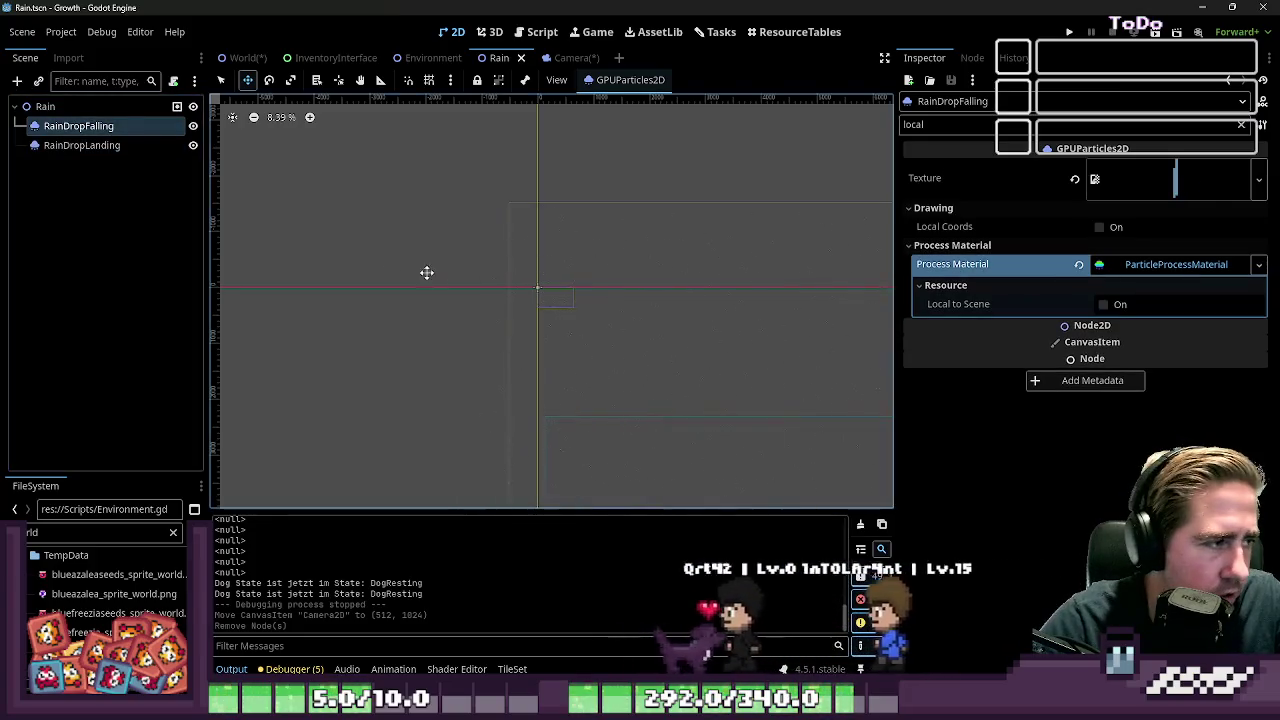
{"action": "left_click", "coordinate": [112, 145]}
{"action": "left_click", "coordinate": [100, 126]}
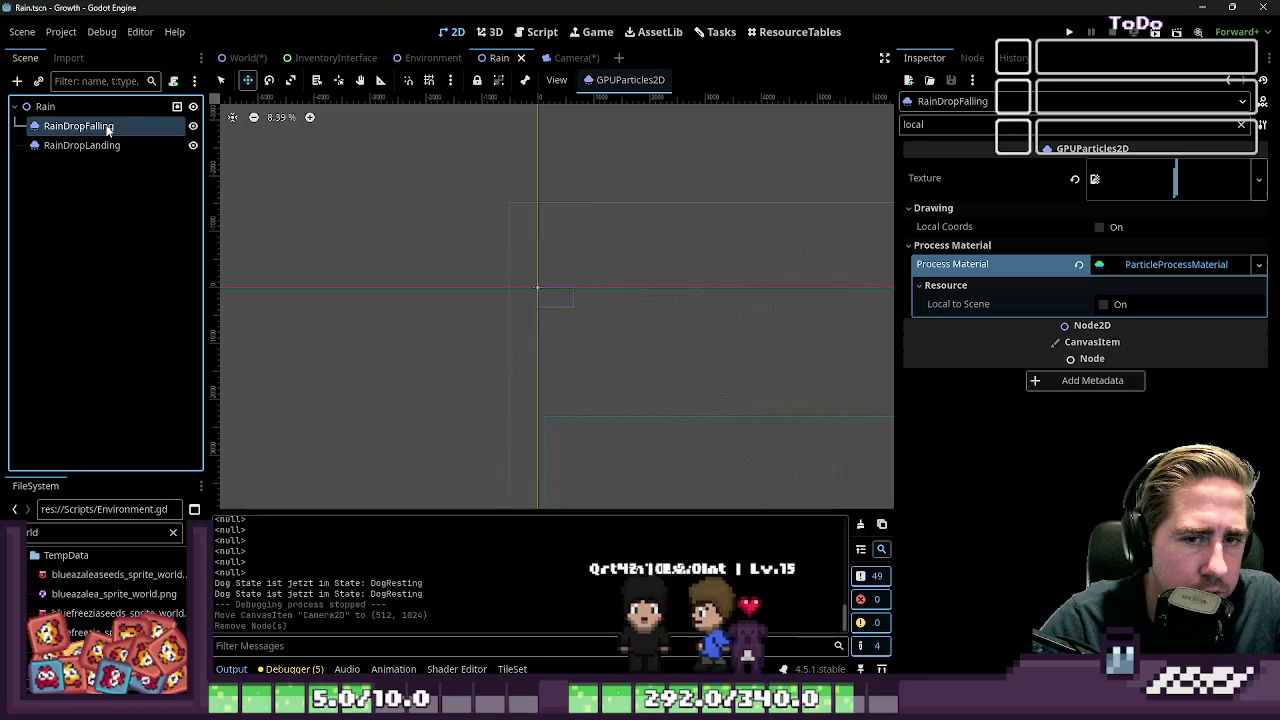
{"action": "left_click", "coordinate": [68, 110]}
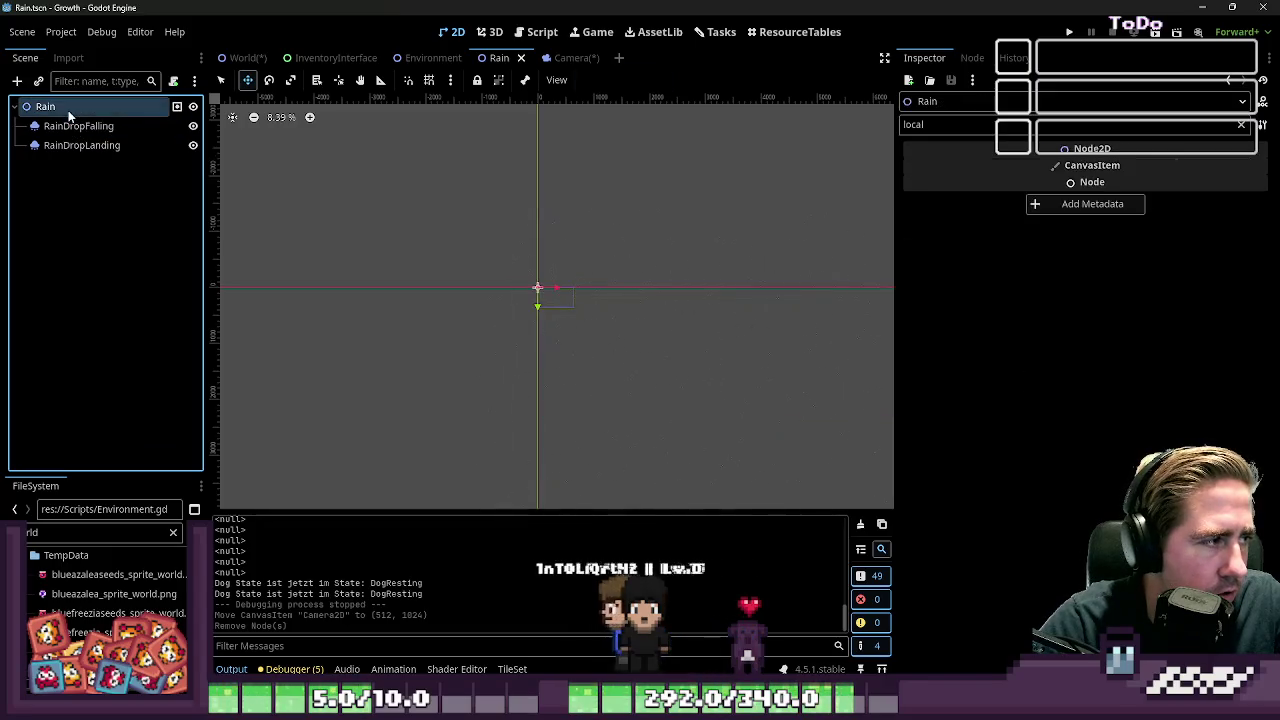
Save Camera.tscn and return to the Rain scene
{"action": "left_click", "coordinate": [562, 58]}
{"action": "key", "text": "ctrl+s"}
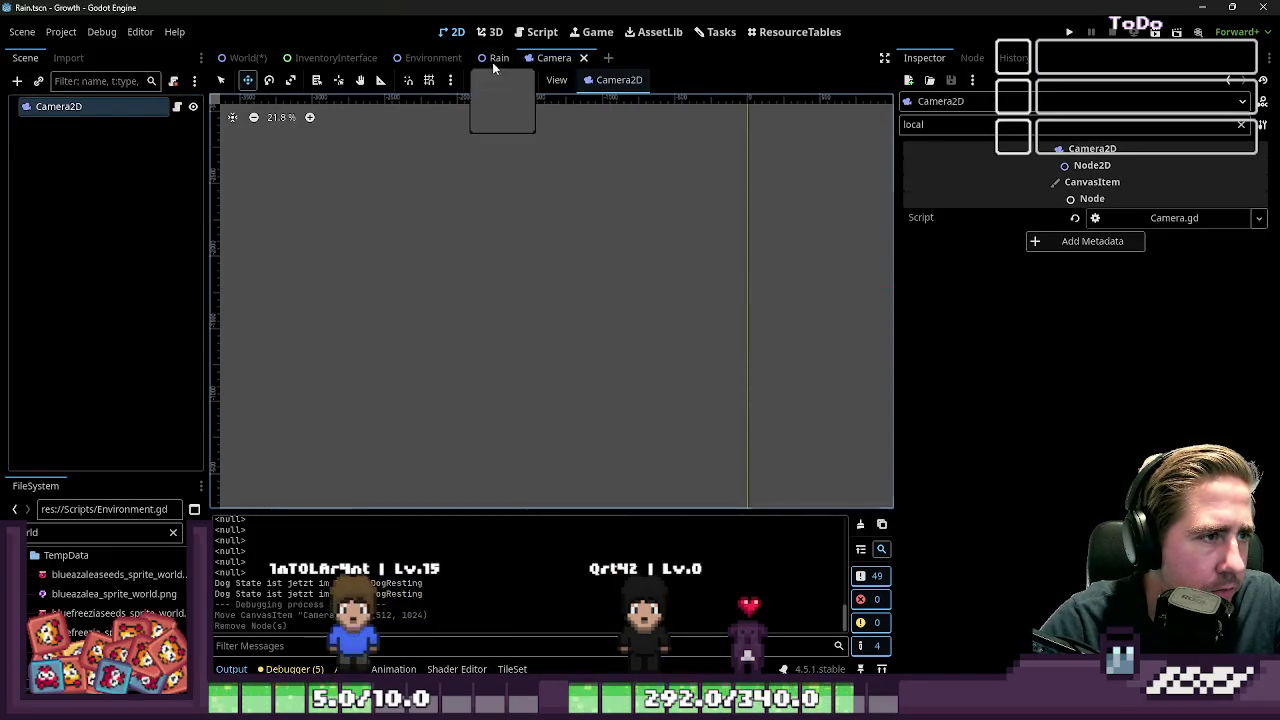
{"action": "left_click", "coordinate": [492, 60]}
Select RainDropFalling and review its Process Material settings in the Inspector
{"action": "left_click", "coordinate": [77, 126]}
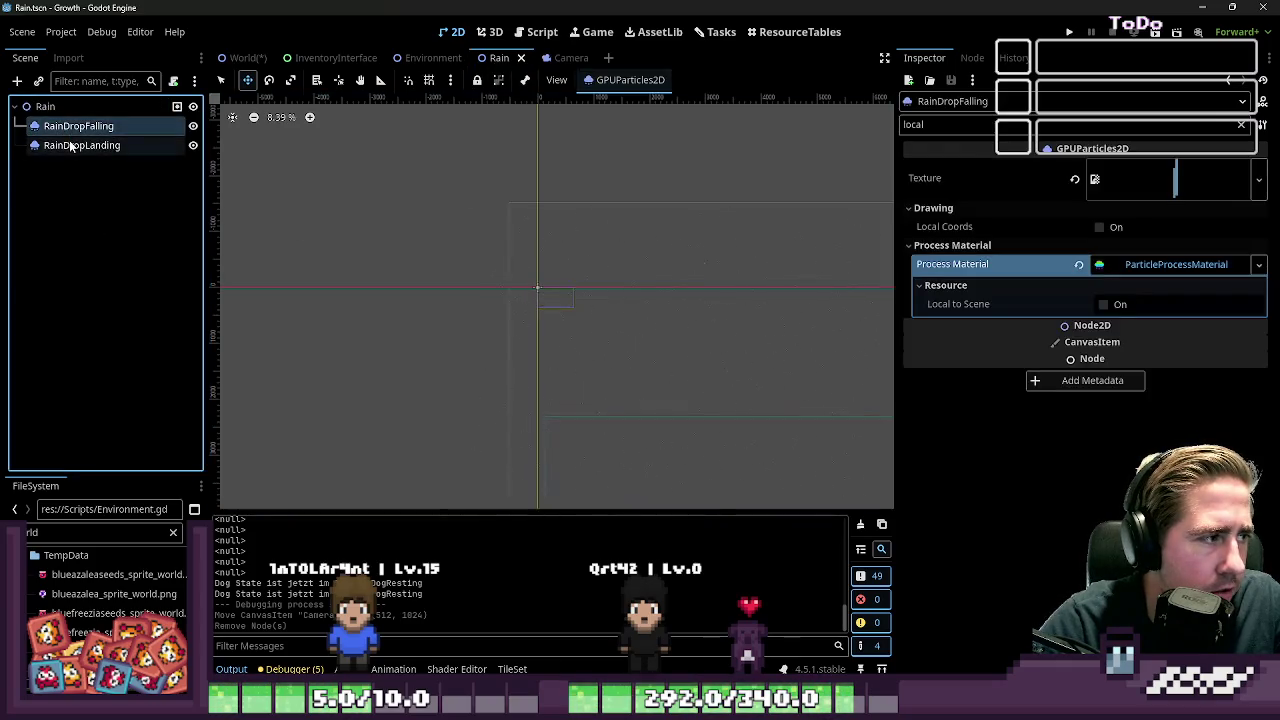
{"action": "left_click", "coordinate": [70, 145]}
{"action": "left_click", "coordinate": [77, 126]}
{"action": "scroll", "coordinate": [571, 330], "scroll_direction": "down", "scroll_amount": 1}
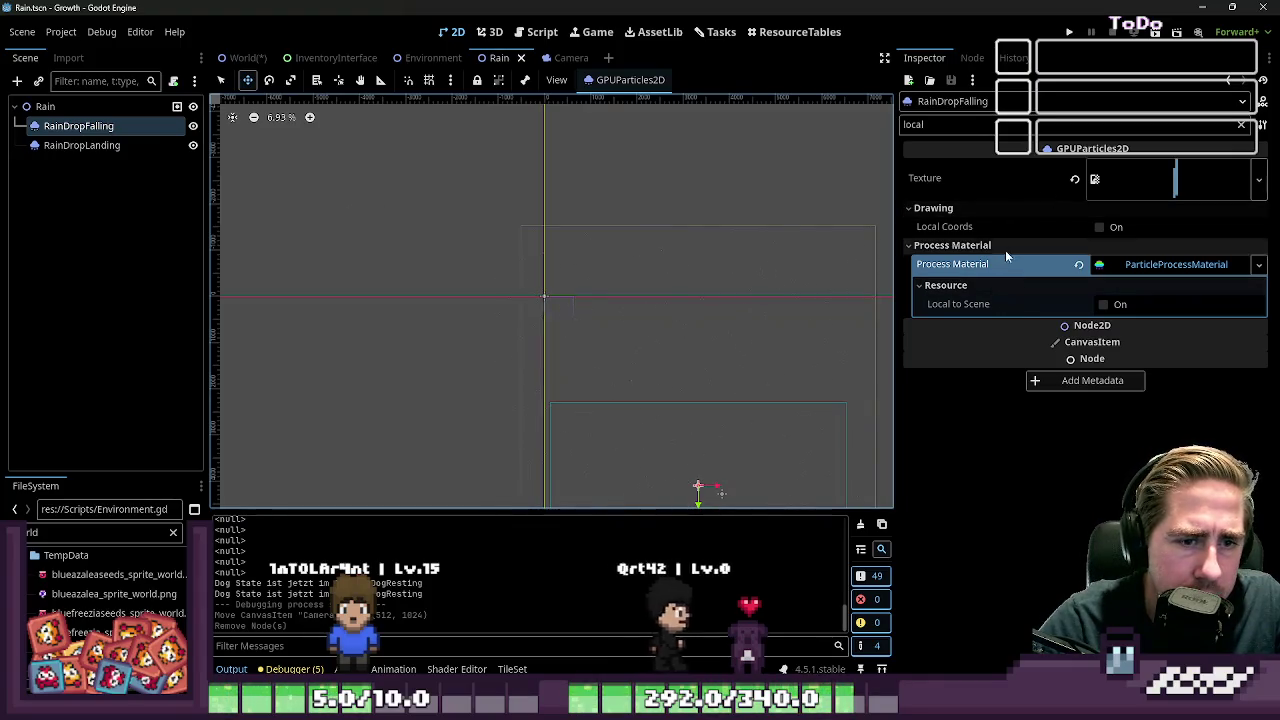
{"action": "left_click", "coordinate": [1127, 266]}
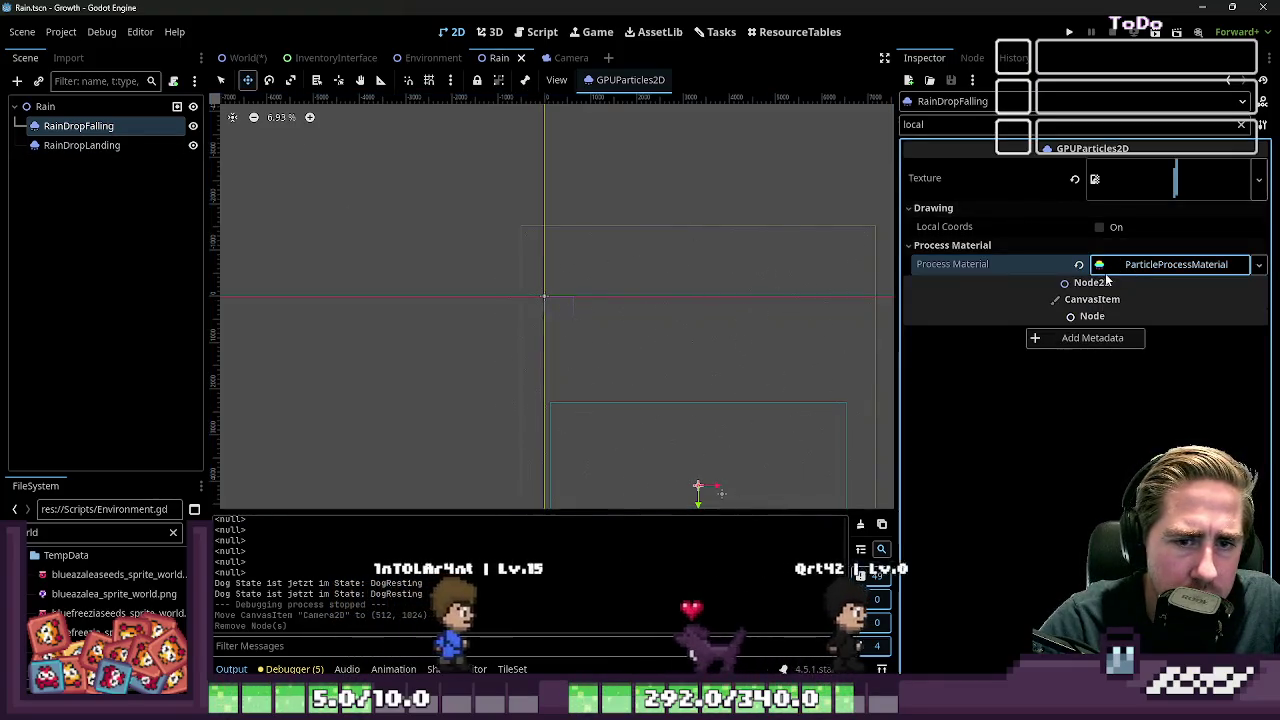
{"action": "left_click", "coordinate": [1127, 266]}
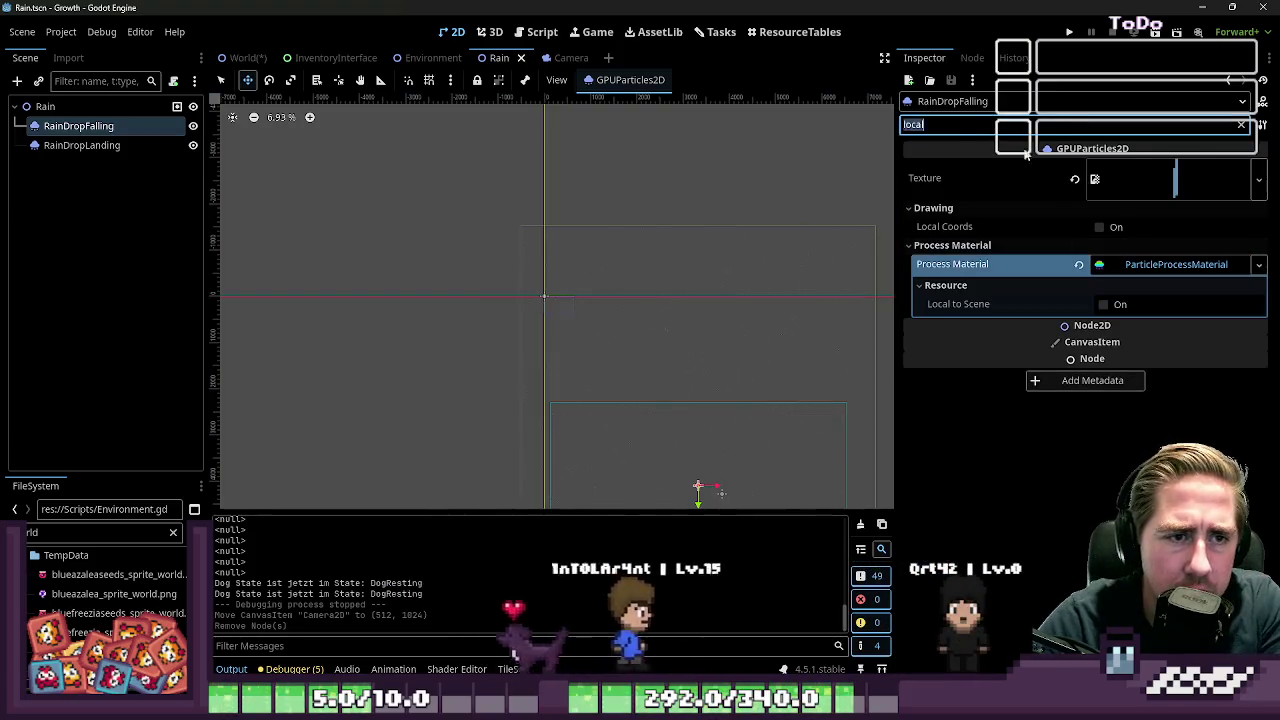
Clear the Inspector filter and set Emission Box Extents x and y to 1
{"action": "key", "text": "ctrl+a"}
{"action": "key", "text": "BackSpace"}
{"action": "scroll", "coordinate": [1141, 292], "scroll_direction": "down", "scroll_amount": 10}
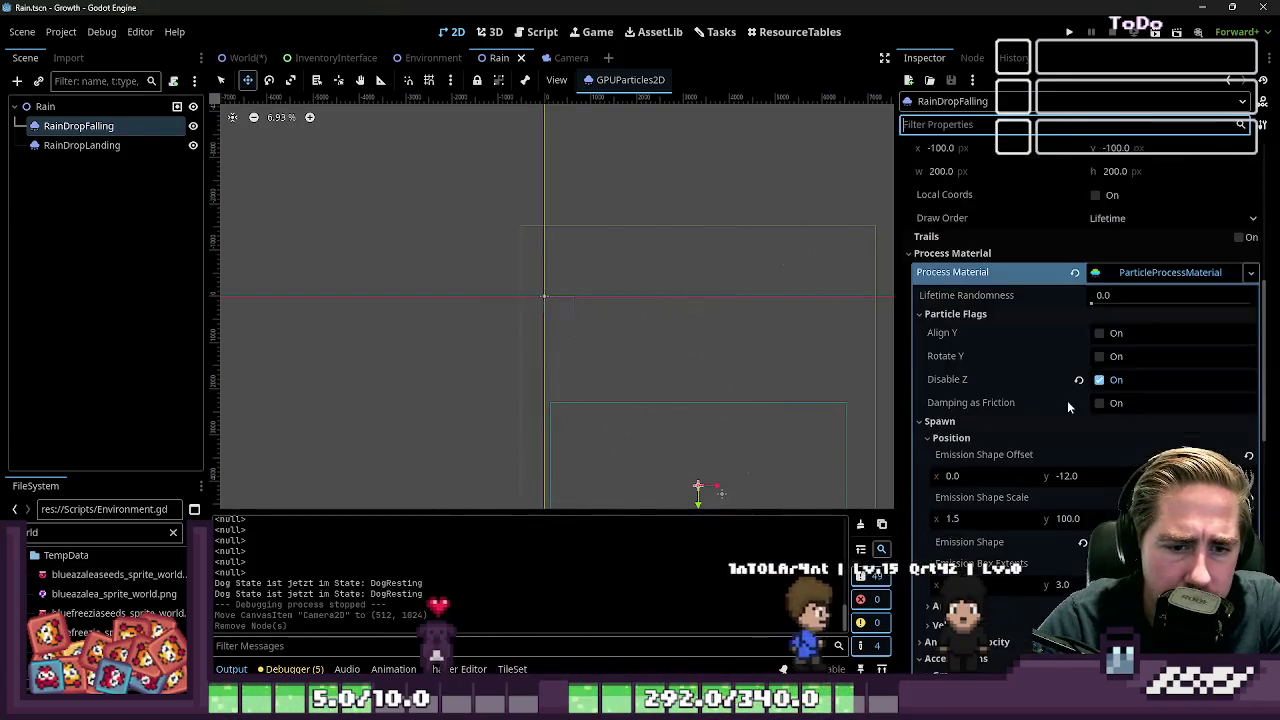
{"action": "scroll", "coordinate": [666, 340], "scroll_direction": "up", "scroll_amount": 6}
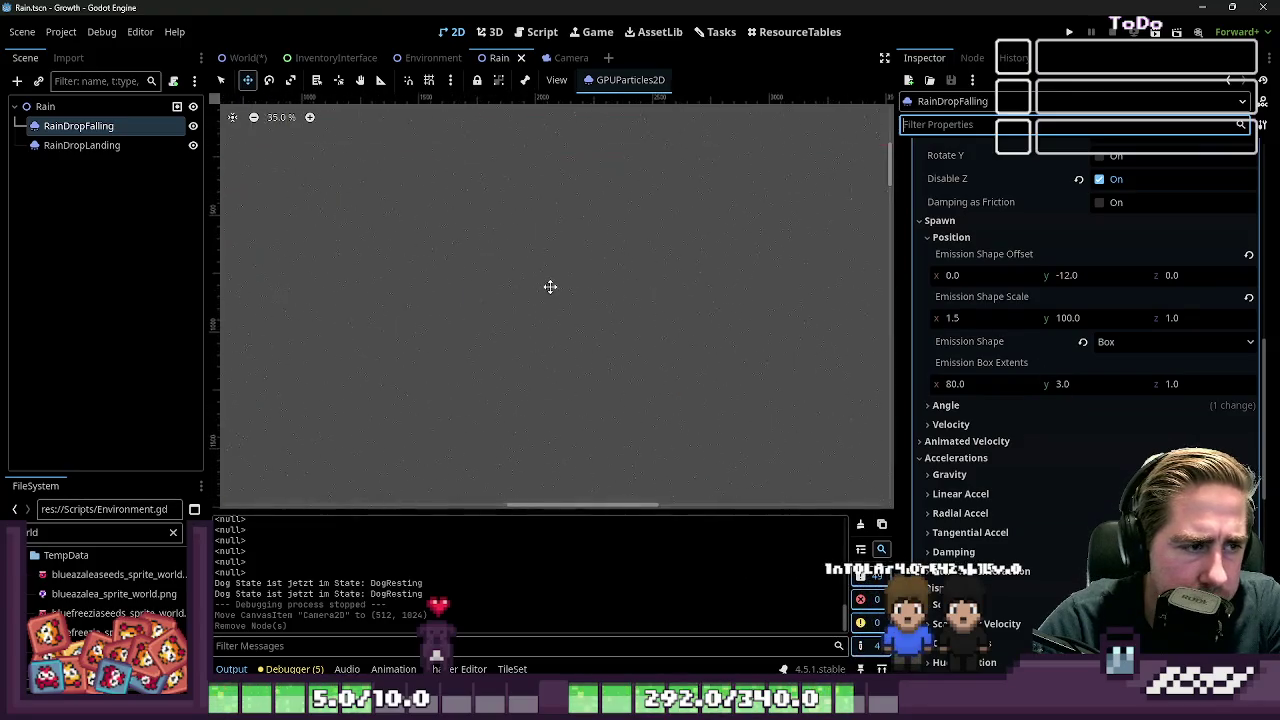
{"action": "left_click", "coordinate": [995, 383]}
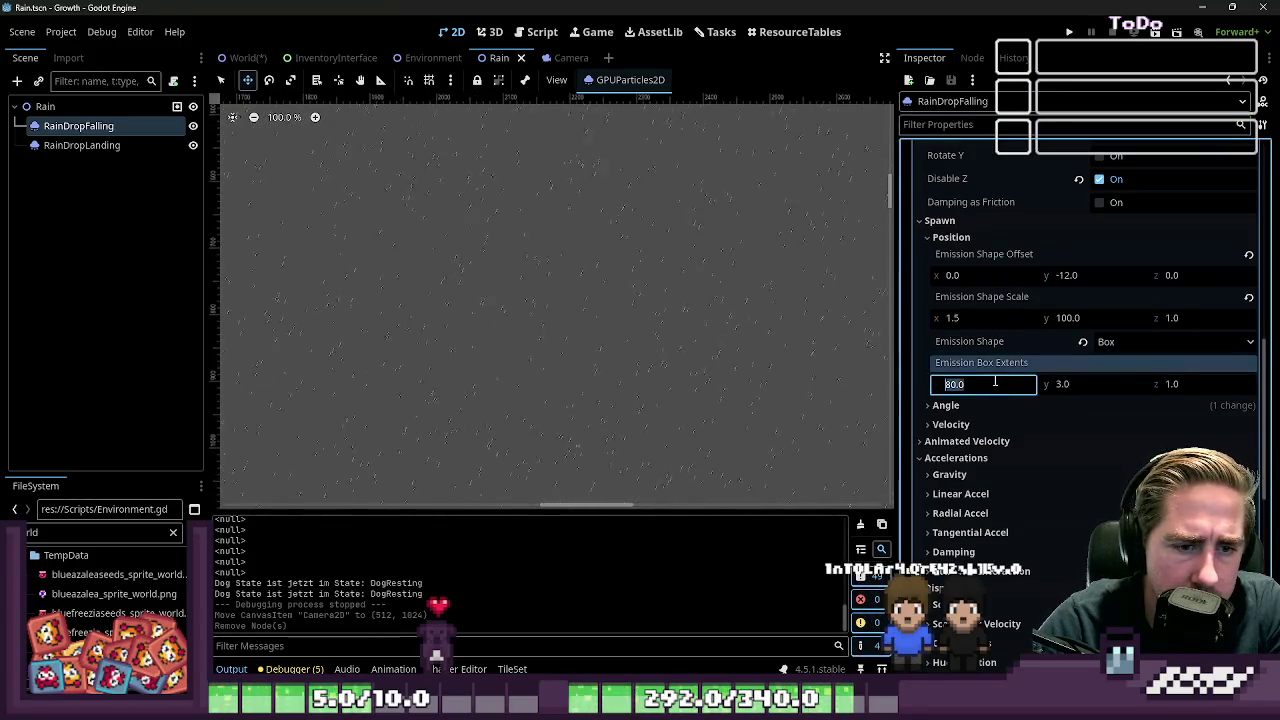
{"action": "type", "text": "1"}
{"action": "key", "text": "Return"}
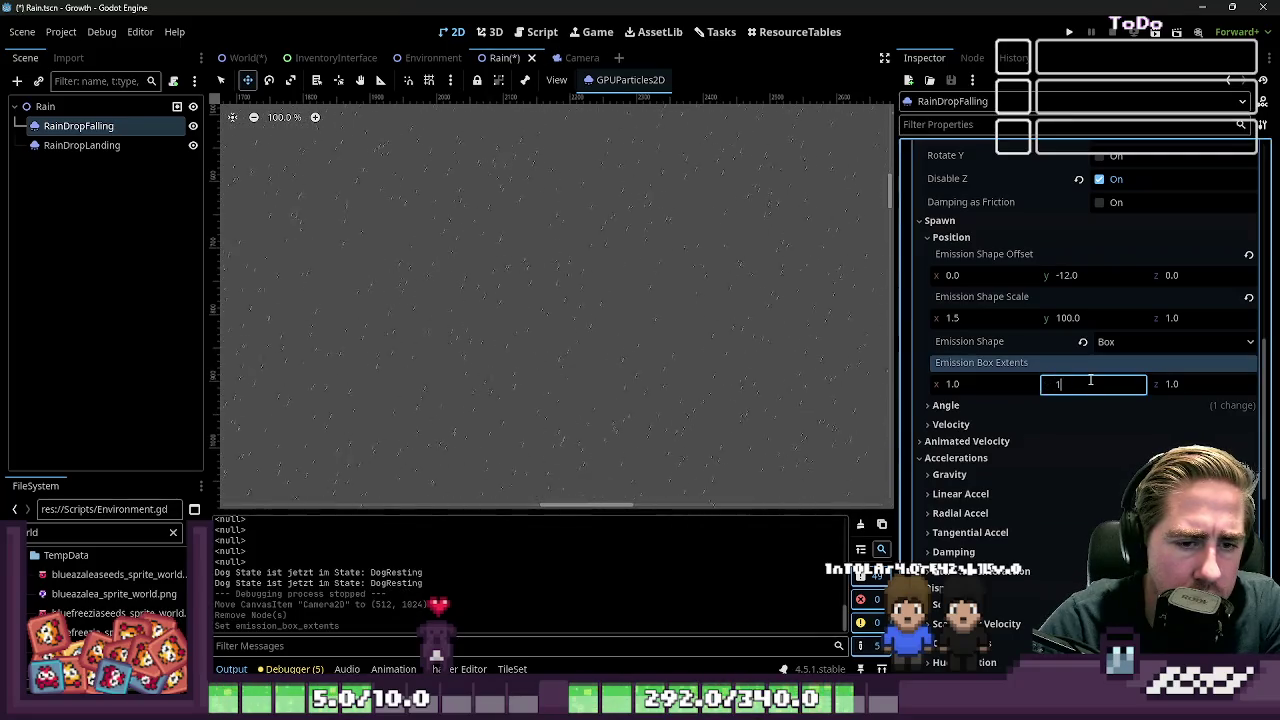
{"action": "key", "text": "Return"}
Scroll through the emission settings to the Emission Shape Scale x field
{"action": "scroll", "coordinate": [740, 295], "scroll_direction": "down", "scroll_amount": 5}
{"action": "scroll", "coordinate": [414, 206], "scroll_direction": "down", "scroll_amount": 2}
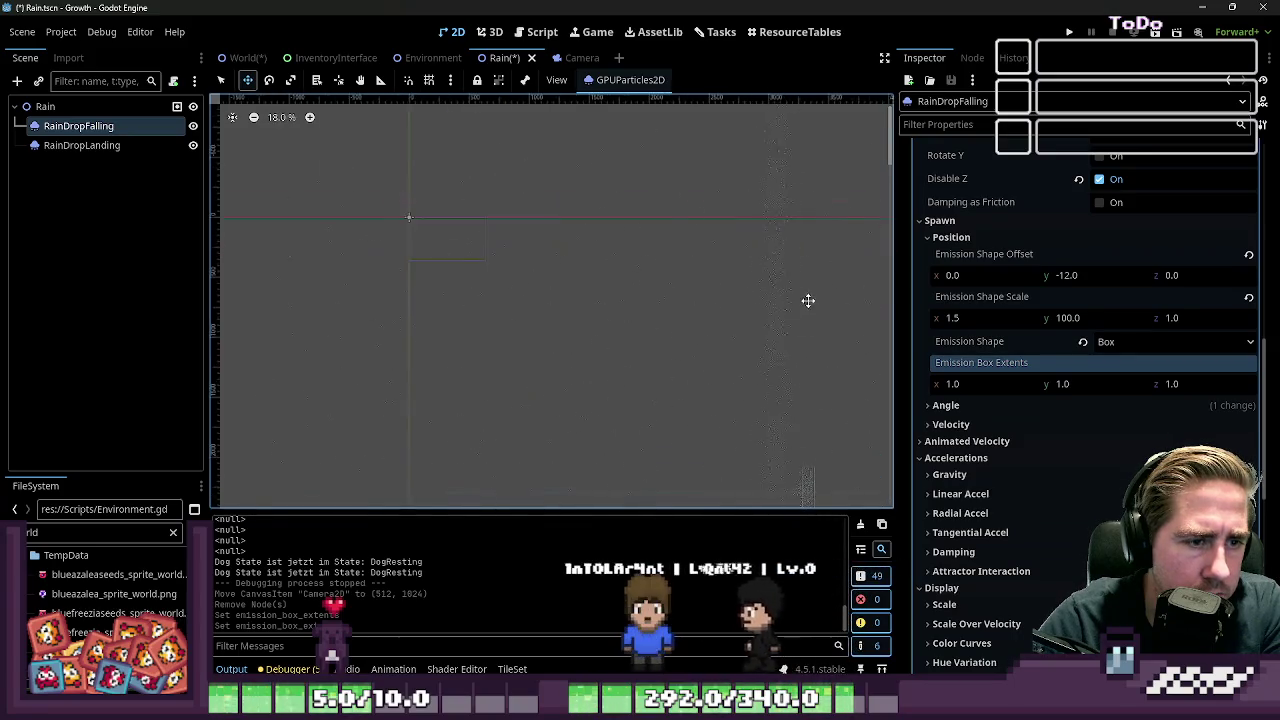
{"action": "scroll", "coordinate": [731, 279], "scroll_direction": "down", "scroll_amount": 4}
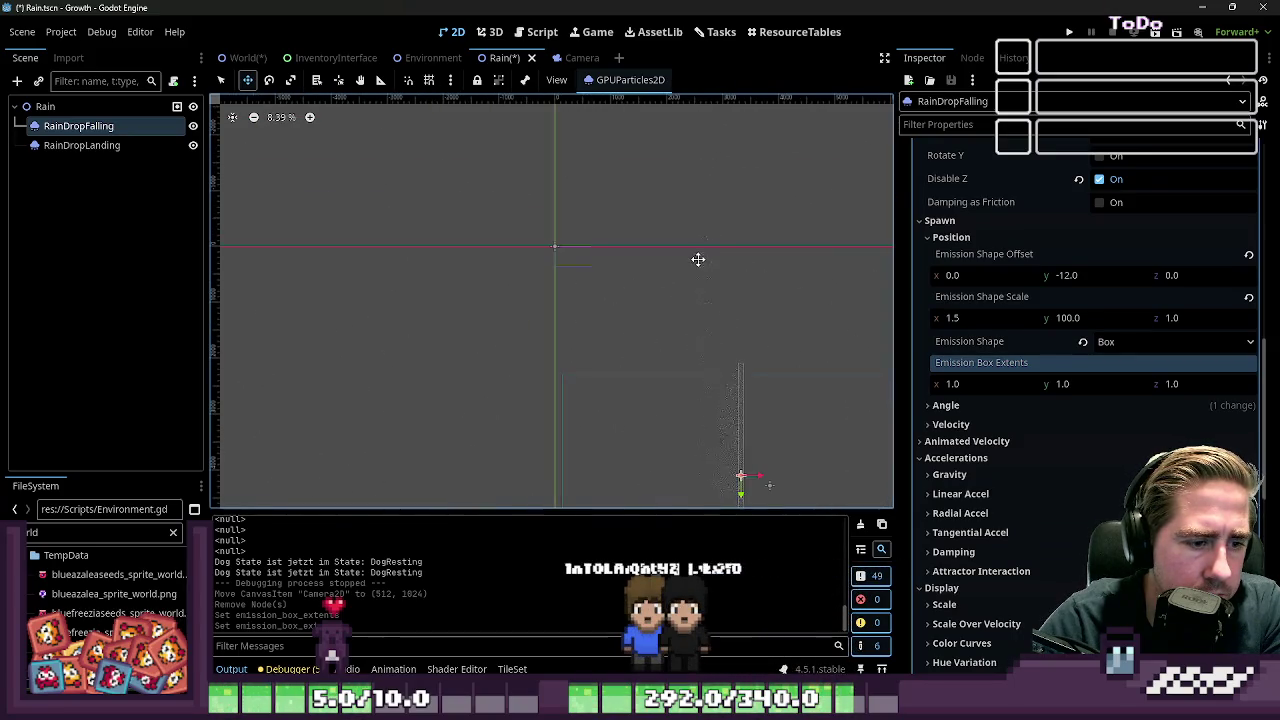
{"action": "scroll", "coordinate": [719, 437], "scroll_direction": "up", "scroll_amount": 4}
{"action": "scroll", "coordinate": [722, 306], "scroll_direction": "up", "scroll_amount": 1}
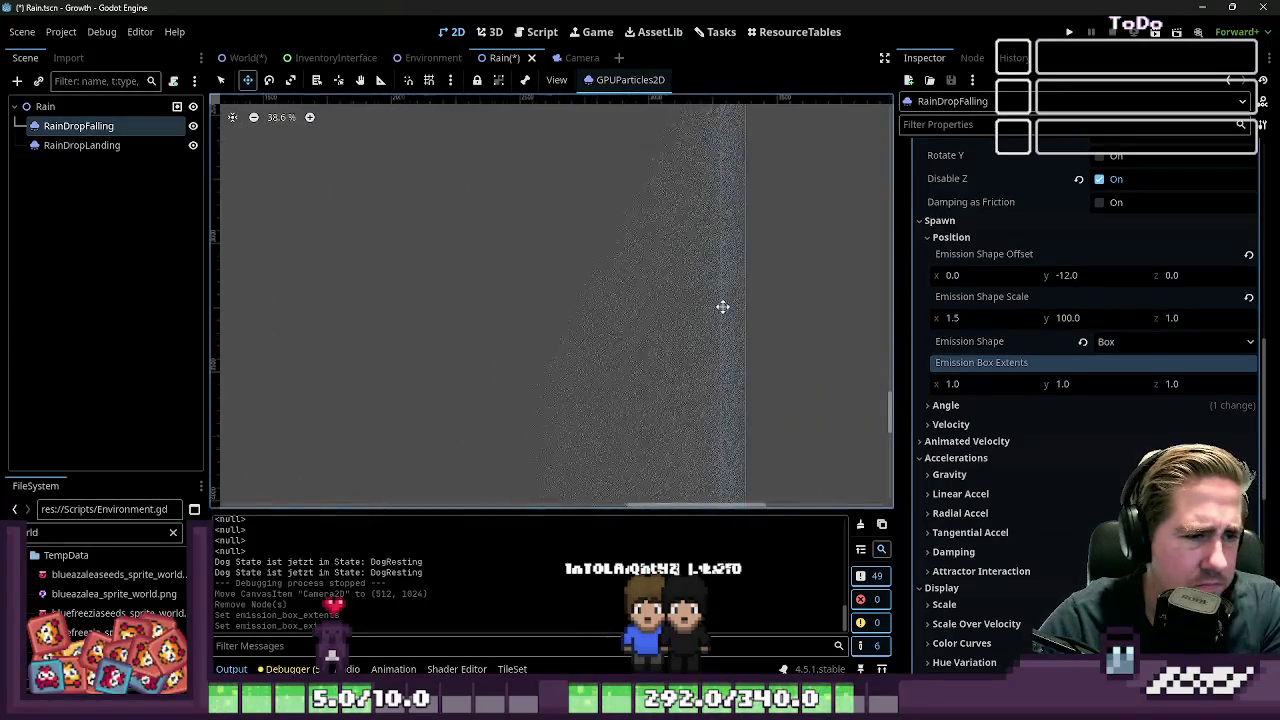
{"action": "left_click", "coordinate": [979, 320]}
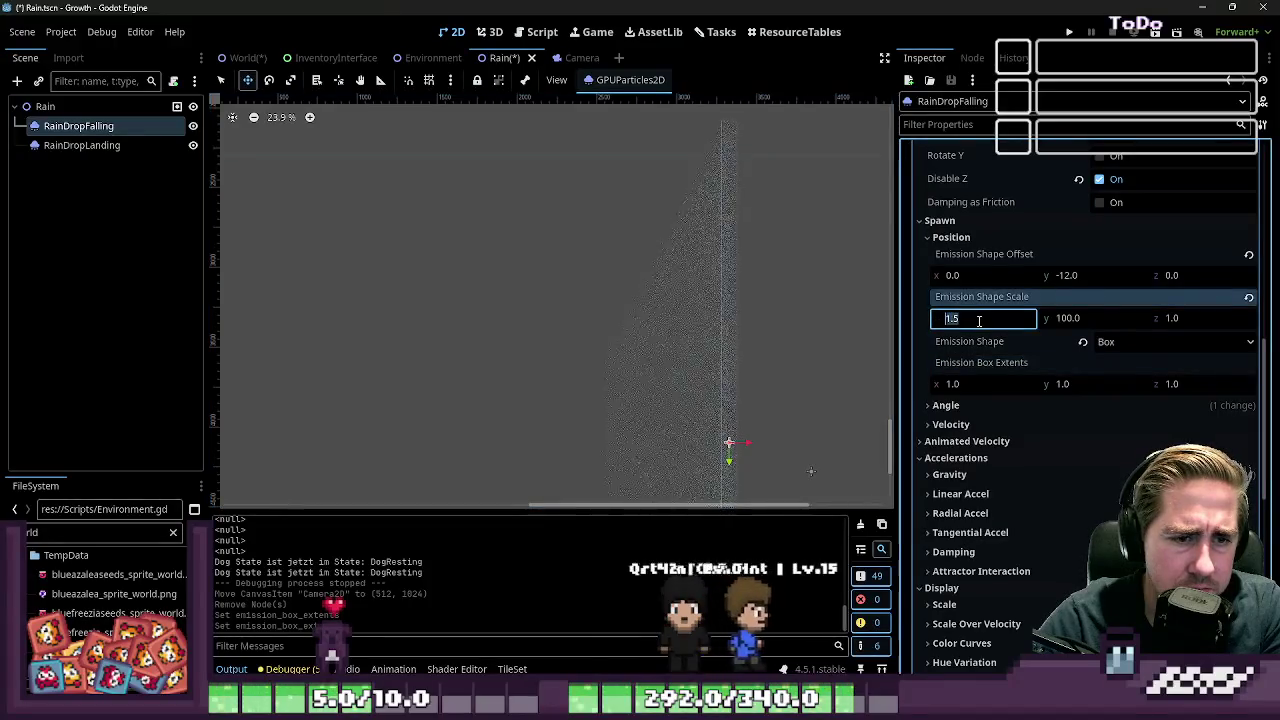
Set Emission Shape Scale to 640 × 320, then shift the rain emitter down-right
{"action": "type", "text": "200.0"}
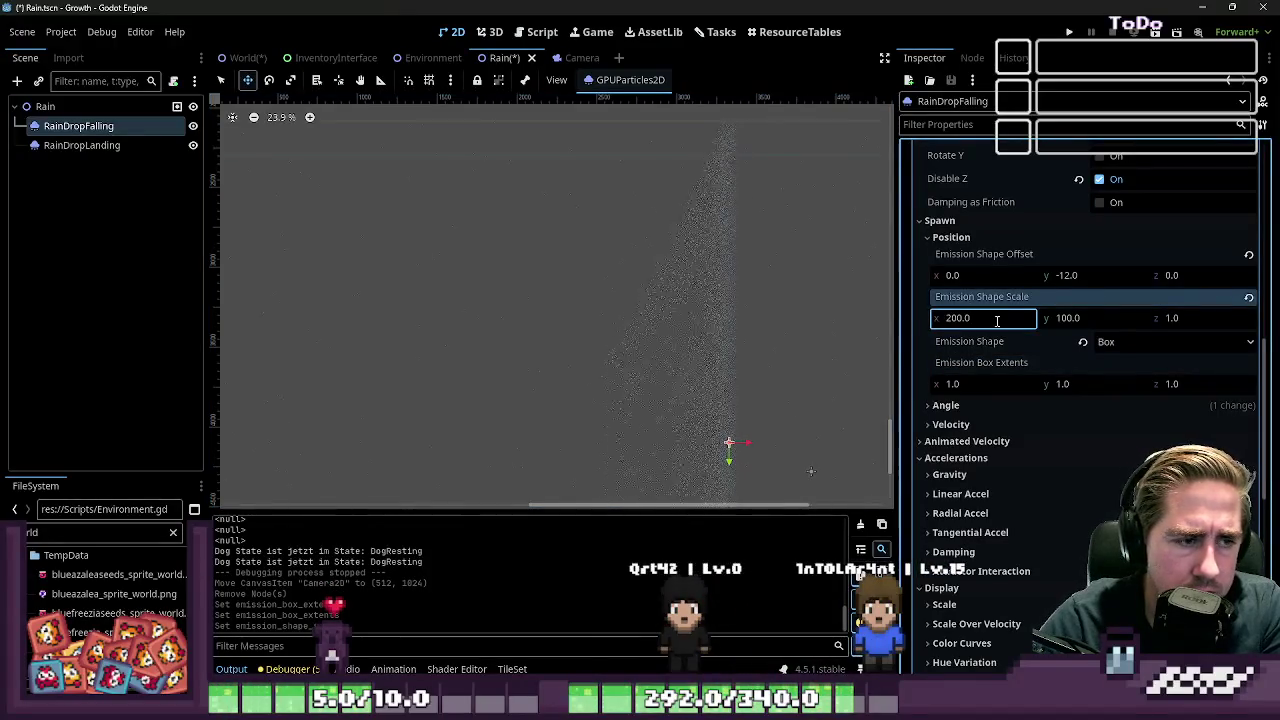
{"action": "key", "text": "Return"}
{"action": "left_click", "coordinate": [984, 318]}
{"action": "scroll", "coordinate": [606, 243], "scroll_direction": "up", "scroll_amount": 5}
{"action": "type", "text": "640"}
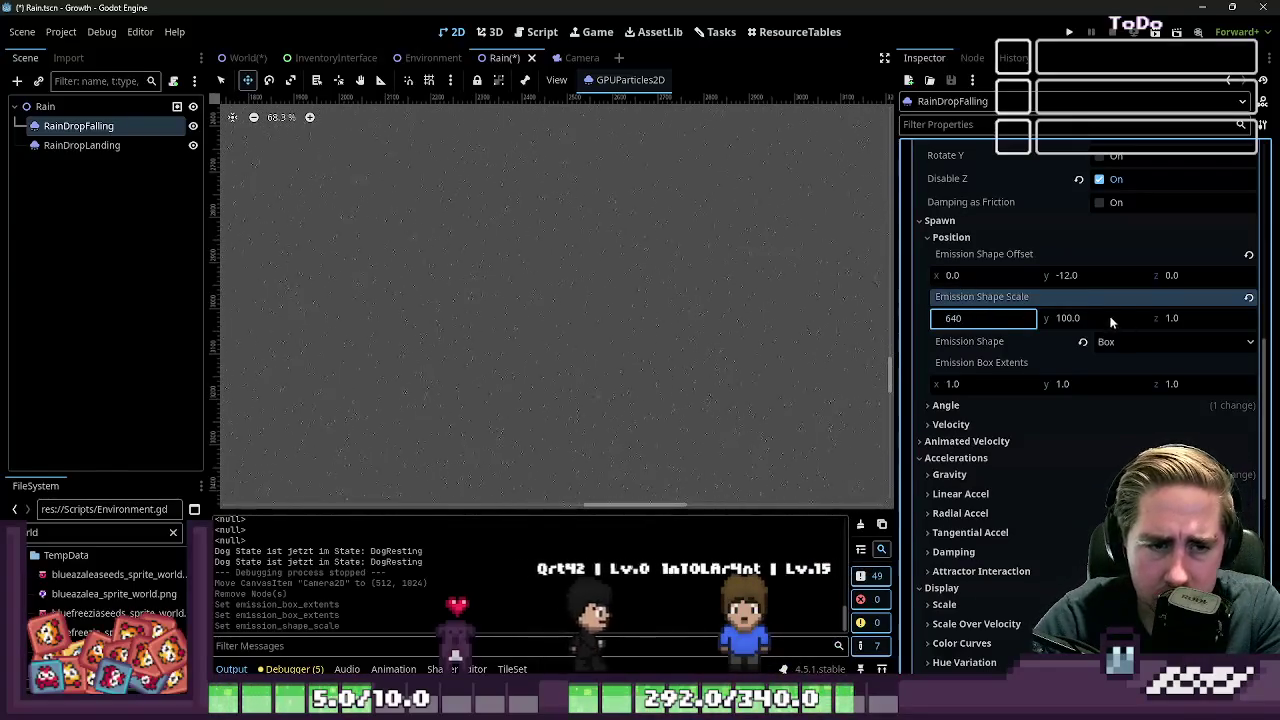
{"action": "left_click", "coordinate": [1101, 317]}
{"action": "type", "text": "2"}
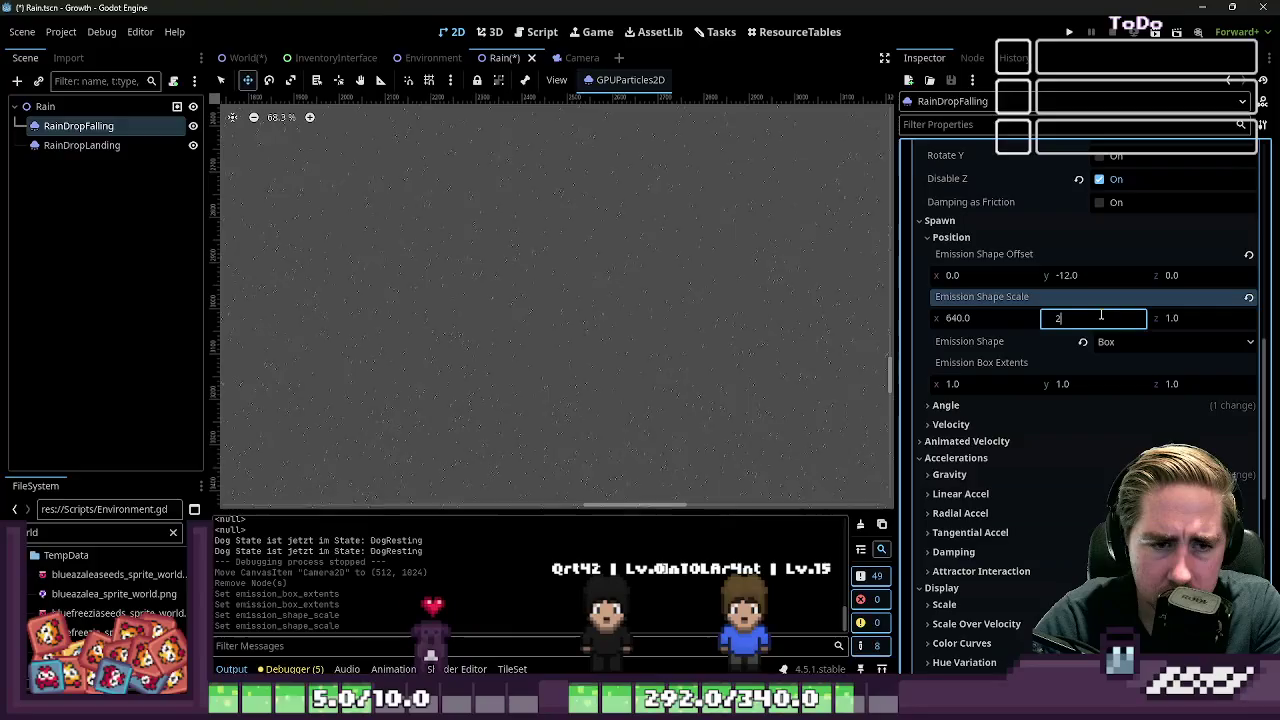
{"action": "key", "text": "BackSpace"}
{"action": "type", "text": "320.0"}
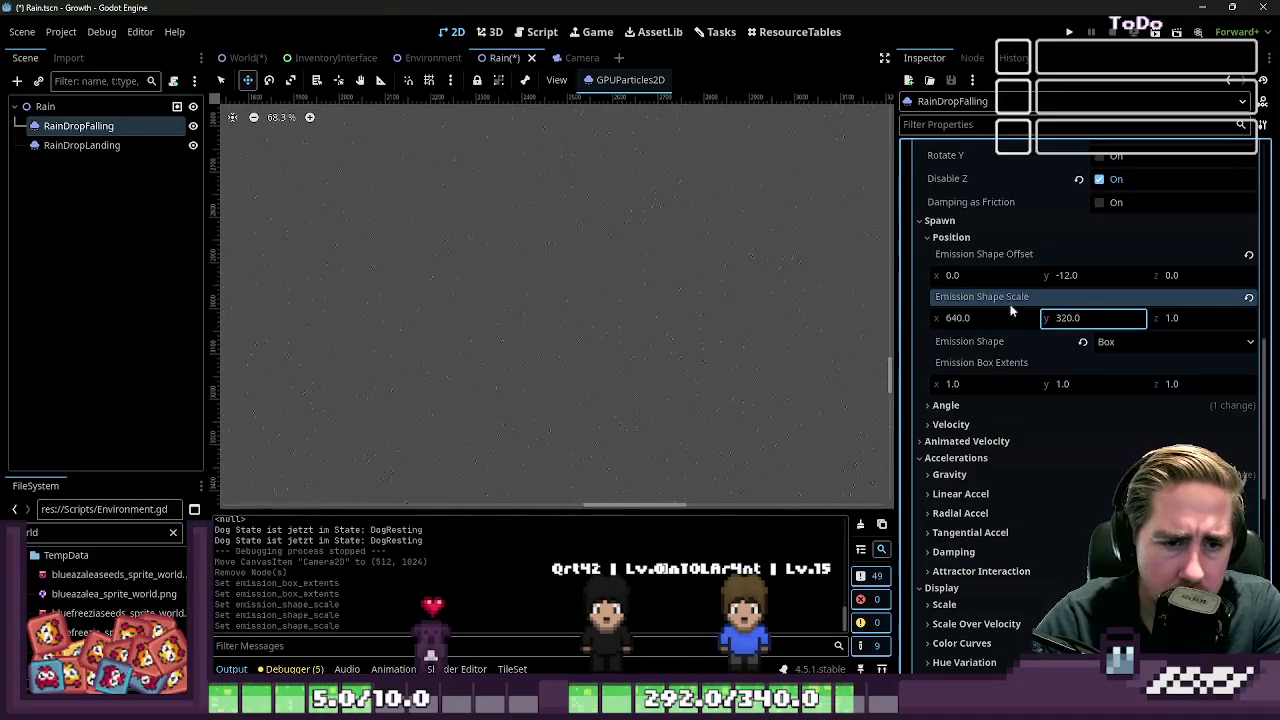
{"action": "scroll", "coordinate": [675, 290], "scroll_direction": "down", "scroll_amount": 3}
{"action": "scroll", "coordinate": [675, 289], "scroll_direction": "down", "scroll_amount": 4}
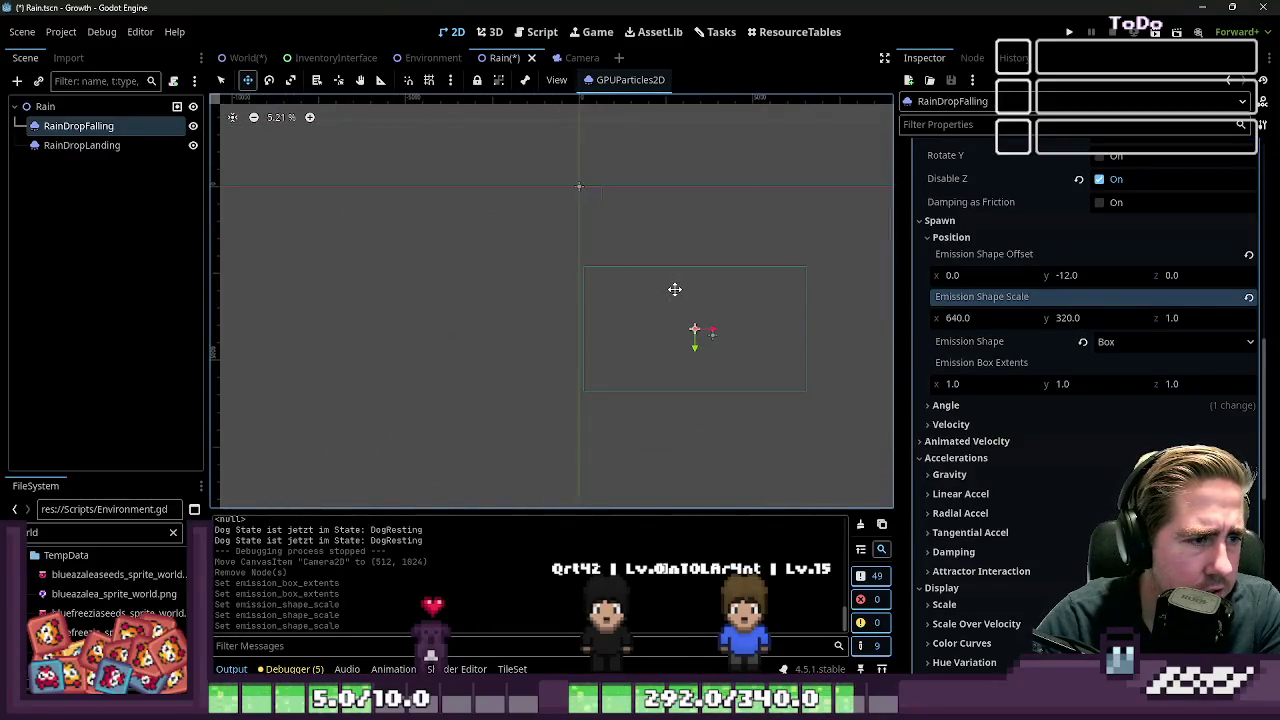
{"action": "left_click_drag", "start_coordinate": [543, 143], "coordinate": [597, 197]}
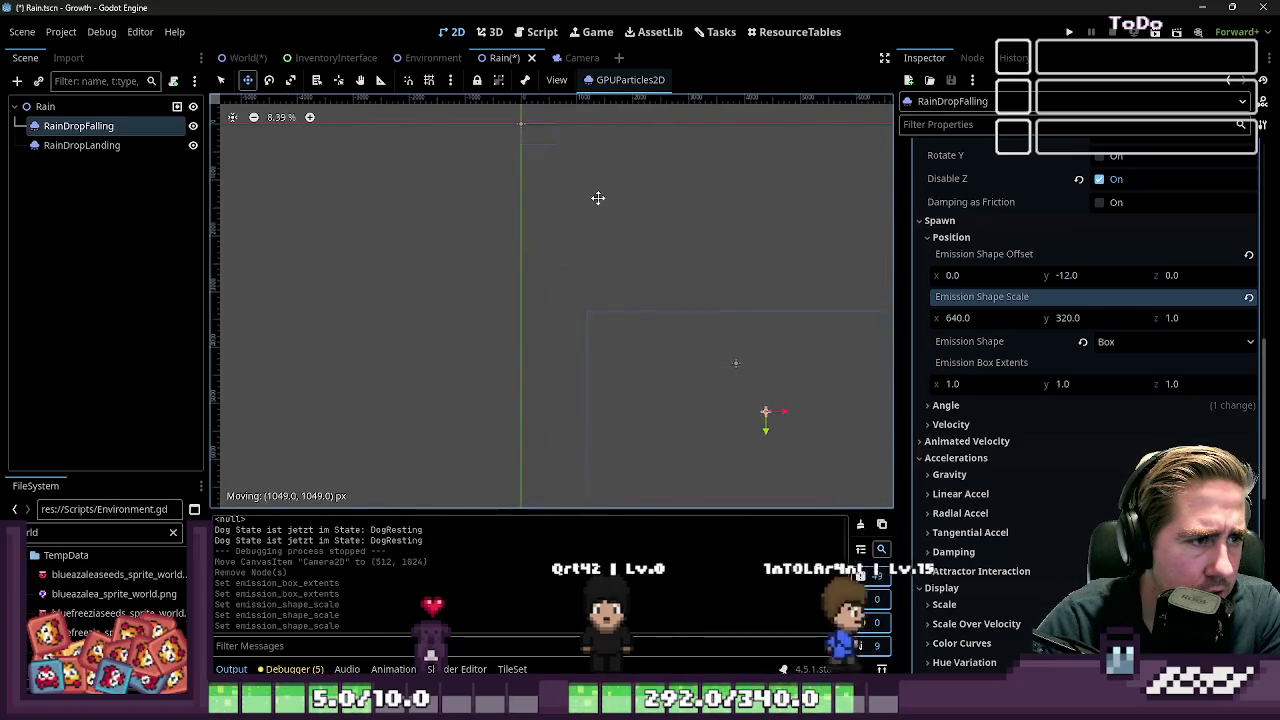
Undo the accidental move and drag RainDropFalling up to about (3174, 1797)
{"action": "key", "text": "ctrl+z"}
{"action": "left_click_drag", "start_coordinate": [645, 305], "coordinate": [641, 182]}
{"action": "scroll", "coordinate": [655, 185], "scroll_direction": "up", "scroll_amount": 8}
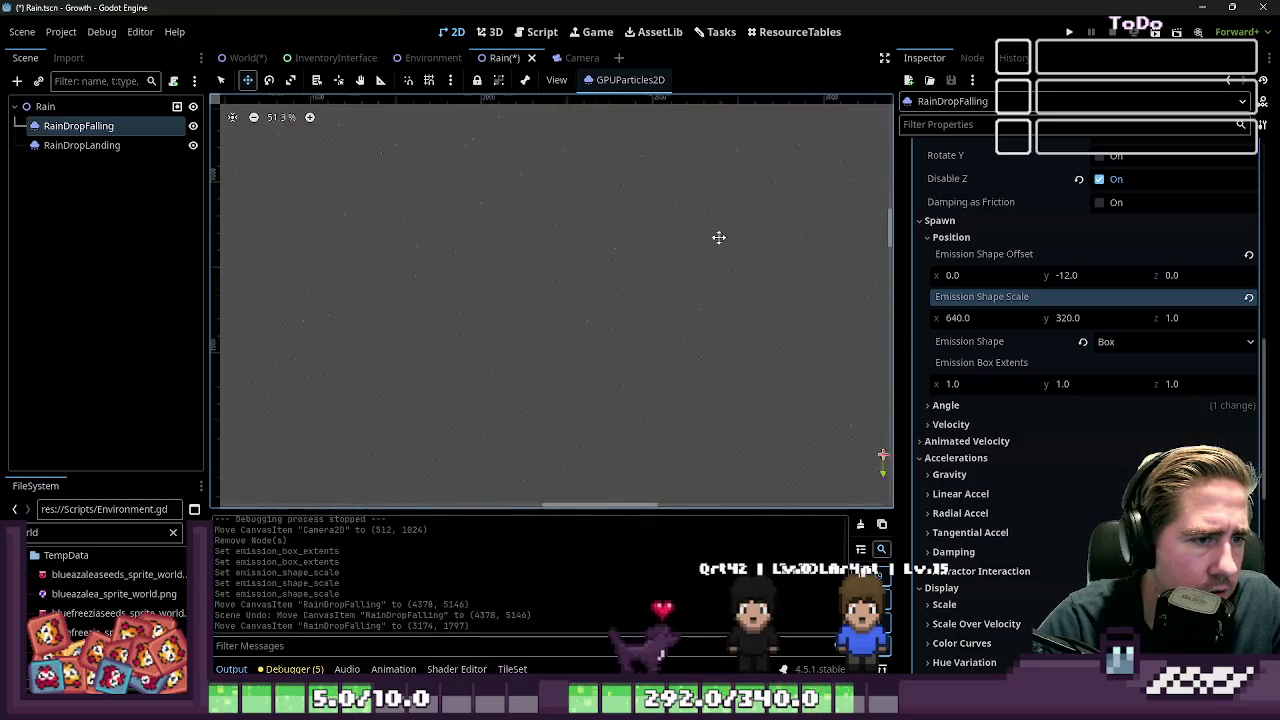
{"action": "scroll", "coordinate": [709, 230], "scroll_direction": "up", "scroll_amount": 6}
{"action": "scroll", "coordinate": [931, 316], "scroll_direction": "up", "scroll_amount": 10}
{"action": "scroll", "coordinate": [680, 222], "scroll_direction": "up", "scroll_amount": 1}
{"action": "scroll", "coordinate": [575, 350], "scroll_direction": "down", "scroll_amount": 7}
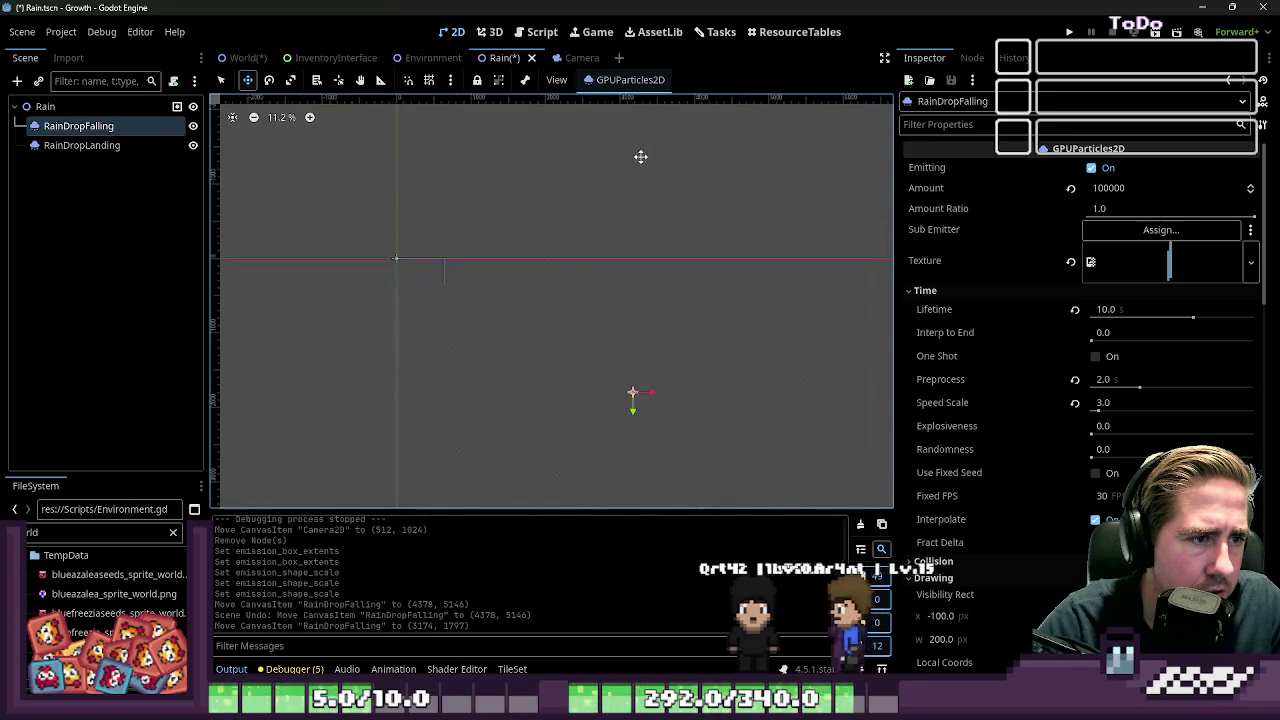
{"action": "scroll", "coordinate": [683, 280], "scroll_direction": "up", "scroll_amount": 1}
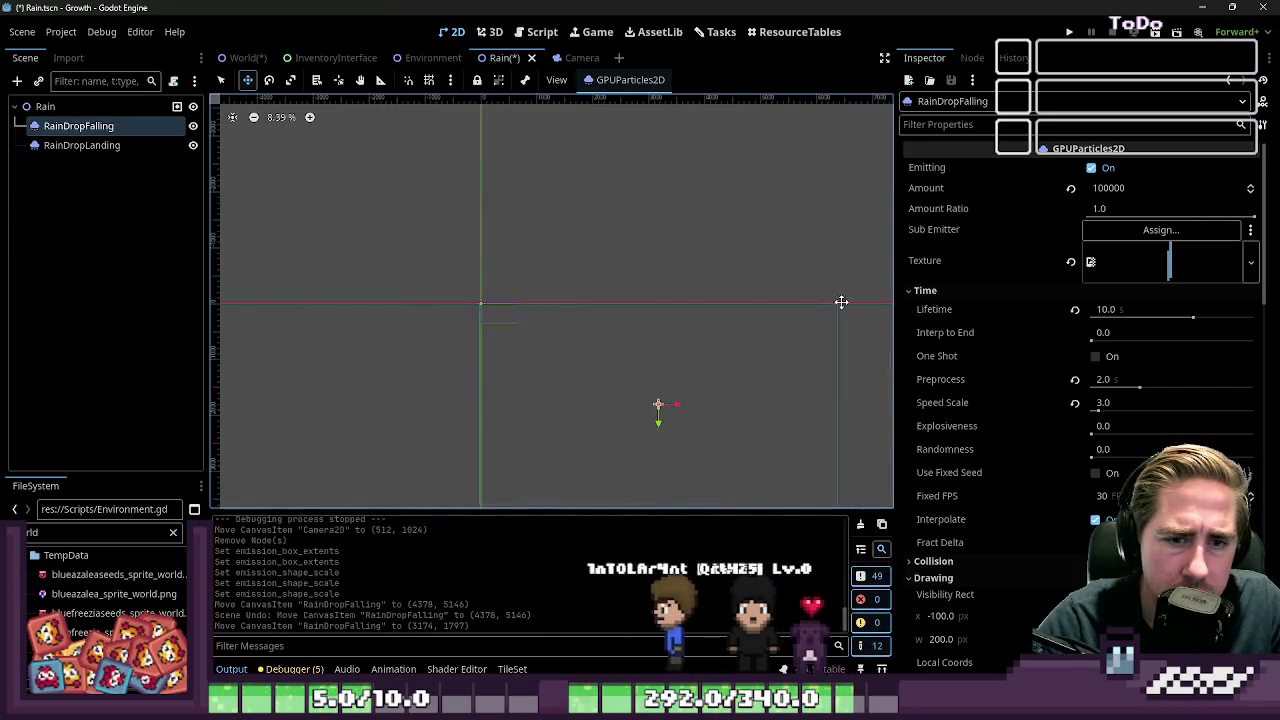
{"action": "scroll", "coordinate": [1048, 363], "scroll_direction": "down", "scroll_amount": 8}
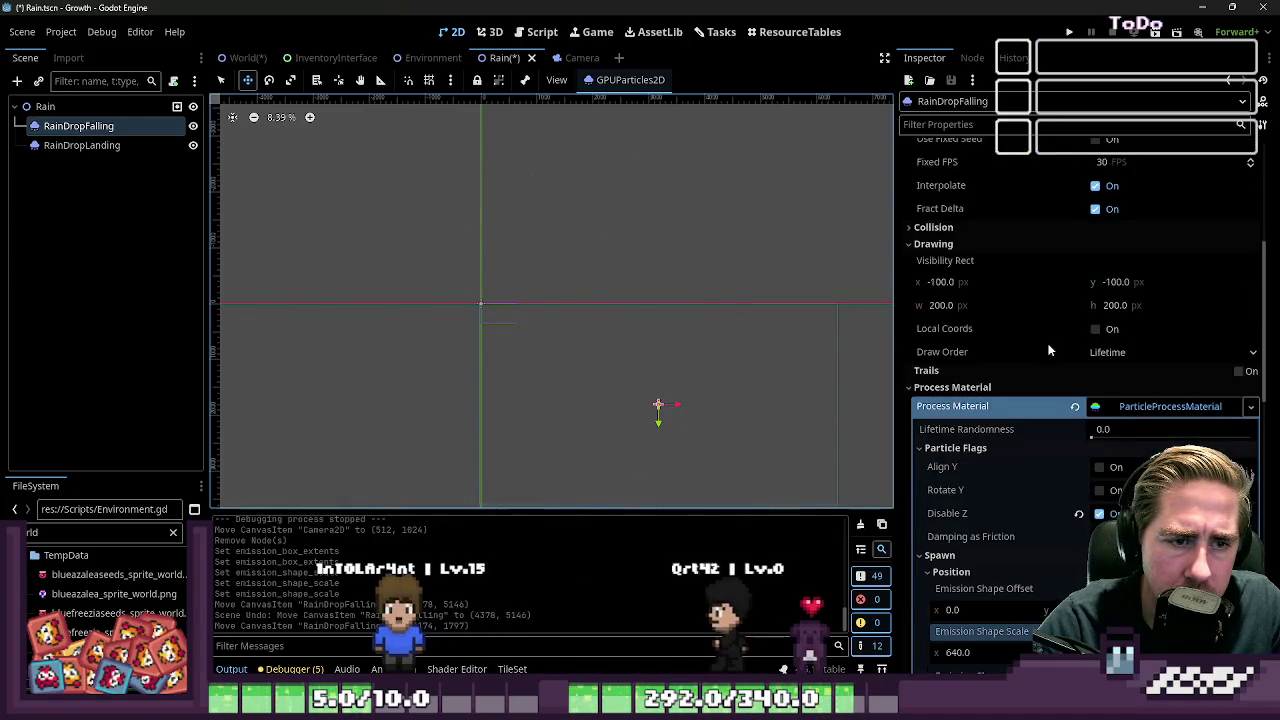
Enter 0, 0 for the Visibility Rect position and move on to its width field
{"action": "left_click", "coordinate": [931, 281]}
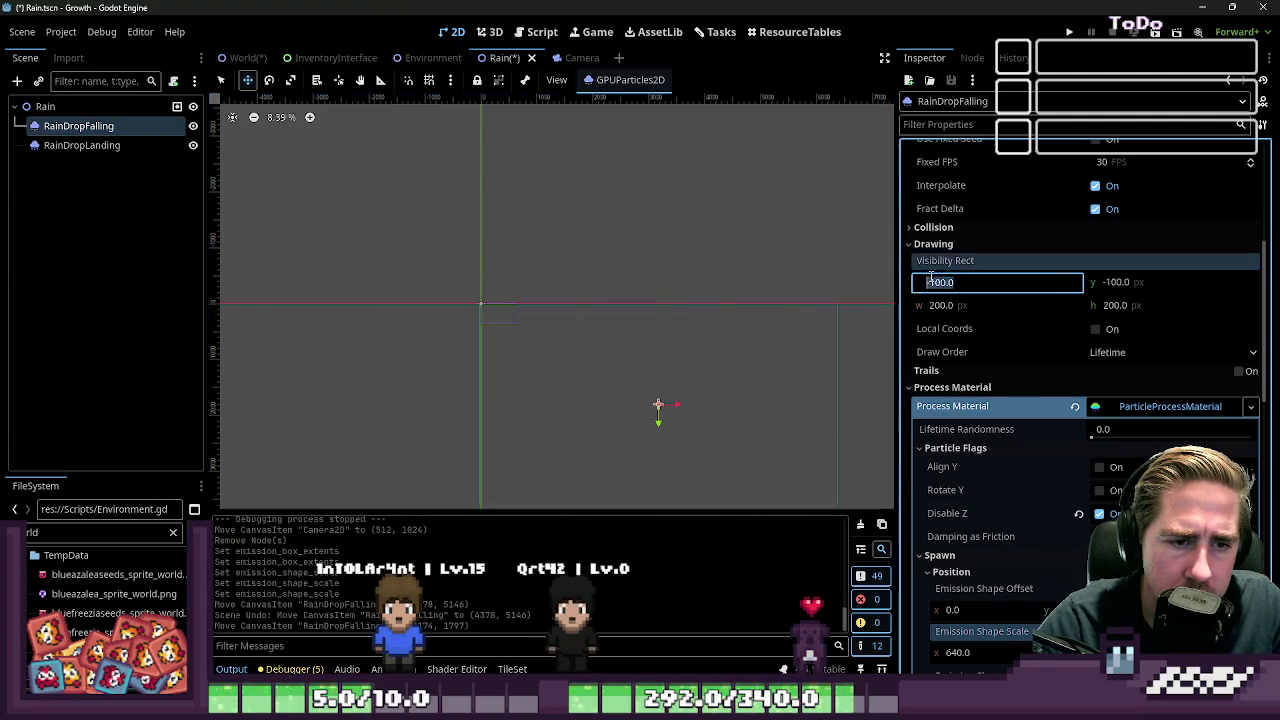
{"action": "type", "text": "0"}
{"action": "key", "text": "Tab"}
{"action": "type", "text": "0"}
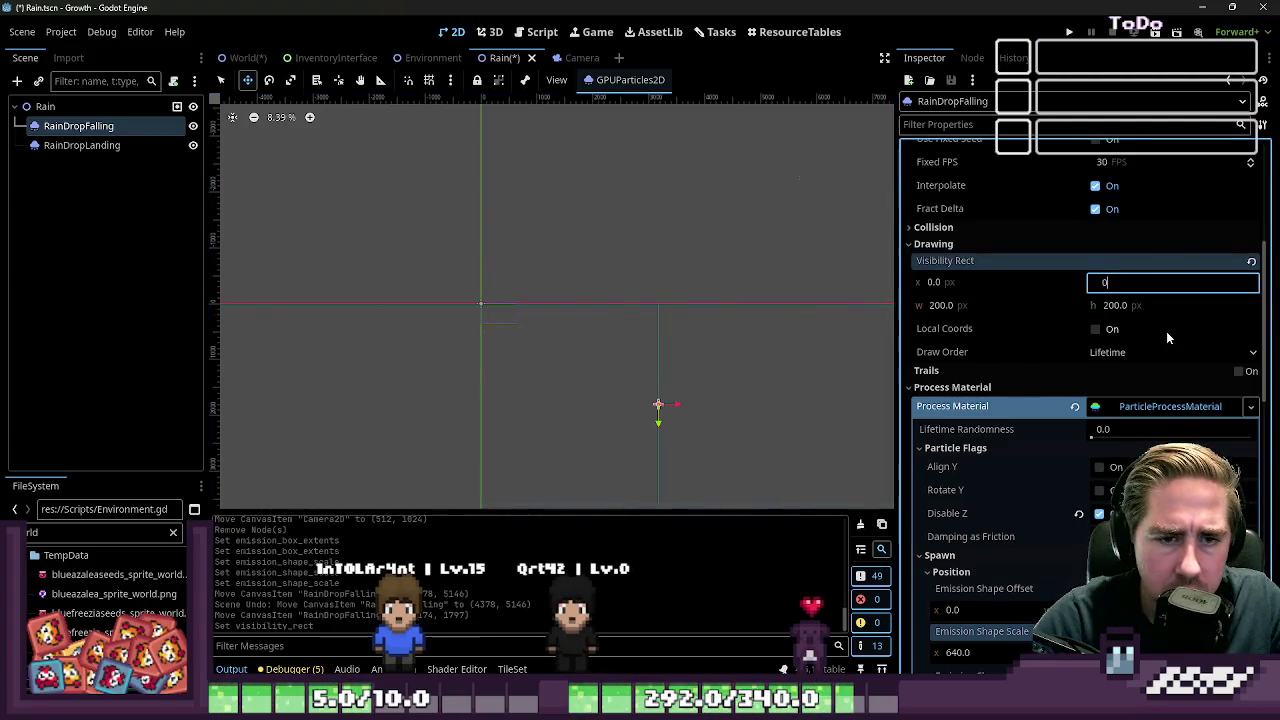
{"action": "key", "text": "Tab"}
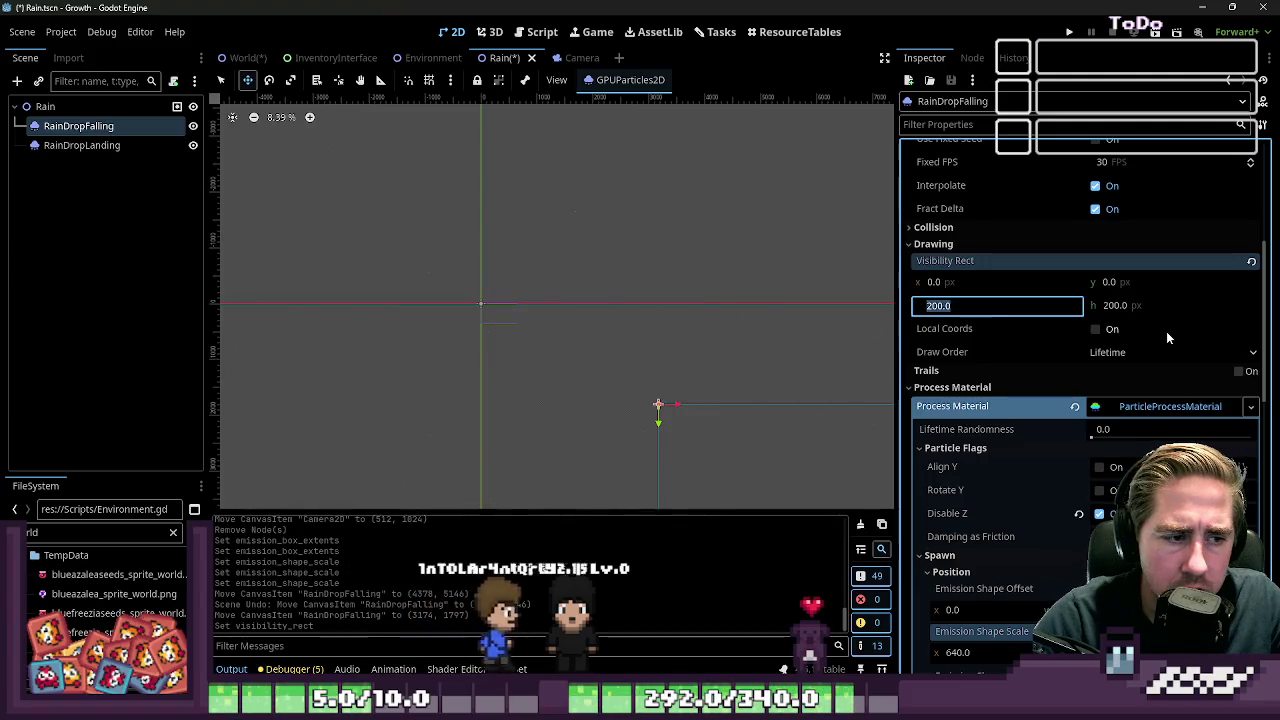
{"action": "scroll", "coordinate": [692, 327], "scroll_direction": "up", "scroll_amount": 3}
{"action": "scroll", "coordinate": [692, 327], "scroll_direction": "up", "scroll_amount": 2}
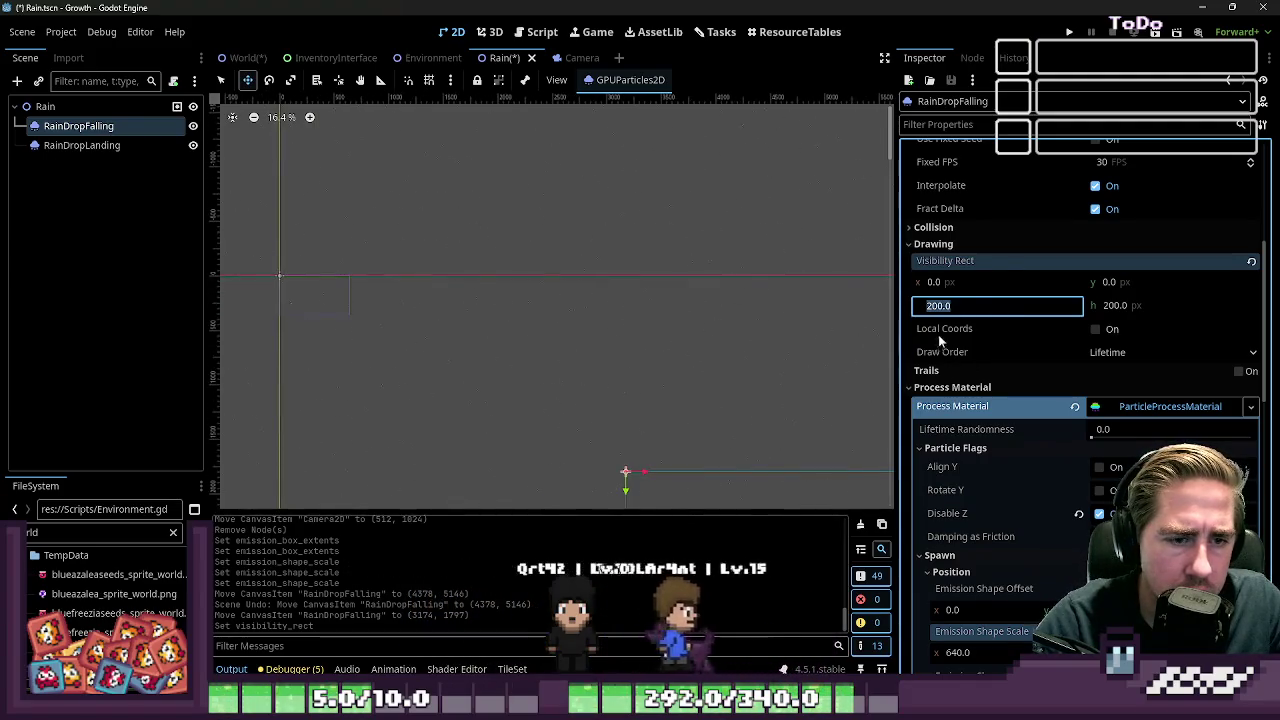
{"action": "left_click", "coordinate": [970, 283]}
{"action": "key", "text": "Tab"}
{"action": "key", "text": "Tab"}
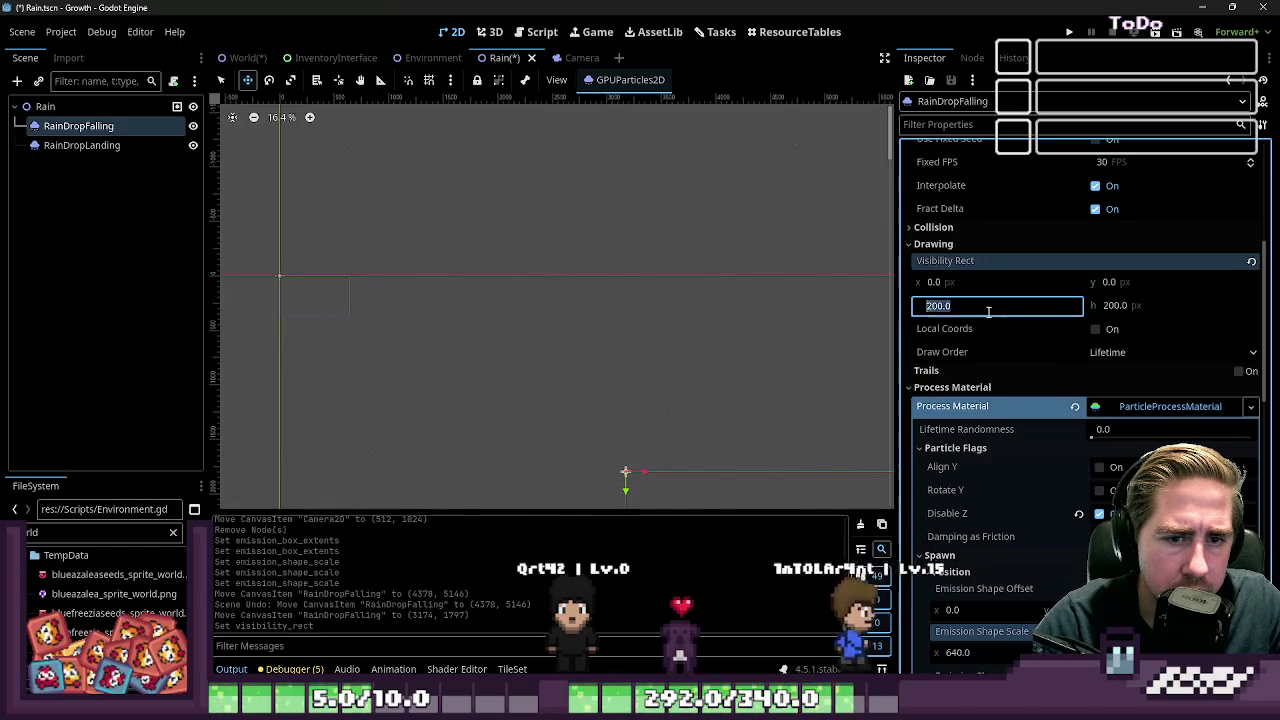
Select RainDropLanding and then RainDropFalling again to commit the 200 × 200 visibility rect
{"action": "scroll", "coordinate": [560, 300], "scroll_direction": "down", "scroll_amount": 5}
{"action": "scroll", "coordinate": [620, 357], "scroll_direction": "up", "scroll_amount": 5}
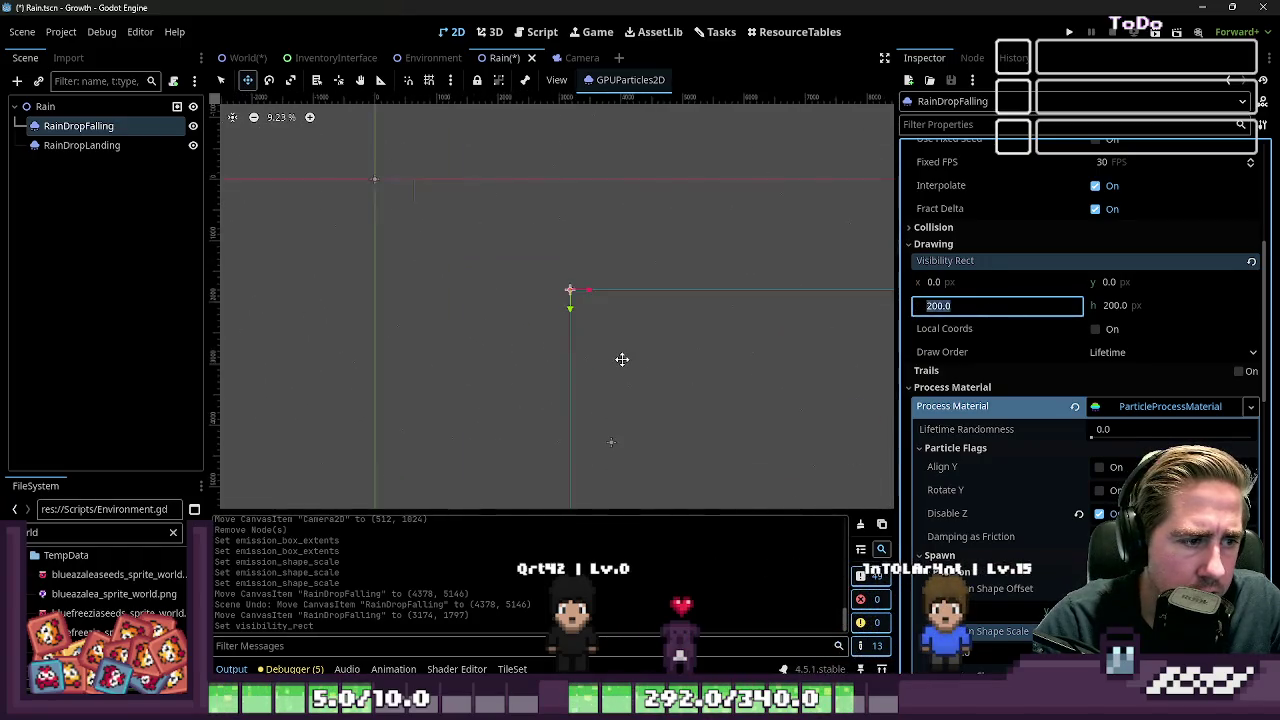
{"action": "scroll", "coordinate": [616, 332], "scroll_direction": "down", "scroll_amount": 4}
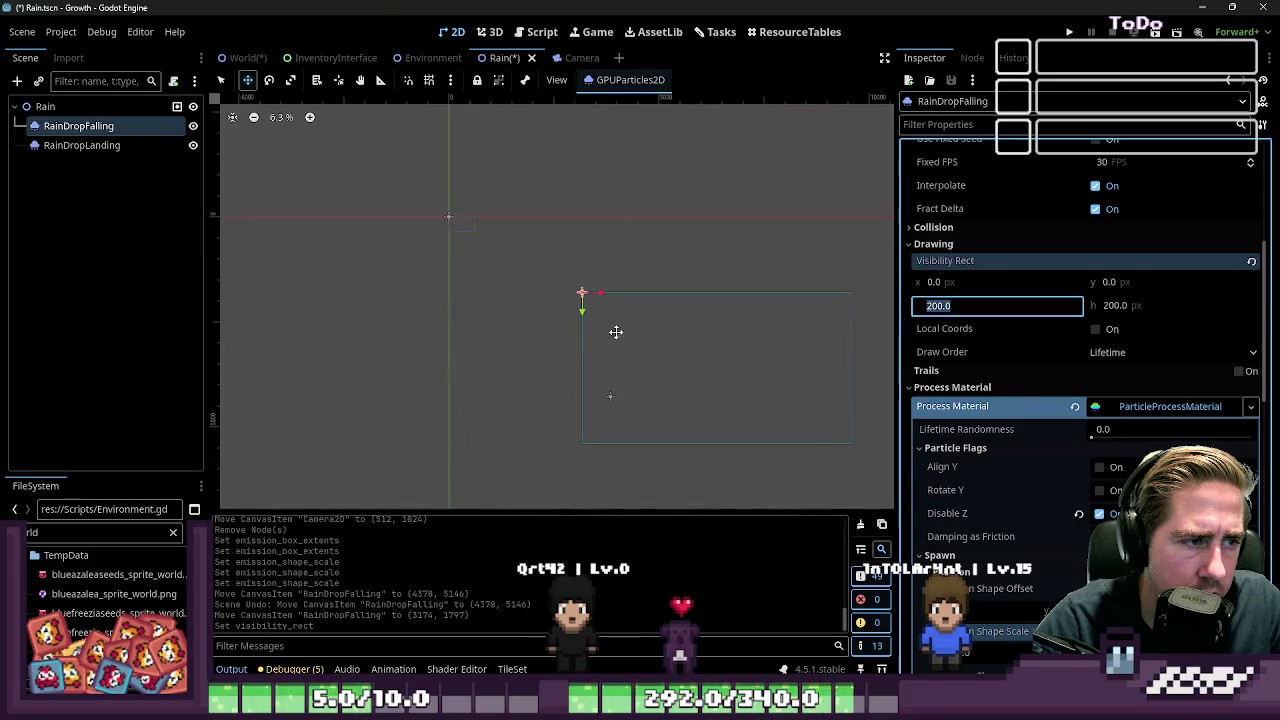
{"action": "left_click", "coordinate": [89, 146]}
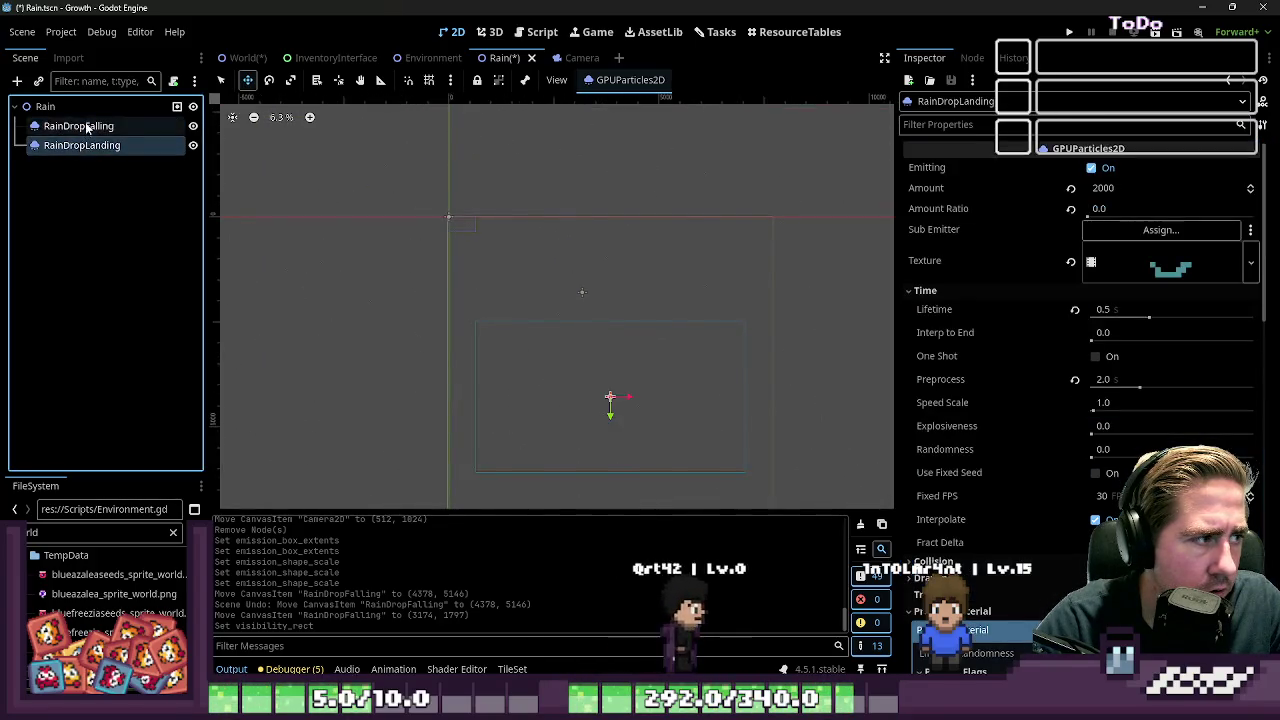
{"action": "left_click", "coordinate": [86, 127]}
{"action": "scroll", "coordinate": [736, 256], "scroll_direction": "up", "scroll_amount": 6}
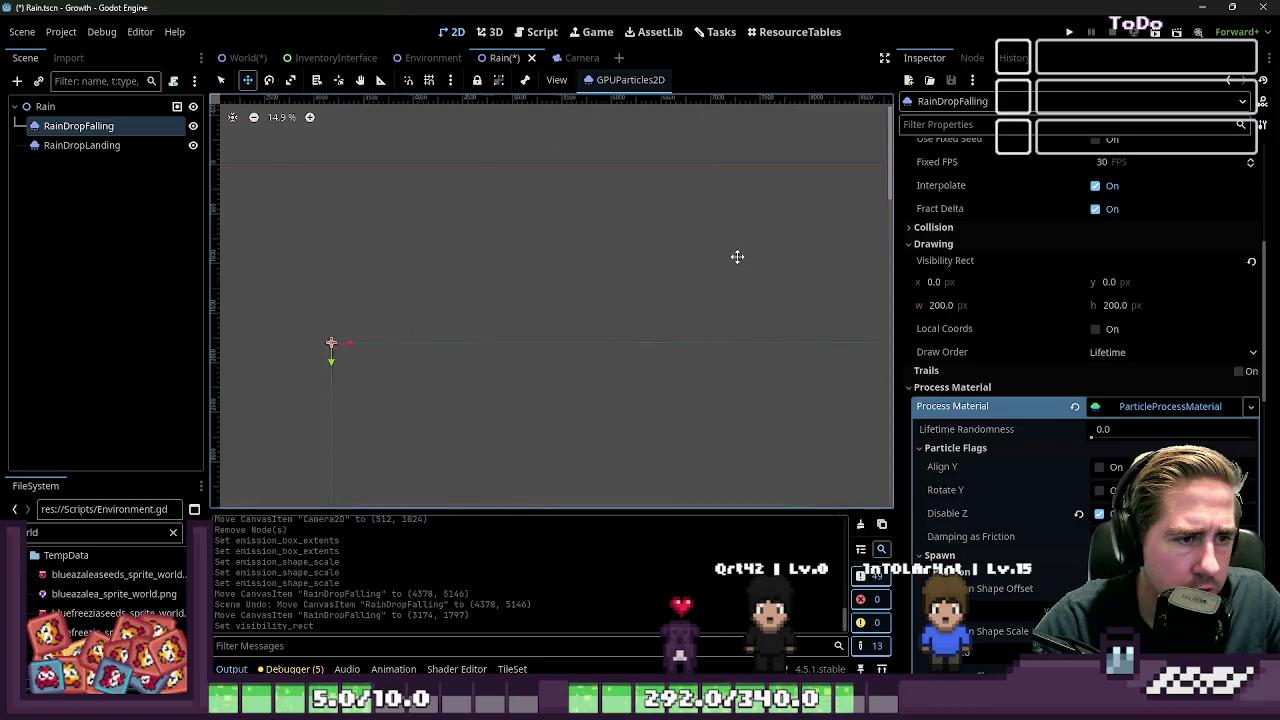
{"action": "scroll", "coordinate": [736, 256], "scroll_direction": "up", "scroll_amount": 3}
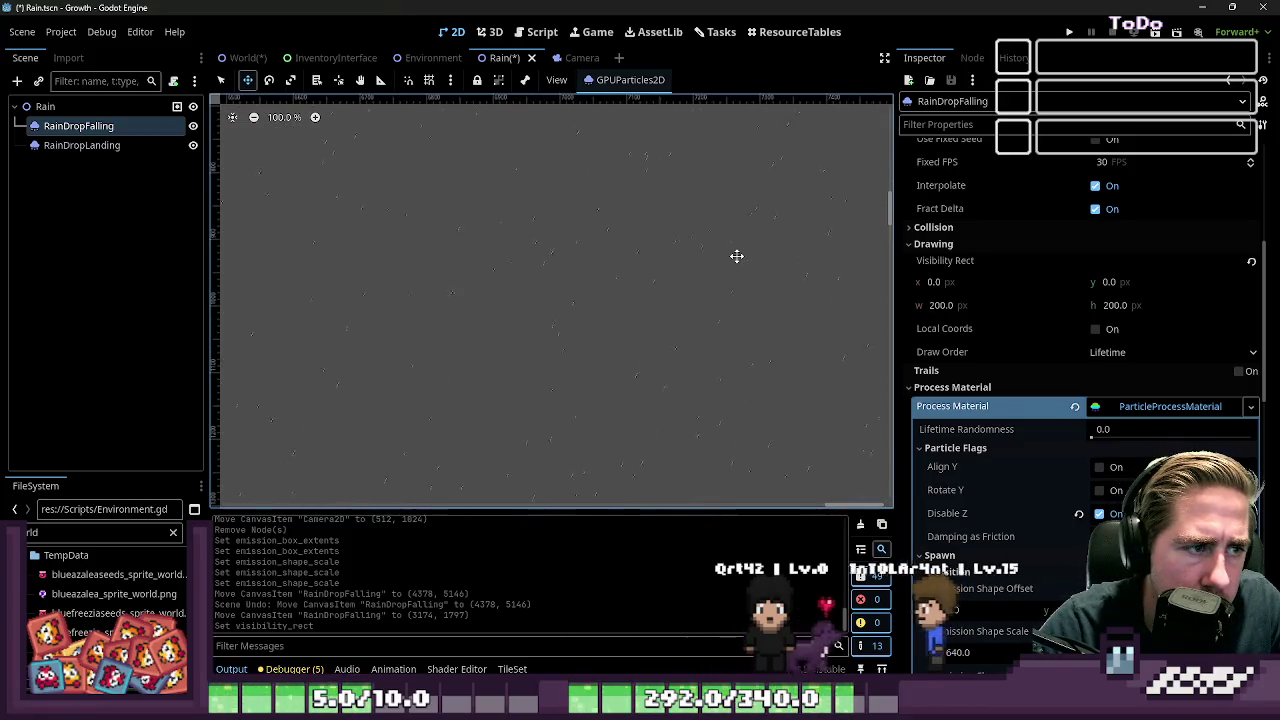
{"action": "scroll", "coordinate": [1077, 410], "scroll_direction": "down", "scroll_amount": 3}
{"action": "scroll", "coordinate": [1079, 416], "scroll_direction": "down", "scroll_amount": 3}
{"action": "scroll", "coordinate": [1076, 414], "scroll_direction": "up", "scroll_amount": 5}
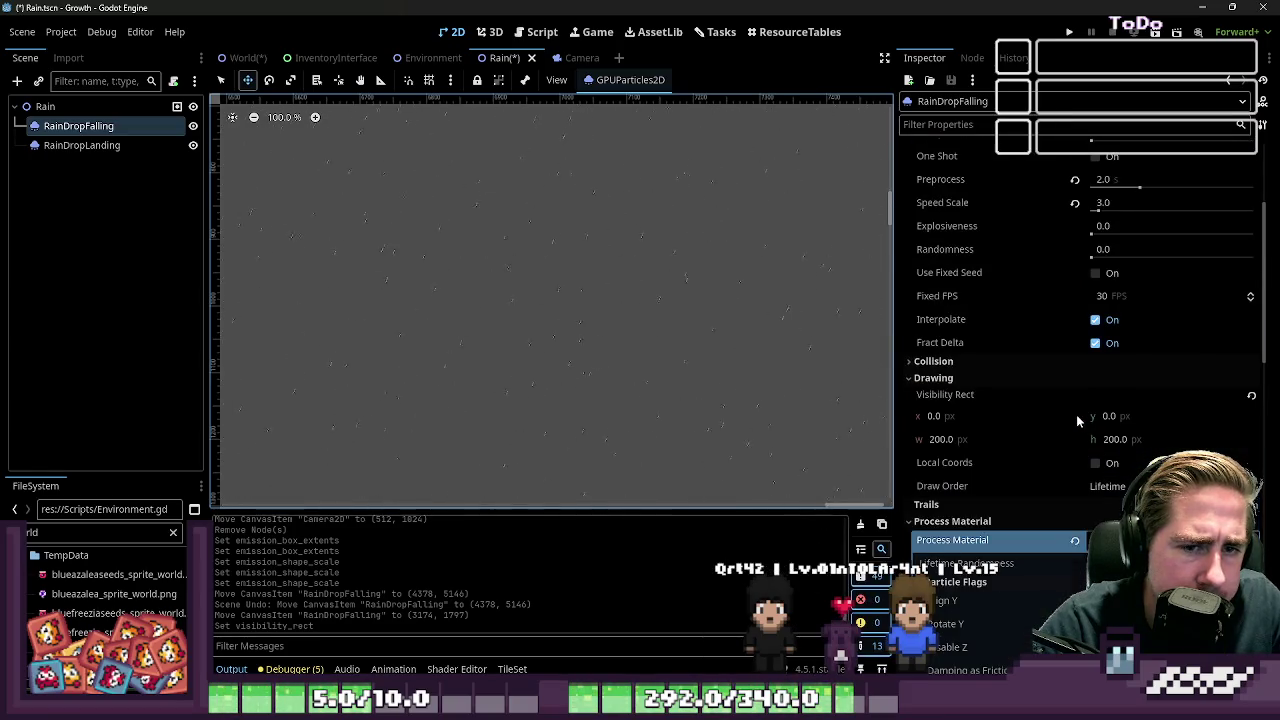
{"action": "scroll", "coordinate": [1076, 414], "scroll_direction": "up", "scroll_amount": 3}
{"action": "scroll", "coordinate": [1076, 414], "scroll_direction": "down", "scroll_amount": 1}
{"action": "scroll", "coordinate": [1076, 414], "scroll_direction": "up", "scroll_amount": 1}
{"action": "scroll", "coordinate": [1076, 414], "scroll_direction": "down", "scroll_amount": 4}
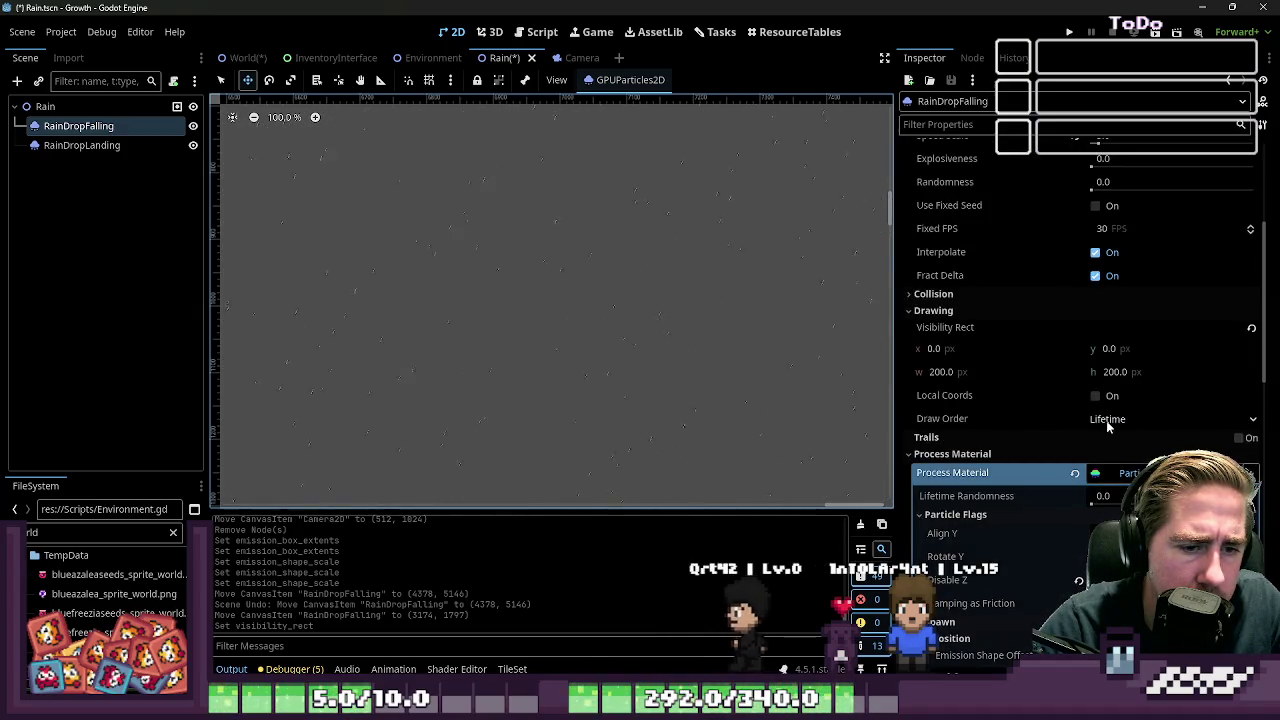
{"action": "left_click", "coordinate": [1107, 420]}
{"action": "left_click", "coordinate": [1042, 417]}
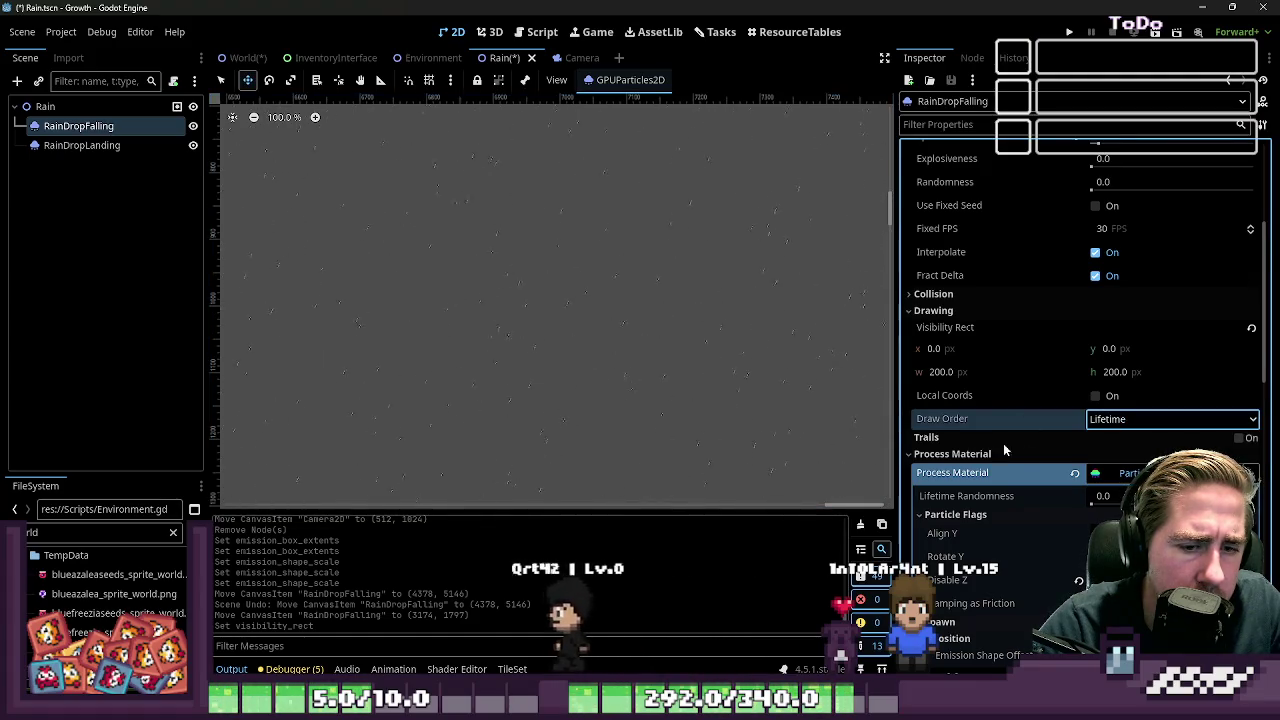
{"action": "scroll", "coordinate": [993, 447], "scroll_direction": "down", "scroll_amount": 3}
{"action": "scroll", "coordinate": [1005, 437], "scroll_direction": "down", "scroll_amount": 3}
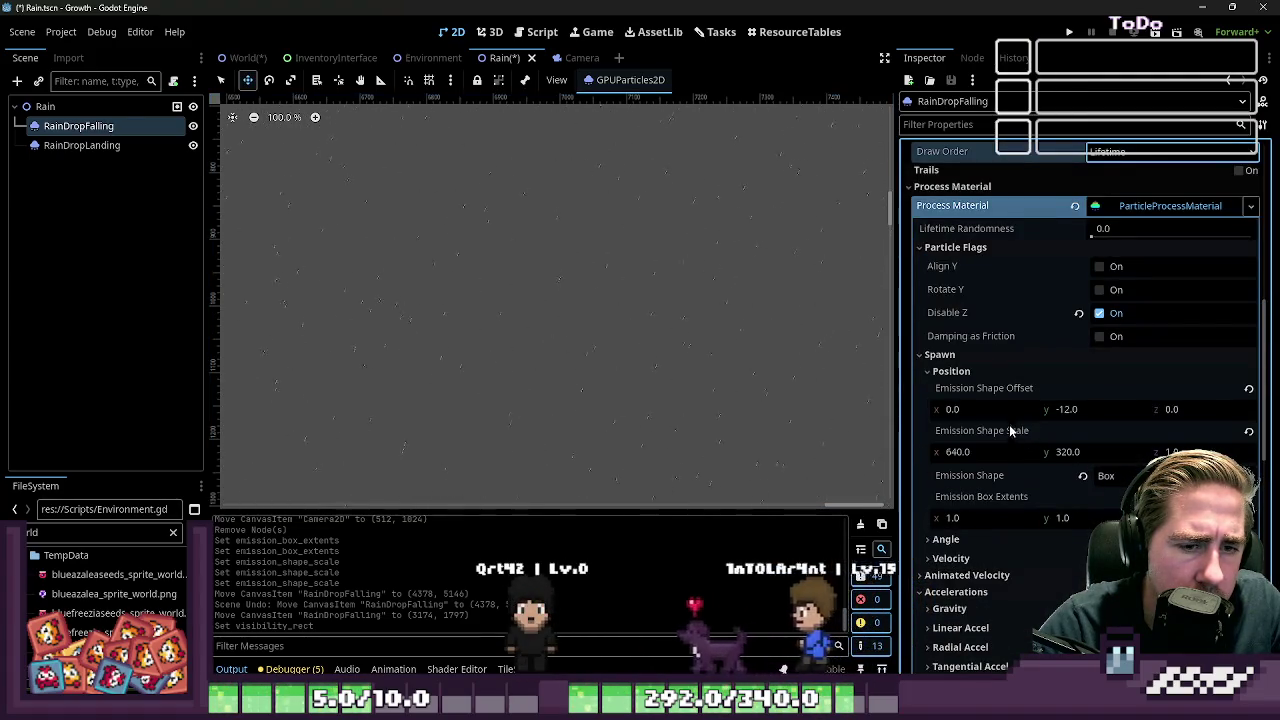
Set RainDropFalling's Emission Shape Offset y to 0
{"action": "left_click", "coordinate": [1091, 410]}
{"action": "type", "text": "0"}
{"action": "key", "text": "Return"}
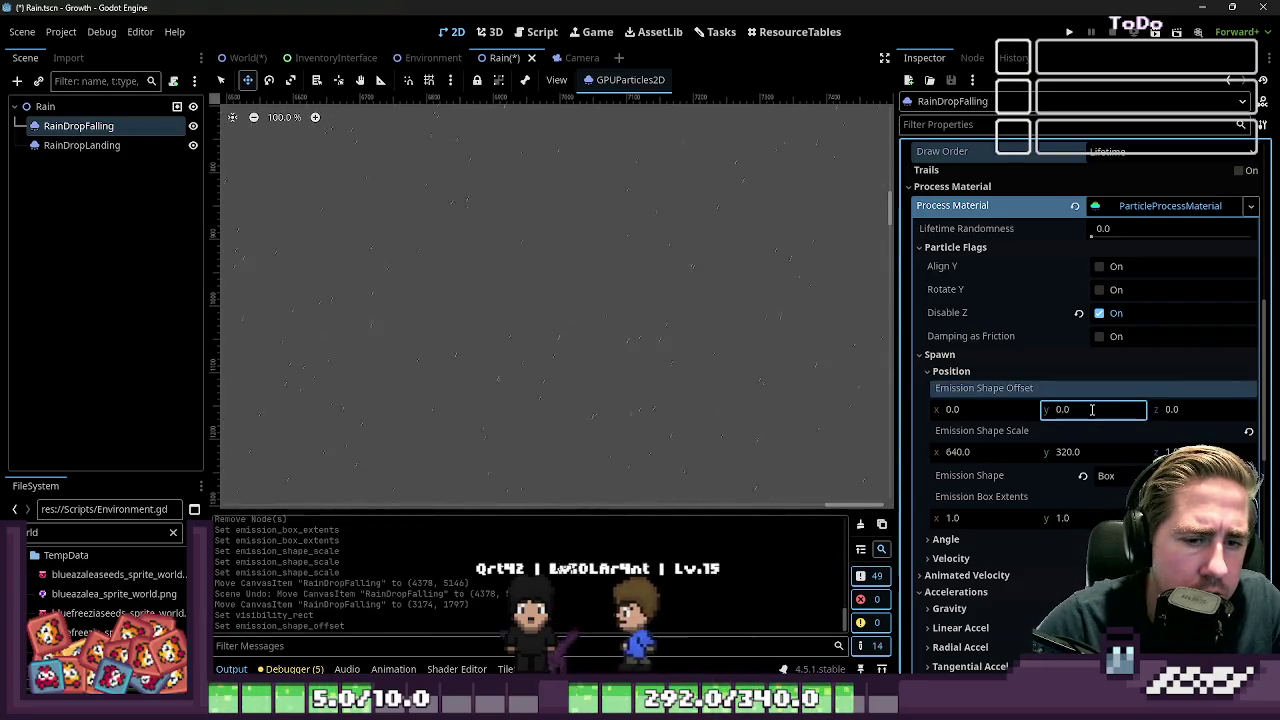
{"action": "scroll", "coordinate": [700, 334], "scroll_direction": "down", "scroll_amount": 15}
{"action": "scroll", "coordinate": [603, 177], "scroll_direction": "down", "scroll_amount": 1}
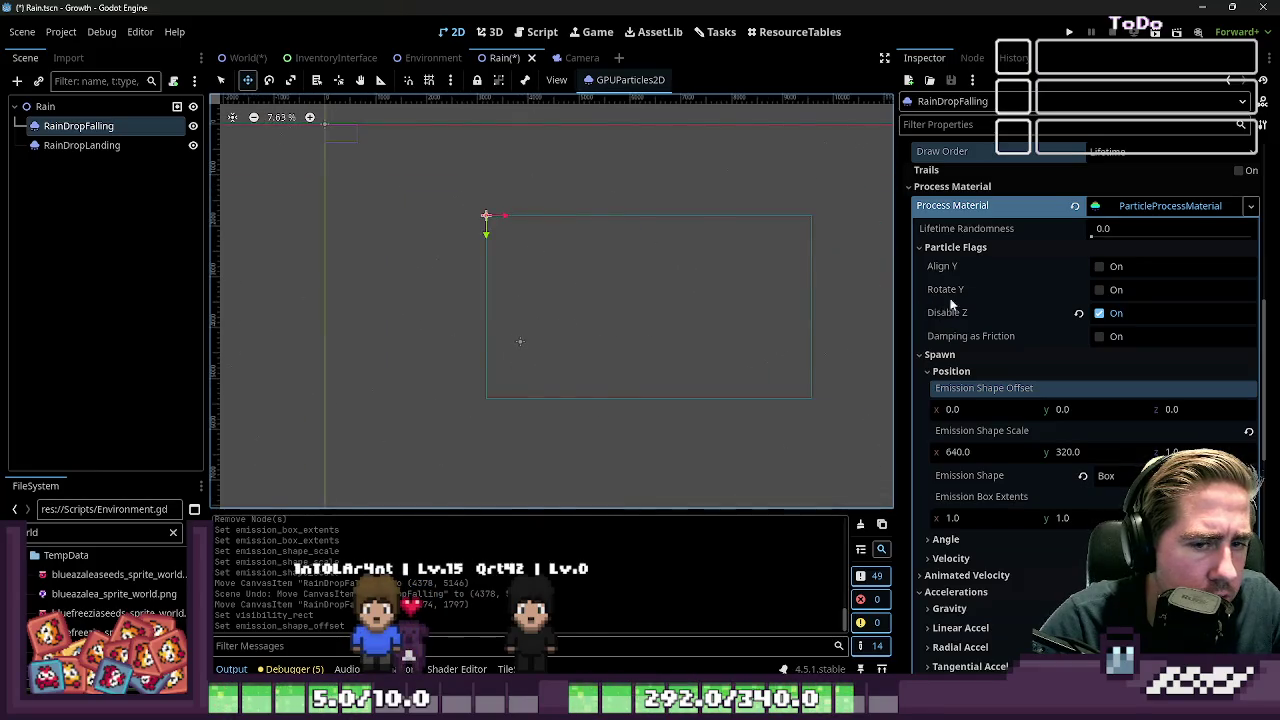
{"action": "left_click", "coordinate": [1006, 453]}
Drag the rain emitter upward to about (1969, -2962) in the scene
{"action": "scroll", "coordinate": [786, 364], "scroll_direction": "up", "scroll_amount": 4}
{"action": "scroll", "coordinate": [663, 294], "scroll_direction": "right", "scroll_amount": 3}
{"action": "scroll", "coordinate": [663, 294], "scroll_direction": "down", "scroll_amount": 2}
{"action": "scroll", "coordinate": [467, 115], "scroll_direction": "up", "scroll_amount": 3}
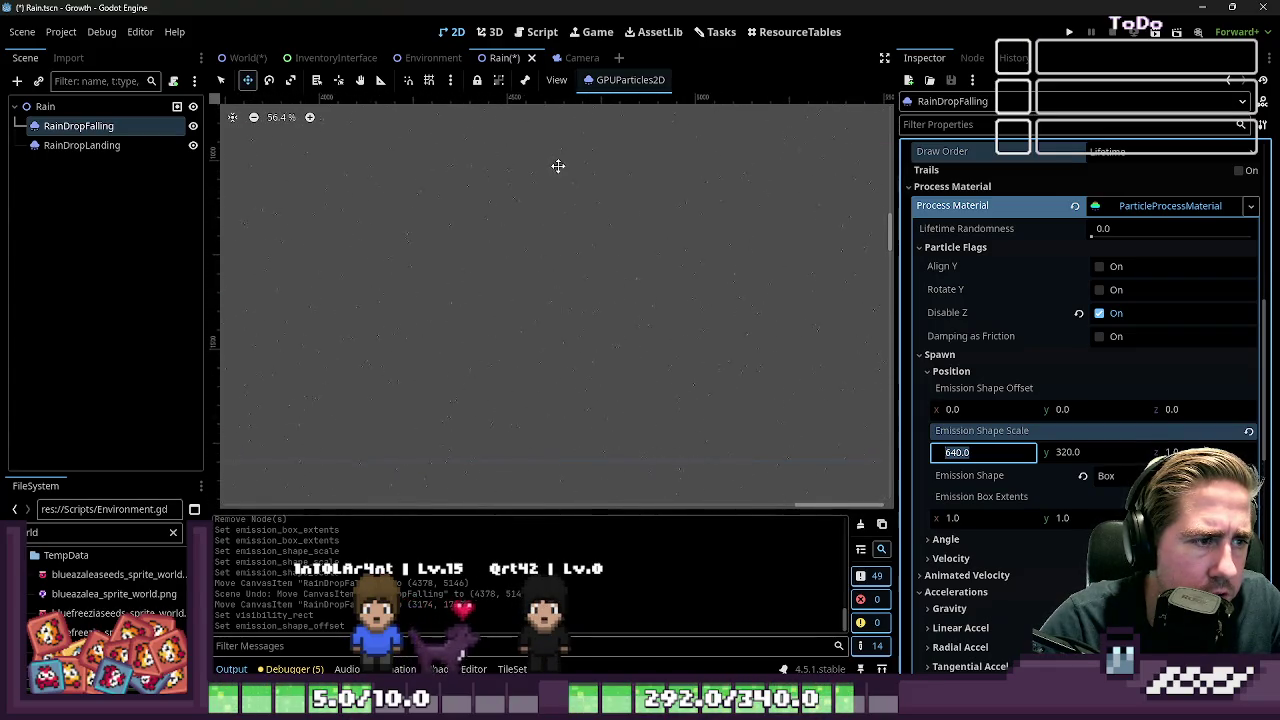
{"action": "scroll", "coordinate": [729, 252], "scroll_direction": "down", "scroll_amount": 8}
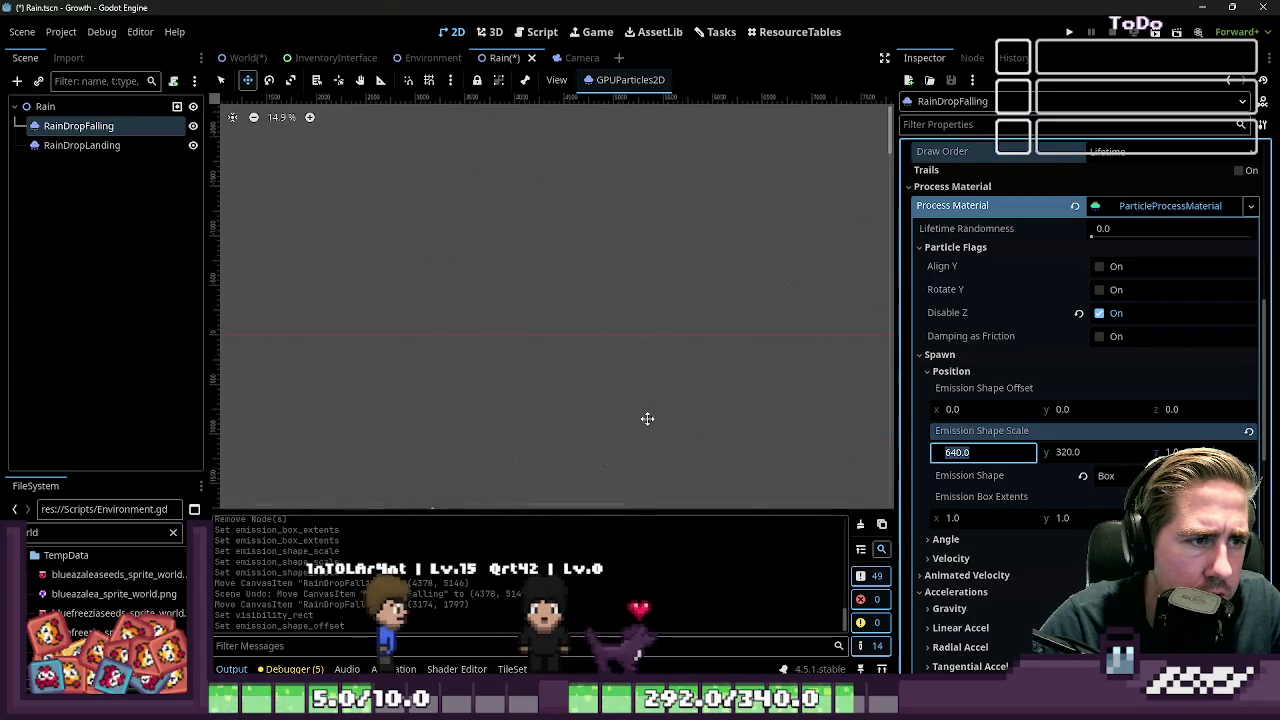
{"action": "scroll", "coordinate": [638, 249], "scroll_direction": "down", "scroll_amount": 1}
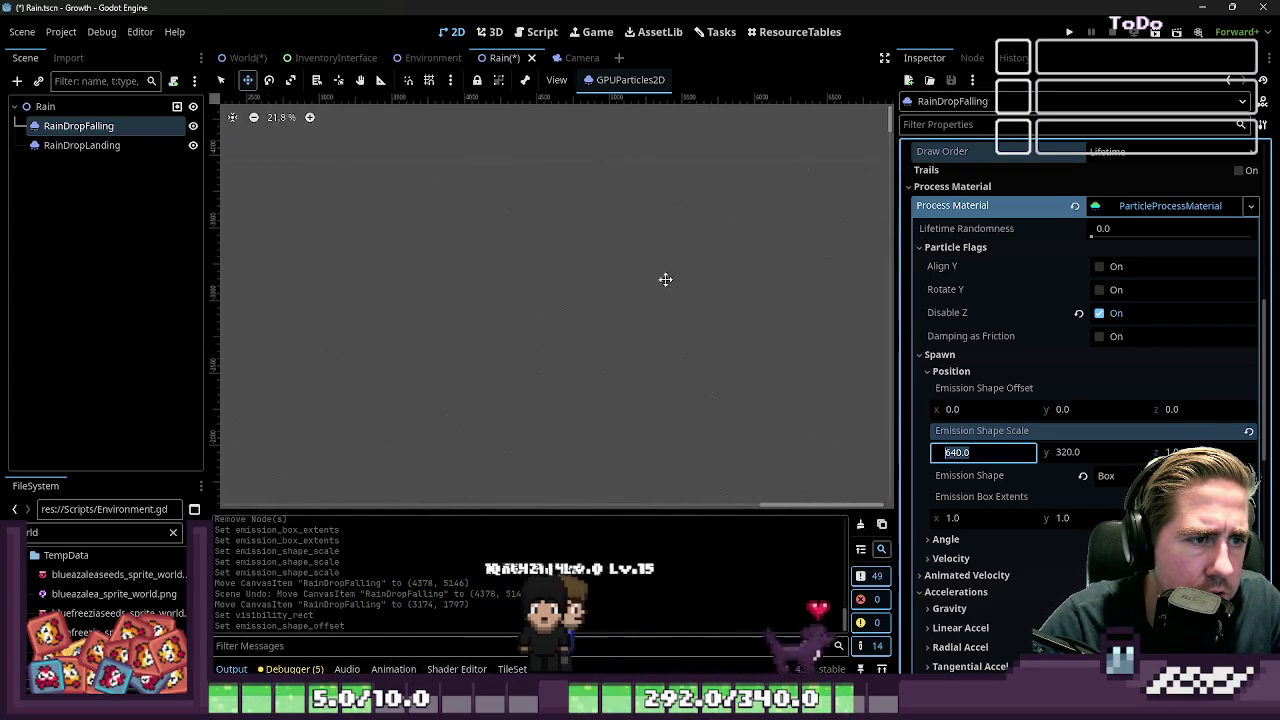
{"action": "scroll", "coordinate": [605, 223], "scroll_direction": "down", "scroll_amount": 7}
{"action": "mouse_move", "coordinate": [600, 257]}
{"action": "left_mouse_down"}
{"action": "mouse_move", "coordinate": [563, 297]}
{"action": "mouse_move", "coordinate": [646, 186]}
{"action": "mouse_move", "coordinate": [590, 207]}
{"action": "left_mouse_up"}
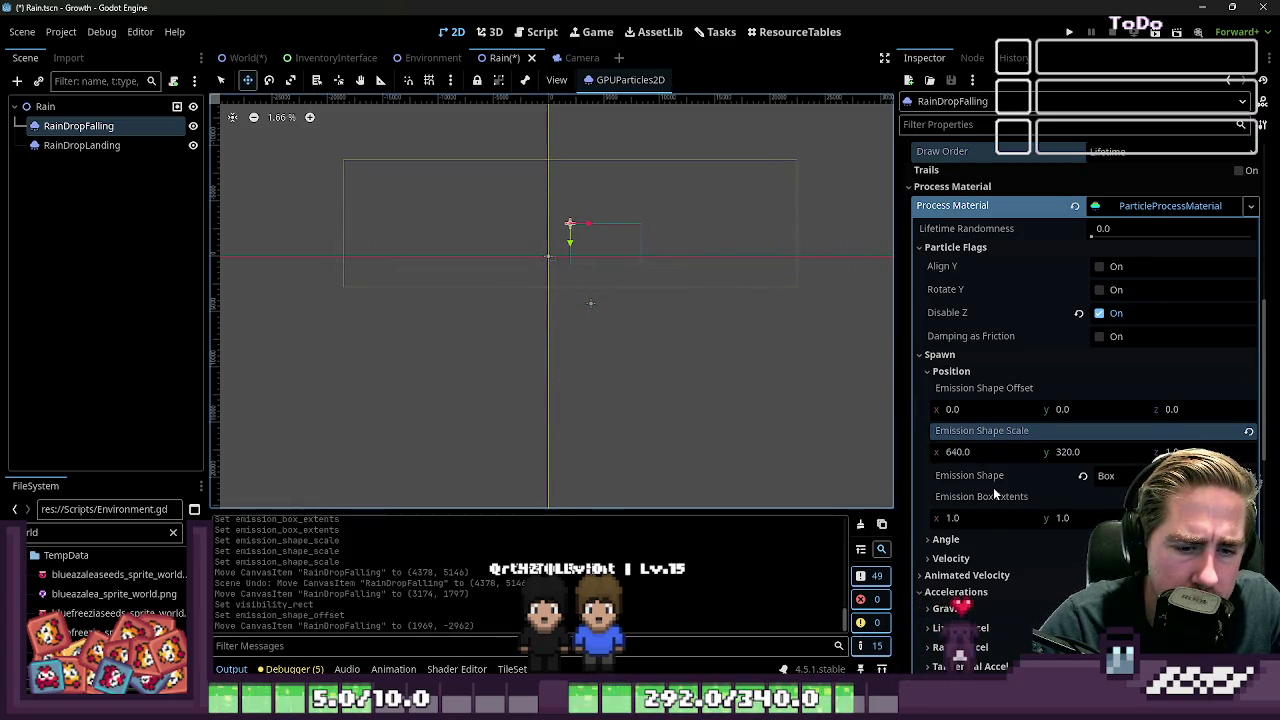
{"action": "left_click", "coordinate": [991, 460]}
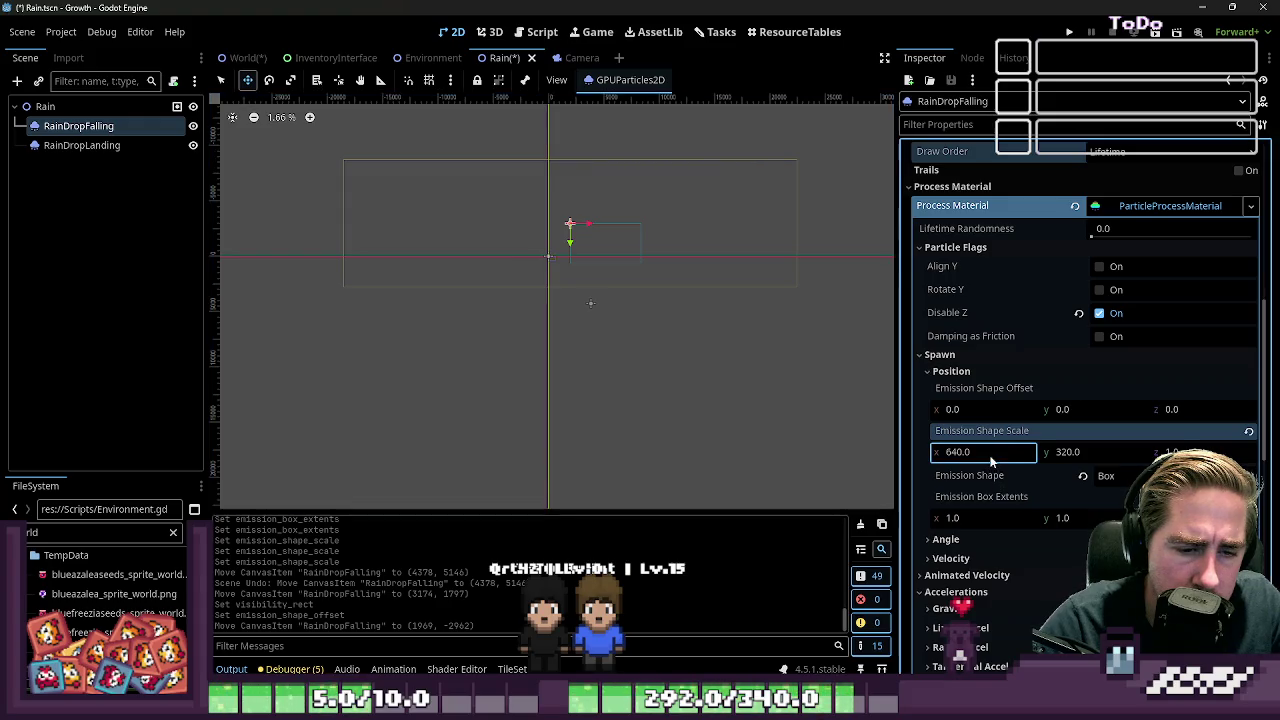
Set RainDropFalling's Emission Shape Offset to 640 × 320
{"action": "left_click", "coordinate": [970, 409]}
{"action": "type", "text": "640"}
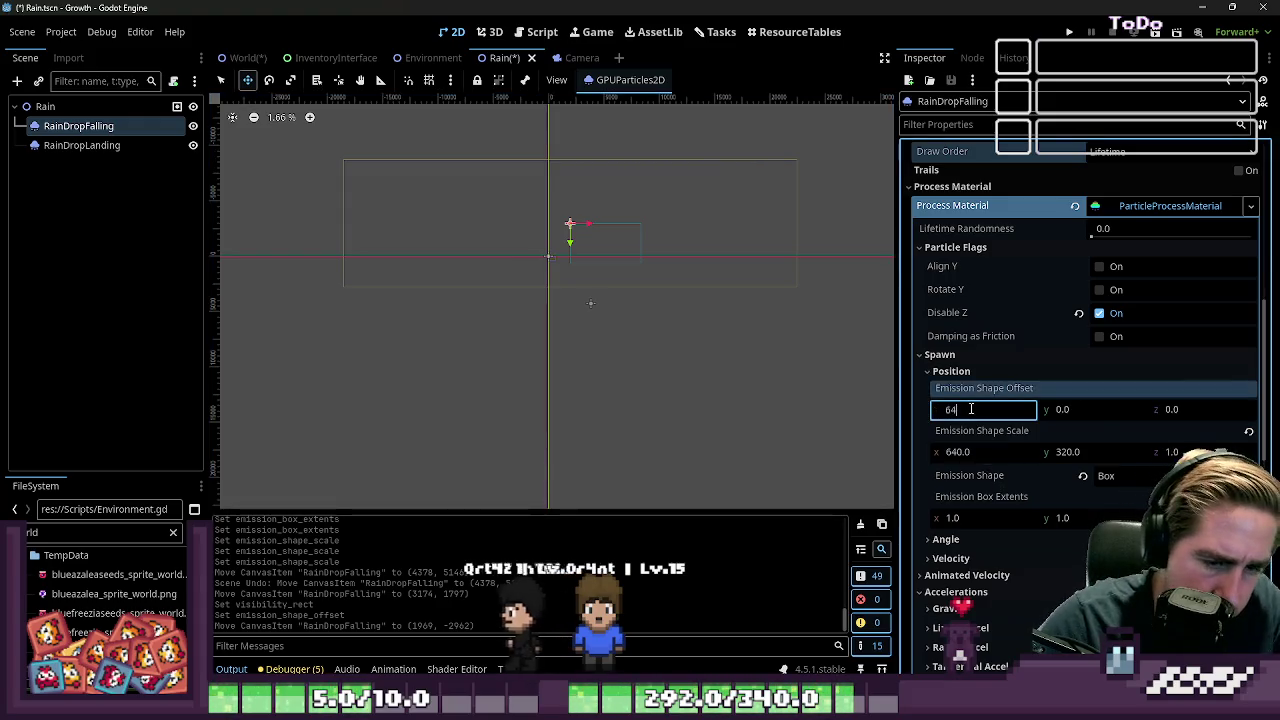
{"action": "key", "text": "Tab"}
{"action": "type", "text": "320"}
{"action": "key", "text": "Return"}
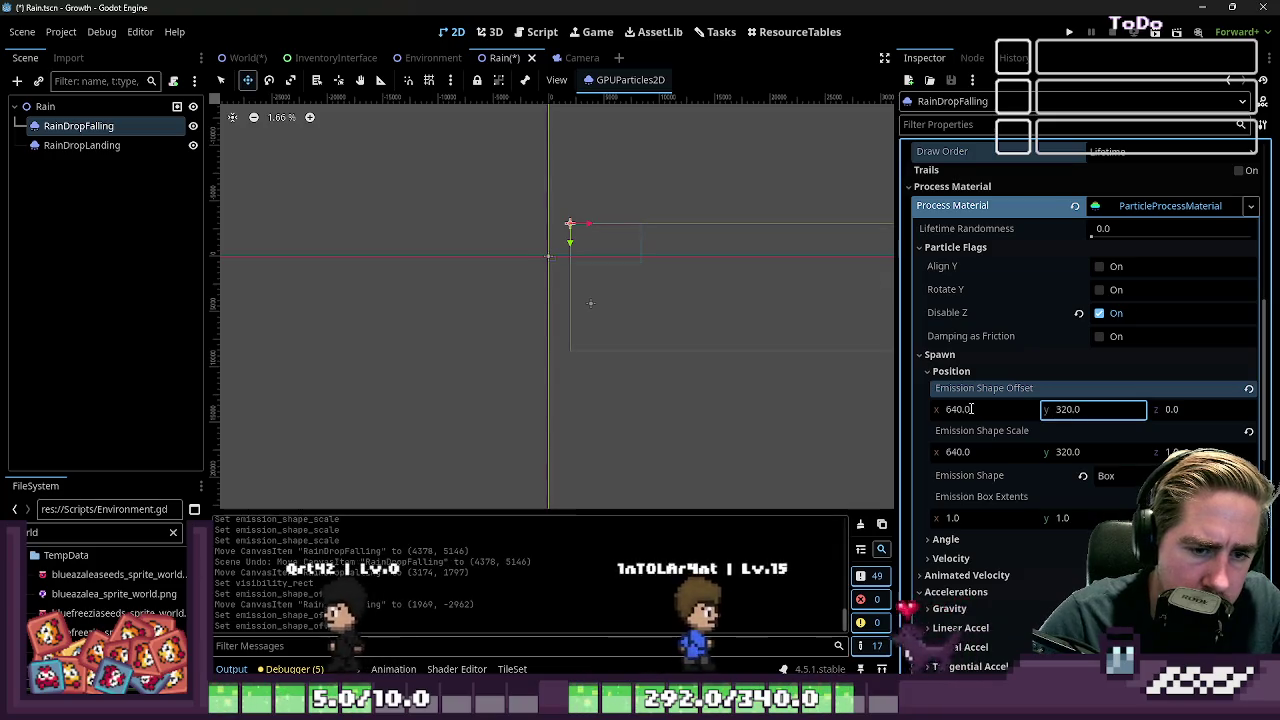
Reset the Emission Shape Scale to 0, 0 and then to 1 × 1
{"action": "left_click", "coordinate": [954, 451]}
{"action": "type", "text": "0"}
{"action": "key", "text": "Tab"}
{"action": "type", "text": "0"}
{"action": "key", "text": "Return"}
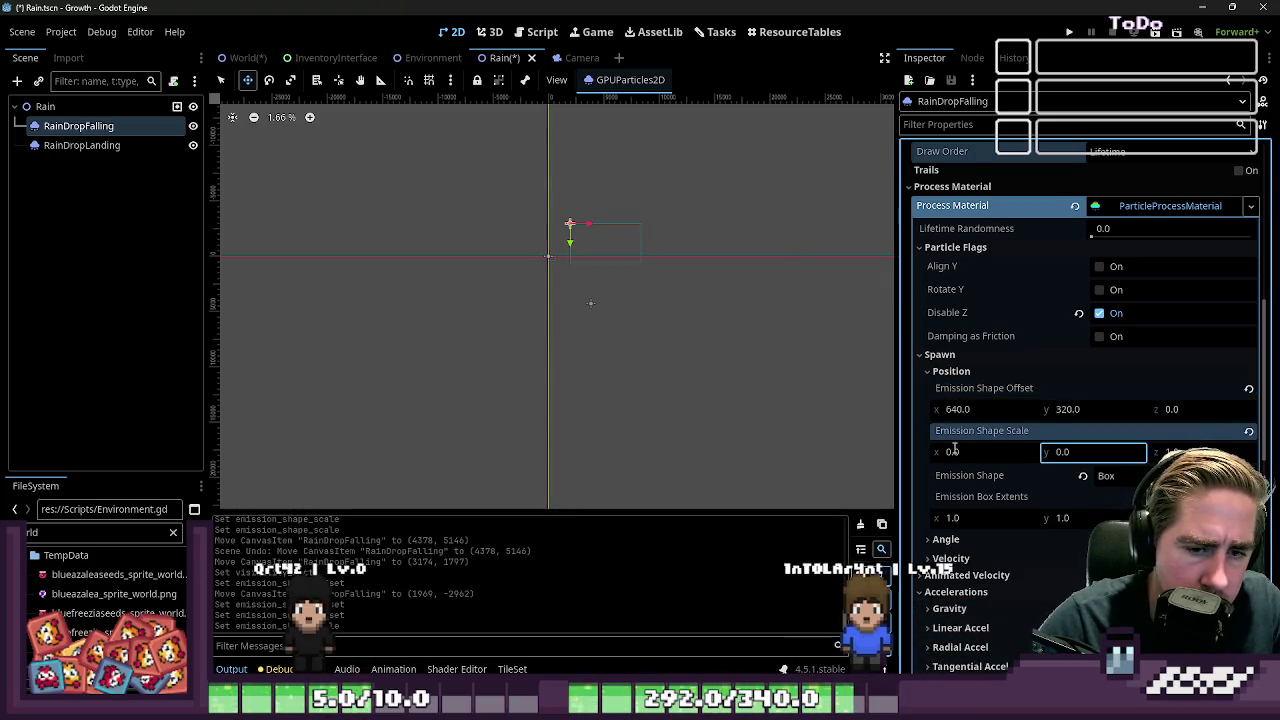
{"action": "type", "text": "1"}
{"action": "key", "text": "Tab"}
{"action": "type", "text": "1"}
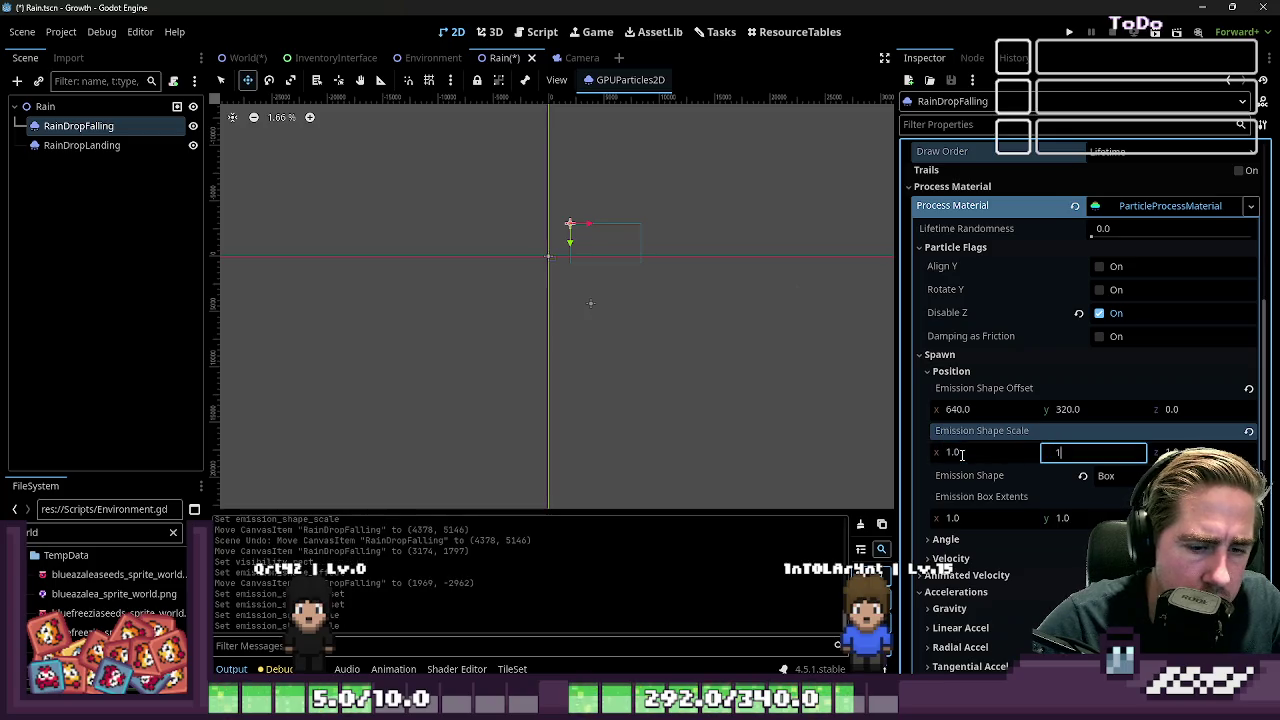
{"action": "key", "text": "Return"}
Set the Emission Shape Scale to 640 × 320 and frame the emission box with F
{"action": "scroll", "coordinate": [497, 323], "scroll_direction": "up", "scroll_amount": 6}
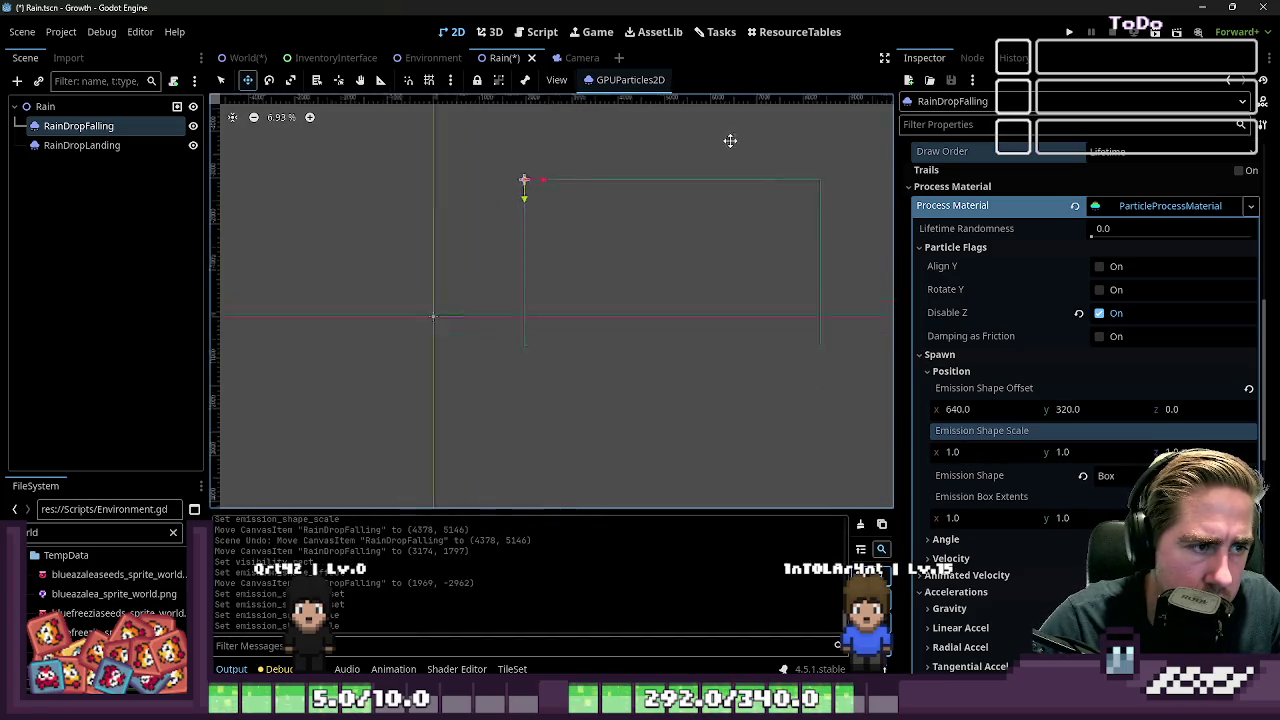
{"action": "scroll", "coordinate": [625, 200], "scroll_direction": "down", "scroll_amount": 8}
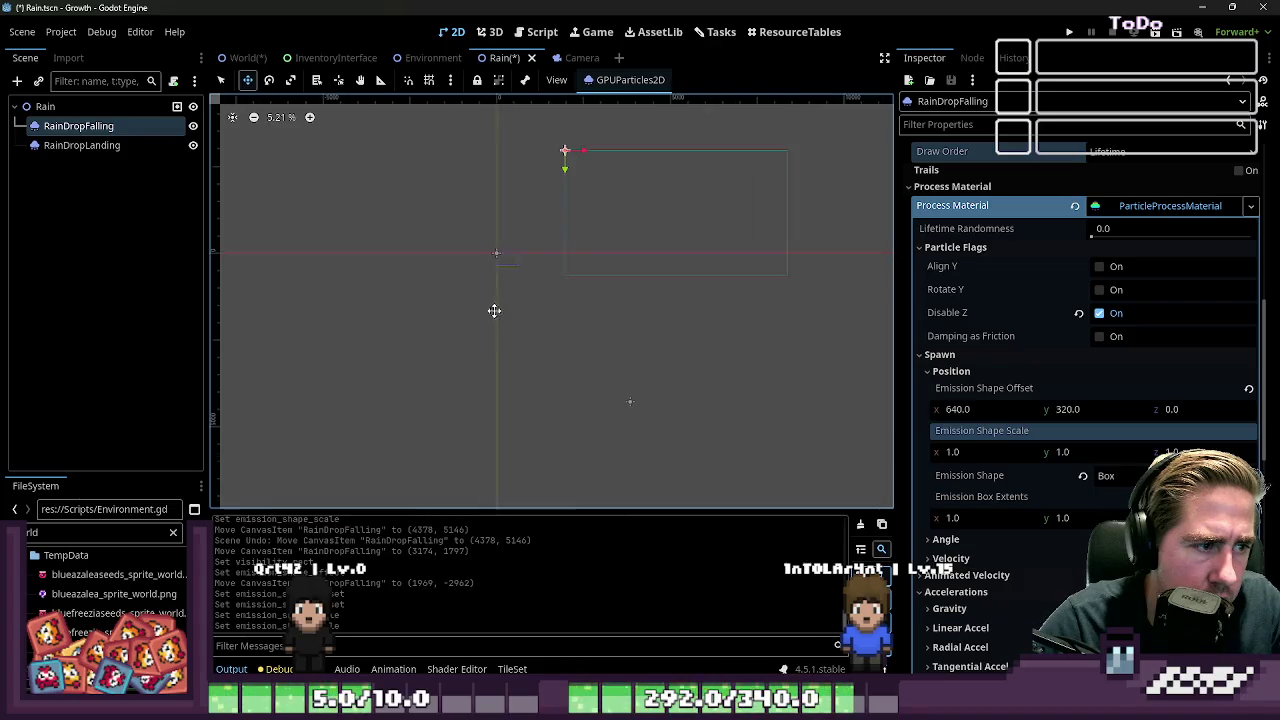
{"action": "scroll", "coordinate": [516, 258], "scroll_direction": "down", "scroll_amount": 4}
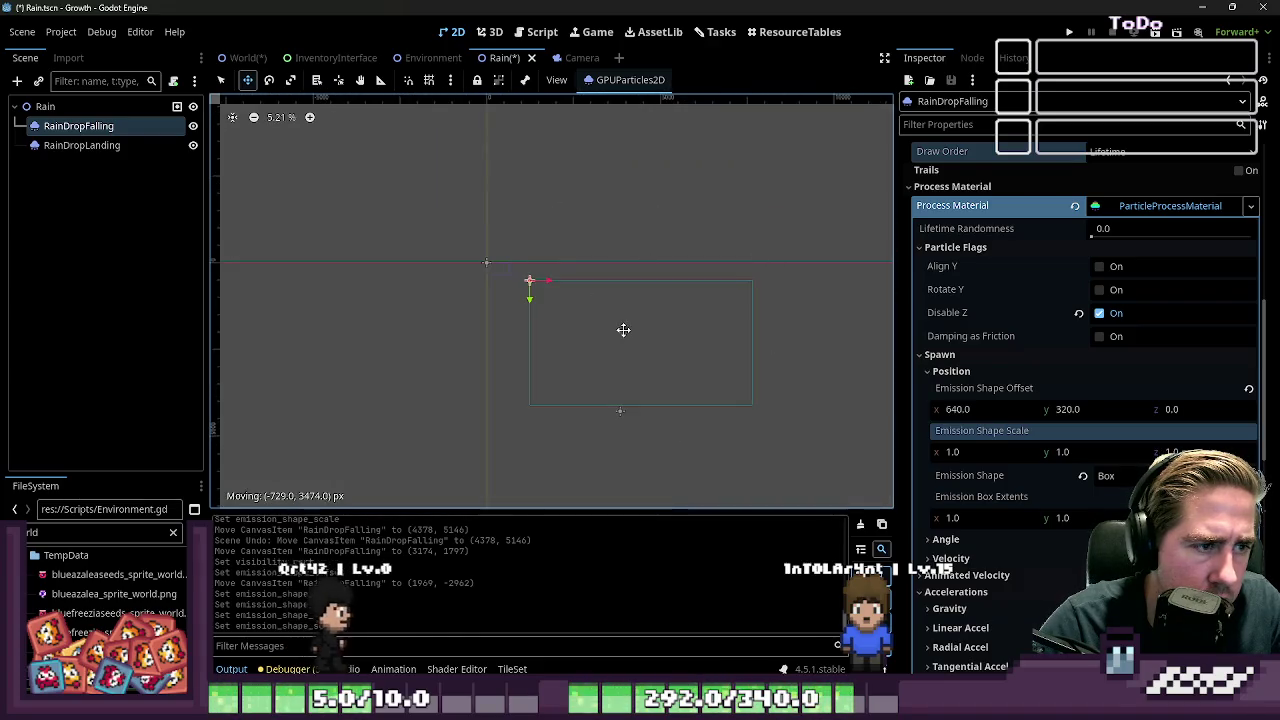
{"action": "scroll", "coordinate": [510, 248], "scroll_direction": "up", "scroll_amount": 4}
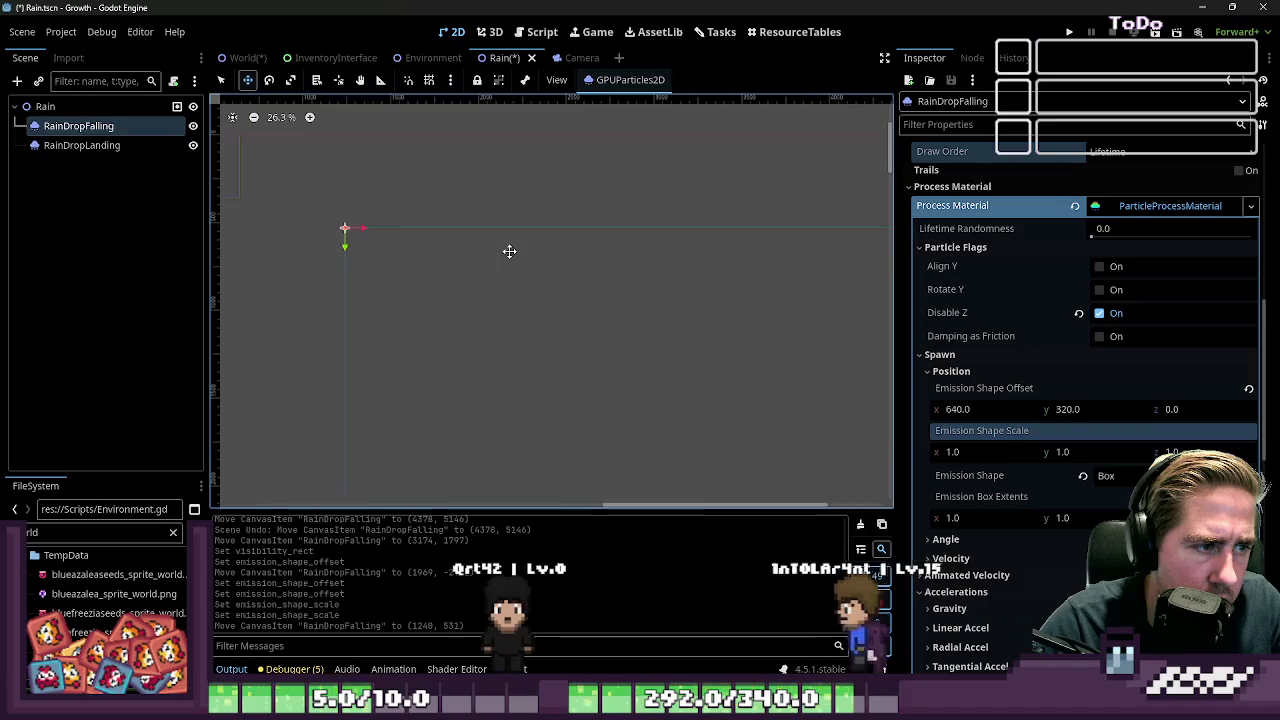
{"action": "left_click", "coordinate": [991, 452]}
{"action": "type", "text": "640"}
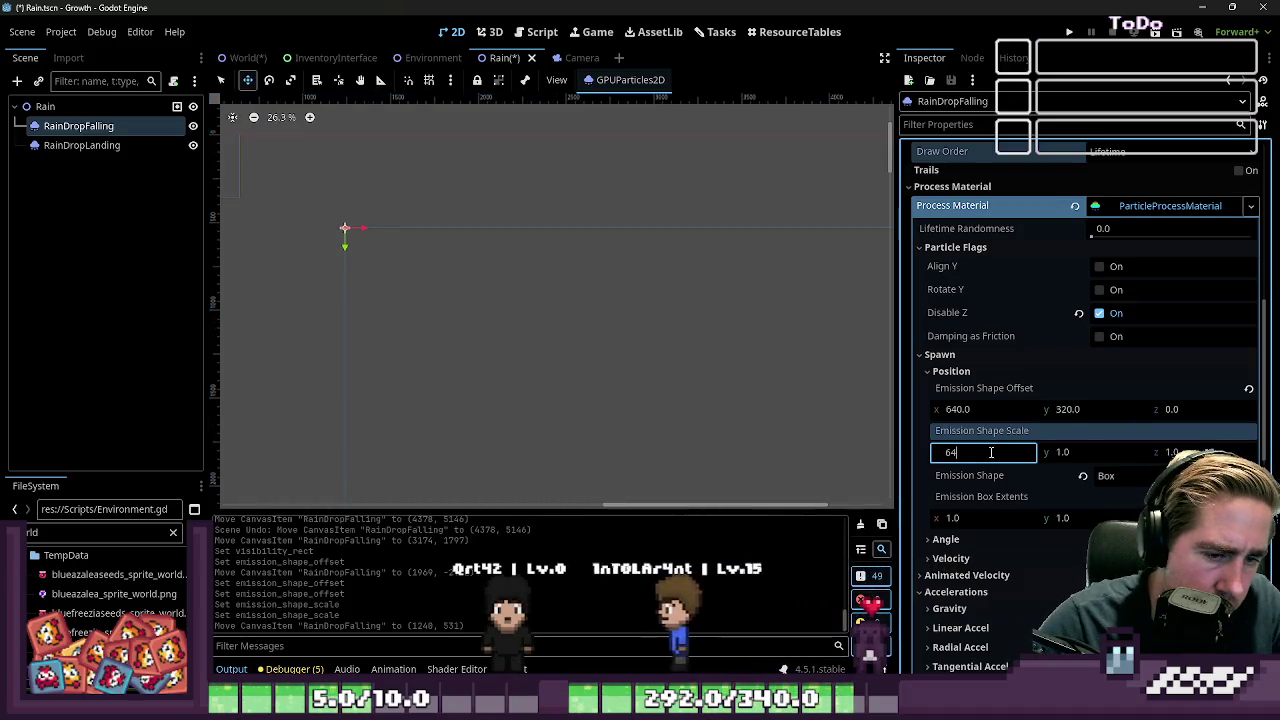
{"action": "key", "text": "Tab"}
{"action": "type", "text": "320"}
{"action": "key", "text": "Return"}
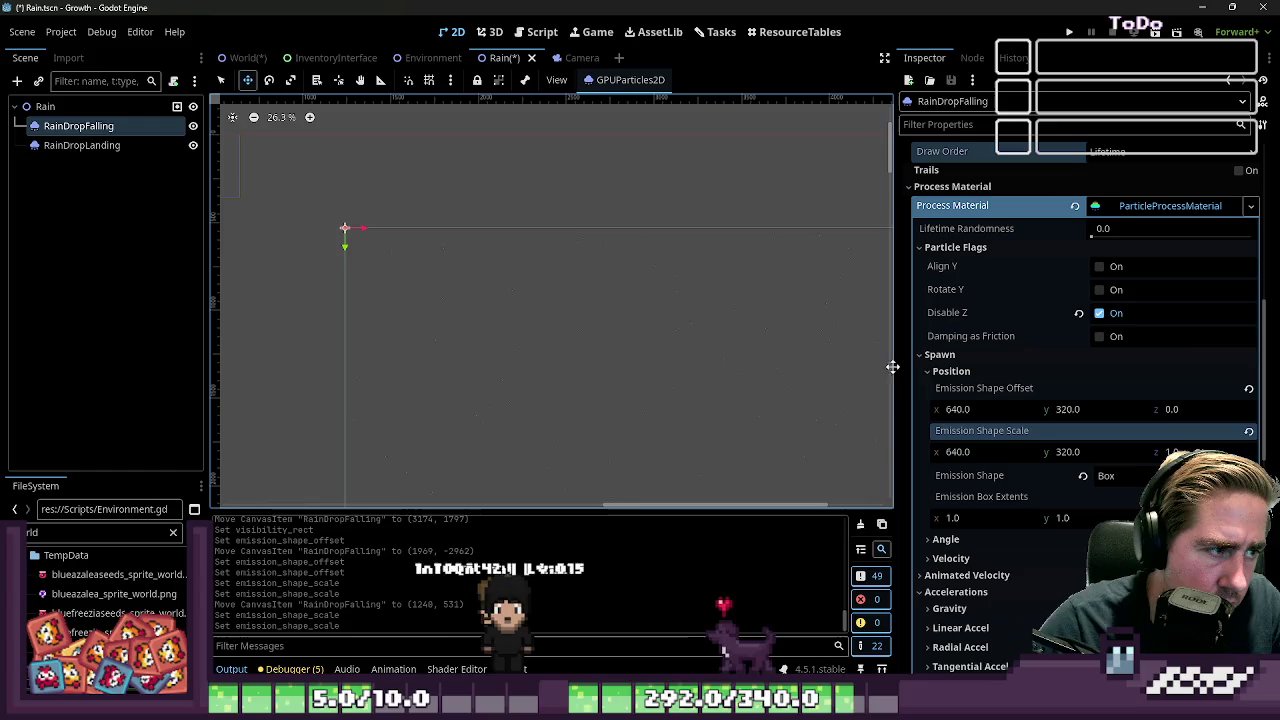
{"action": "scroll", "coordinate": [532, 221], "scroll_direction": "up", "scroll_amount": 2}
{"action": "scroll", "coordinate": [532, 221], "scroll_direction": "down", "scroll_amount": 7}
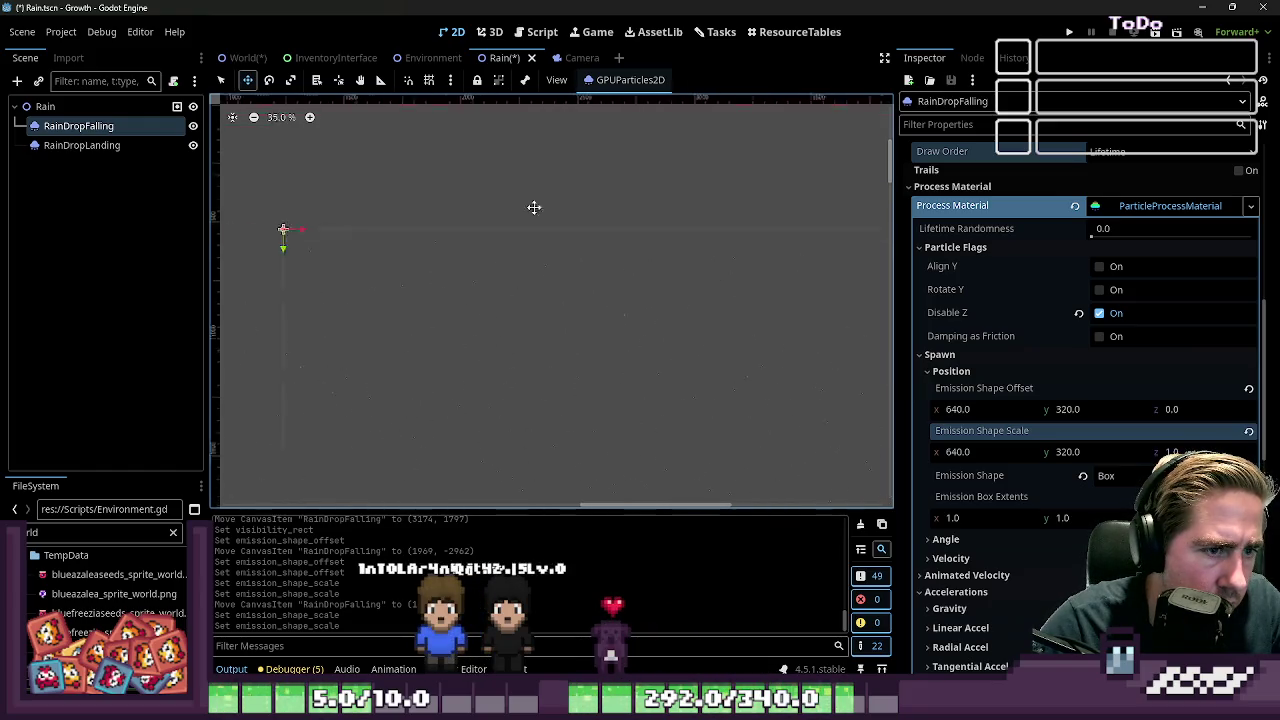
{"action": "key", "text": "f"}
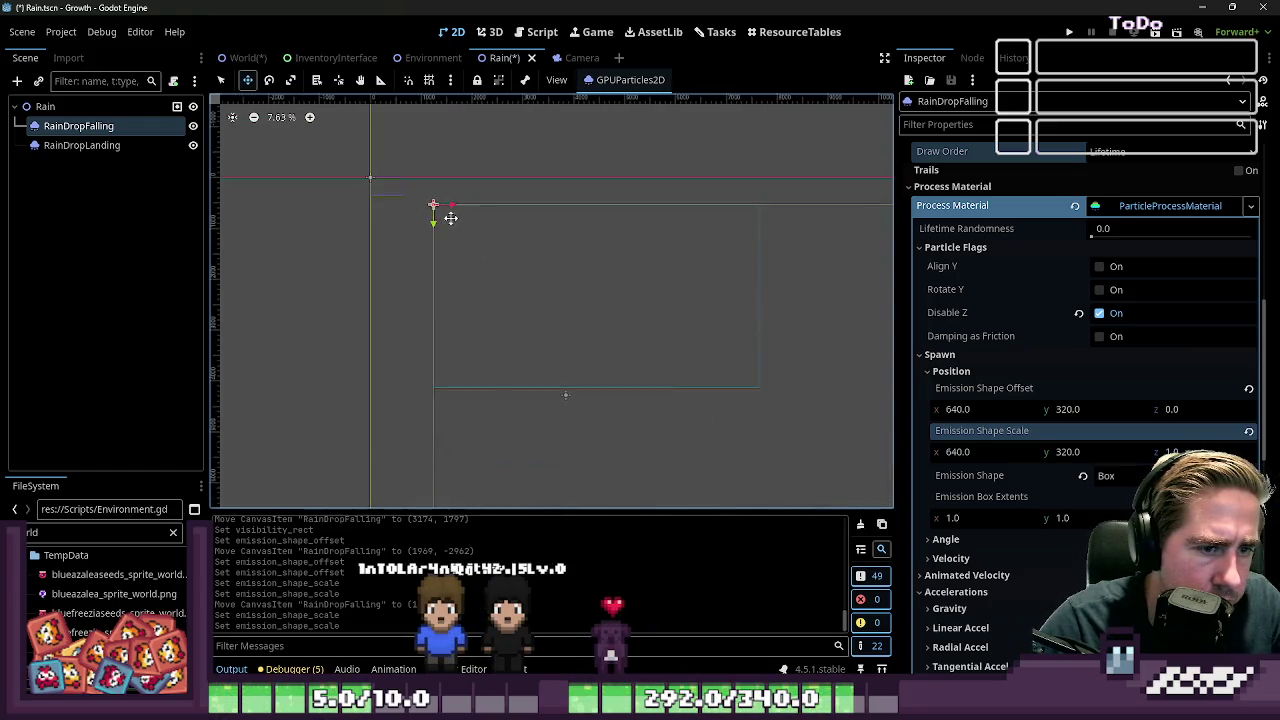
{"action": "scroll", "coordinate": [609, 440], "scroll_direction": "up", "scroll_amount": 7}
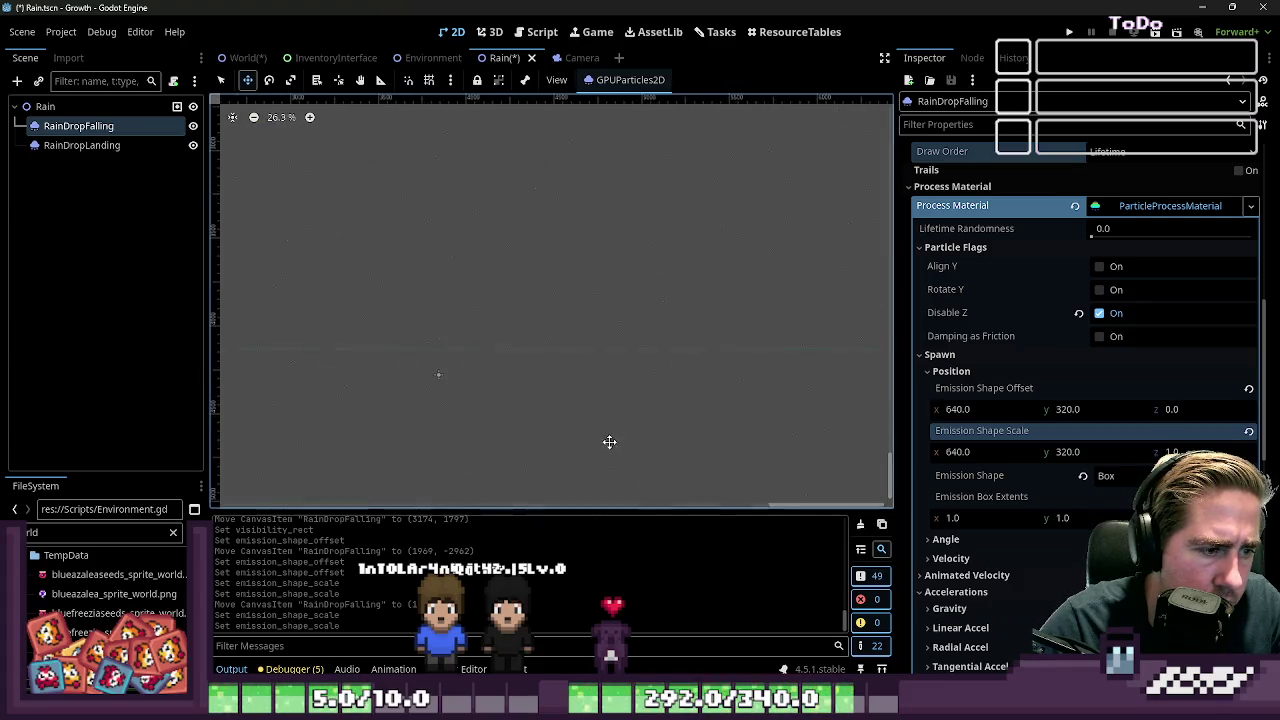
{"action": "scroll", "coordinate": [614, 268], "scroll_direction": "down", "scroll_amount": 6}
{"action": "scroll", "coordinate": [605, 301], "scroll_direction": "up", "scroll_amount": 2}
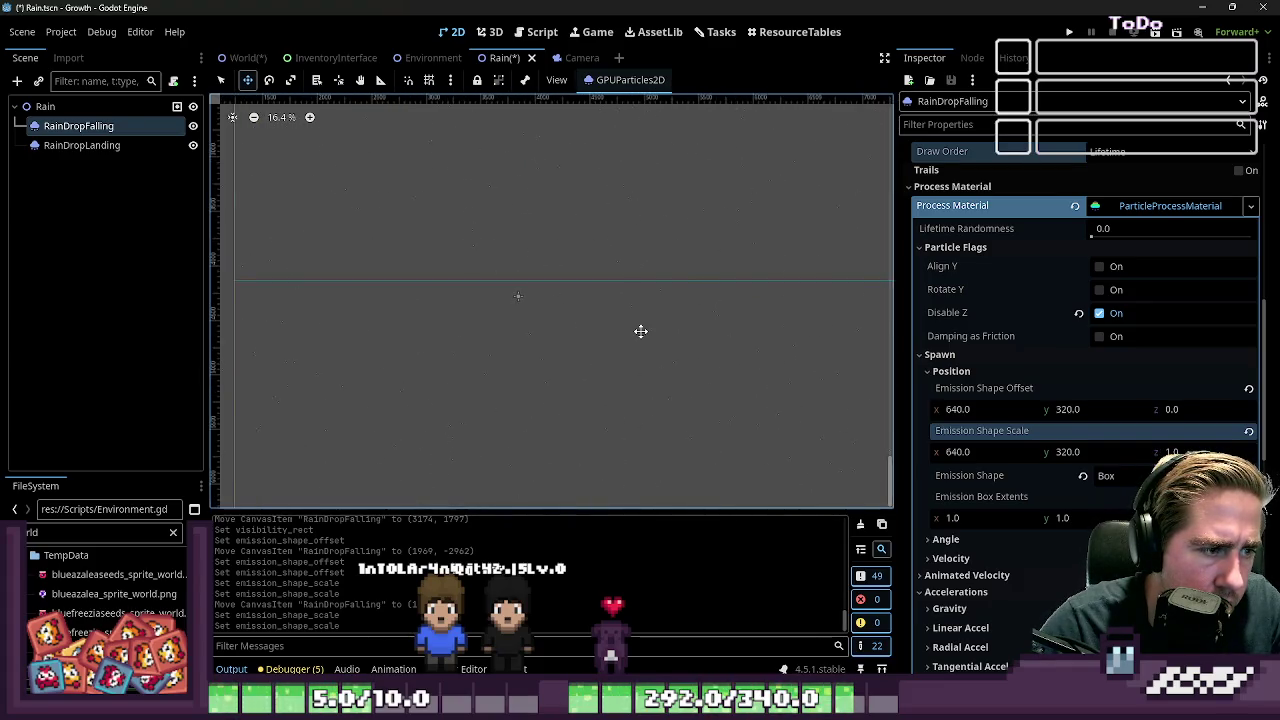
Check the 640 × 360 viewport size under Display > Window in Project Settings
{"action": "left_click", "coordinate": [58, 31]}
{"action": "left_click", "coordinate": [60, 51]}
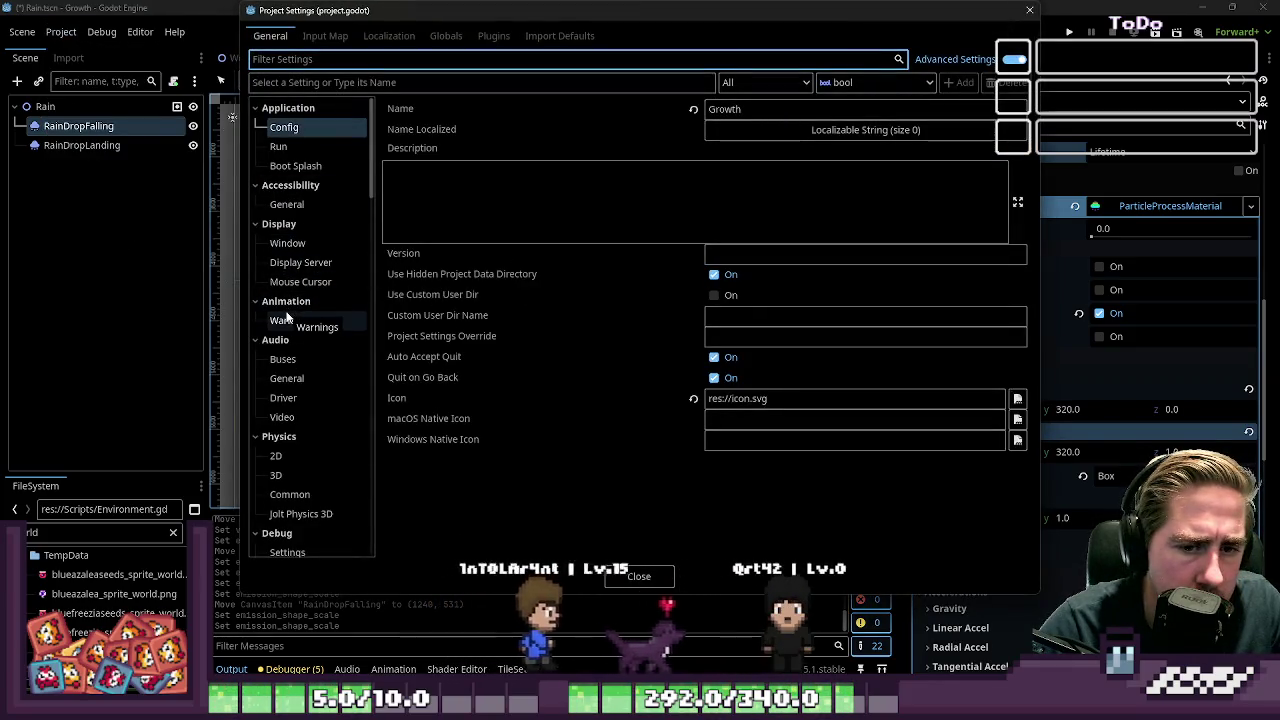
{"action": "left_click", "coordinate": [282, 246]}
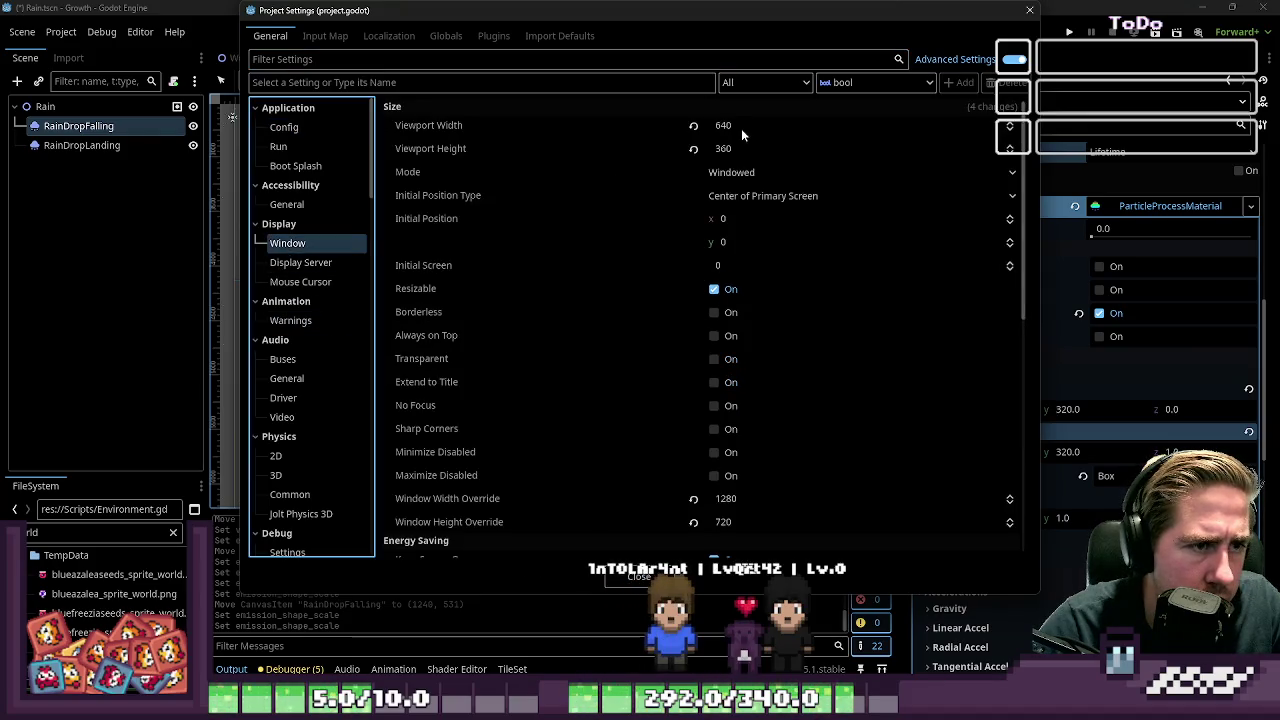
{"action": "left_click", "coordinate": [1030, 15]}
{"action": "left_click", "coordinate": [1062, 455]}
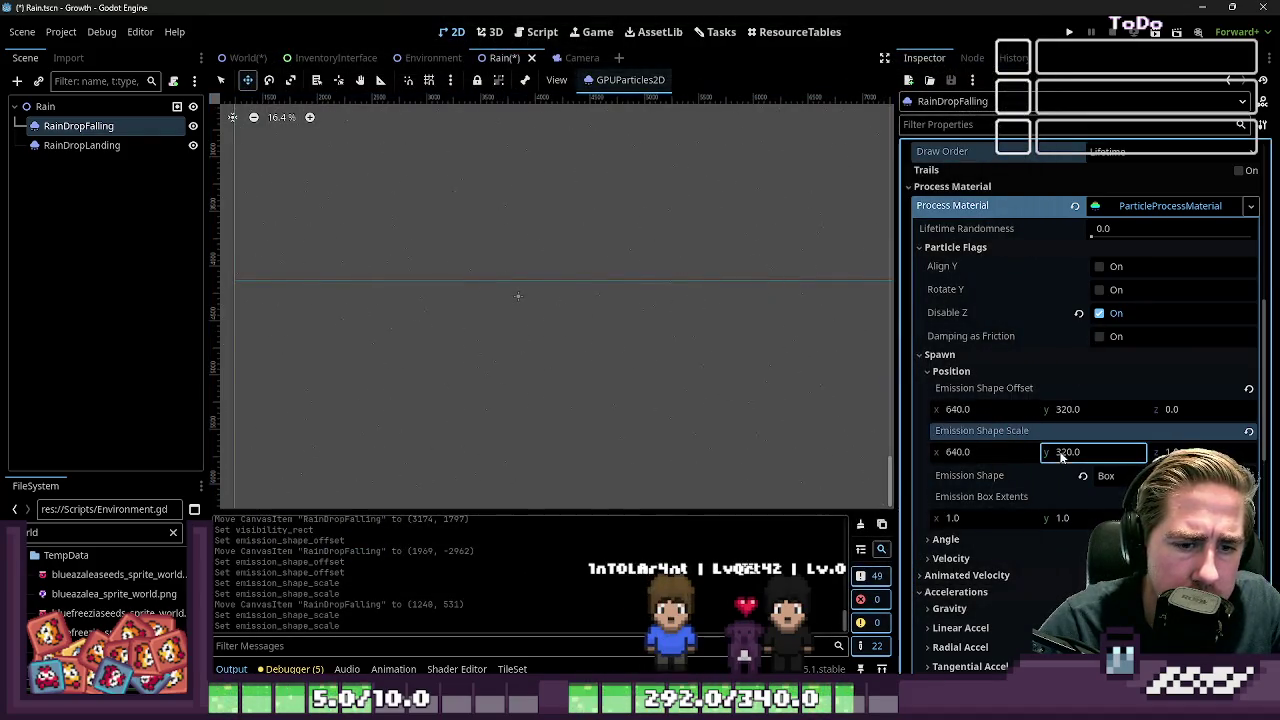
Set both the emission scale height and the emission offset height to 360
{"action": "type", "text": "360"}
{"action": "key", "text": "Return"}
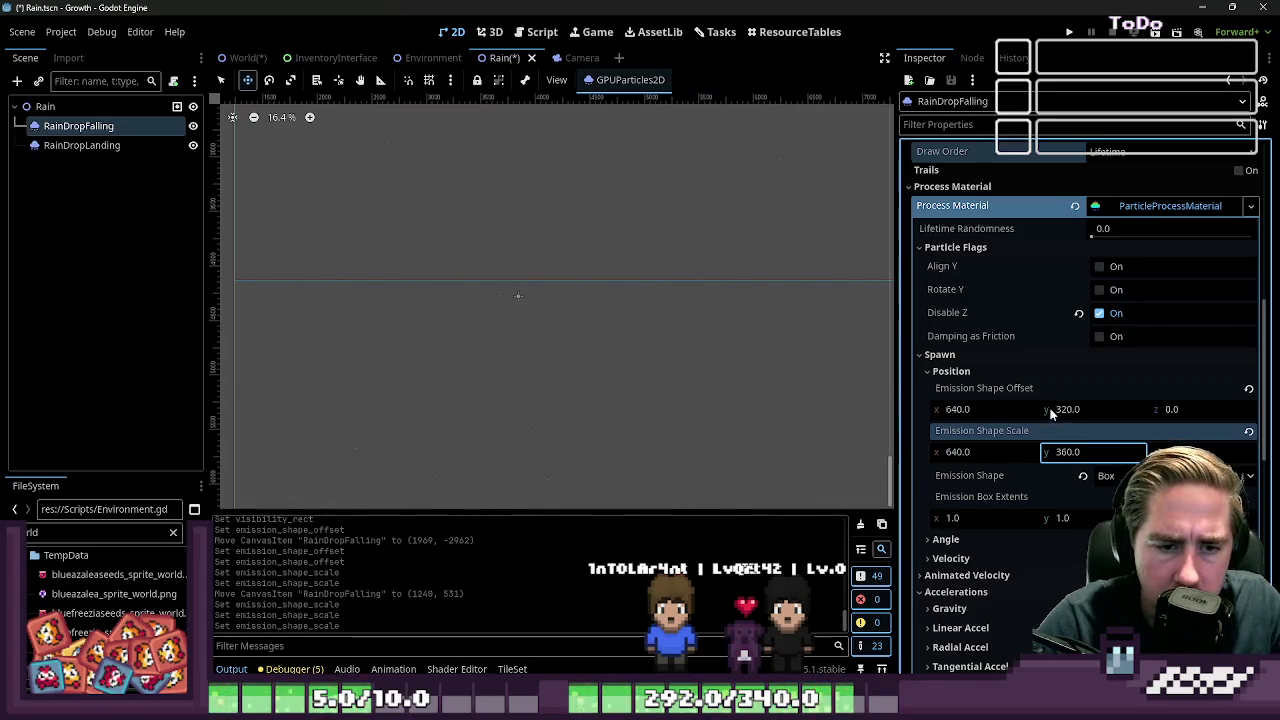
{"action": "left_click", "coordinate": [1062, 410]}
{"action": "type", "text": "60"}
{"action": "key", "text": "Return"}
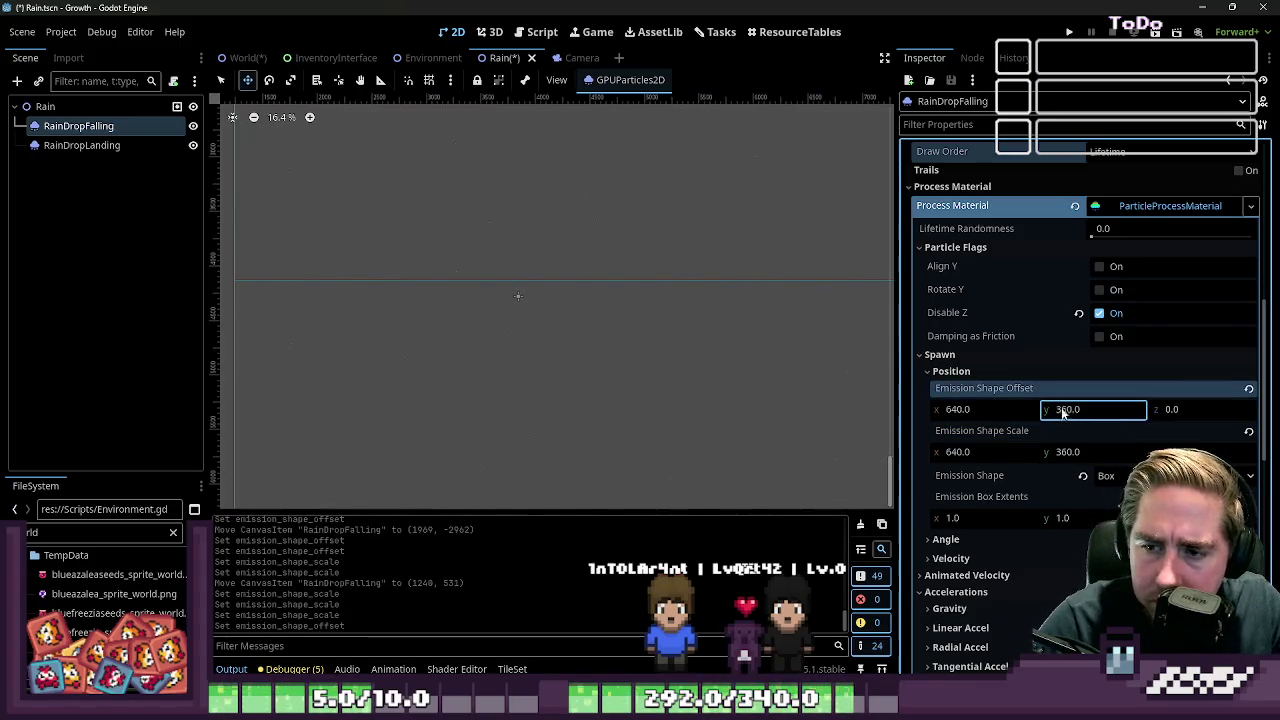
Move RainDropFalling left on the canvas and set the emission scale width to 1
{"action": "scroll", "coordinate": [709, 334], "scroll_direction": "down", "scroll_amount": 2}
{"action": "scroll", "coordinate": [649, 289], "scroll_direction": "up", "scroll_amount": 3}
{"action": "scroll", "coordinate": [596, 351], "scroll_direction": "up", "scroll_amount": 1}
{"action": "scroll", "coordinate": [556, 342], "scroll_direction": "down", "scroll_amount": 10}
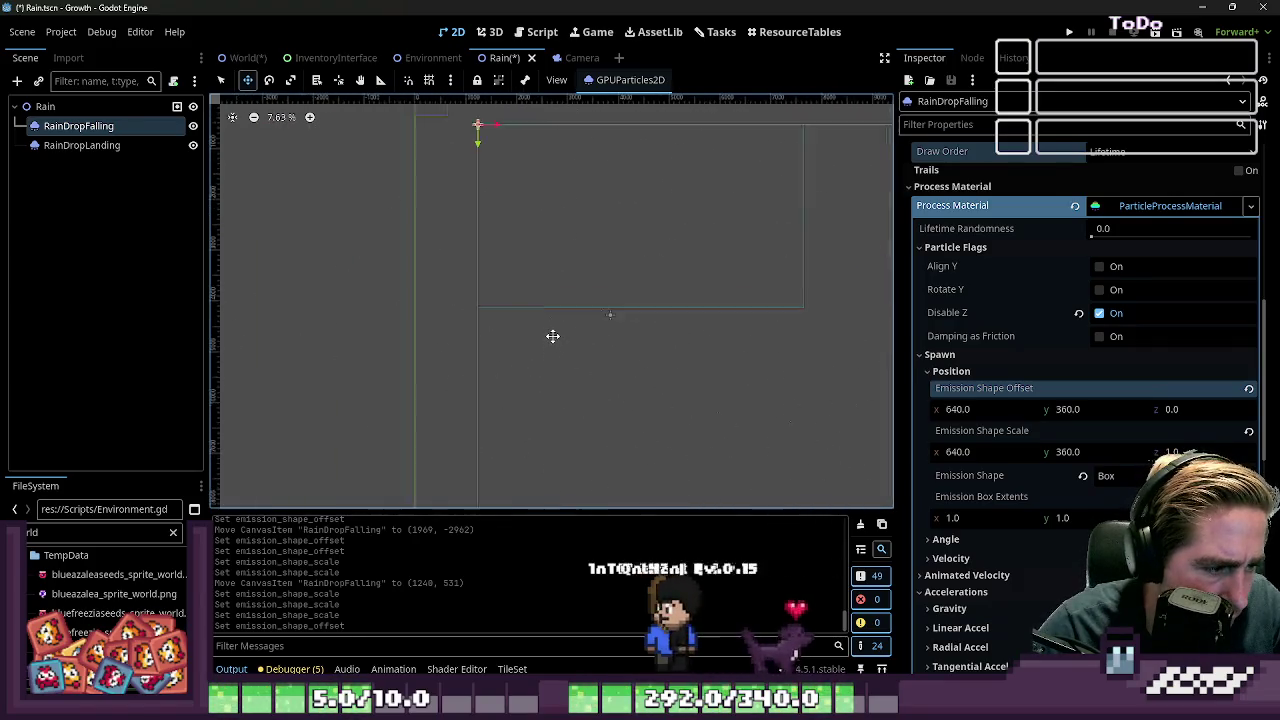
{"action": "mouse_move", "coordinate": [594, 400]}
{"action": "left_mouse_down"}
{"action": "mouse_move", "coordinate": [646, 383]}
{"action": "mouse_move", "coordinate": [646, 403]}
{"action": "left_mouse_up"}
{"action": "left_click", "coordinate": [1004, 455]}
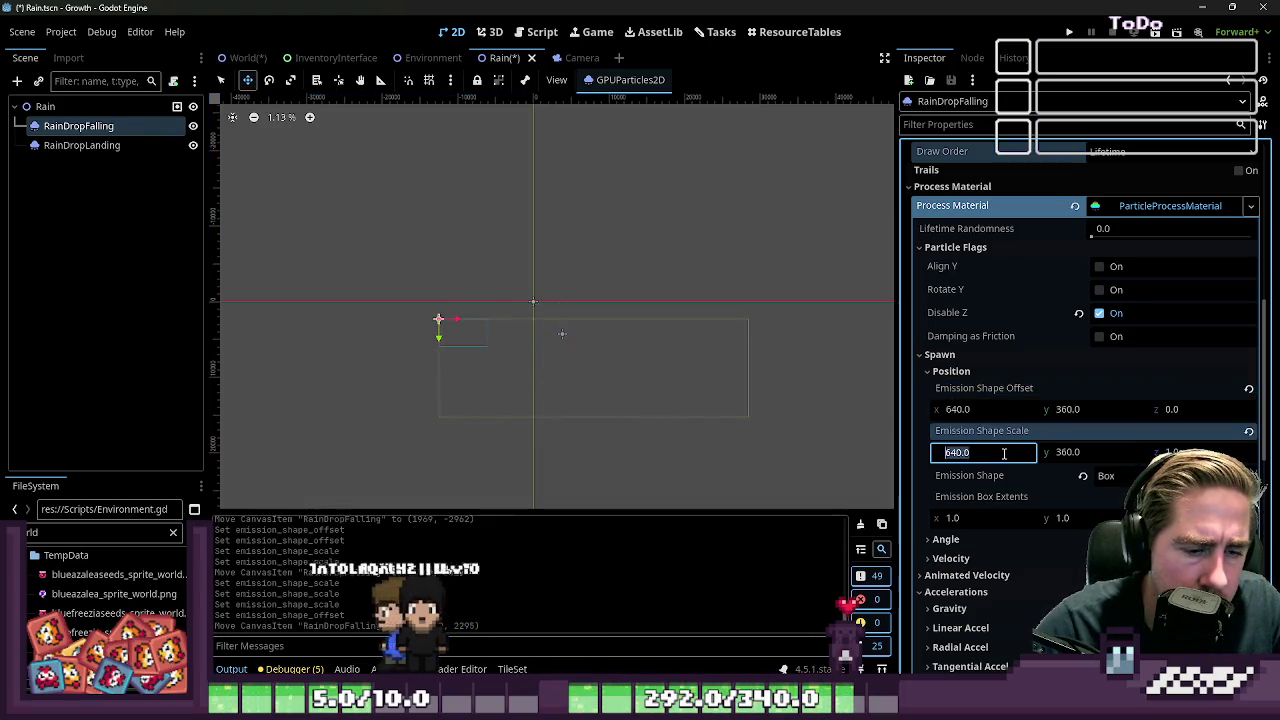
{"action": "type", "text": "1"}
{"action": "key", "text": "Tab"}
{"action": "key", "text": "Return"}
Zero the emission offset and set the Emission Shape Scale to 640 × 360
{"action": "scroll", "coordinate": [466, 344], "scroll_direction": "up", "scroll_amount": 5}
{"action": "scroll", "coordinate": [451, 286], "scroll_direction": "down", "scroll_amount": 5}
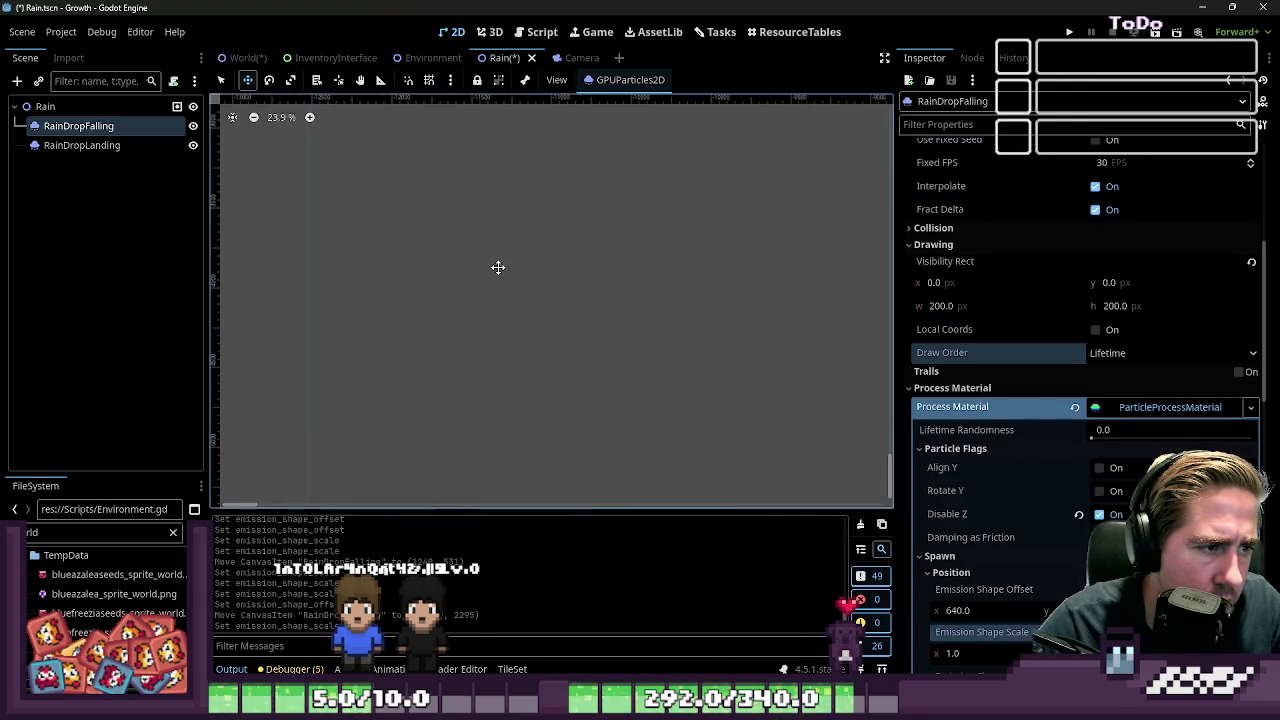
{"action": "scroll", "coordinate": [803, 289], "scroll_direction": "up", "scroll_amount": 2}
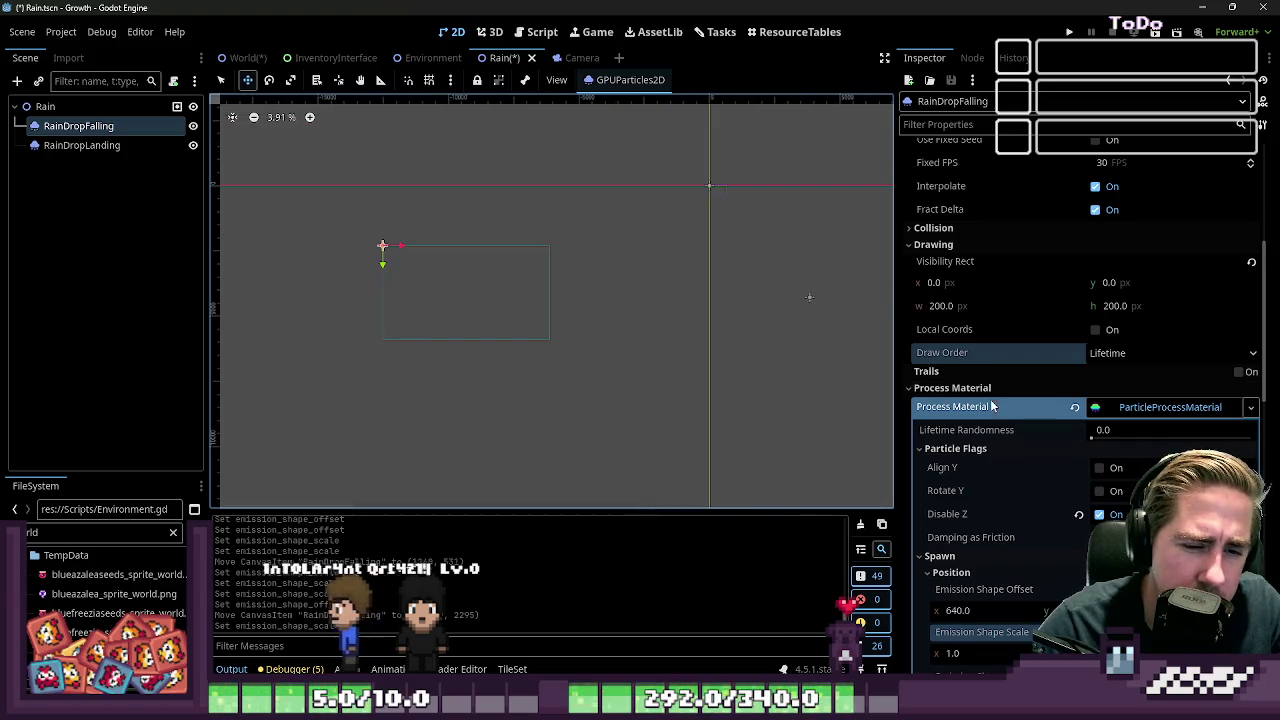
{"action": "scroll", "coordinate": [1004, 340], "scroll_direction": "down", "scroll_amount": 5}
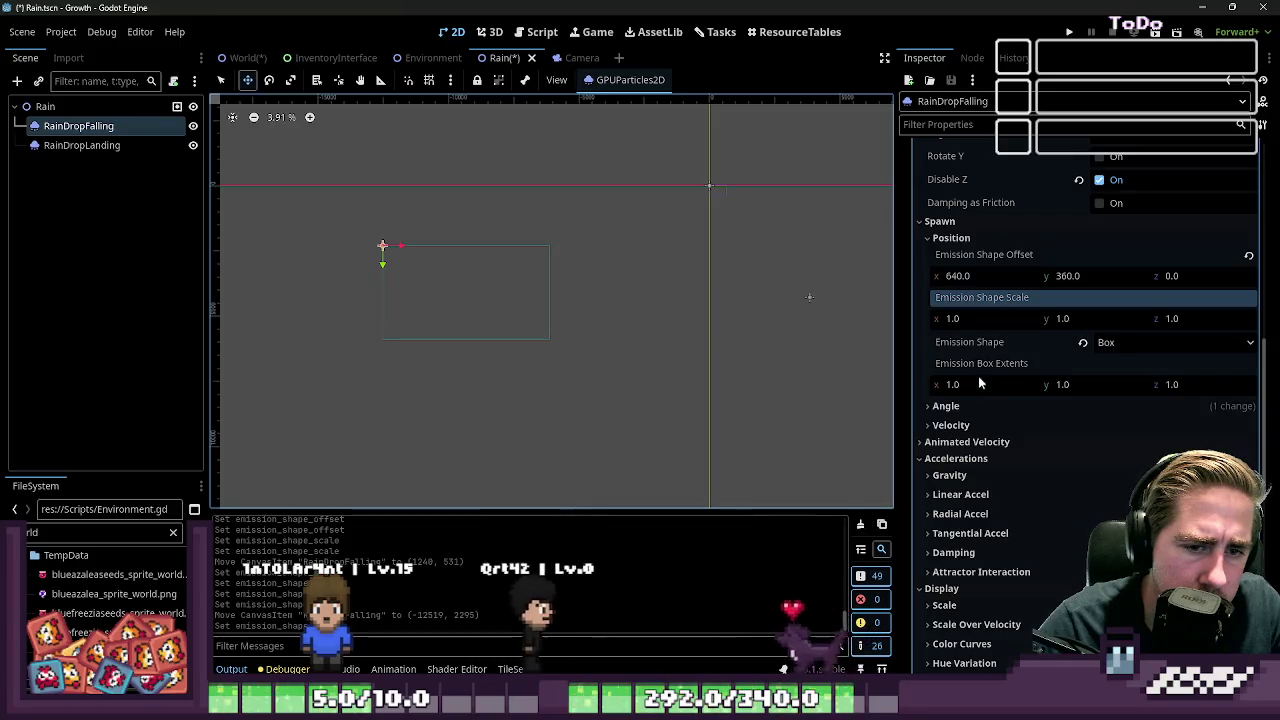
{"action": "left_click", "coordinate": [990, 278]}
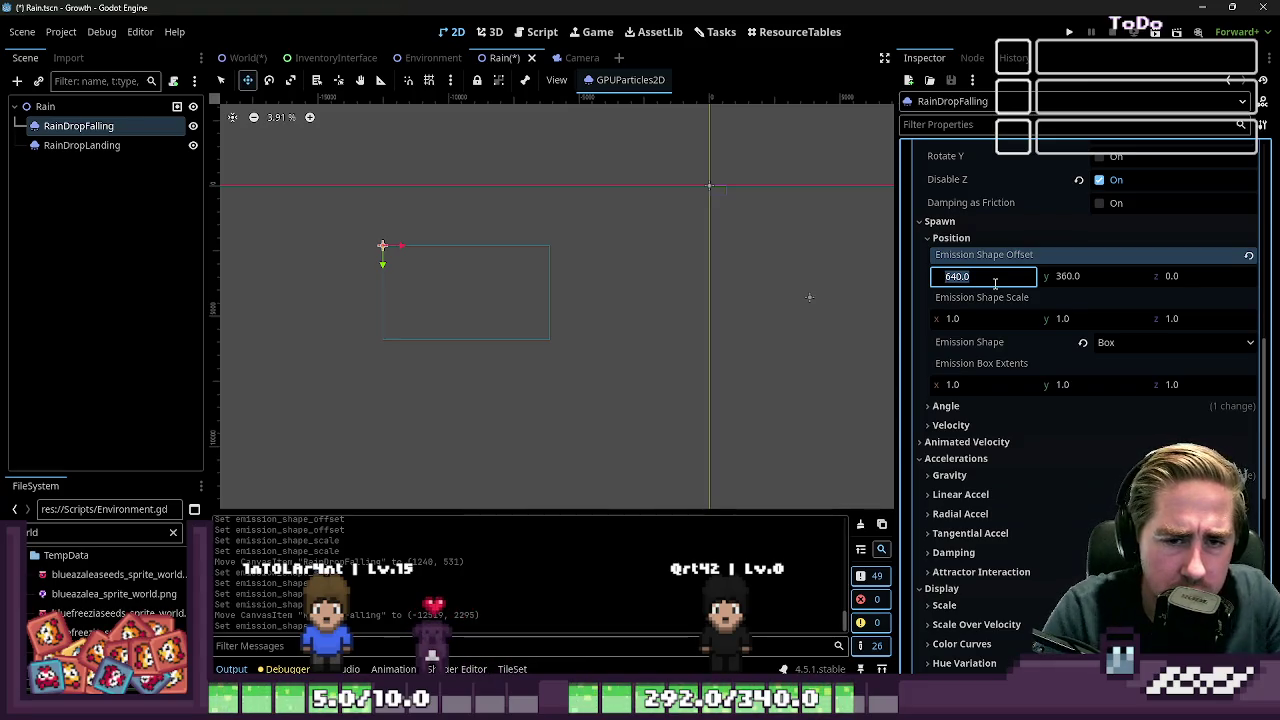
{"action": "type", "text": "0"}
{"action": "key", "text": "Tab"}
{"action": "key", "text": "Tab"}
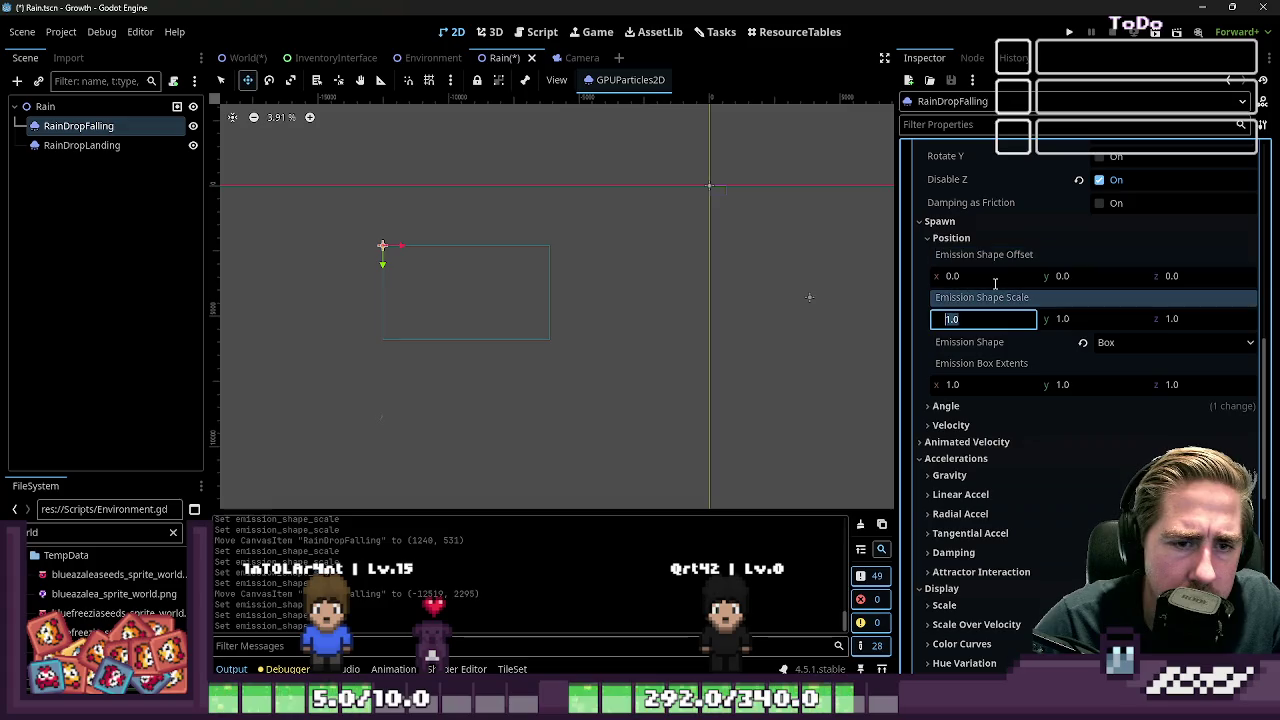
{"action": "type", "text": "640"}
{"action": "key", "text": "Tab"}
{"action": "type", "text": "3"}
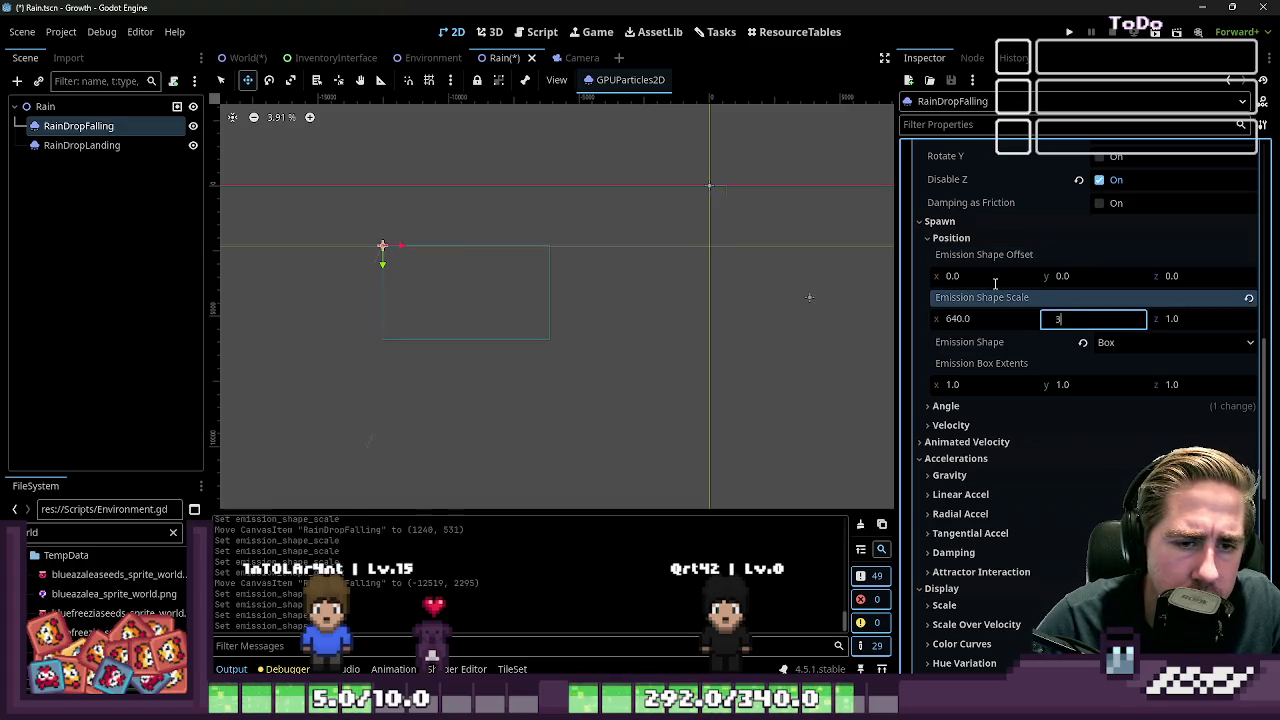
{"action": "key", "text": "Return"}
{"action": "scroll", "coordinate": [642, 345], "scroll_direction": "down", "scroll_amount": 5}
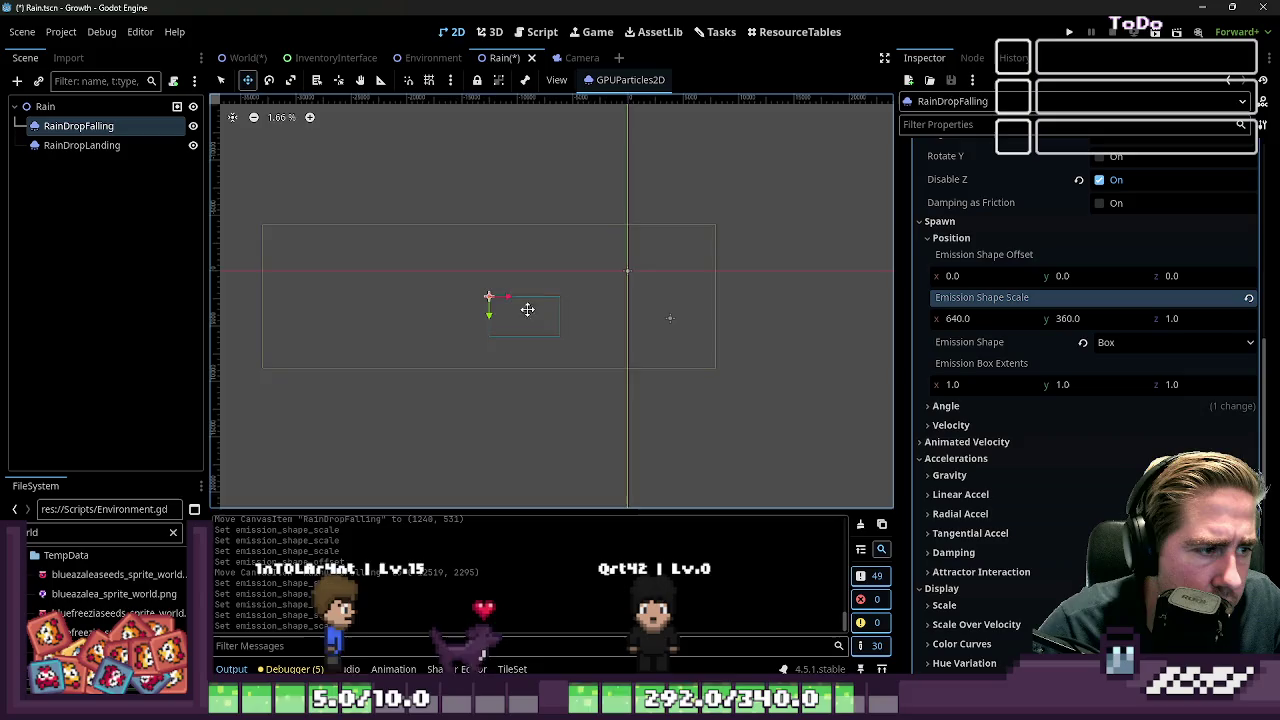
Reposition RainDropFalling on the canvas, keeping Box as the emission shape
{"action": "mouse_move", "coordinate": [583, 292]}
{"action": "left_mouse_down"}
{"action": "mouse_move", "coordinate": [457, 363]}
{"action": "mouse_move", "coordinate": [628, 420]}
{"action": "mouse_move", "coordinate": [632, 405]}
{"action": "left_mouse_up"}
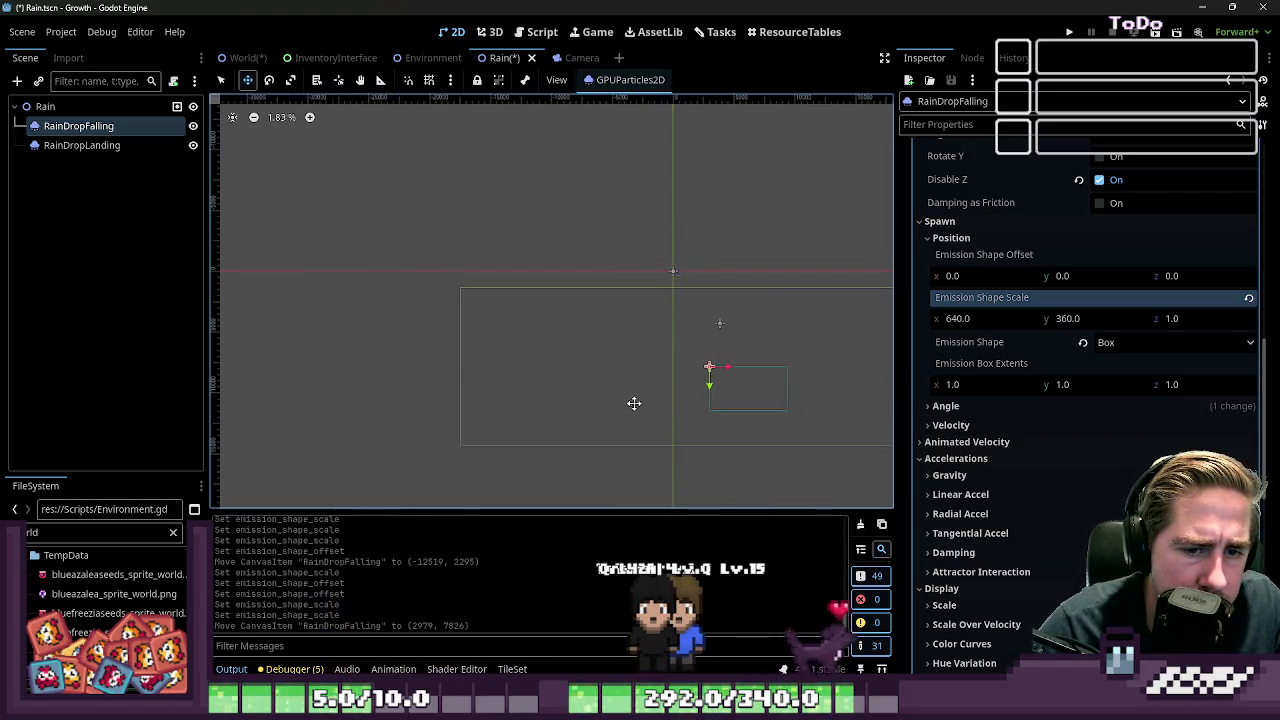
{"action": "left_click", "coordinate": [1136, 342]}
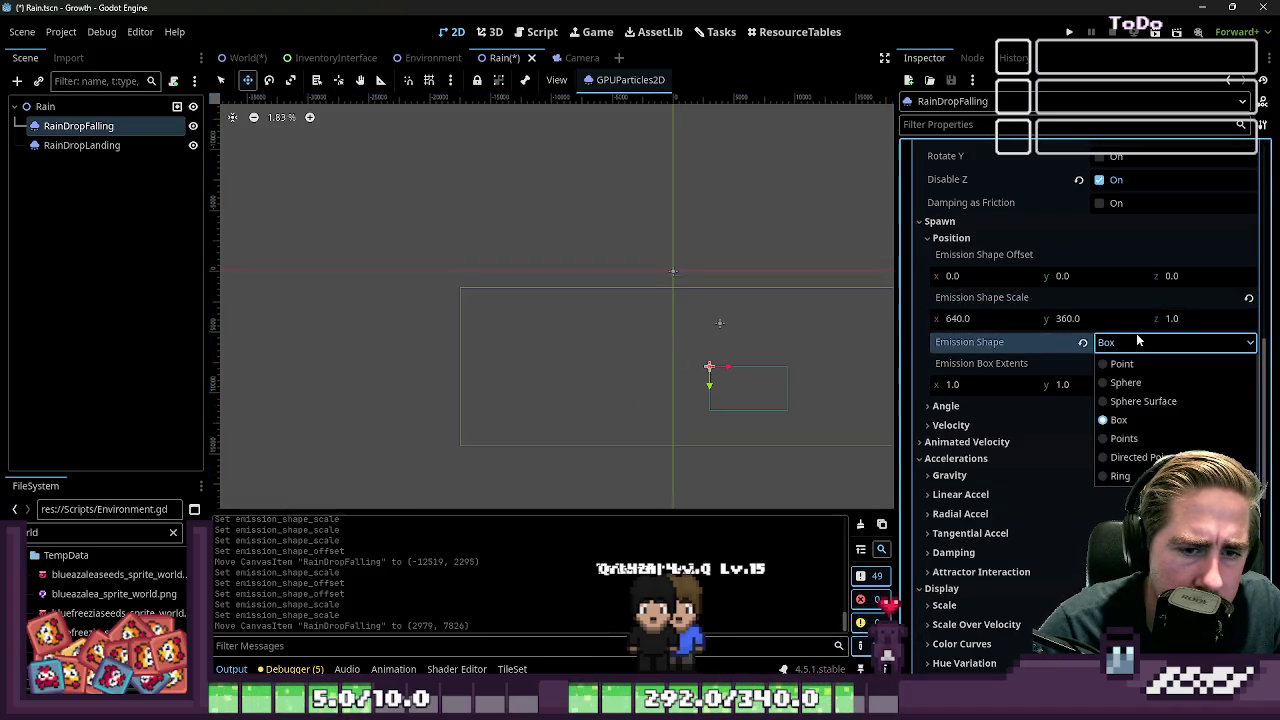
{"action": "left_click", "coordinate": [1136, 342]}
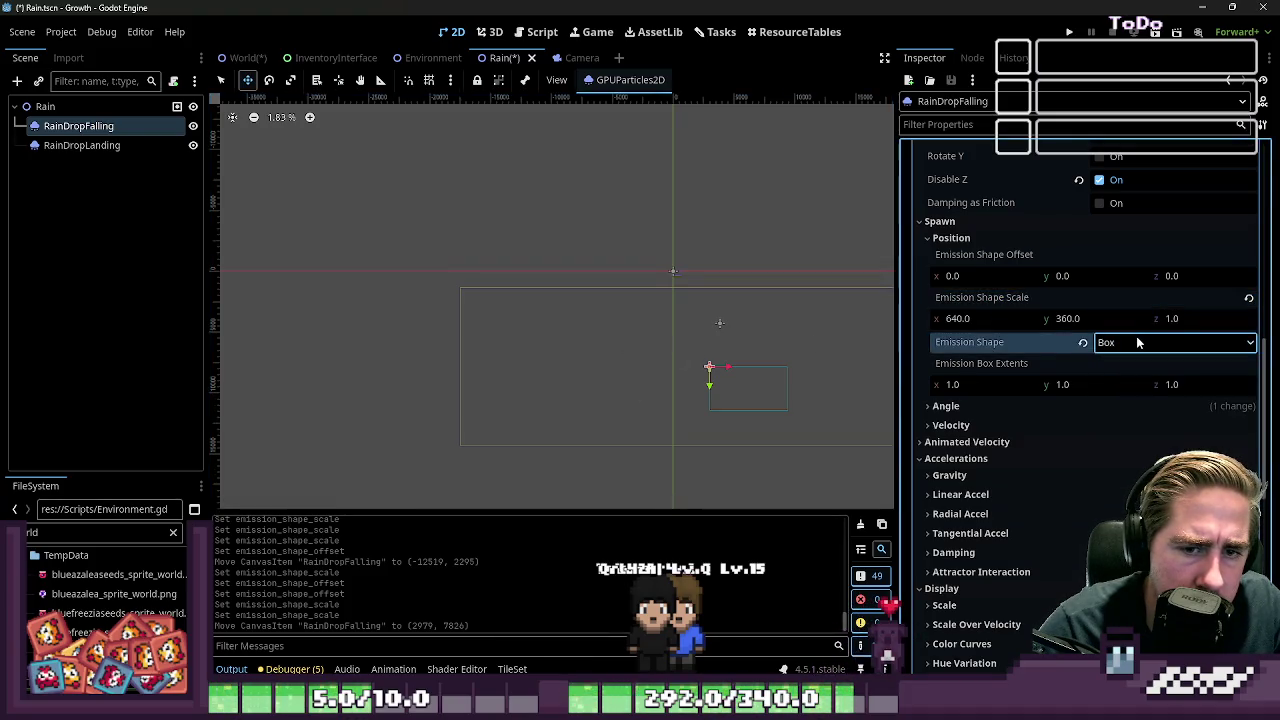
{"action": "scroll", "coordinate": [648, 329], "scroll_direction": "up", "scroll_amount": 5}
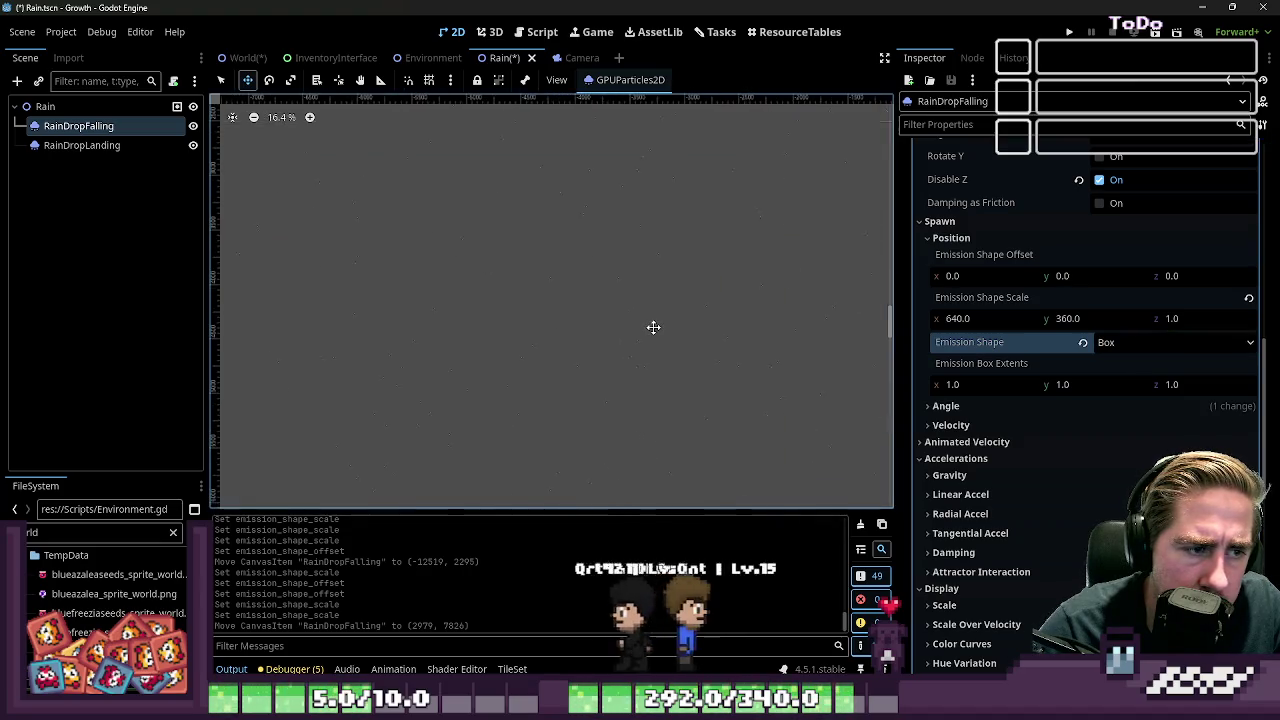
{"action": "scroll", "coordinate": [639, 315], "scroll_direction": "down", "scroll_amount": 5}
{"action": "mouse_move", "coordinate": [640, 303]}
{"action": "left_mouse_down"}
{"action": "mouse_move", "coordinate": [466, 360]}
{"action": "mouse_move", "coordinate": [597, 182]}
{"action": "left_mouse_up"}
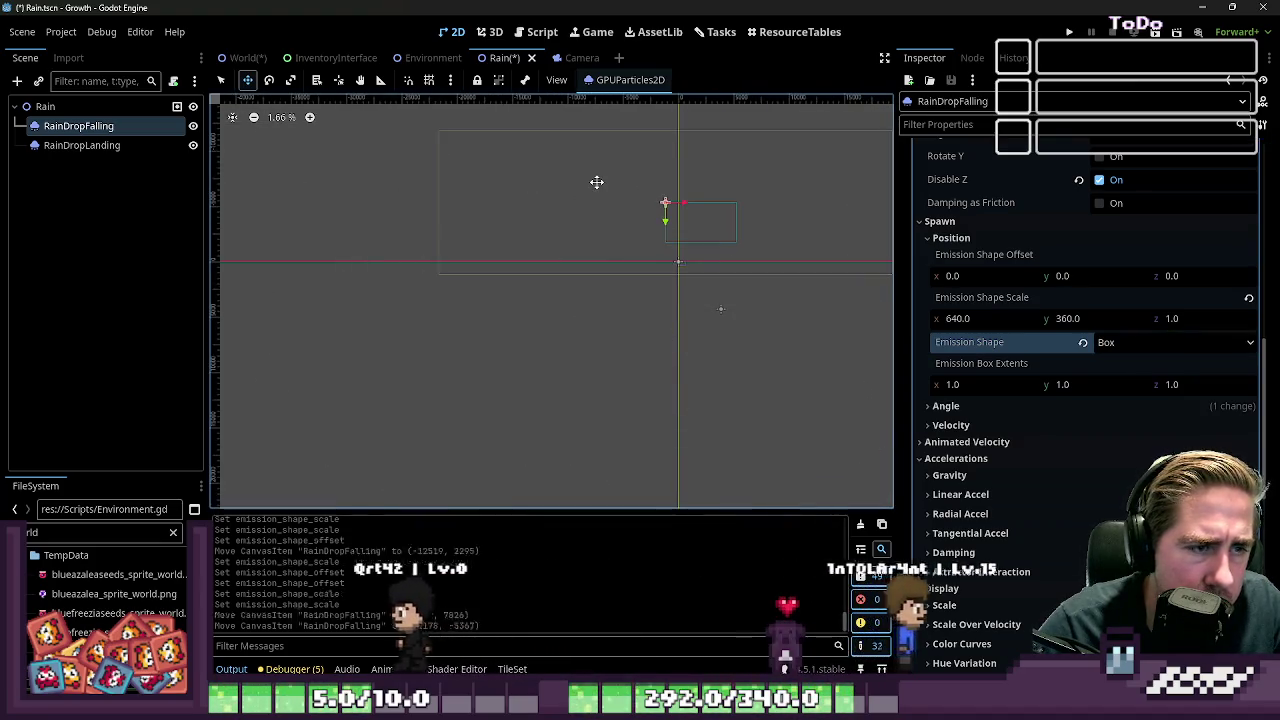
Expand the Angle settings to inspect them, then collapse them again
{"action": "left_click", "coordinate": [946, 406]}
{"action": "left_click", "coordinate": [990, 402]}
{"action": "left_click", "coordinate": [988, 404]}
{"action": "left_click", "coordinate": [965, 406]}
{"action": "scroll", "coordinate": [972, 398], "scroll_direction": "up", "scroll_amount": 4}
{"action": "scroll", "coordinate": [977, 388], "scroll_direction": "up", "scroll_amount": 4}
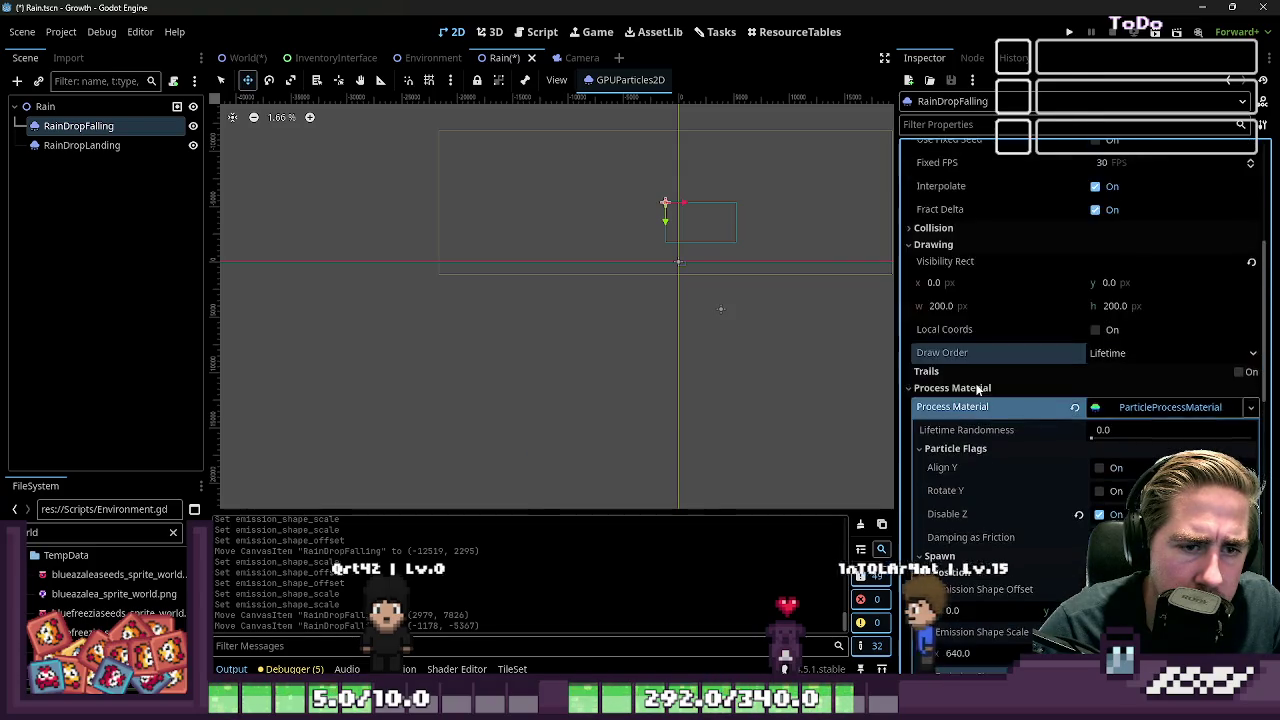
{"action": "scroll", "coordinate": [977, 390], "scroll_direction": "down", "scroll_amount": 12}
{"action": "scroll", "coordinate": [977, 390], "scroll_direction": "down", "scroll_amount": 3}
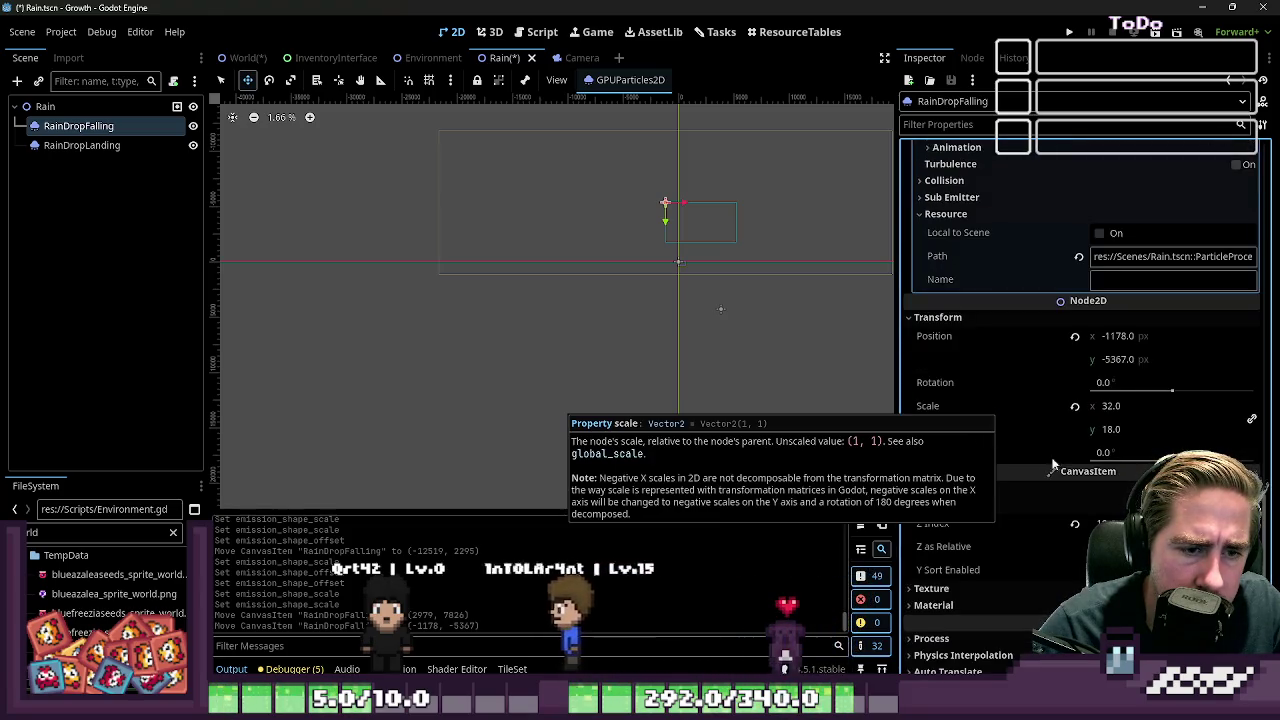
Reset RainDropFalling's scale to 1 × 1 and move it toward (640, 360)
{"action": "left_click", "coordinate": [1075, 407]}
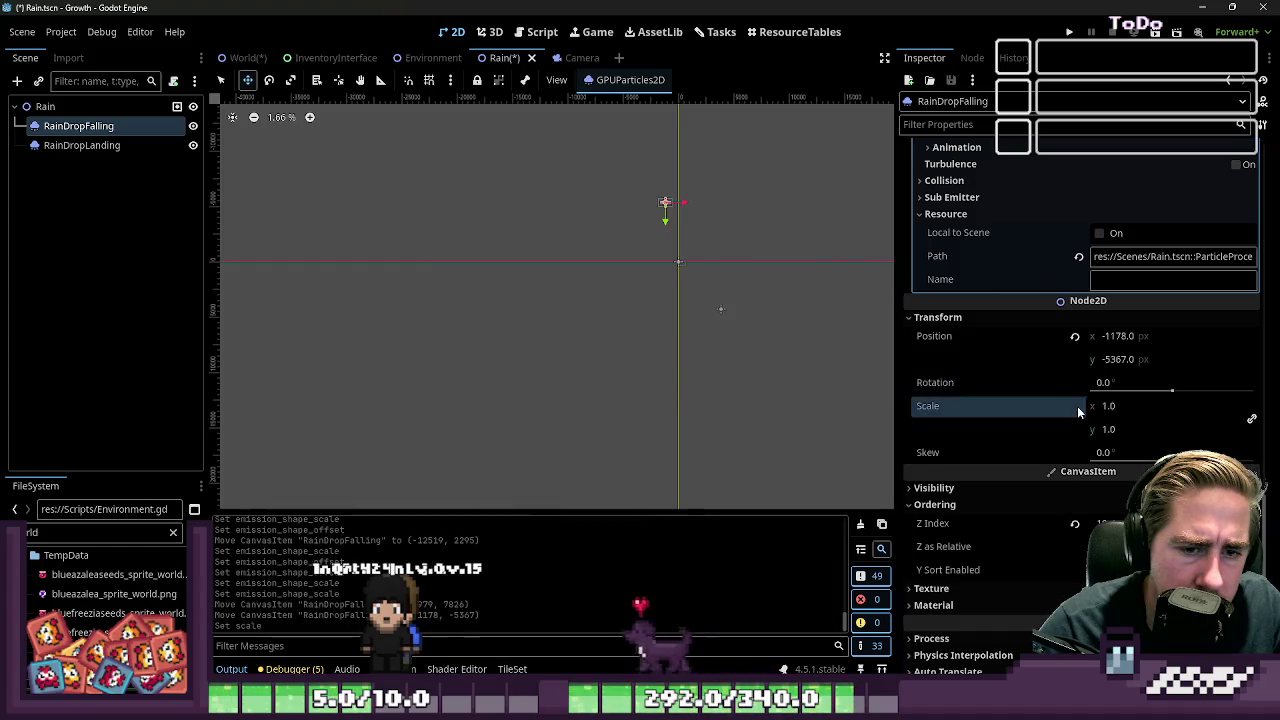
{"action": "scroll", "coordinate": [656, 198], "scroll_direction": "up", "scroll_amount": 4}
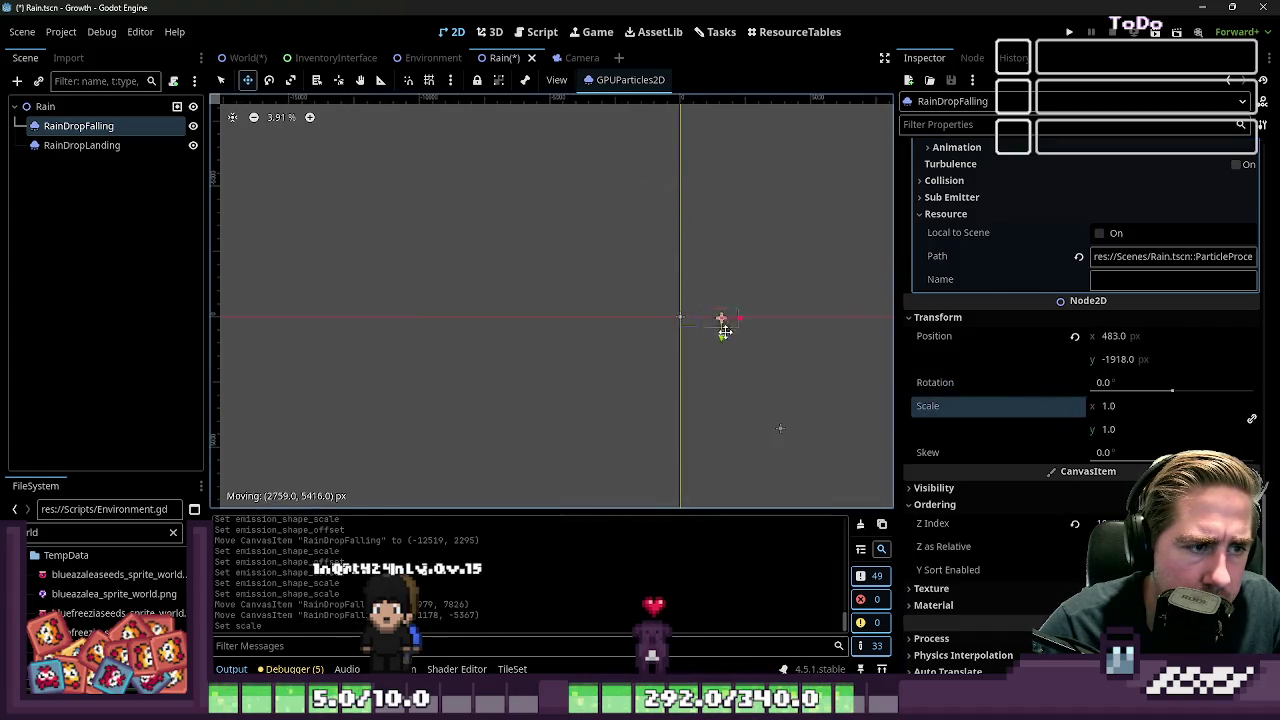
{"action": "left_click_drag", "start_coordinate": [720, 322], "coordinate": [711, 320]}
{"action": "scroll", "coordinate": [703, 377], "scroll_direction": "up", "scroll_amount": 10}
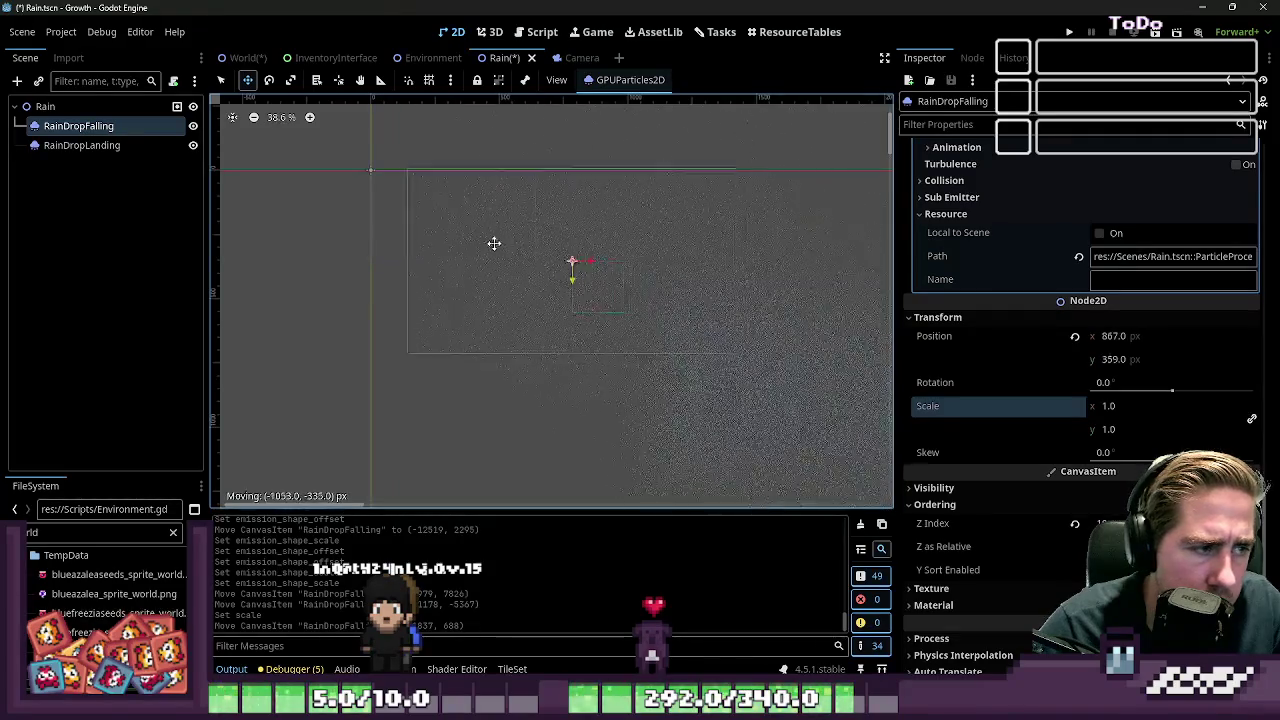
{"action": "left_click_drag", "start_coordinate": [497, 243], "coordinate": [445, 236]}
{"action": "scroll", "coordinate": [363, 154], "scroll_direction": "up", "scroll_amount": 5}
{"action": "scroll", "coordinate": [550, 254], "scroll_direction": "up", "scroll_amount": 2}
{"action": "mouse_move", "coordinate": [563, 263]}
{"action": "left_mouse_down"}
{"action": "mouse_move", "coordinate": [494, 314]}
{"action": "mouse_move", "coordinate": [474, 294]}
{"action": "left_mouse_up"}
{"action": "scroll", "coordinate": [626, 260], "scroll_direction": "down", "scroll_amount": 1}
{"action": "scroll", "coordinate": [700, 330], "scroll_direction": "up", "scroll_amount": 10}
{"action": "scroll", "coordinate": [697, 314], "scroll_direction": "down", "scroll_amount": 19}
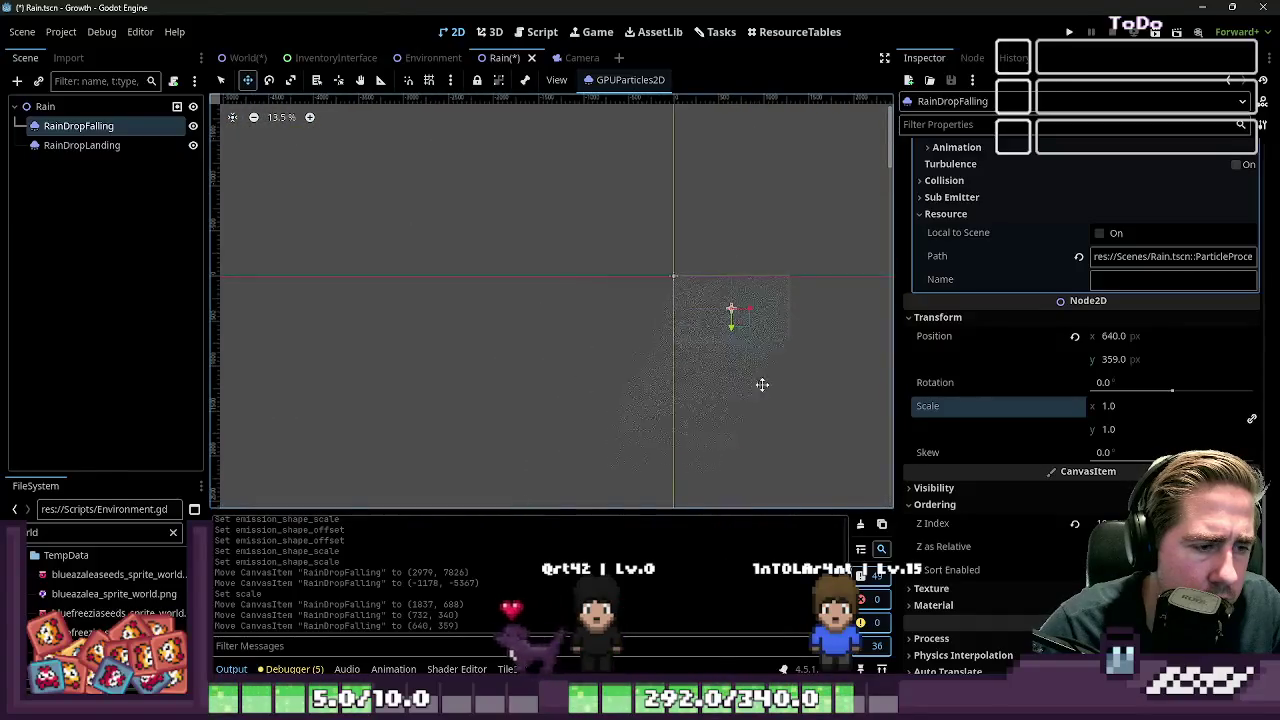
{"action": "scroll", "coordinate": [671, 403], "scroll_direction": "up", "scroll_amount": 2}
{"action": "scroll", "coordinate": [1043, 297], "scroll_direction": "up", "scroll_amount": 10}
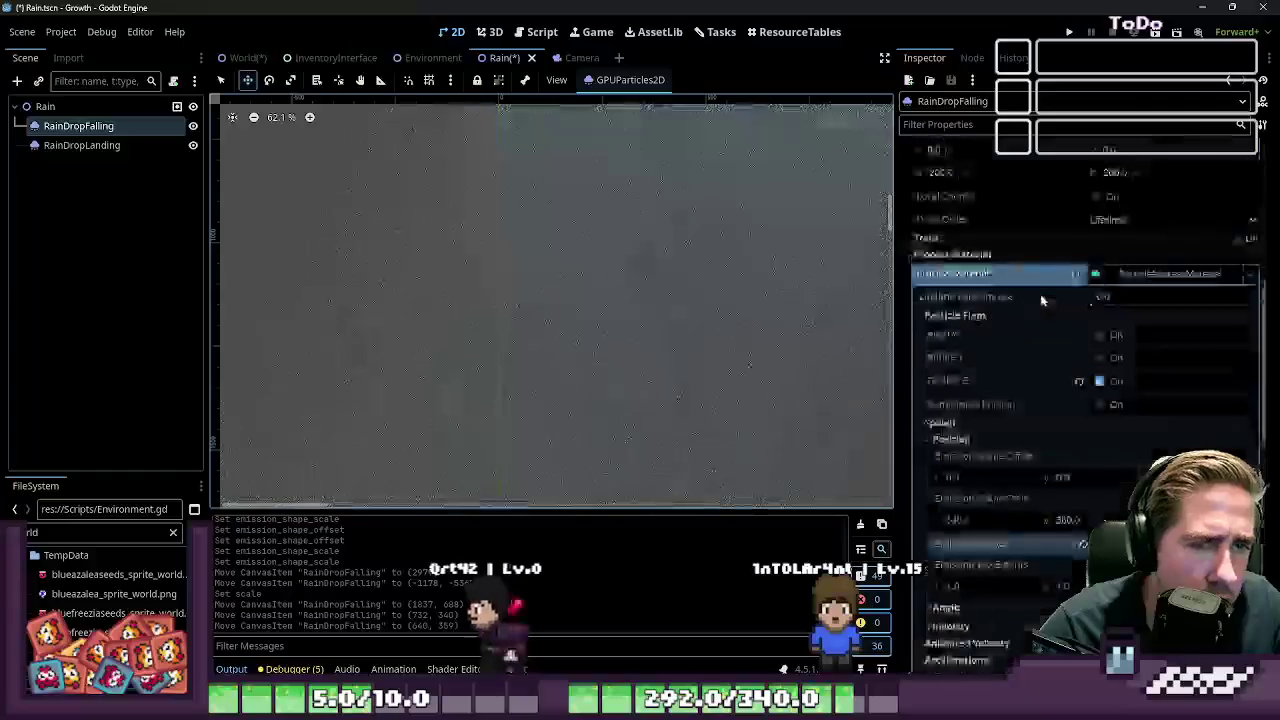
Set the particle Amount to 10000 and the Amount Ratio to 0.0
{"action": "double_click", "coordinate": [1120, 188]}
{"action": "type", "text": "1"}
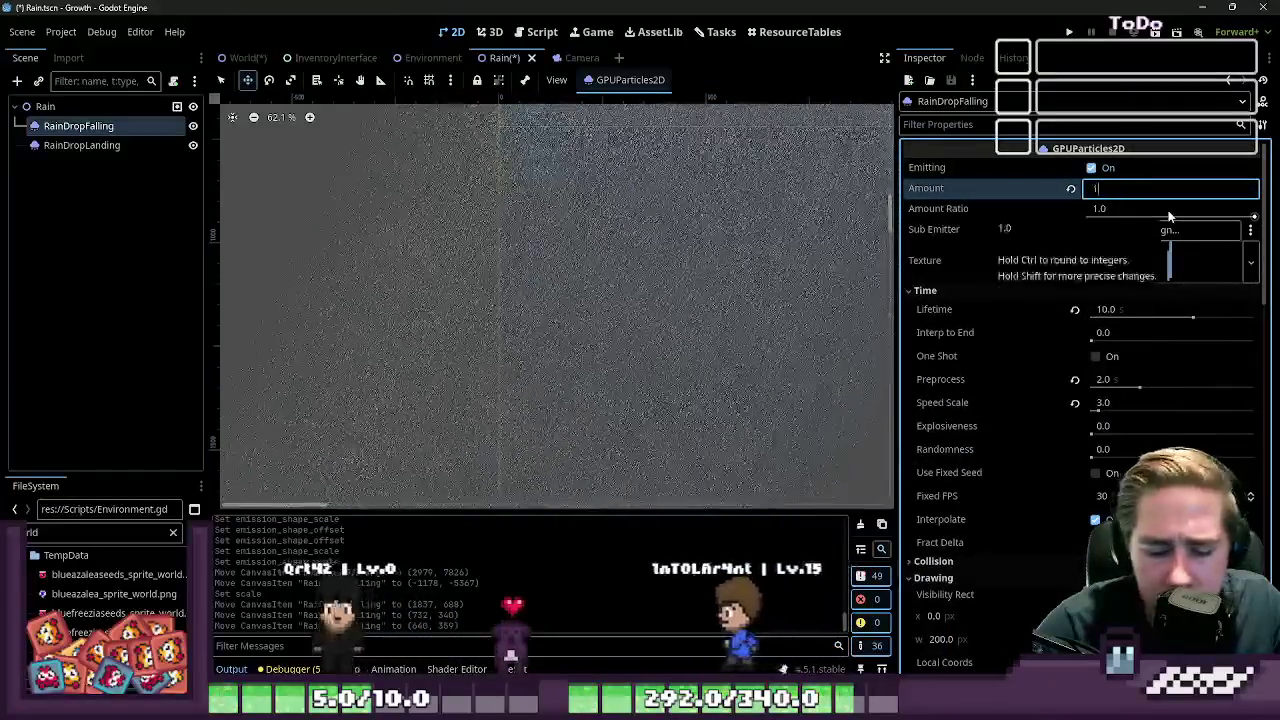
{"action": "type", "text": "0000"}
{"action": "key", "text": "Return"}
{"action": "scroll", "coordinate": [491, 271], "scroll_direction": "down", "scroll_amount": 3}
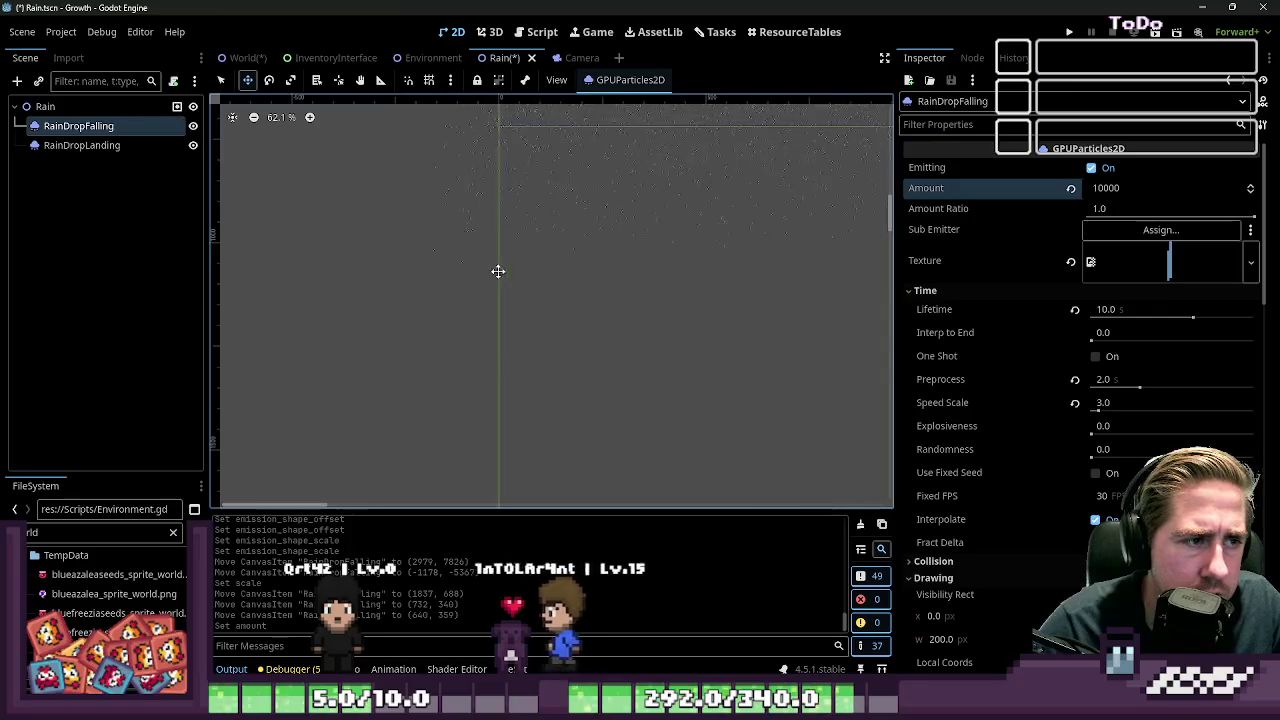
{"action": "scroll", "coordinate": [597, 143], "scroll_direction": "up", "scroll_amount": 3}
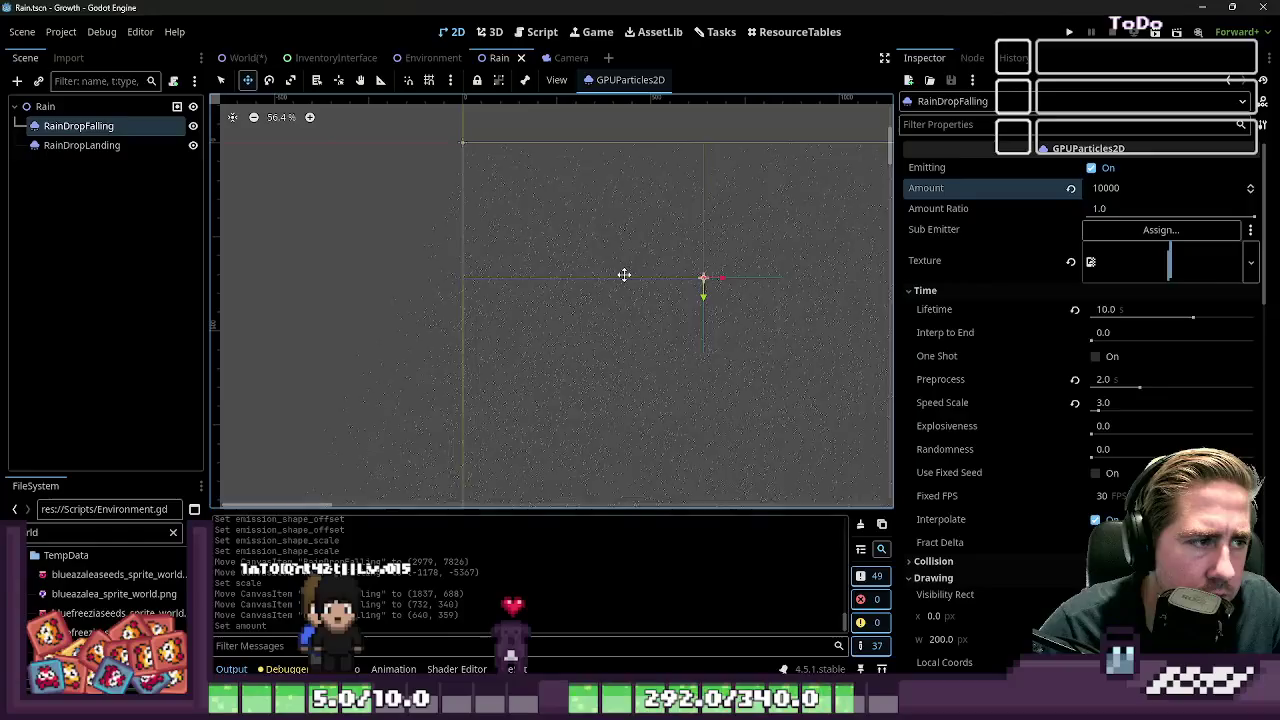
{"action": "left_click", "coordinate": [1128, 207]}
{"action": "type", "text": "0"}
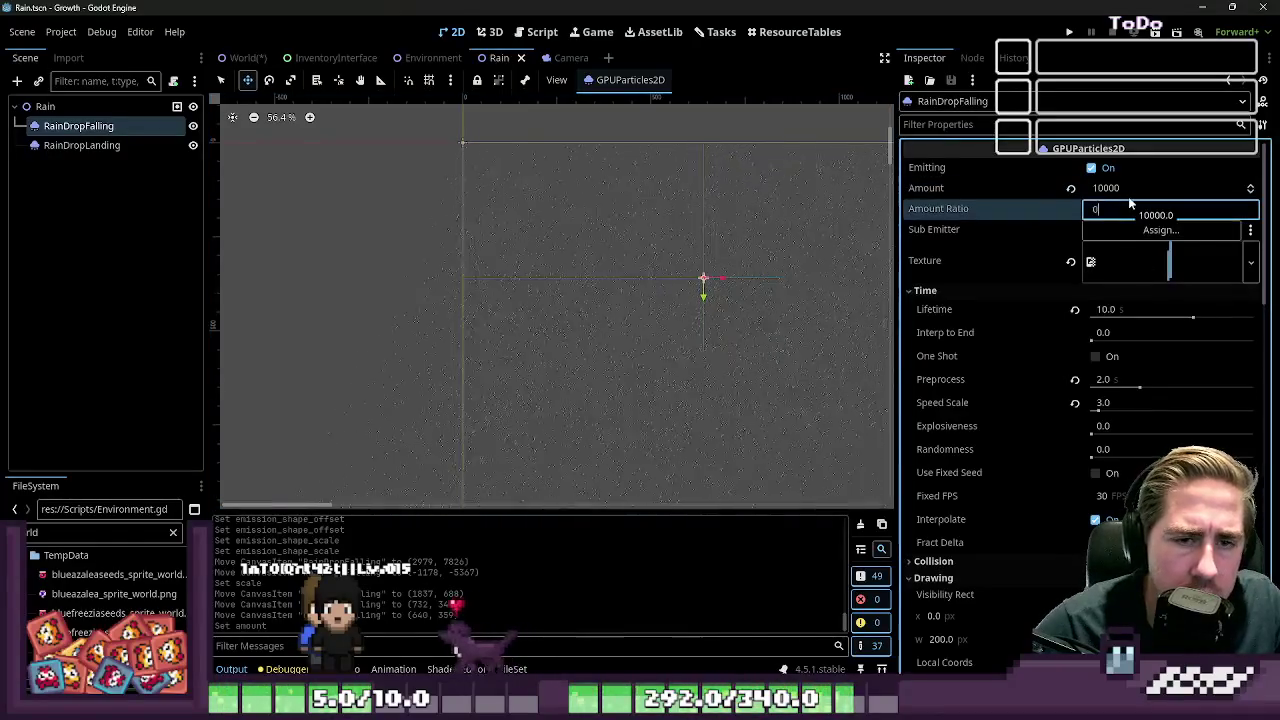
{"action": "key", "text": "Return"}
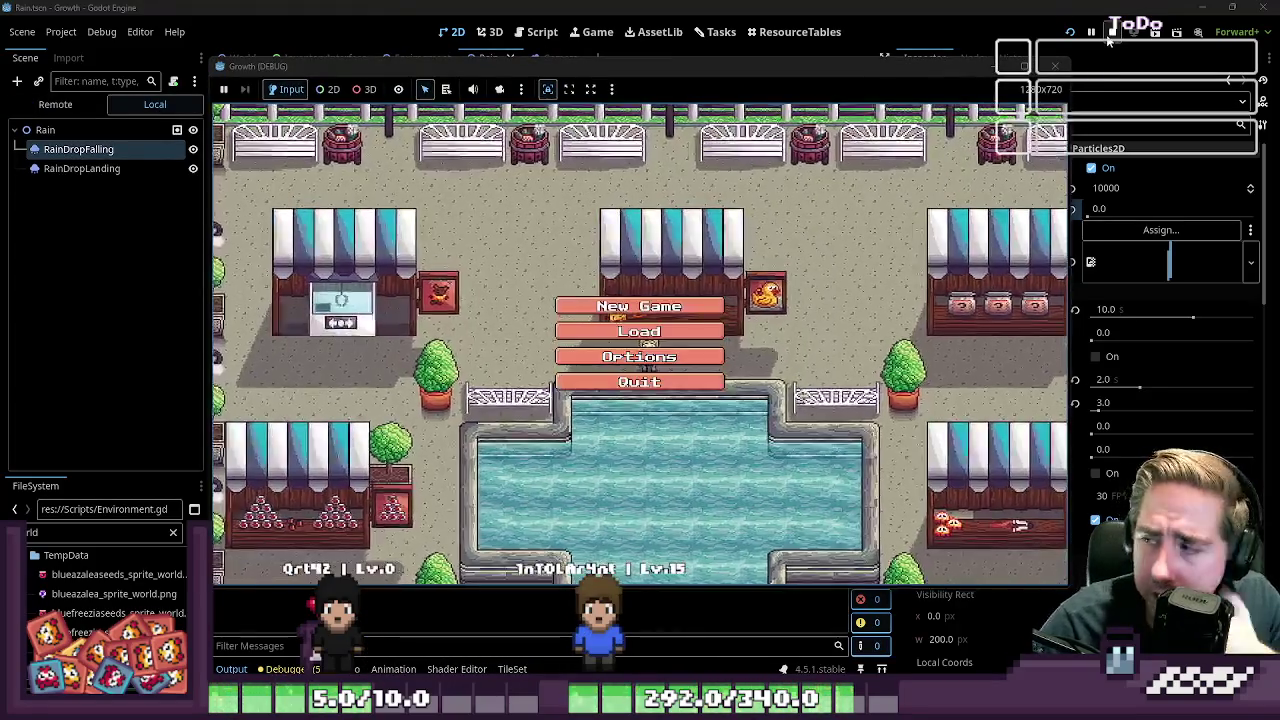
In the running game, start a new game with a new character and walk around
{"action": "left_click", "coordinate": [648, 333]}
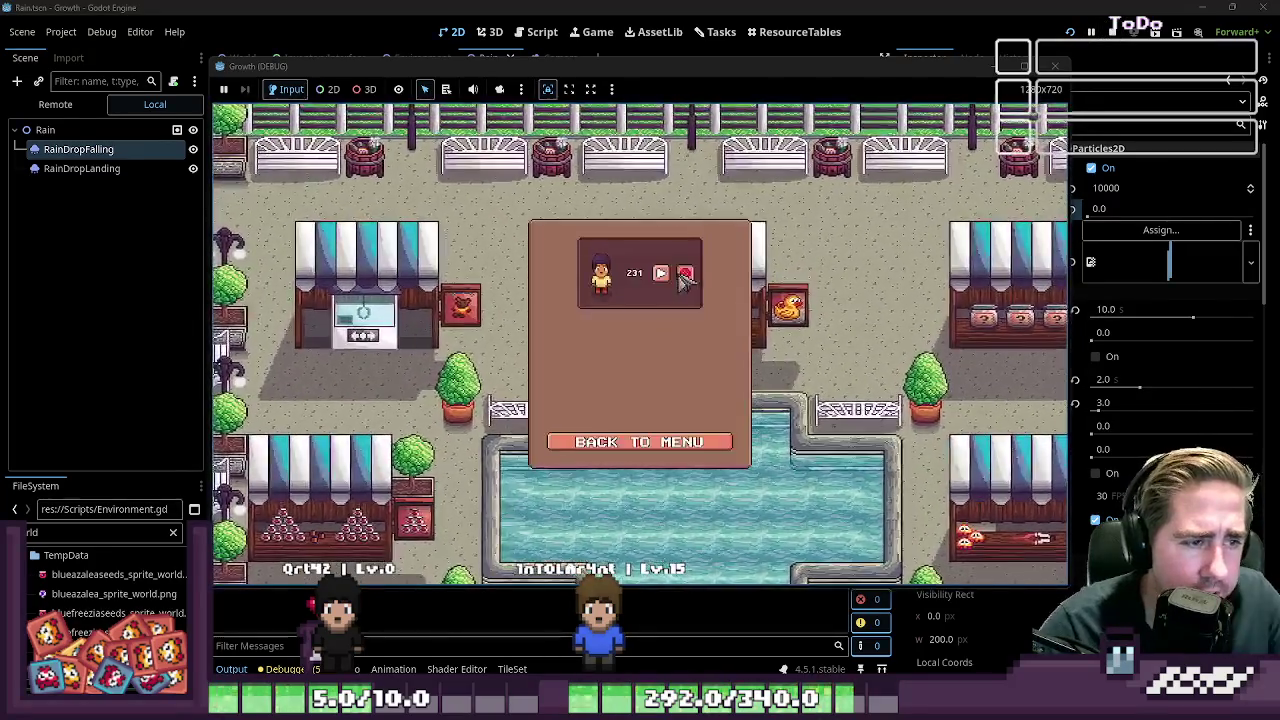
{"action": "left_click", "coordinate": [640, 443]}
{"action": "left_click", "coordinate": [640, 306]}
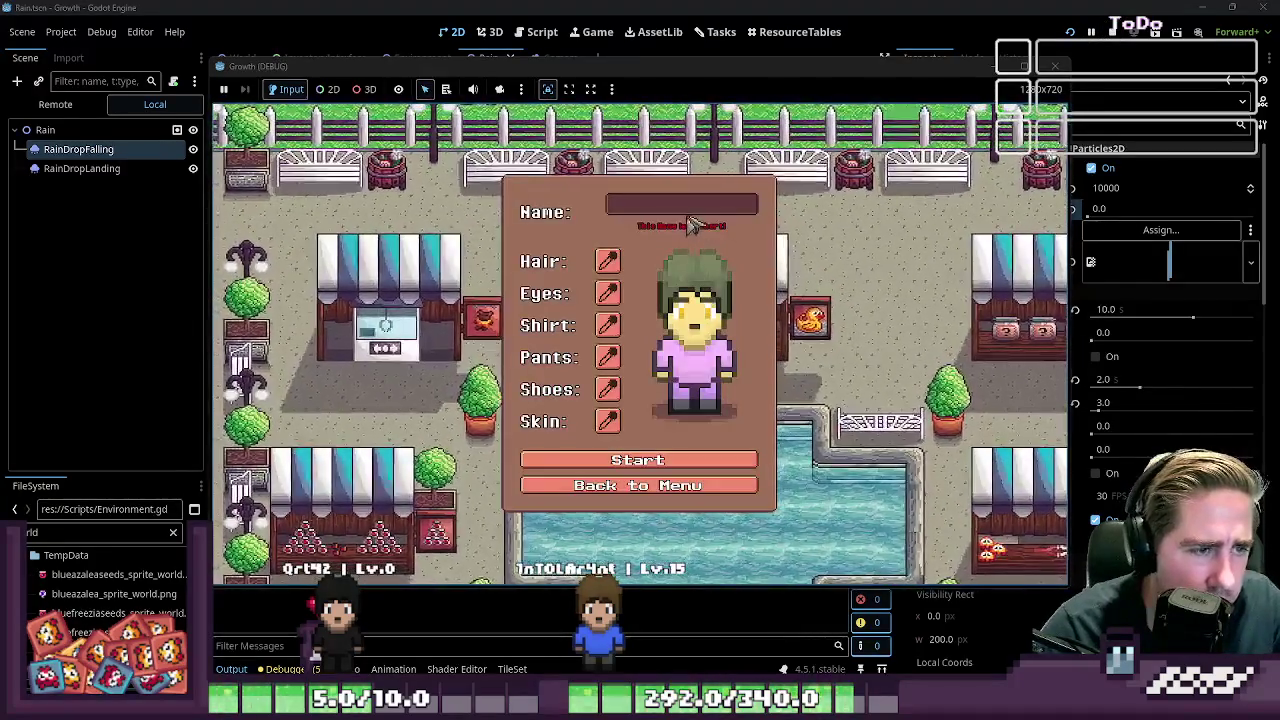
{"action": "left_click", "coordinate": [686, 208]}
{"action": "type", "text": "32"}
{"action": "left_click", "coordinate": [640, 453]}
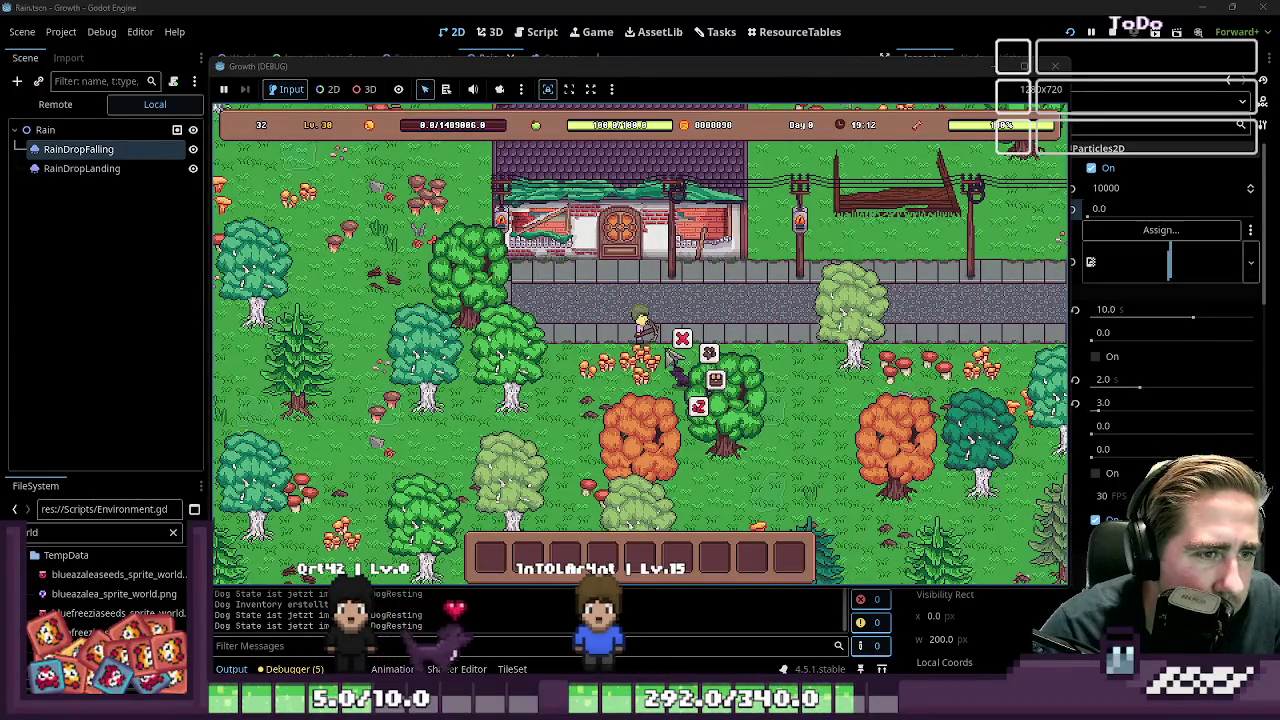
{"action": "key", "text": "a"}
{"action": "key", "text": "w"}
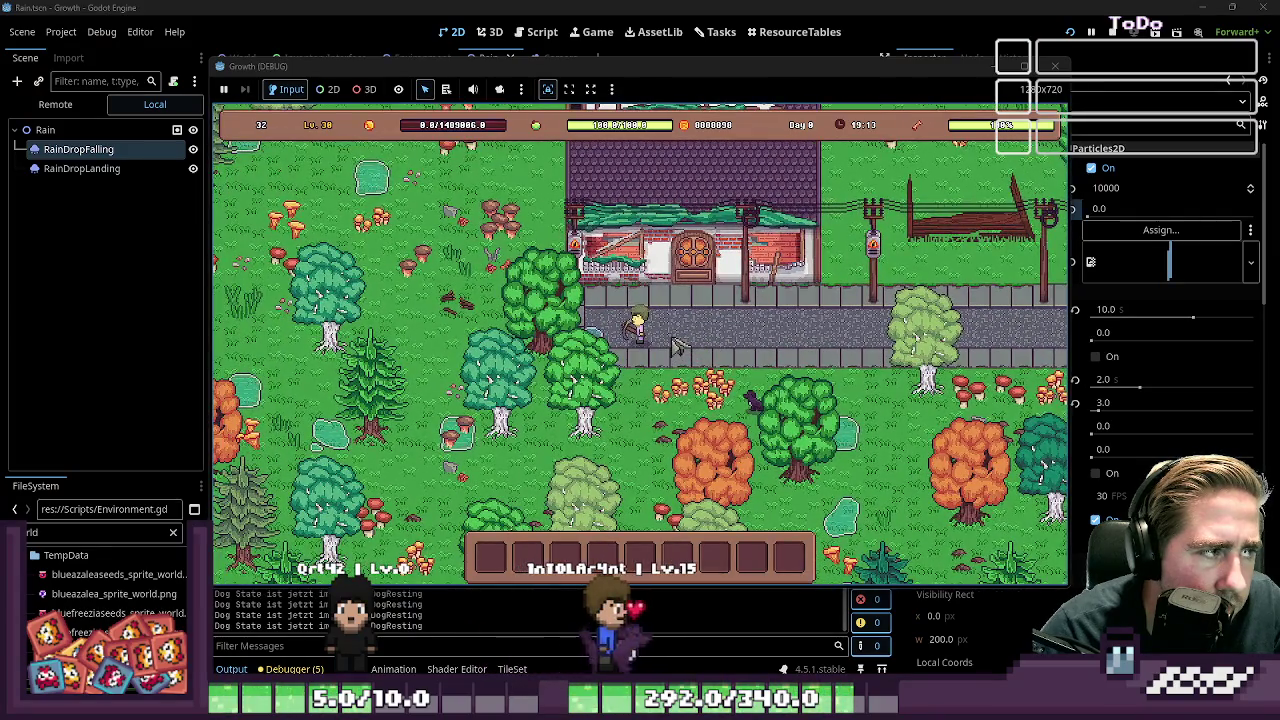
{"action": "left_click", "coordinate": [424, 6]}
Make World's Environment node visible, rerun the game to check it, then return to Rain
{"action": "left_click", "coordinate": [241, 66]}
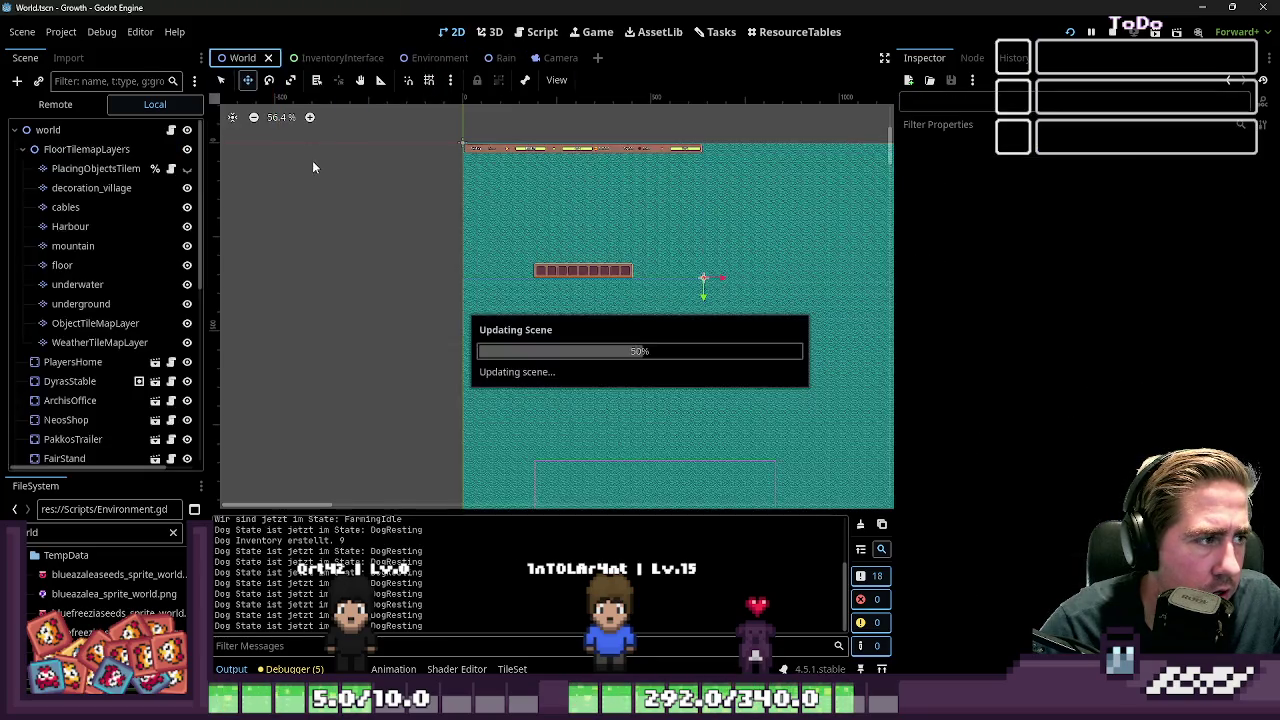
{"action": "scroll", "coordinate": [154, 373], "scroll_direction": "down", "scroll_amount": 2}
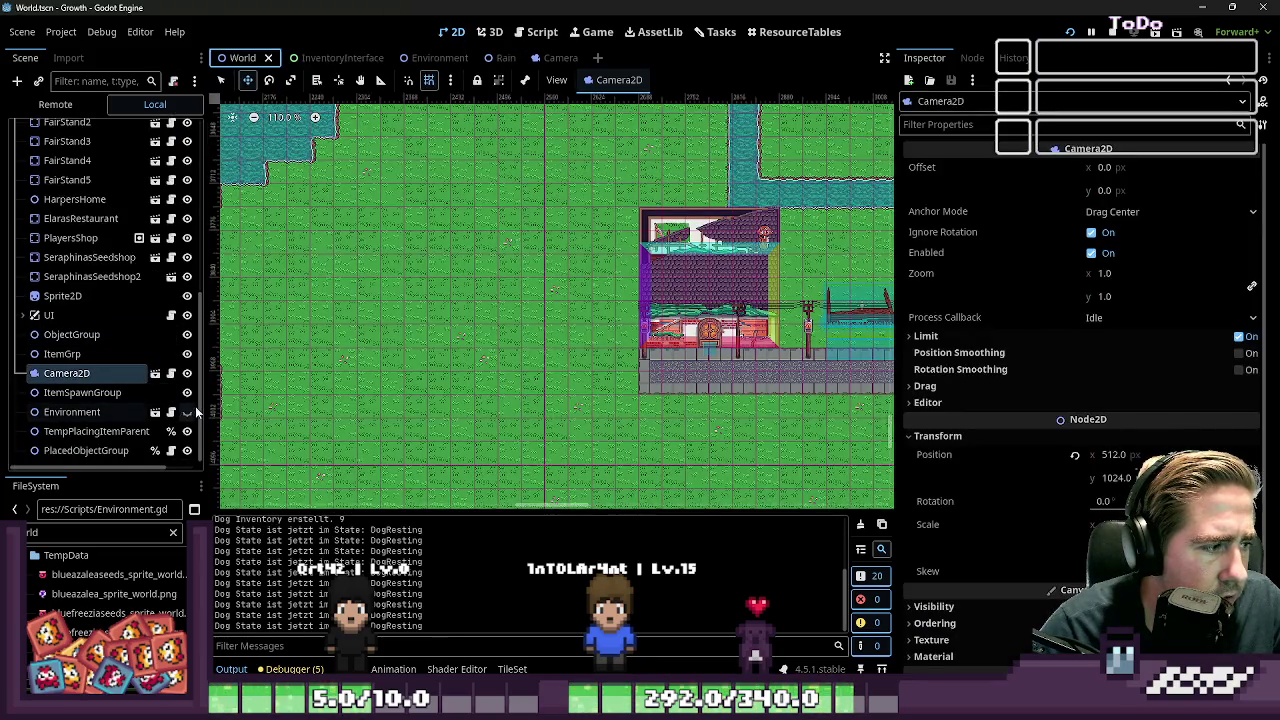
{"action": "left_click", "coordinate": [187, 411]}
{"action": "key", "text": "F5"}
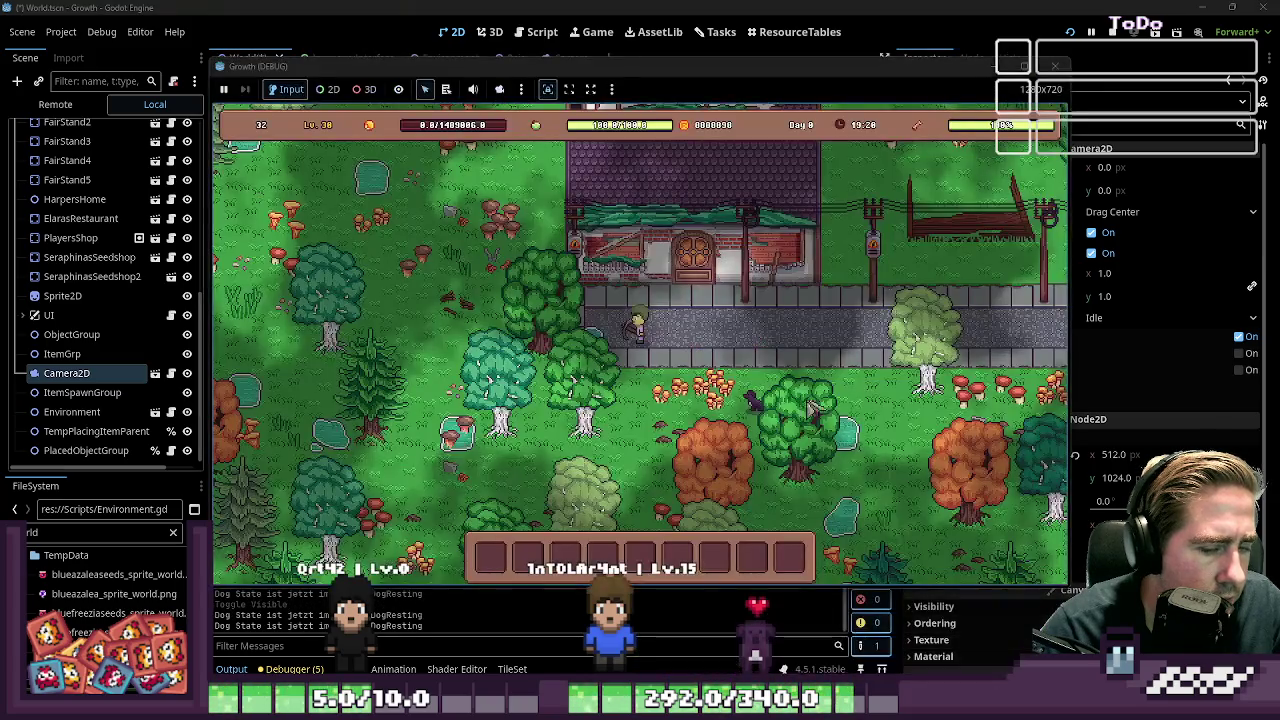
{"action": "key", "text": "a"}
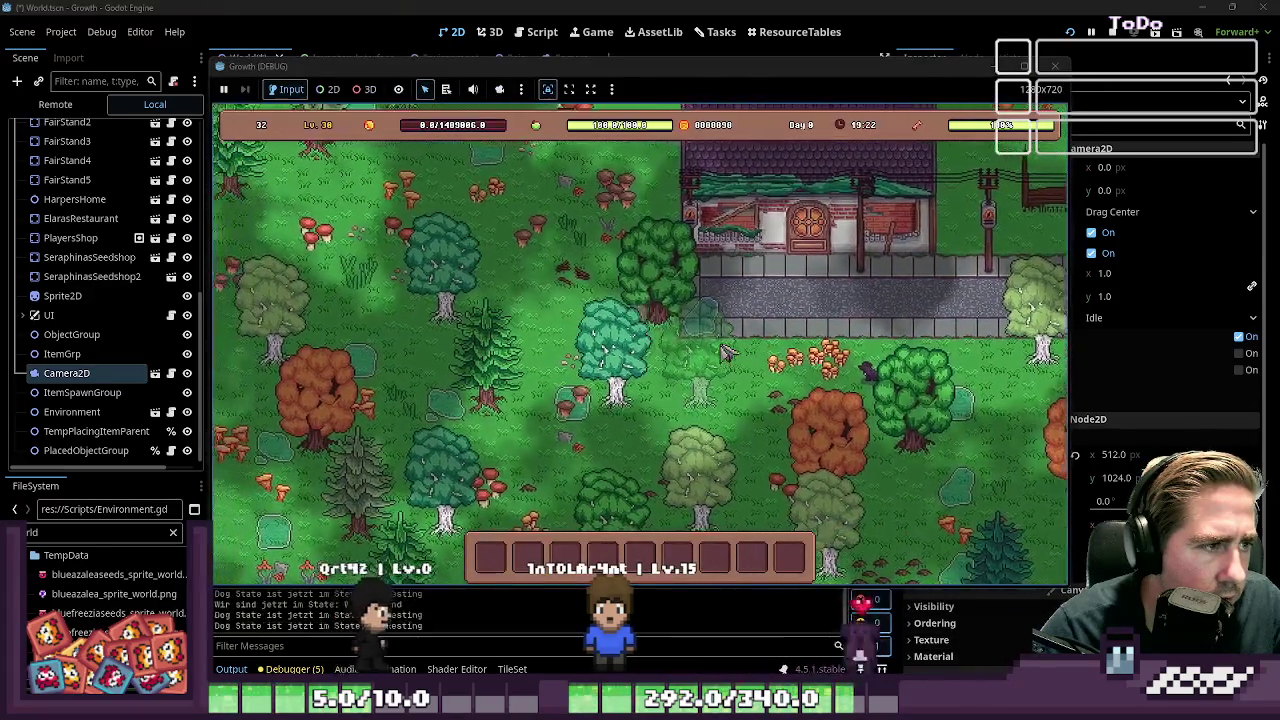
{"action": "key", "text": "w"}
{"action": "key", "text": "w"}
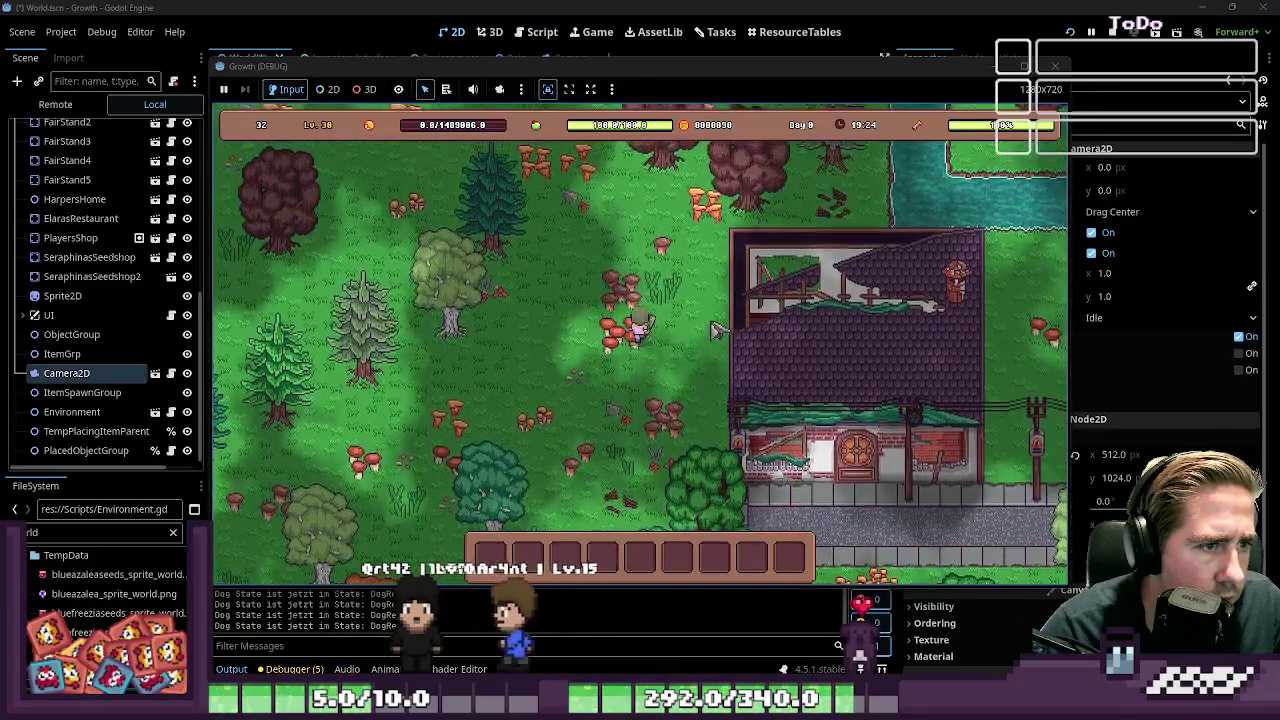
{"action": "left_click", "coordinate": [1059, 66]}
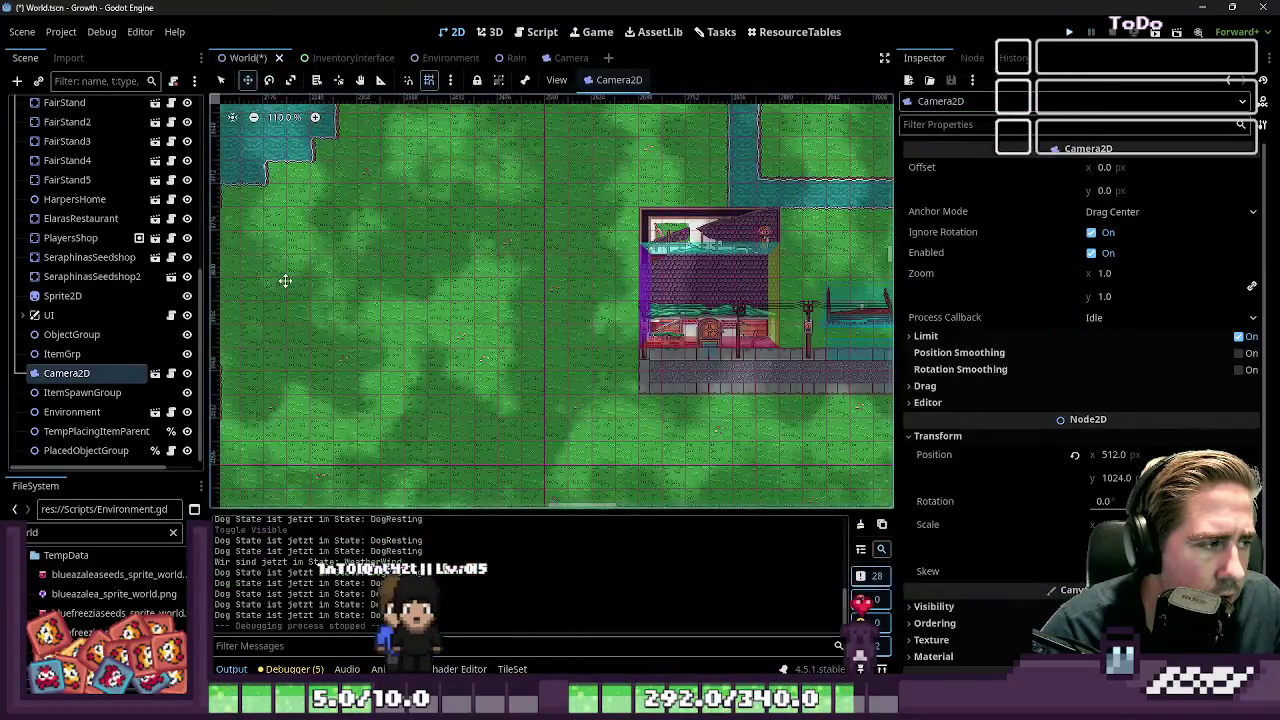
{"action": "left_click", "coordinate": [527, 62]}
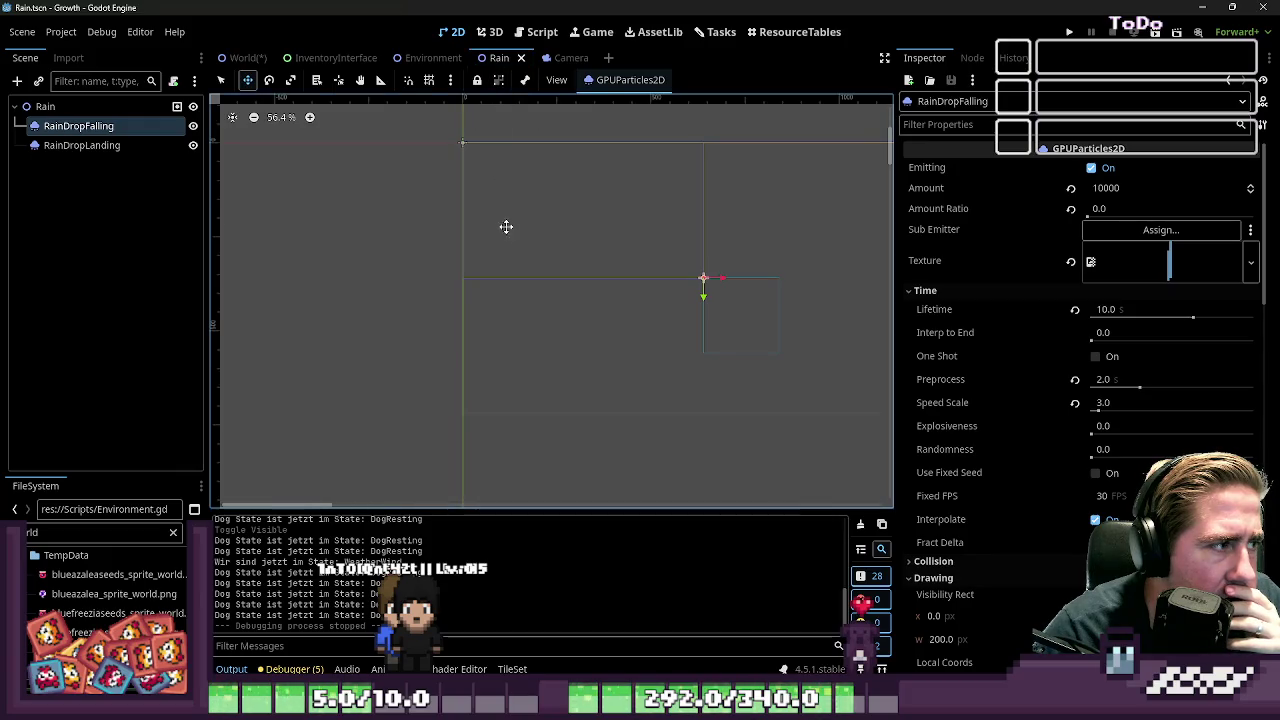
{"action": "left_click", "coordinate": [118, 108]}
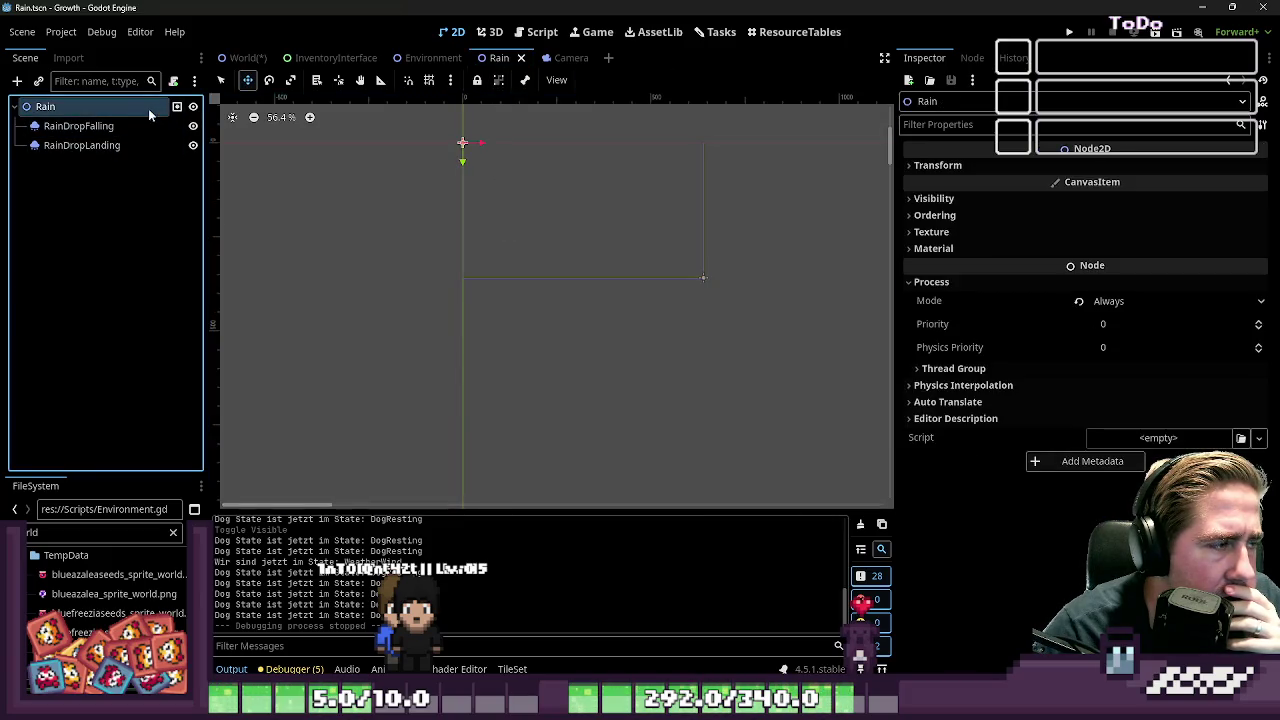
{"action": "left_click", "coordinate": [195, 81]}
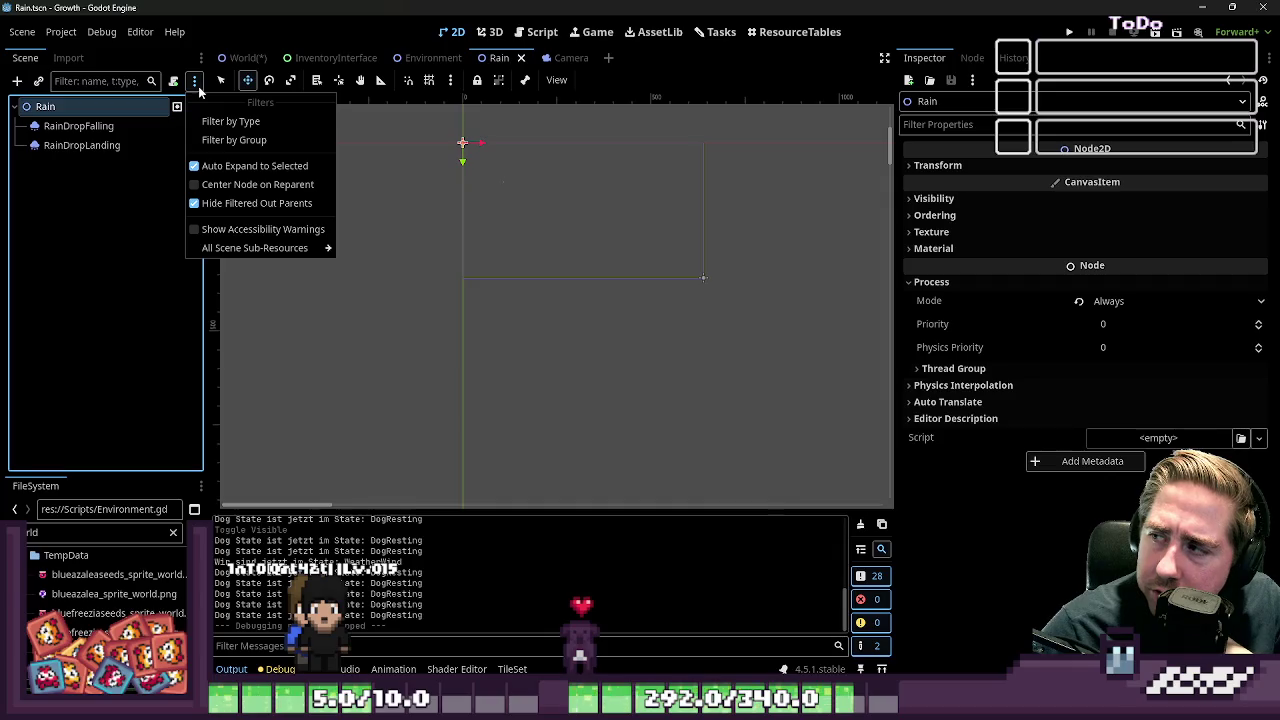
{"action": "left_click", "coordinate": [97, 118]}
{"action": "left_click", "coordinate": [409, 92]}
{"action": "left_click", "coordinate": [430, 57]}
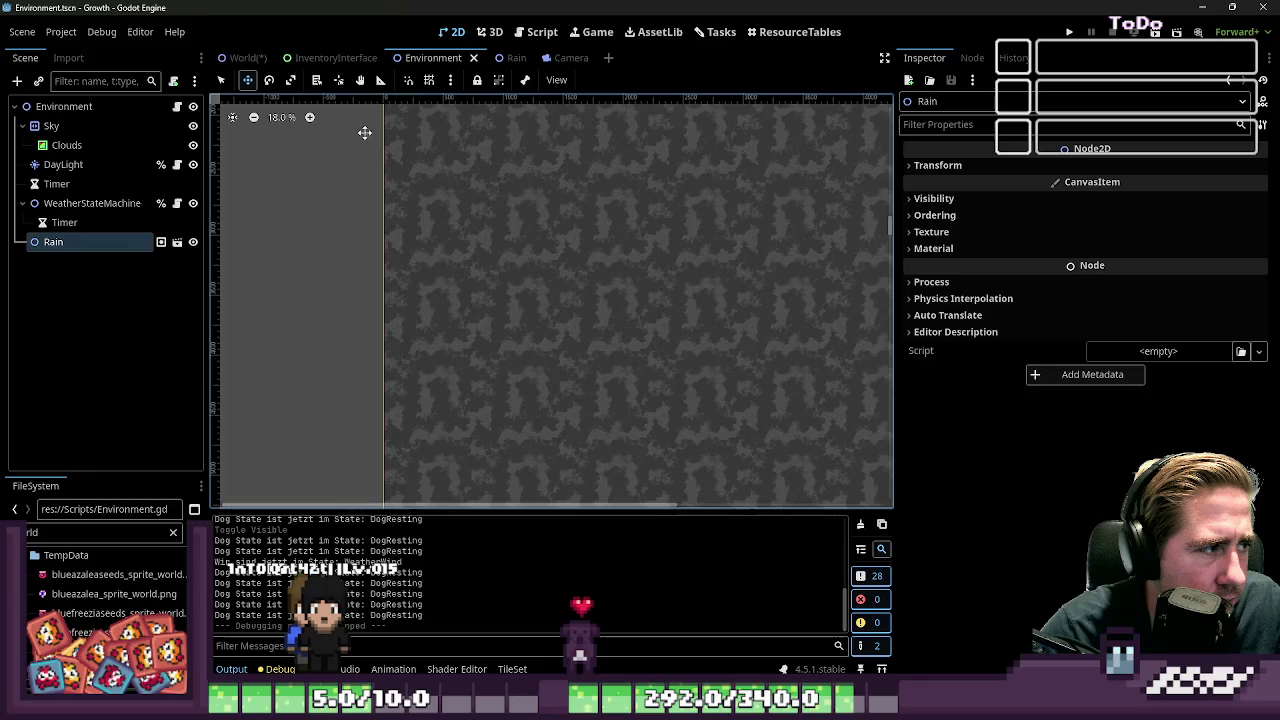
{"action": "left_click", "coordinate": [177, 242]}
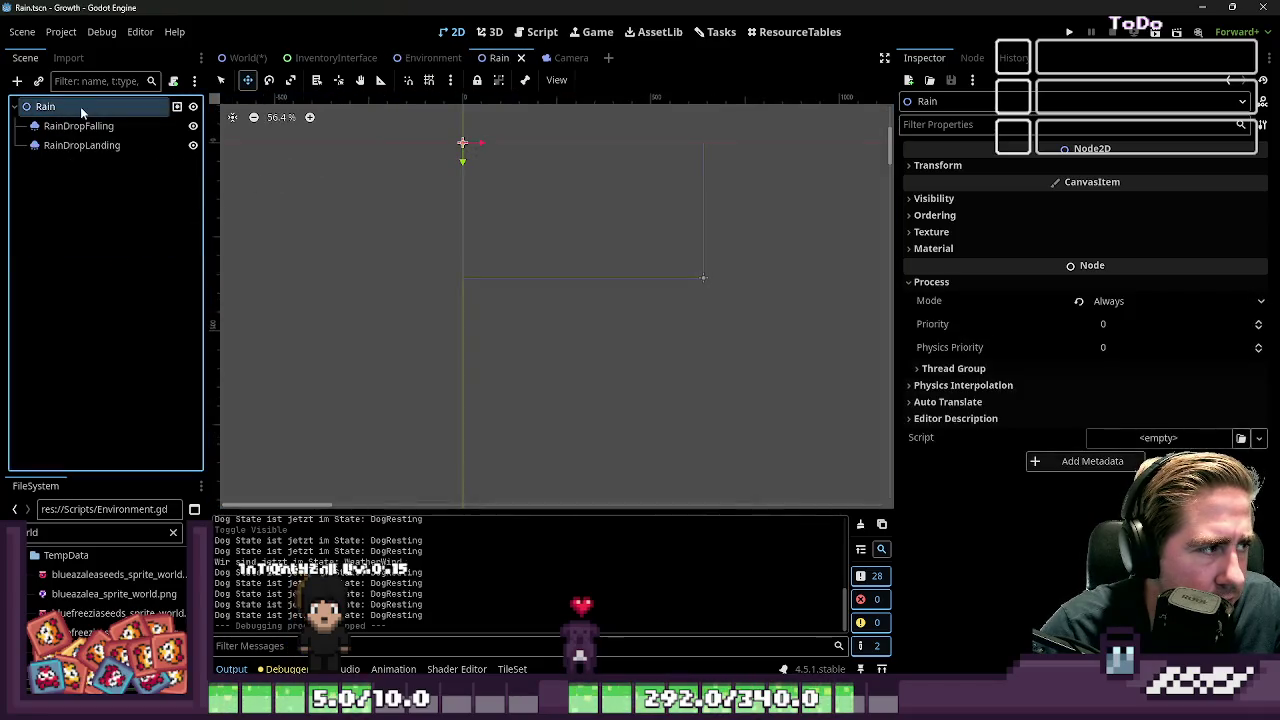
Attach a new built-in Node2D GDScript to the Rain root node and open it for editing
{"action": "right_click", "coordinate": [80, 108]}
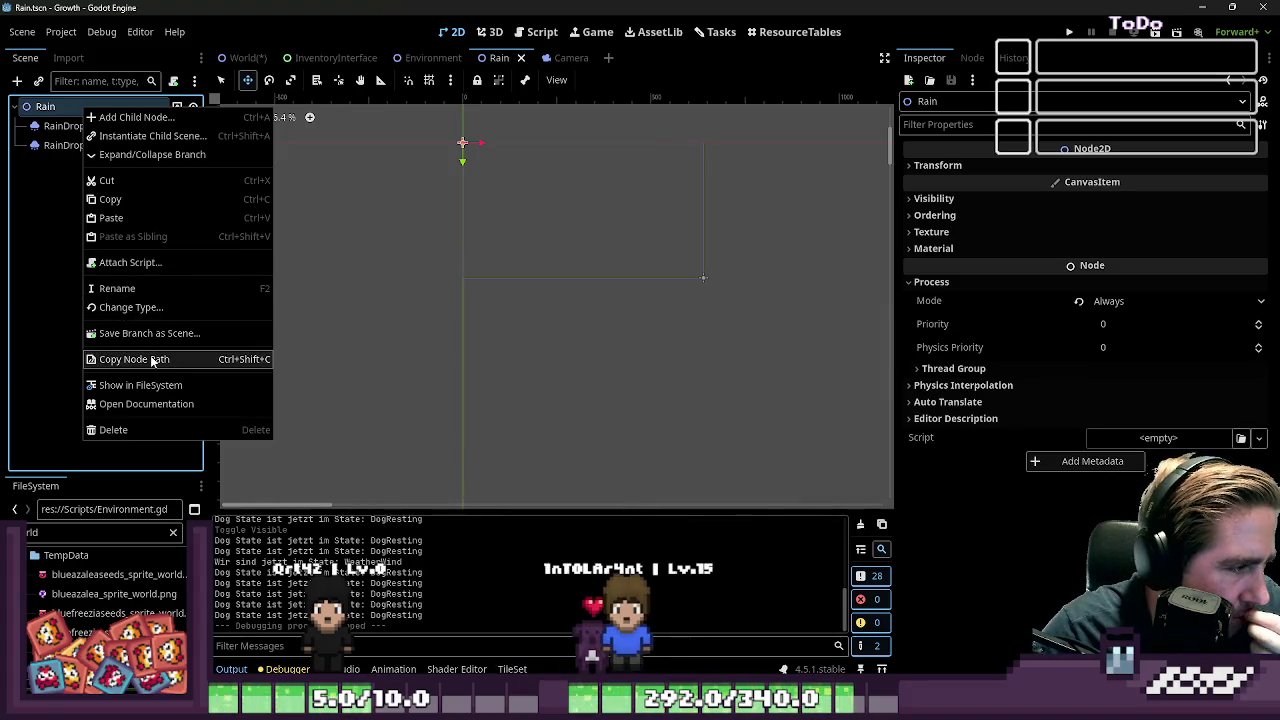
{"action": "left_click", "coordinate": [146, 268]}
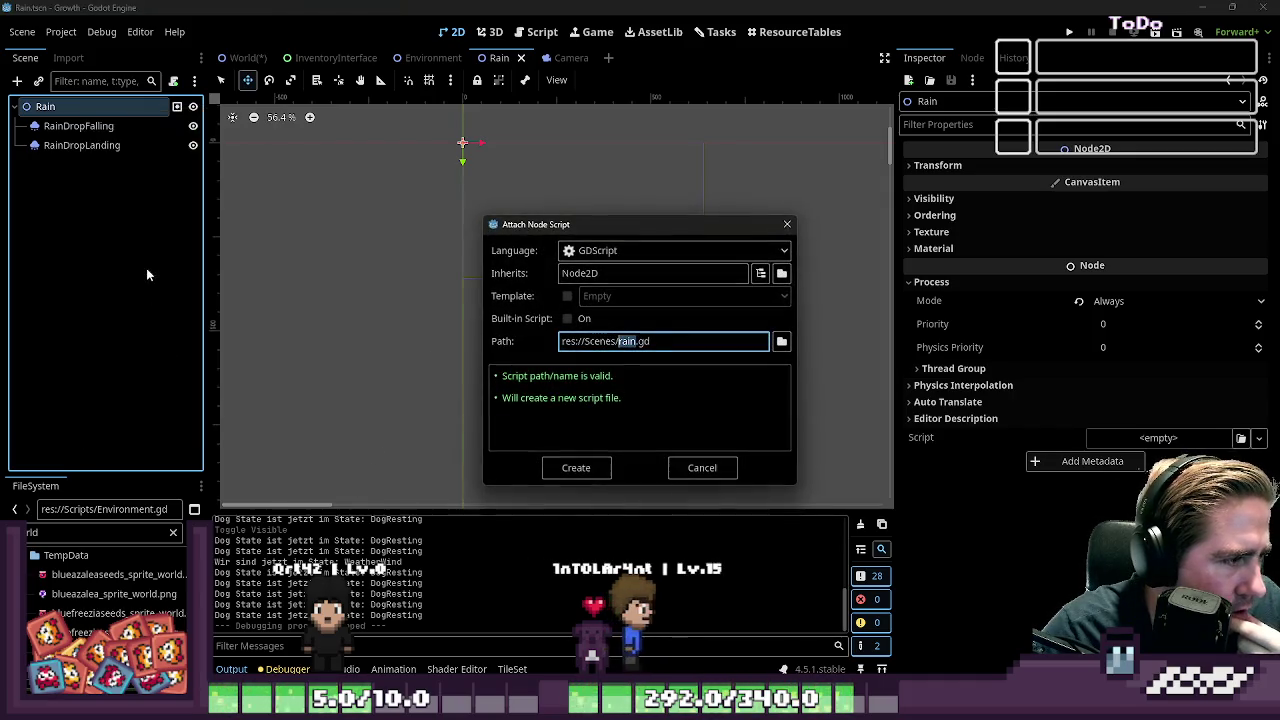
{"action": "left_click", "coordinate": [567, 318]}
{"action": "left_click", "coordinate": [567, 318]}
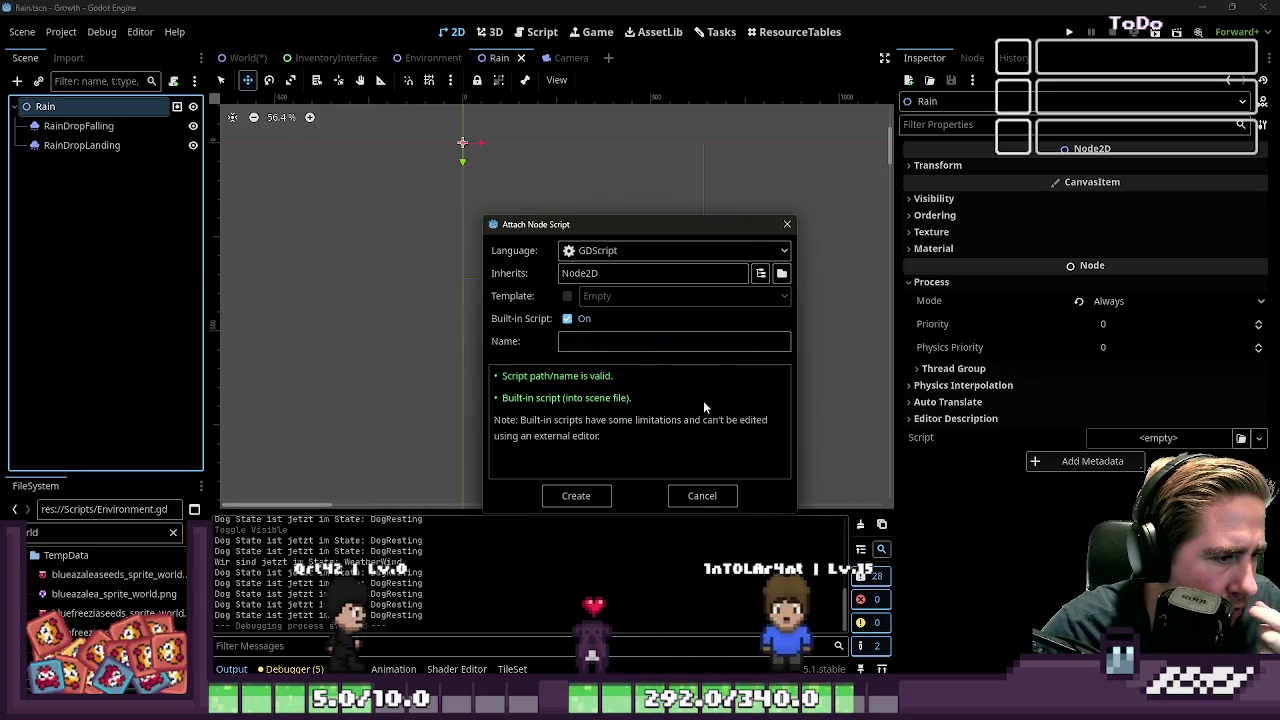
{"action": "left_click", "coordinate": [594, 342]}
{"action": "type", "text": "Rain"}
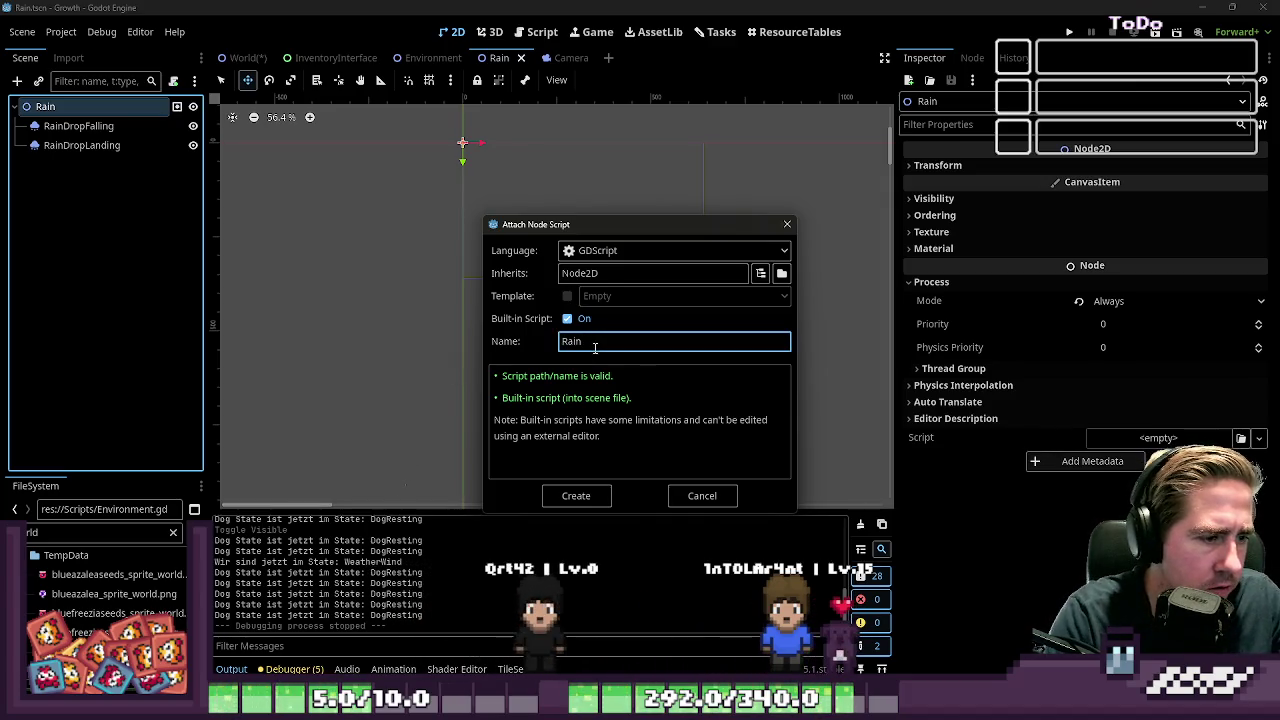
{"action": "key", "text": "Return"}
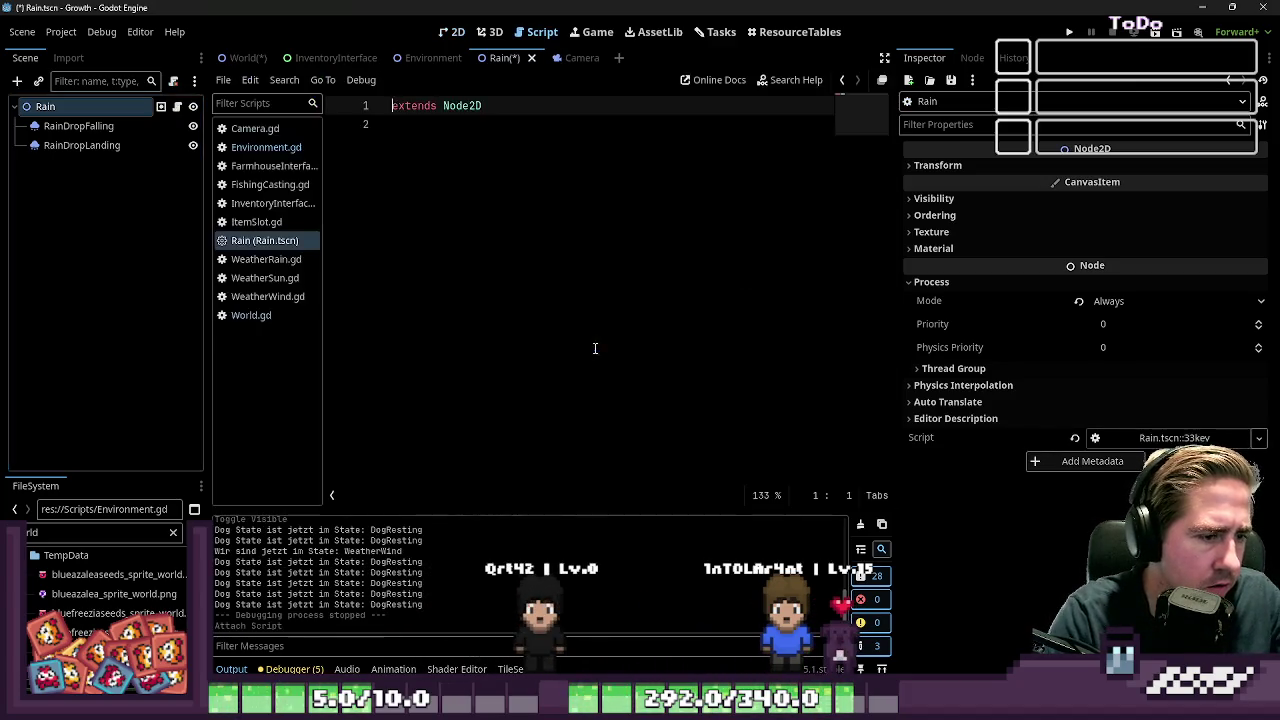
{"action": "left_click", "coordinate": [435, 117]}
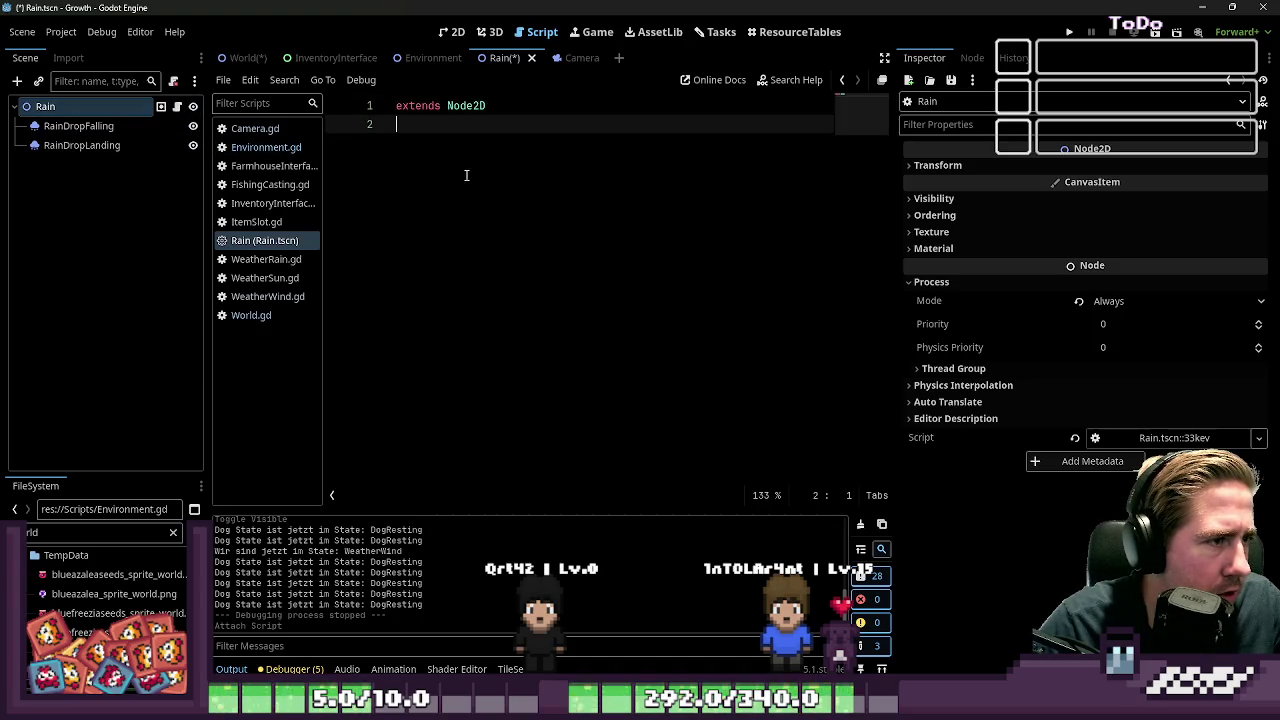
Declare class_name Rain at the top of the built-in script
{"action": "type", "text": "class_name Rain"}
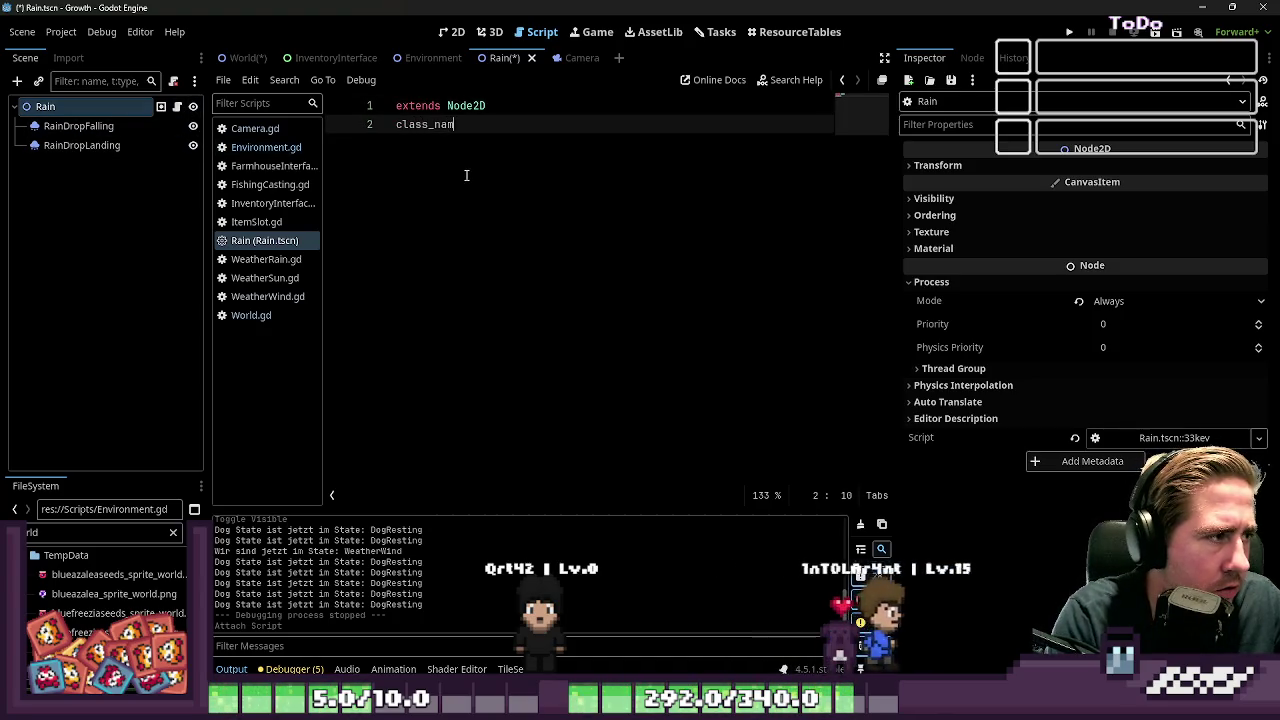
{"action": "key", "text": "Return"}
{"action": "key", "text": "Return"}
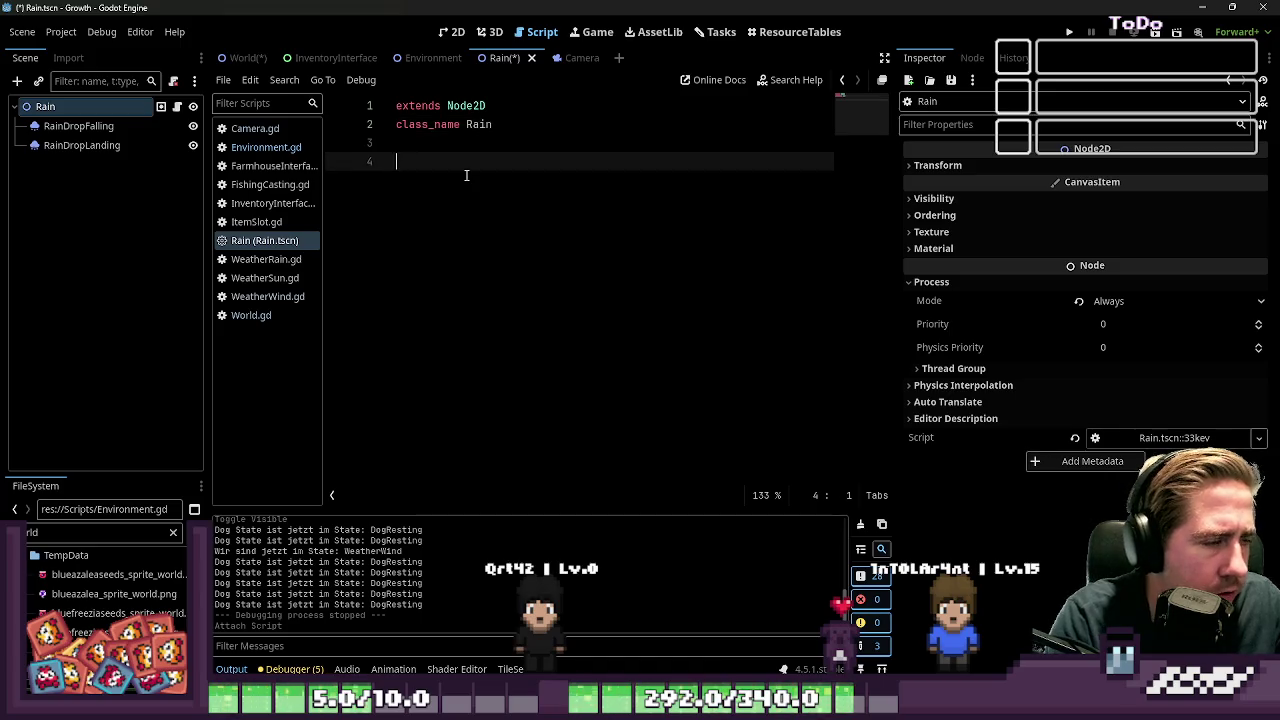
{"action": "type", "text": "po"}
{"action": "key", "text": "BackSpace"}
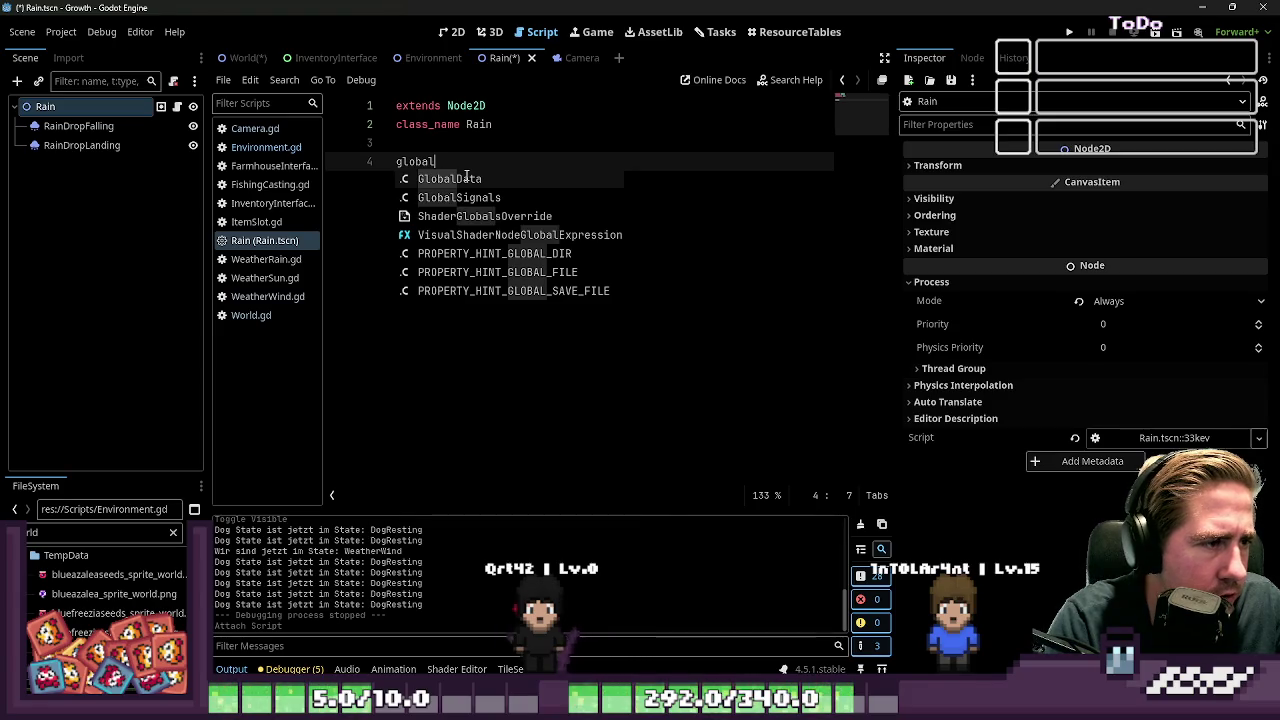
{"action": "key", "text": "BackSpace"}
{"action": "key", "text": "BackSpace"}
{"action": "key", "text": "BackSpace"}
Add a func _process(_delta) function header below the class name
{"action": "type", "text": "_"}
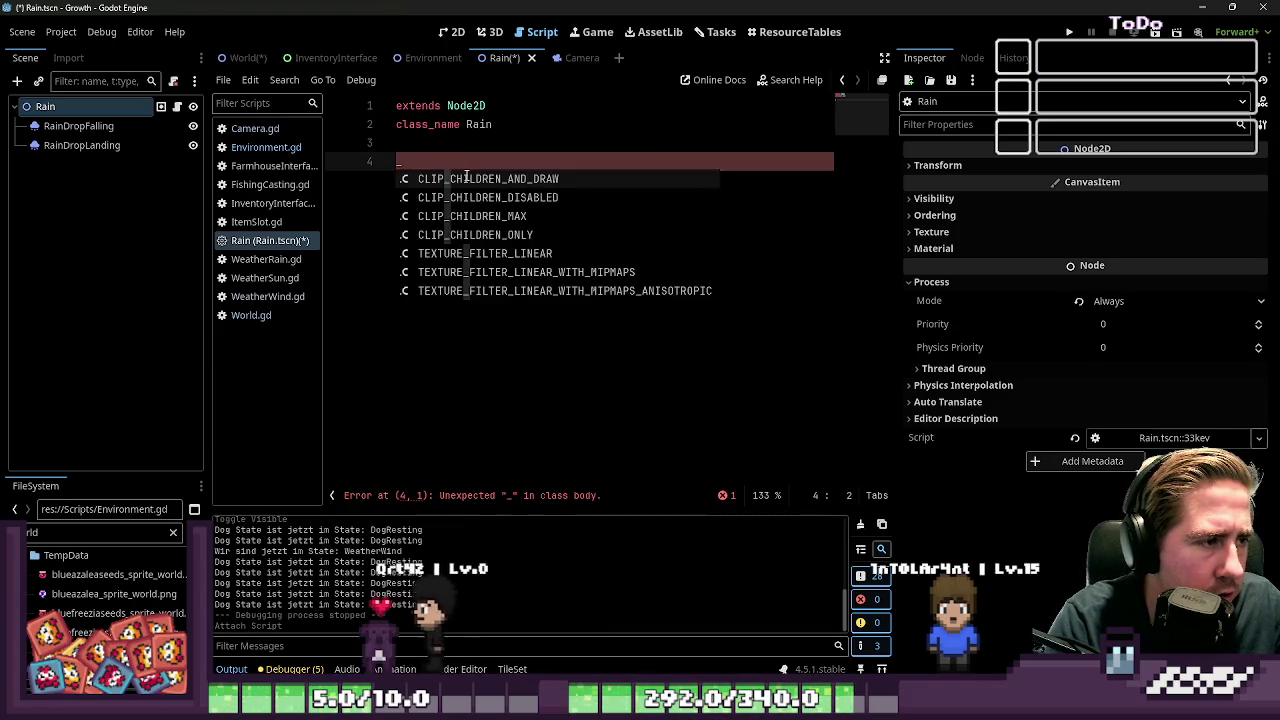
{"action": "type", "text": "process"}
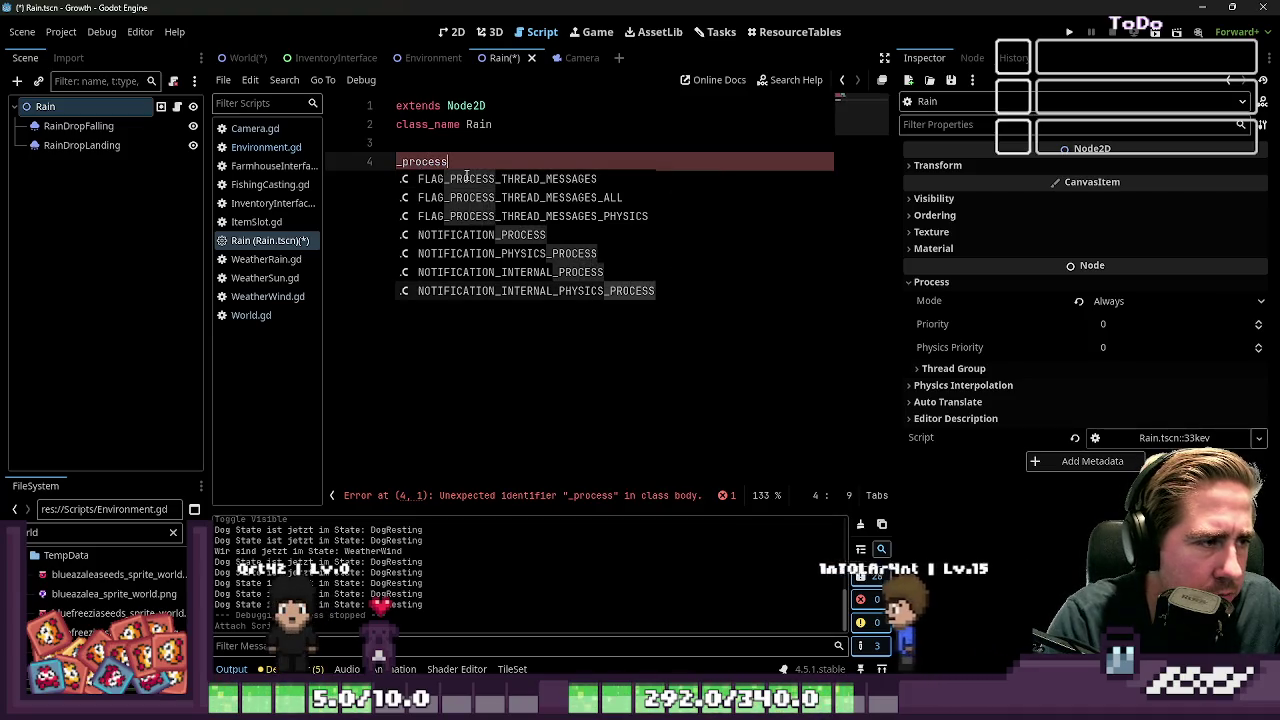
{"action": "key", "text": "Escape"}
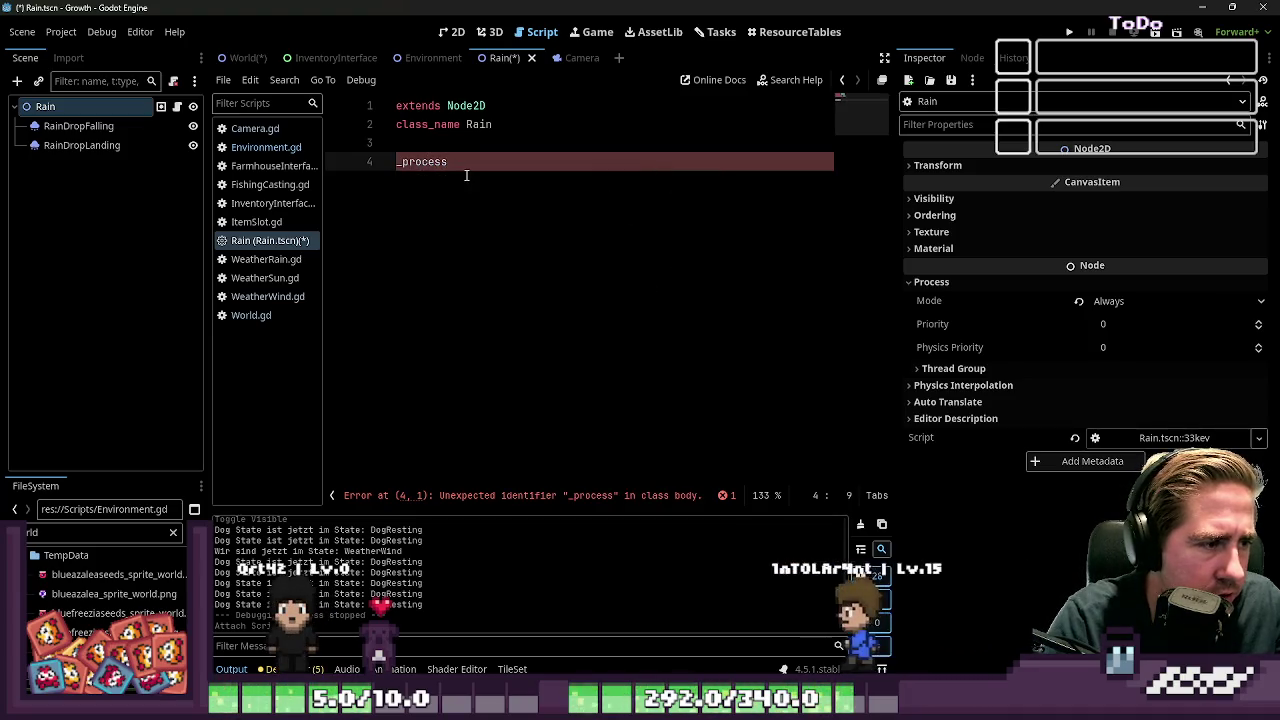
{"action": "key", "text": "shift+Home"}
{"action": "type", "text": "nc _p"}
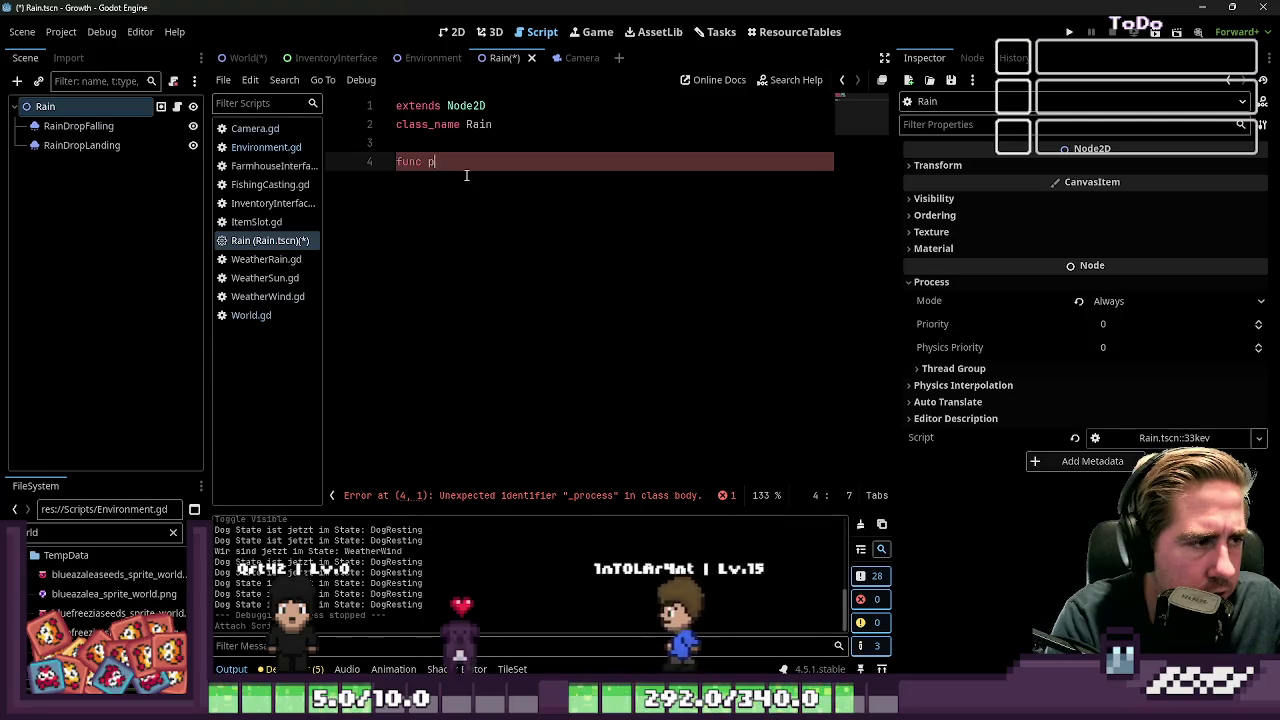
{"action": "key", "text": "Return"}
{"action": "key", "text": "Return"}
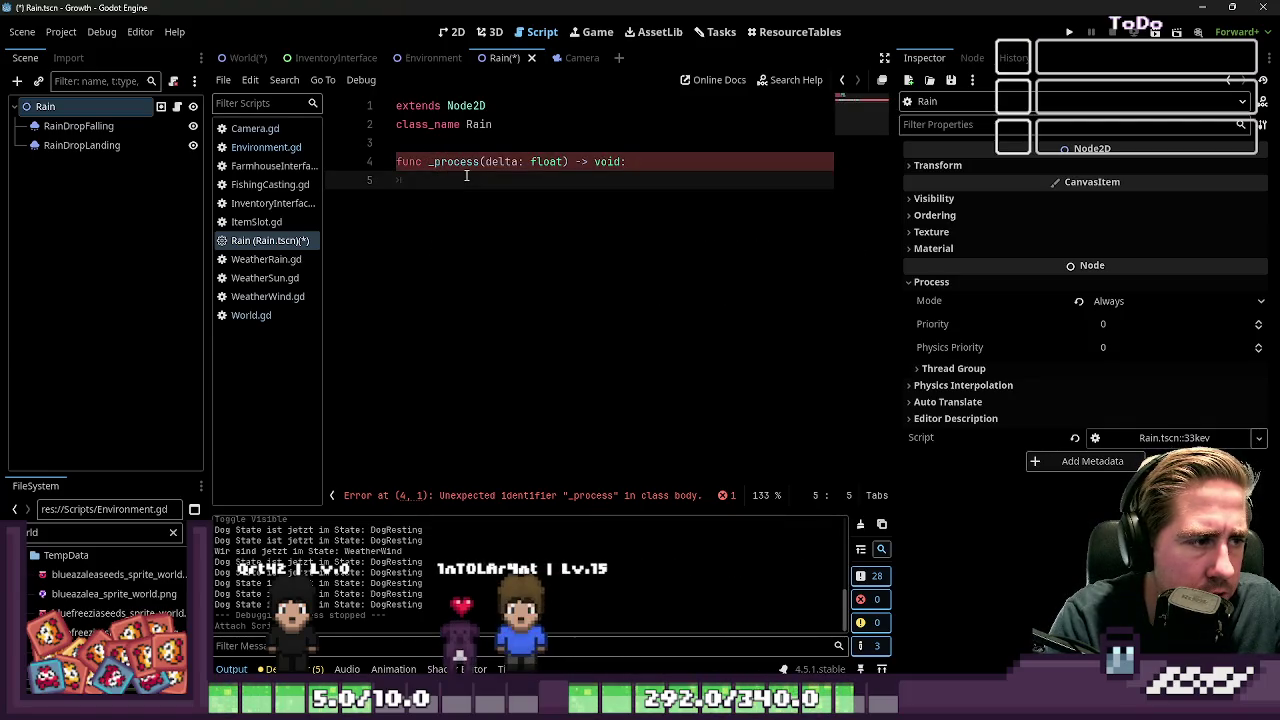
{"action": "type", "text": "global_"}
{"action": "key", "text": "Return"}
Set global_position to the Camera2D's global_position via GlobalData.world in the function body
{"action": "type", "text": "=?"}
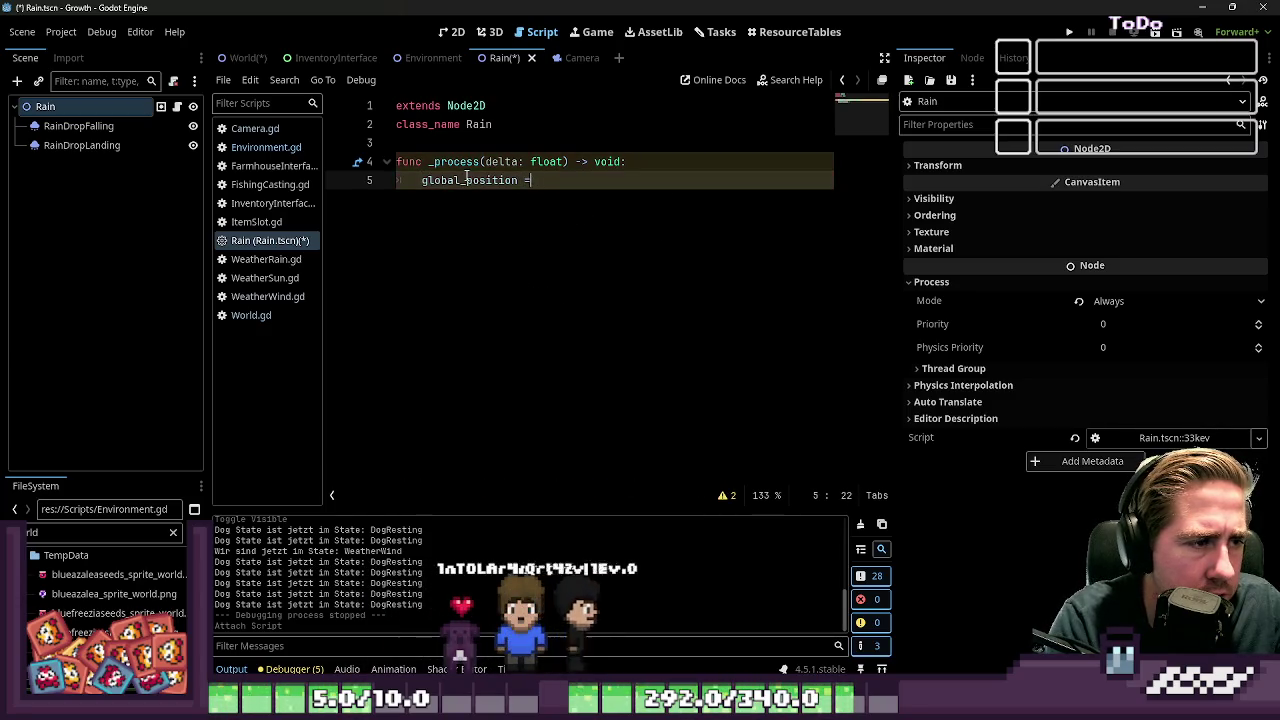
{"action": "key", "text": "BackSpace"}
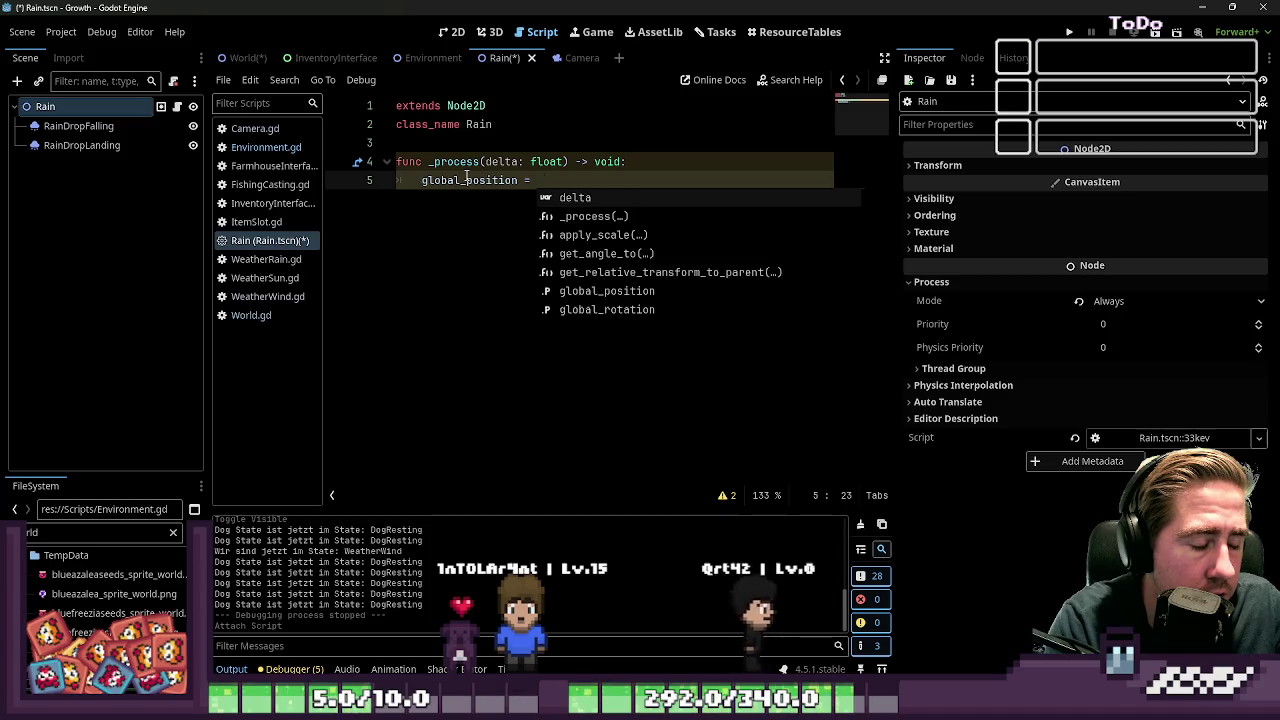
{"action": "type", "text": "GlobalD"}
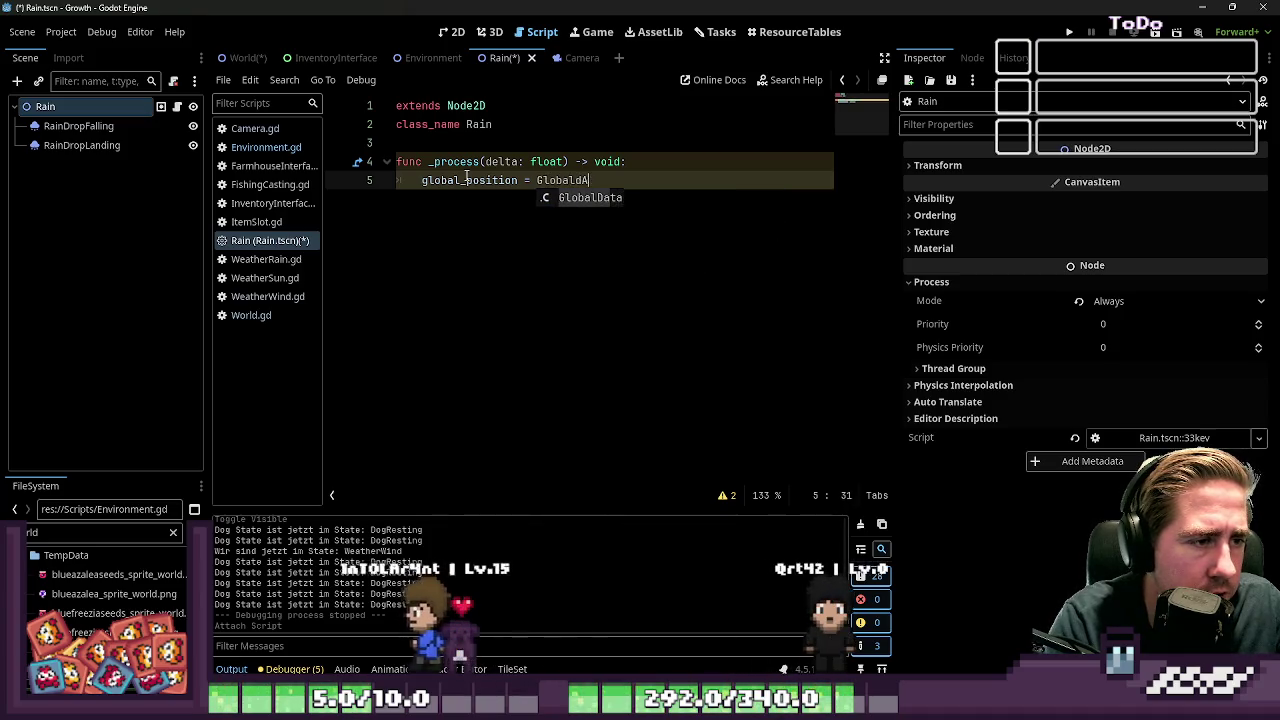
{"action": "type", "text": "ata.world.get_node(\"Camera2D\")."}
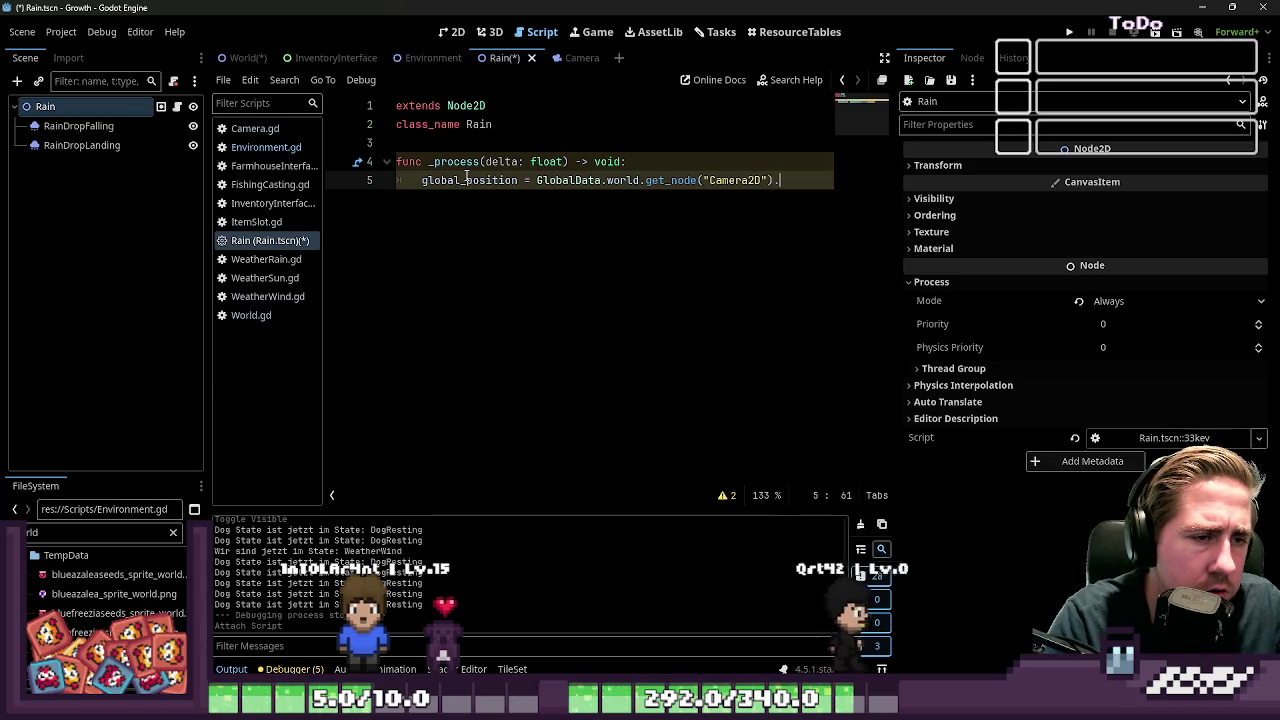
{"action": "type", "text": "bal_position"}
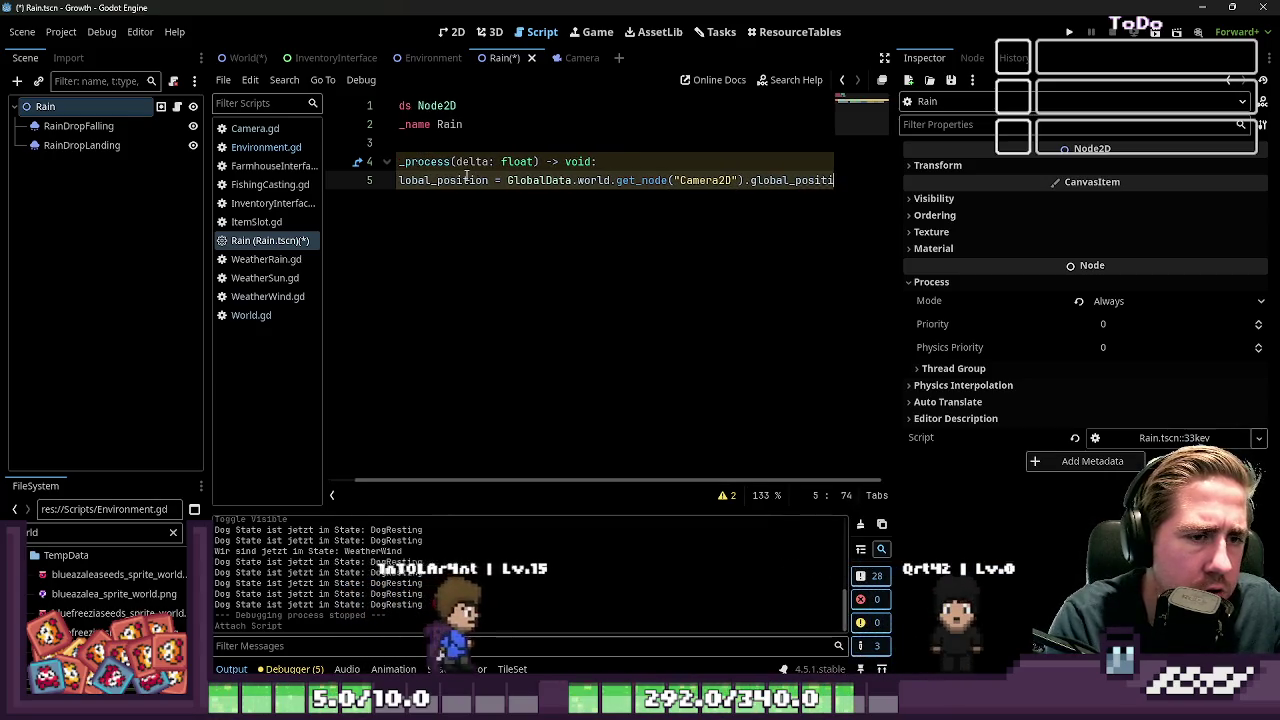
{"action": "key", "text": "Return"}
{"action": "key", "text": "BackSpace"}
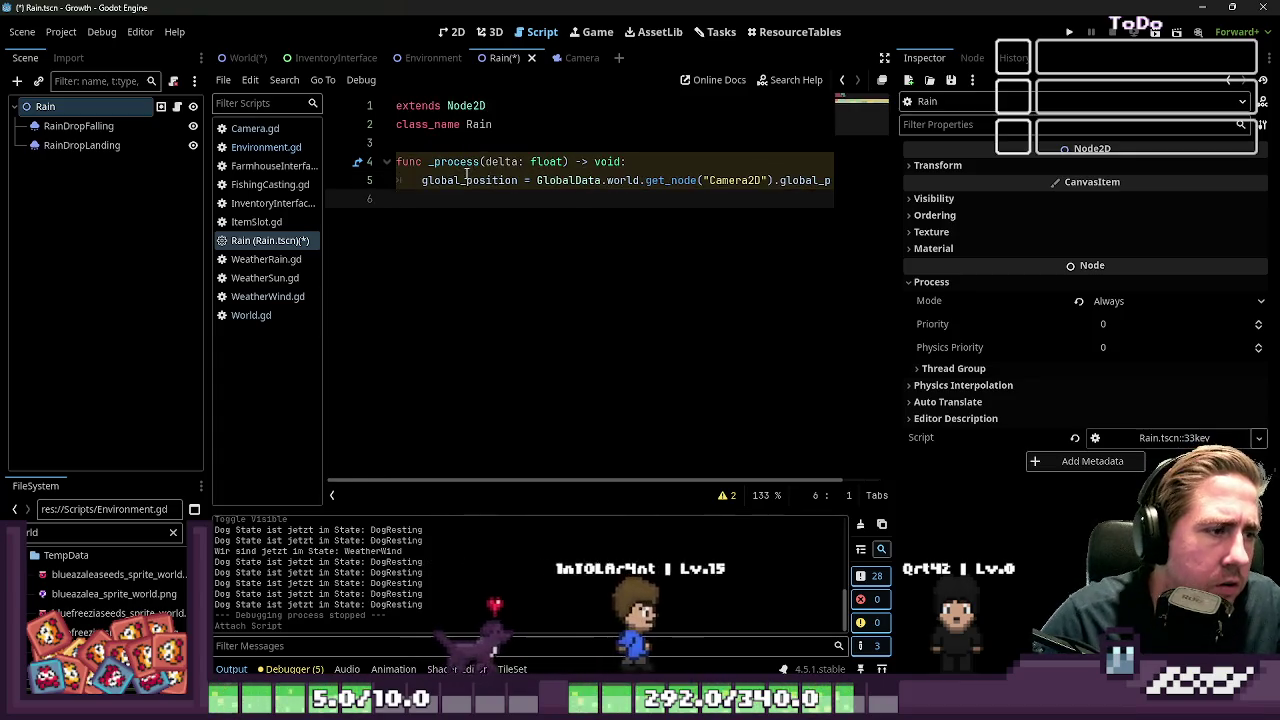
Prefix the delta parameter with an underscore, save the script, and run the game
{"action": "left_click", "coordinate": [528, 122]}
{"action": "left_click", "coordinate": [486, 161]}
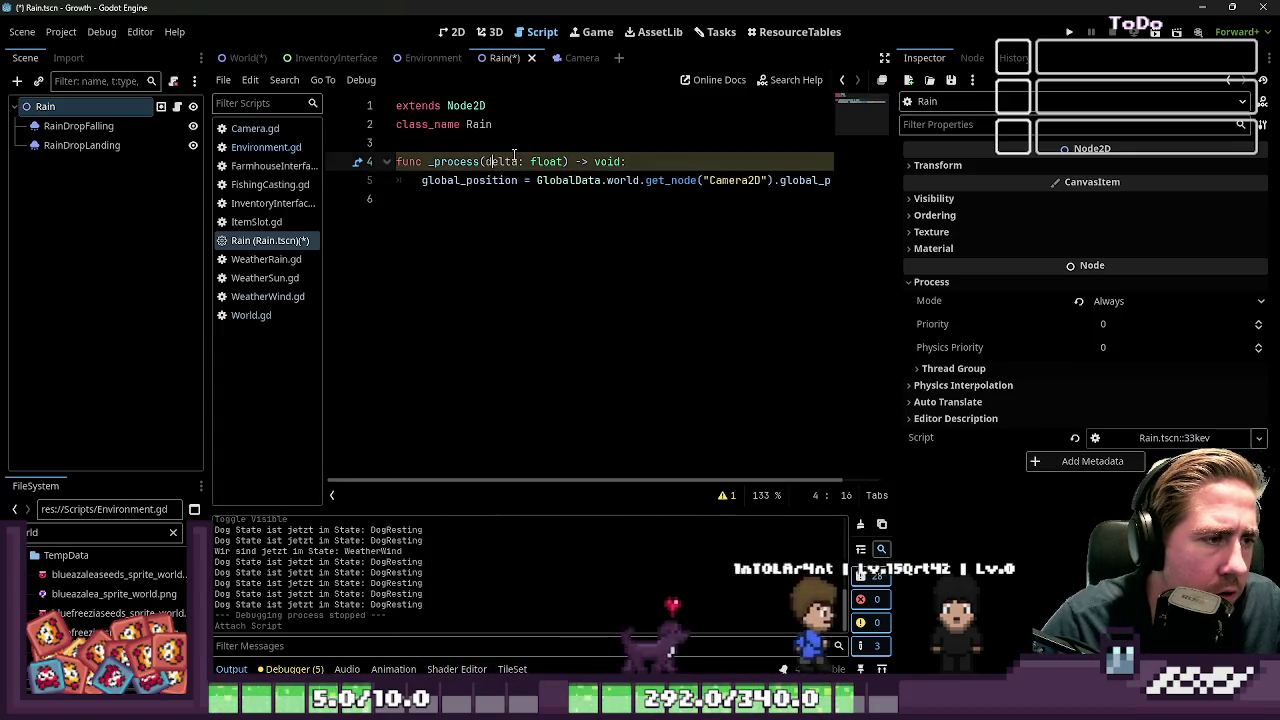
{"action": "type", "text": "_"}
{"action": "left_click", "coordinate": [591, 124]}
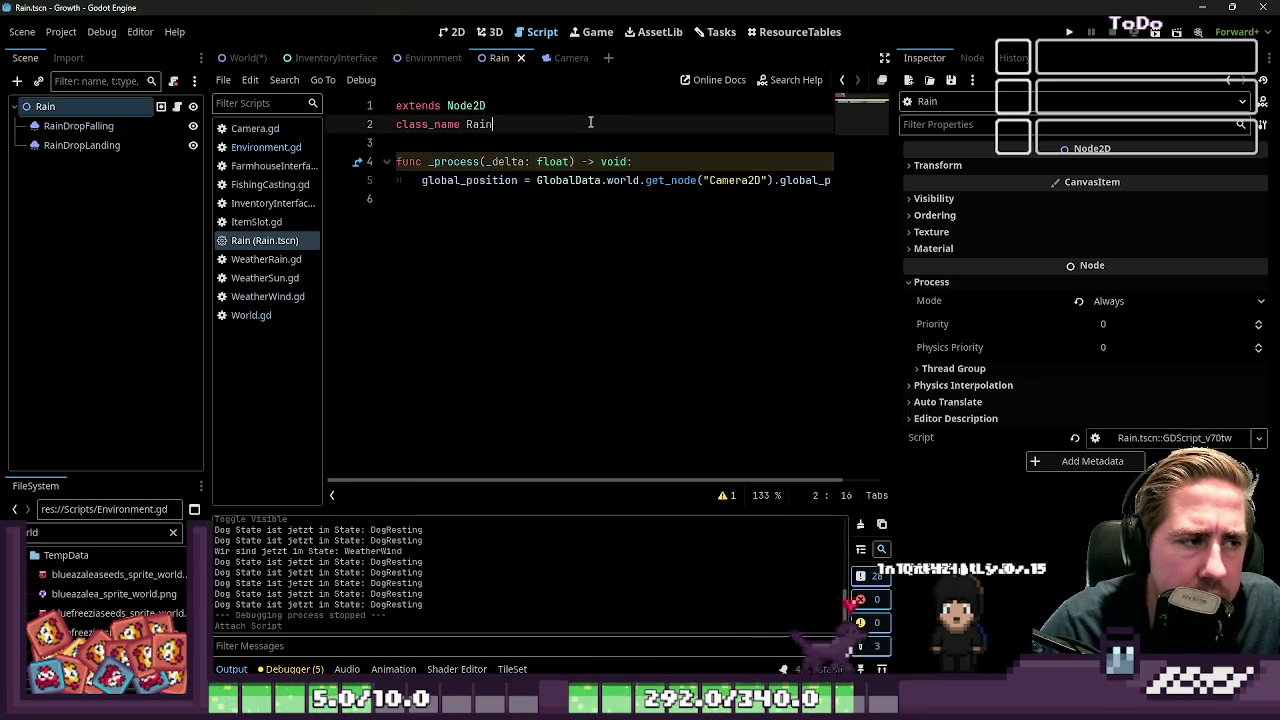
{"action": "key", "text": "ctrl+s"}
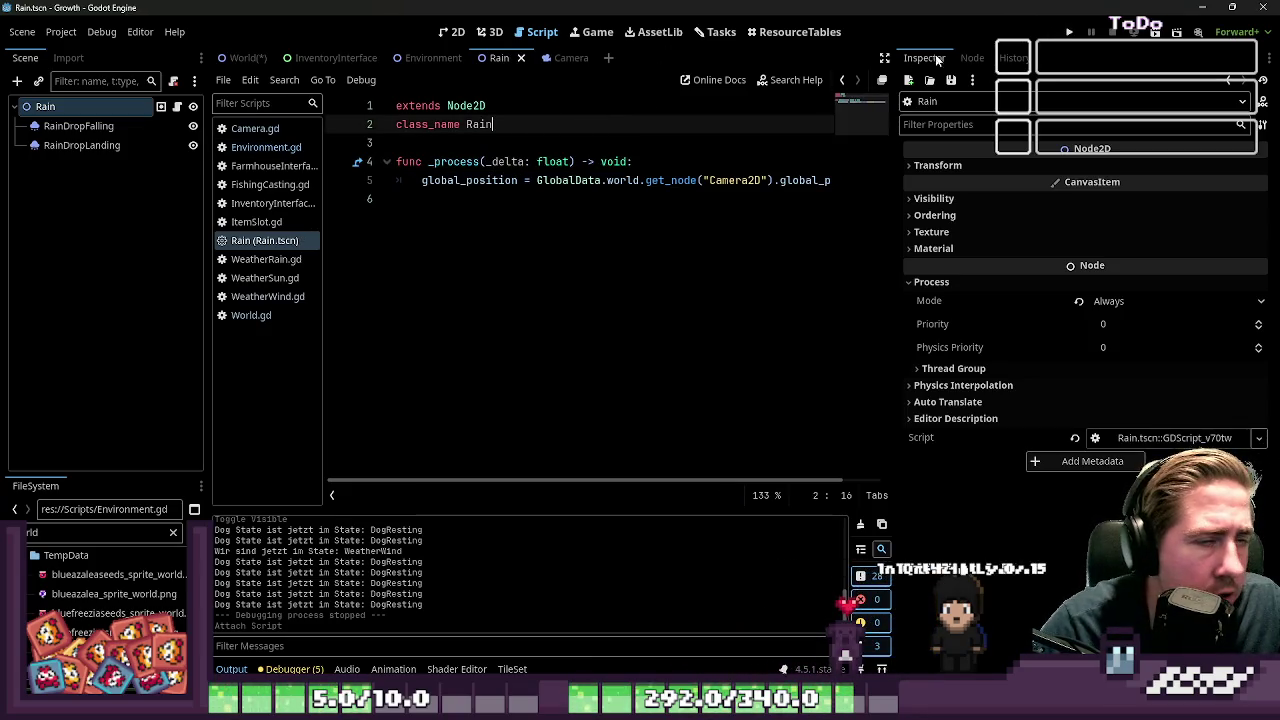
{"action": "key", "text": "F5"}
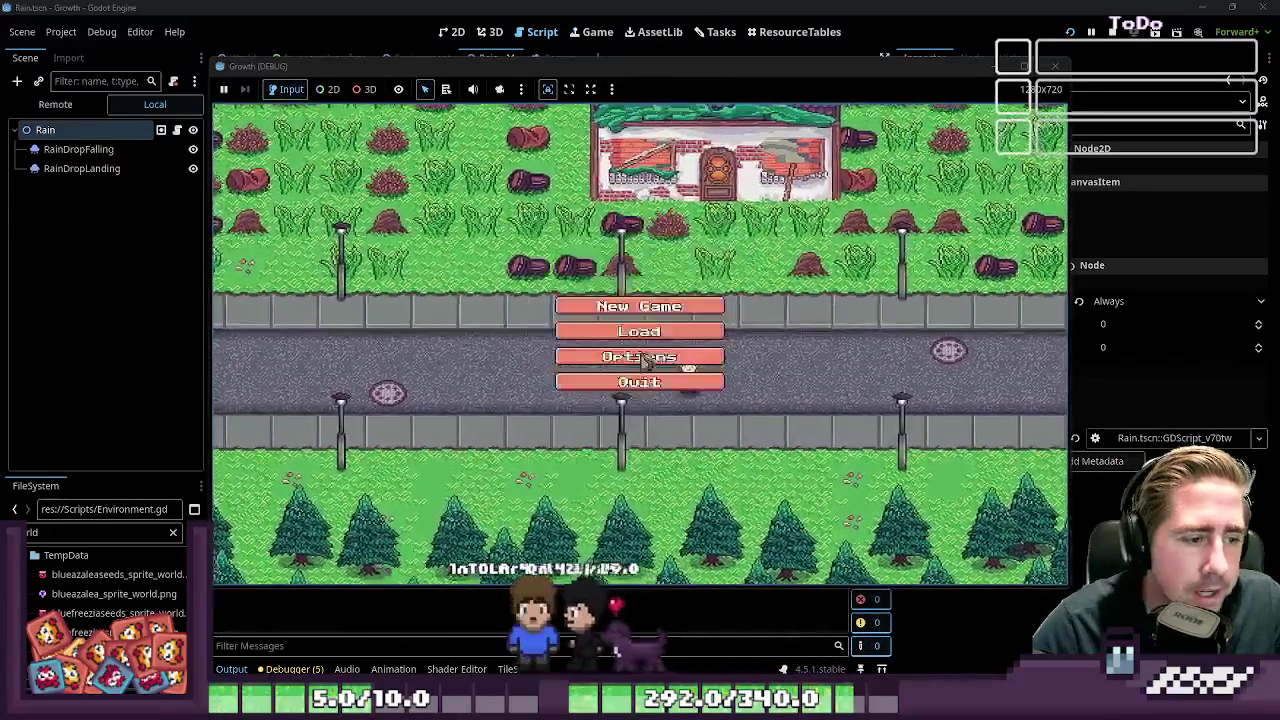
{"action": "left_click", "coordinate": [640, 306]}
{"action": "left_click", "coordinate": [673, 213]}
{"action": "type", "text": "213"}
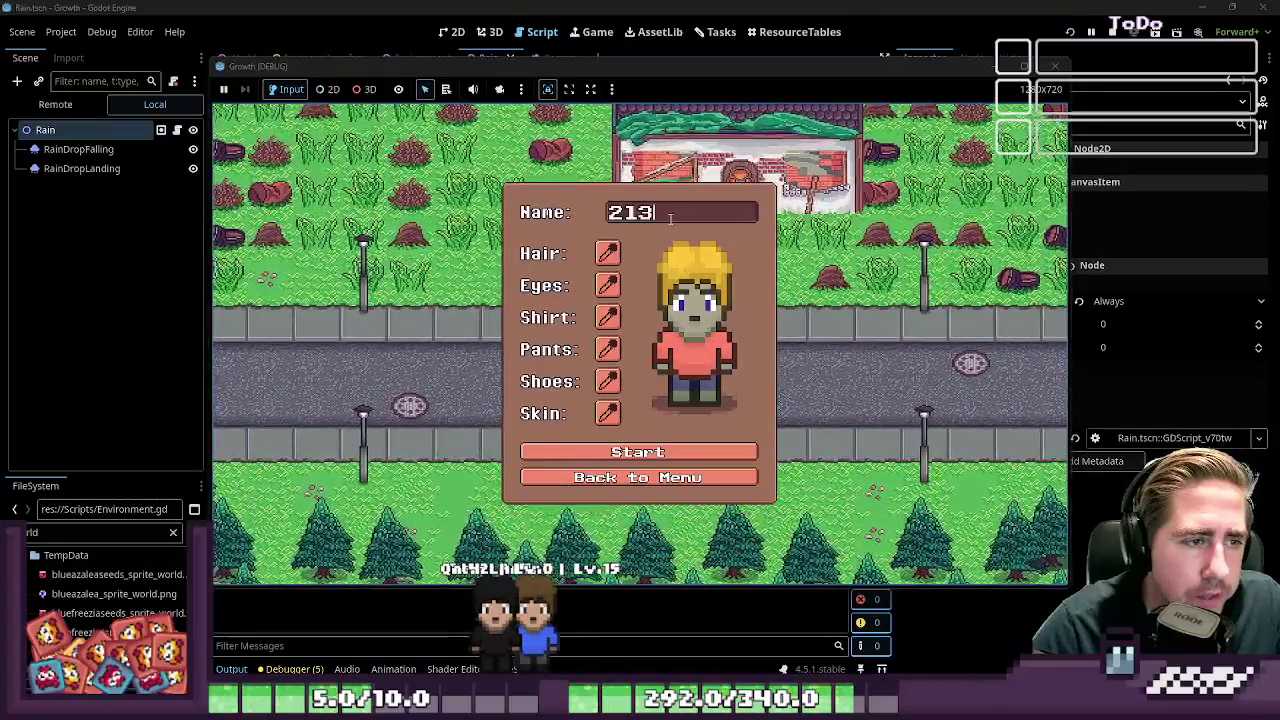
{"action": "left_click", "coordinate": [712, 452]}
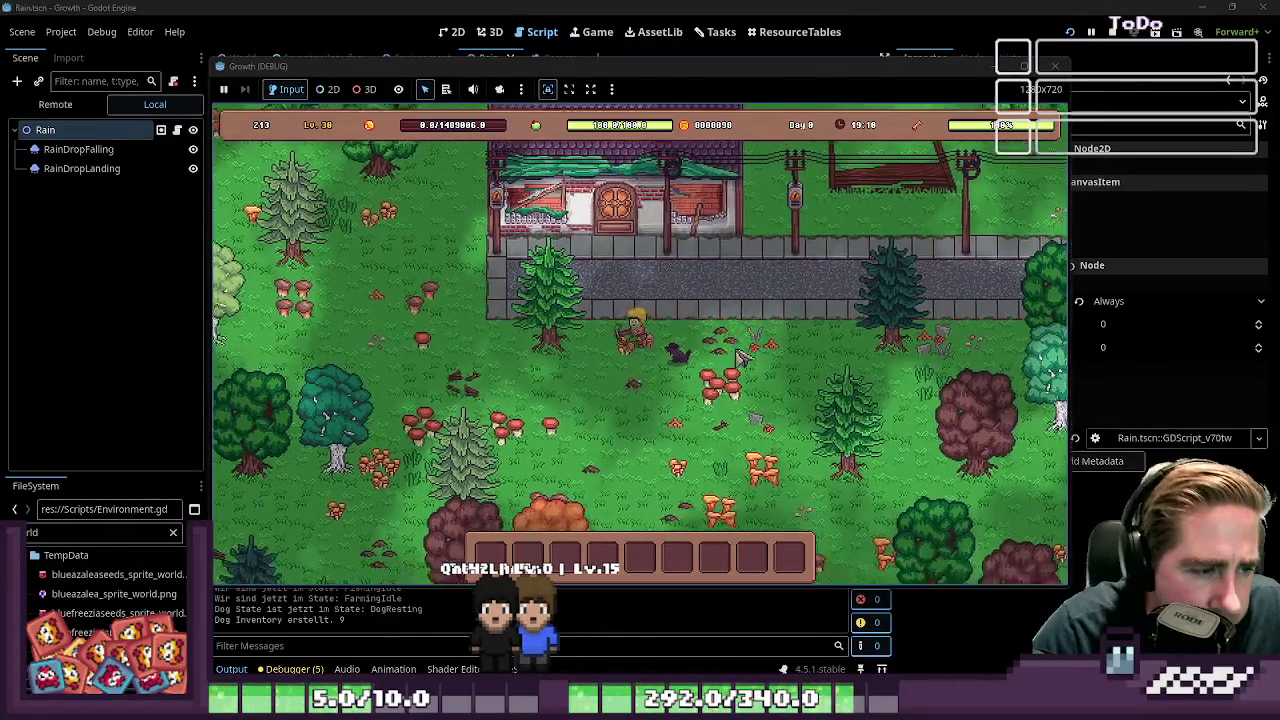
{"action": "key", "text": "a"}
{"action": "key", "text": "w"}
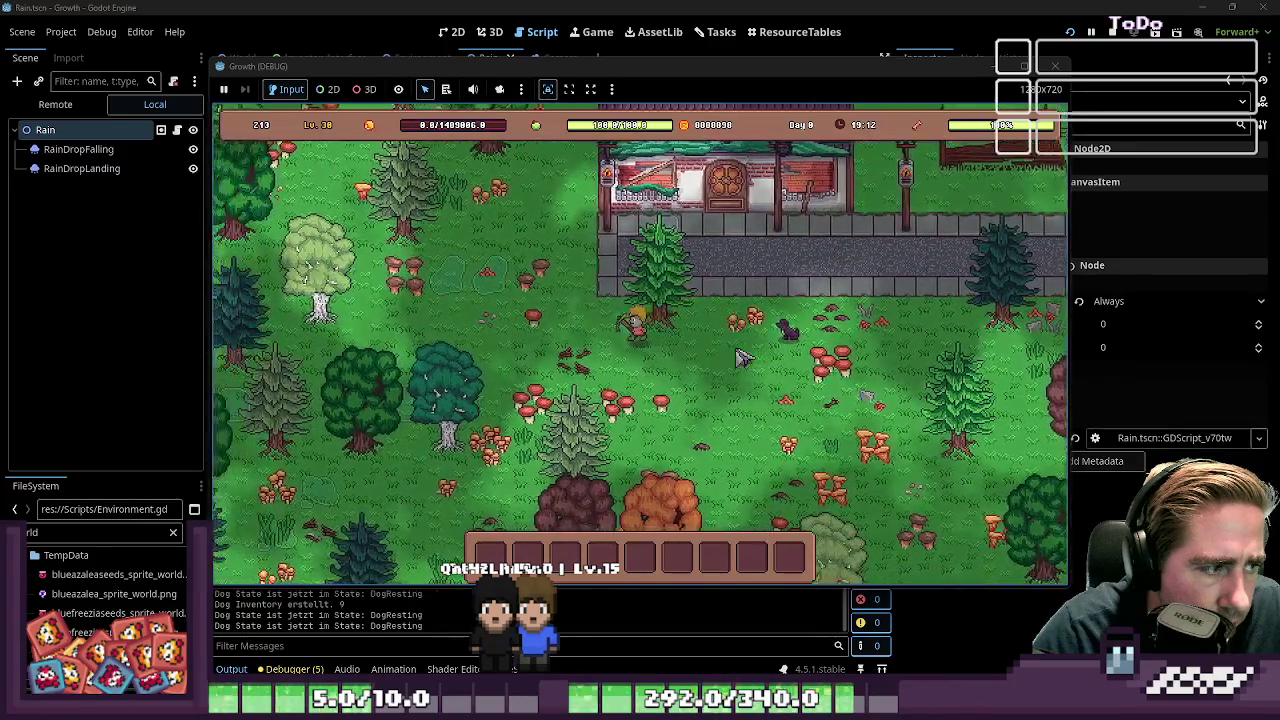
{"action": "key", "text": "w"}
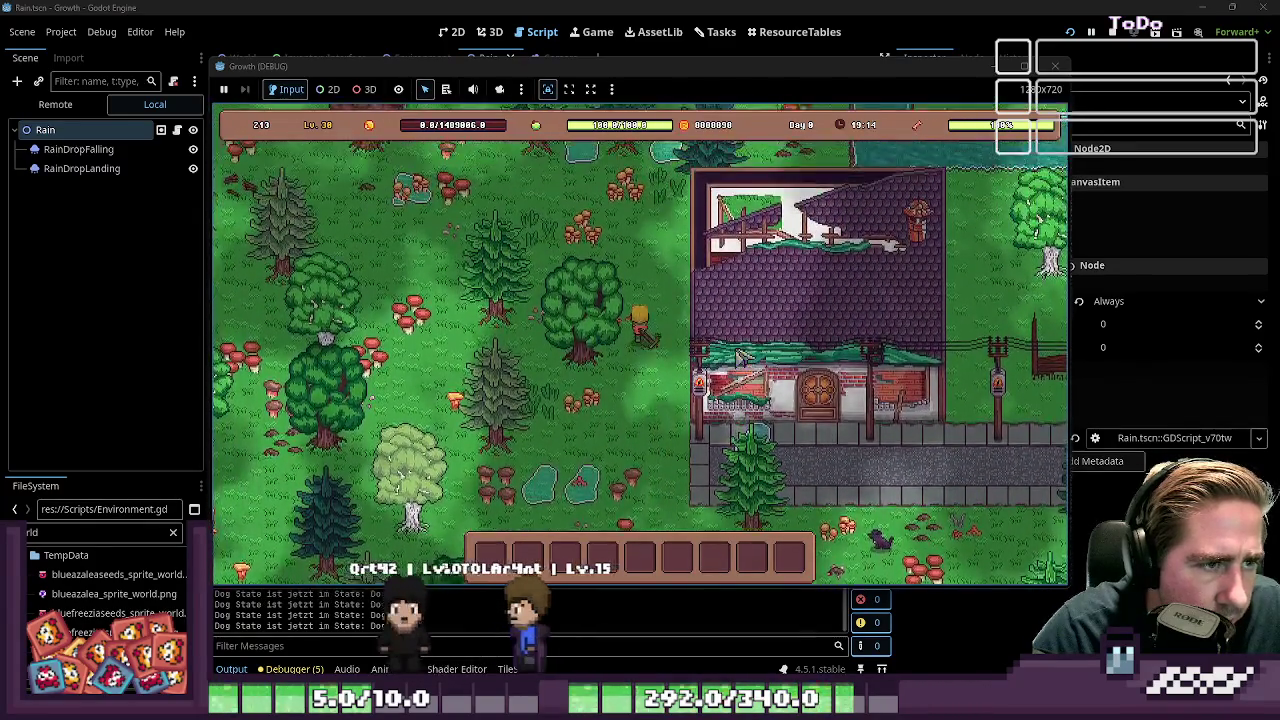
{"action": "key", "text": "w"}
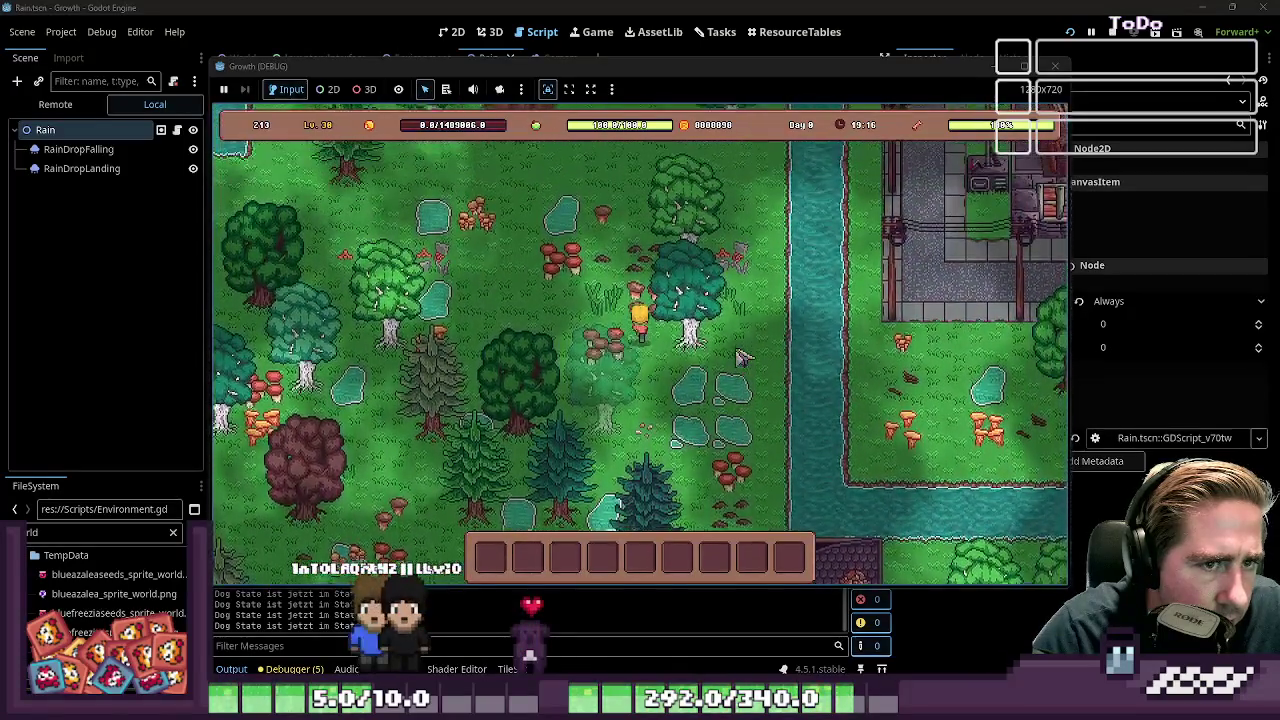
{"action": "key", "text": "w"}
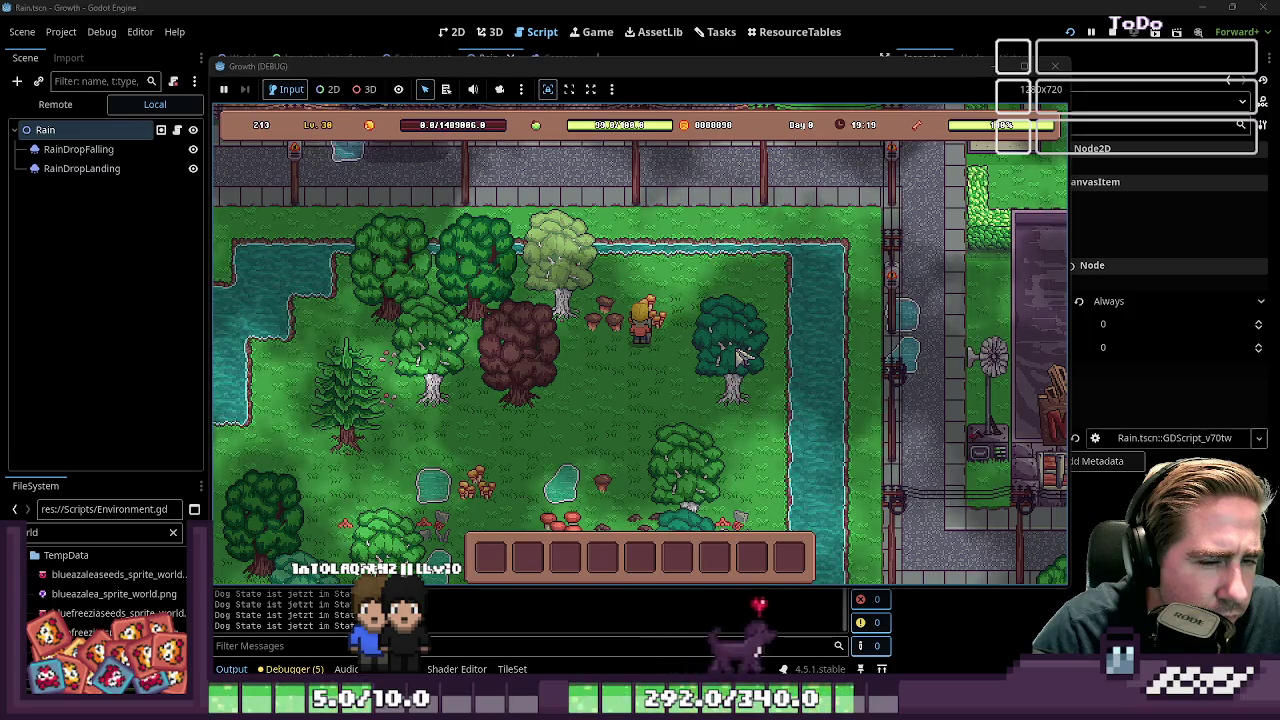
{"action": "left_click", "coordinate": [1054, 65]}
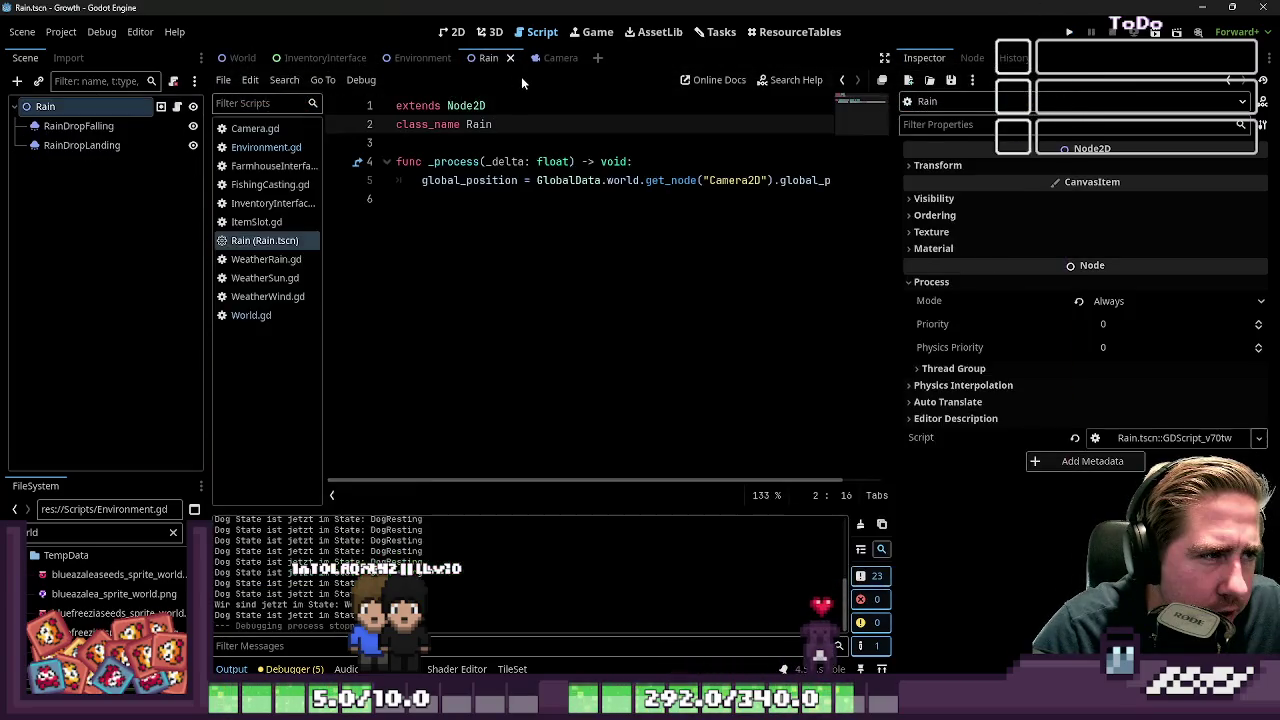
Remove the extra empty last line from the Rain script
{"action": "left_click", "coordinate": [459, 233]}
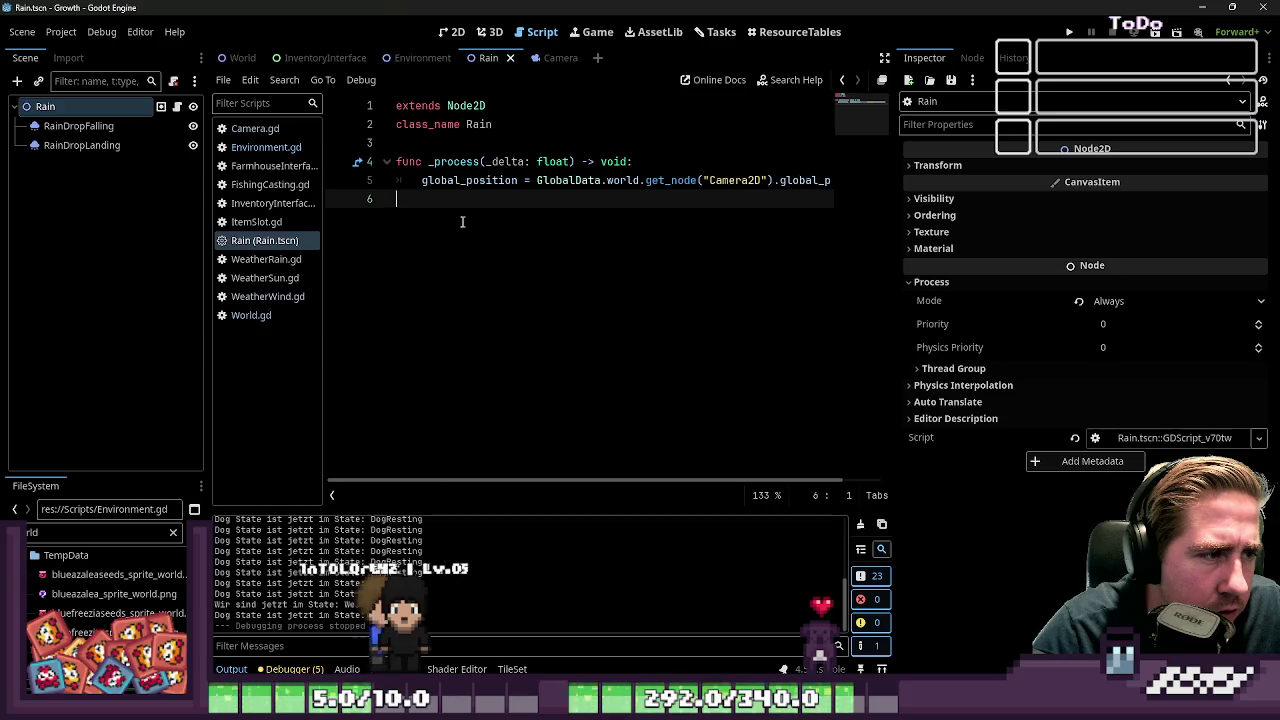
{"action": "key", "text": "Tab"}
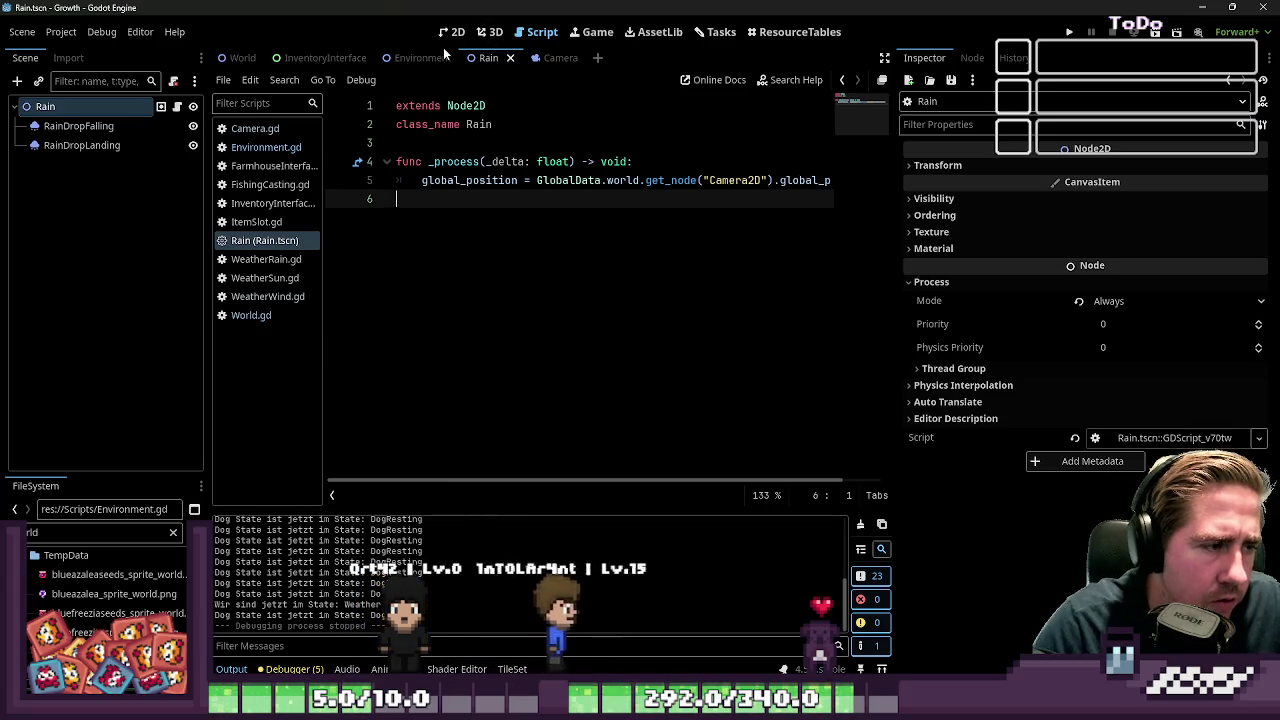
{"action": "key", "text": "BackSpace"}
{"action": "key", "text": "BackSpace"}
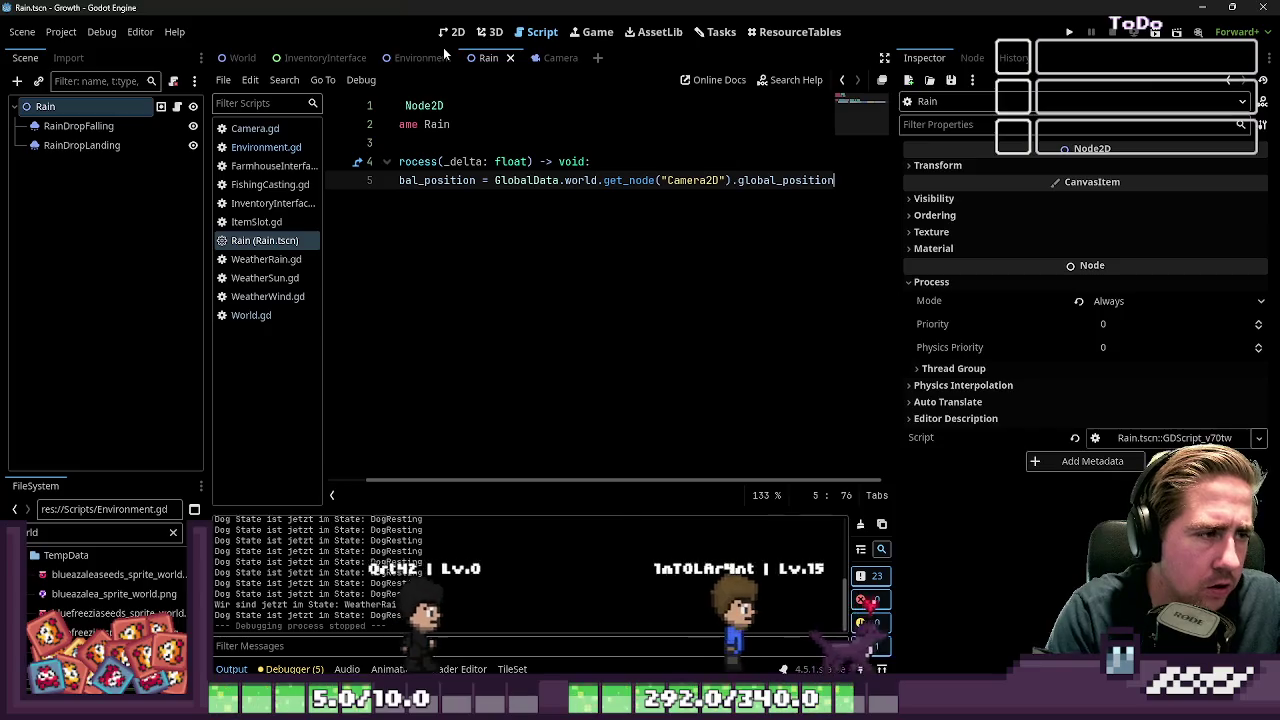
Look over Environment.gd and the Rain script, then show the Environment scene in 2D
{"action": "left_click", "coordinate": [265, 165]}
{"action": "left_click", "coordinate": [261, 148]}
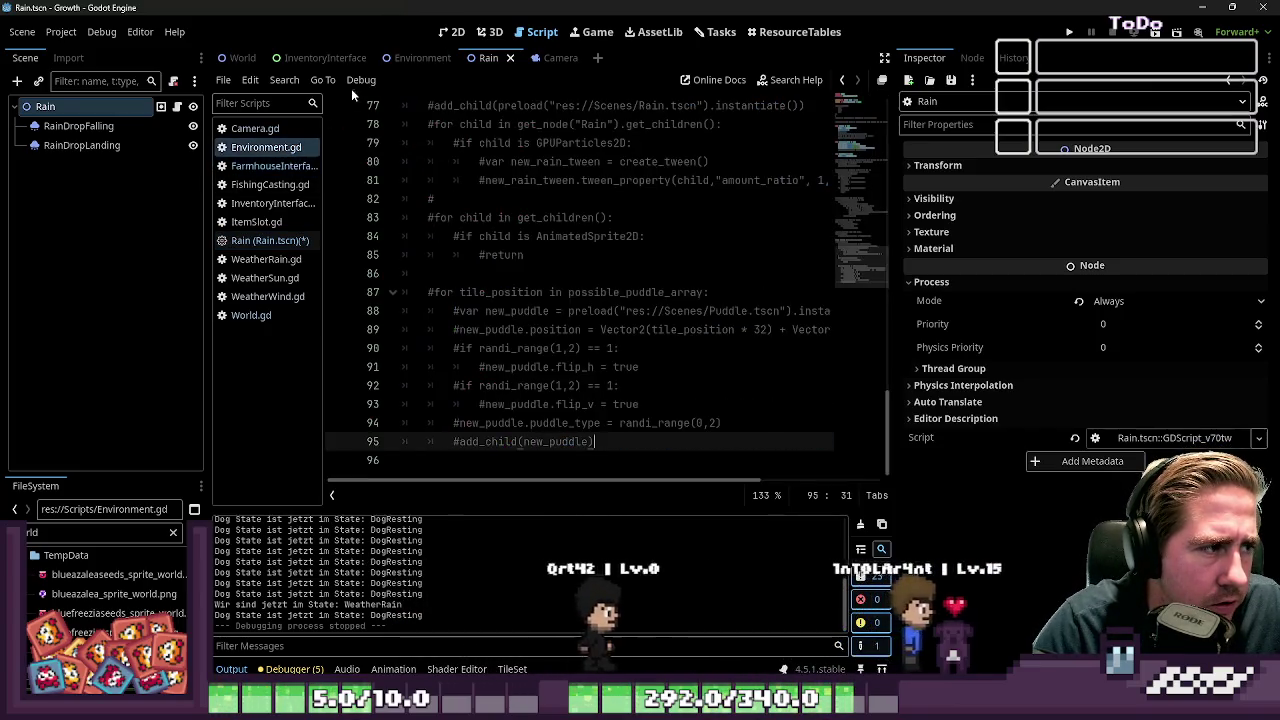
{"action": "left_click", "coordinate": [450, 32]}
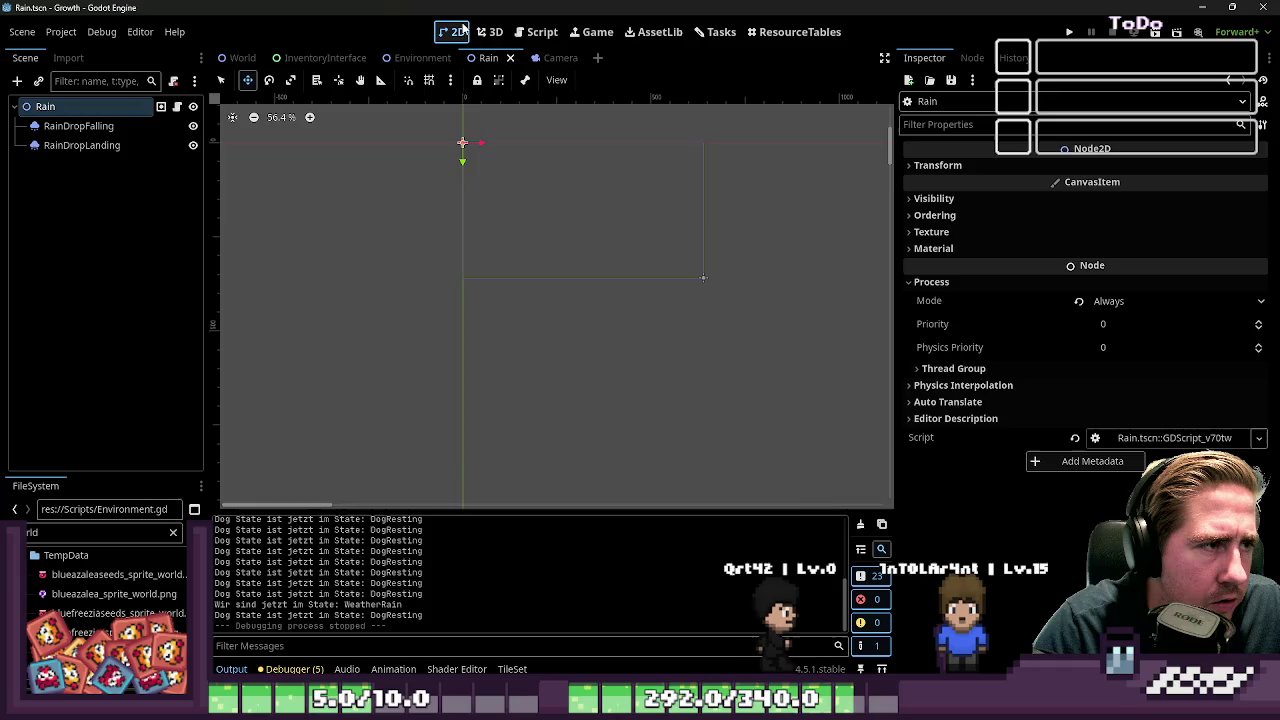
{"action": "left_click", "coordinate": [514, 37]}
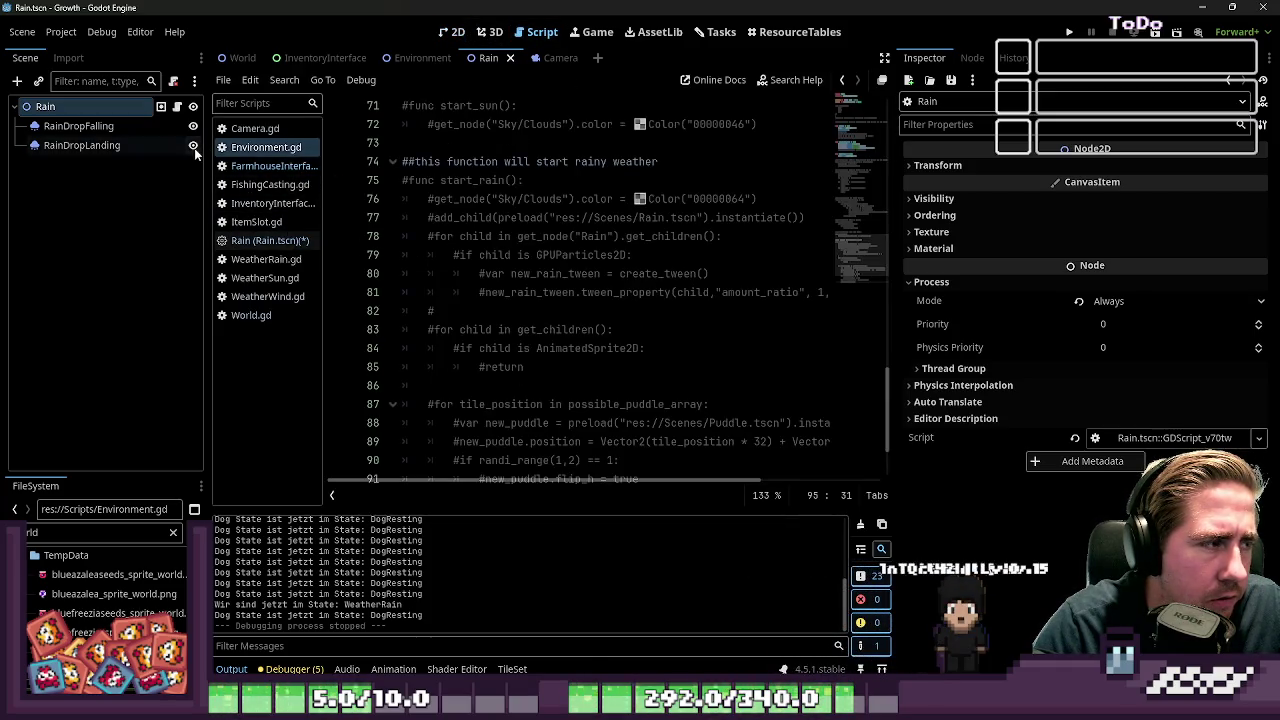
{"action": "left_click", "coordinate": [265, 240]}
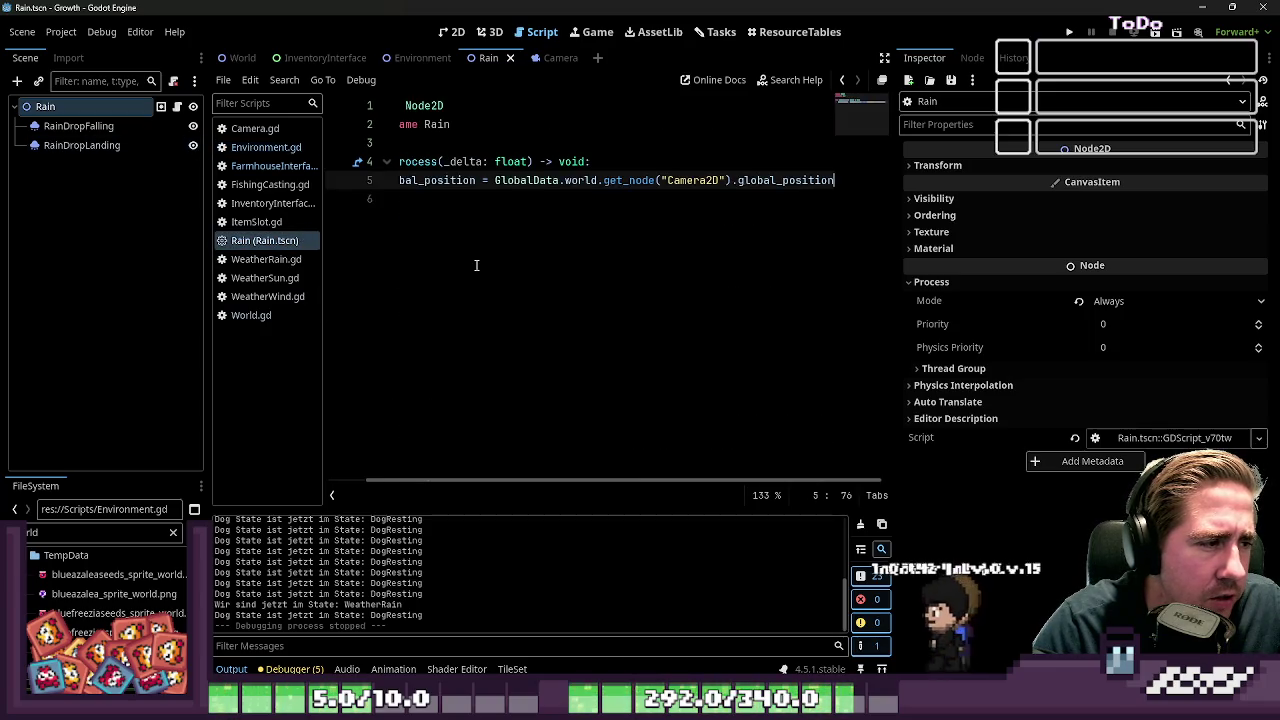
{"action": "left_click", "coordinate": [266, 147]}
{"action": "key", "text": "ctrl+F1"}
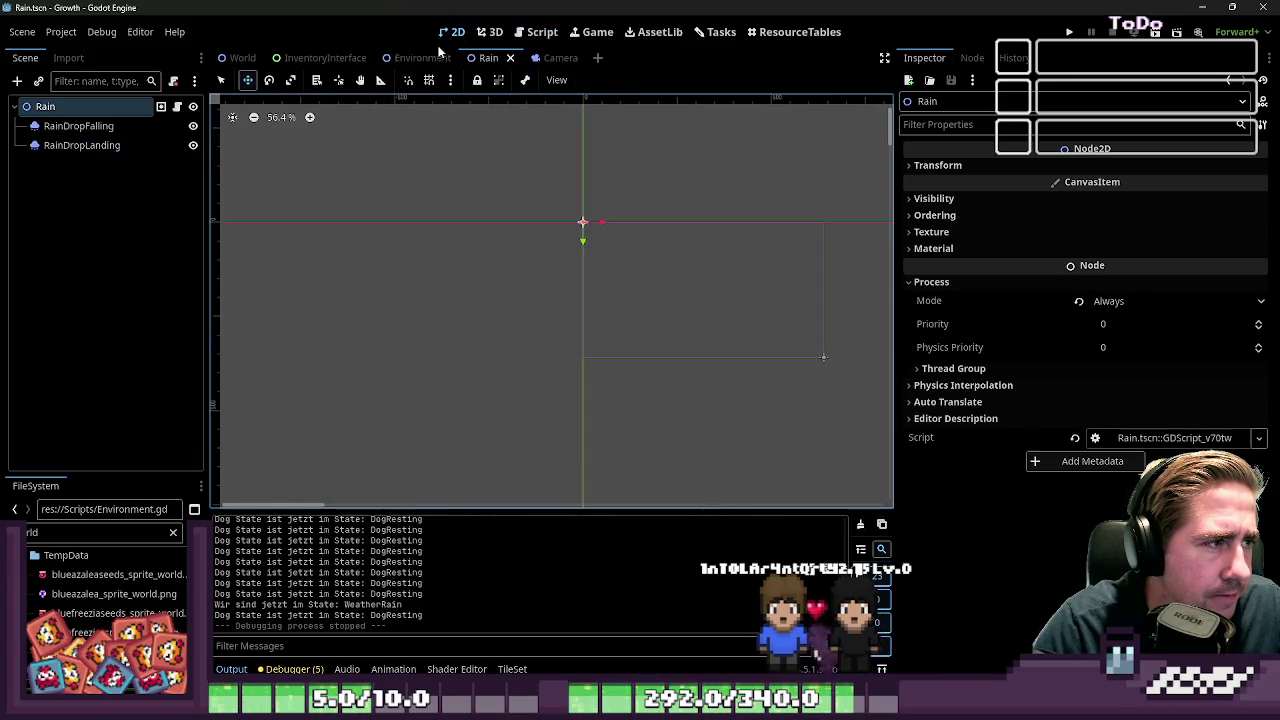
{"action": "left_click", "coordinate": [420, 57]}
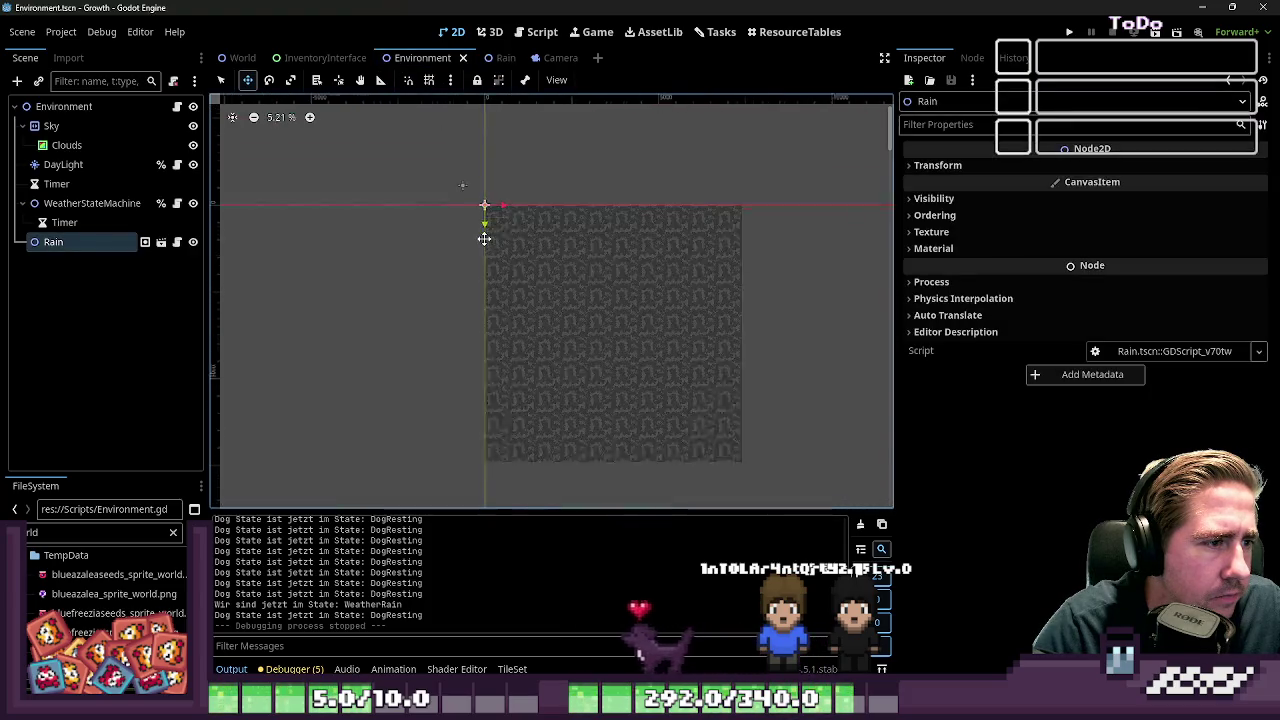
Delete the Rain node from the Environment scene, then bring up the Camera scene
{"action": "scroll", "coordinate": [484, 238], "scroll_direction": "up", "scroll_amount": 4}
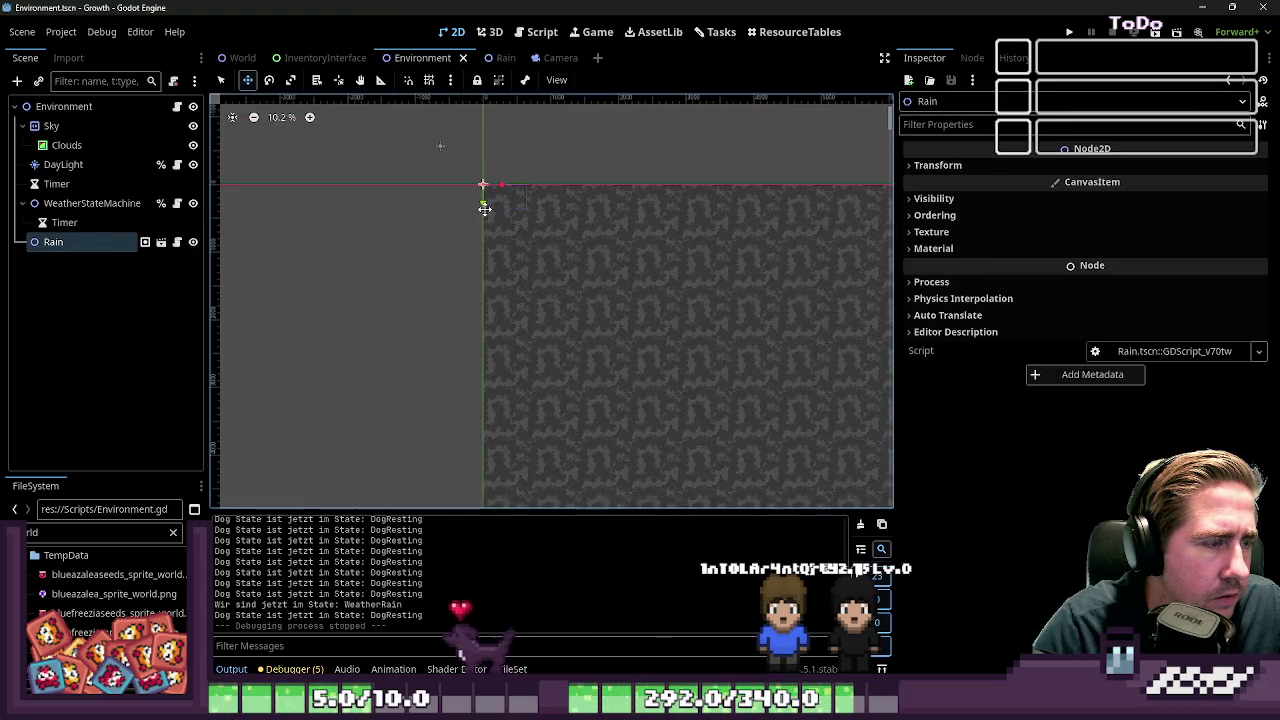
{"action": "left_click", "coordinate": [80, 231]}
{"action": "left_click", "coordinate": [81, 240]}
{"action": "key", "text": "Delete"}
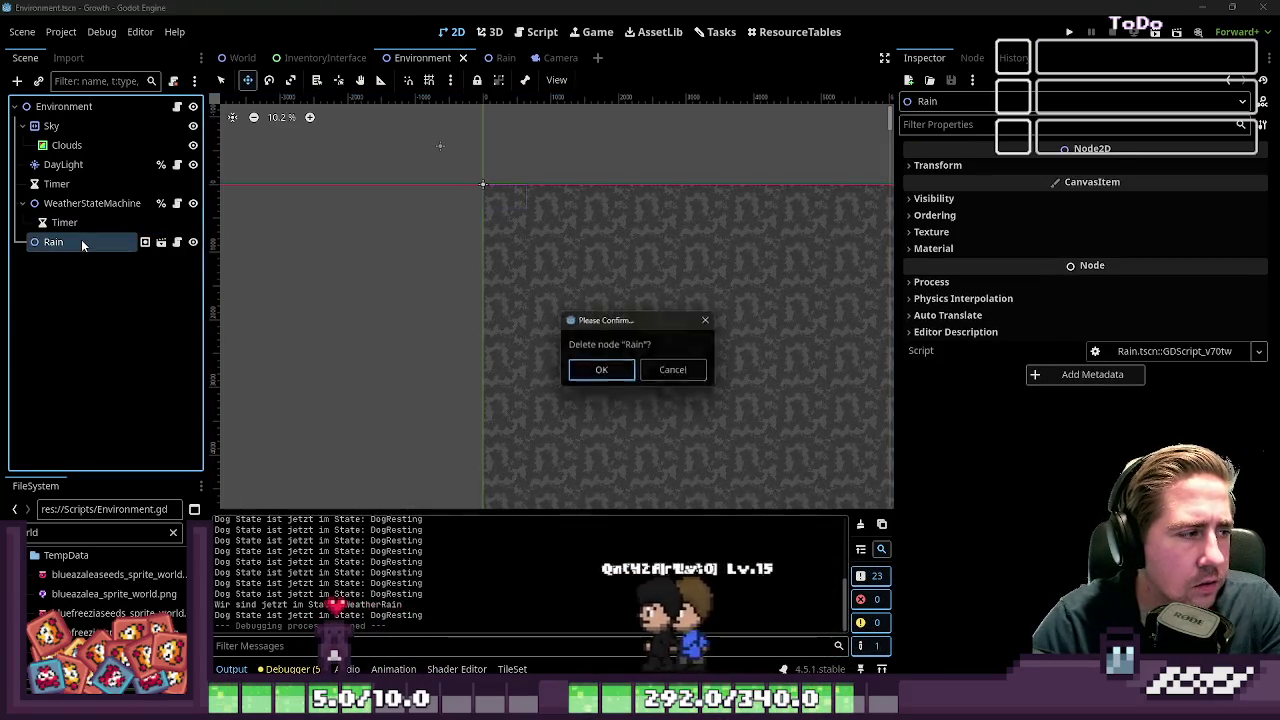
{"action": "key", "text": "Return"}
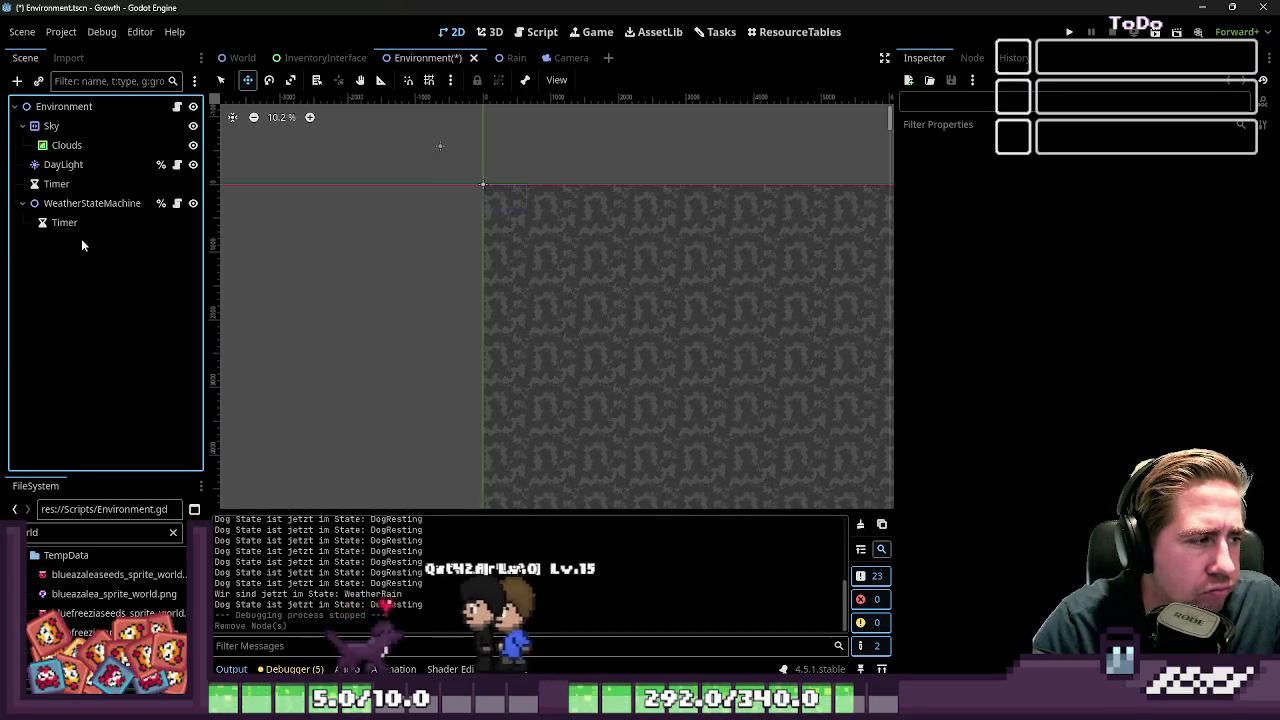
{"action": "key", "text": "ctrl+z"}
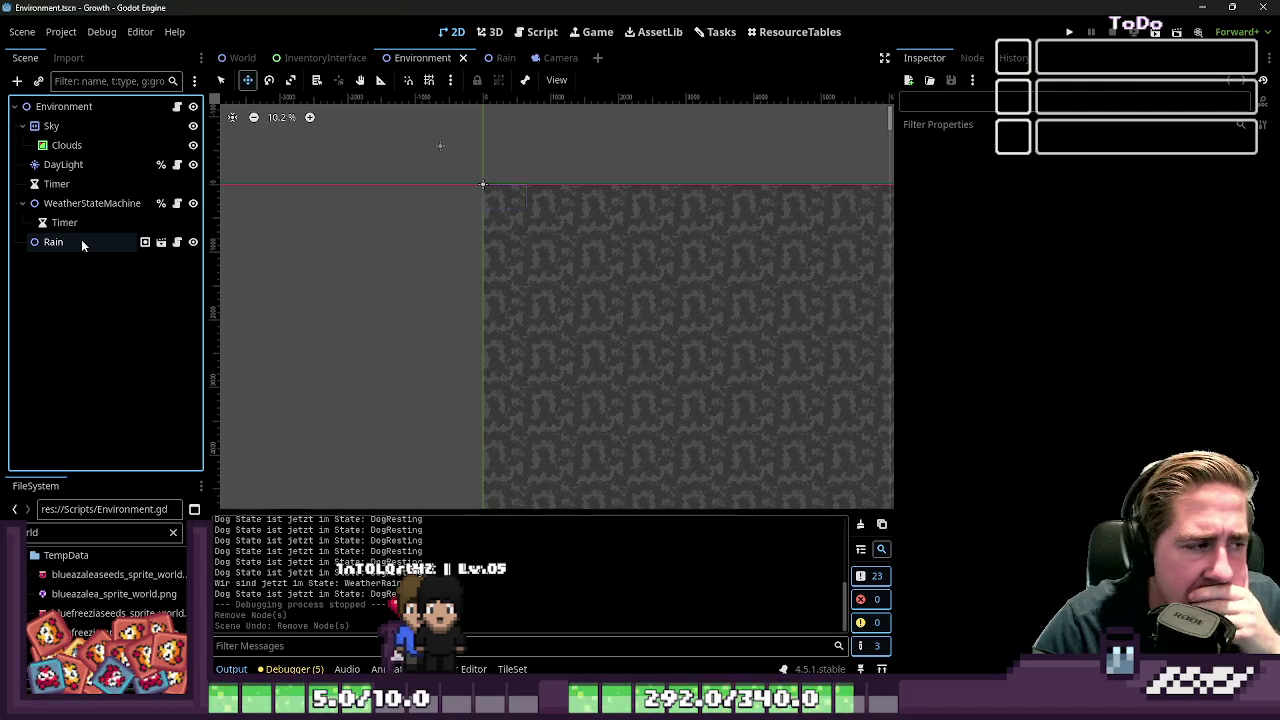
{"action": "left_click", "coordinate": [81, 242]}
{"action": "key", "text": "Delete"}
{"action": "key", "text": "Return"}
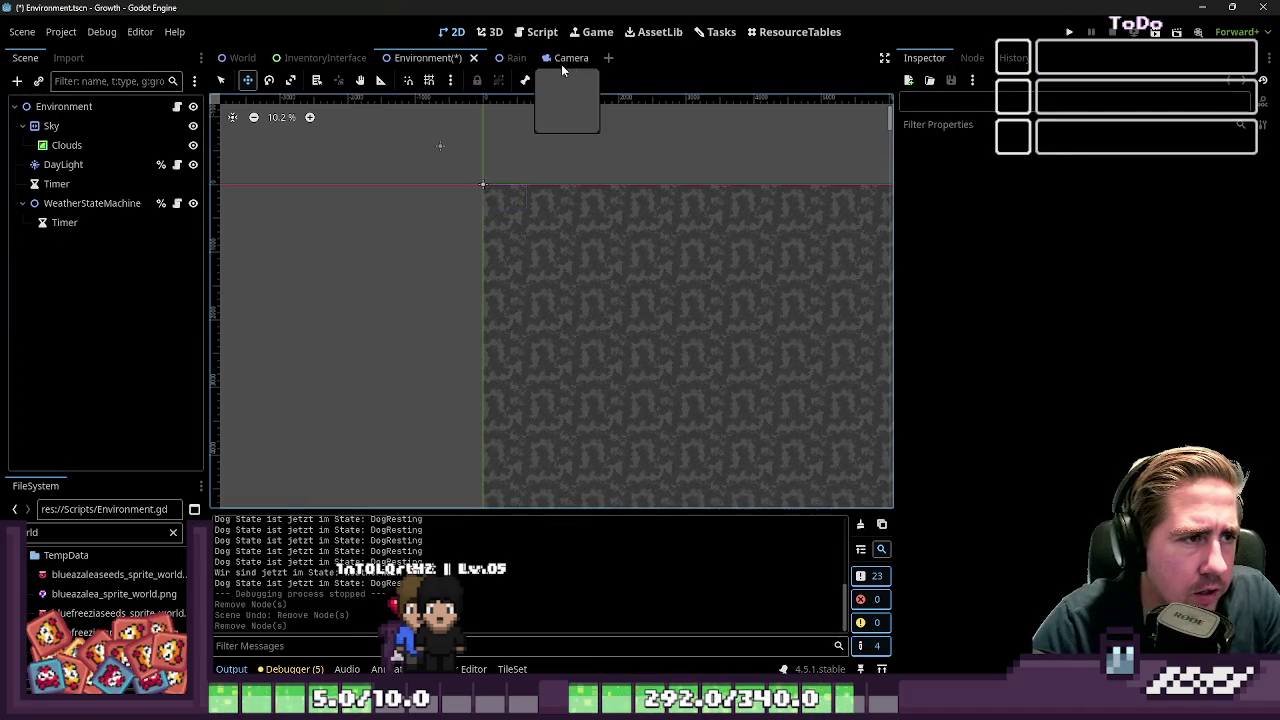
{"action": "left_click", "coordinate": [561, 60]}
{"action": "scroll", "coordinate": [574, 258], "scroll_direction": "up", "scroll_amount": 3}
Filter FileSystem for 'rain', instance Rain.tscn under Camera2D, and open the Rain scene
{"action": "key", "text": "BackSpace"}
{"action": "key", "text": "BackSpace"}
{"action": "key", "text": "BackSpace"}
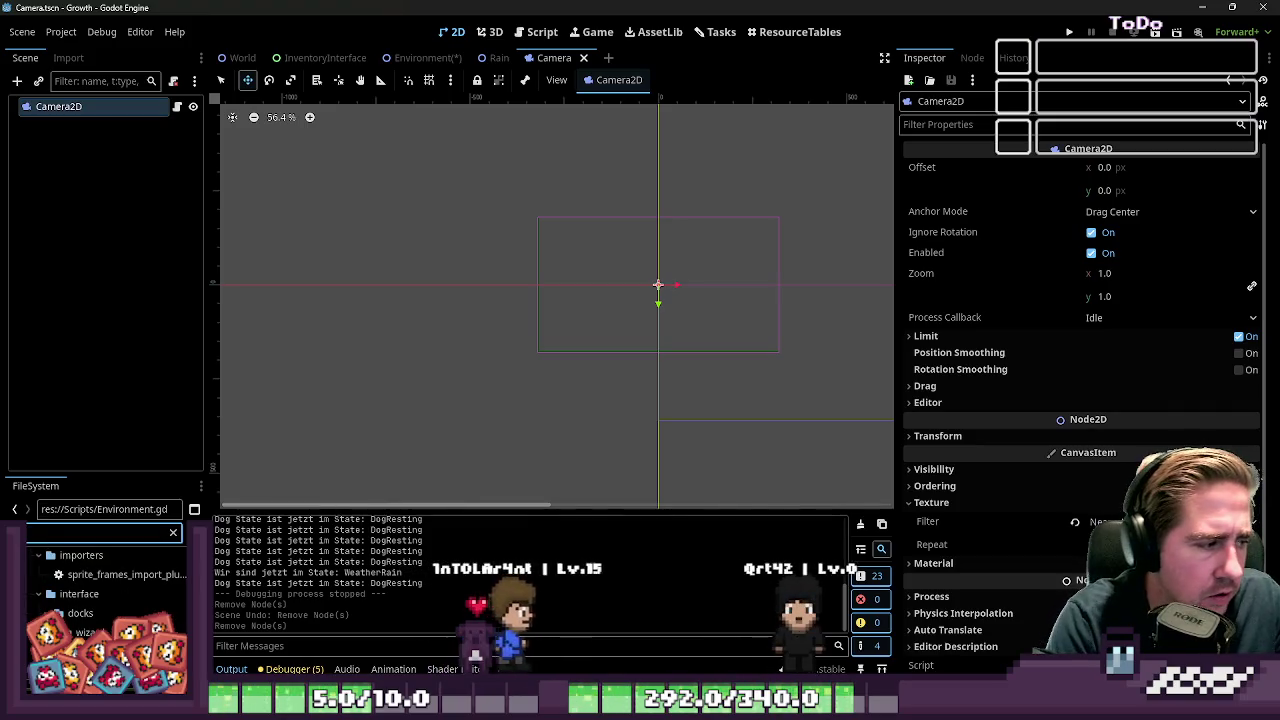
{"action": "type", "text": "rain"}
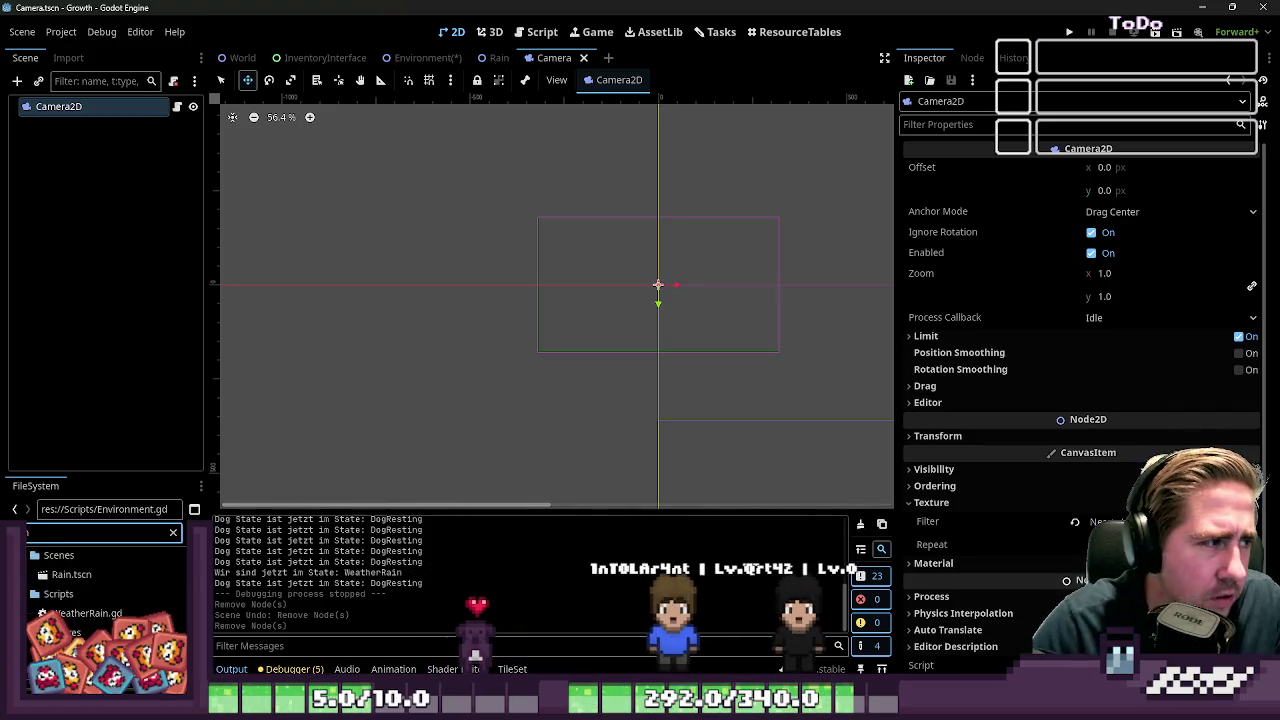
{"action": "left_click_drag", "start_coordinate": [87, 589], "coordinate": [70, 30]}
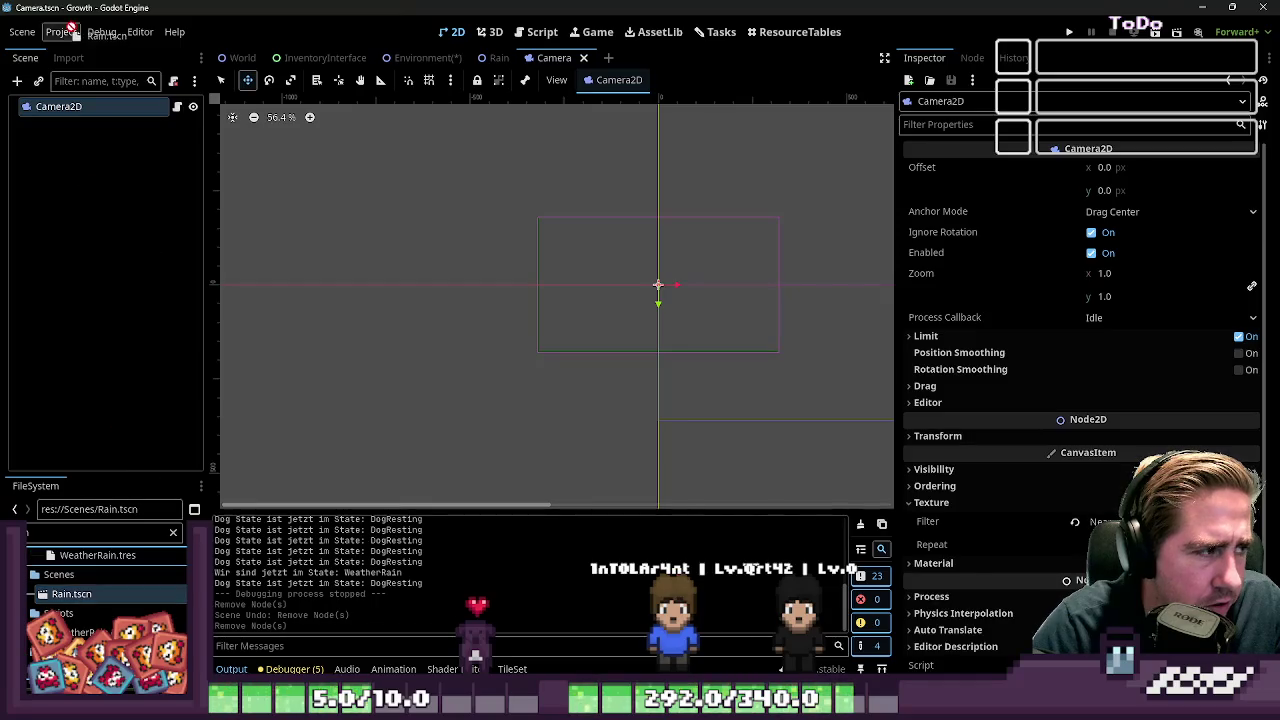
{"action": "left_click_drag", "start_coordinate": [78, 107], "coordinate": [70, 108]}
{"action": "scroll", "coordinate": [551, 268], "scroll_direction": "down", "scroll_amount": 3}
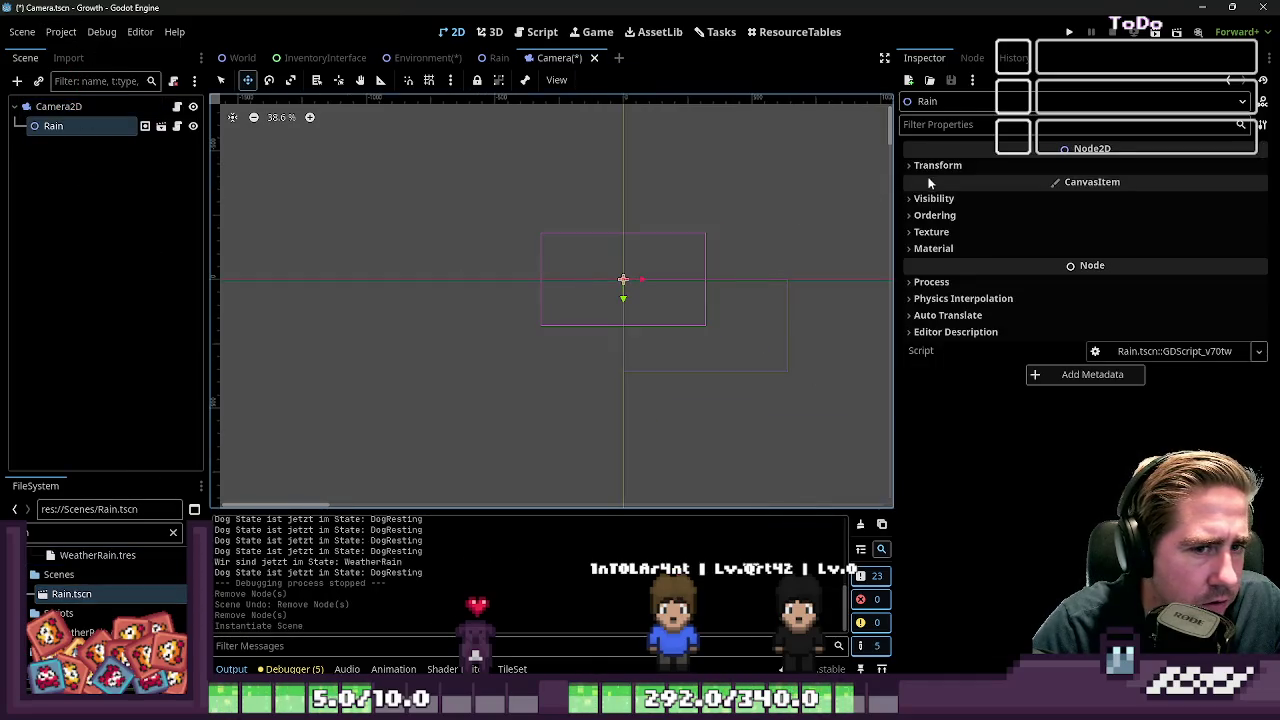
{"action": "left_click", "coordinate": [161, 126]}
{"action": "left_click", "coordinate": [127, 127]}
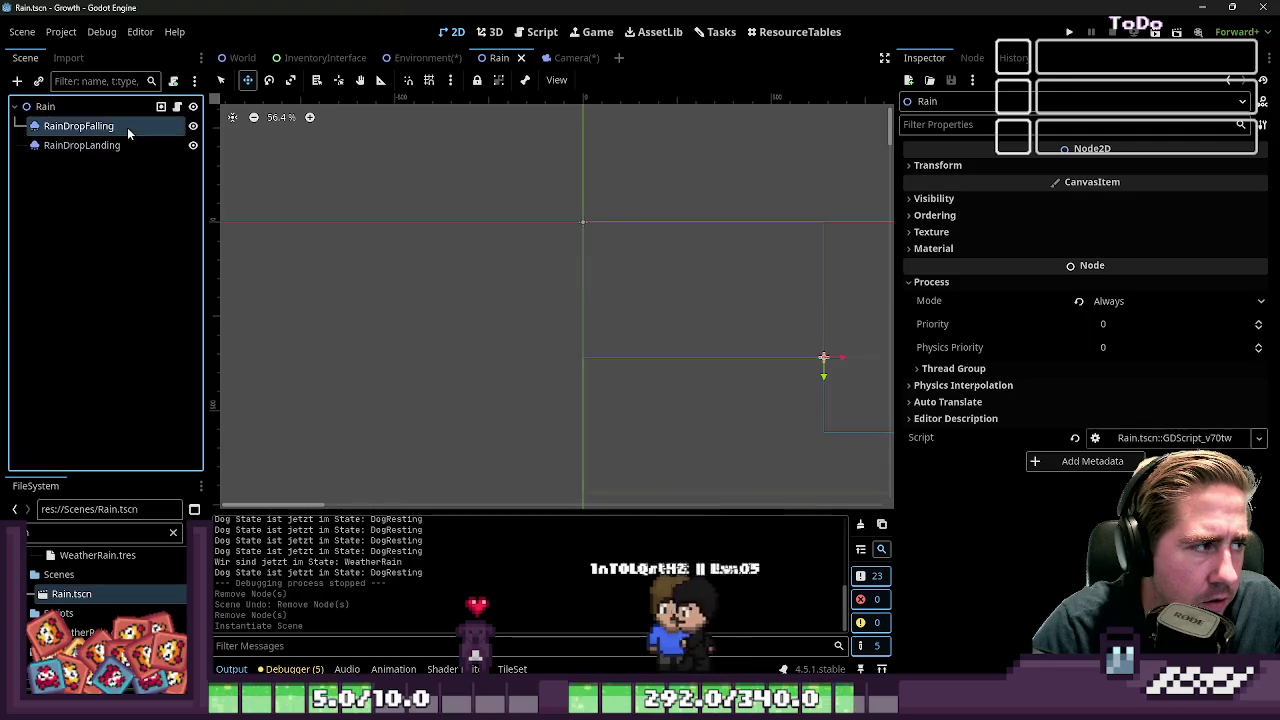
Set Amount Ratio to 1.0 on RainDropFalling and RainDropLanding, then save Rain.tscn
{"action": "left_click", "coordinate": [82, 145], "text": "shift"}
{"action": "left_click_drag", "start_coordinate": [1093, 217], "coordinate": [1098, 217]}
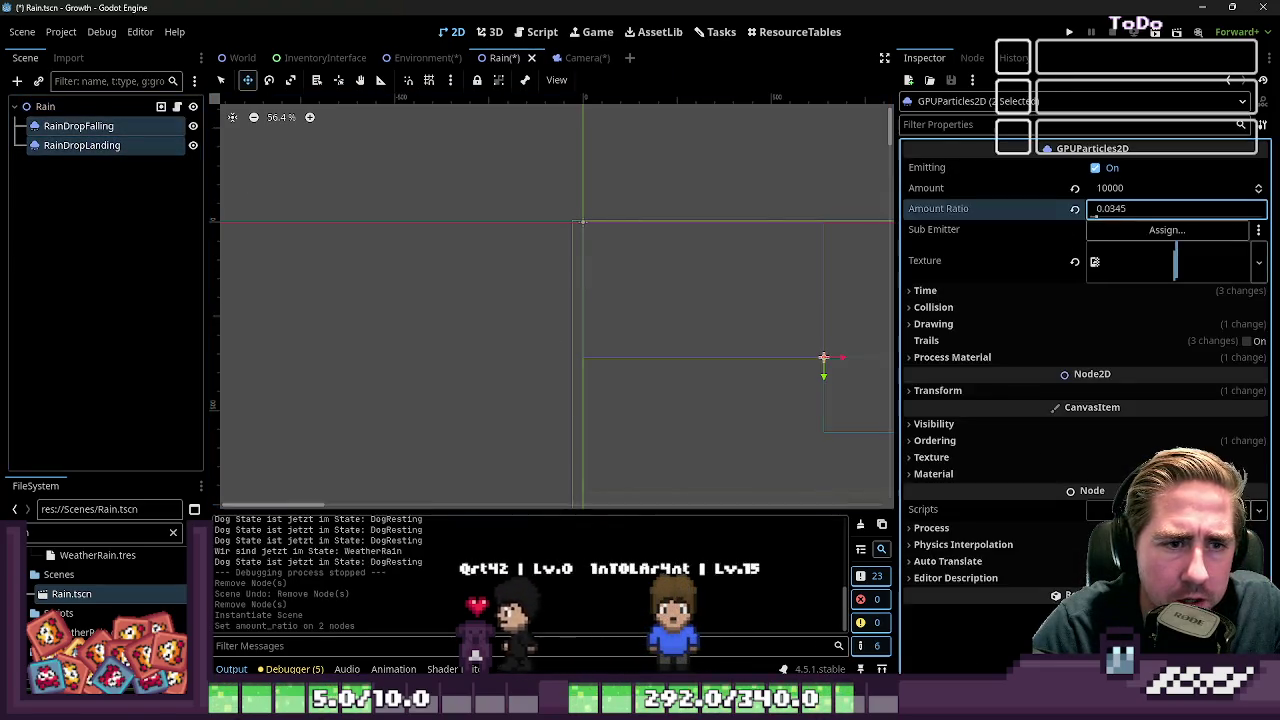
{"action": "scroll", "coordinate": [537, 317], "scroll_direction": "down", "scroll_amount": 4}
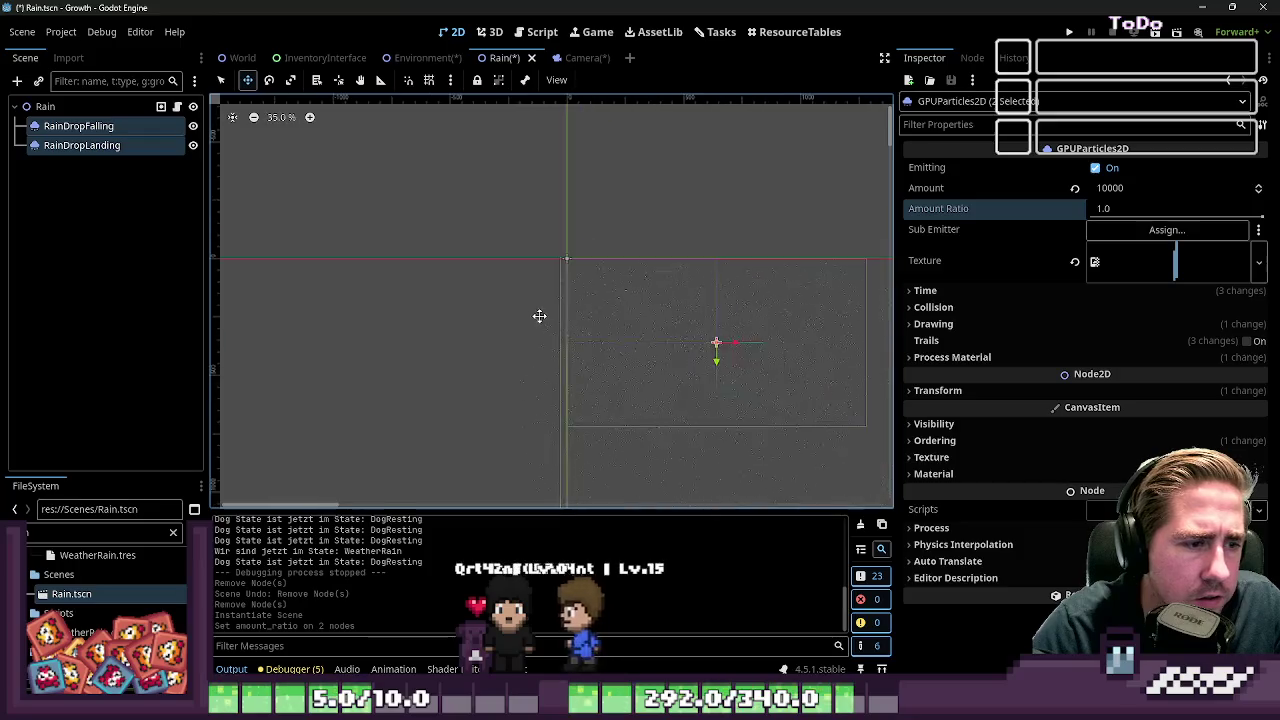
{"action": "scroll", "coordinate": [748, 360], "scroll_direction": "up", "scroll_amount": 5}
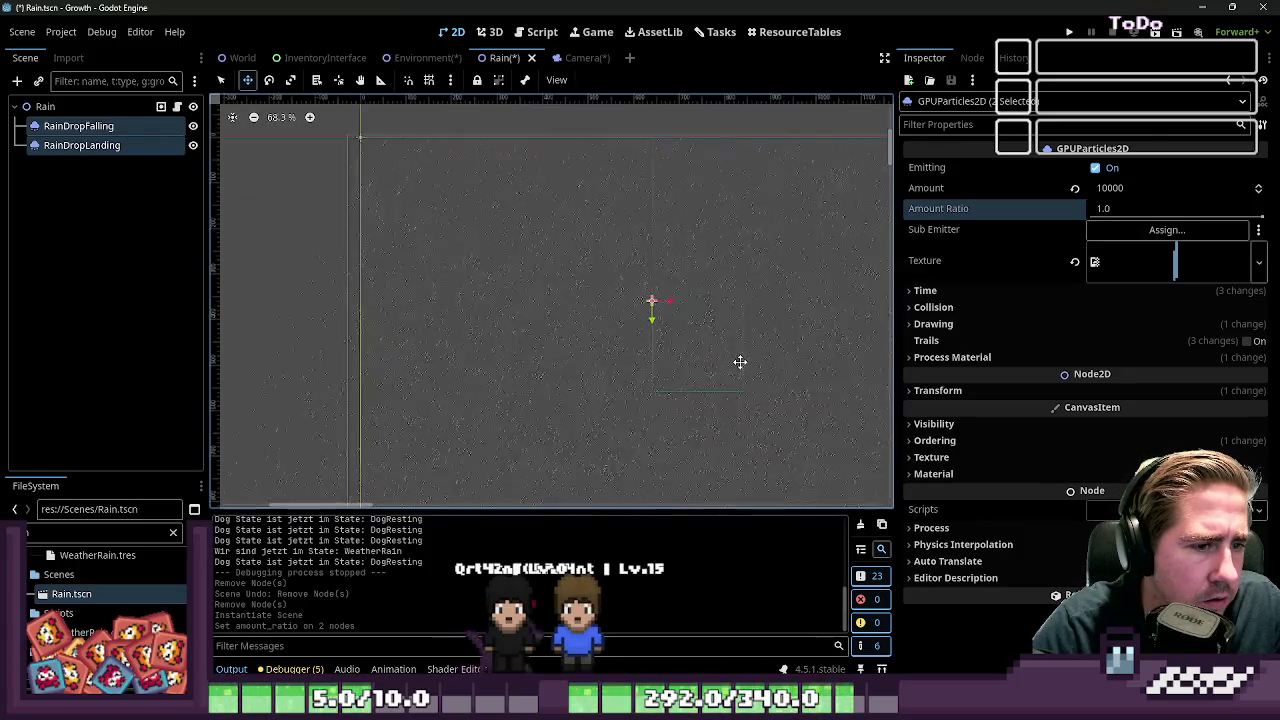
{"action": "left_click", "coordinate": [105, 145]}
{"action": "key", "text": "ctrl+s"}
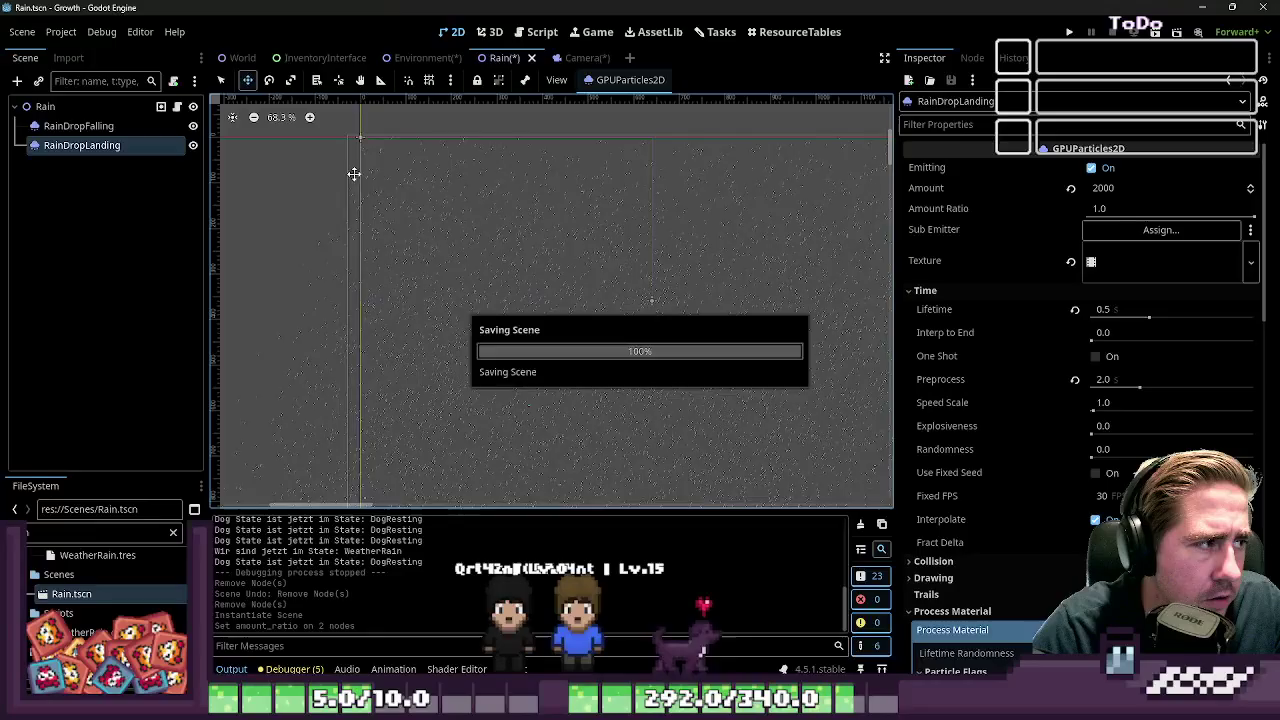
{"action": "left_click", "coordinate": [572, 57]}
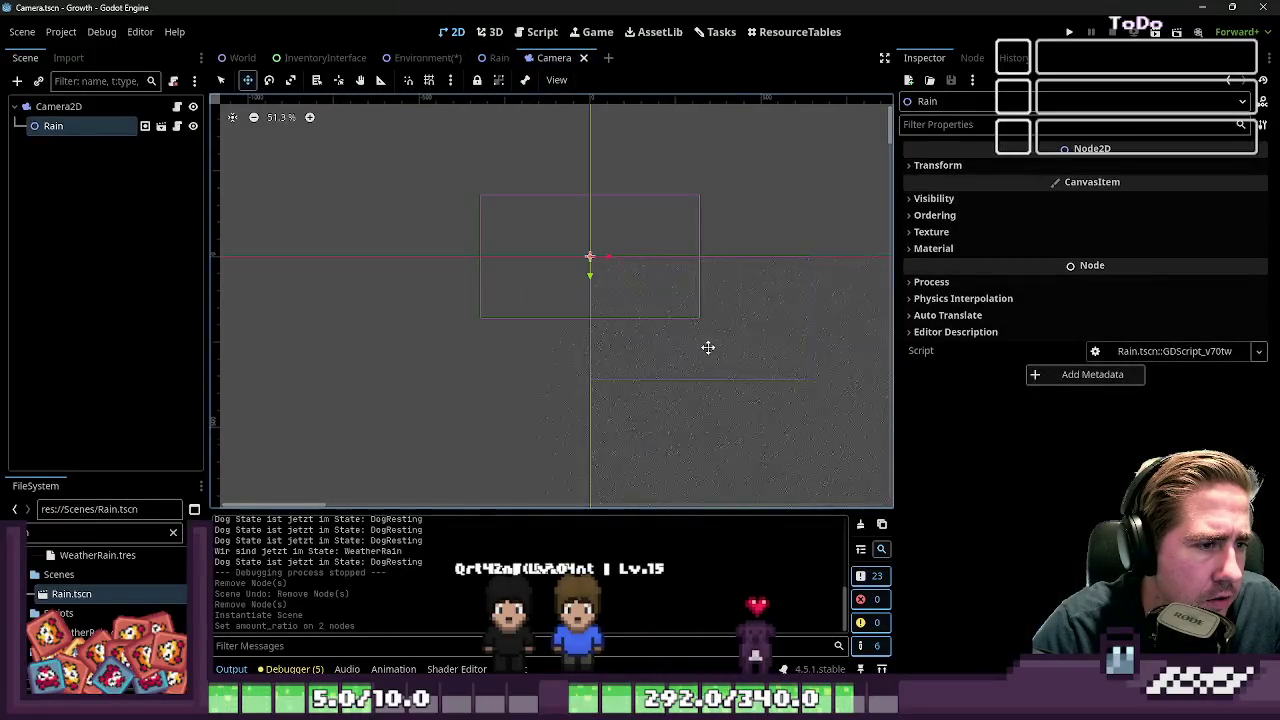
Try moving the Rain instance in the camera view, undo it, and inspect Camera2D
{"action": "left_click_drag", "start_coordinate": [647, 327], "coordinate": [615, 295]}
{"action": "scroll", "coordinate": [489, 203], "scroll_direction": "up", "scroll_amount": 4}
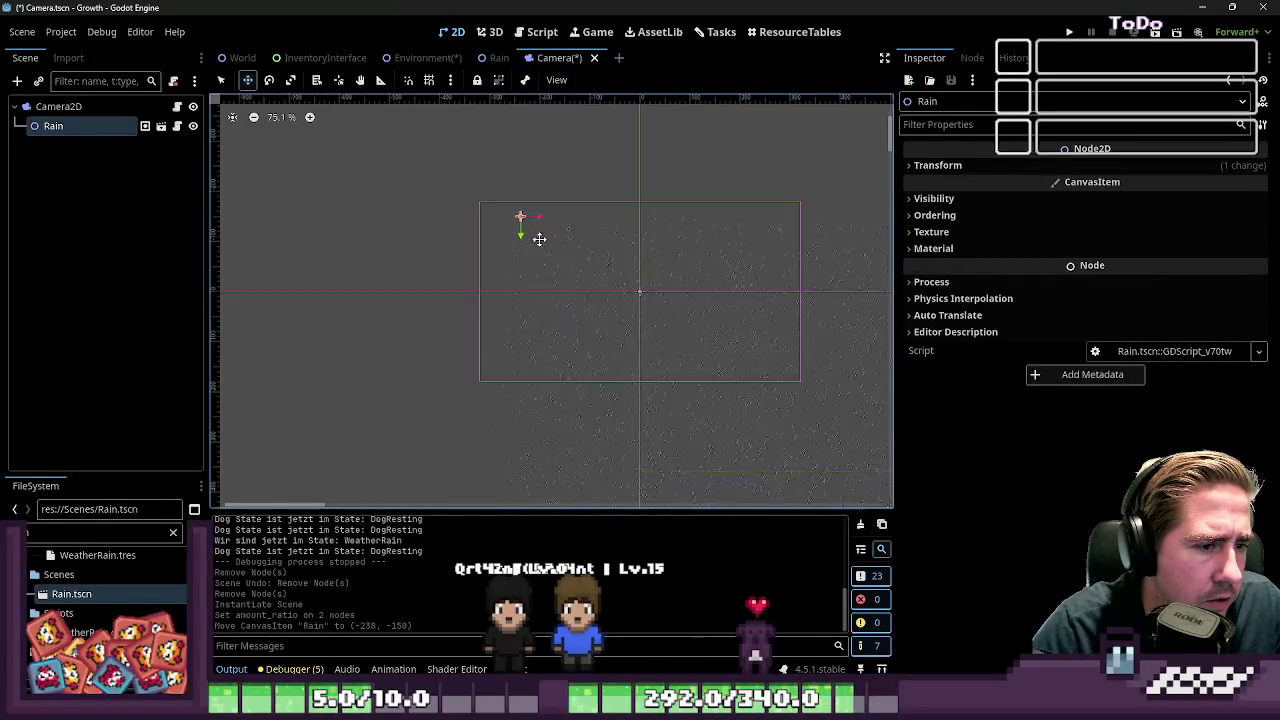
{"action": "key", "text": "ctrl+z"}
{"action": "left_click", "coordinate": [111, 104]}
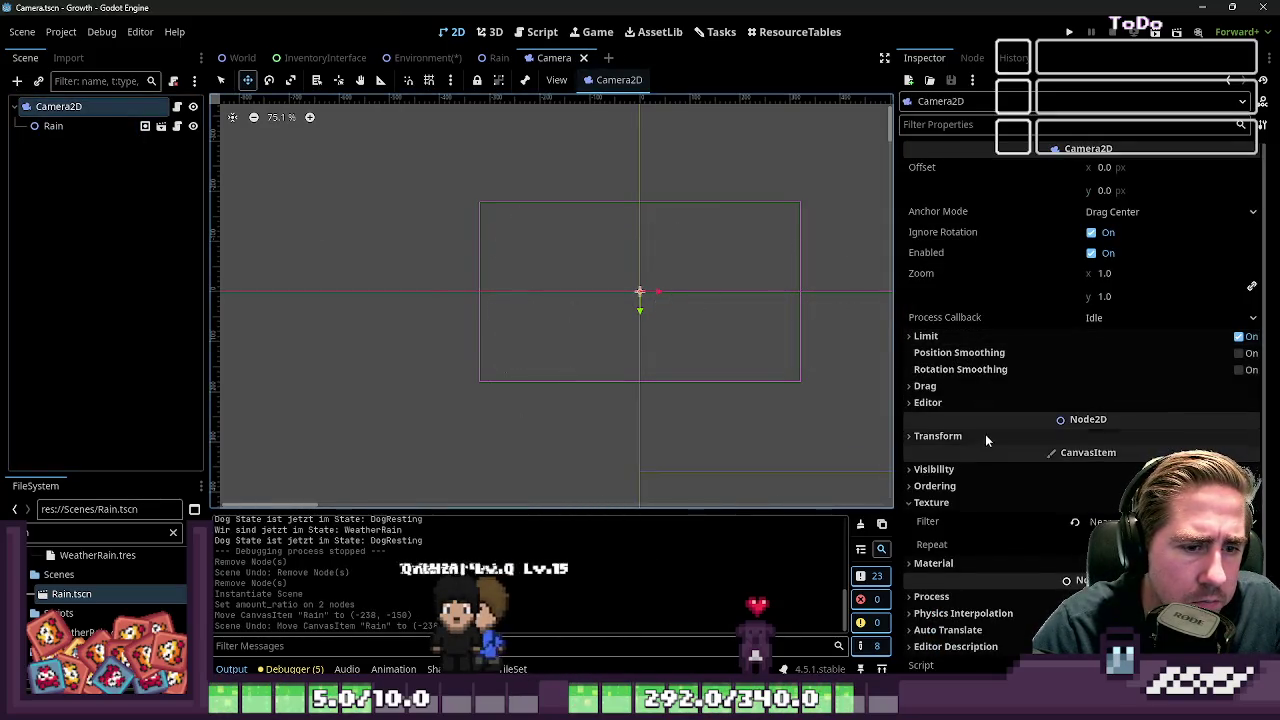
{"action": "scroll", "coordinate": [606, 255], "scroll_direction": "down", "scroll_amount": 2}
{"action": "scroll", "coordinate": [569, 349], "scroll_direction": "up", "scroll_amount": 10}
{"action": "scroll", "coordinate": [474, 246], "scroll_direction": "down", "scroll_amount": 5}
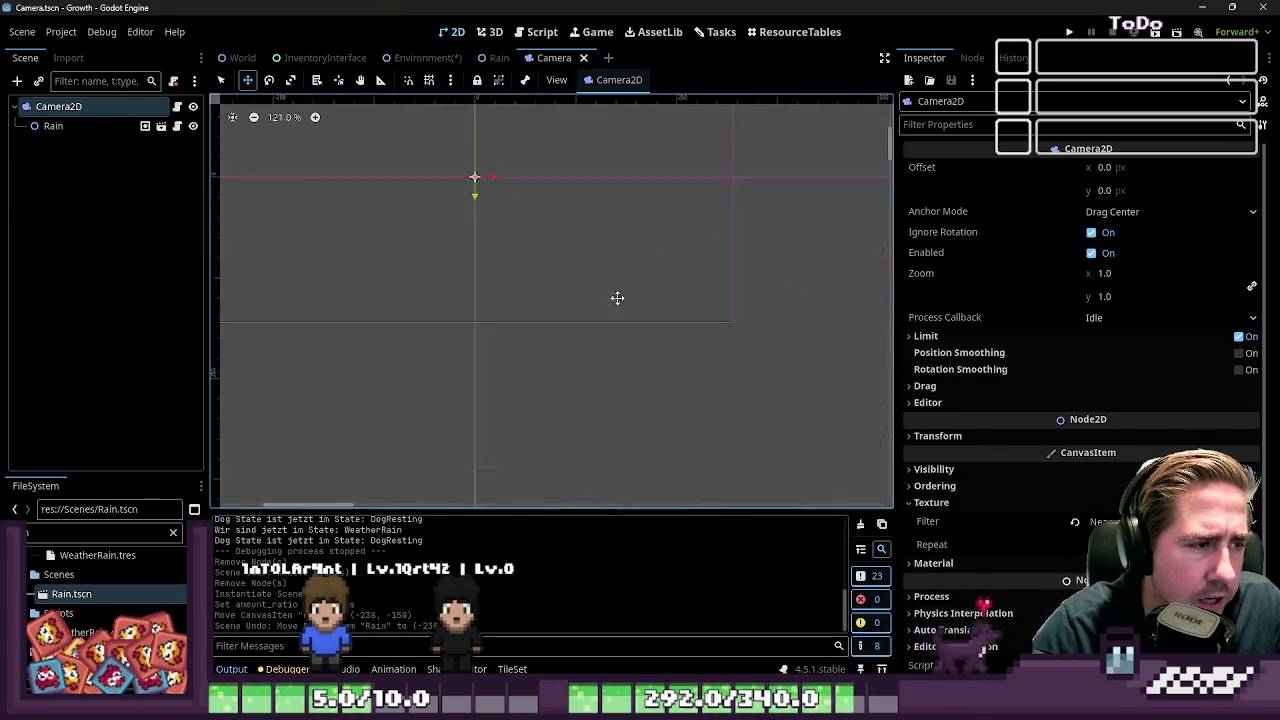
{"action": "scroll", "coordinate": [847, 310], "scroll_direction": "down", "scroll_amount": 2}
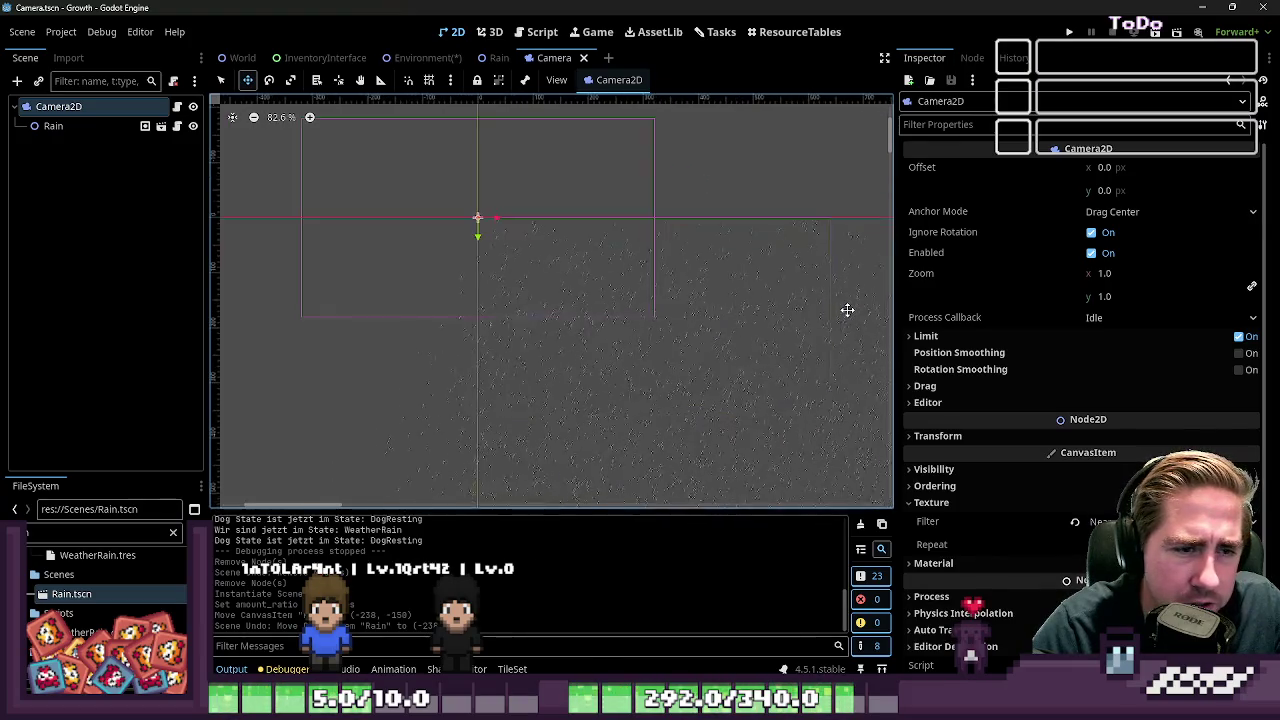
{"action": "left_click", "coordinate": [92, 168]}
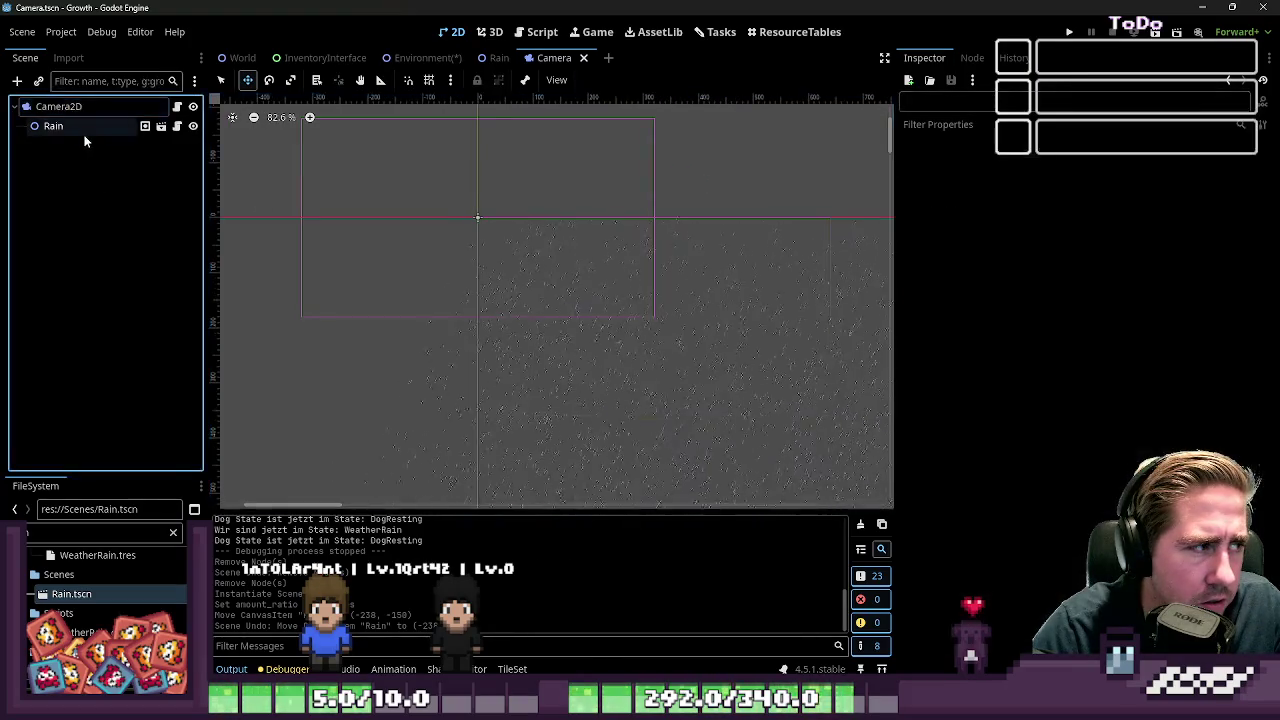
On the Rain node, enable light mask layer 2 and leave only visibility layer 1 on
{"action": "left_click", "coordinate": [89, 121]}
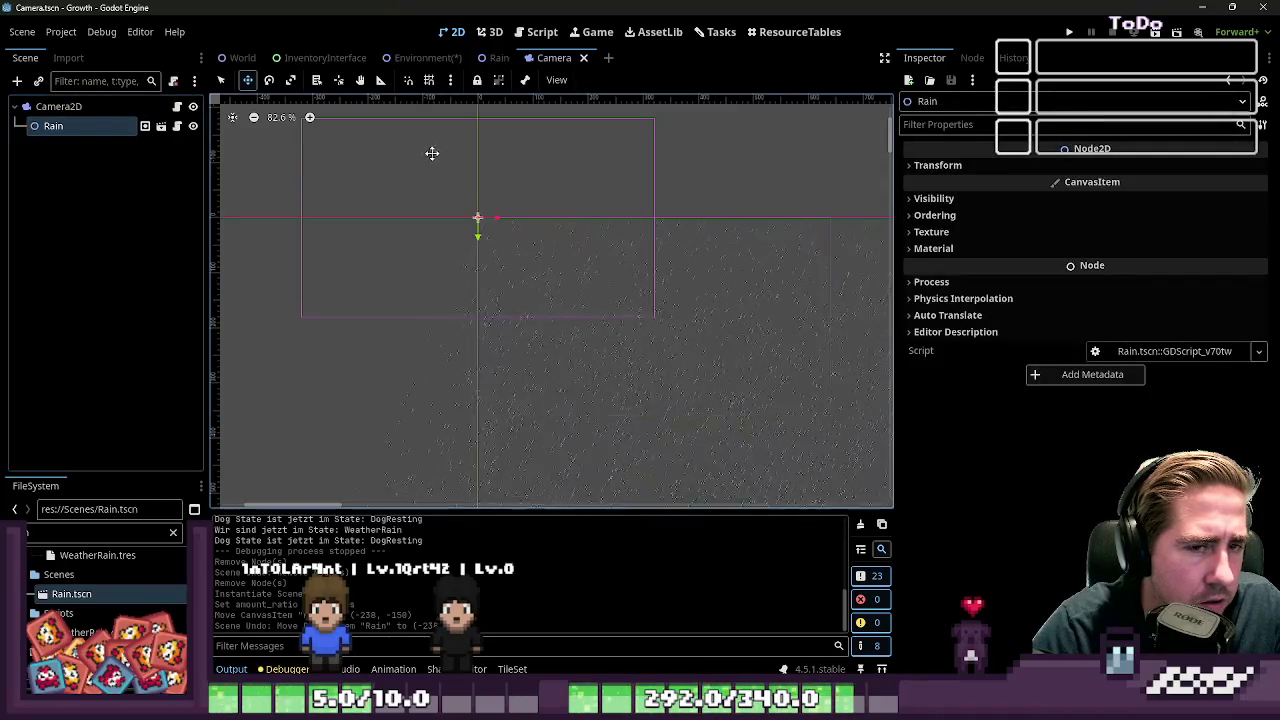
{"action": "left_click", "coordinate": [940, 199]}
{"action": "scroll", "coordinate": [773, 289], "scroll_direction": "up", "scroll_amount": 5}
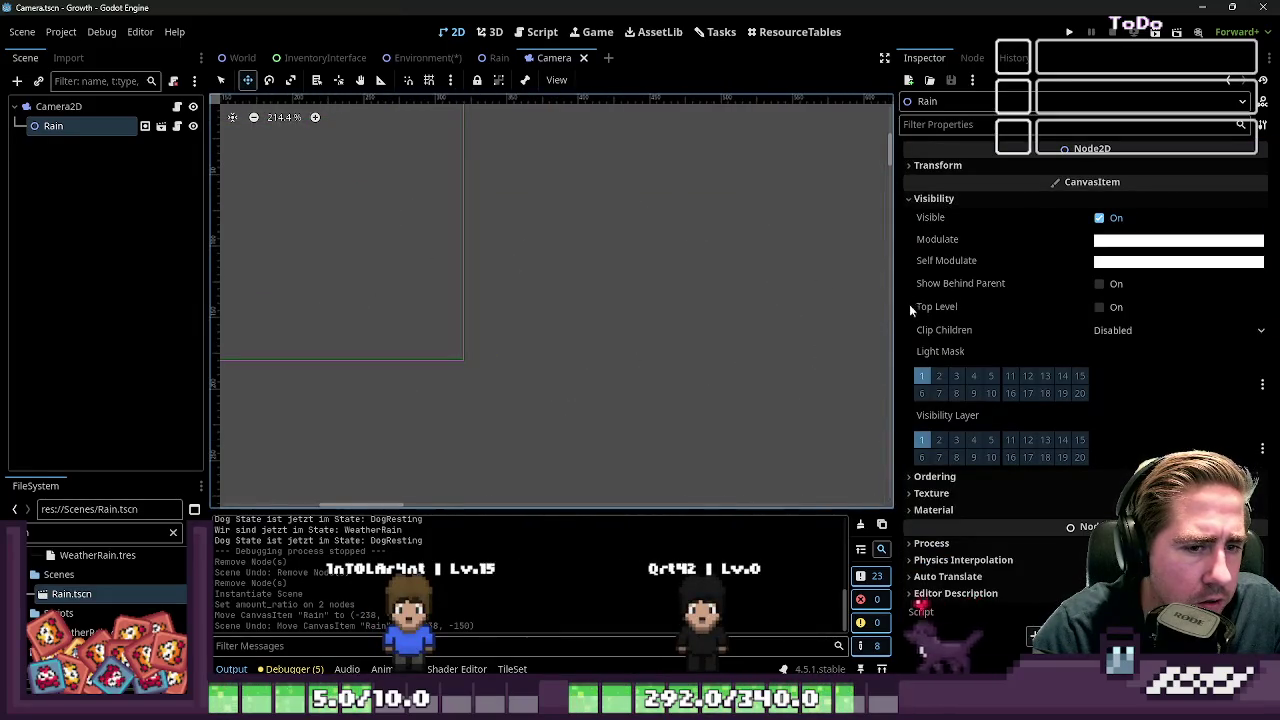
{"action": "left_click", "coordinate": [934, 376]}
{"action": "left_click", "coordinate": [922, 440]}
{"action": "scroll", "coordinate": [766, 297], "scroll_direction": "down", "scroll_amount": 5}
{"action": "scroll", "coordinate": [734, 331], "scroll_direction": "up", "scroll_amount": 5}
{"action": "left_click", "coordinate": [922, 440]}
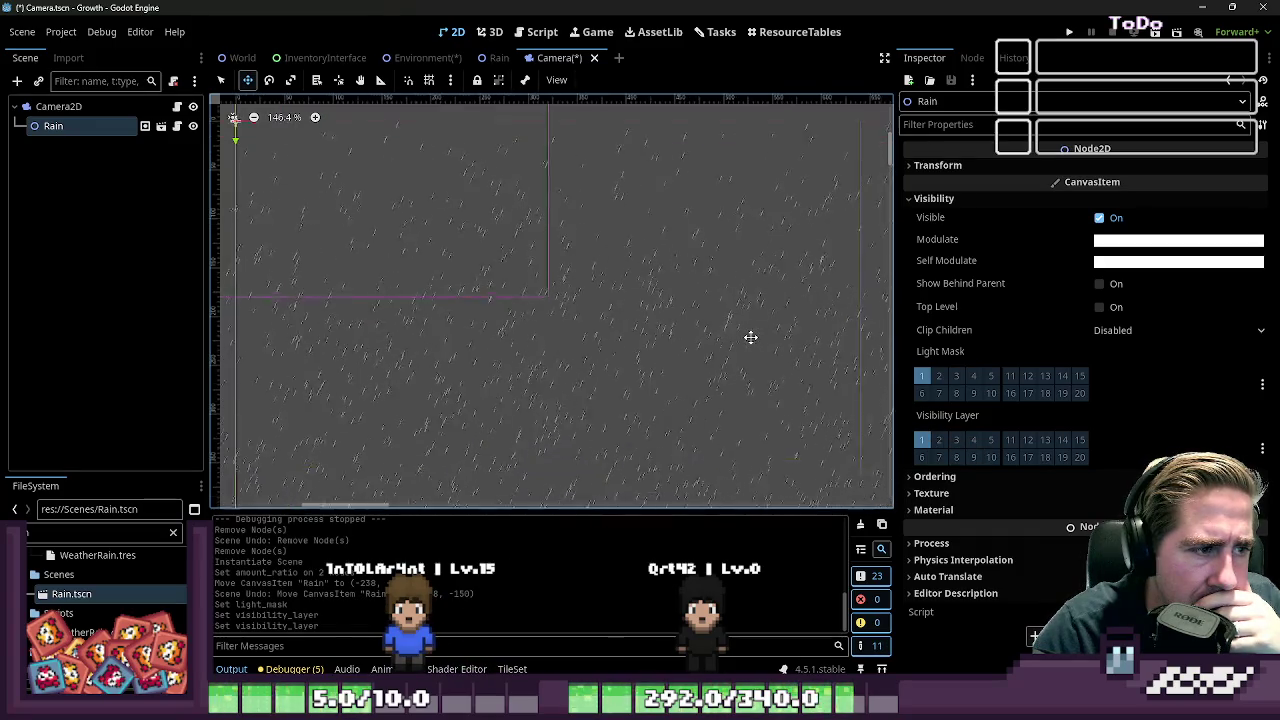
{"action": "left_click", "coordinate": [924, 442]}
{"action": "left_click", "coordinate": [927, 444]}
{"action": "scroll", "coordinate": [830, 360], "scroll_direction": "up", "scroll_amount": 1}
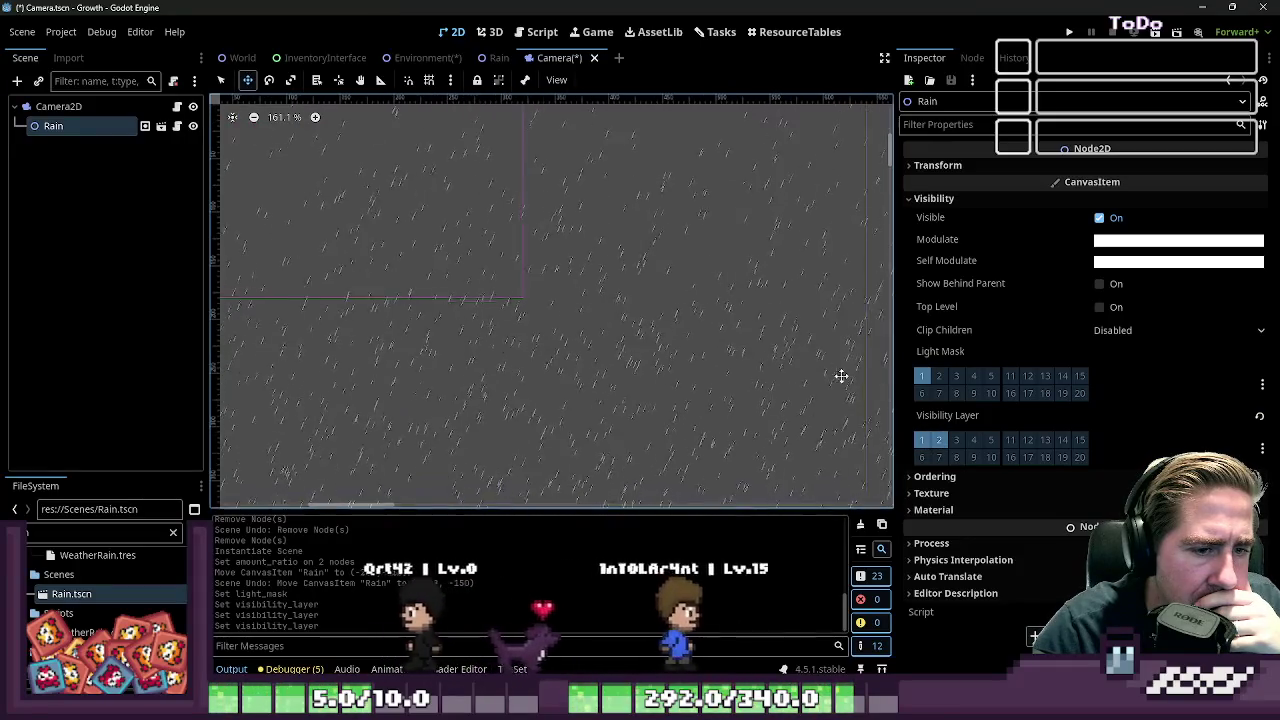
{"action": "left_click", "coordinate": [931, 444]}
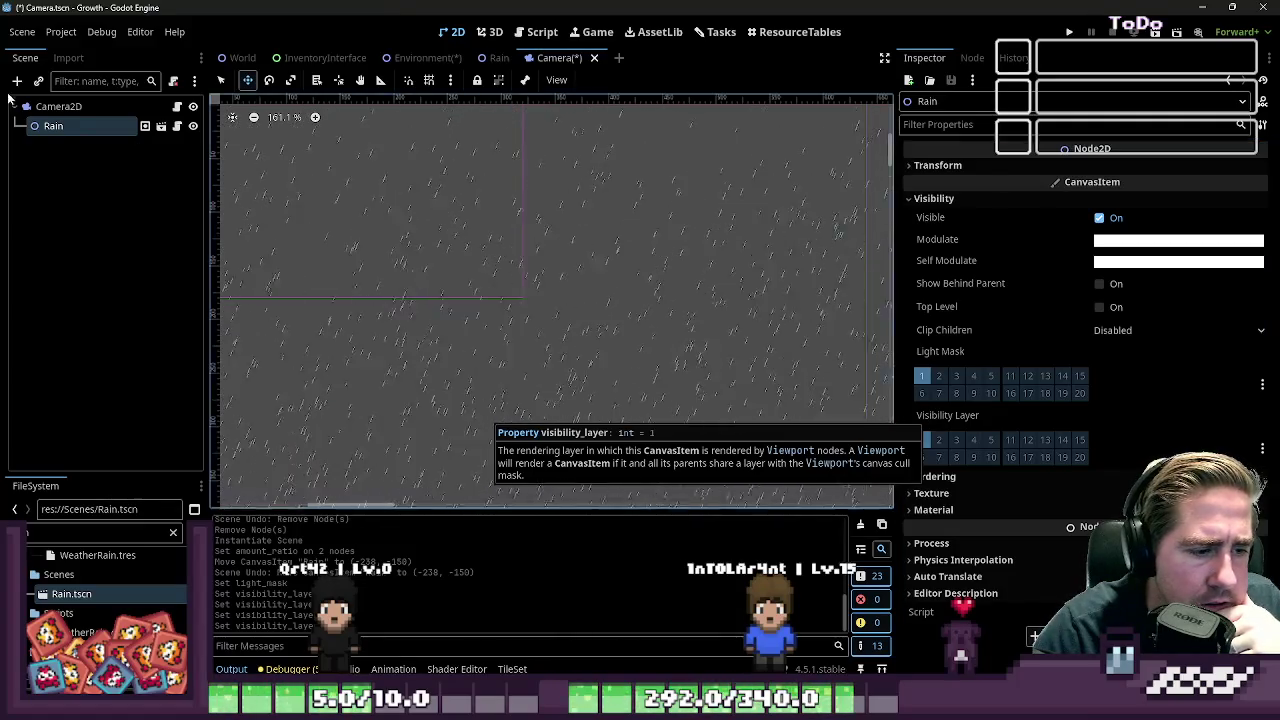
{"action": "left_click", "coordinate": [60, 107]}
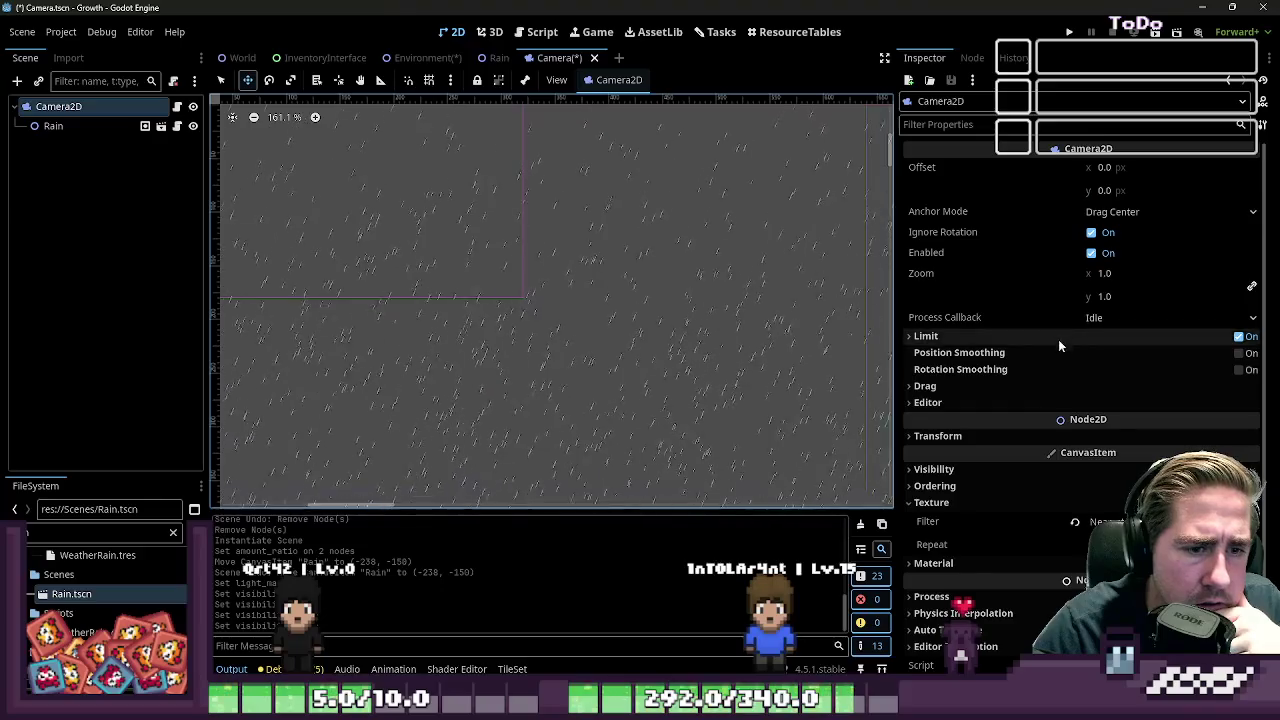
Review Camera2D's visibility settings, then select the Rain instance and open Rain.tscn
{"action": "scroll", "coordinate": [1059, 336], "scroll_direction": "down", "scroll_amount": 1}
{"action": "left_click", "coordinate": [1000, 446]}
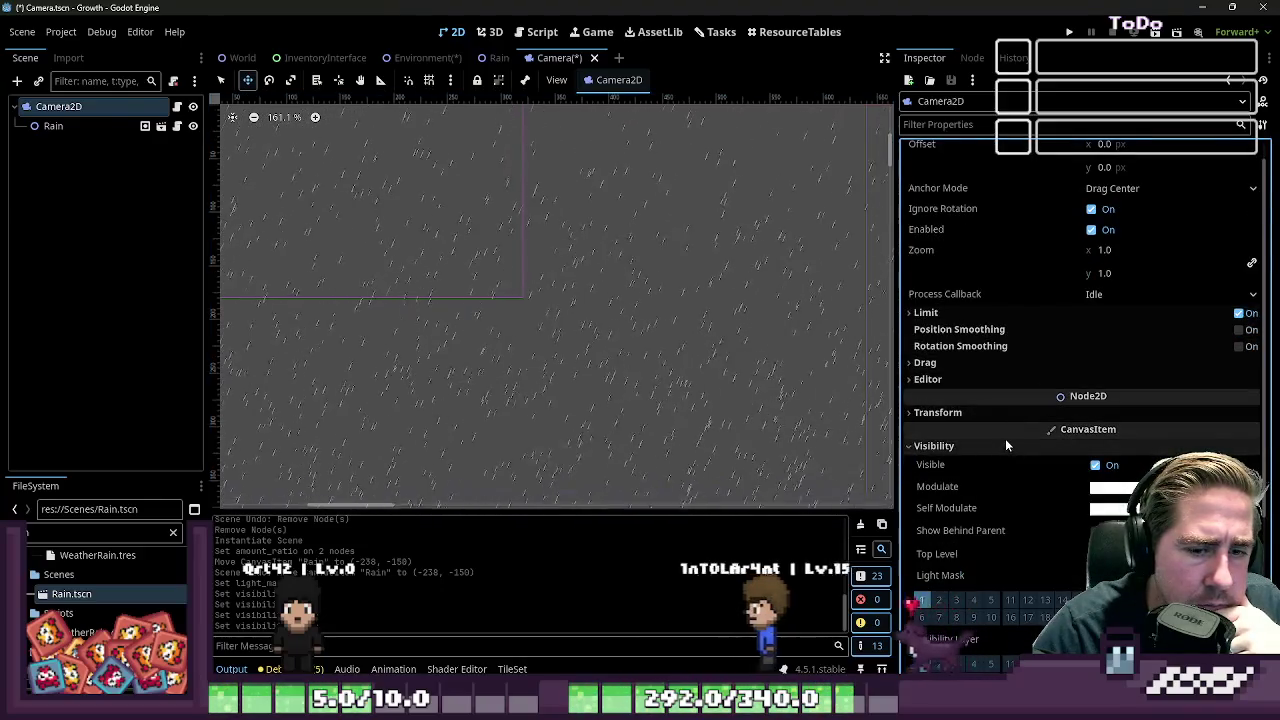
{"action": "scroll", "coordinate": [1005, 438], "scroll_direction": "down", "scroll_amount": 3}
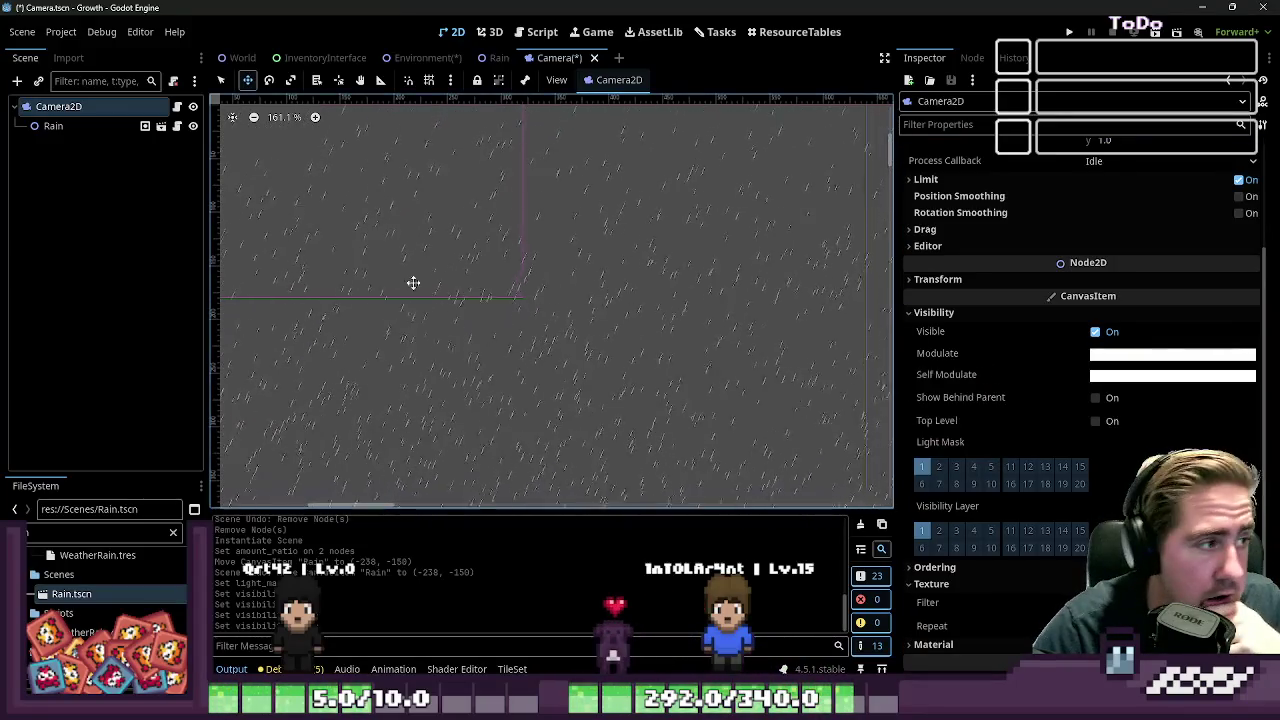
{"action": "scroll", "coordinate": [970, 312], "scroll_direction": "up", "scroll_amount": 2}
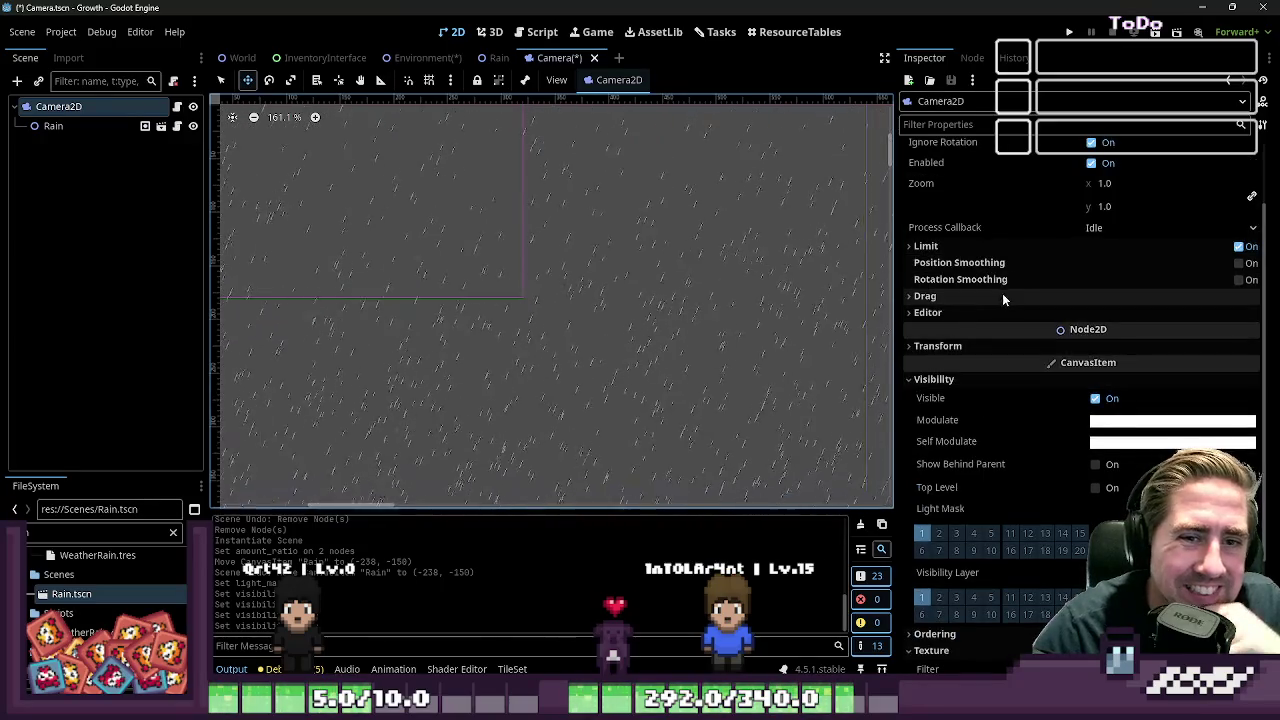
{"action": "scroll", "coordinate": [995, 320], "scroll_direction": "up", "scroll_amount": 3}
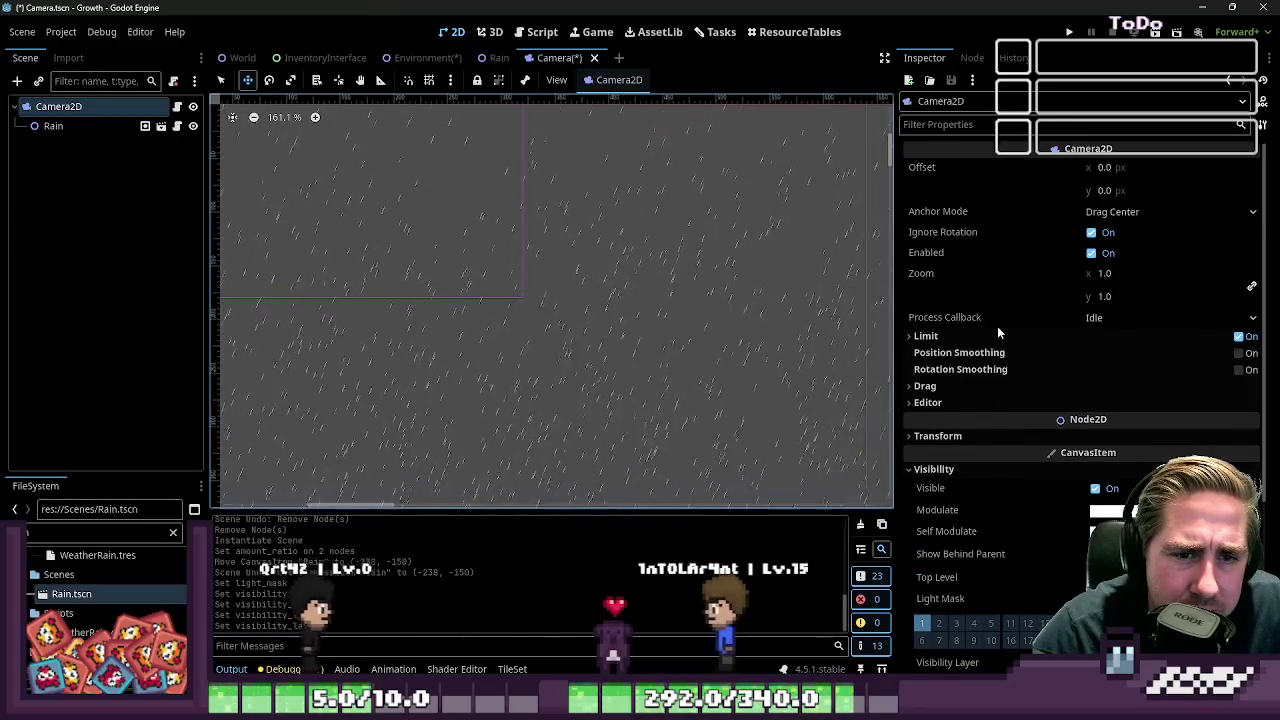
{"action": "scroll", "coordinate": [997, 326], "scroll_direction": "down", "scroll_amount": 2}
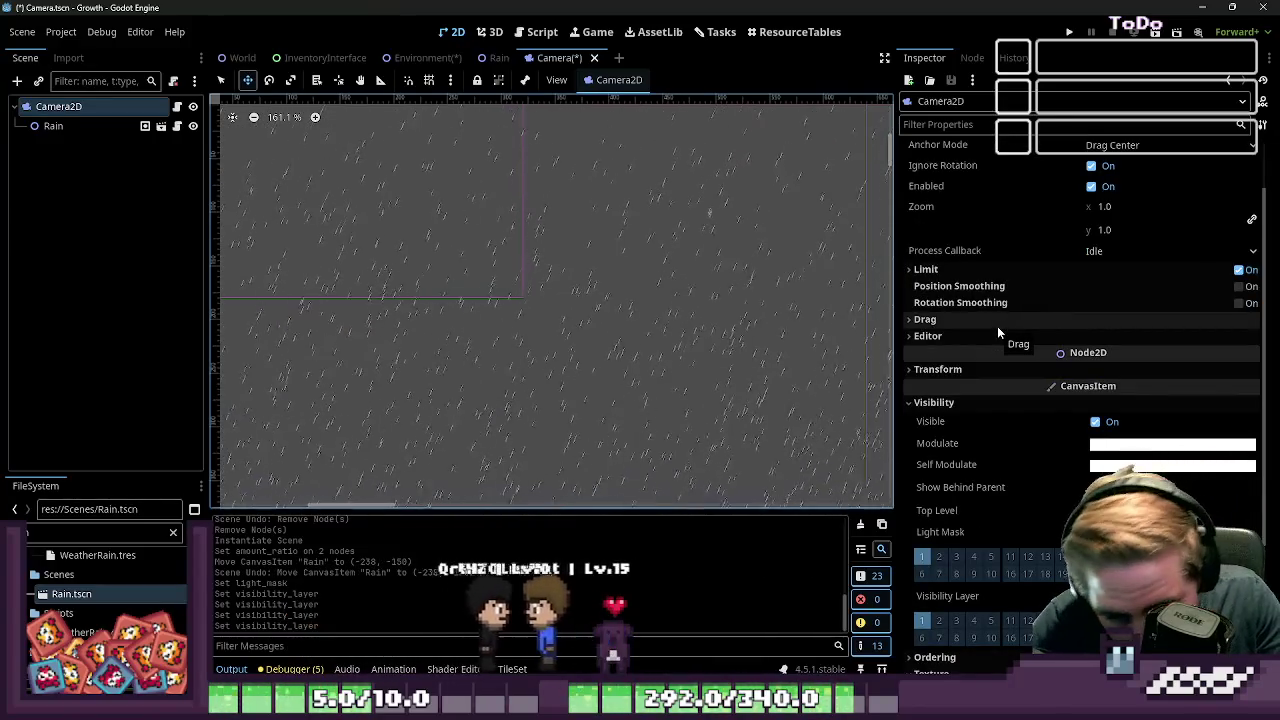
{"action": "scroll", "coordinate": [997, 327], "scroll_direction": "down", "scroll_amount": 6}
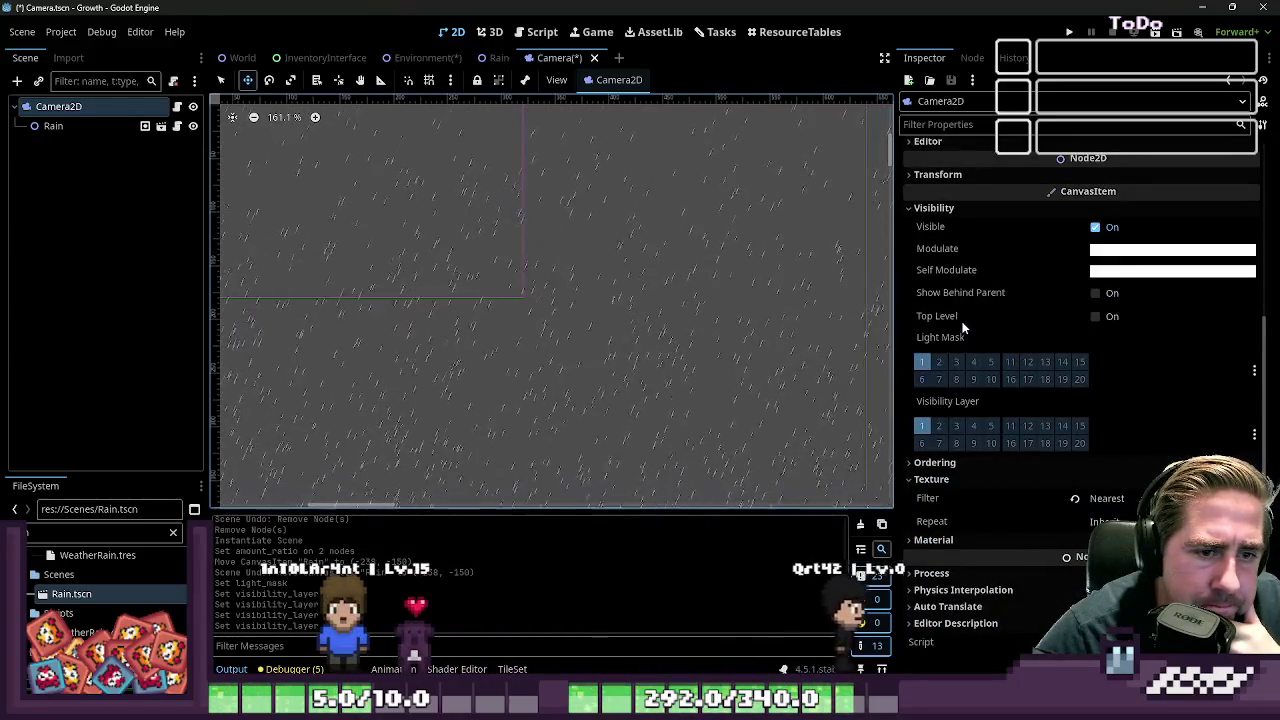
{"action": "scroll", "coordinate": [962, 340], "scroll_direction": "up", "scroll_amount": 2}
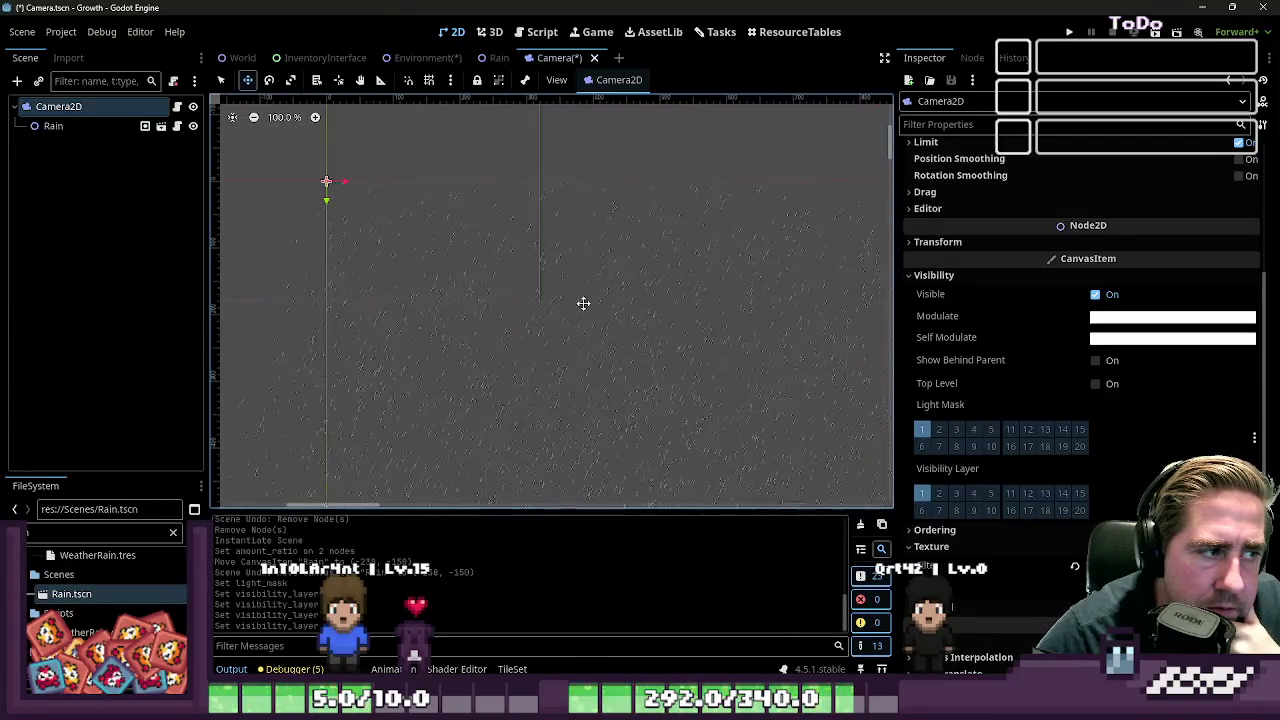
{"action": "left_click", "coordinate": [96, 132]}
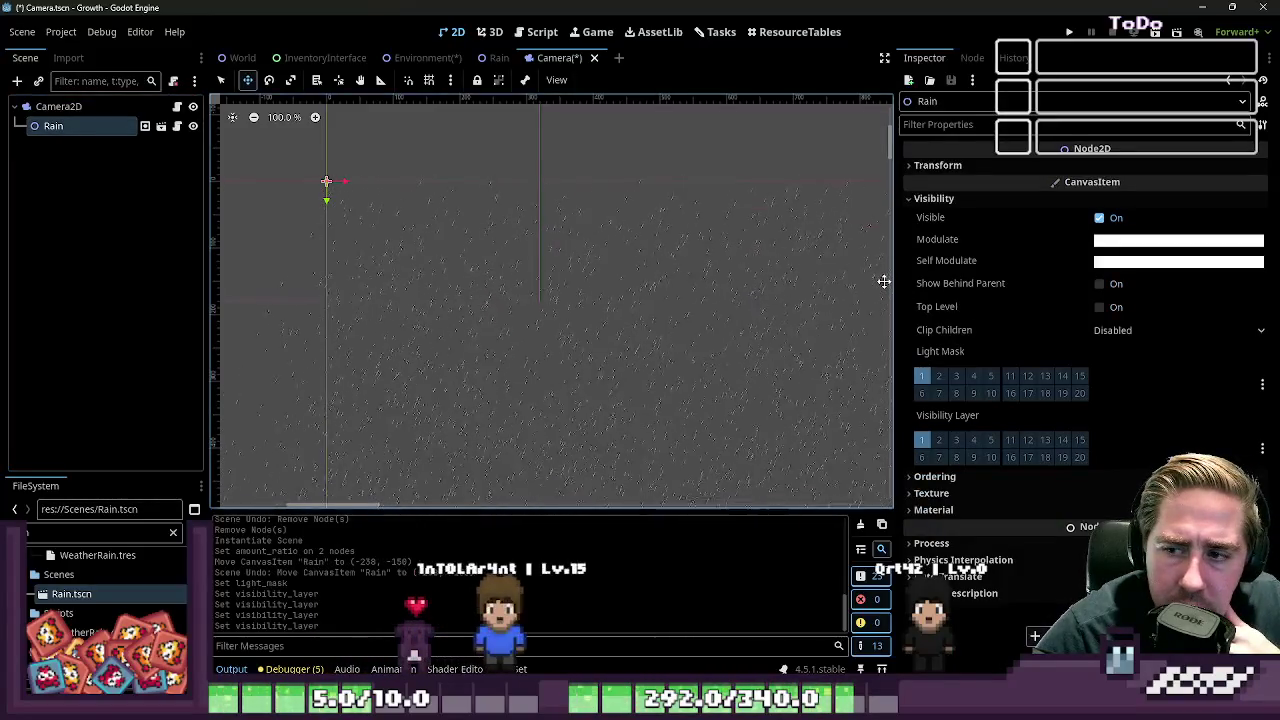
{"action": "left_click", "coordinate": [145, 126]}
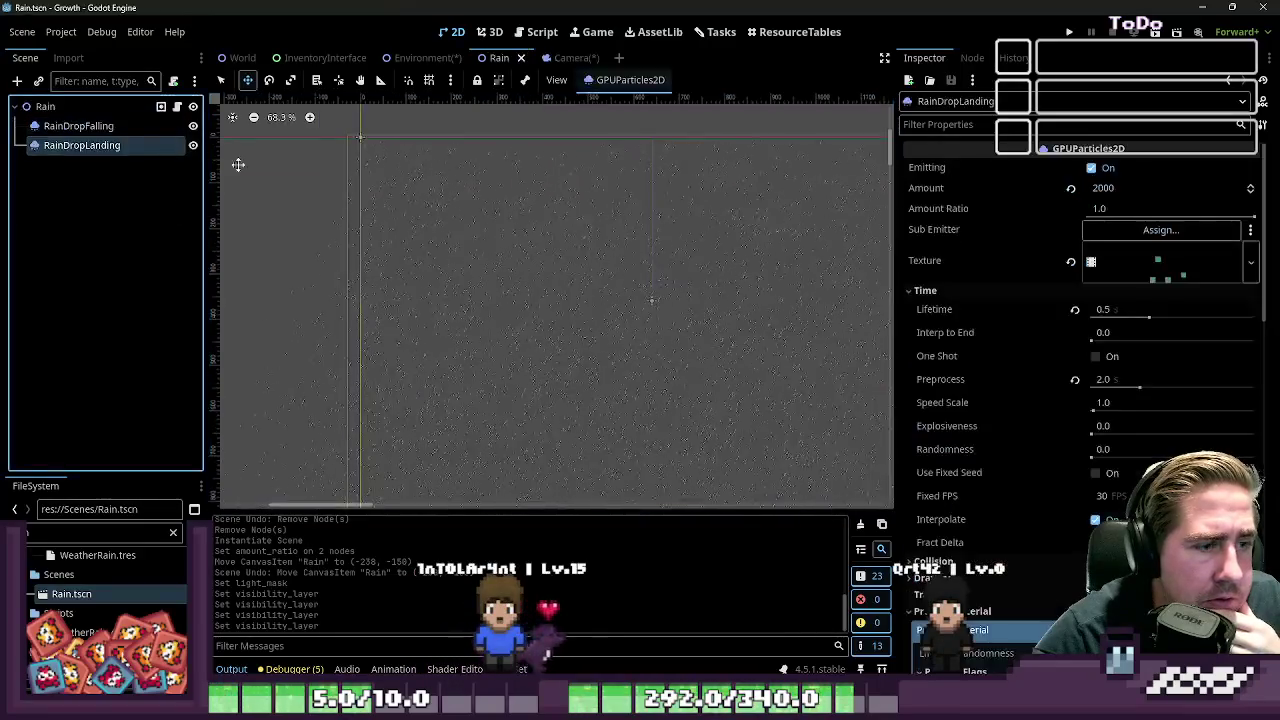
Check RainDropLanding's Drawing > Visibility Rect settings, then return to the Camera scene
{"action": "scroll", "coordinate": [959, 335], "scroll_direction": "down", "scroll_amount": 10}
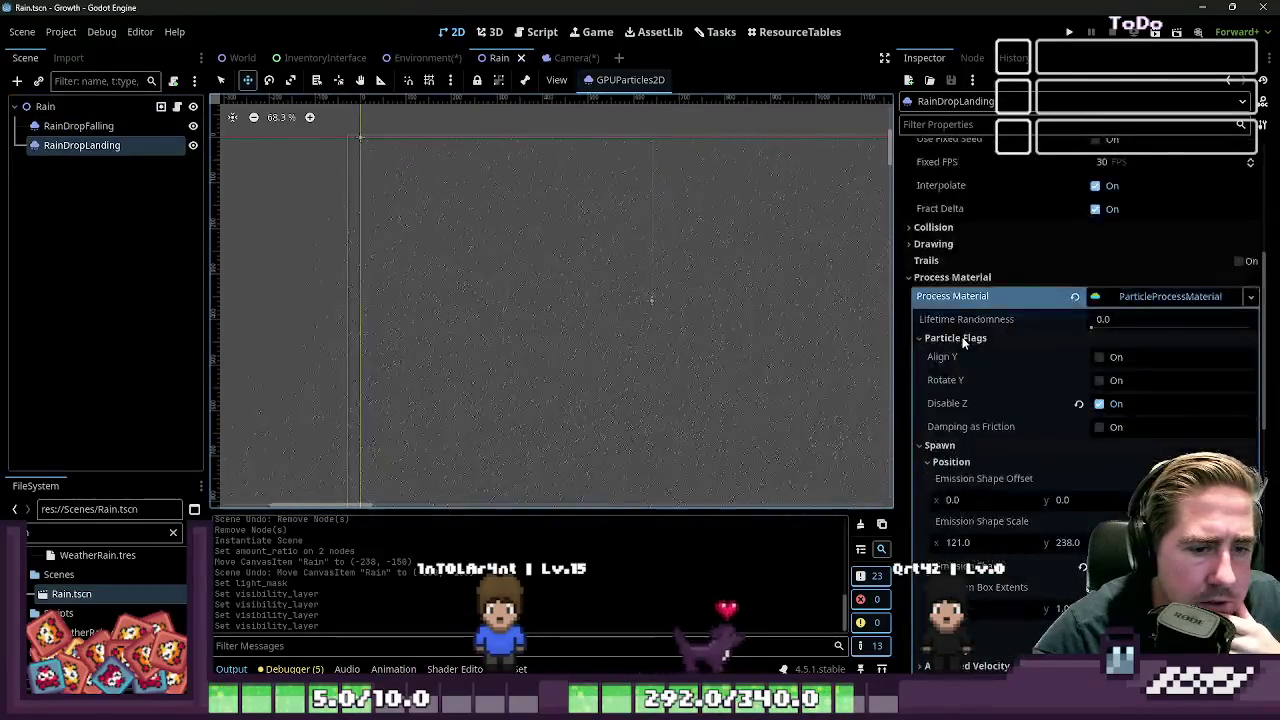
{"action": "scroll", "coordinate": [984, 397], "scroll_direction": "down", "scroll_amount": 5}
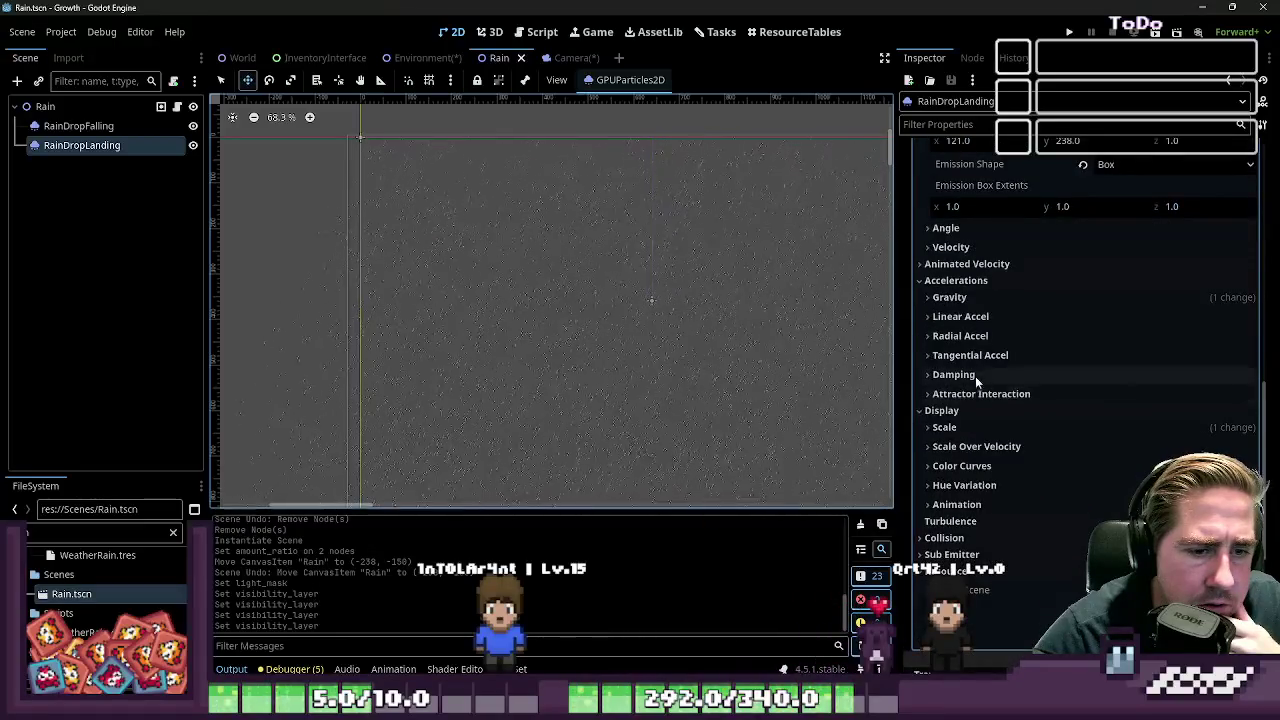
{"action": "scroll", "coordinate": [979, 447], "scroll_direction": "down", "scroll_amount": 2}
{"action": "scroll", "coordinate": [966, 391], "scroll_direction": "up", "scroll_amount": 8}
{"action": "scroll", "coordinate": [963, 382], "scroll_direction": "up", "scroll_amount": 7}
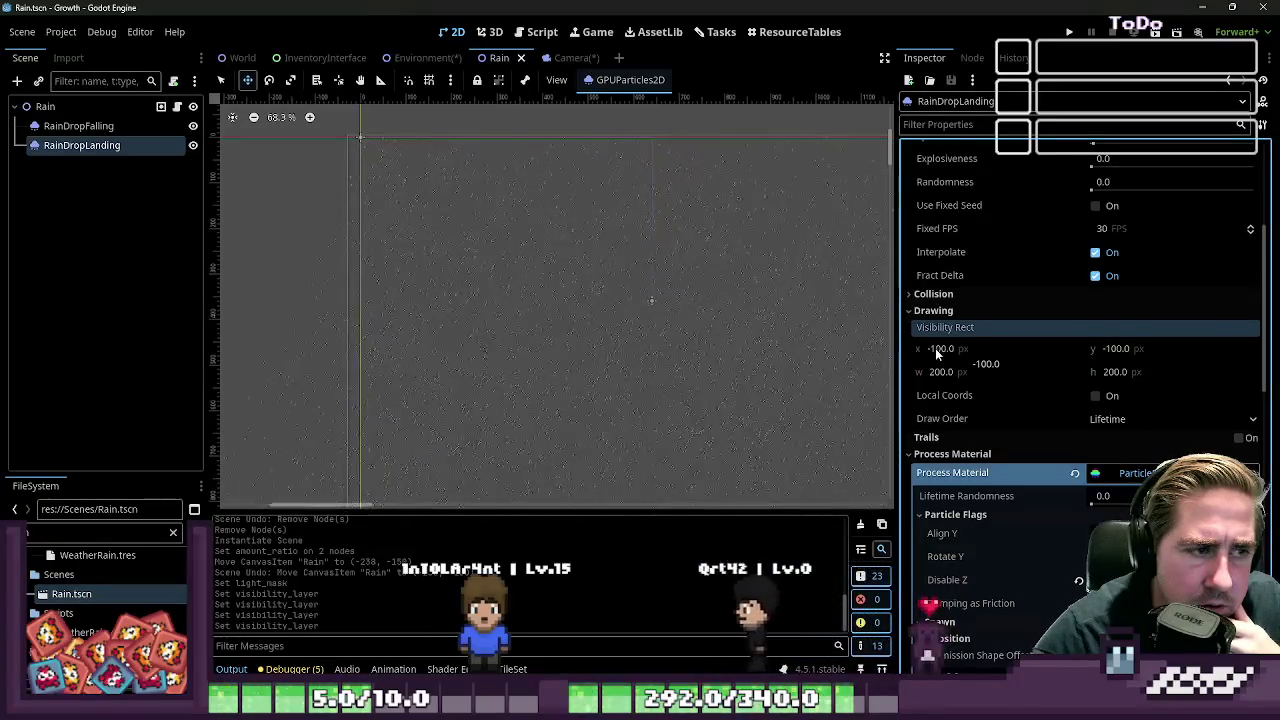
{"action": "scroll", "coordinate": [806, 357], "scroll_direction": "up", "scroll_amount": 3}
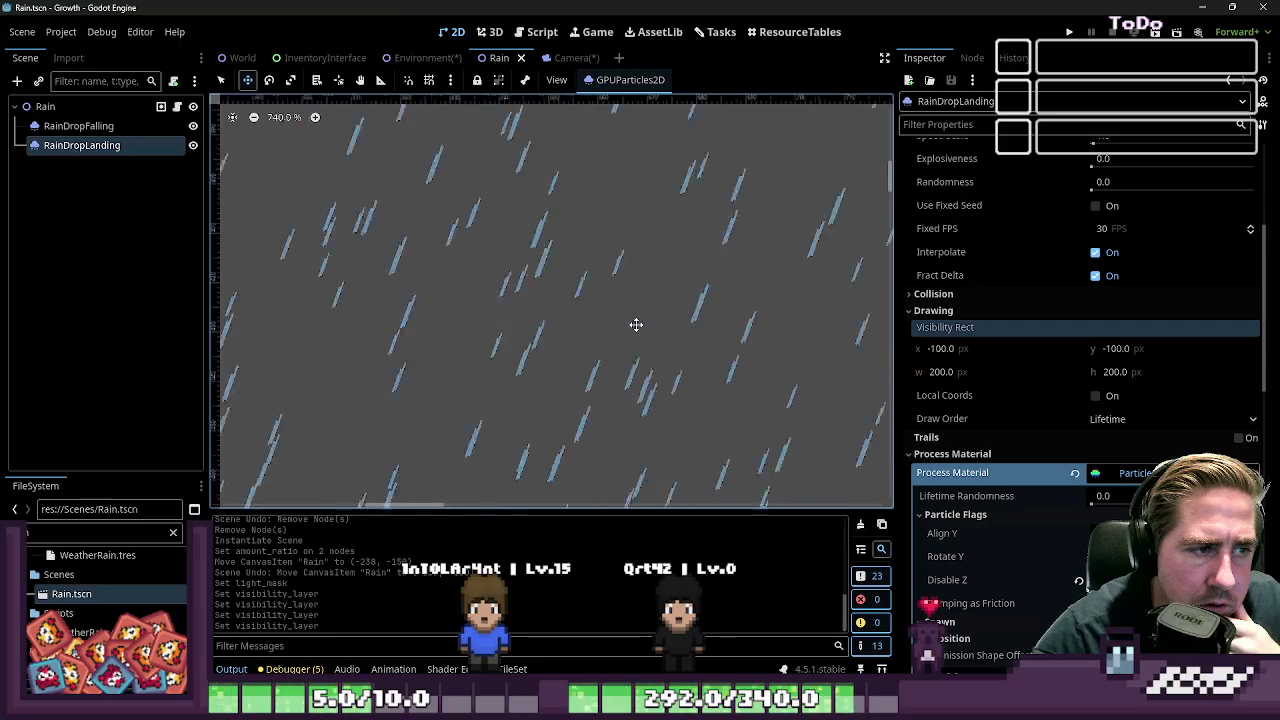
{"action": "left_click", "coordinate": [570, 58]}
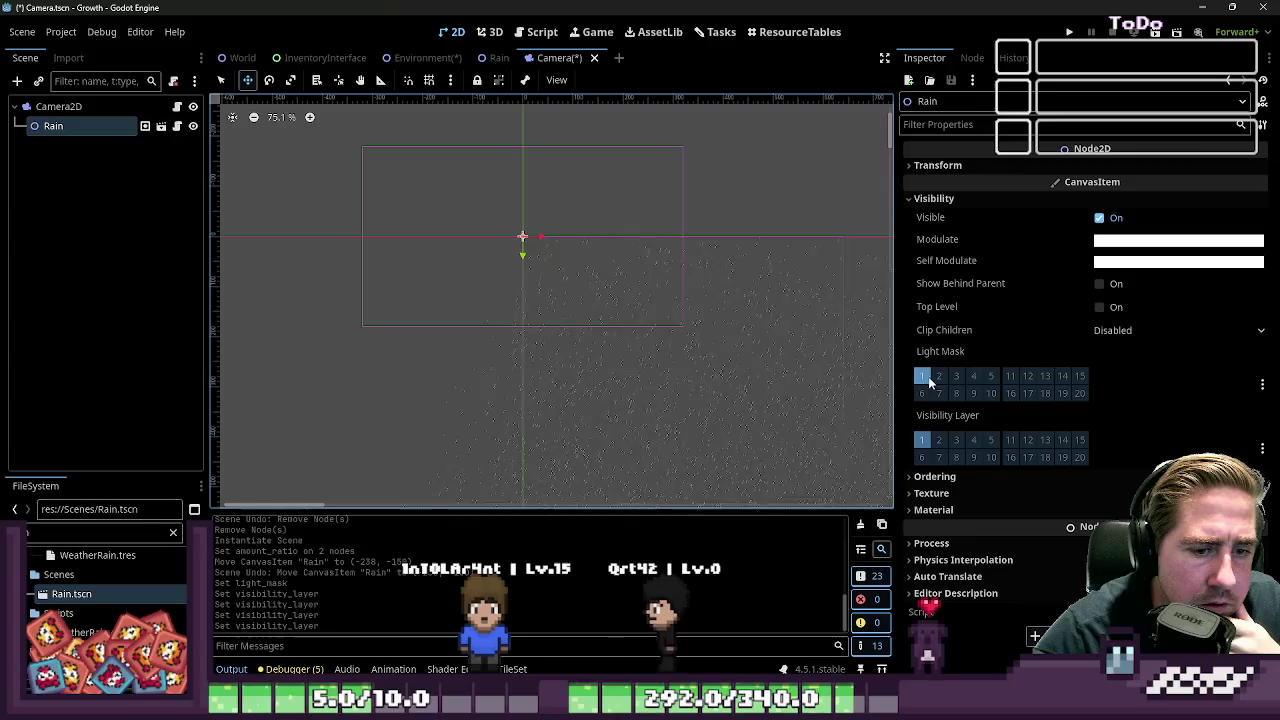
Collapse Rain's Visibility section and open its built-in script that follows Camera2D's global_position
{"action": "scroll", "coordinate": [711, 329], "scroll_direction": "down", "scroll_amount": 5}
{"action": "scroll", "coordinate": [786, 408], "scroll_direction": "up", "scroll_amount": 10}
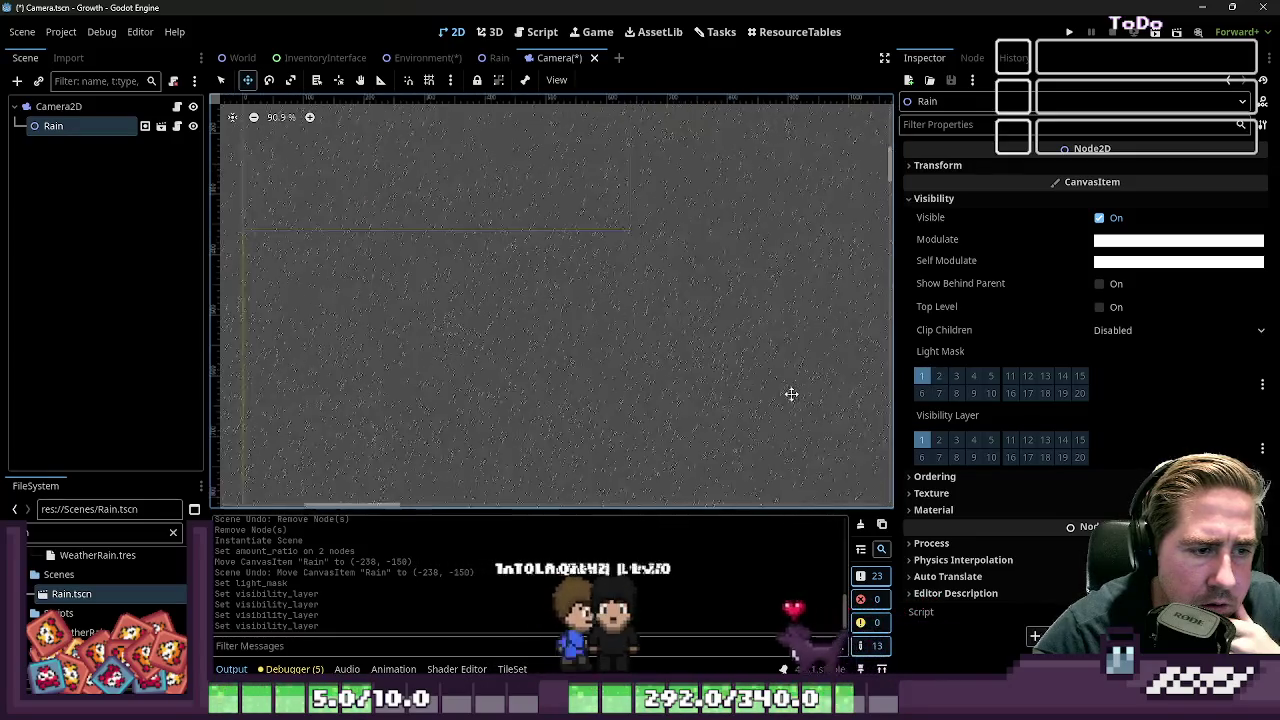
{"action": "scroll", "coordinate": [789, 383], "scroll_direction": "down", "scroll_amount": 8}
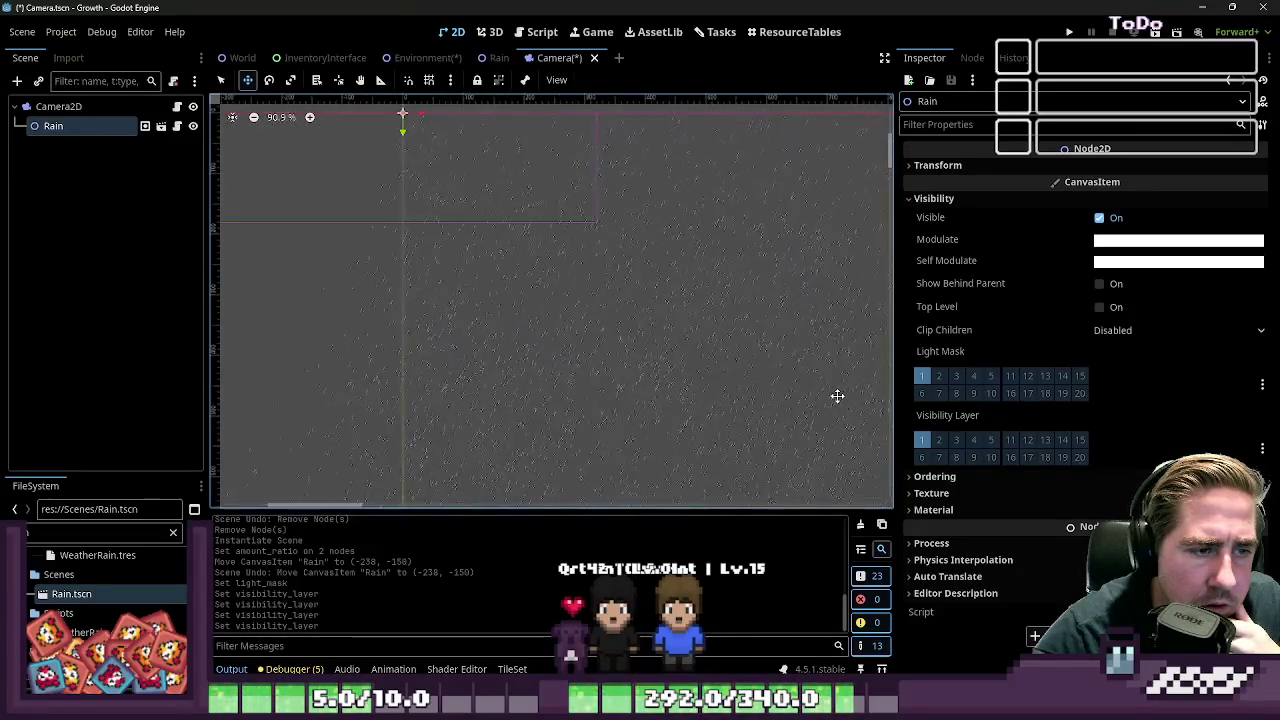
{"action": "scroll", "coordinate": [827, 391], "scroll_direction": "down", "scroll_amount": 10}
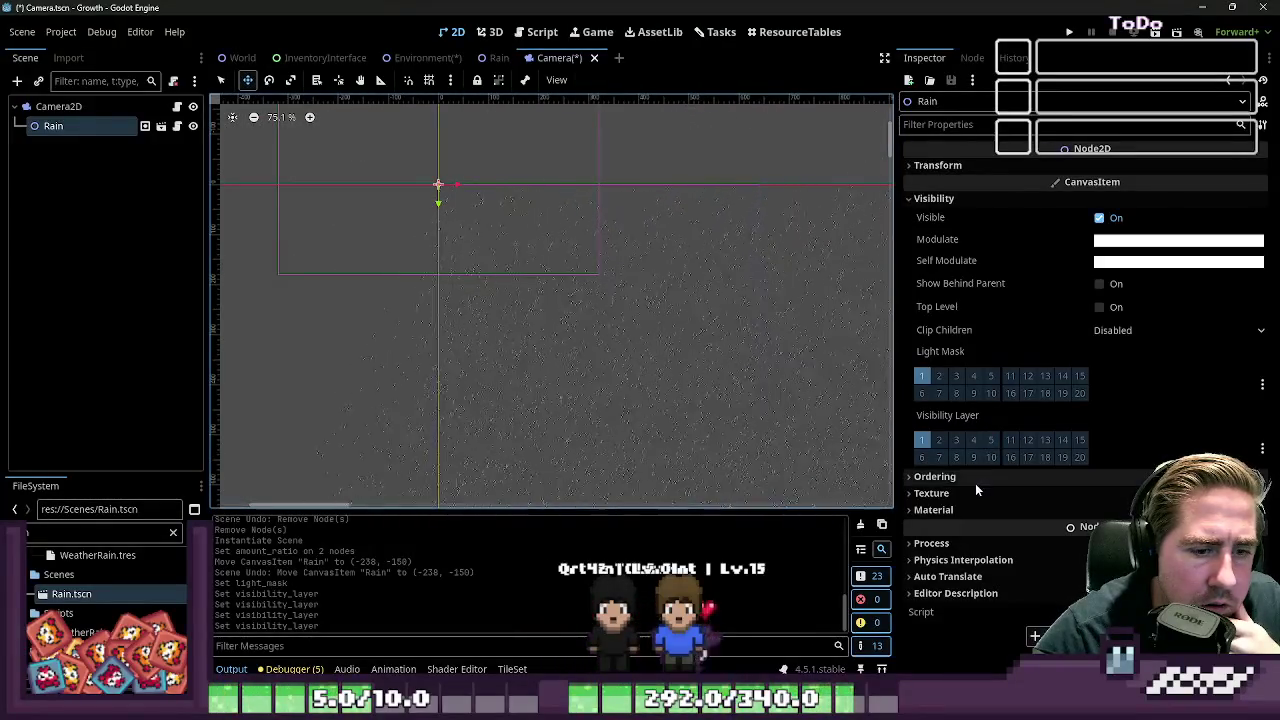
{"action": "left_click", "coordinate": [954, 200]}
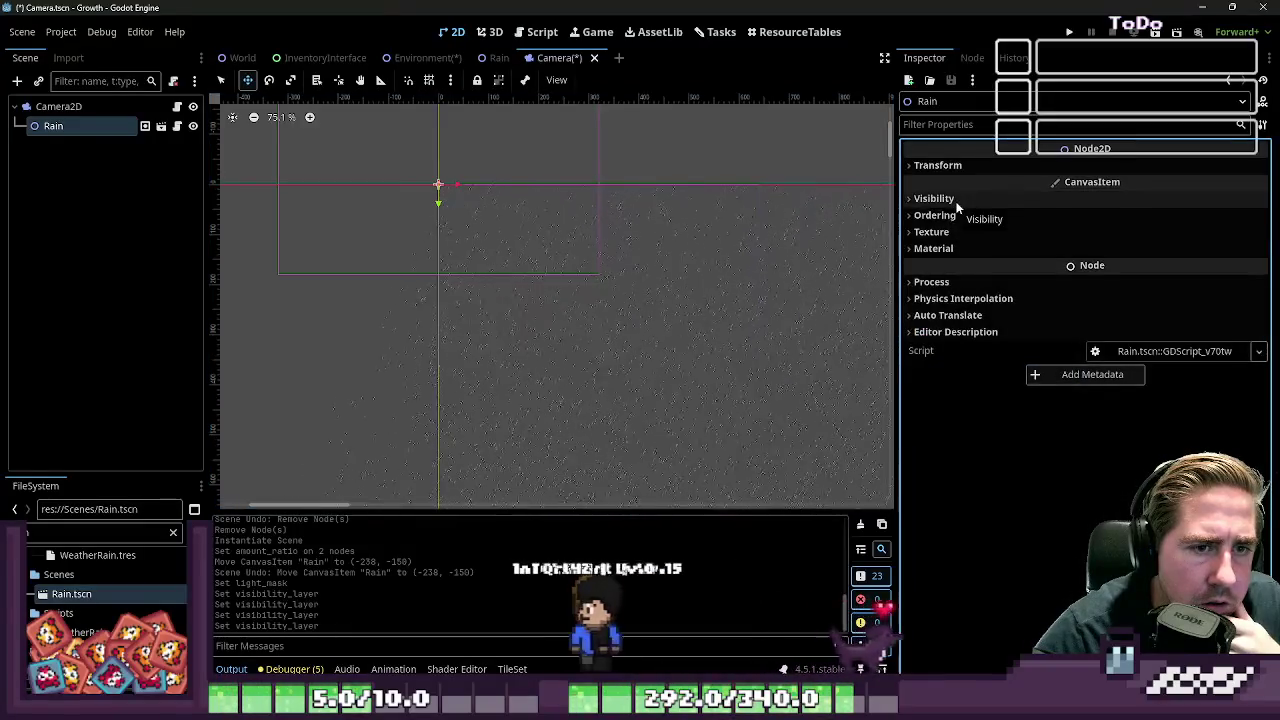
{"action": "left_click", "coordinate": [177, 126]}
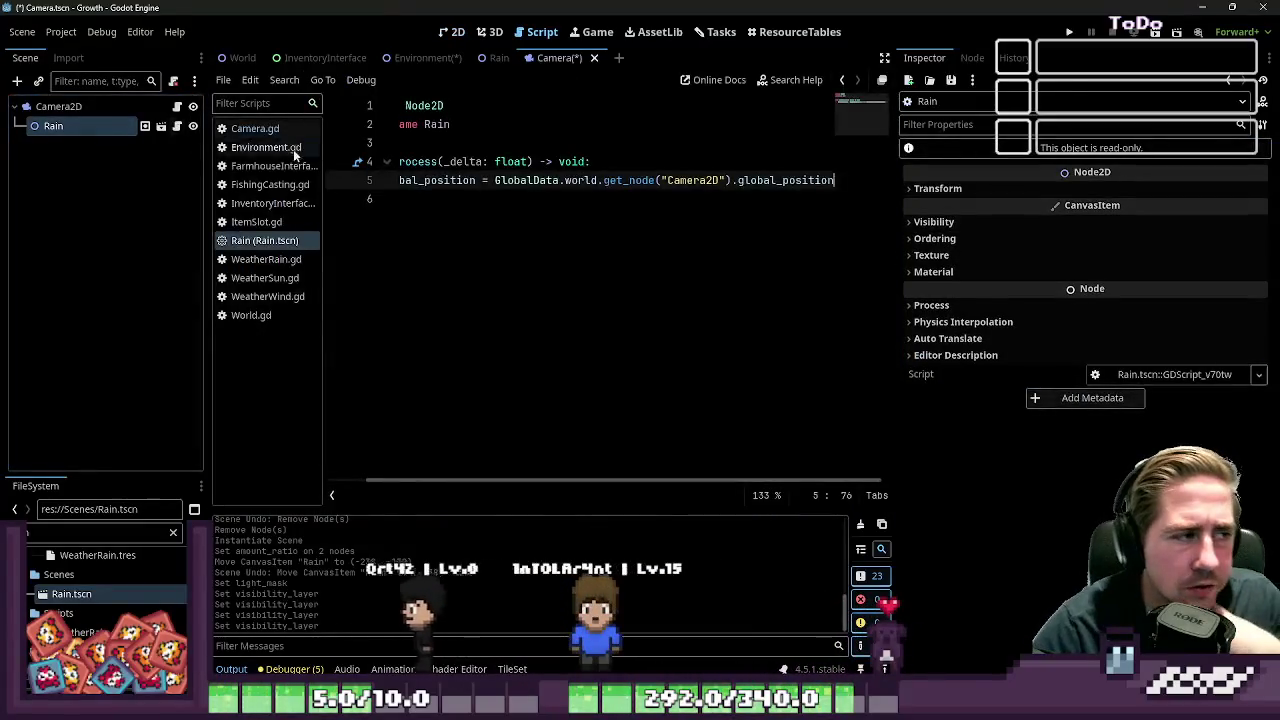
{"action": "left_click", "coordinate": [945, 222]}
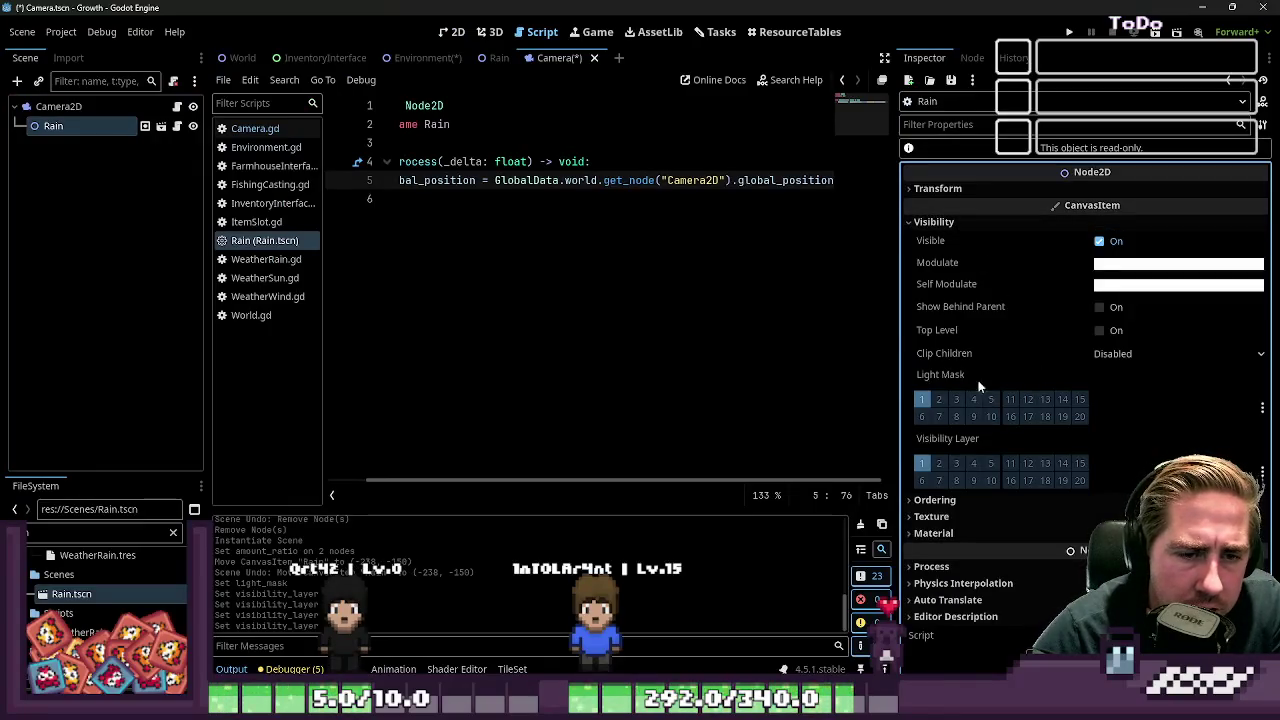
{"action": "left_click", "coordinate": [132, 188]}
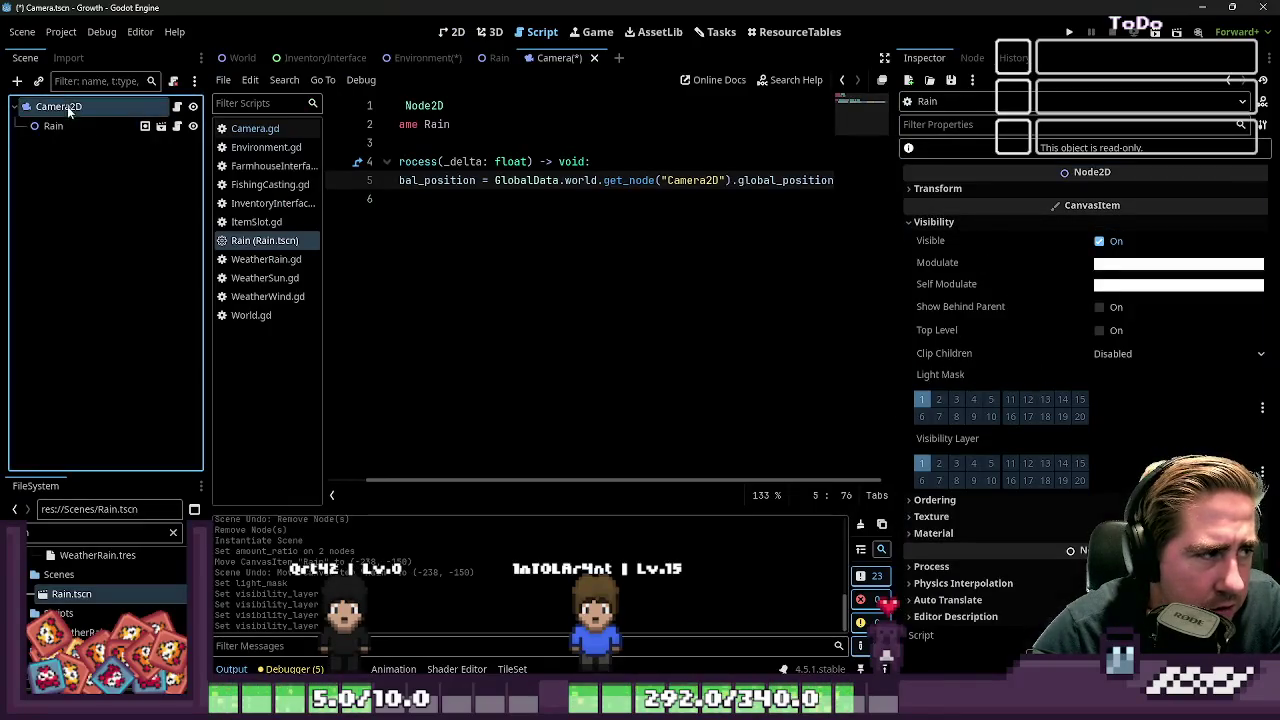
{"action": "left_click", "coordinate": [973, 162]}
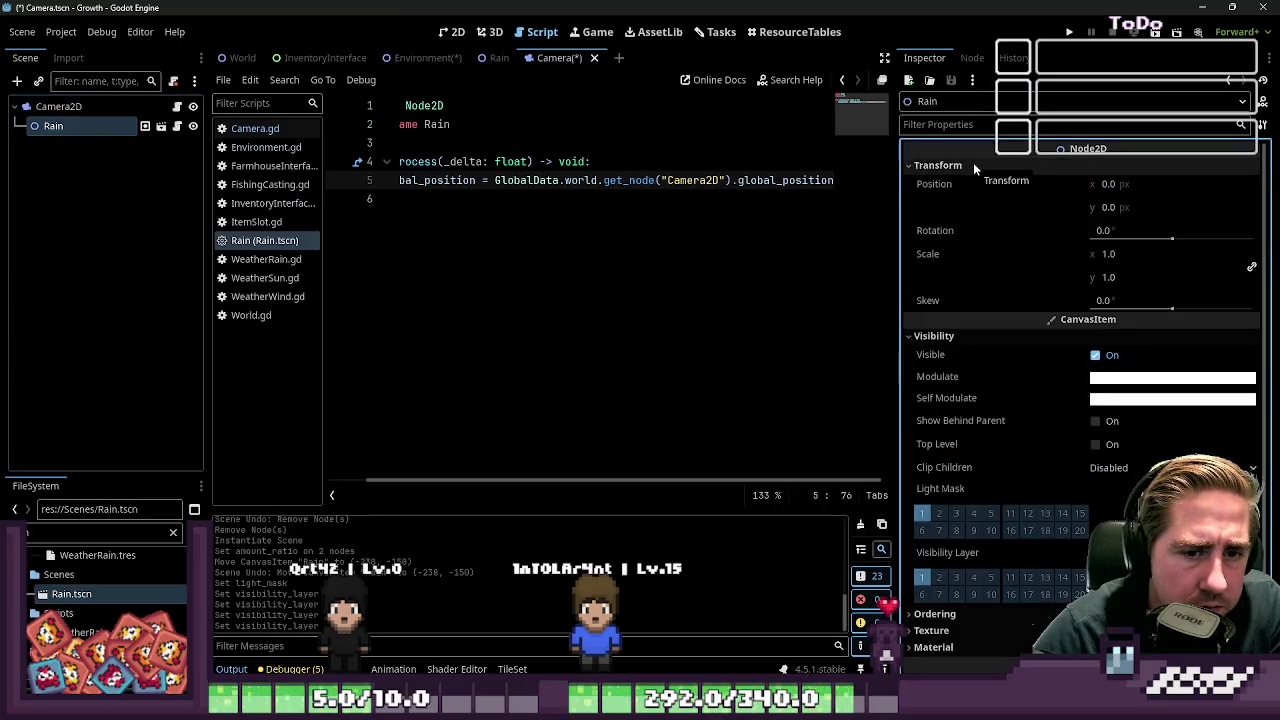
{"action": "scroll", "coordinate": [1050, 360], "scroll_direction": "down", "scroll_amount": 2}
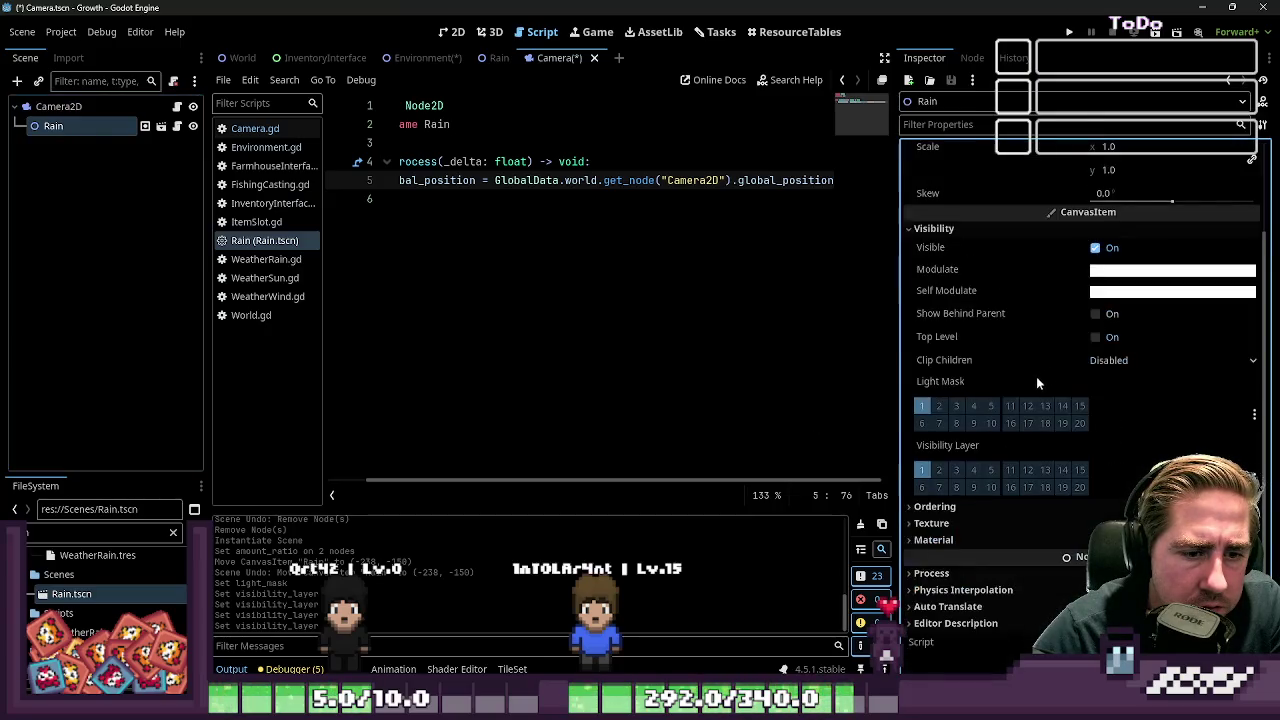
{"action": "left_click", "coordinate": [947, 518]}
{"action": "left_click", "coordinate": [947, 518]}
{"action": "left_click", "coordinate": [90, 106]}
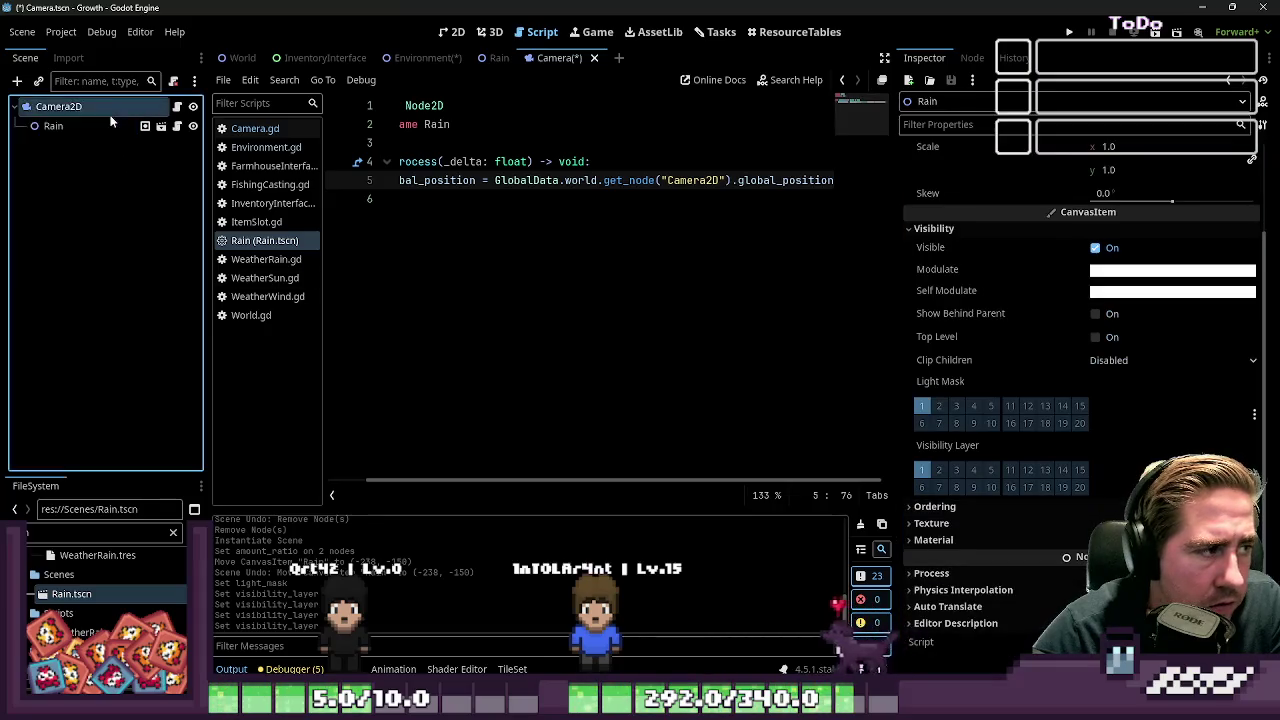
{"action": "left_click", "coordinate": [111, 128]}
{"action": "scroll", "coordinate": [1024, 269], "scroll_direction": "down", "scroll_amount": 2}
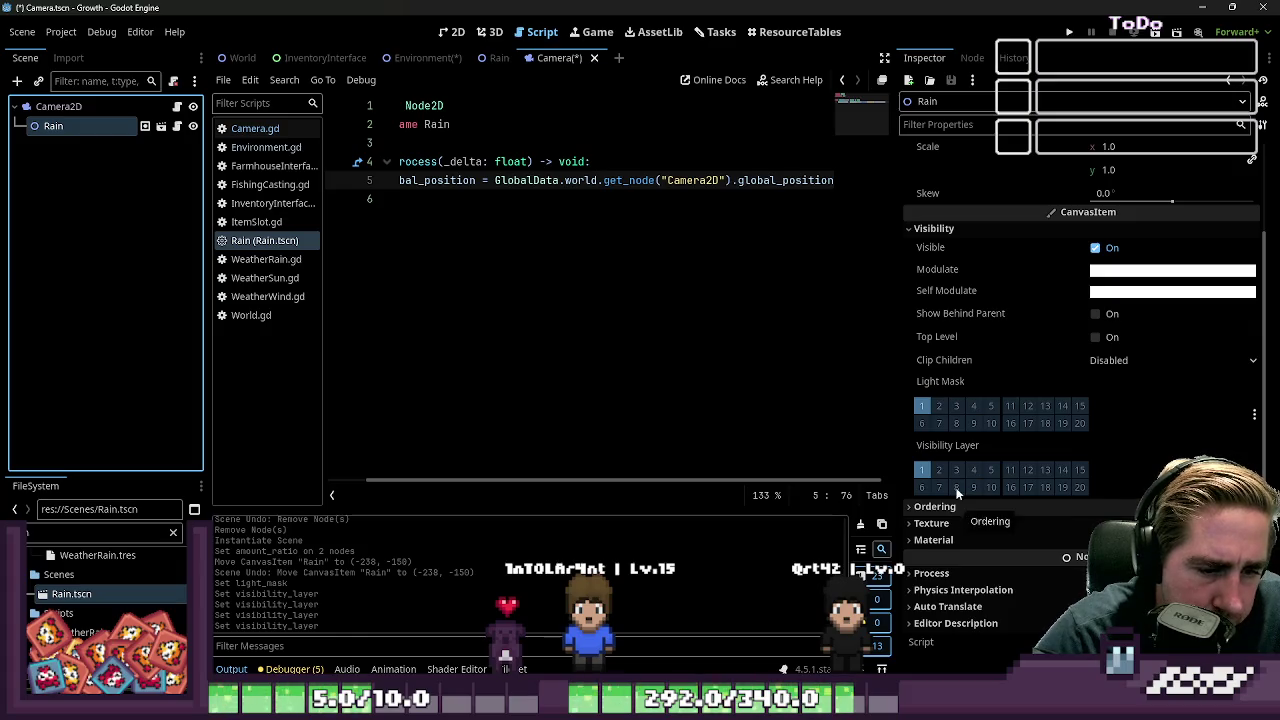
{"action": "scroll", "coordinate": [959, 503], "scroll_direction": "up", "scroll_amount": 3}
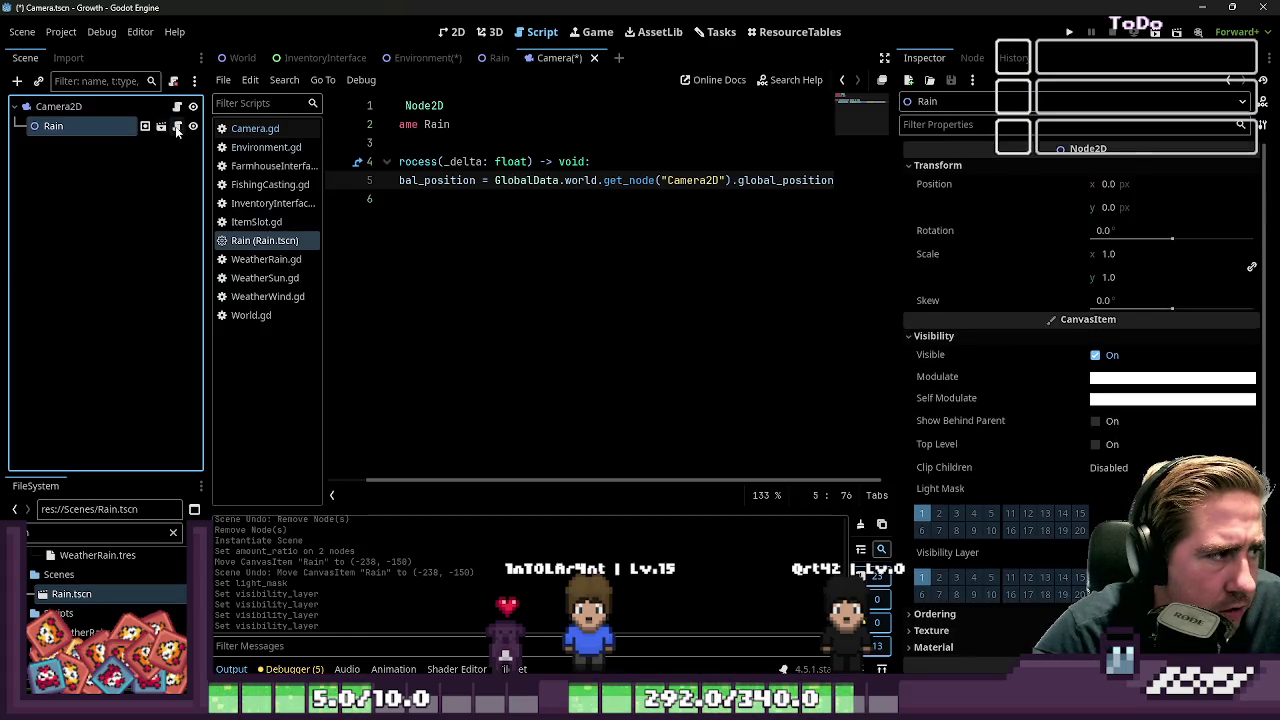
{"action": "left_click", "coordinate": [161, 127]}
Set the falling raindrops emitter's visibility rect width to 640
{"action": "left_click", "coordinate": [160, 129]}
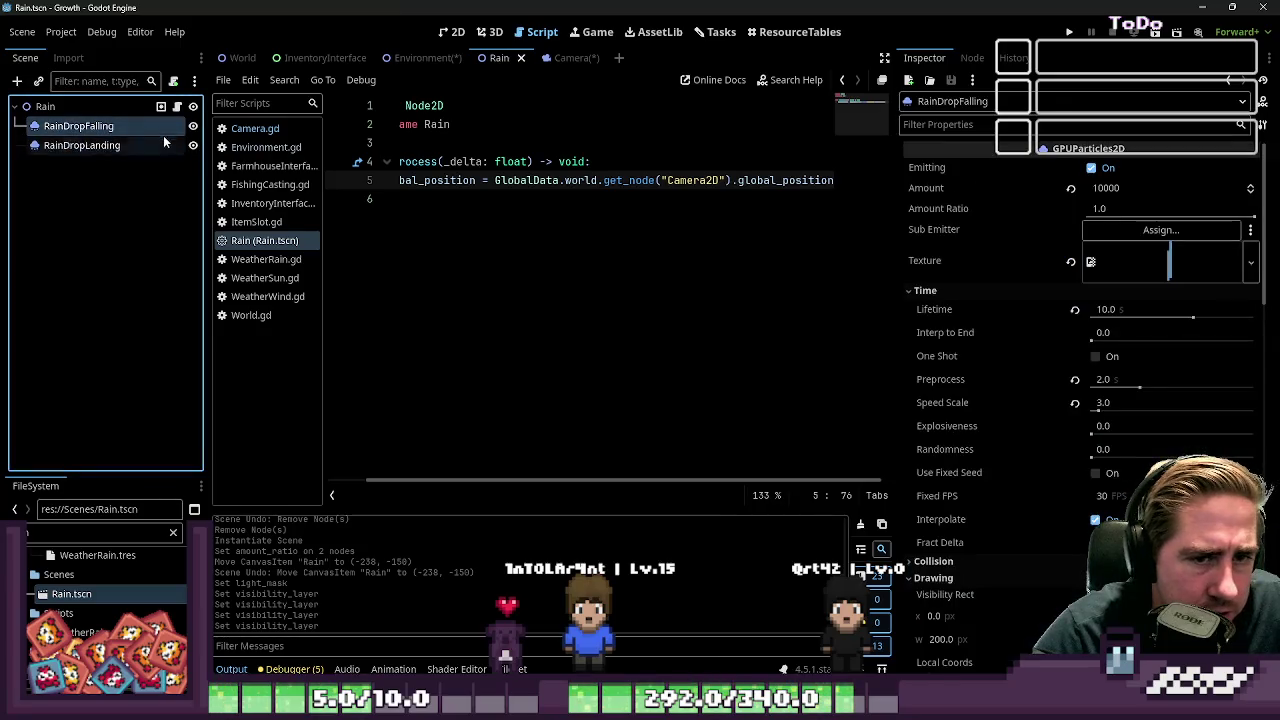
{"action": "scroll", "coordinate": [1056, 354], "scroll_direction": "down", "scroll_amount": 6}
{"action": "scroll", "coordinate": [1026, 300], "scroll_direction": "up", "scroll_amount": 3}
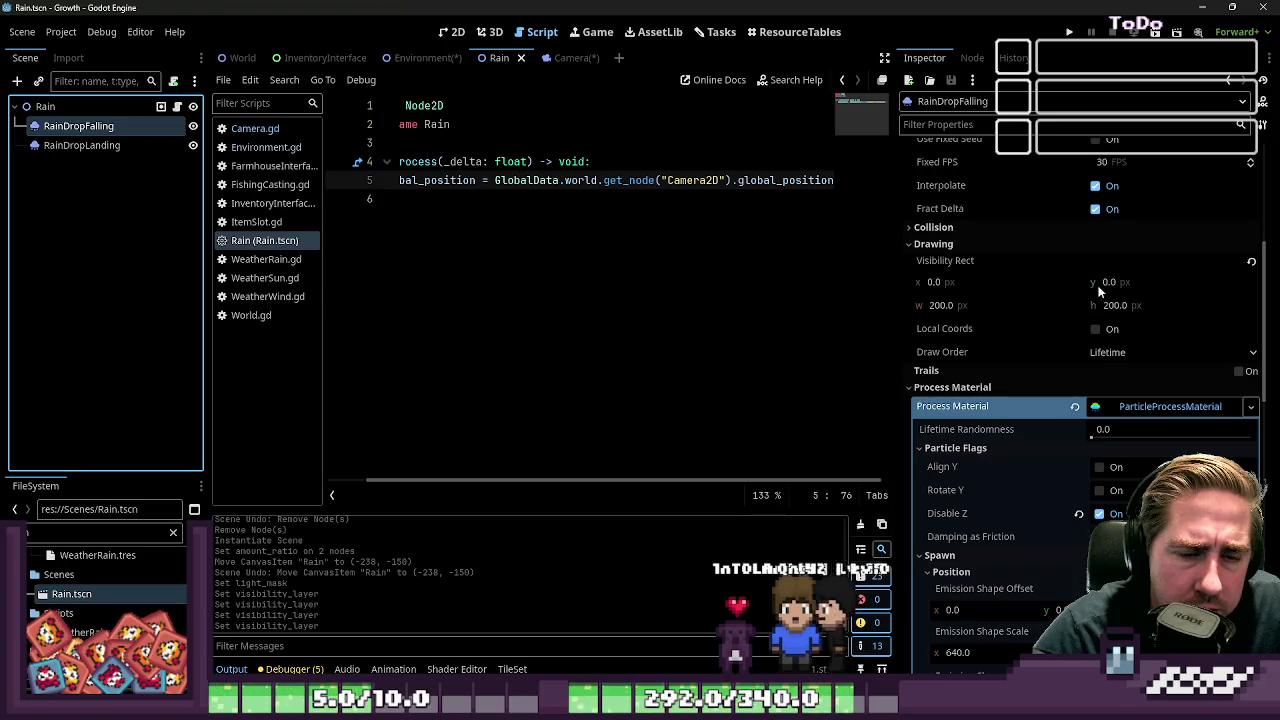
{"action": "left_click", "coordinate": [940, 305]}
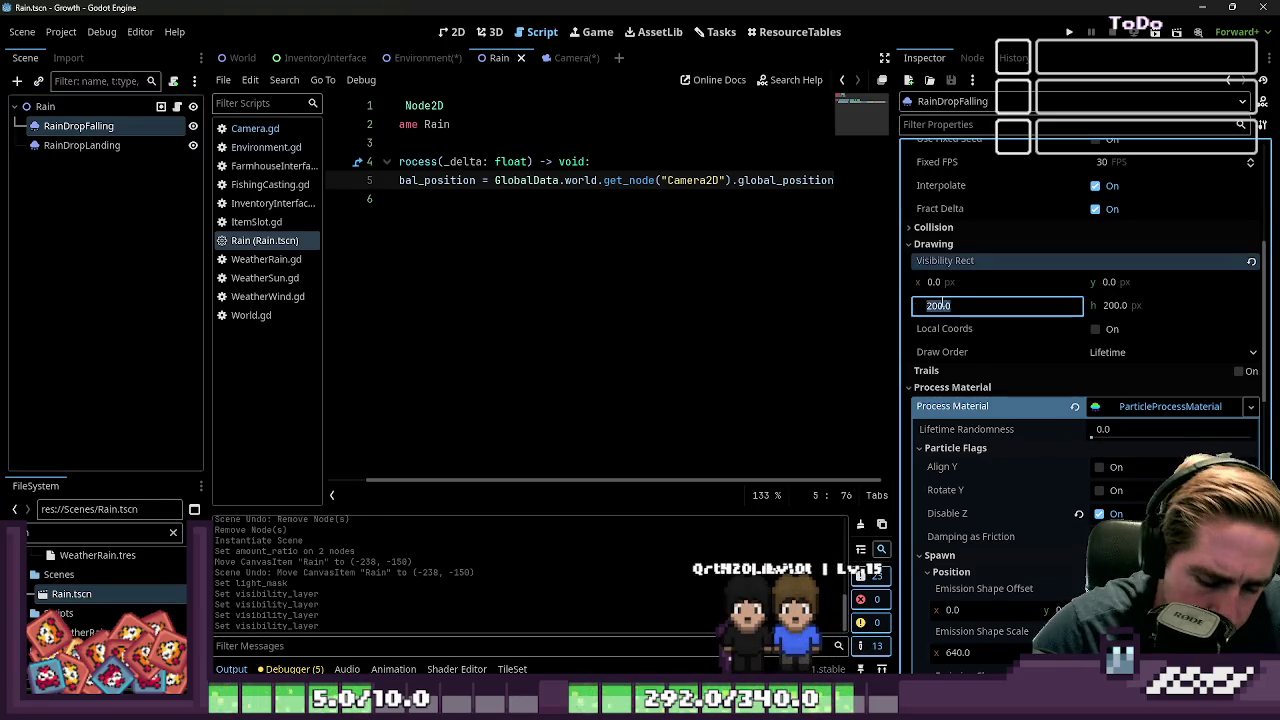
{"action": "type", "text": "640"}
{"action": "key", "text": "Tab"}
{"action": "type", "text": "360"}
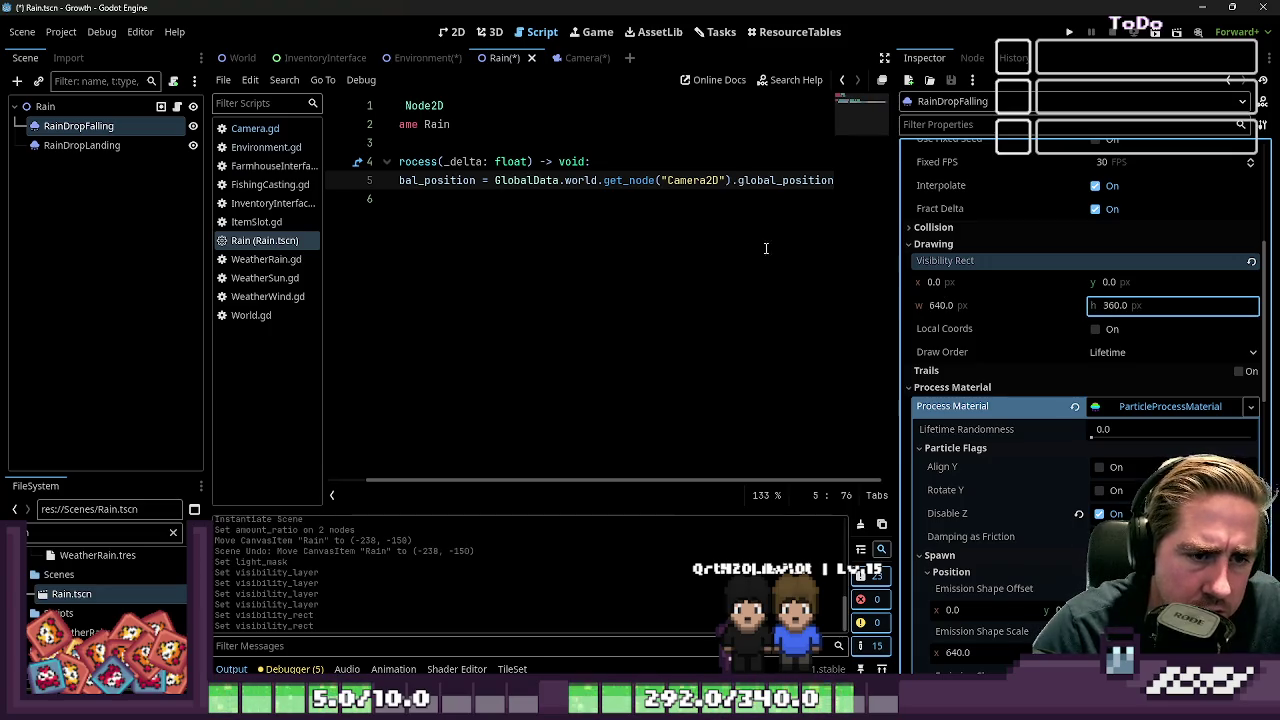
Set the landing raindrops emitter's visibility rect width to 640, then return to Camera.tscn
{"action": "left_click", "coordinate": [82, 145]}
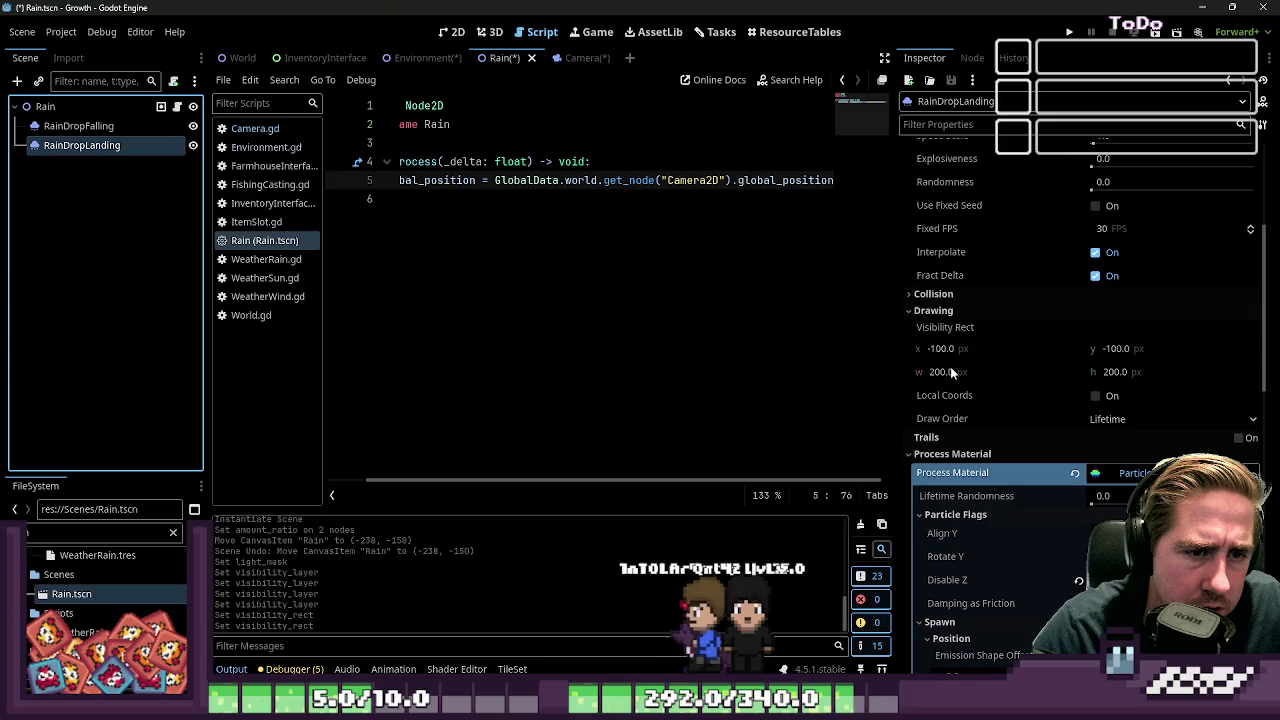
{"action": "left_click", "coordinate": [981, 372]}
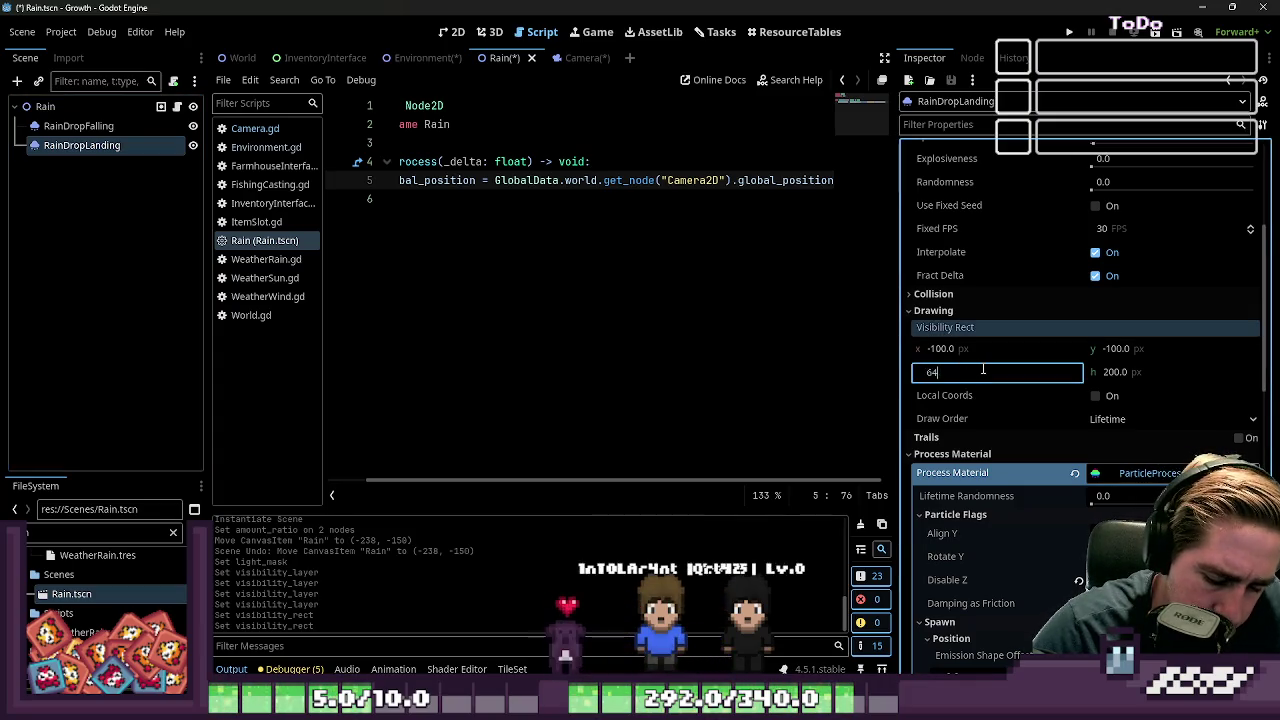
{"action": "type", "text": "40"}
{"action": "key", "text": "Tab"}
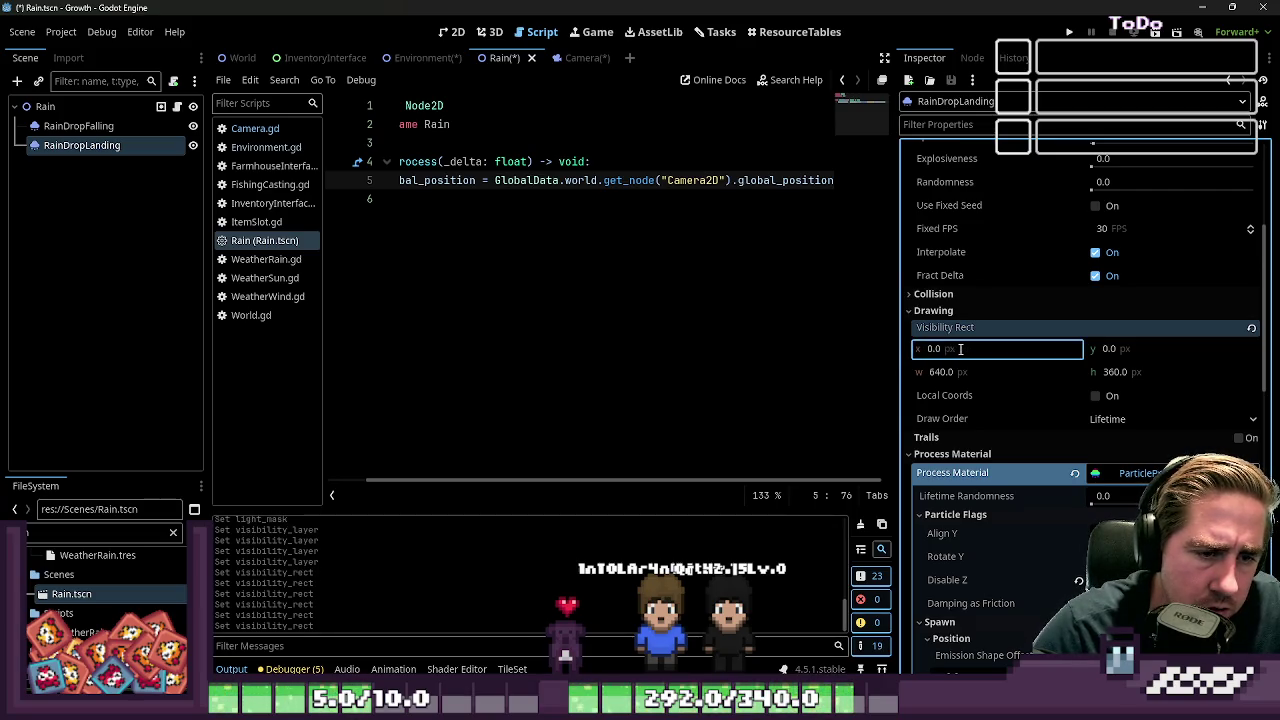
{"action": "left_click", "coordinate": [568, 57]}
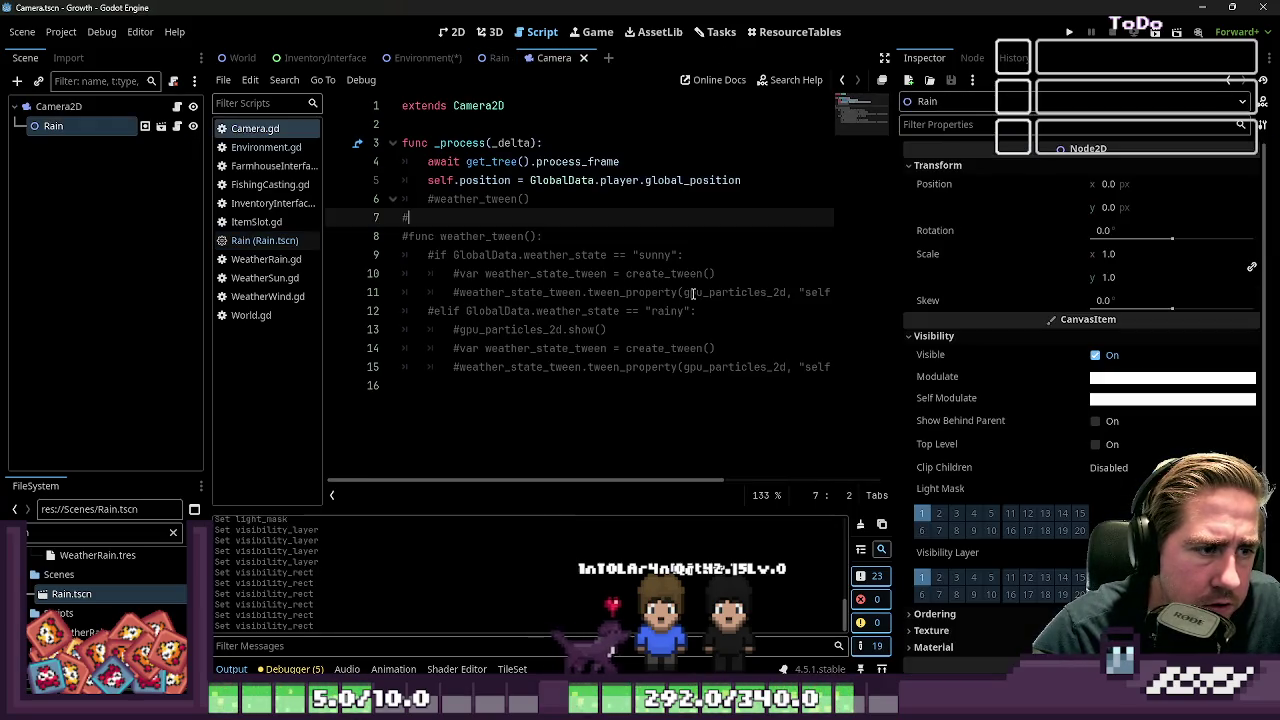
In the 2D canvas, drag the Rain node up and left of the camera origin
{"action": "left_click", "coordinate": [447, 34]}
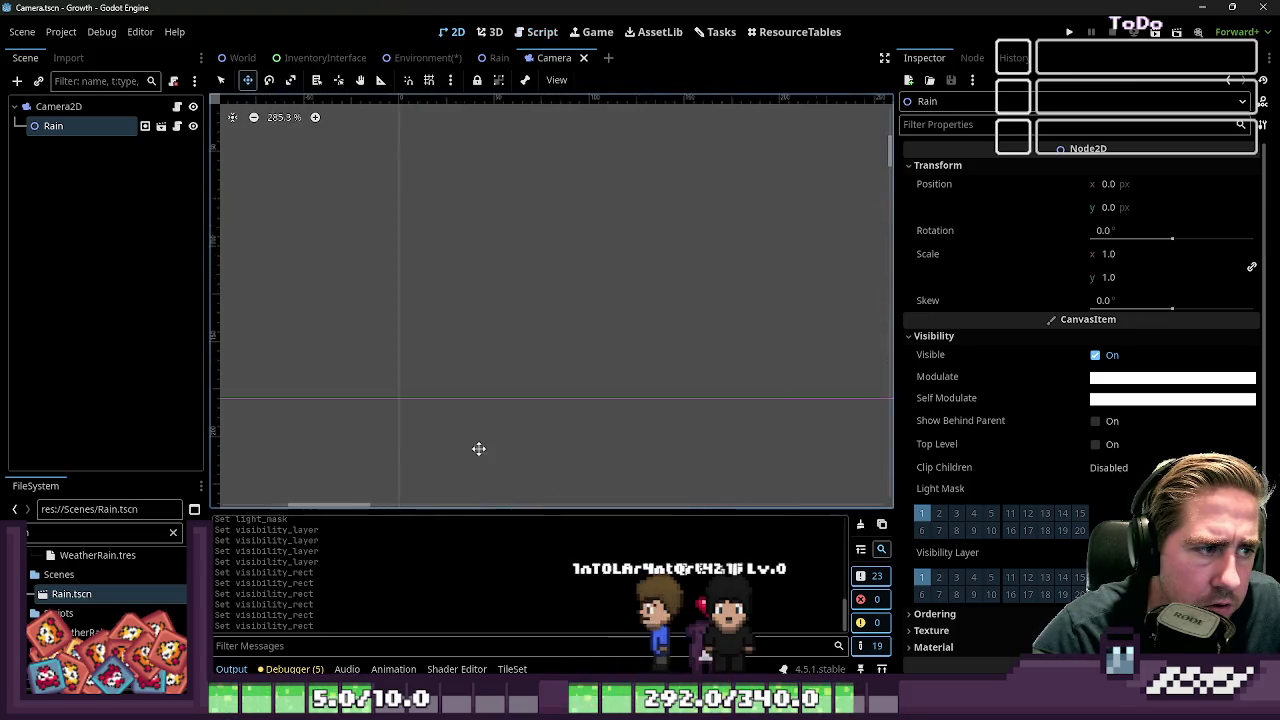
{"action": "scroll", "coordinate": [566, 289], "scroll_direction": "down", "scroll_amount": 3}
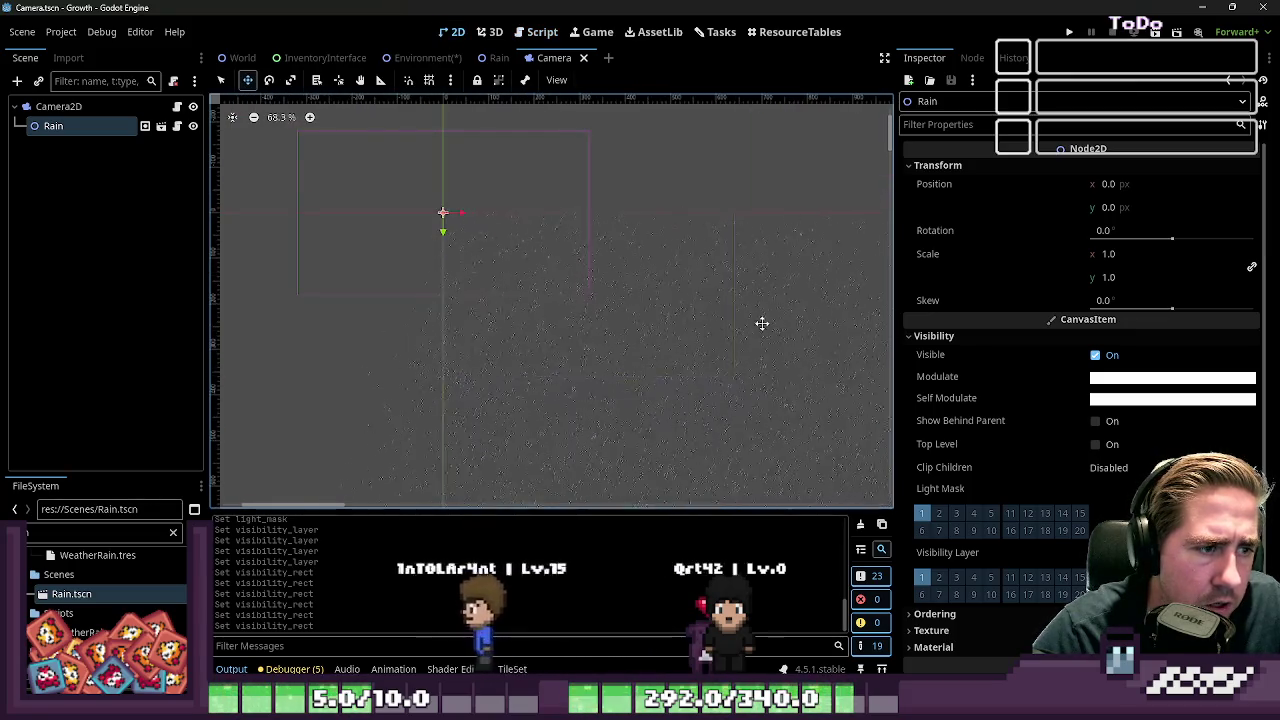
{"action": "scroll", "coordinate": [423, 214], "scroll_direction": "up", "scroll_amount": 2}
{"action": "scroll", "coordinate": [423, 214], "scroll_direction": "down", "scroll_amount": 3}
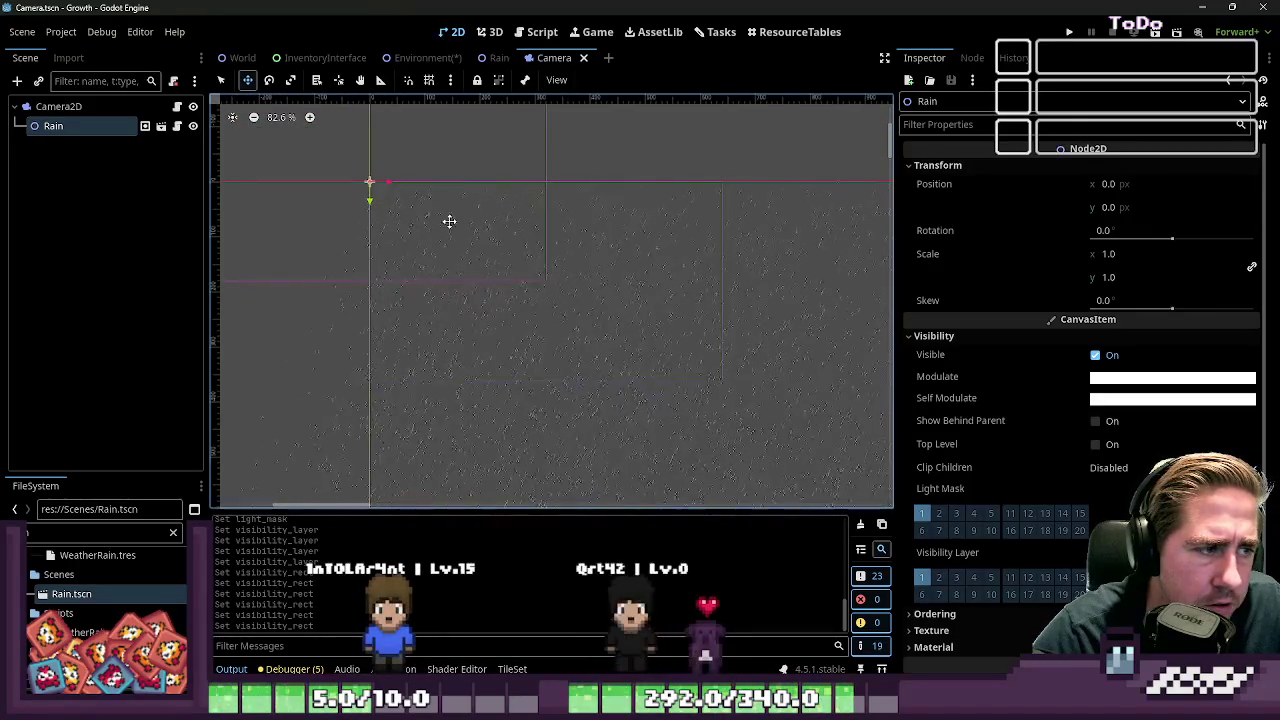
{"action": "left_click_drag", "start_coordinate": [857, 454], "coordinate": [857, 454]}
{"action": "scroll", "coordinate": [650, 310], "scroll_direction": "down", "scroll_amount": 2}
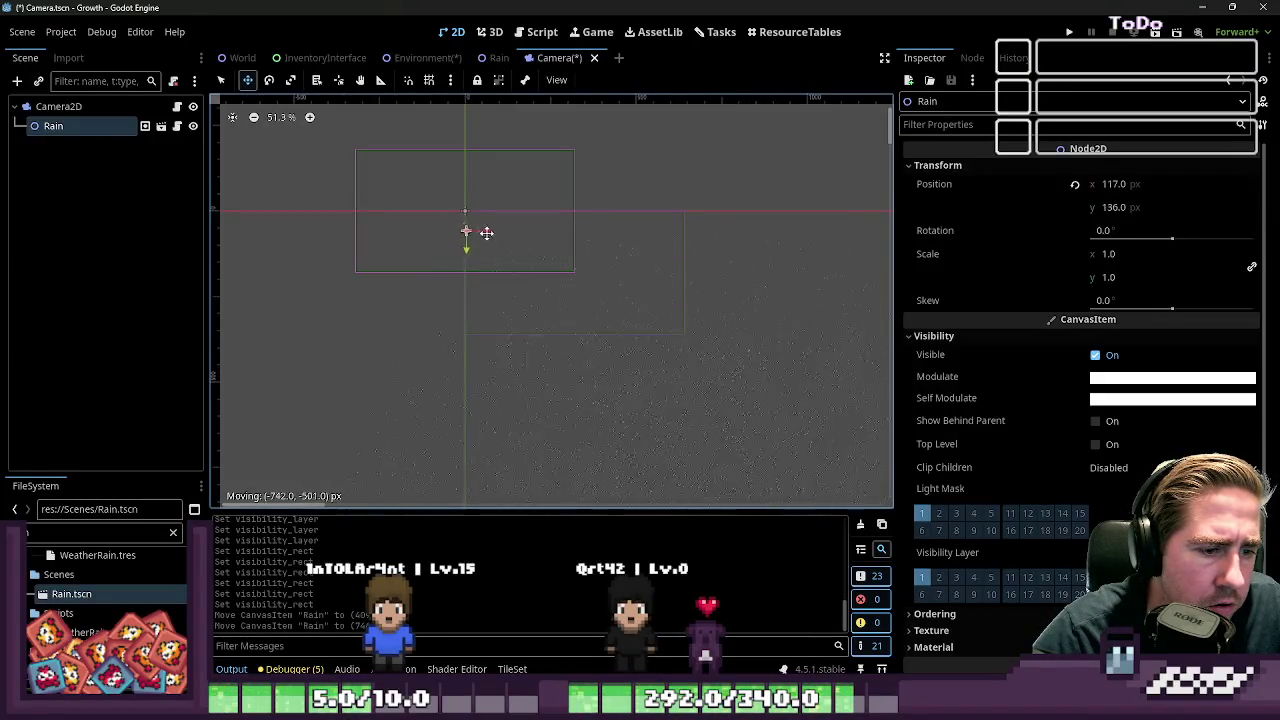
{"action": "left_click_drag", "start_coordinate": [308, 116], "coordinate": [259, 176]}
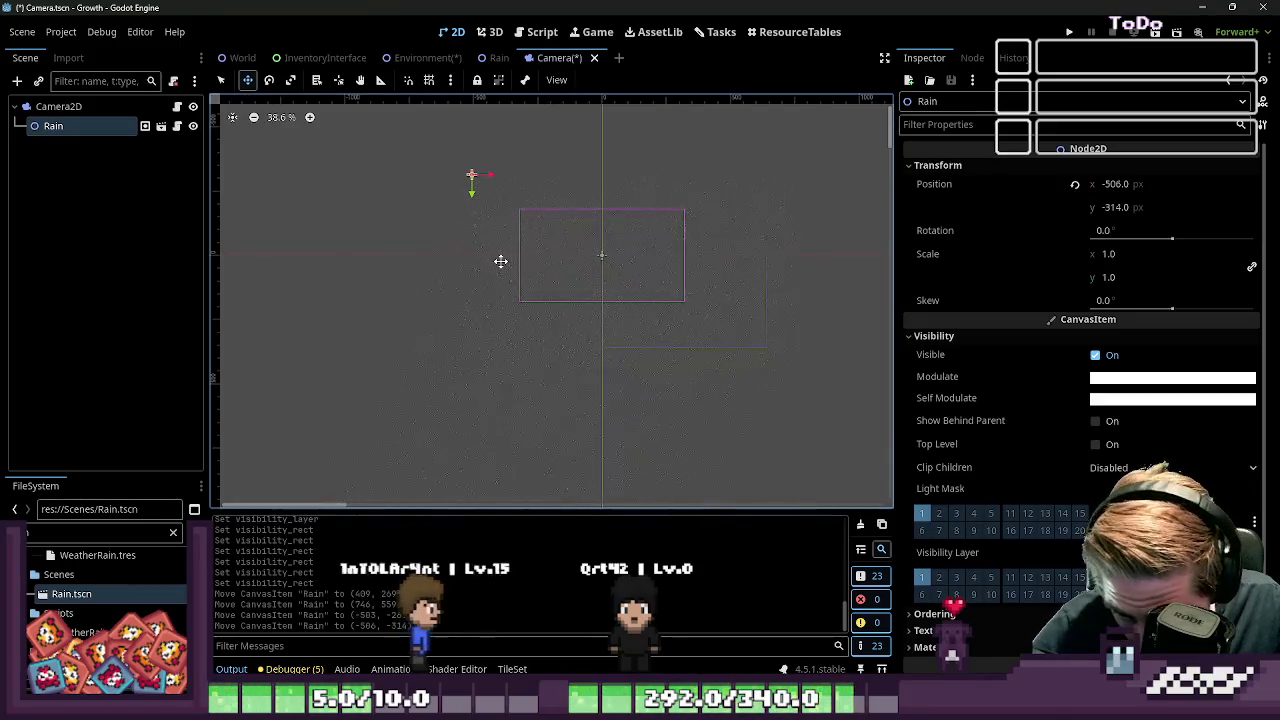
Fine-tune the Rain node to about (-676, -377) and run the game
{"action": "scroll", "coordinate": [545, 244], "scroll_direction": "up", "scroll_amount": 4}
{"action": "scroll", "coordinate": [590, 247], "scroll_direction": "up", "scroll_amount": 4}
{"action": "scroll", "coordinate": [585, 293], "scroll_direction": "down", "scroll_amount": 4}
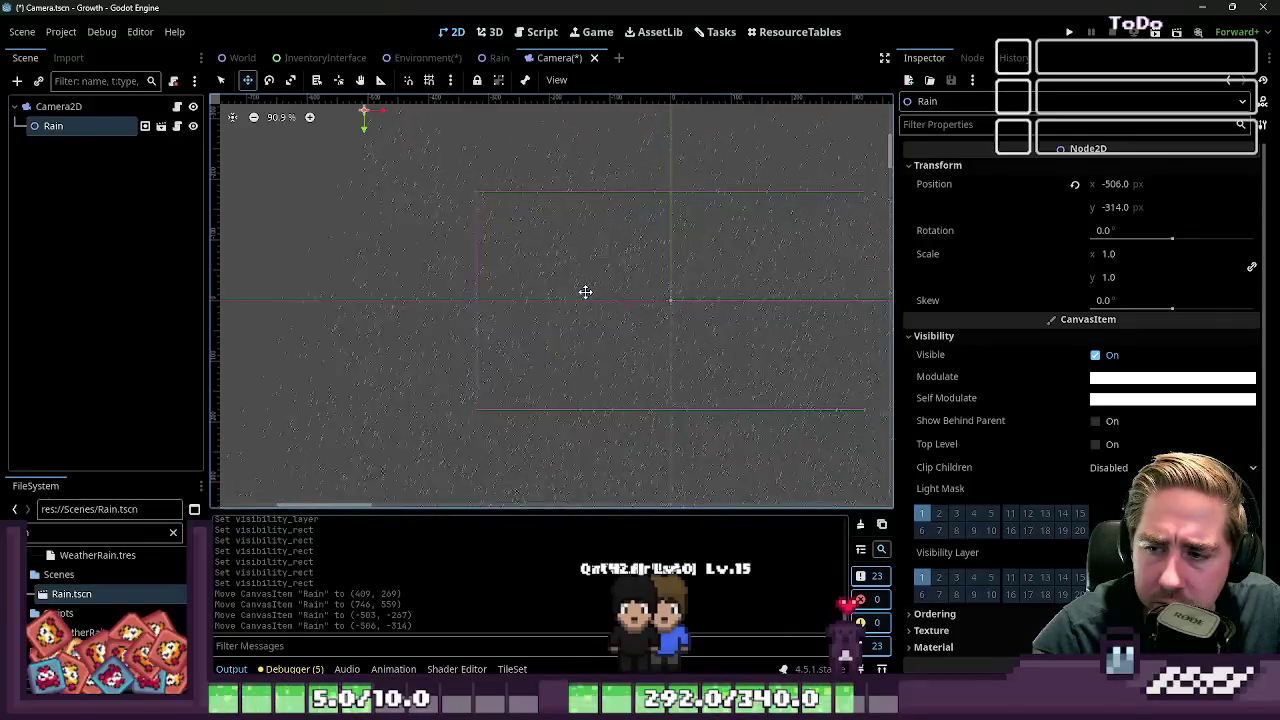
{"action": "scroll", "coordinate": [585, 291], "scroll_direction": "down", "scroll_amount": 1}
{"action": "mouse_move", "coordinate": [585, 291]}
{"action": "left_mouse_down"}
{"action": "mouse_move", "coordinate": [671, 334]}
{"action": "mouse_move", "coordinate": [590, 302]}
{"action": "left_mouse_up"}
{"action": "scroll", "coordinate": [590, 302], "scroll_direction": "down", "scroll_amount": 1}
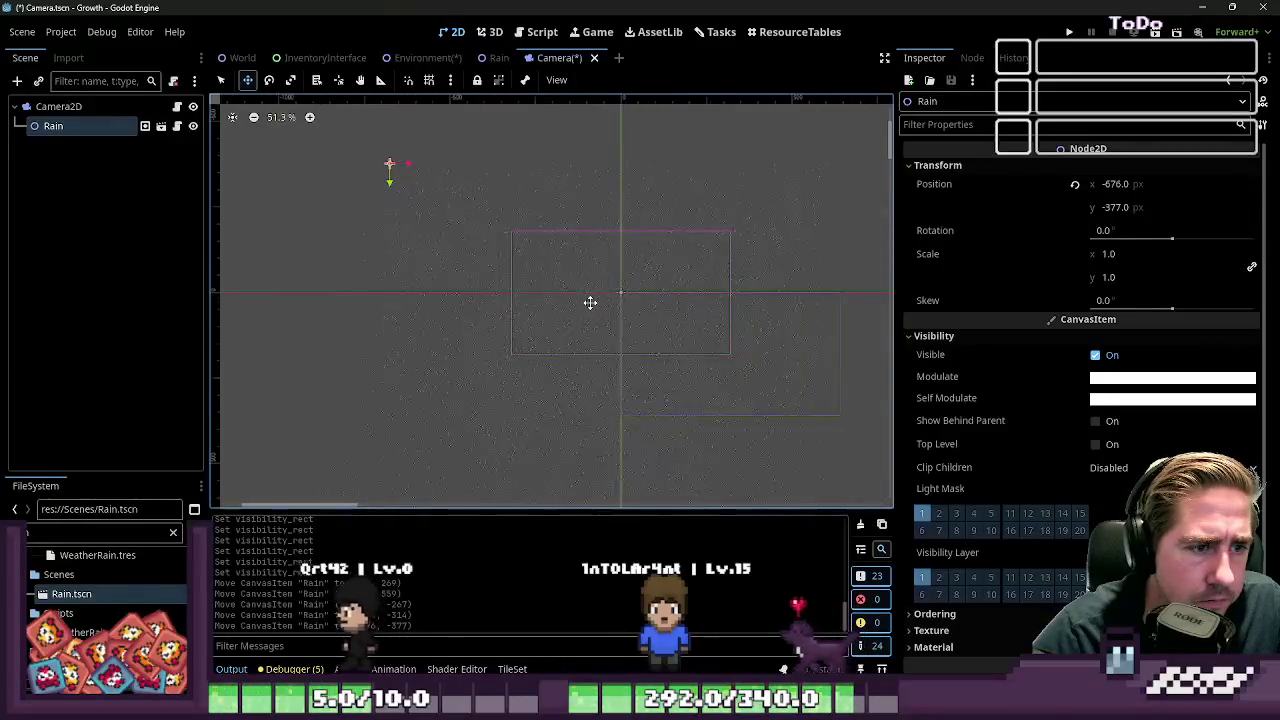
{"action": "left_click", "coordinate": [1068, 32]}
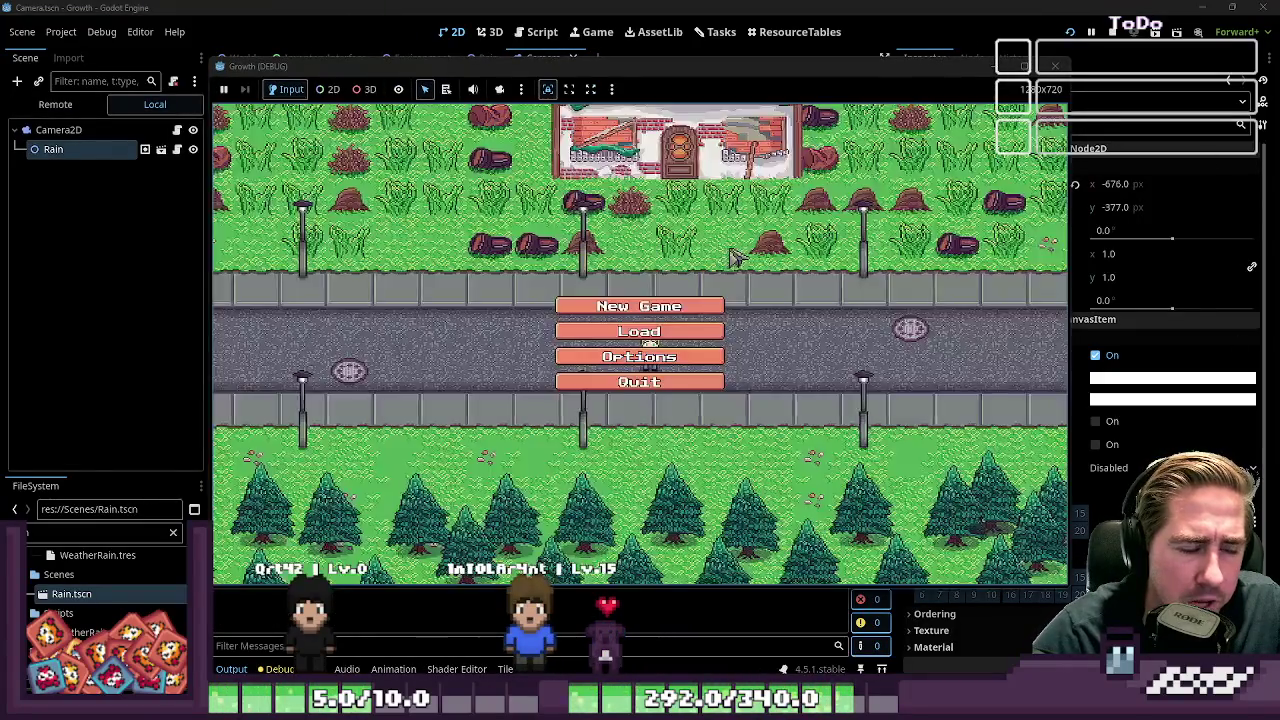
Start a new game with a new character name, walk around the farm, then stop the game with F8
{"action": "left_click", "coordinate": [666, 305]}
{"action": "type", "text": "dwa"}
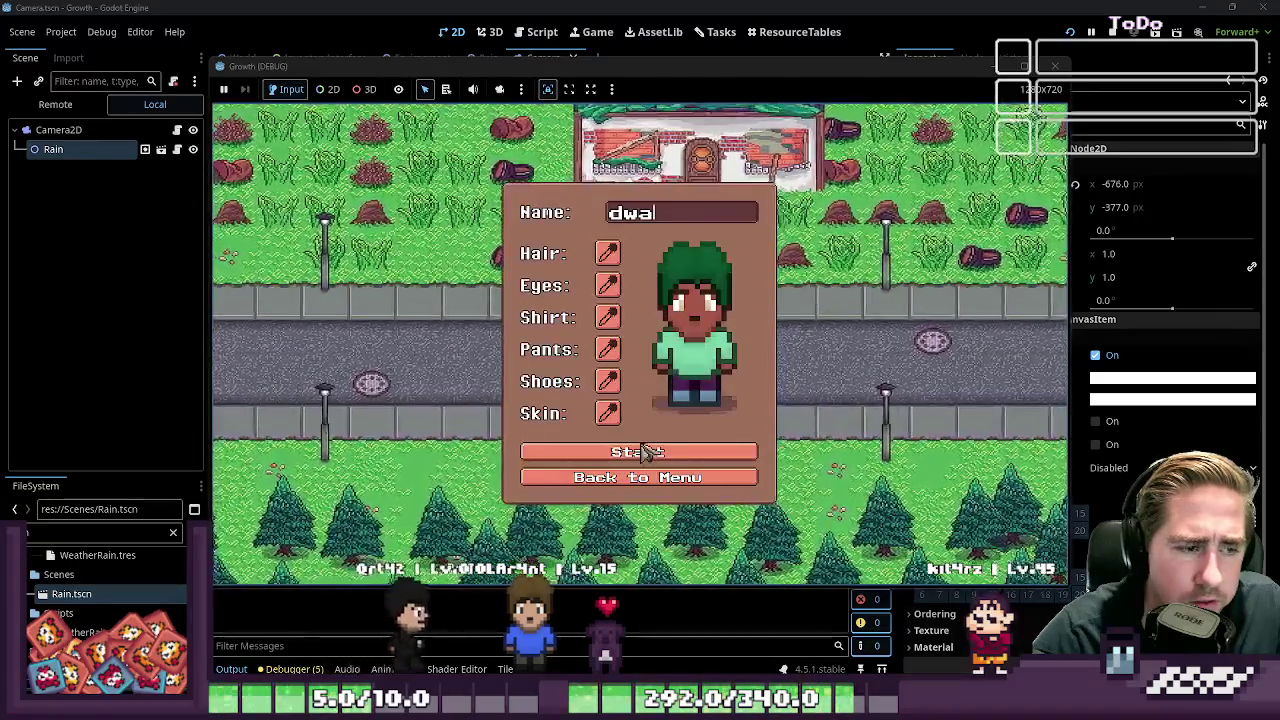
{"action": "left_click", "coordinate": [648, 451]}
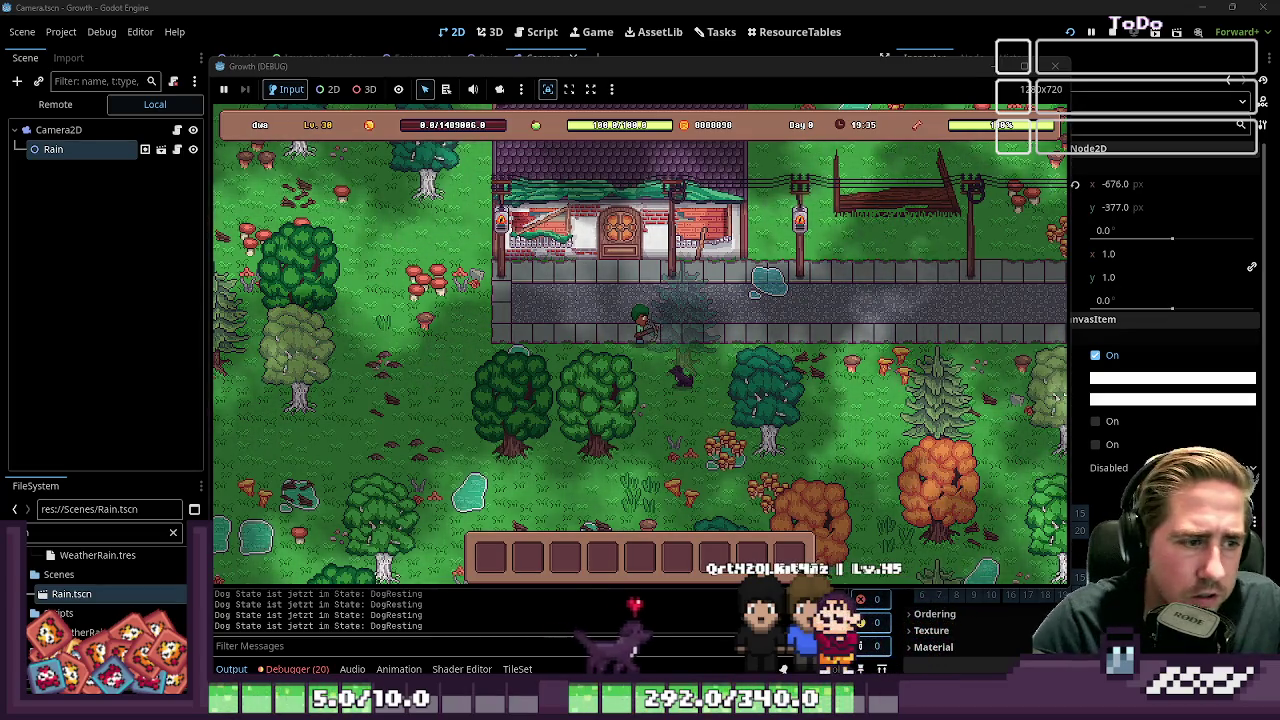
{"action": "key", "text": "w+d"}
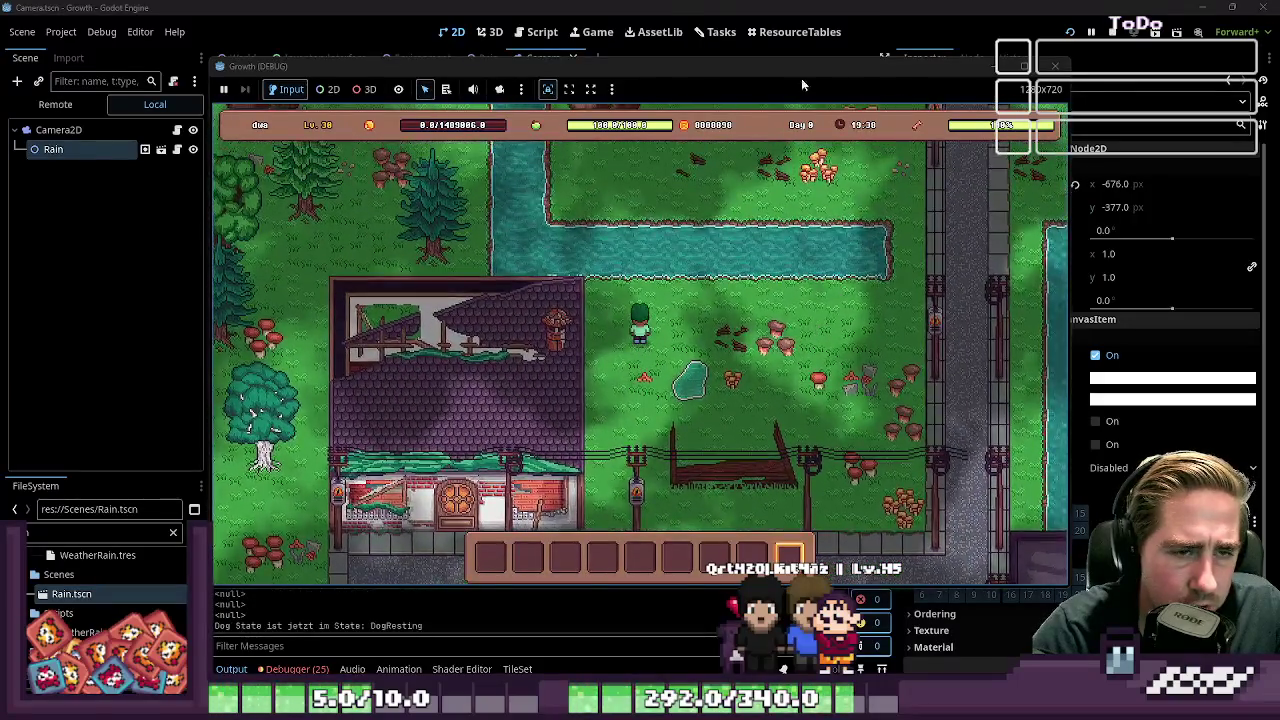
{"action": "key", "text": "F8"}
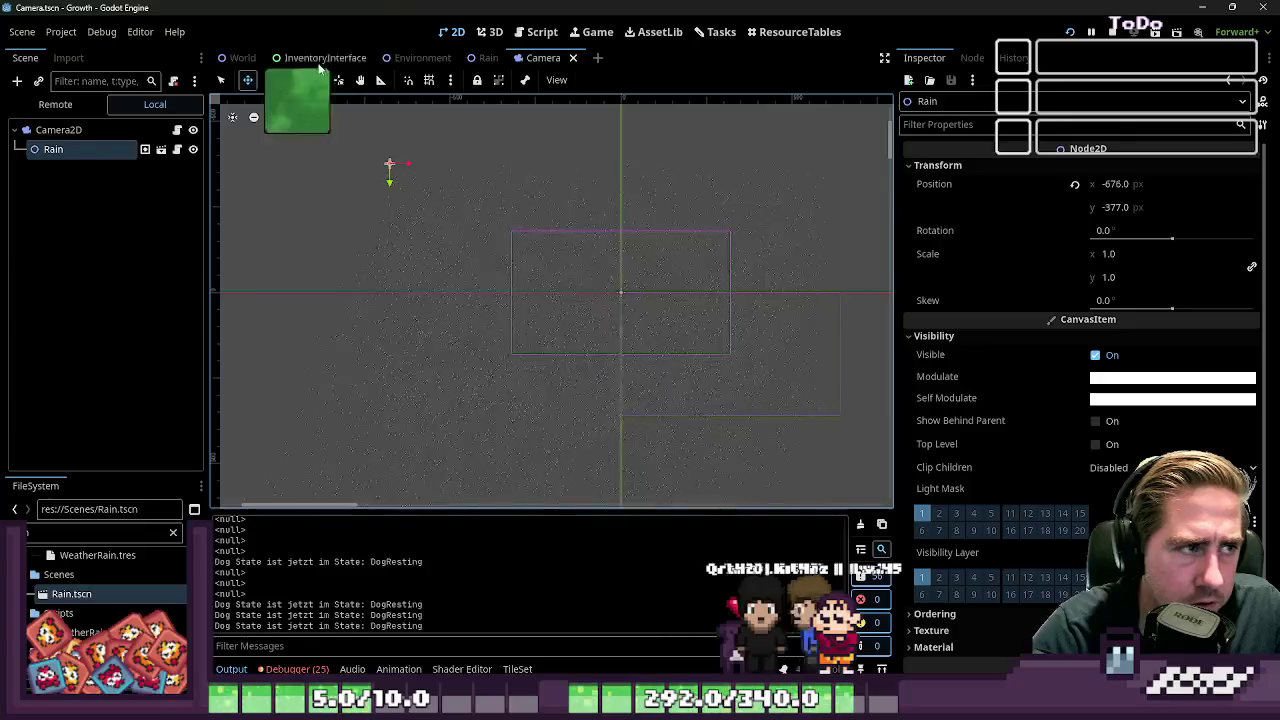
Switch to World.tscn, zoom in on the Camera2D marker to check the rain, and rerun with F5
{"action": "left_click", "coordinate": [242, 57]}
{"action": "scroll", "coordinate": [456, 180], "scroll_direction": "down", "scroll_amount": 15}
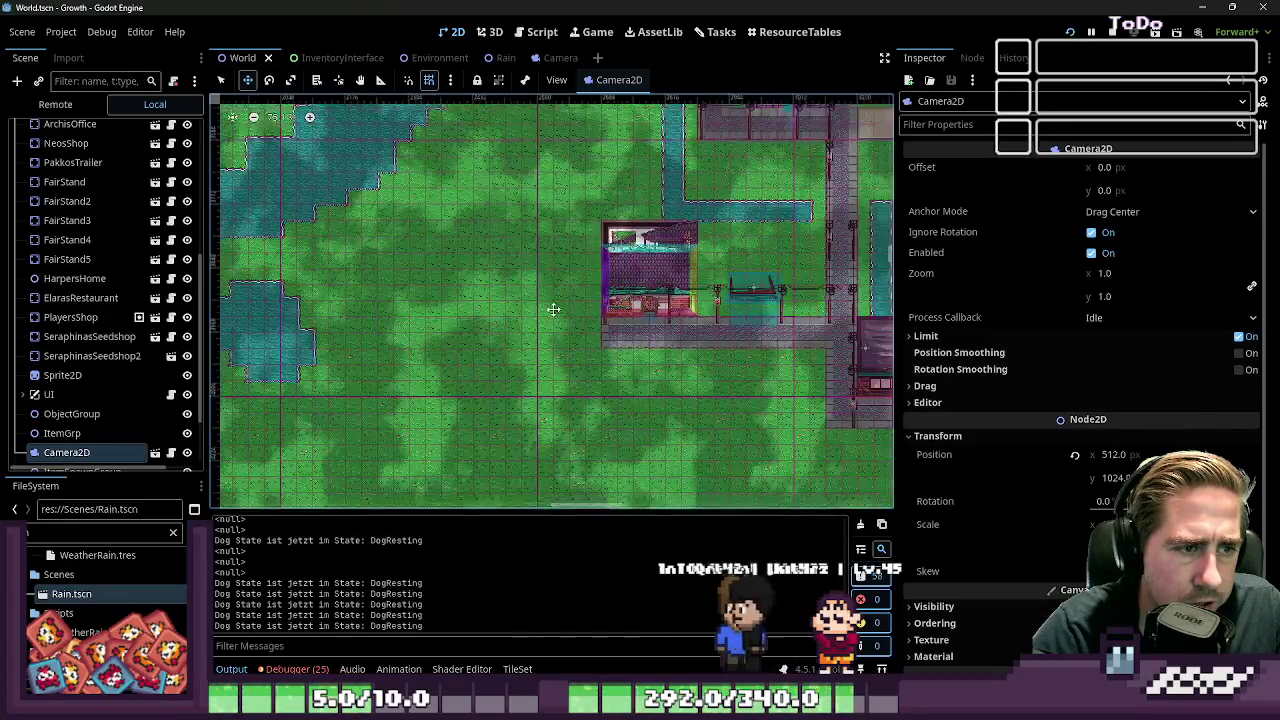
{"action": "scroll", "coordinate": [480, 178], "scroll_direction": "up", "scroll_amount": 14}
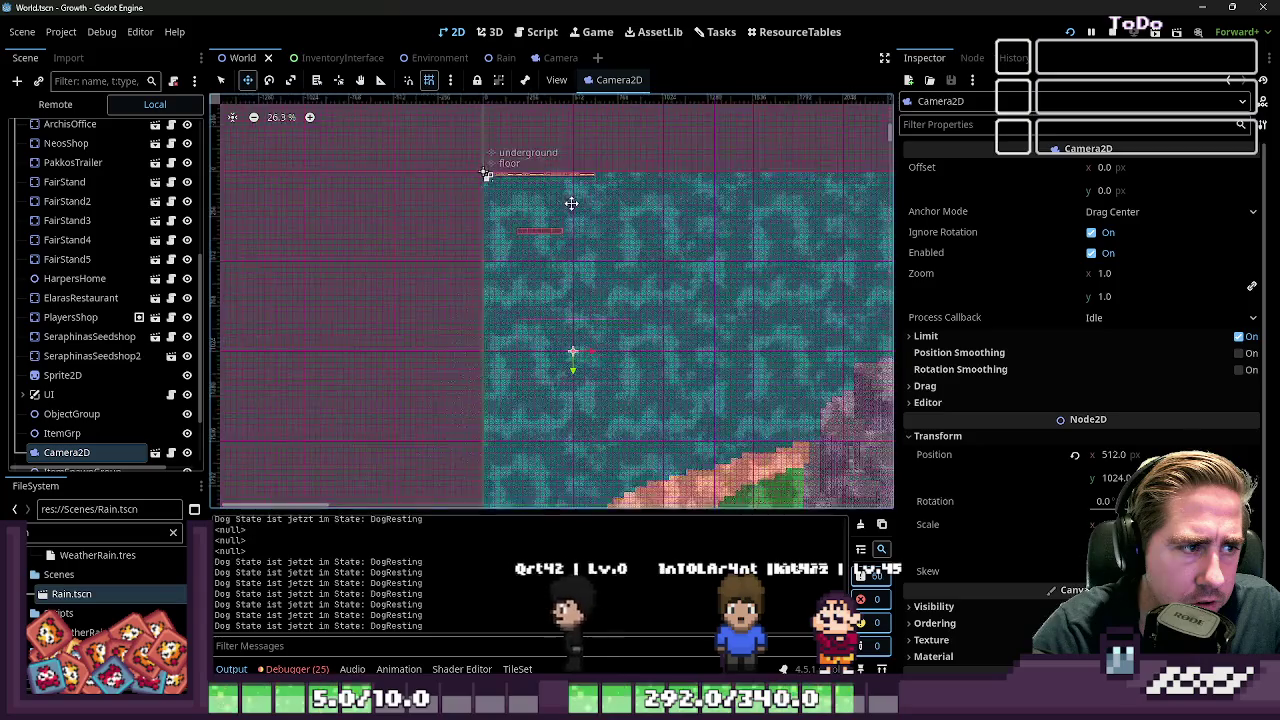
{"action": "scroll", "coordinate": [497, 190], "scroll_direction": "down", "scroll_amount": 5}
{"action": "scroll", "coordinate": [430, 400], "scroll_direction": "up", "scroll_amount": 3}
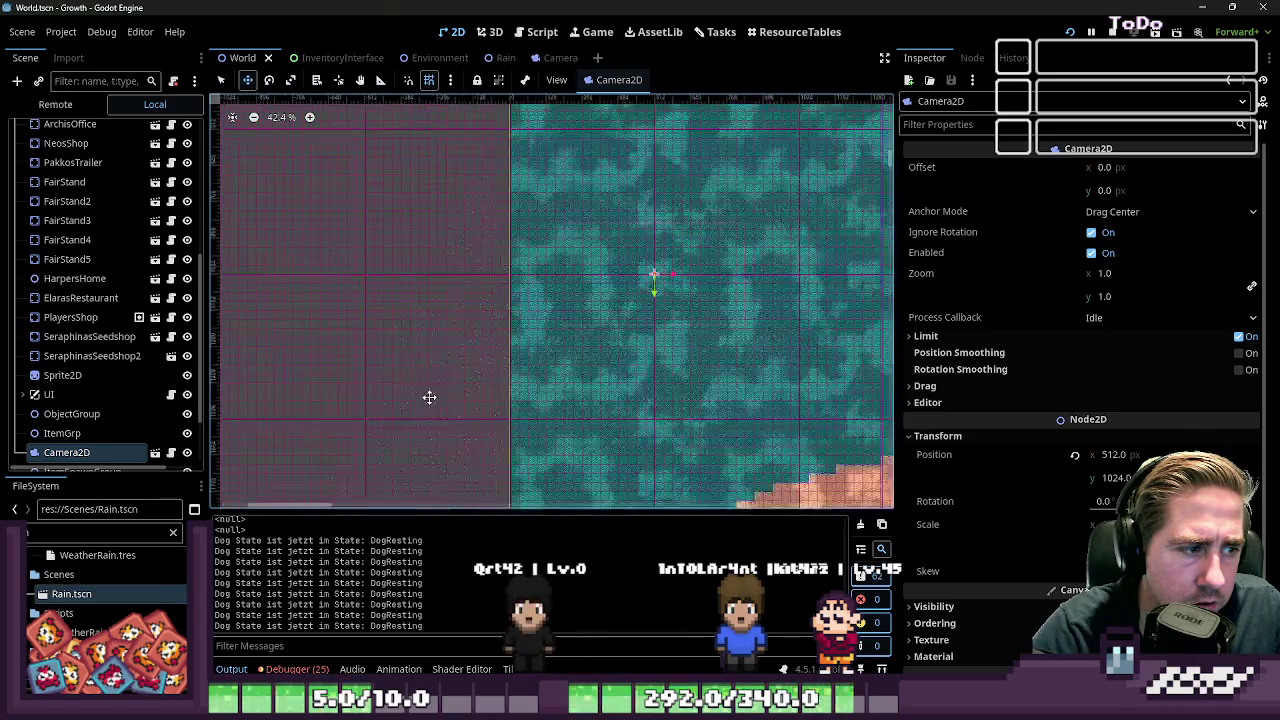
{"action": "scroll", "coordinate": [632, 274], "scroll_direction": "up", "scroll_amount": 8}
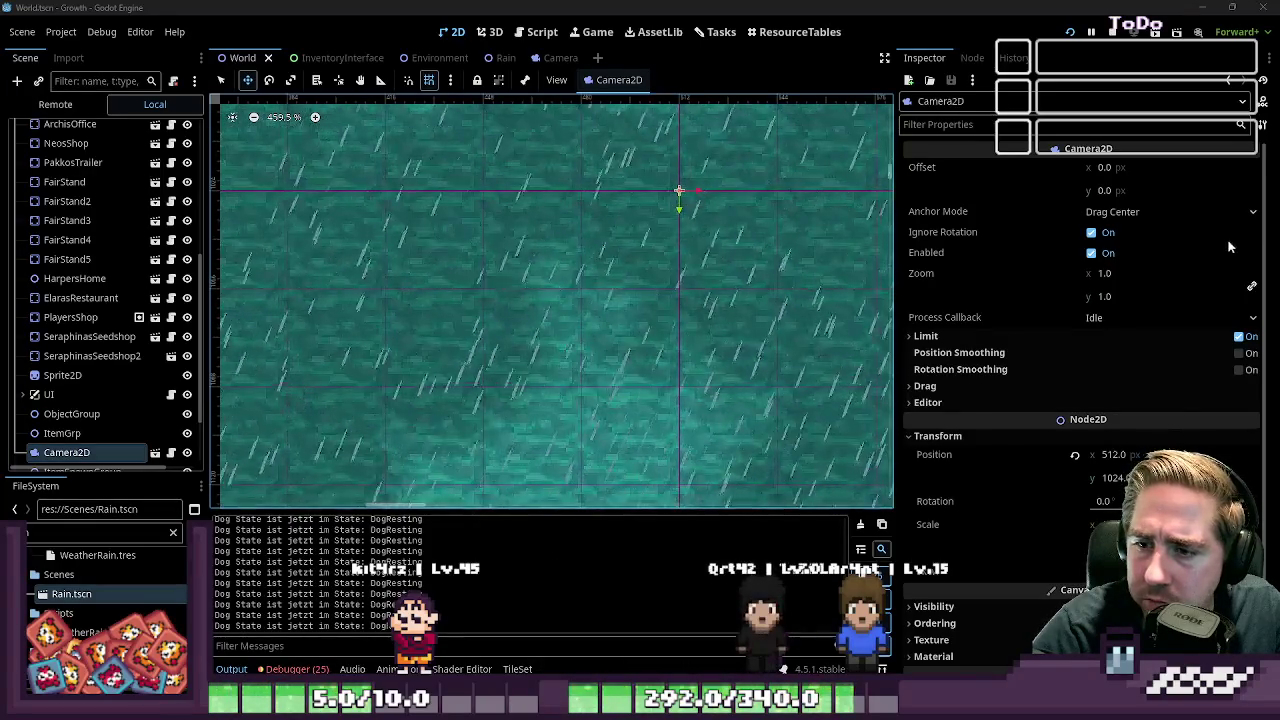
{"action": "key", "text": "F5"}
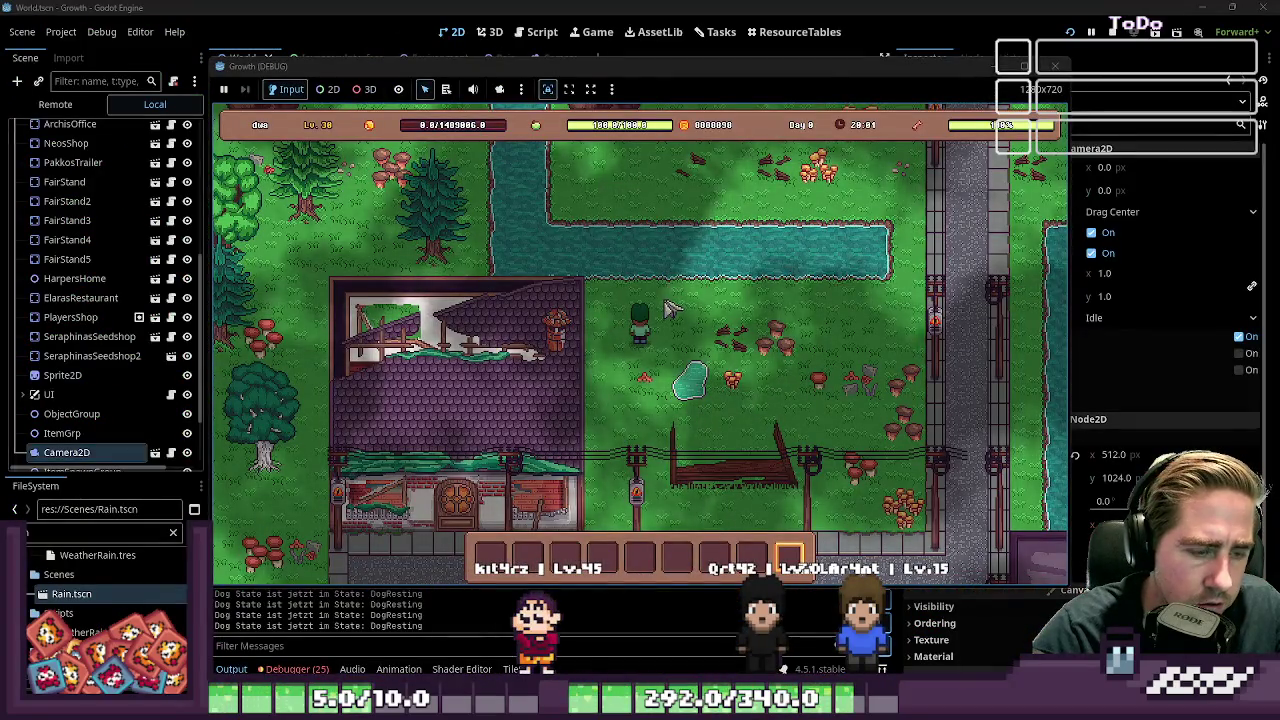
Show the Remote scene tree with world's children expanded, then bring the game window back to the front
{"action": "left_click", "coordinate": [423, 6]}
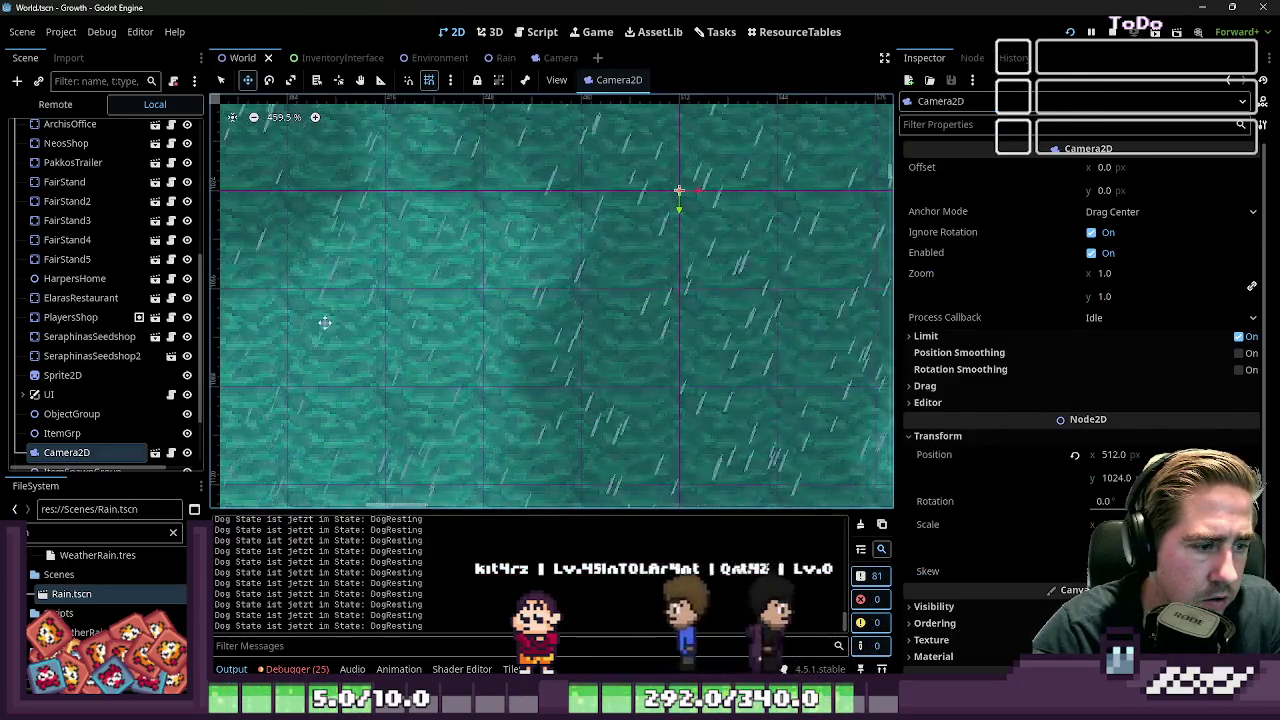
{"action": "left_click", "coordinate": [55, 104]}
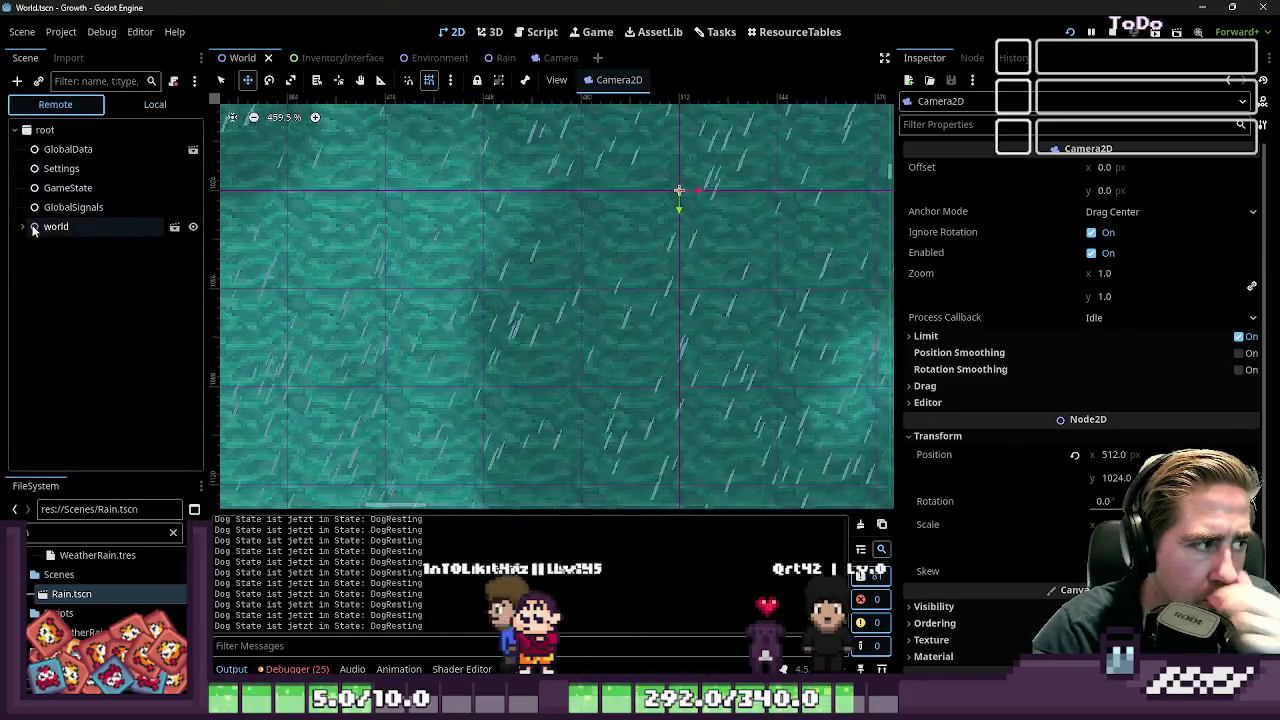
{"action": "left_click", "coordinate": [22, 226]}
{"action": "scroll", "coordinate": [457, 290], "scroll_direction": "down", "scroll_amount": 9}
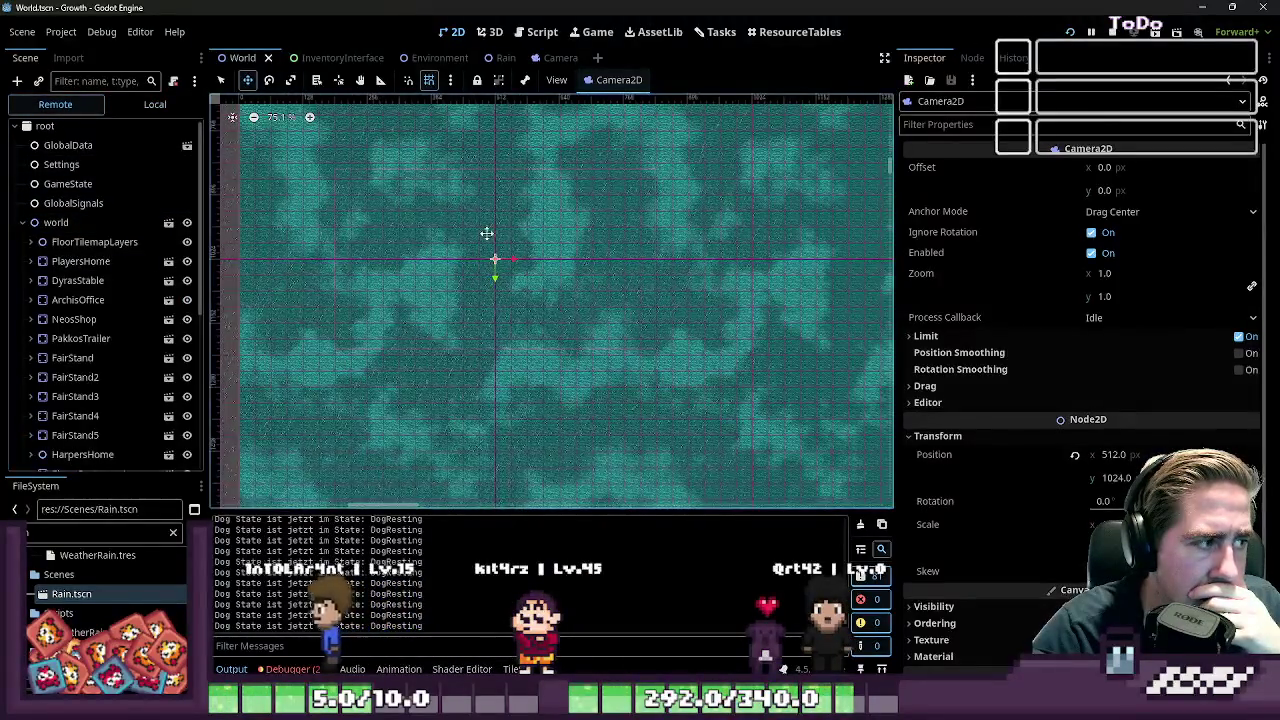
{"action": "scroll", "coordinate": [460, 236], "scroll_direction": "down", "scroll_amount": 8}
{"action": "key", "text": "alt+Tab"}
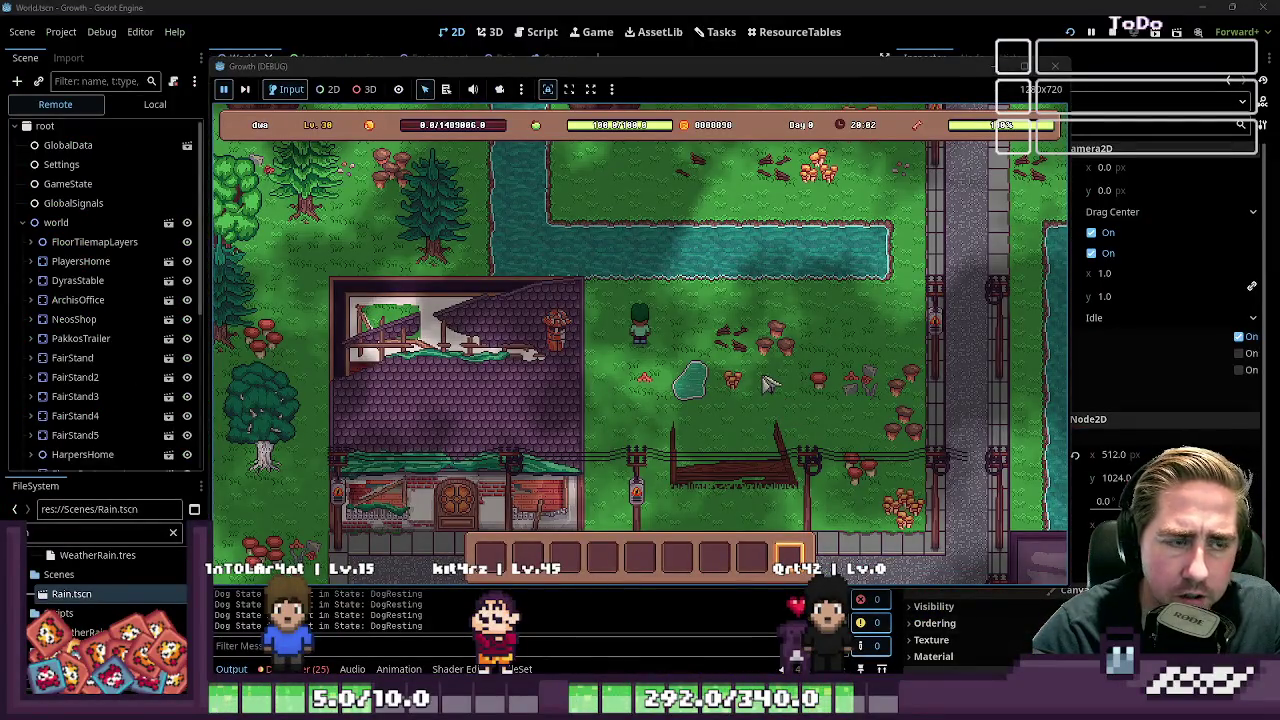
{"action": "scroll", "coordinate": [62, 290], "scroll_direction": "down", "scroll_amount": 5}
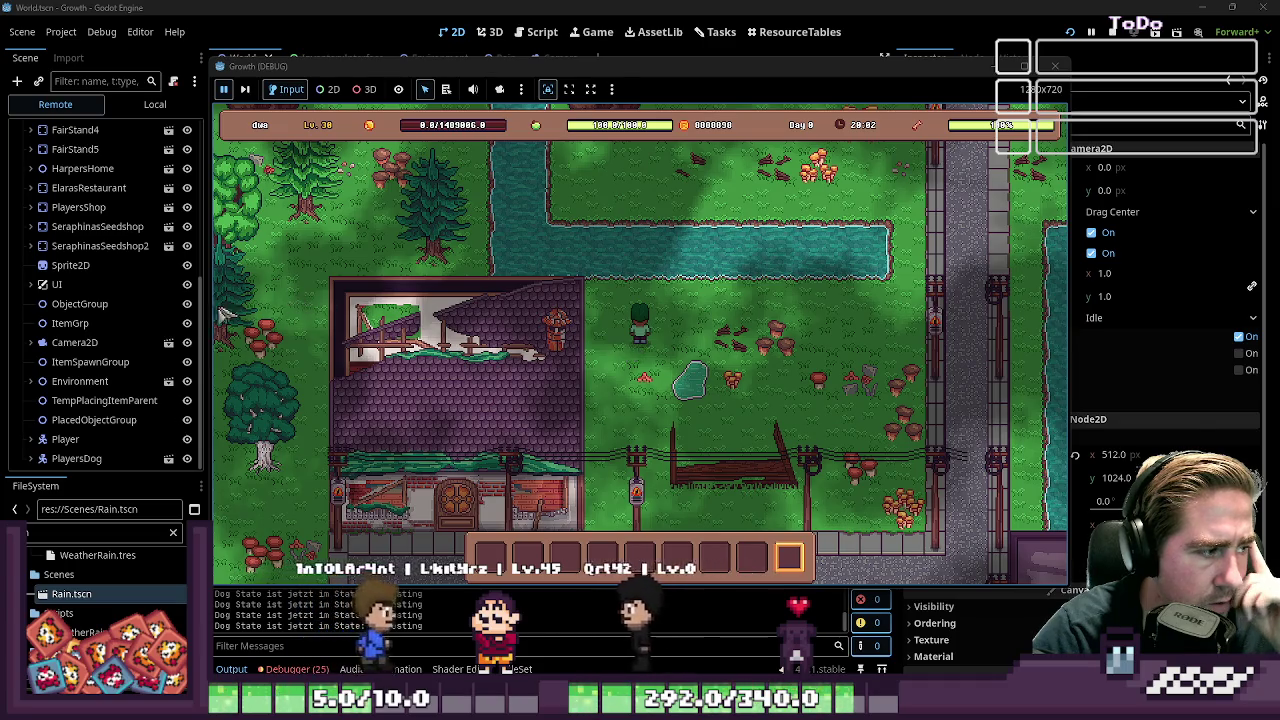
Expand the live Camera2D to reveal Rain at /root/world/Camera2D/Rain and its particle children
{"action": "left_click", "coordinate": [62, 341]}
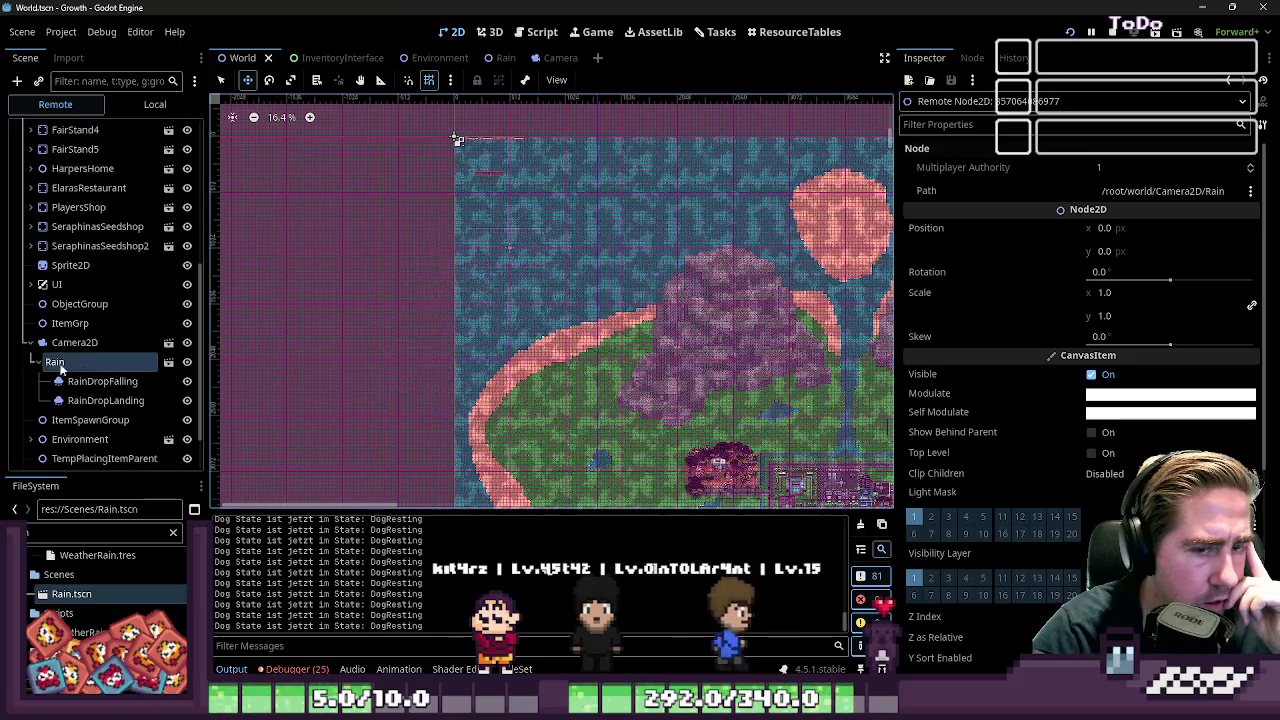
{"action": "left_click", "coordinate": [46, 362]}
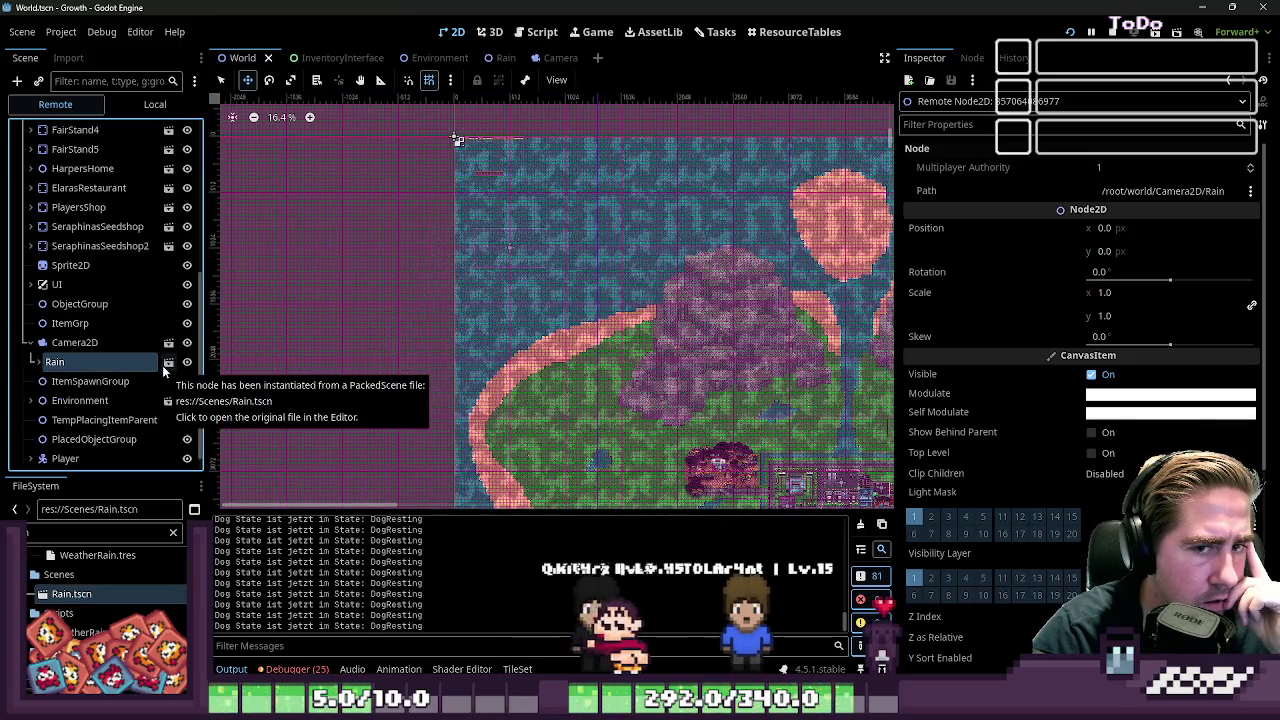
{"action": "scroll", "coordinate": [1037, 349], "scroll_direction": "down", "scroll_amount": 5}
{"action": "scroll", "coordinate": [1037, 349], "scroll_direction": "up", "scroll_amount": 5}
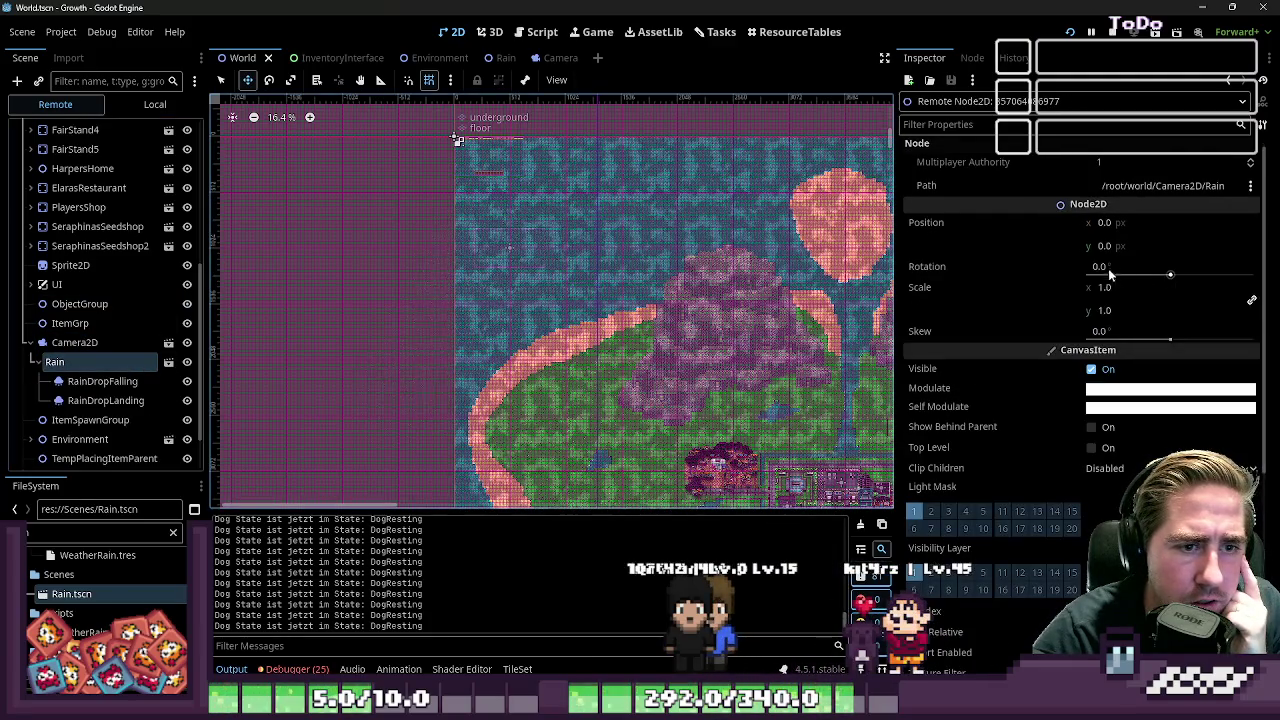
Select the live Camera2D to review its zoom 1.0 and ±10000000 limits in the Inspector
{"action": "left_click", "coordinate": [74, 343]}
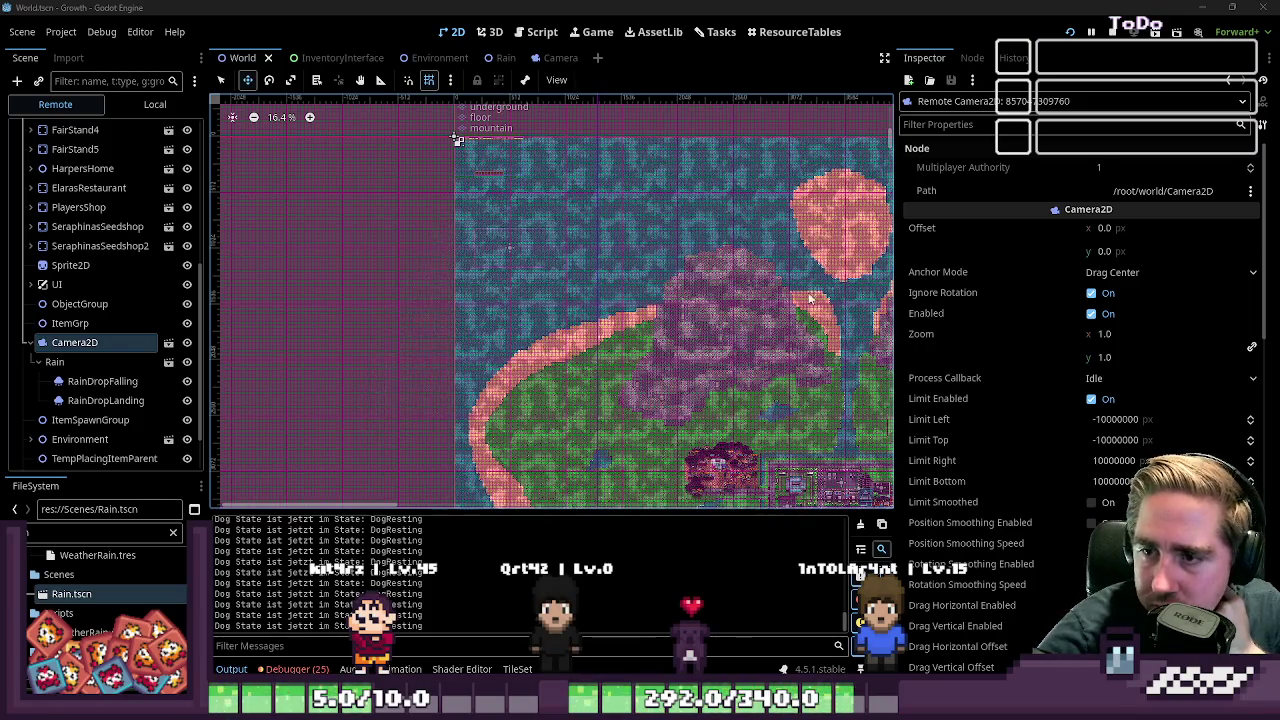
{"action": "scroll", "coordinate": [775, 300], "scroll_direction": "up", "scroll_amount": 3}
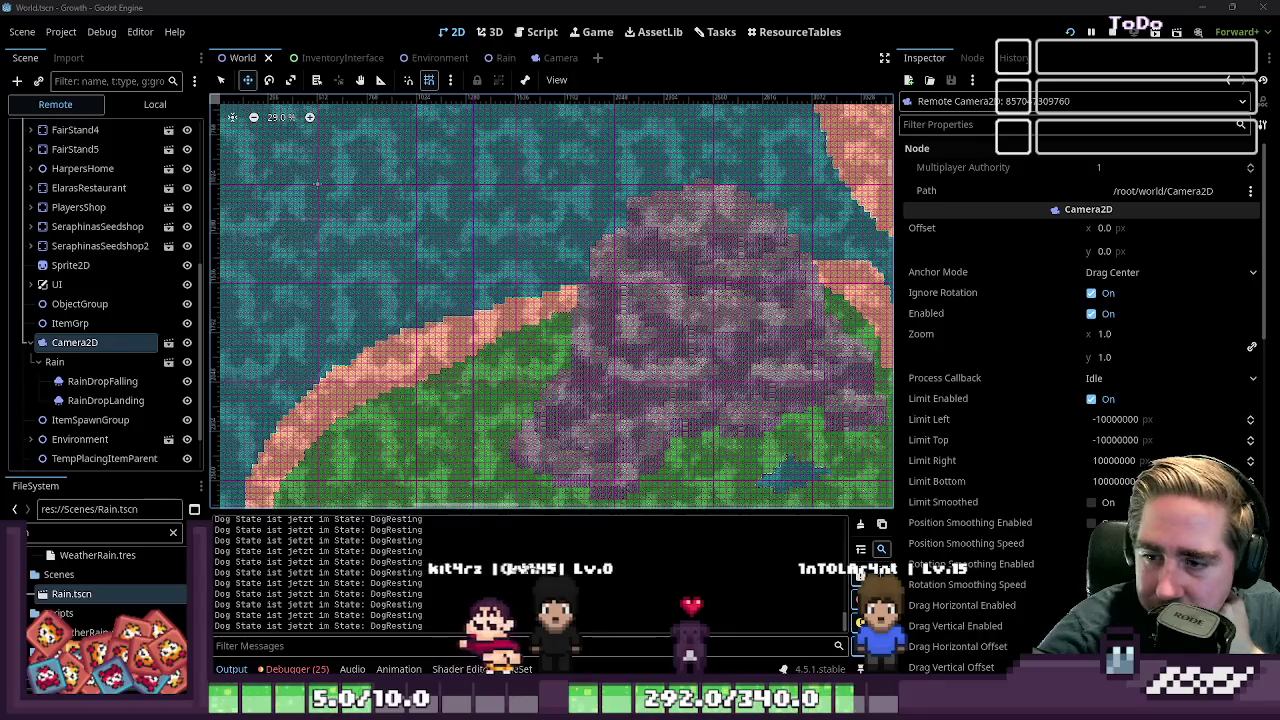
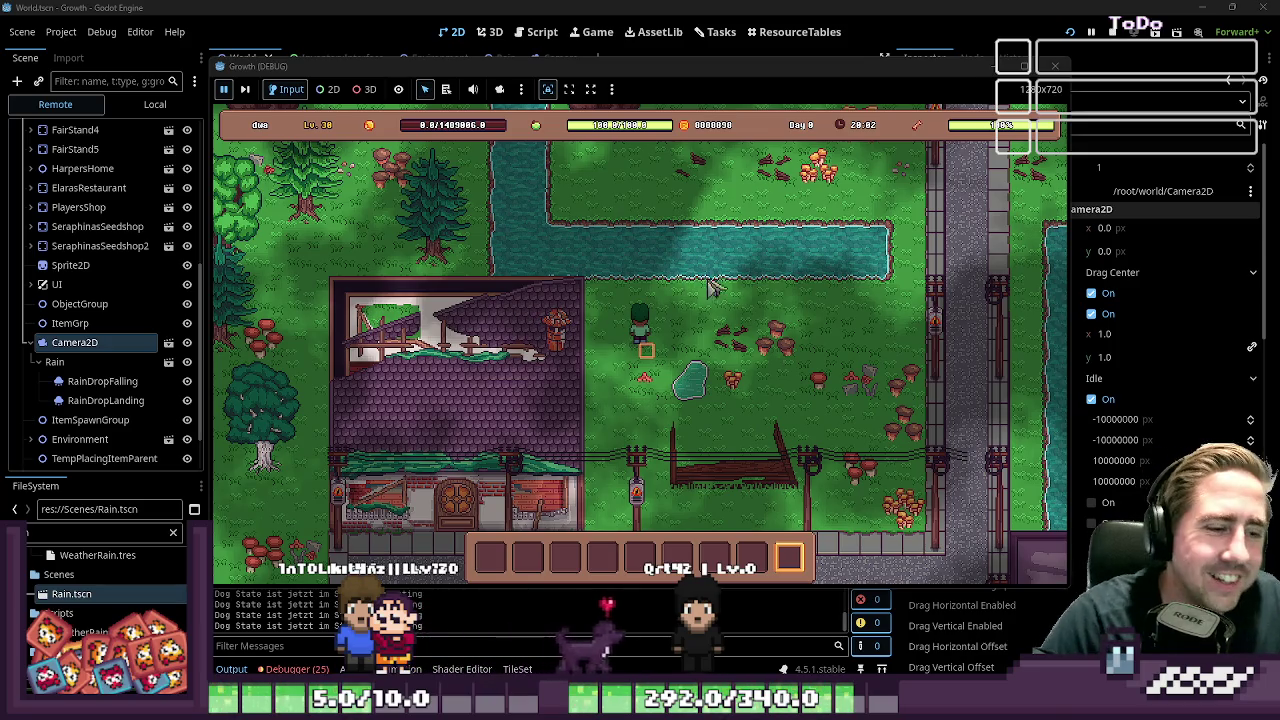
Switch from the running game to the 2D editor, zoom into the map, and select the live Rain node in the Remote tree
{"action": "key", "text": "ctrl+F1"}
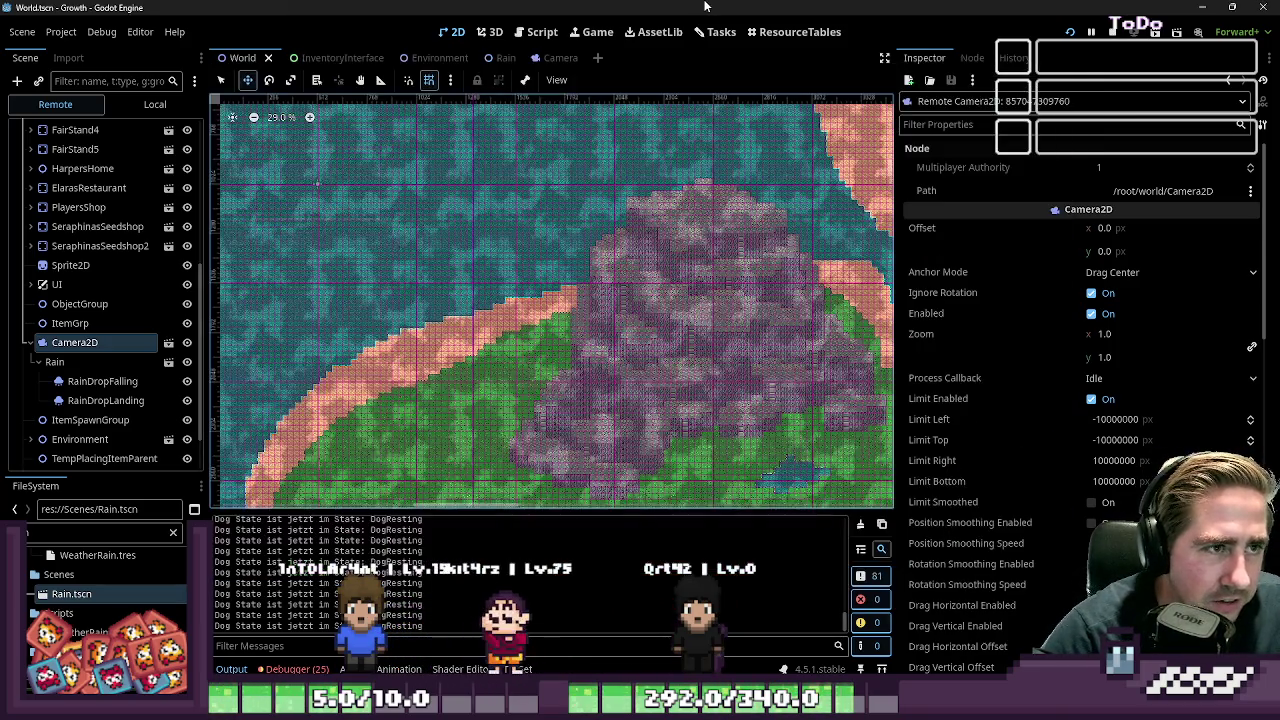
{"action": "scroll", "coordinate": [618, 414], "scroll_direction": "up", "scroll_amount": 3}
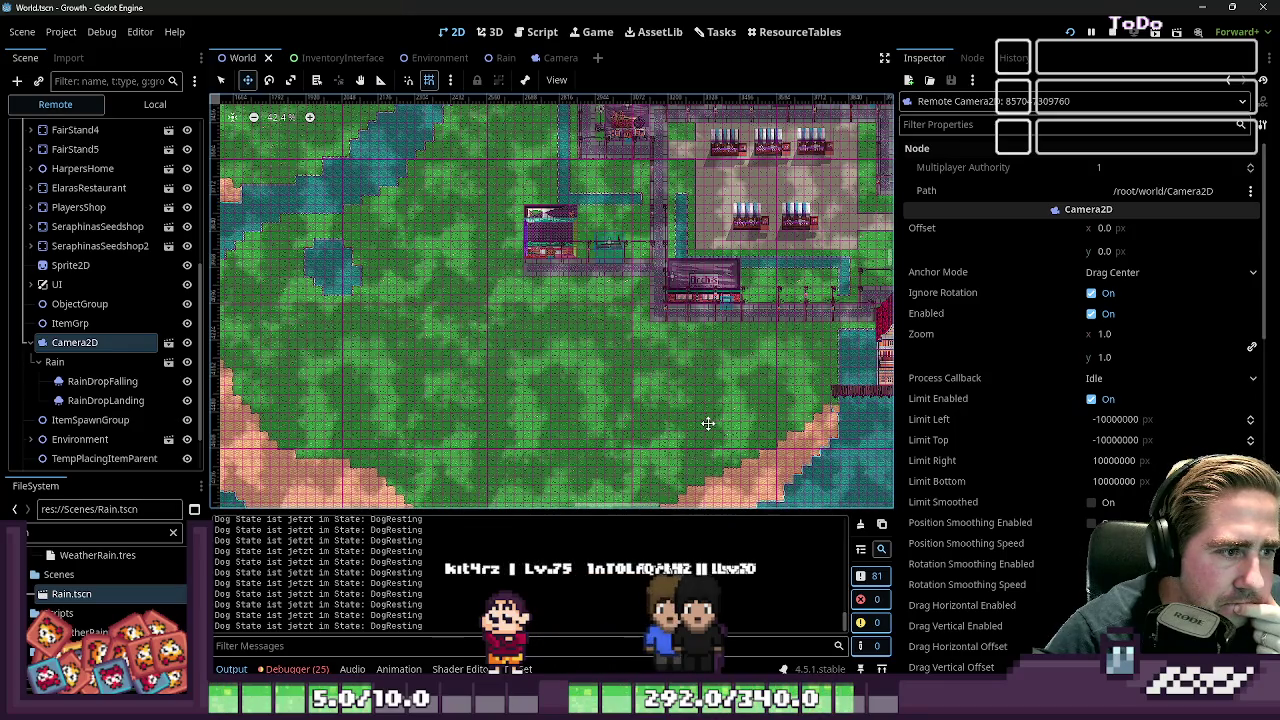
{"action": "scroll", "coordinate": [470, 210], "scroll_direction": "up", "scroll_amount": 5}
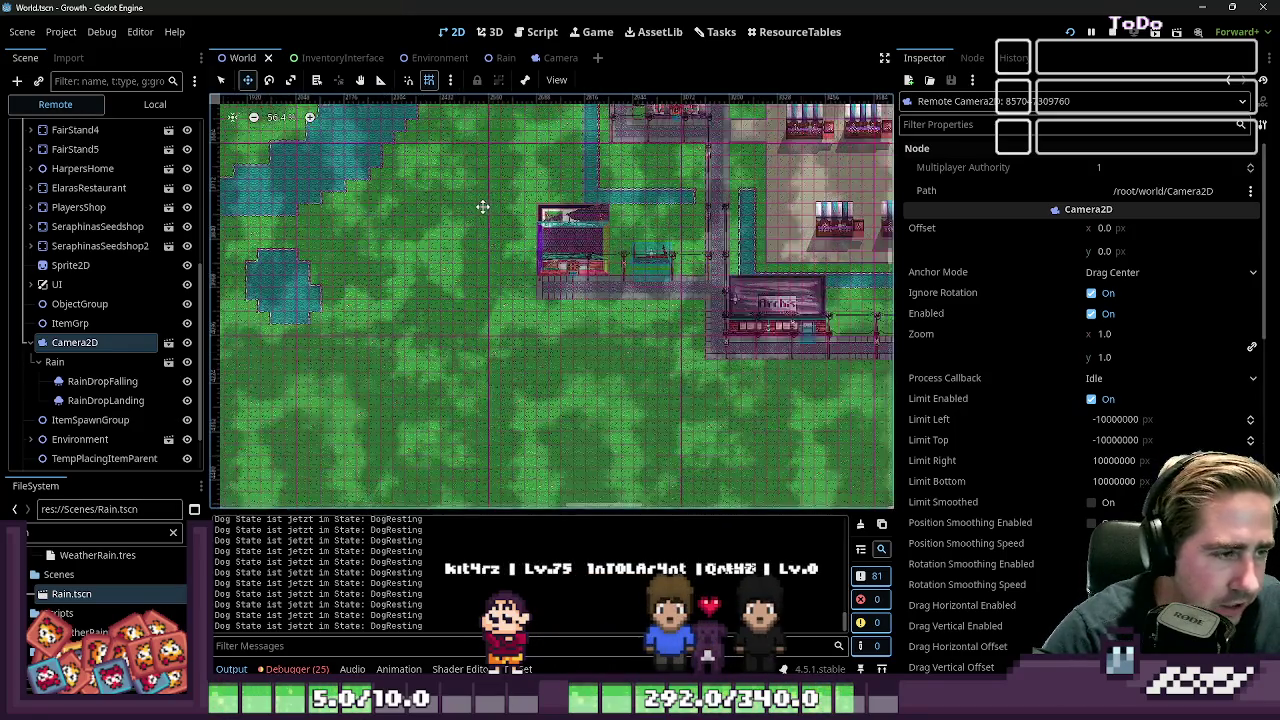
{"action": "scroll", "coordinate": [574, 213], "scroll_direction": "up", "scroll_amount": 5}
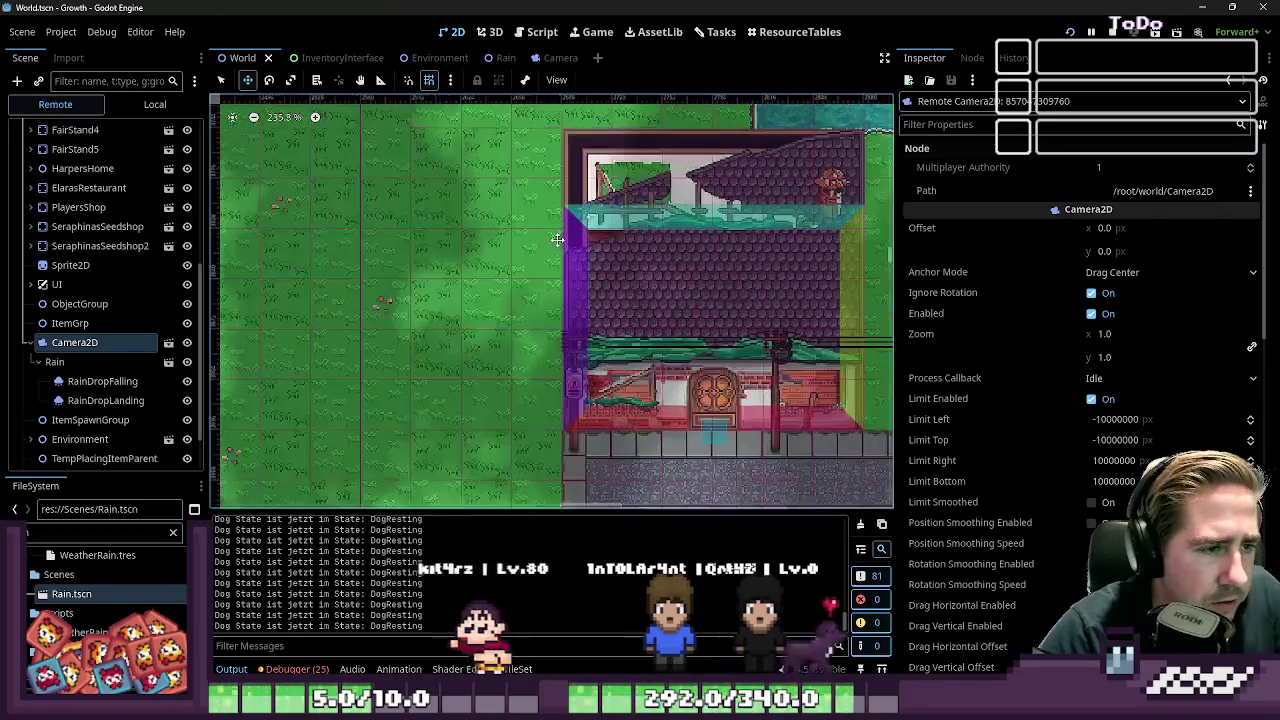
{"action": "left_click", "coordinate": [88, 362]}
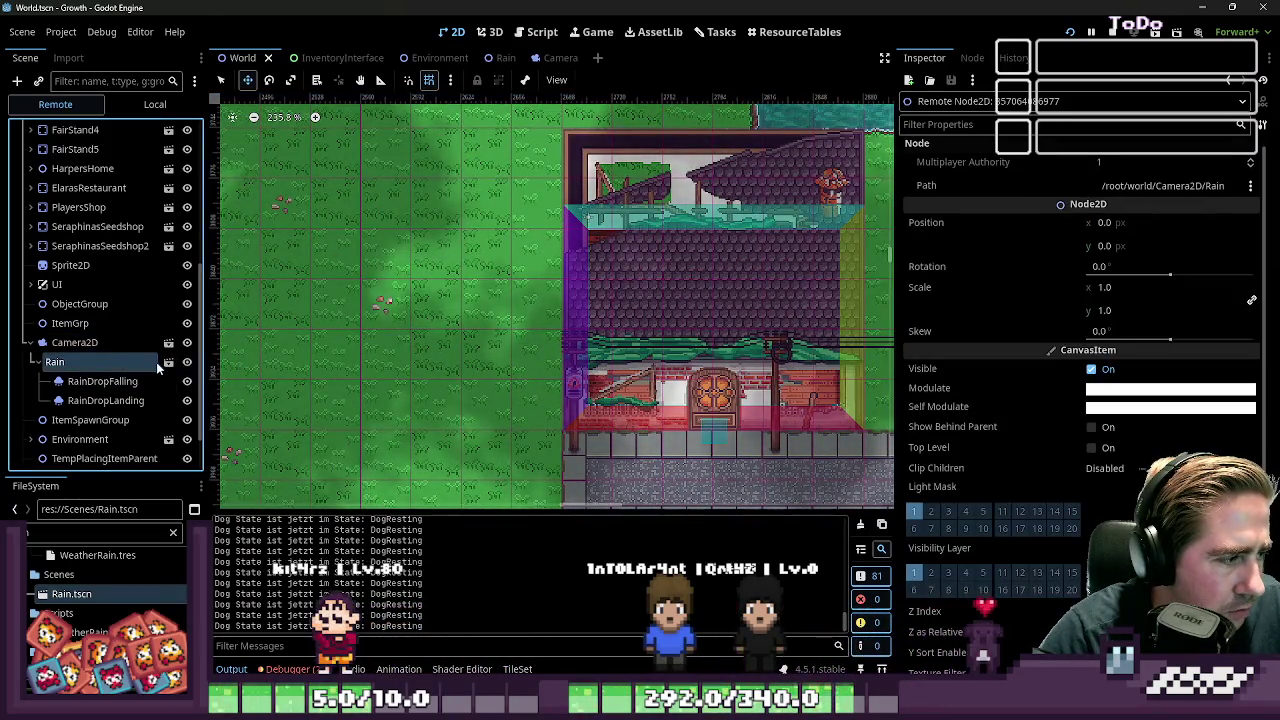
Open Rain.tscn and its script, cancelling an accidental delete prompt on the Rain root node
{"action": "left_click", "coordinate": [168, 362]}
{"action": "left_click", "coordinate": [177, 130]}
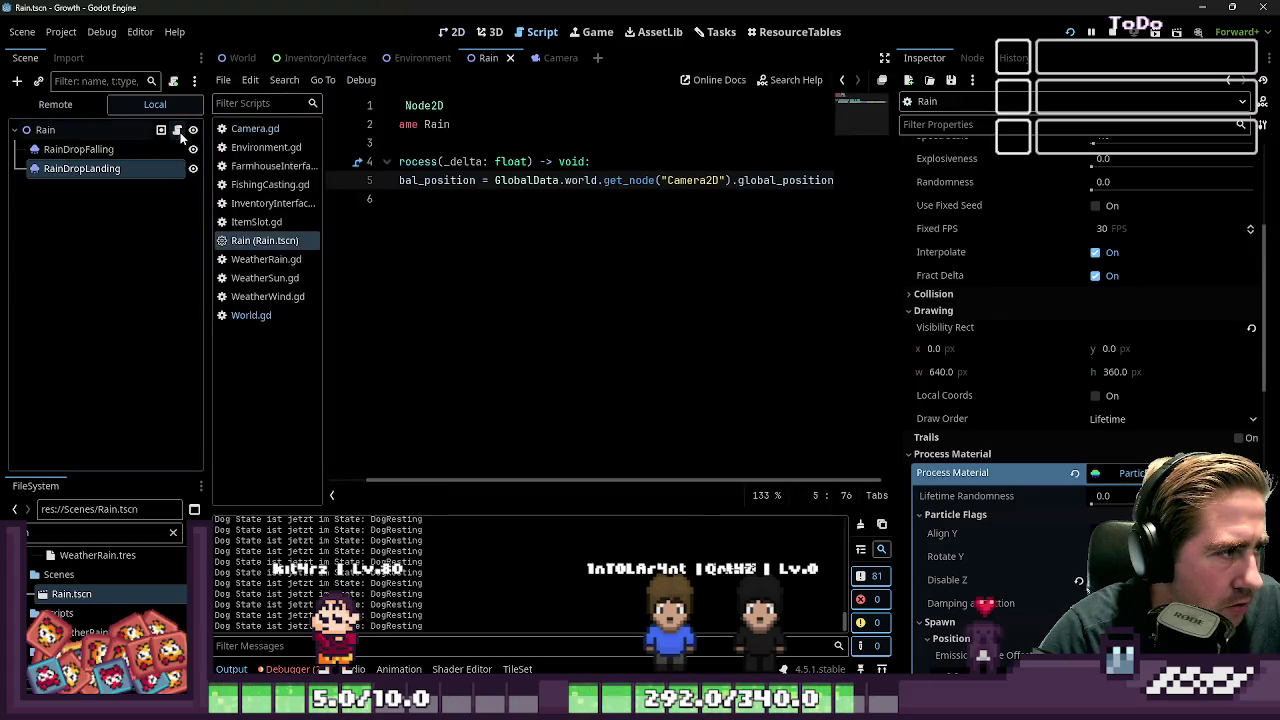
{"action": "right_click", "coordinate": [132, 137]}
{"action": "left_click", "coordinate": [199, 478]}
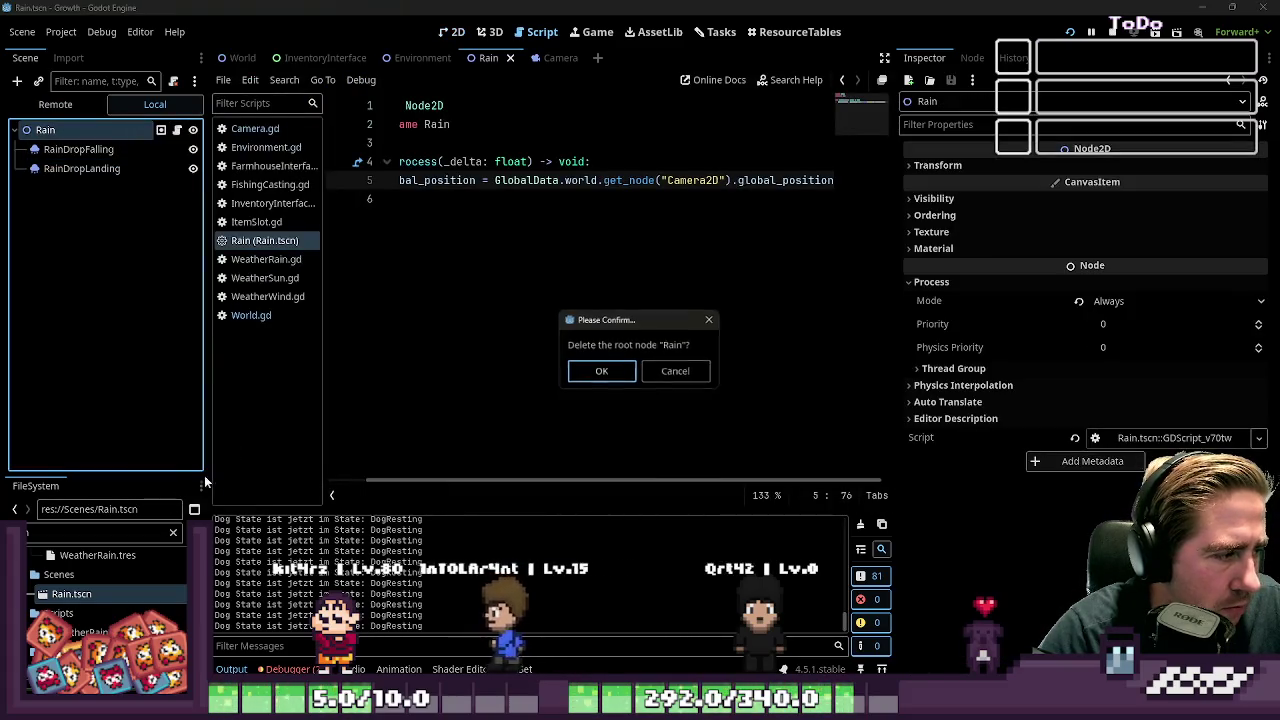
{"action": "left_click", "coordinate": [674, 371]}
Detach the script from the Rain root node and run the project with F5
{"action": "right_click", "coordinate": [142, 128]}
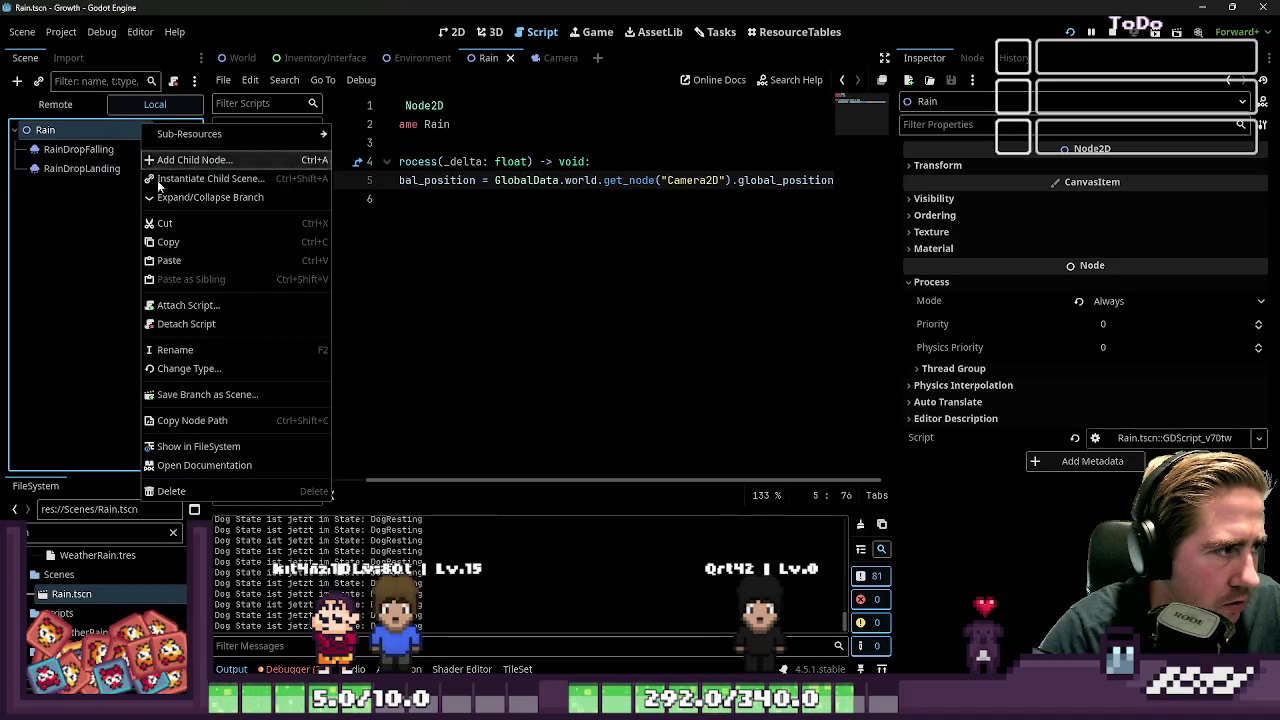
{"action": "left_click", "coordinate": [200, 323]}
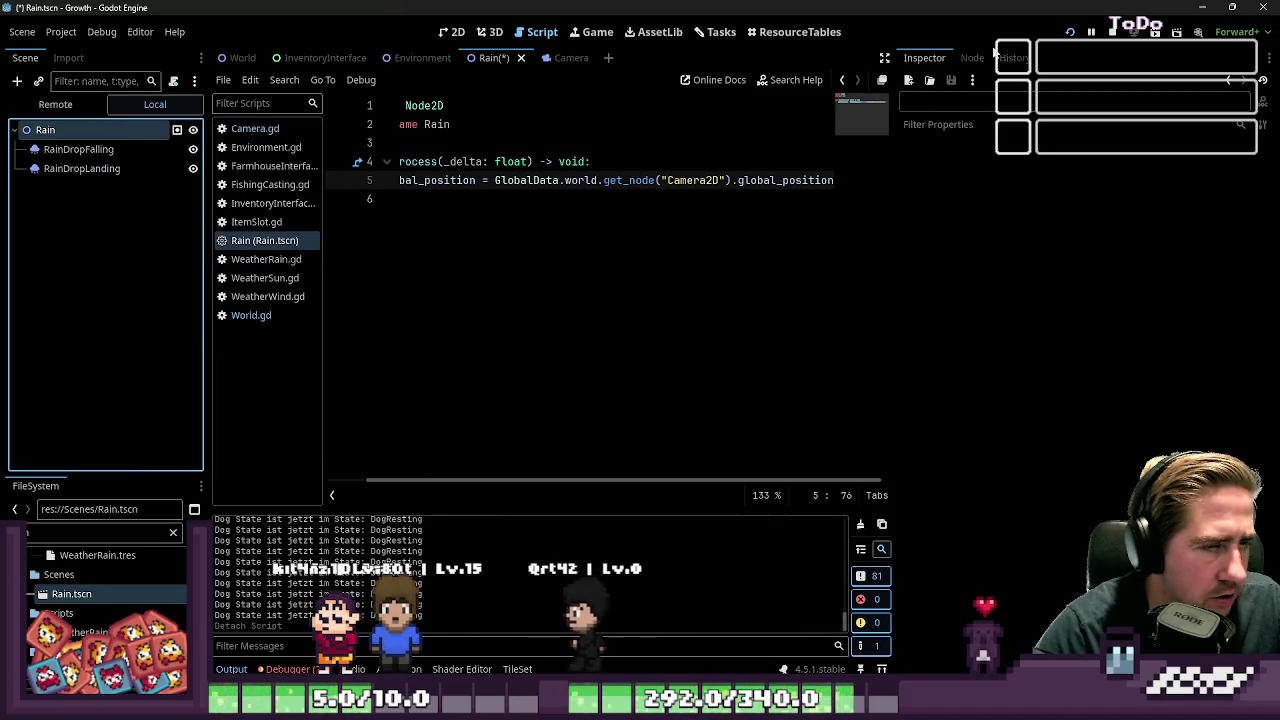
{"action": "key", "text": "F5"}
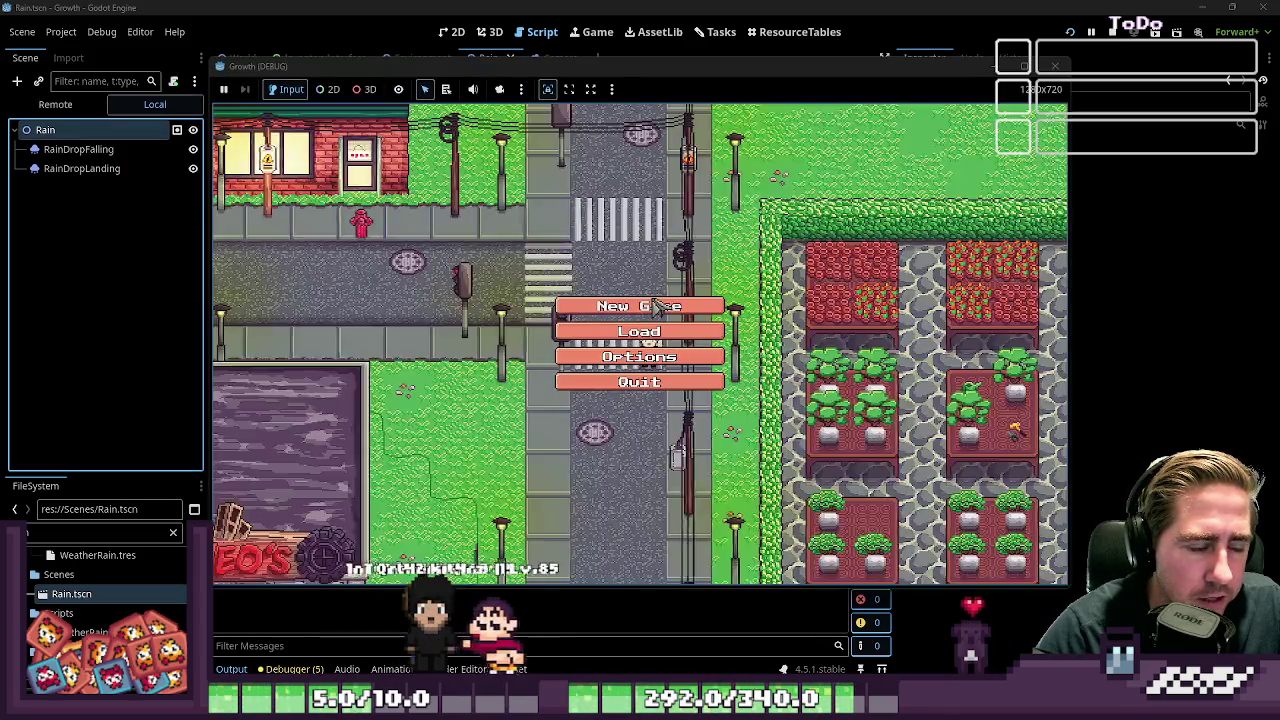
Start a new game from the title screen, entering a character name and pressing Start
{"action": "left_click", "coordinate": [650, 303]}
{"action": "type", "text": "dwad"}
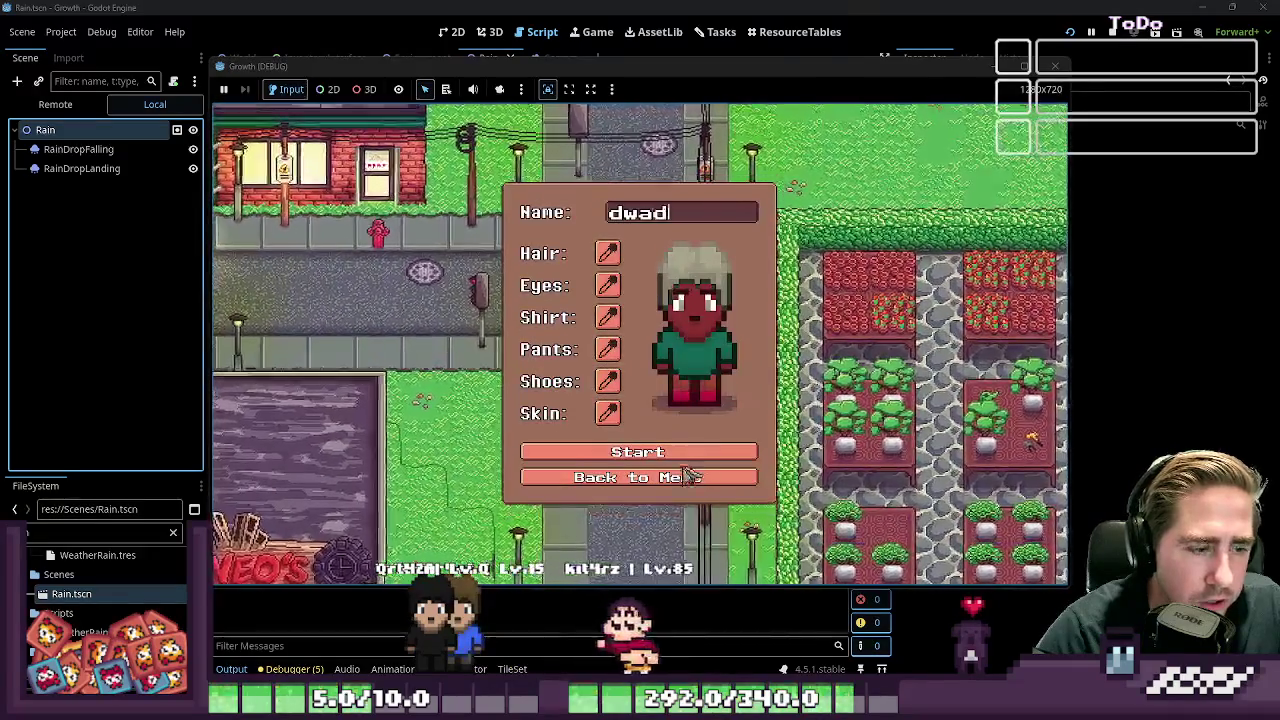
{"action": "left_click", "coordinate": [696, 452]}
Walk the character around the rainy forest with WASD, then close the game and select RainDropLanding
{"action": "key", "text": "a"}
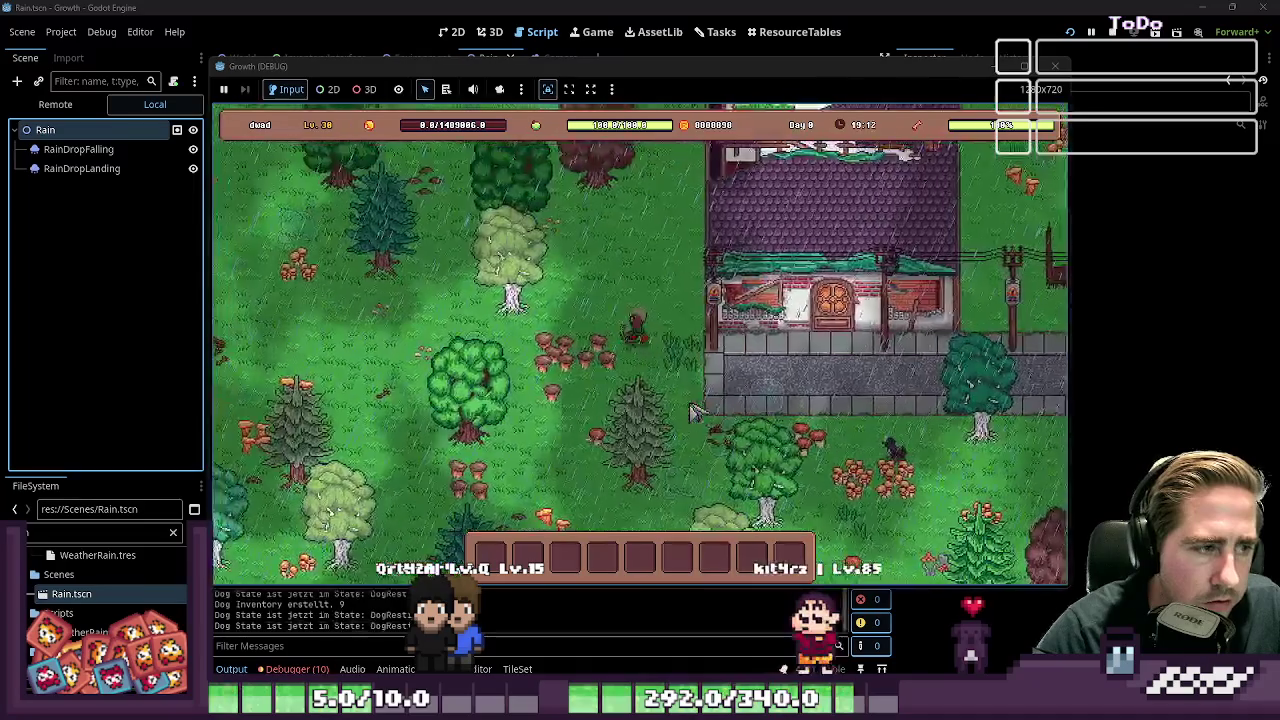
{"action": "key", "text": "a"}
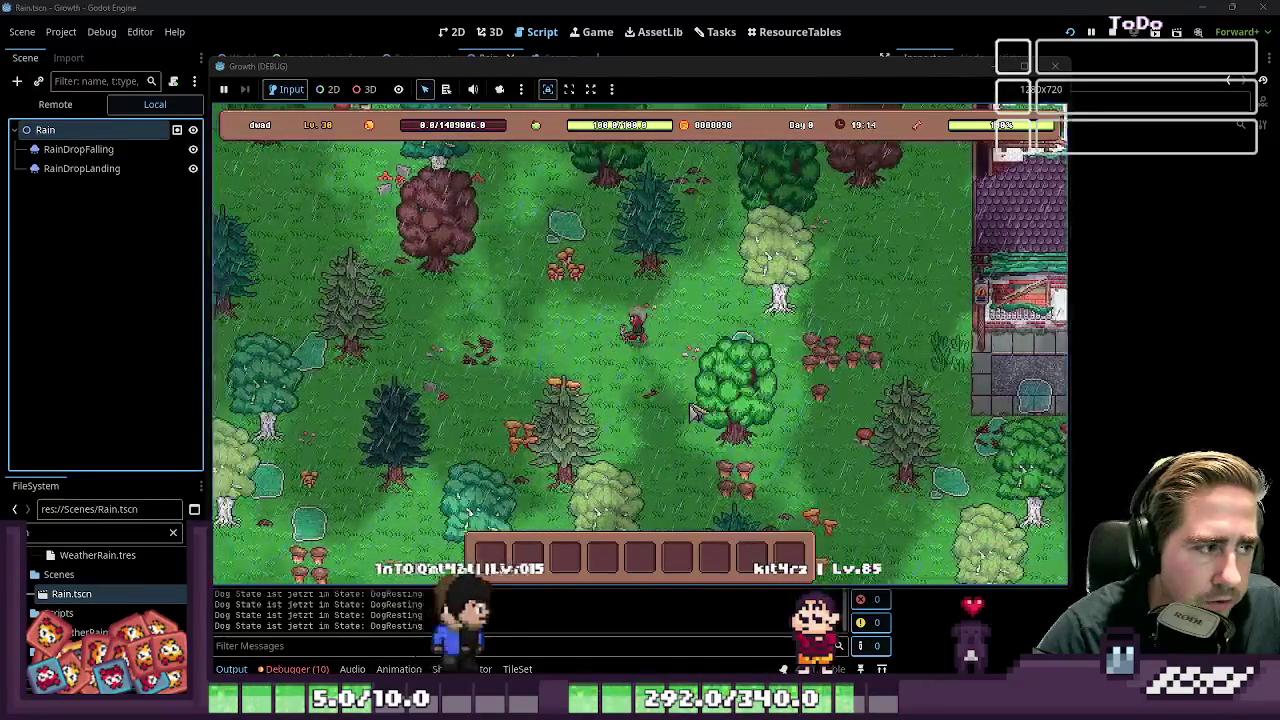
{"action": "key", "text": "a"}
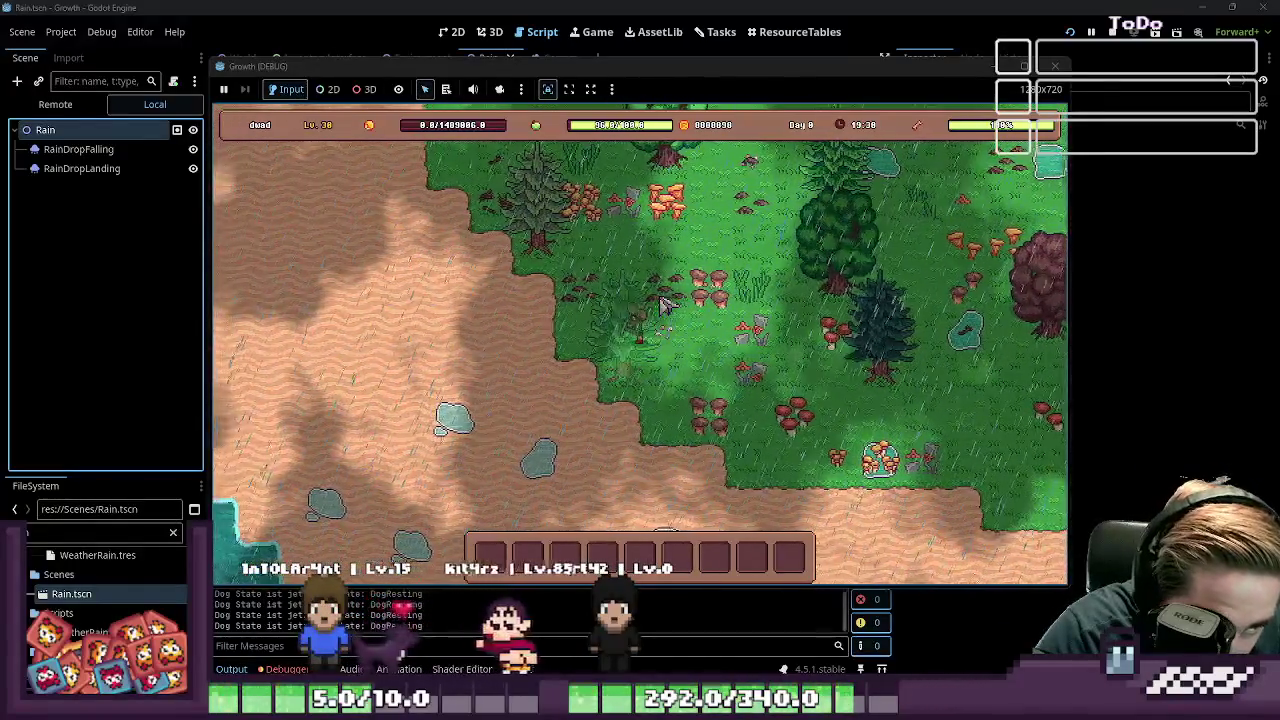
{"action": "key", "text": "w"}
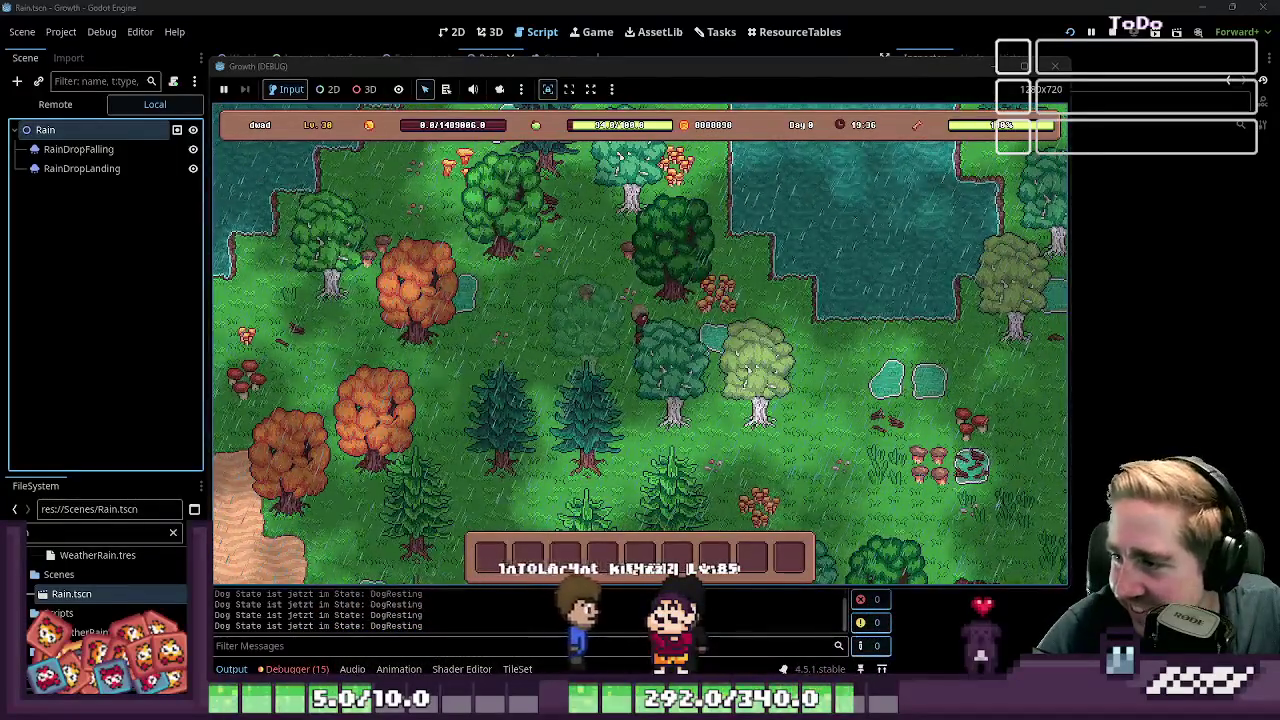
{"action": "key", "text": "s"}
{"action": "key", "text": "d"}
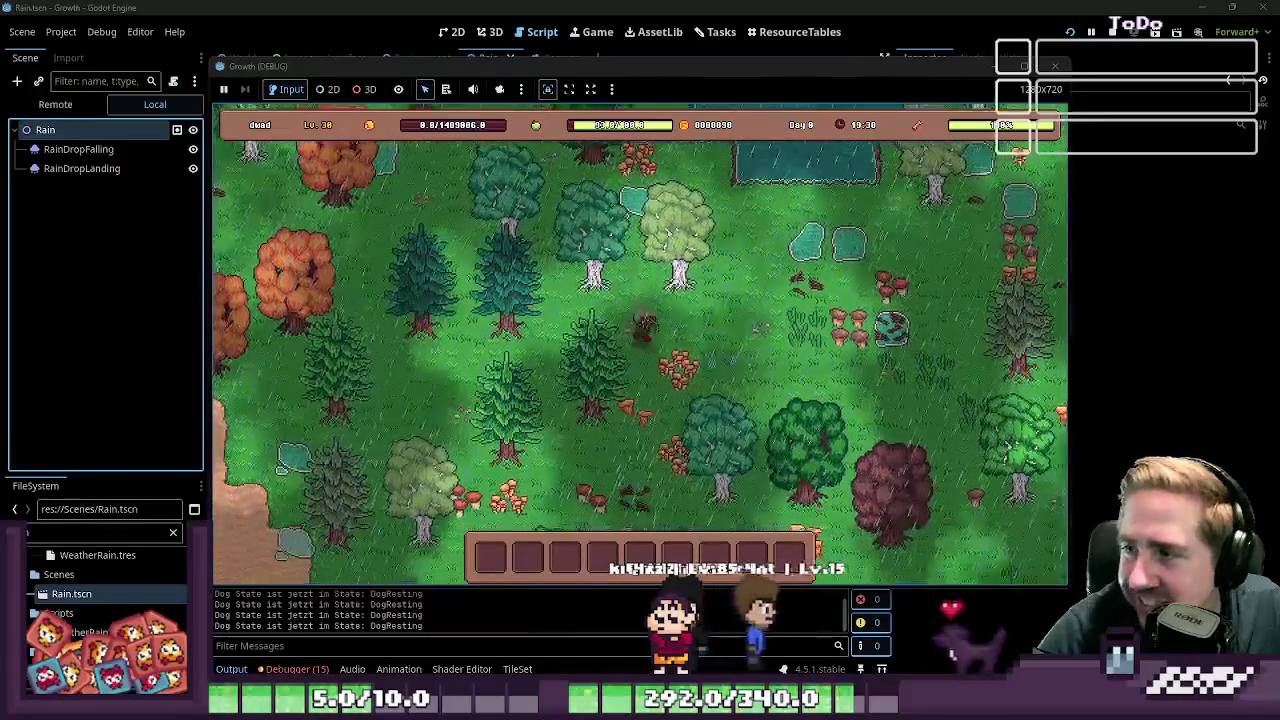
{"action": "key", "text": "s"}
{"action": "key", "text": "d"}
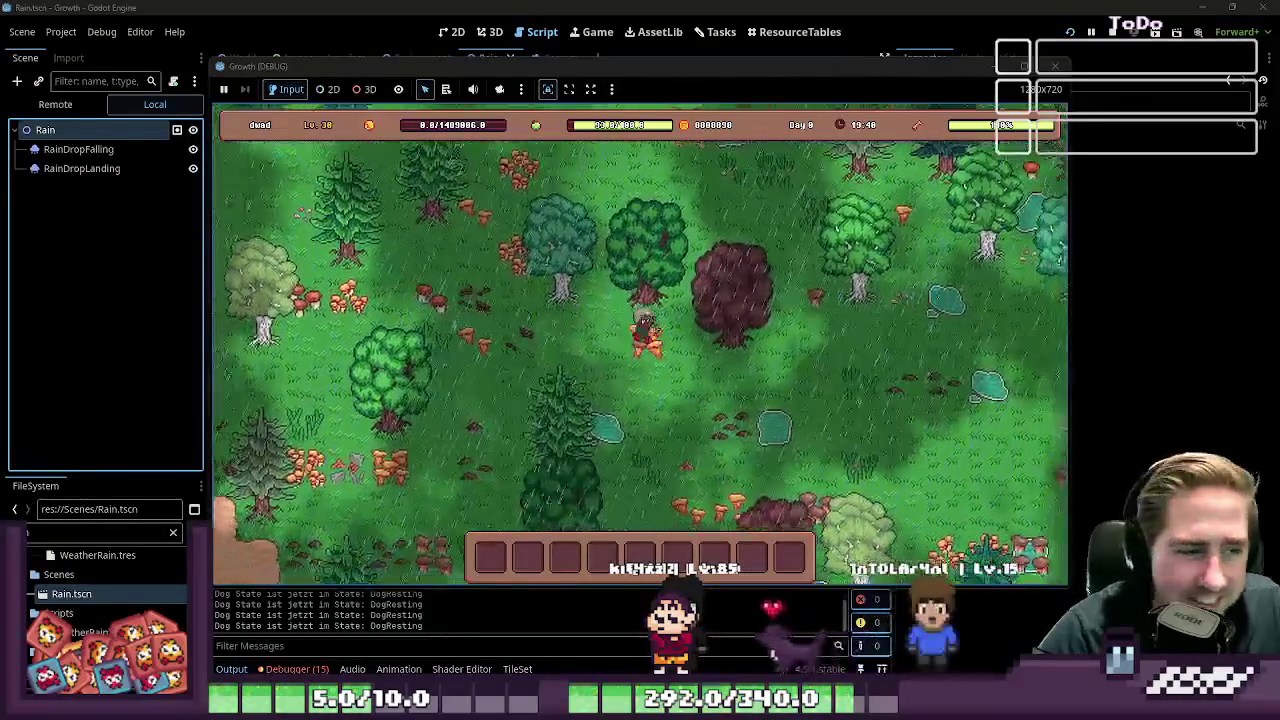
{"action": "key", "text": "w"}
{"action": "key", "text": "s"}
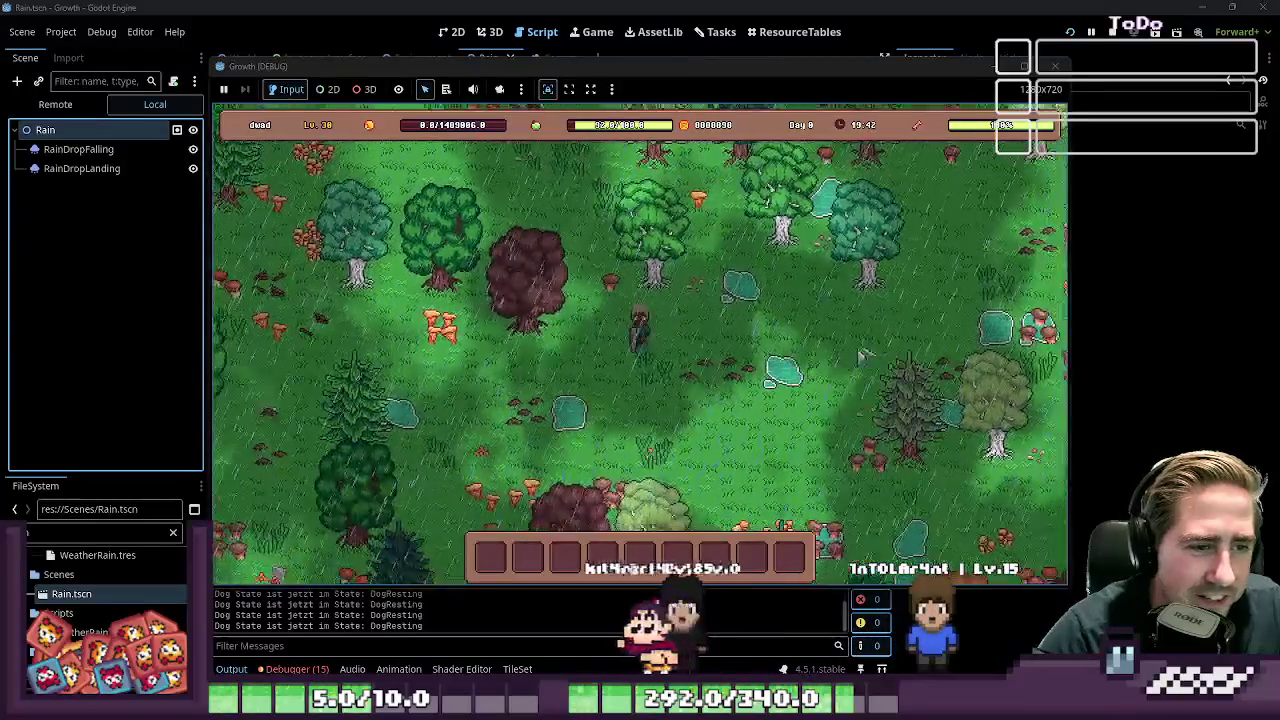
{"action": "left_click", "coordinate": [1052, 65]}
{"action": "left_click", "coordinate": [82, 168]}
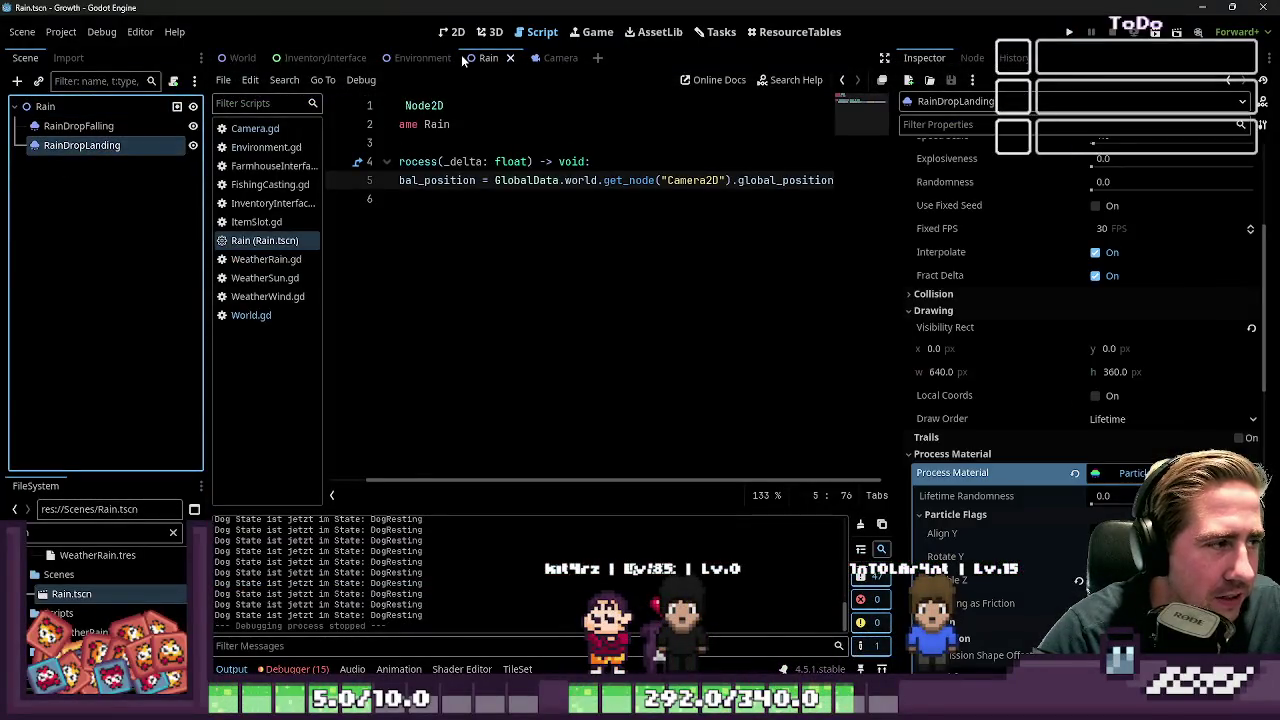
{"action": "left_click", "coordinate": [452, 31]}
{"action": "scroll", "coordinate": [600, 290], "scroll_direction": "down", "scroll_amount": 10}
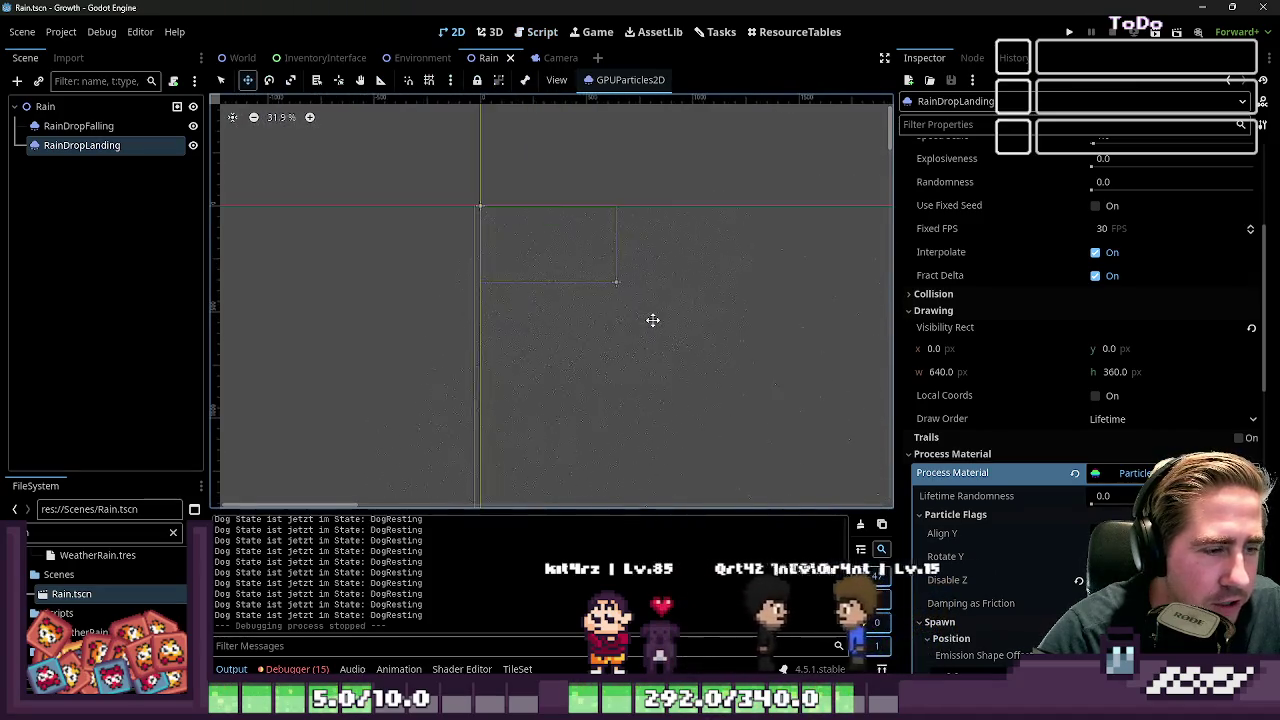
{"action": "left_click", "coordinate": [84, 126]}
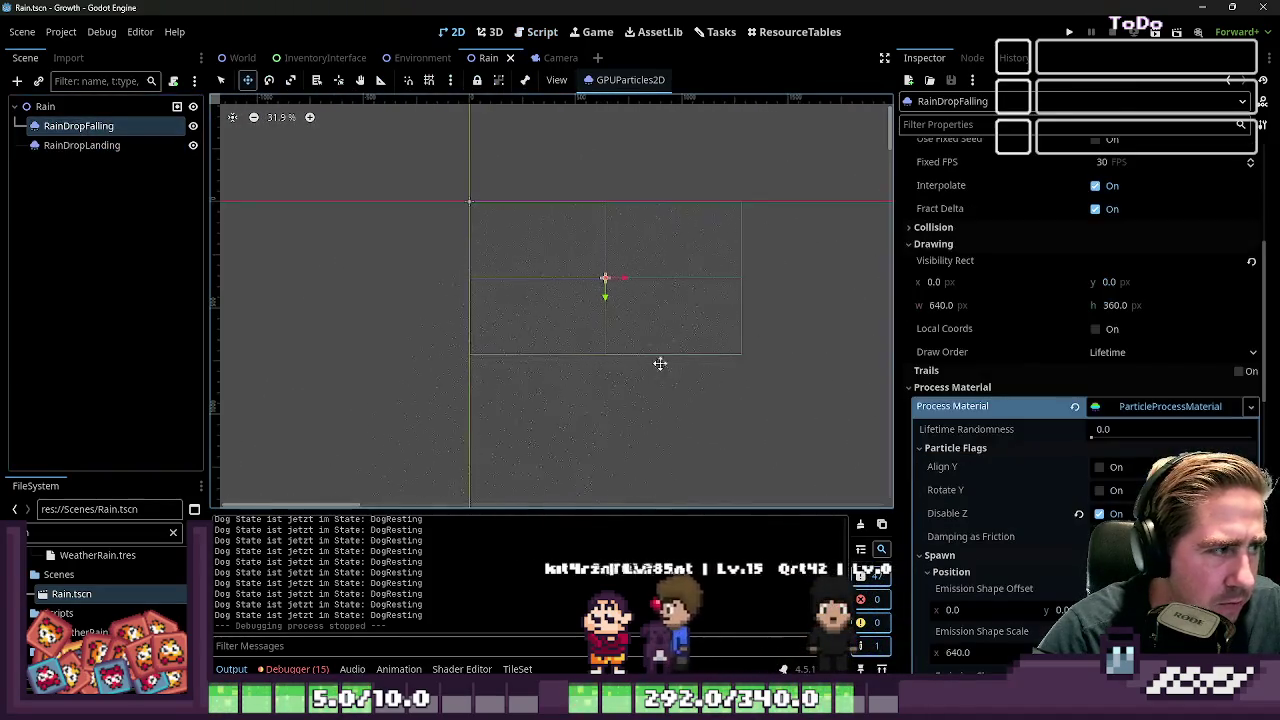
{"action": "left_click", "coordinate": [91, 110]}
{"action": "left_click", "coordinate": [141, 144]}
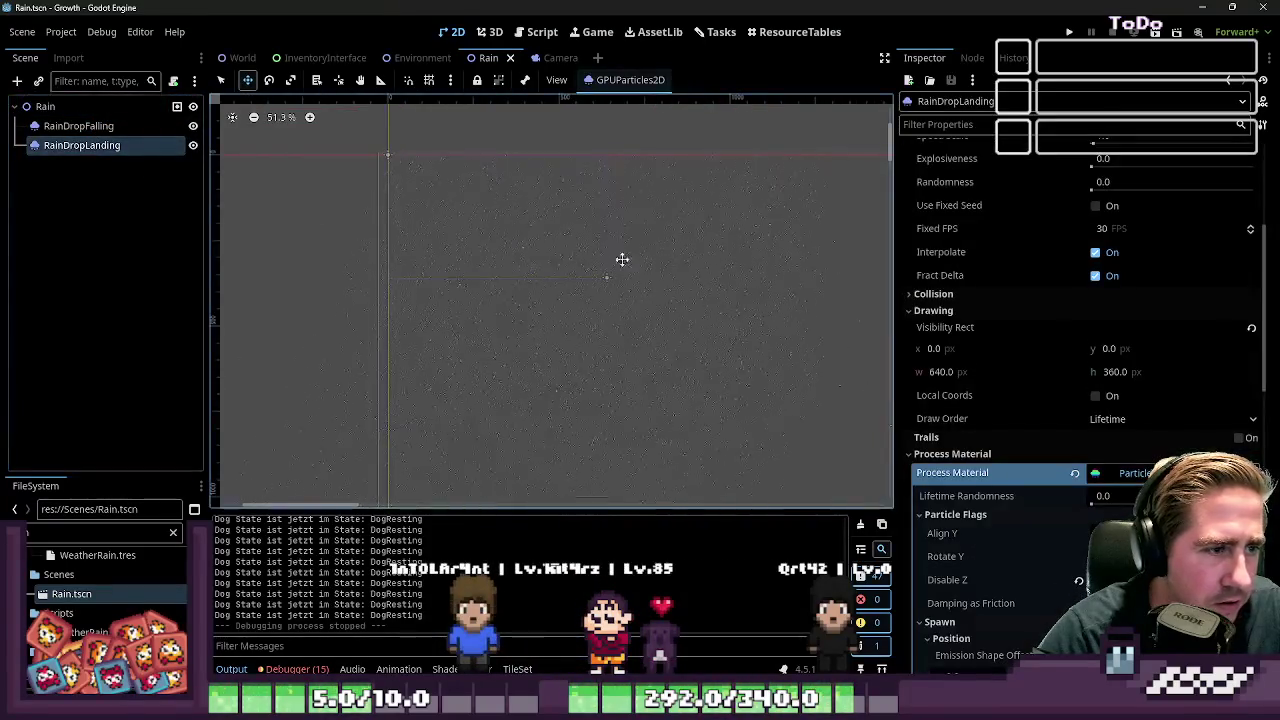
{"action": "left_click", "coordinate": [80, 126]}
{"action": "left_click", "coordinate": [110, 146]}
{"action": "scroll", "coordinate": [1039, 422], "scroll_direction": "down", "scroll_amount": 15}
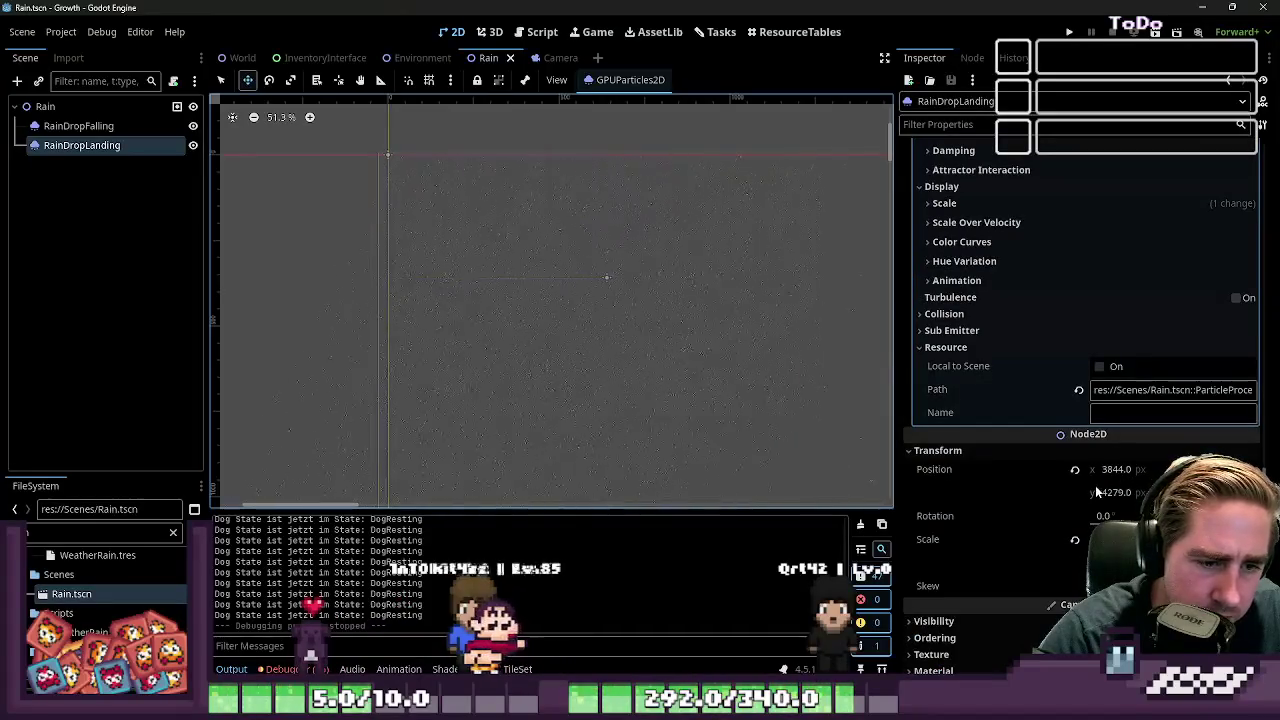
{"action": "left_click", "coordinate": [1075, 541]}
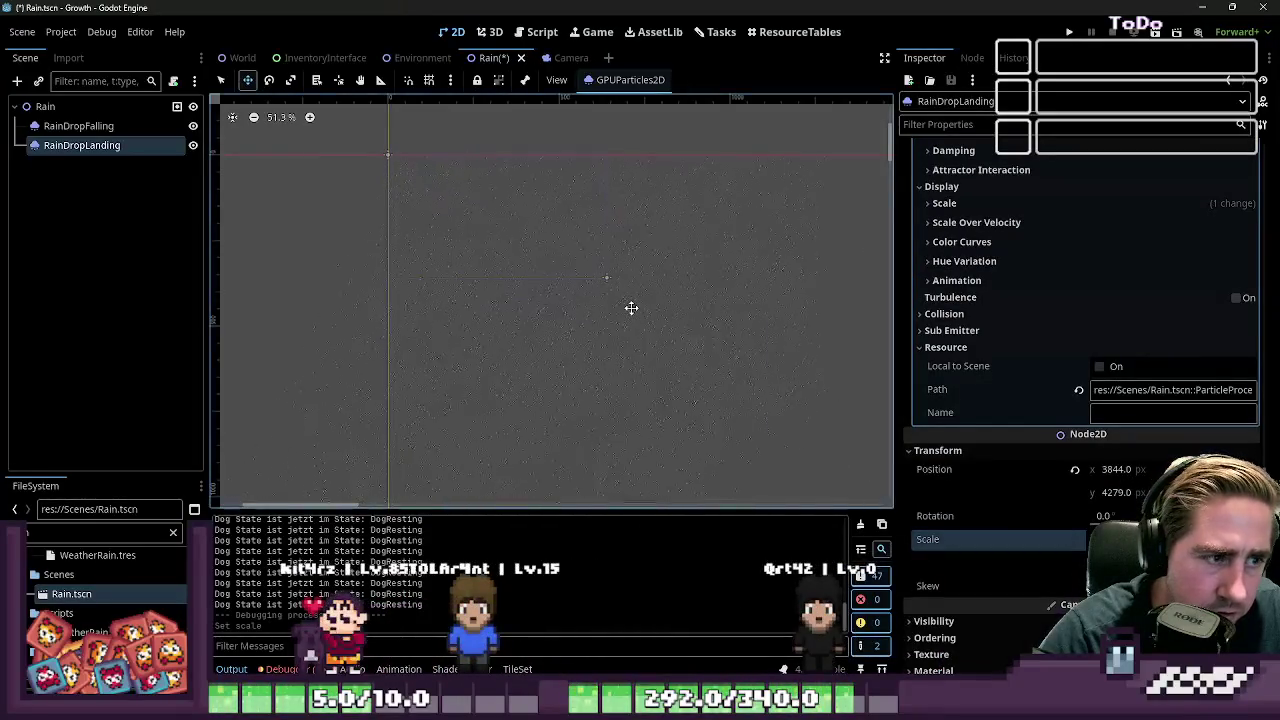
{"action": "mouse_move", "coordinate": [631, 305]}
{"action": "left_mouse_down"}
{"action": "mouse_move", "coordinate": [488, 310]}
{"action": "mouse_move", "coordinate": [454, 266]}
{"action": "left_mouse_up"}
{"action": "scroll", "coordinate": [449, 237], "scroll_direction": "up", "scroll_amount": 5}
{"action": "scroll", "coordinate": [494, 274], "scroll_direction": "down", "scroll_amount": 3}
{"action": "left_click", "coordinate": [78, 125]}
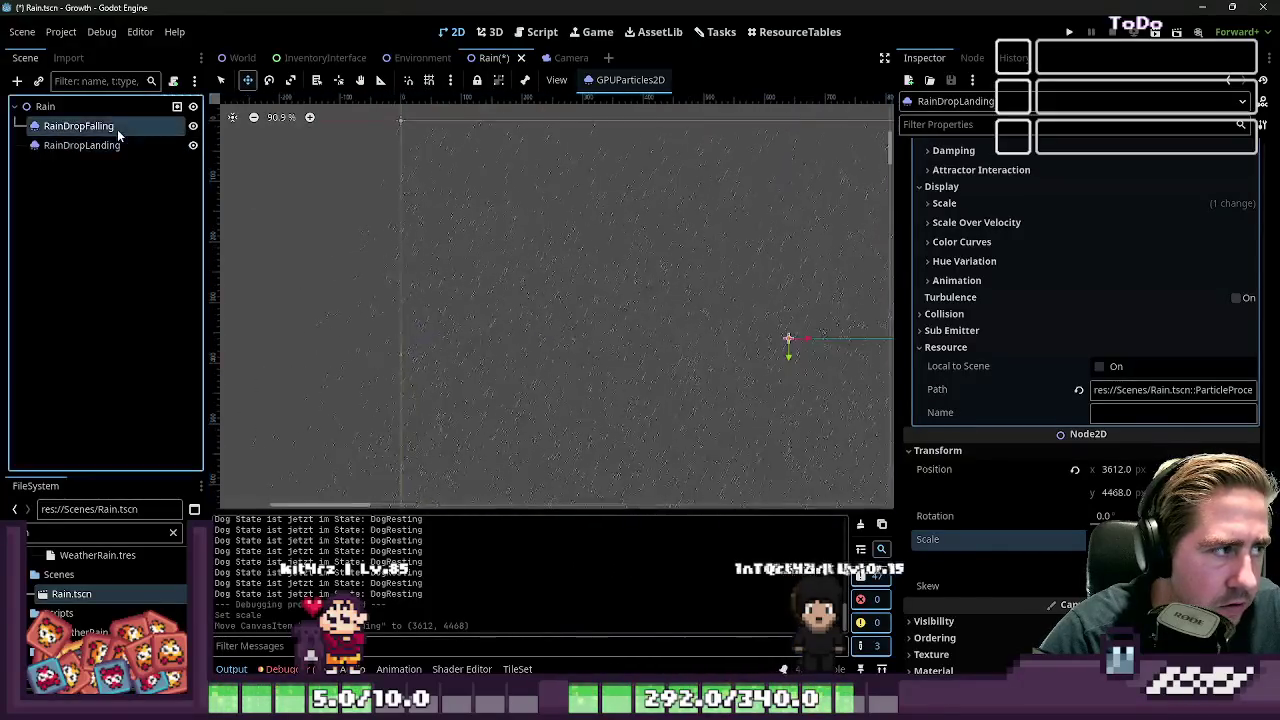
{"action": "left_click", "coordinate": [100, 145]}
{"action": "scroll", "coordinate": [600, 264], "scroll_direction": "up", "scroll_amount": 4}
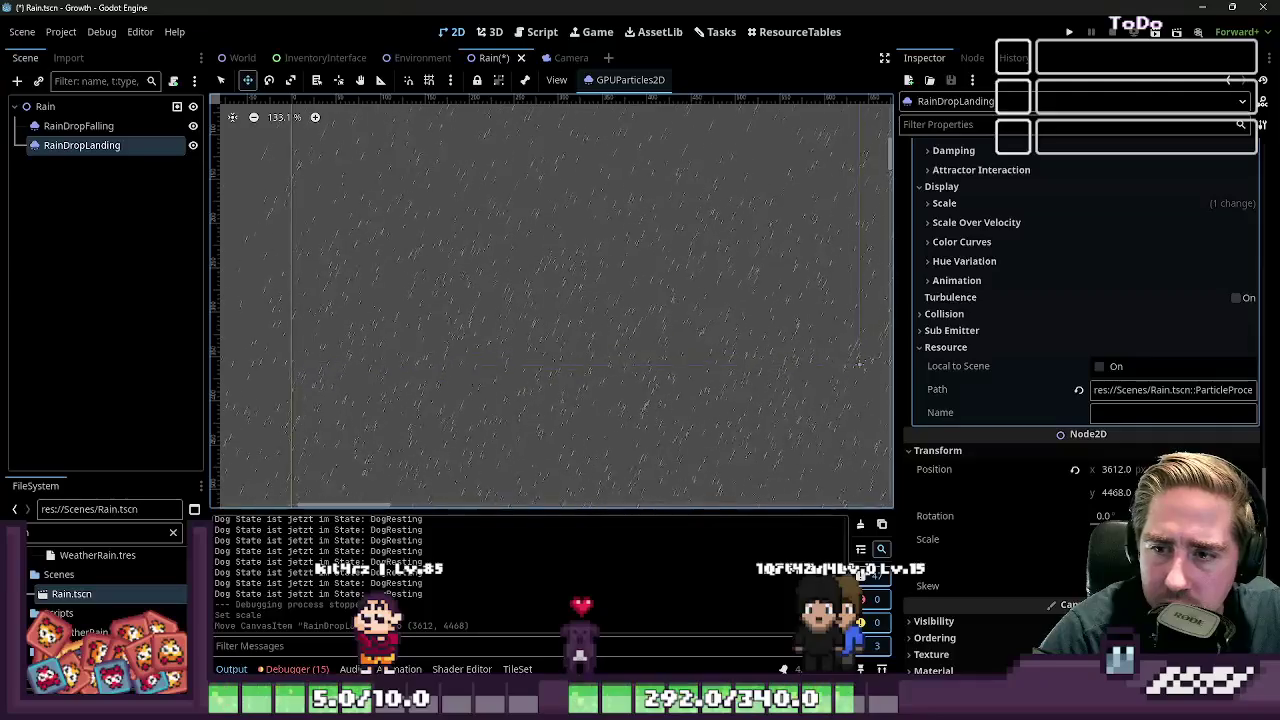
{"action": "scroll", "coordinate": [686, 351], "scroll_direction": "down", "scroll_amount": 8}
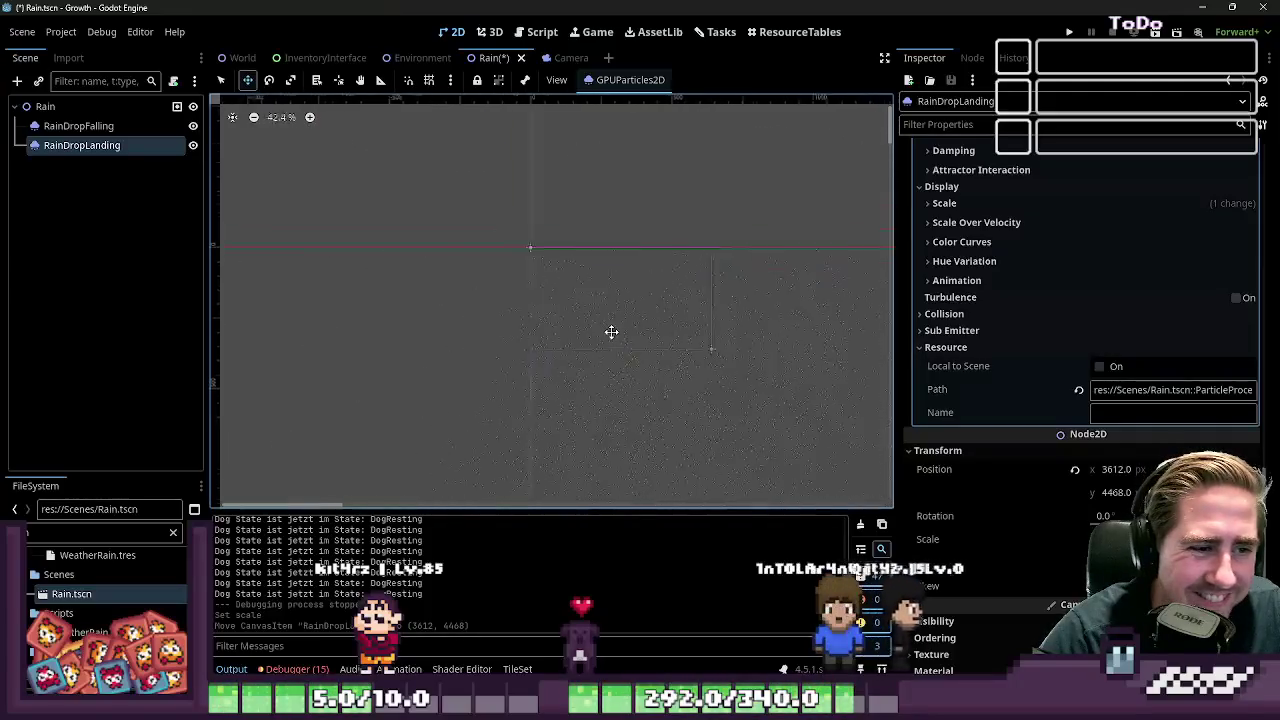
{"action": "left_click", "coordinate": [97, 125]}
{"action": "left_click", "coordinate": [90, 145]}
{"action": "left_click", "coordinate": [92, 126]}
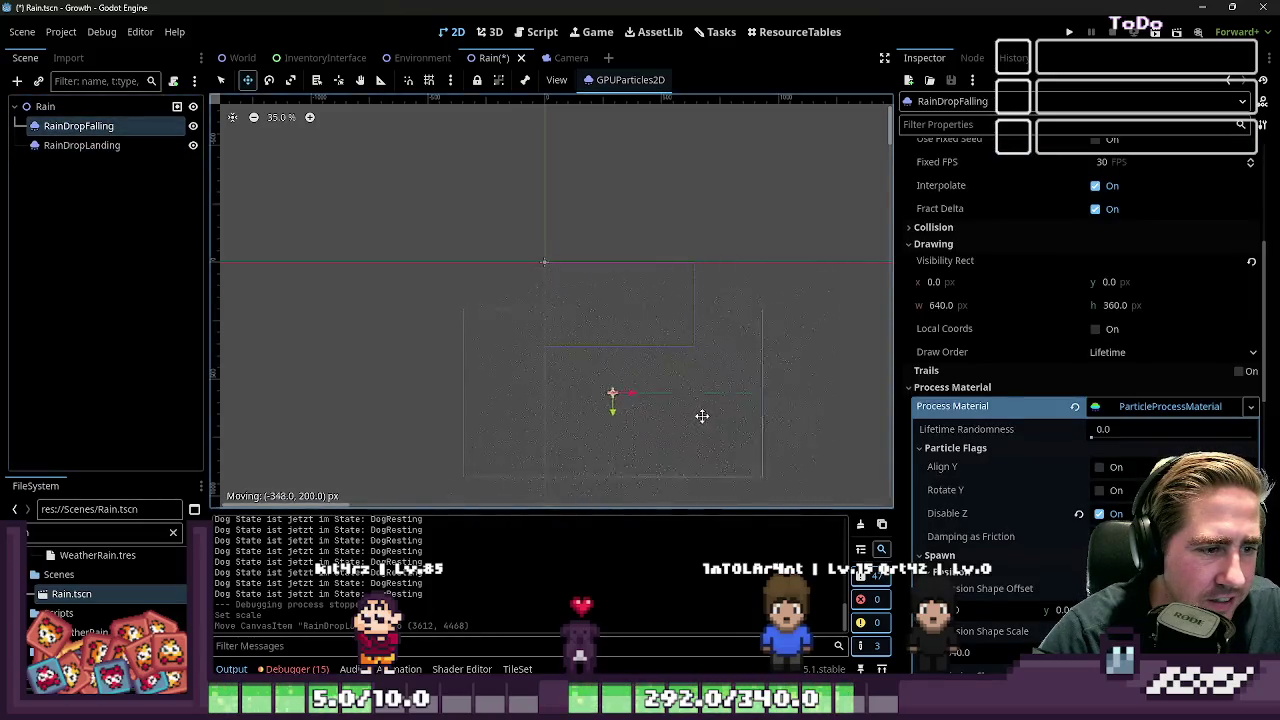
{"action": "key", "text": "ctrl+z"}
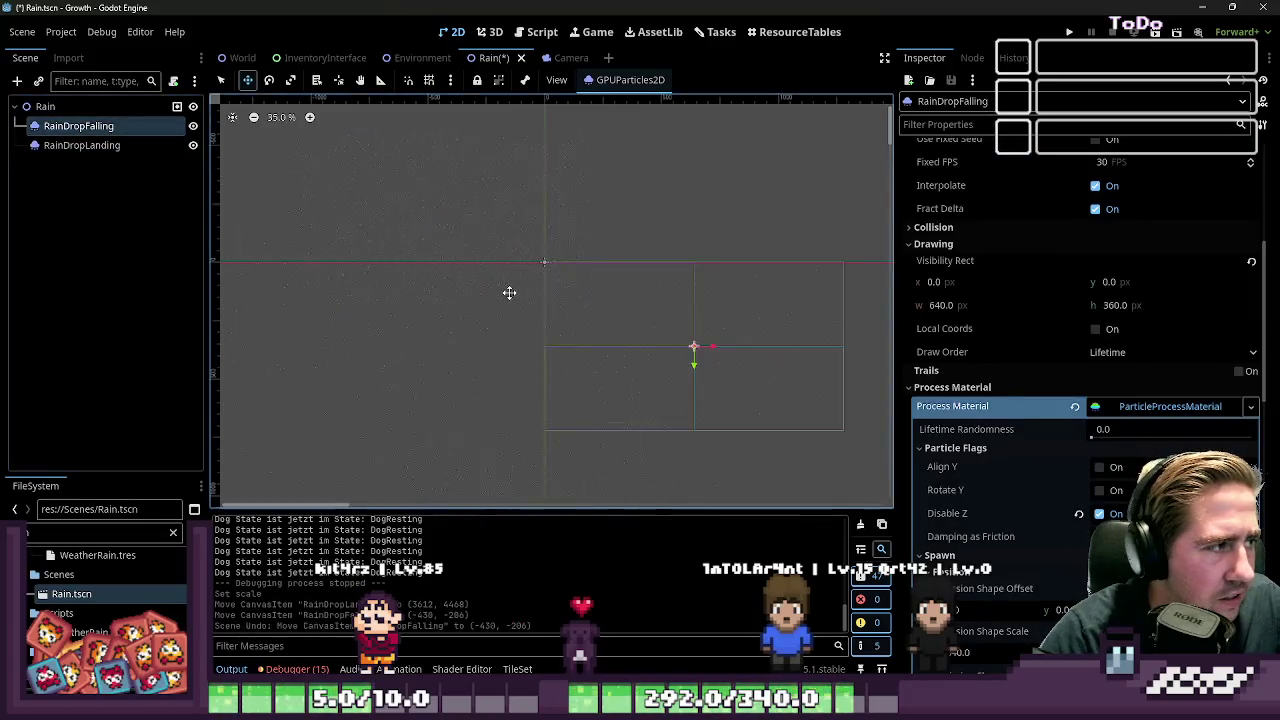
{"action": "left_click", "coordinate": [90, 145]}
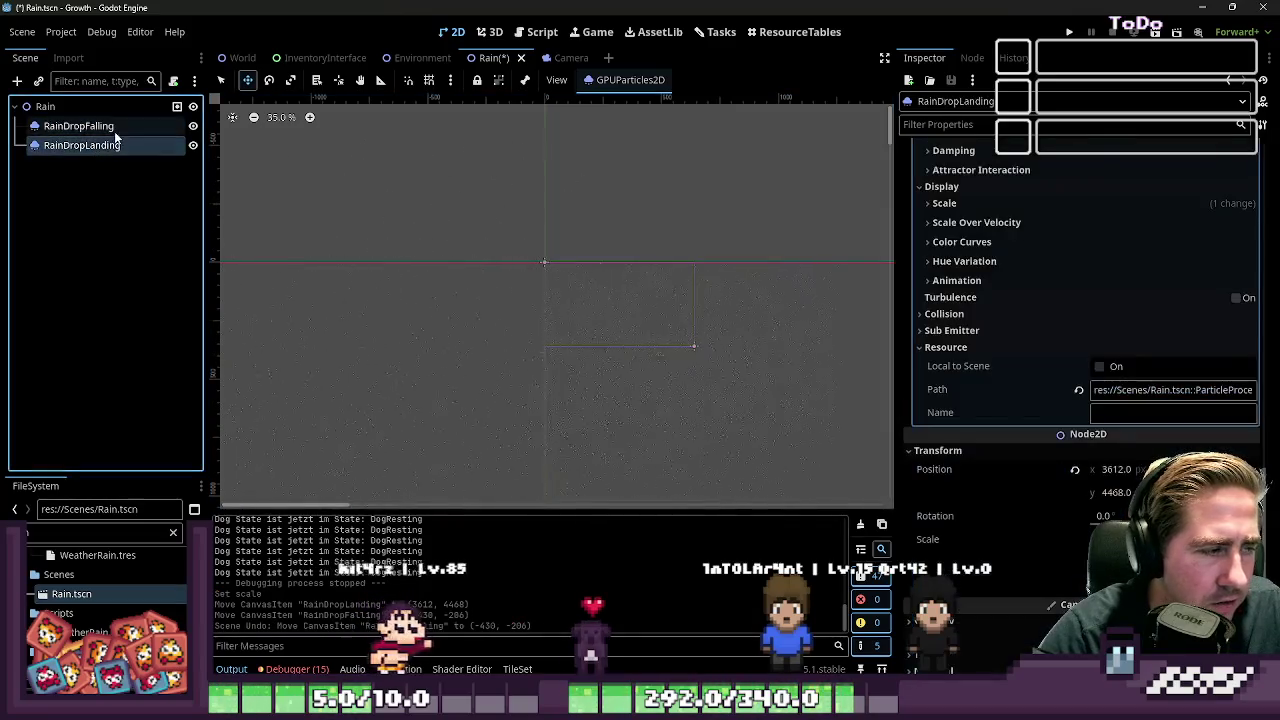
{"action": "left_click", "coordinate": [92, 126]}
{"action": "scroll", "coordinate": [757, 369], "scroll_direction": "up", "scroll_amount": 2}
{"action": "scroll", "coordinate": [757, 369], "scroll_direction": "up", "scroll_amount": 1}
{"action": "mouse_move", "coordinate": [757, 369]}
{"action": "left_mouse_down"}
{"action": "mouse_move", "coordinate": [674, 354]}
{"action": "mouse_move", "coordinate": [437, 254]}
{"action": "mouse_move", "coordinate": [549, 257]}
{"action": "mouse_move", "coordinate": [548, 347]}
{"action": "mouse_move", "coordinate": [633, 358]}
{"action": "left_mouse_up"}
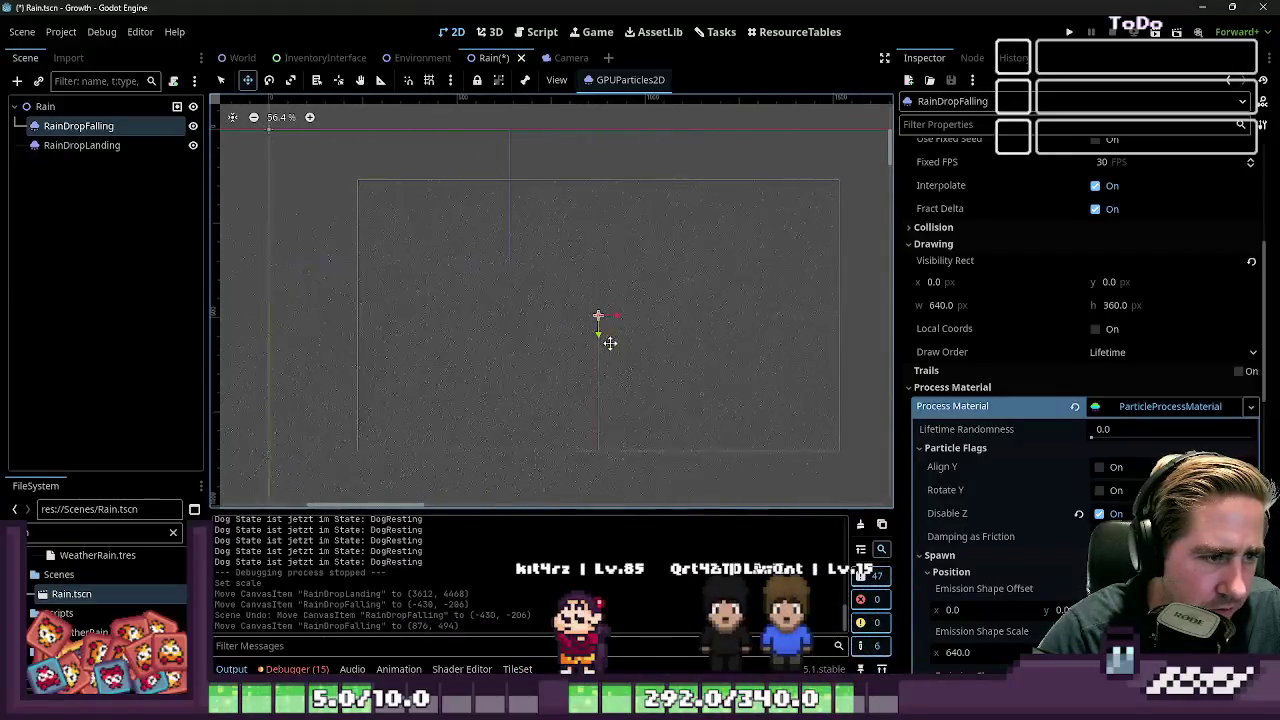
{"action": "key", "text": "ctrl+z"}
{"action": "left_click", "coordinate": [92, 145]}
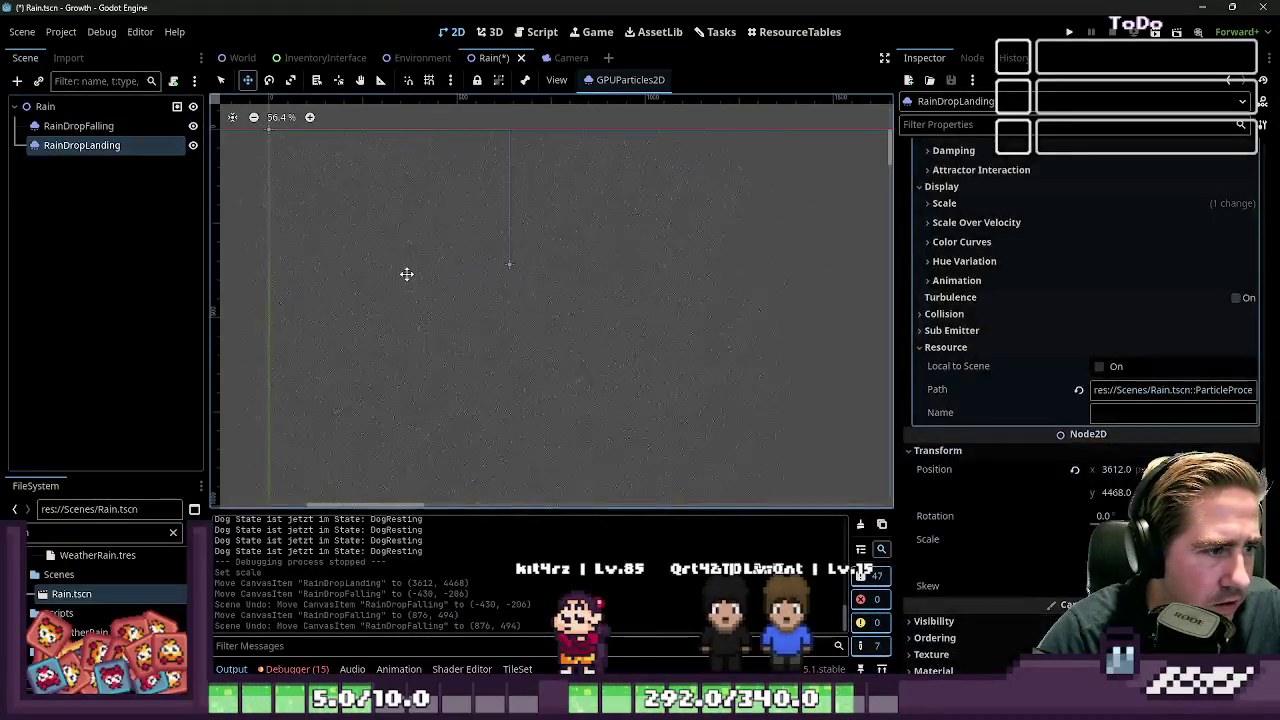
{"action": "left_click", "coordinate": [98, 127]}
{"action": "scroll", "coordinate": [1116, 365], "scroll_direction": "up", "scroll_amount": 2}
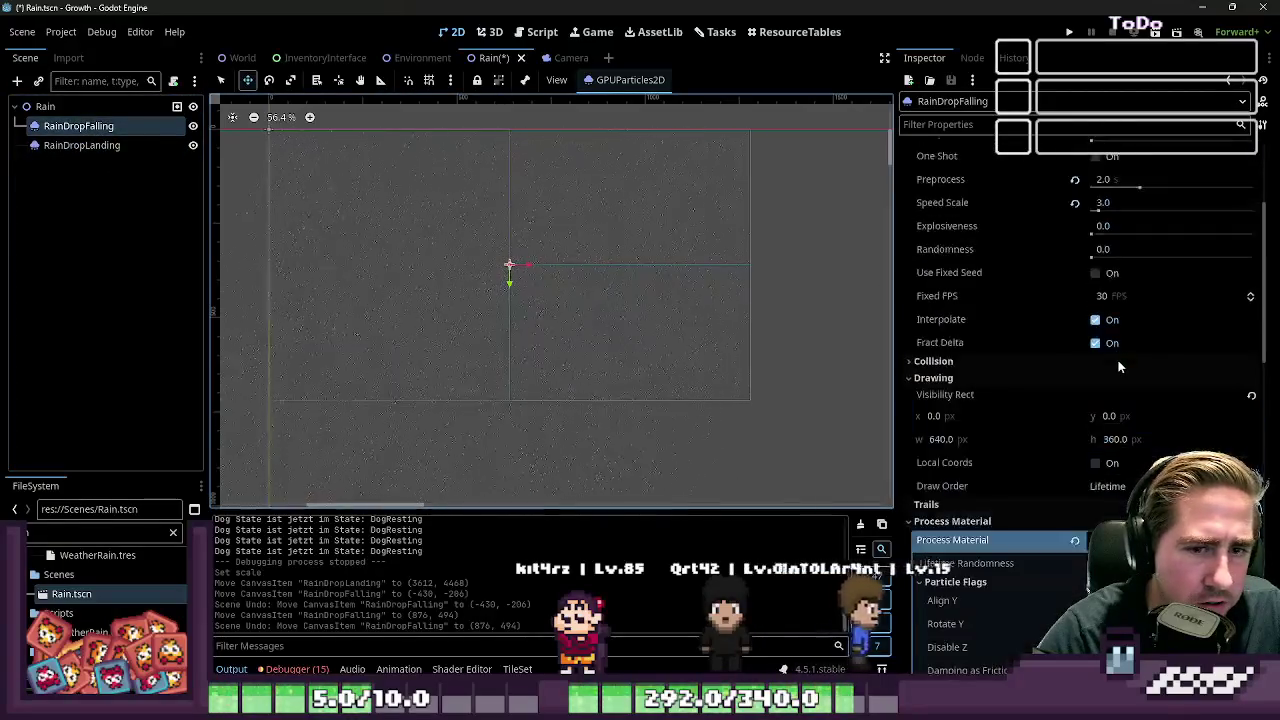
{"action": "scroll", "coordinate": [1116, 370], "scroll_direction": "down", "scroll_amount": 10}
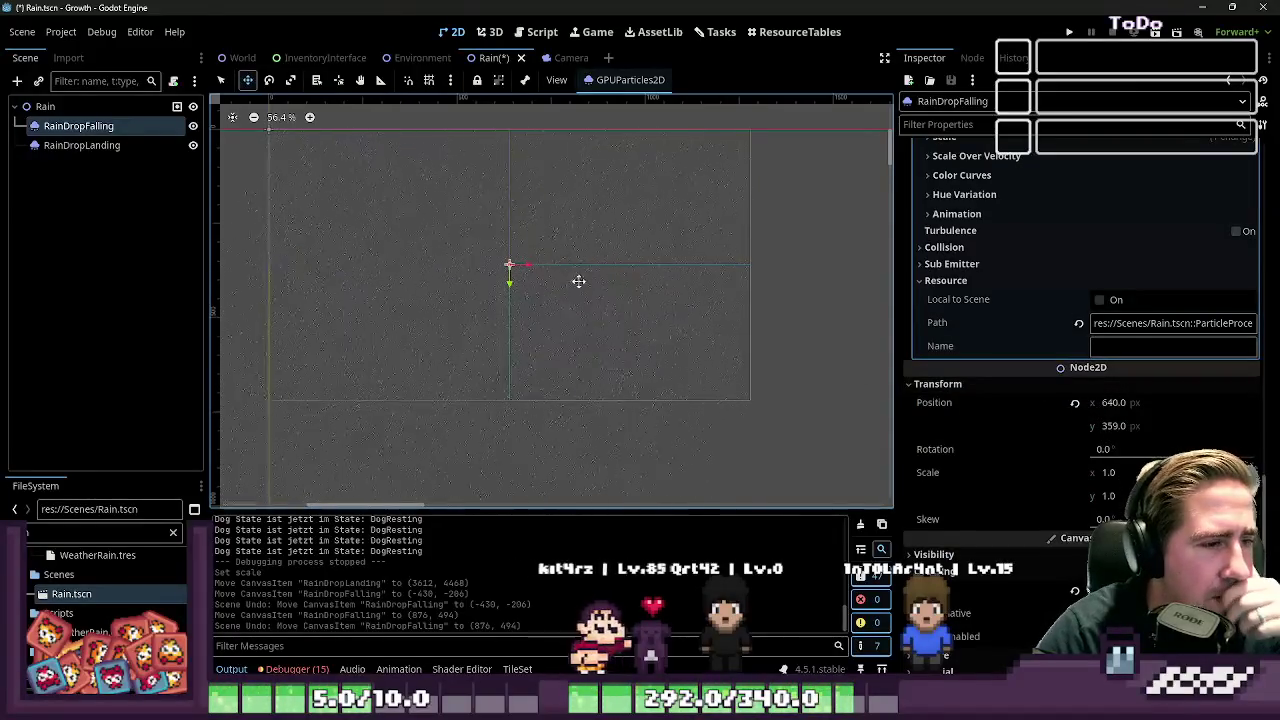
Select RainDropLanding and try dragging it around the viewport, toggling its visibility off and on
{"action": "left_click", "coordinate": [109, 147]}
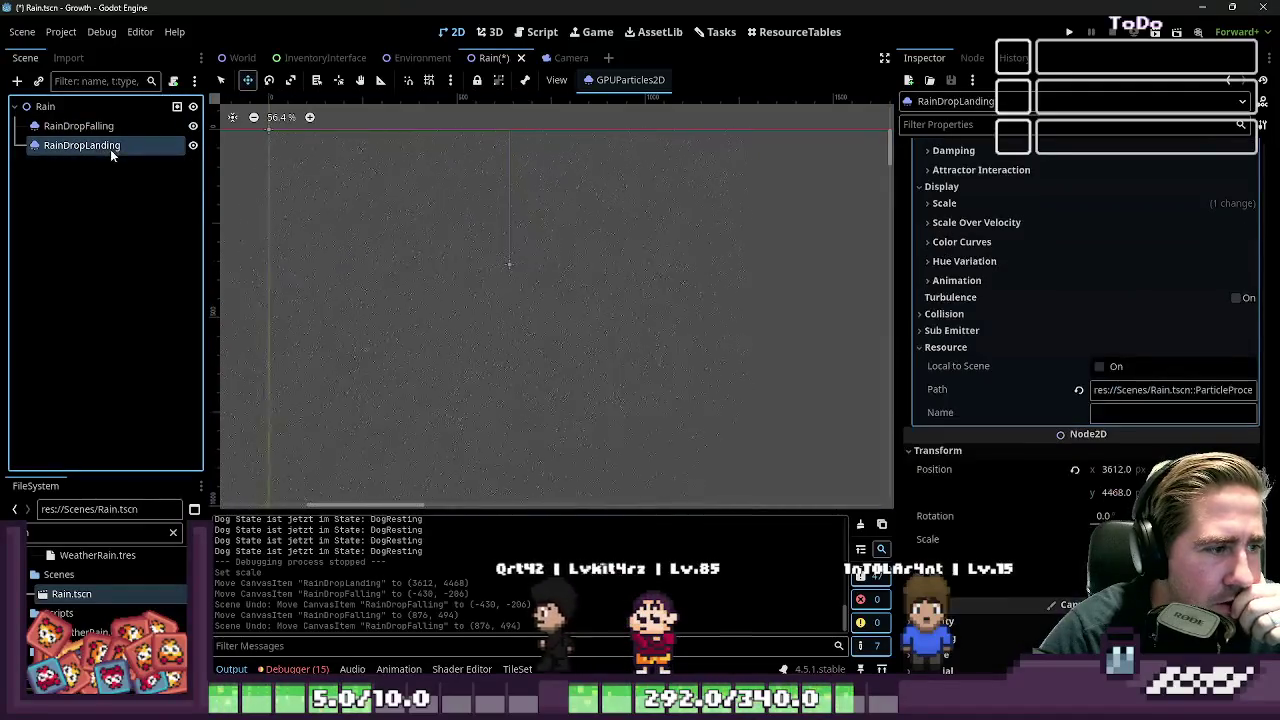
{"action": "mouse_move", "coordinate": [442, 274]}
{"action": "left_mouse_down"}
{"action": "mouse_move", "coordinate": [540, 306]}
{"action": "mouse_move", "coordinate": [616, 277]}
{"action": "mouse_move", "coordinate": [584, 232]}
{"action": "left_mouse_up"}
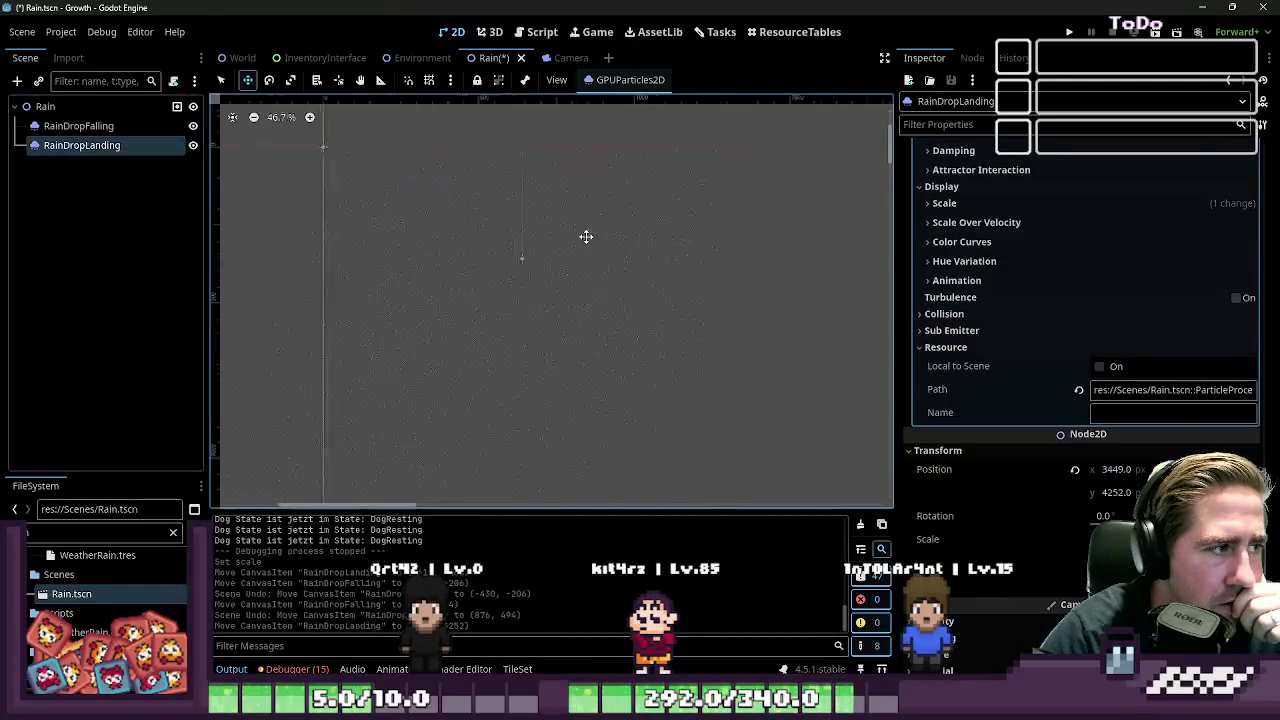
{"action": "left_click_drag", "start_coordinate": [640, 287], "coordinate": [640, 287]}
{"action": "left_click", "coordinate": [221, 80]}
{"action": "left_click_drag", "start_coordinate": [558, 290], "coordinate": [613, 307]}
{"action": "left_click_drag", "start_coordinate": [583, 257], "coordinate": [503, 240]}
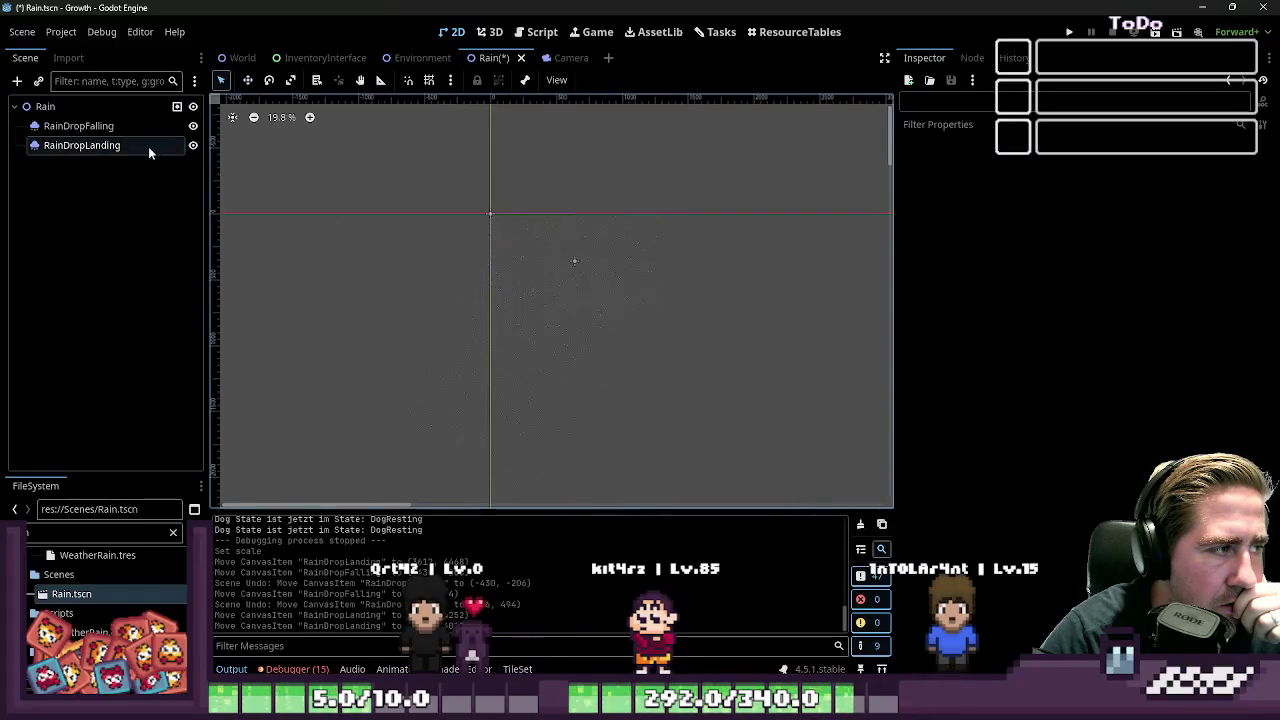
{"action": "left_click", "coordinate": [153, 148]}
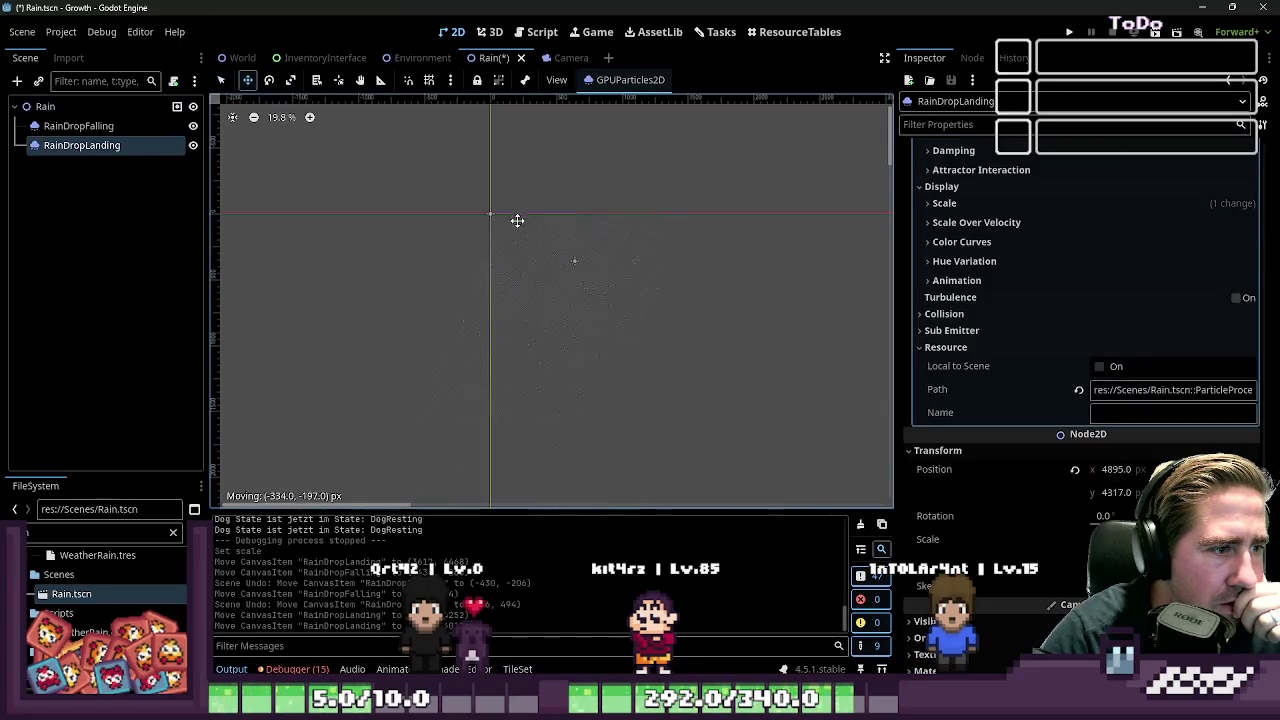
{"action": "left_click_drag", "start_coordinate": [517, 217], "coordinate": [578, 264]}
{"action": "left_click", "coordinate": [193, 146]}
{"action": "left_click", "coordinate": [193, 146]}
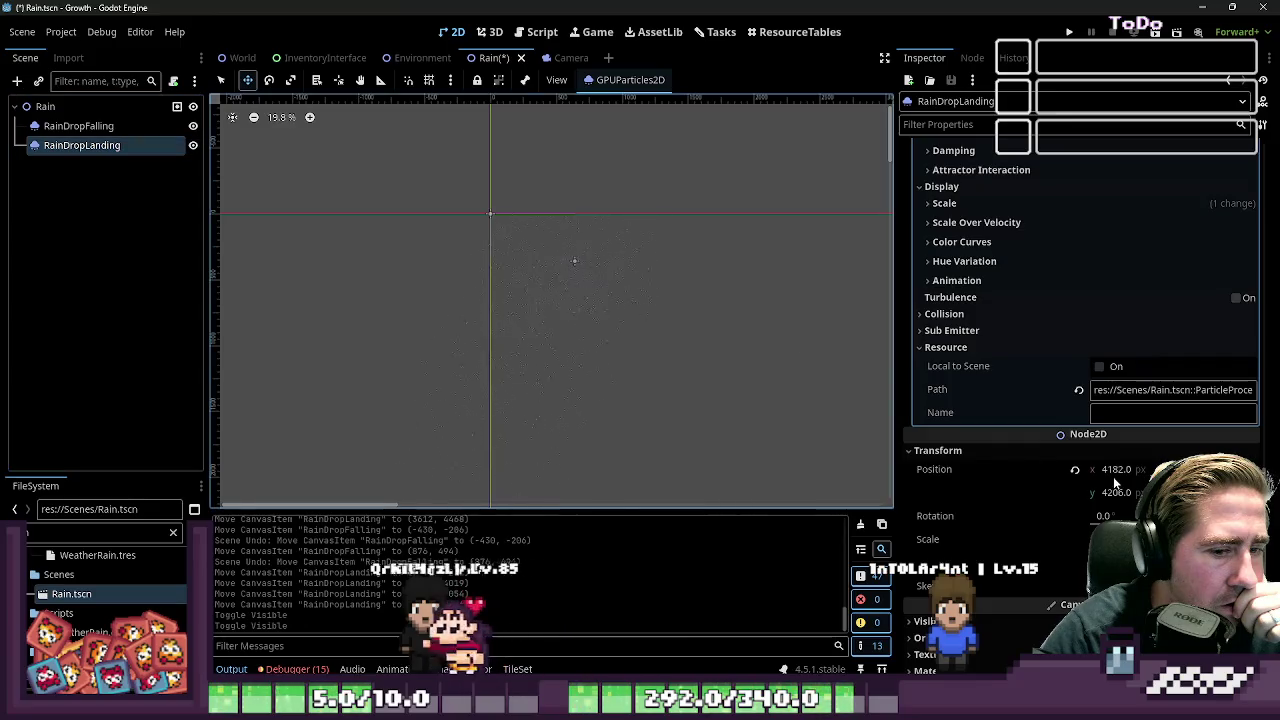
Reset RainDropLanding's position to the origin and place it near the scene's top-left
{"action": "left_click", "coordinate": [1075, 469]}
{"action": "scroll", "coordinate": [483, 220], "scroll_direction": "up", "scroll_amount": 3}
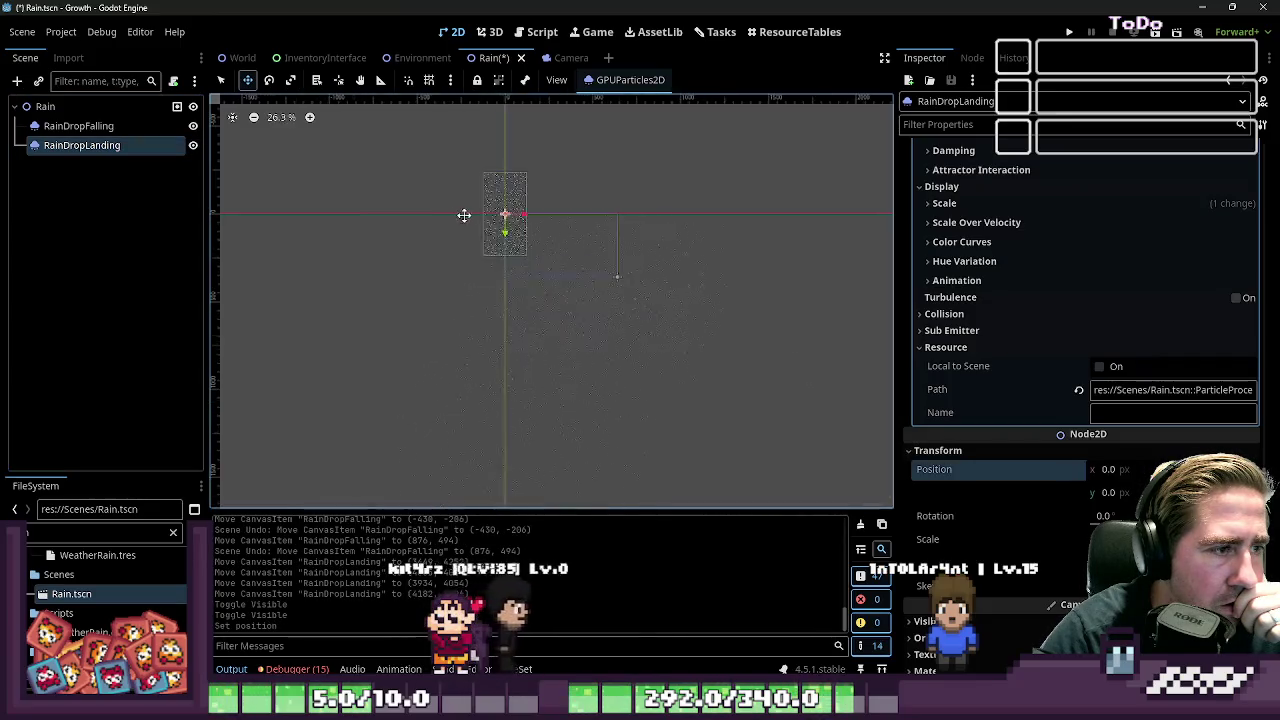
{"action": "mouse_move", "coordinate": [521, 237]}
{"action": "left_mouse_down"}
{"action": "mouse_move", "coordinate": [606, 323]}
{"action": "mouse_move", "coordinate": [497, 247]}
{"action": "left_mouse_up"}
{"action": "scroll", "coordinate": [560, 305], "scroll_direction": "up", "scroll_amount": 2}
{"action": "scroll", "coordinate": [534, 272], "scroll_direction": "up", "scroll_amount": 3}
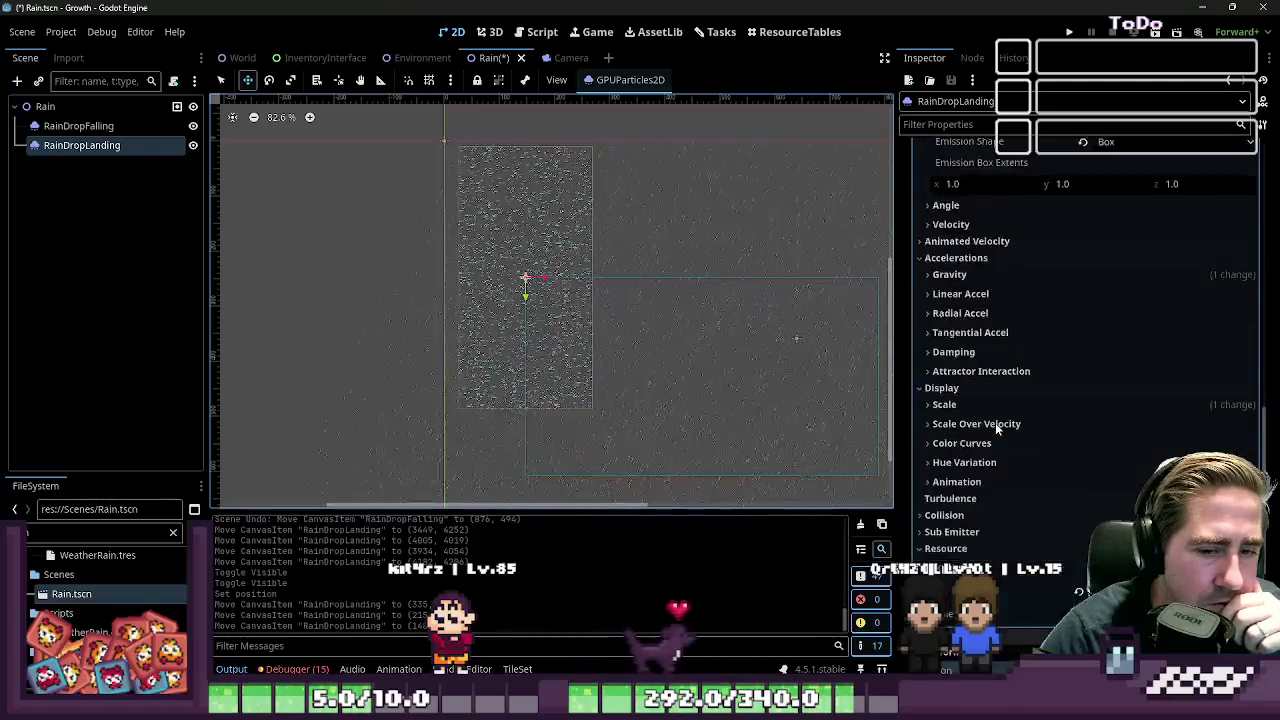
{"action": "scroll", "coordinate": [998, 429], "scroll_direction": "up", "scroll_amount": 8}
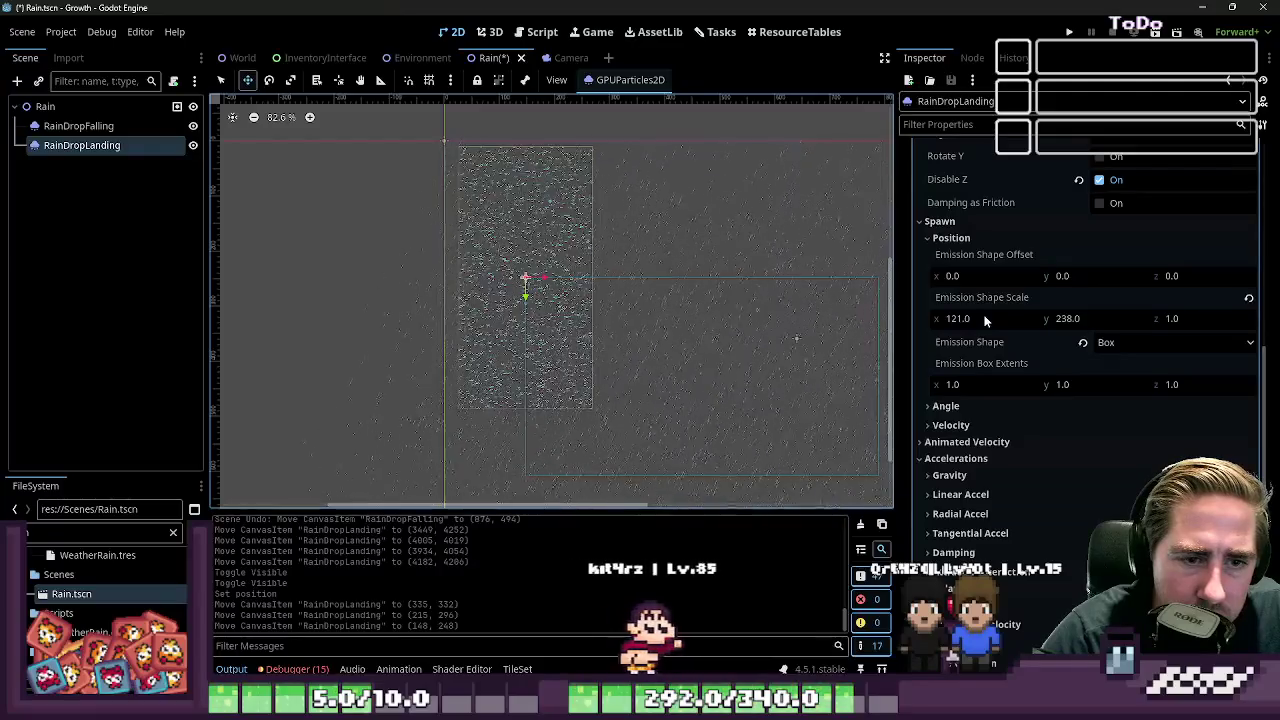
Set the splash Emission Shape Scale to 640×360 and centre the emitter over the screen area
{"action": "left_click", "coordinate": [985, 318]}
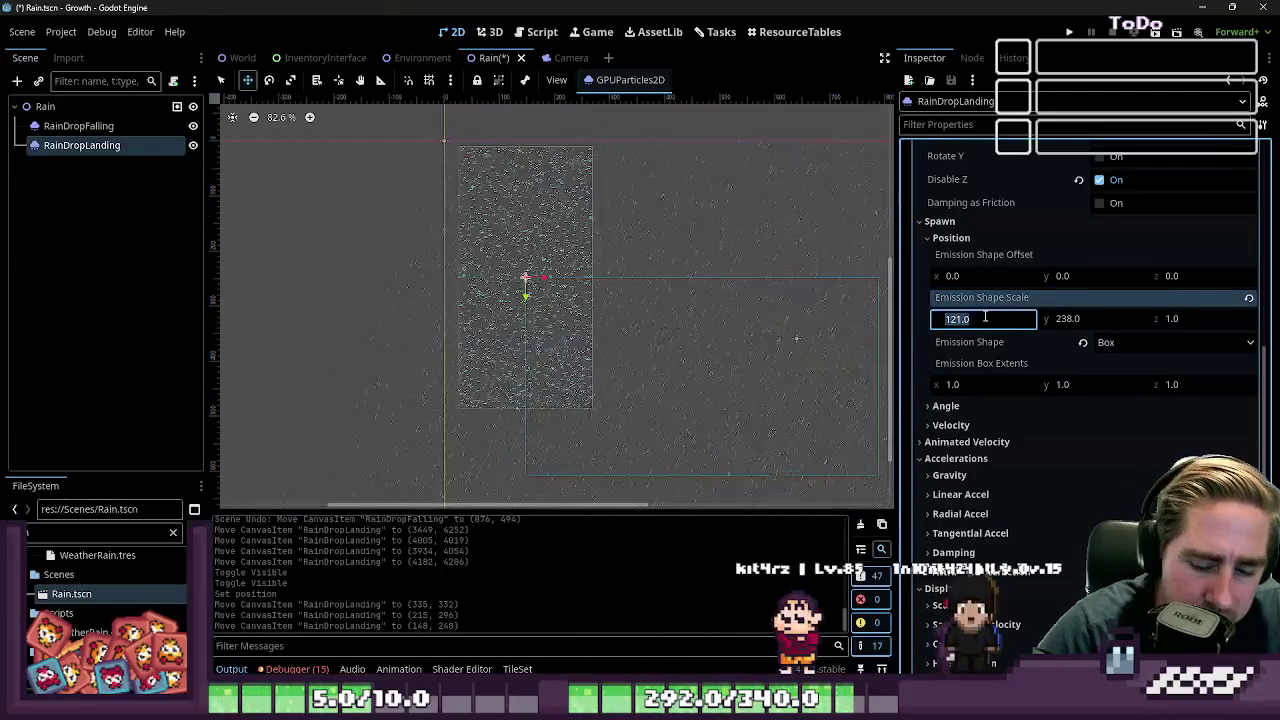
{"action": "type", "text": "640"}
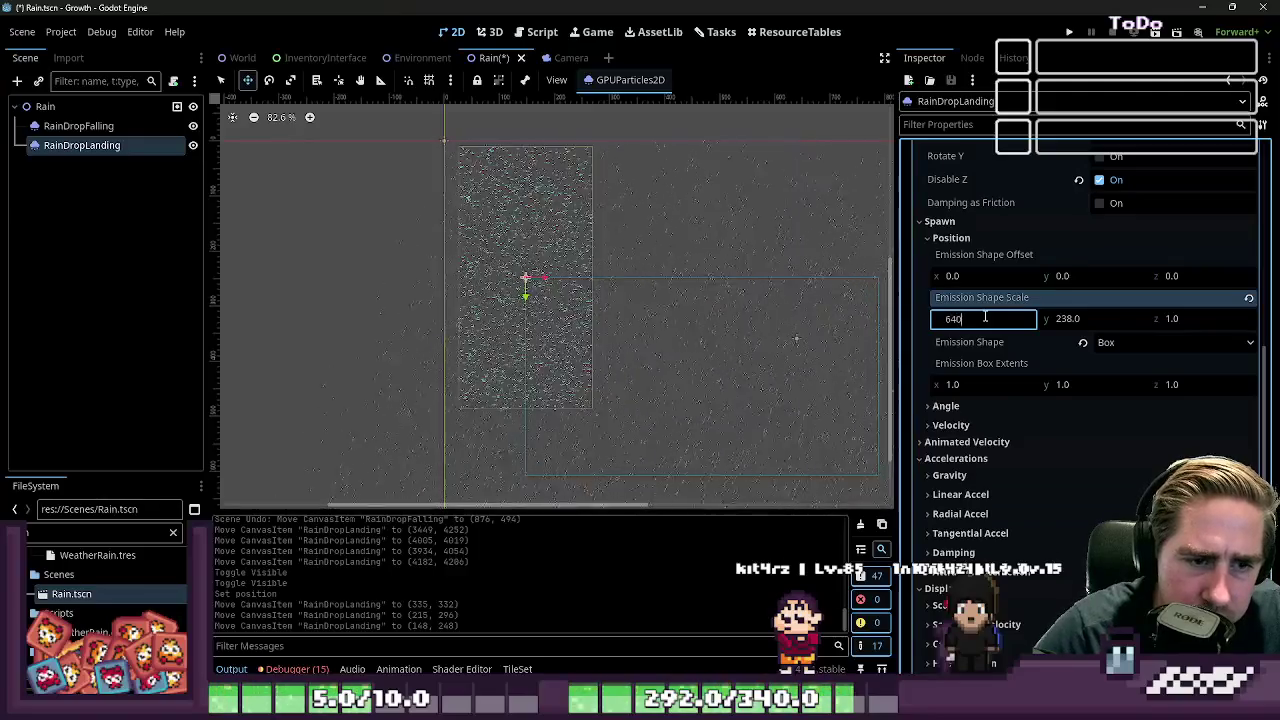
{"action": "key", "text": "Tab"}
{"action": "type", "text": "3"}
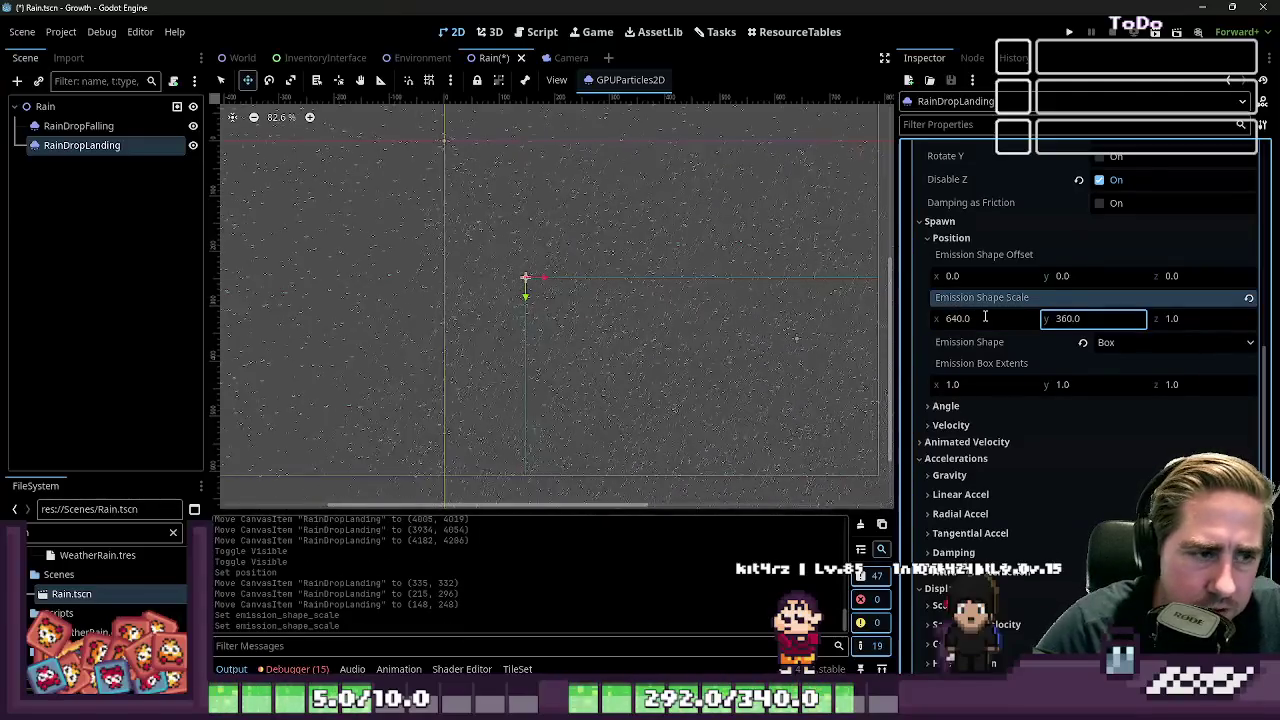
{"action": "scroll", "coordinate": [409, 214], "scroll_direction": "down", "scroll_amount": 5}
{"action": "mouse_move", "coordinate": [409, 214]}
{"action": "left_mouse_down"}
{"action": "mouse_move", "coordinate": [457, 266]}
{"action": "mouse_move", "coordinate": [583, 265]}
{"action": "left_mouse_up"}
{"action": "scroll", "coordinate": [443, 189], "scroll_direction": "up", "scroll_amount": 10}
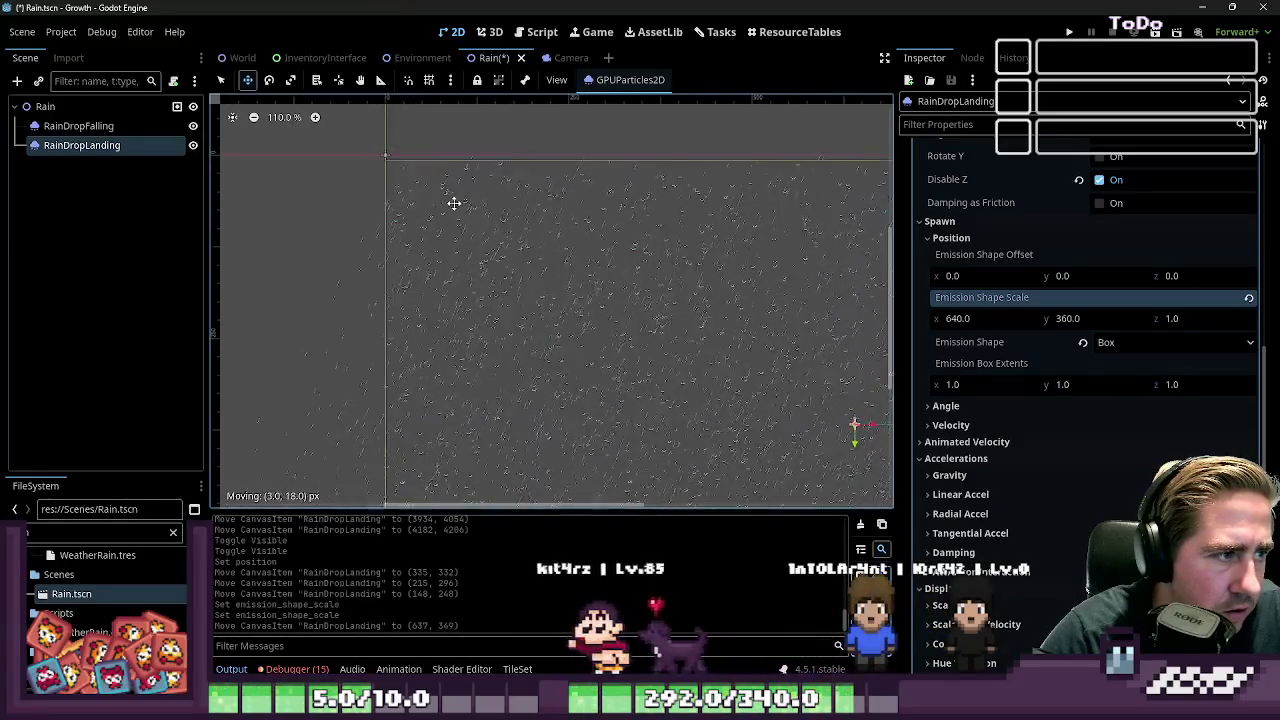
{"action": "scroll", "coordinate": [423, 237], "scroll_direction": "up", "scroll_amount": 9}
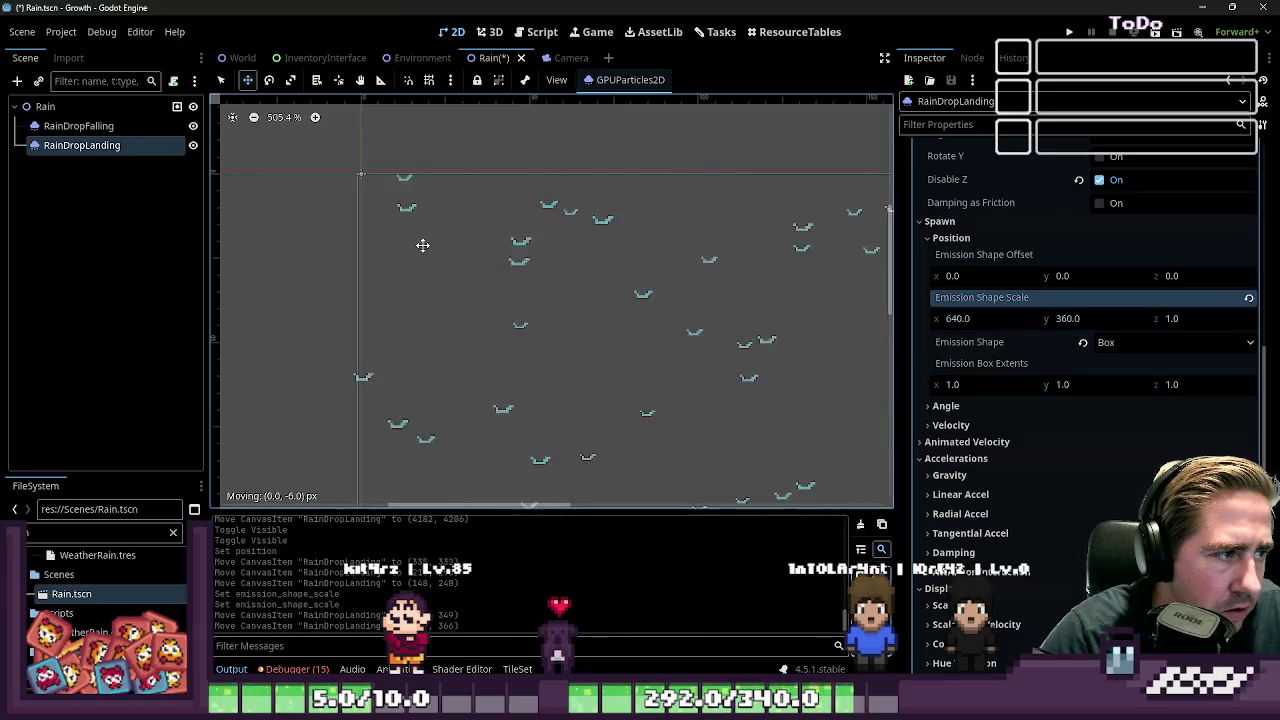
{"action": "scroll", "coordinate": [424, 245], "scroll_direction": "down", "scroll_amount": 8}
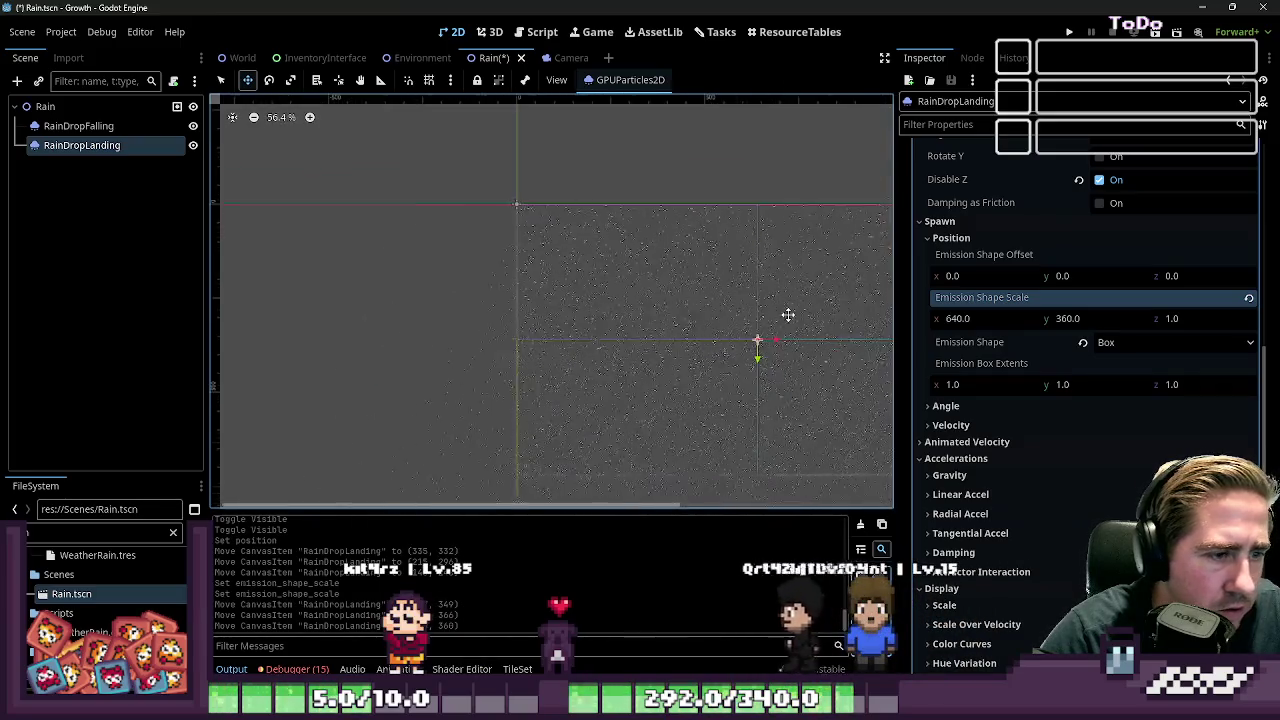
{"action": "scroll", "coordinate": [740, 235], "scroll_direction": "up", "scroll_amount": 5}
{"action": "scroll", "coordinate": [1086, 312], "scroll_direction": "up", "scroll_amount": 10}
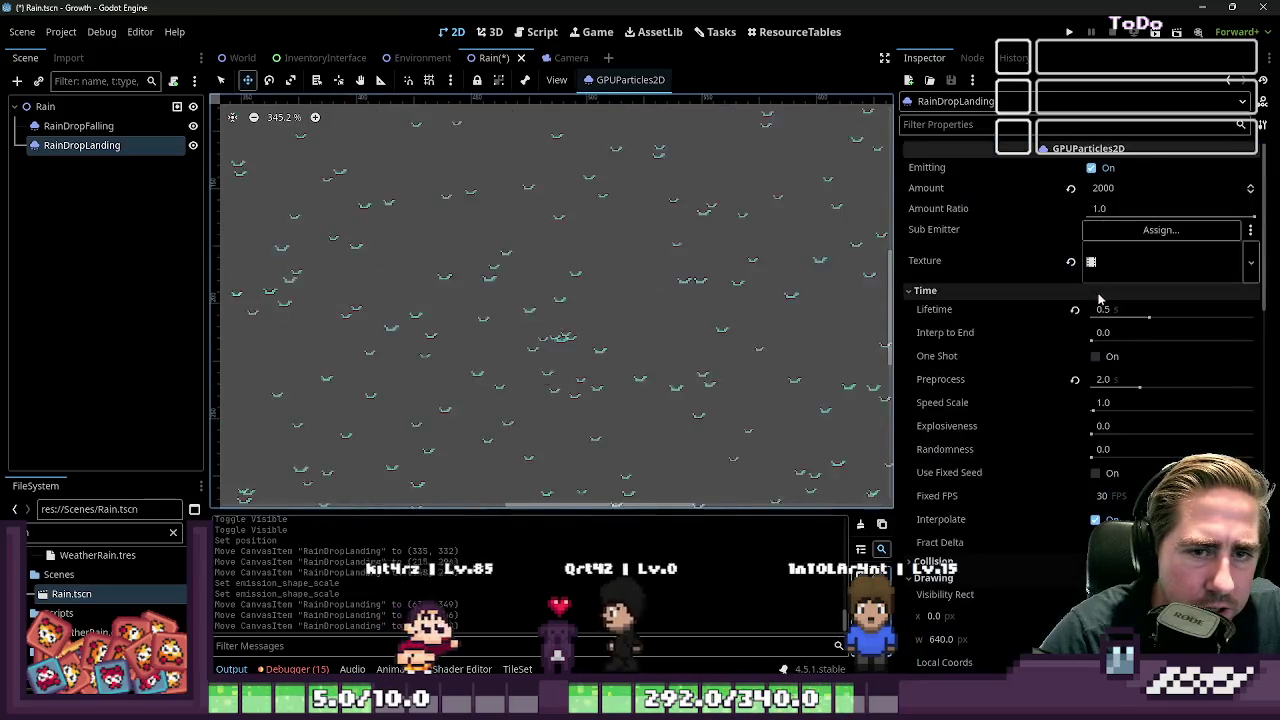
Set RainDropLanding's Amount to 200 and run the project to test it
{"action": "left_click", "coordinate": [1100, 188]}
{"action": "type", "text": "2"}
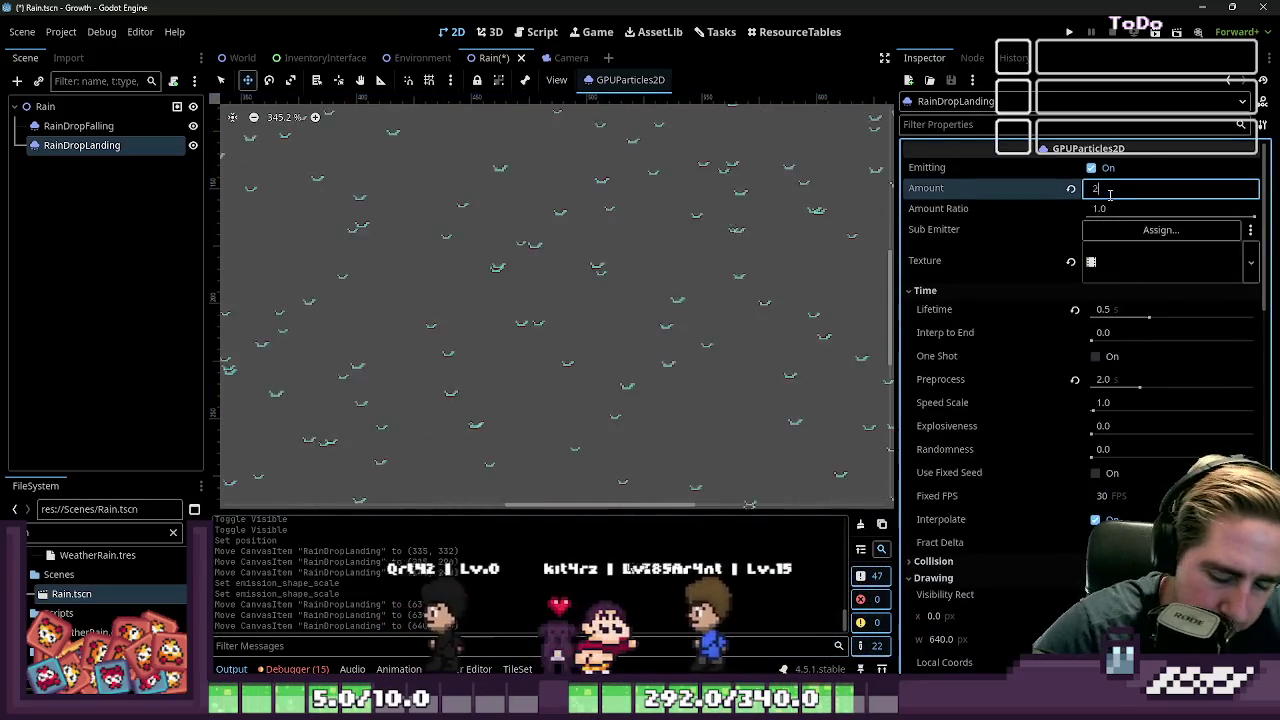
{"action": "type", "text": "00"}
{"action": "key", "text": "Return"}
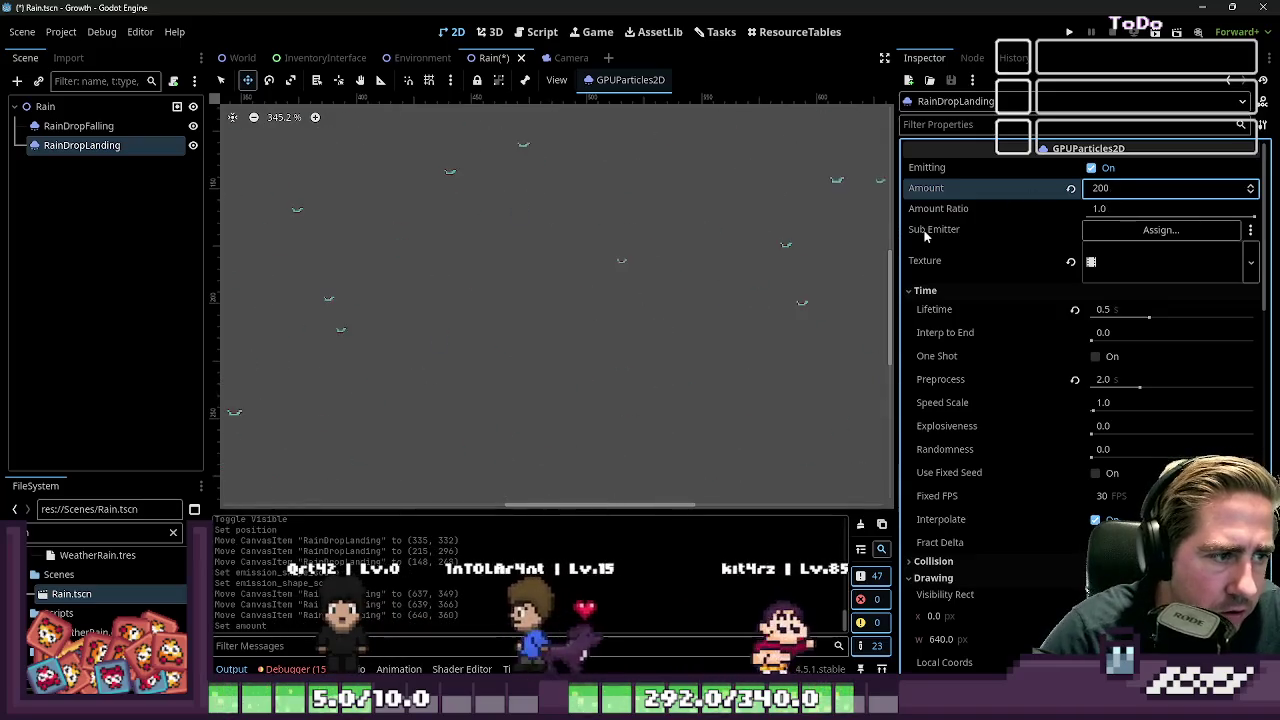
{"action": "scroll", "coordinate": [745, 258], "scroll_direction": "down", "scroll_amount": 4}
{"action": "scroll", "coordinate": [658, 250], "scroll_direction": "down", "scroll_amount": 3}
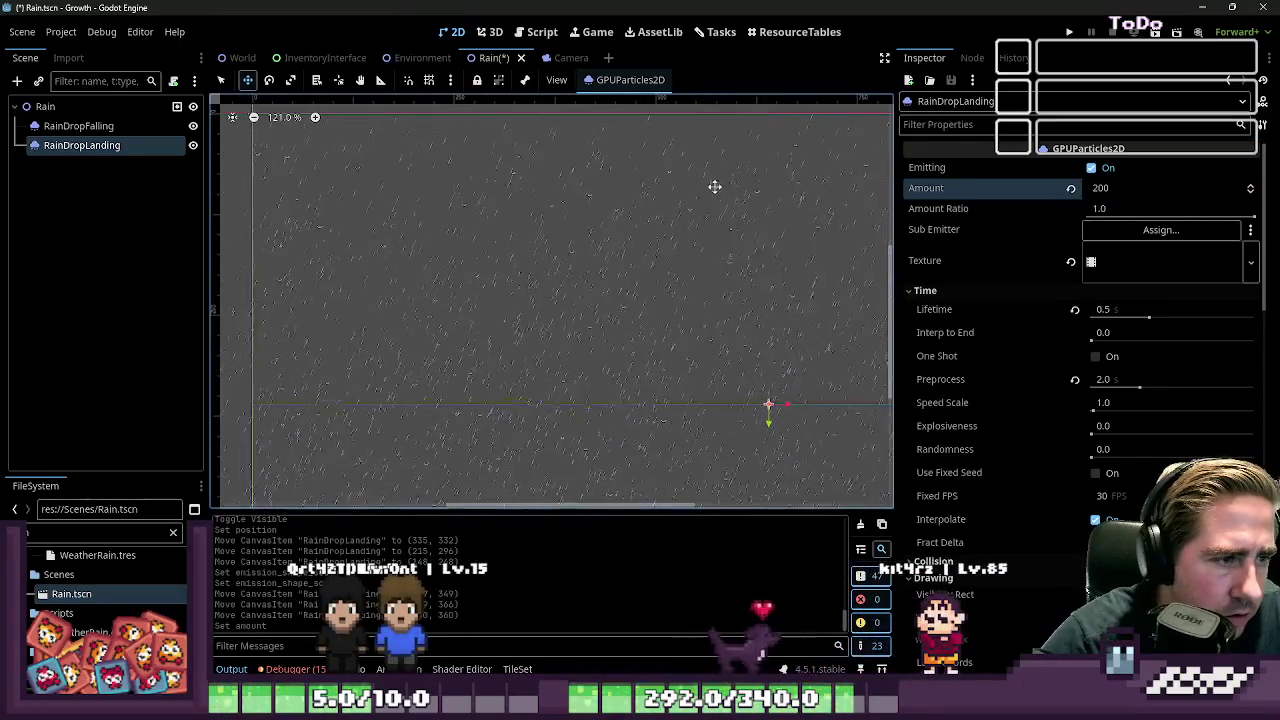
{"action": "left_click", "coordinate": [1069, 31]}
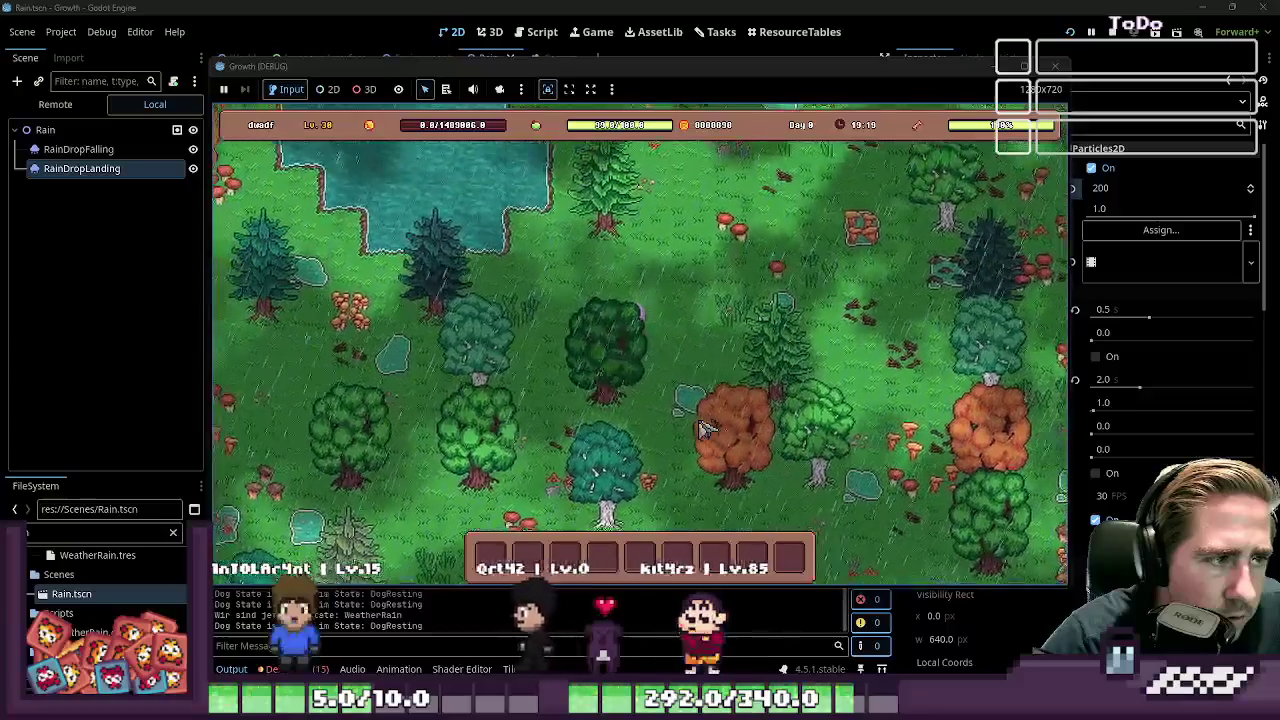
Walk the character through the rainy forest down to the beach and water, then stop the game
{"action": "key", "text": "w"}
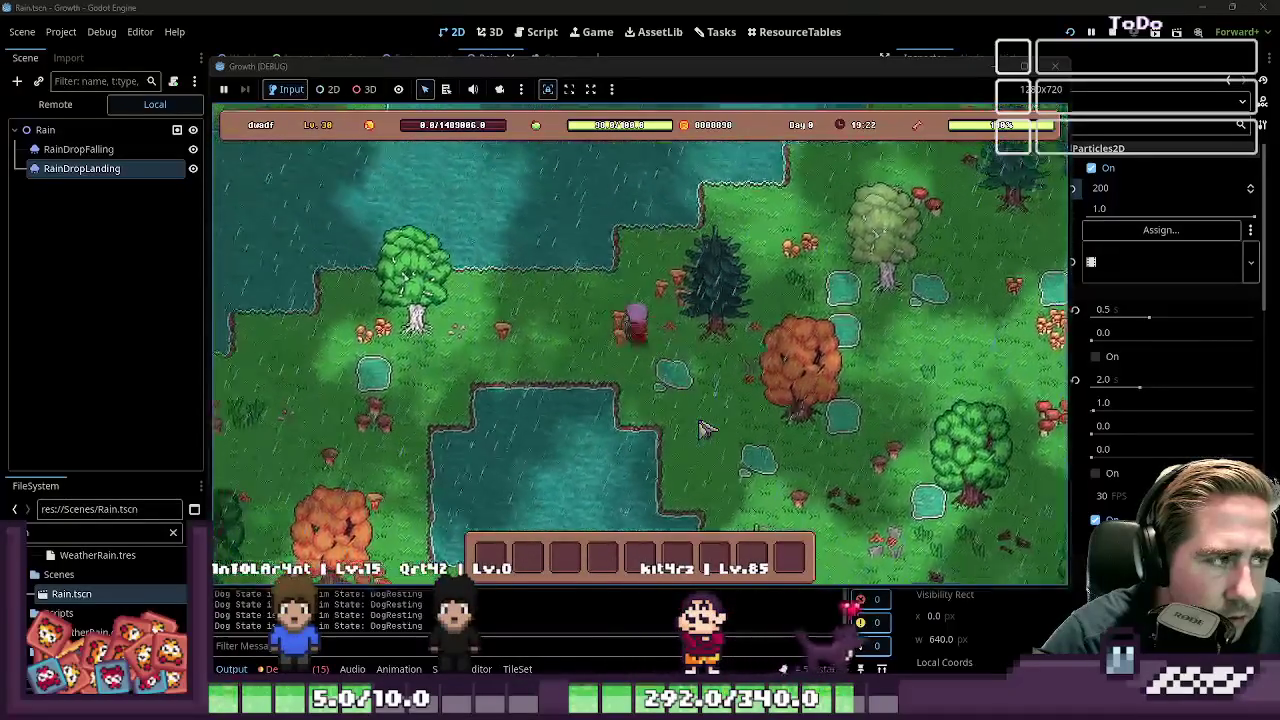
{"action": "key", "text": "a"}
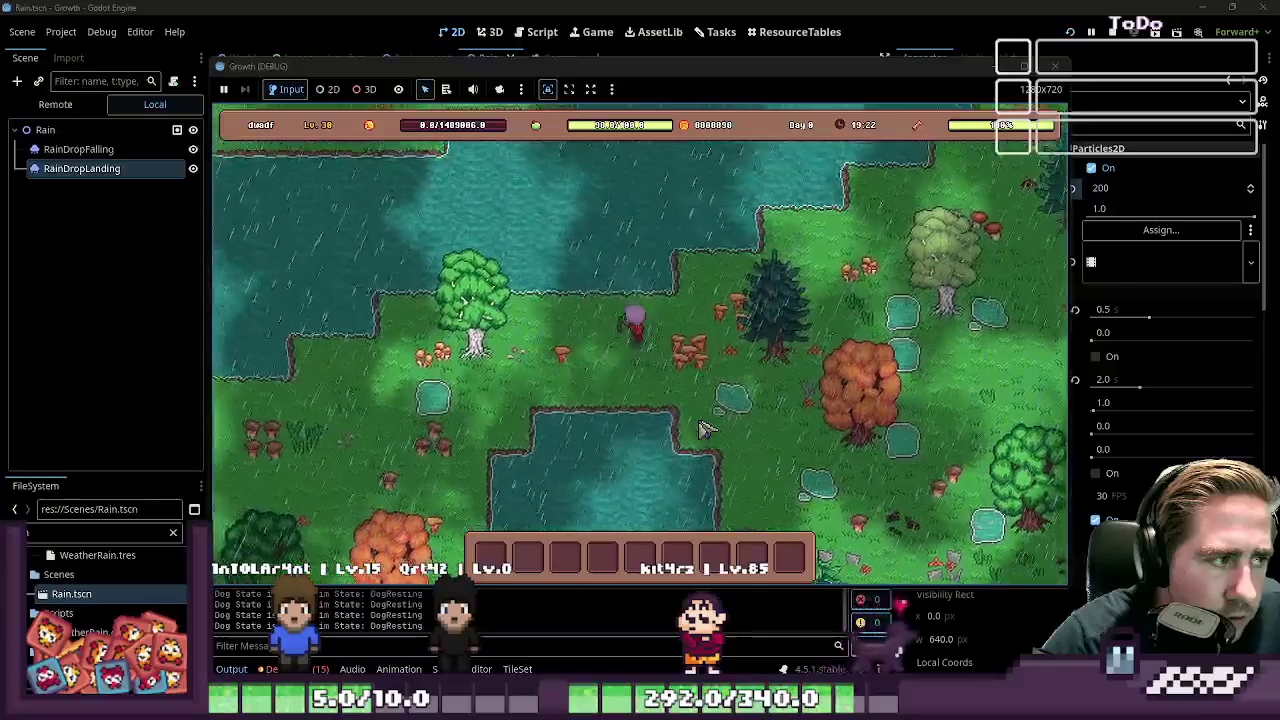
{"action": "key", "text": "s"}
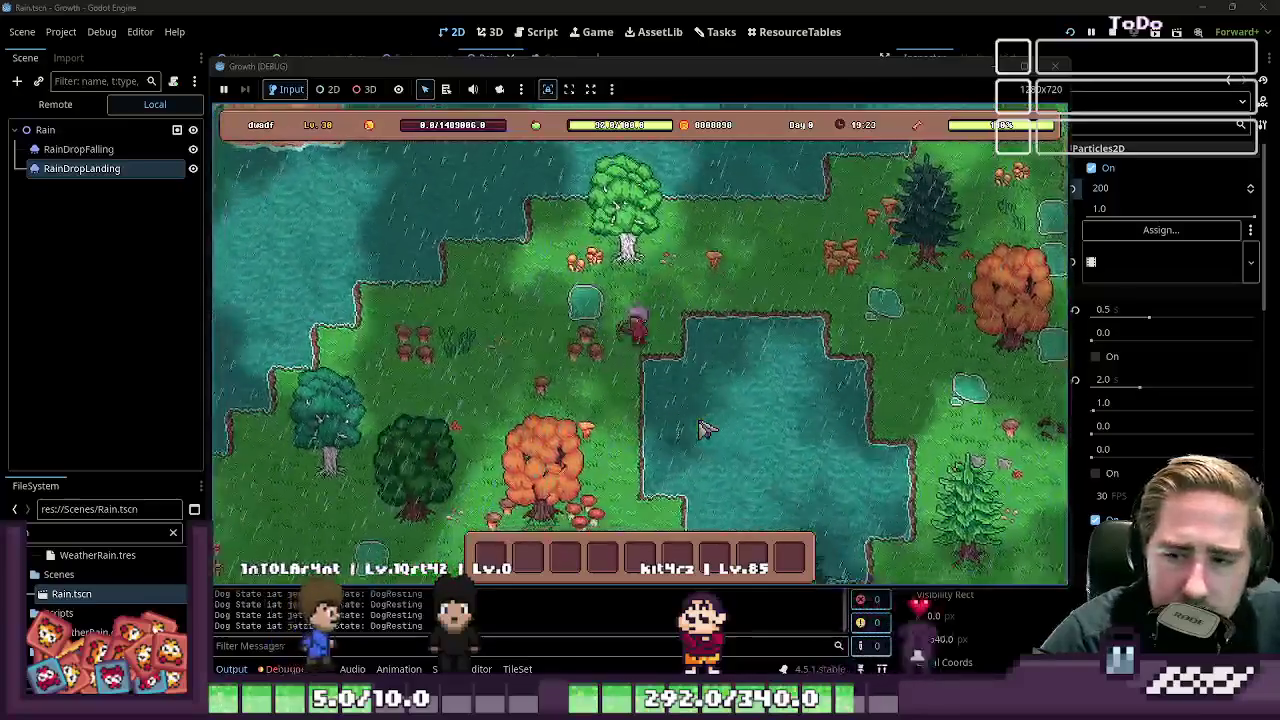
{"action": "key", "text": "s"}
{"action": "key", "text": "a"}
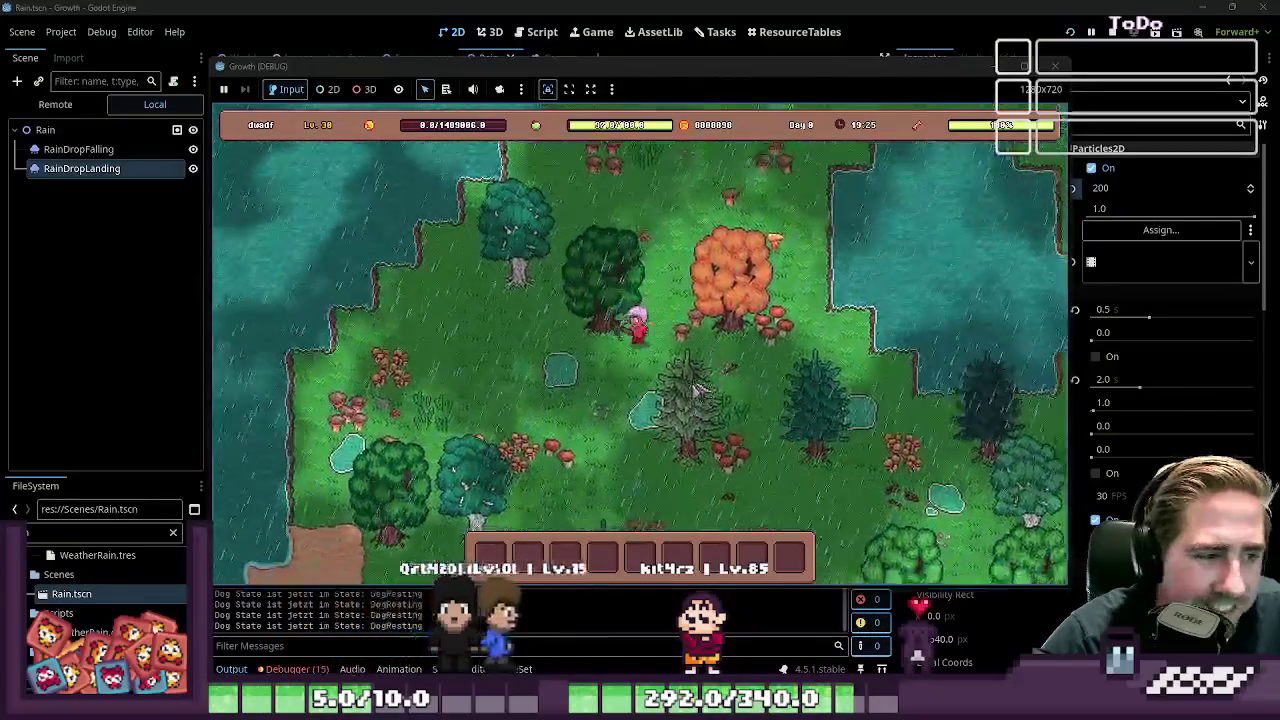
{"action": "key", "text": "s"}
{"action": "key", "text": "a"}
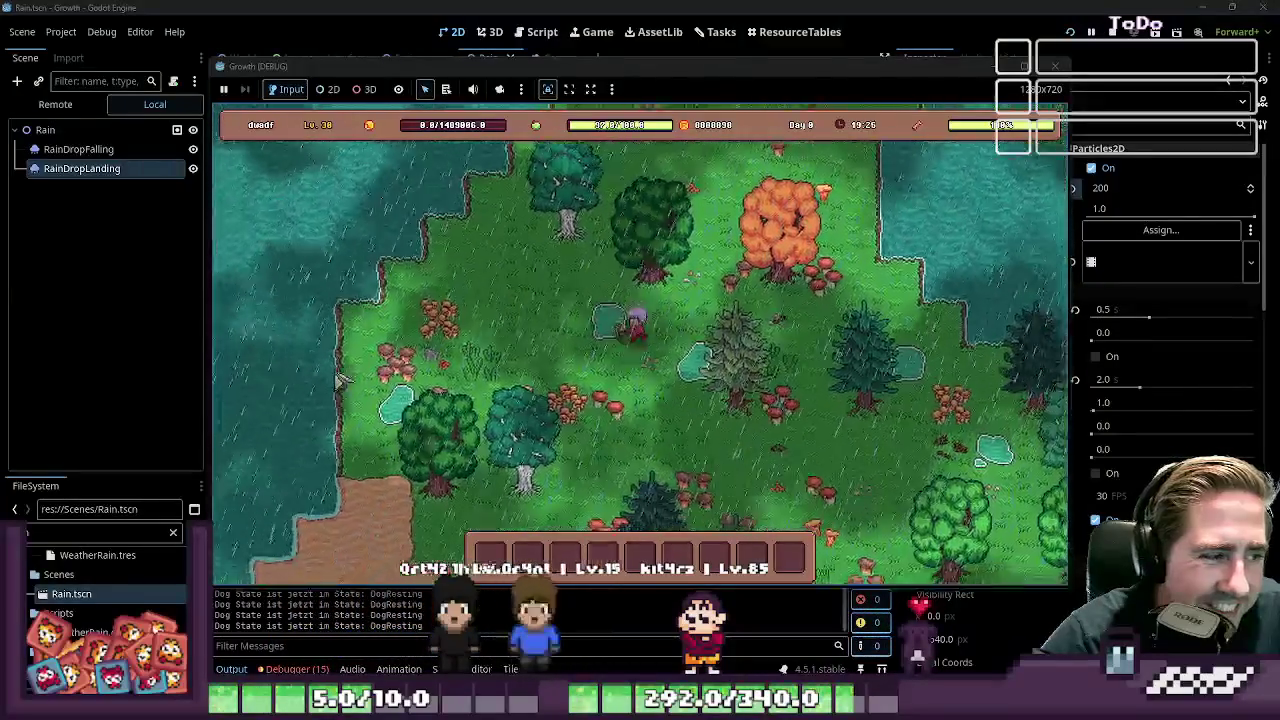
{"action": "key", "text": "s"}
{"action": "key", "text": "a"}
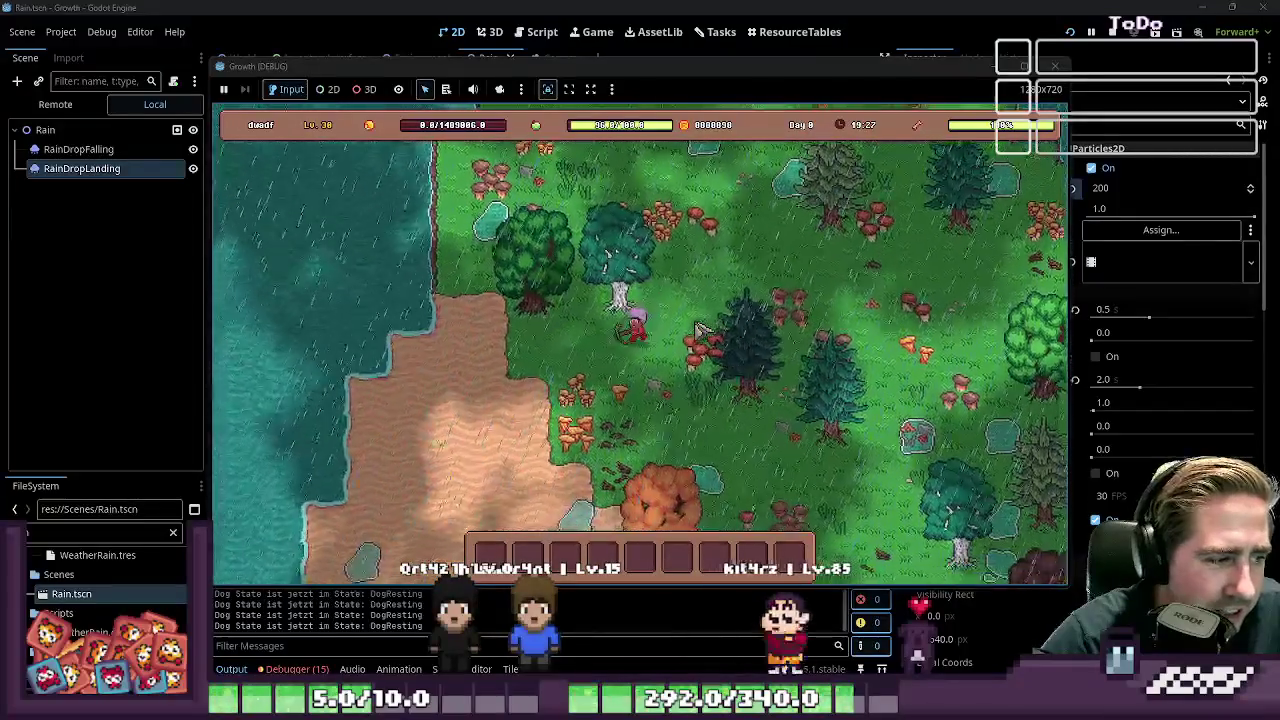
{"action": "key", "text": "s"}
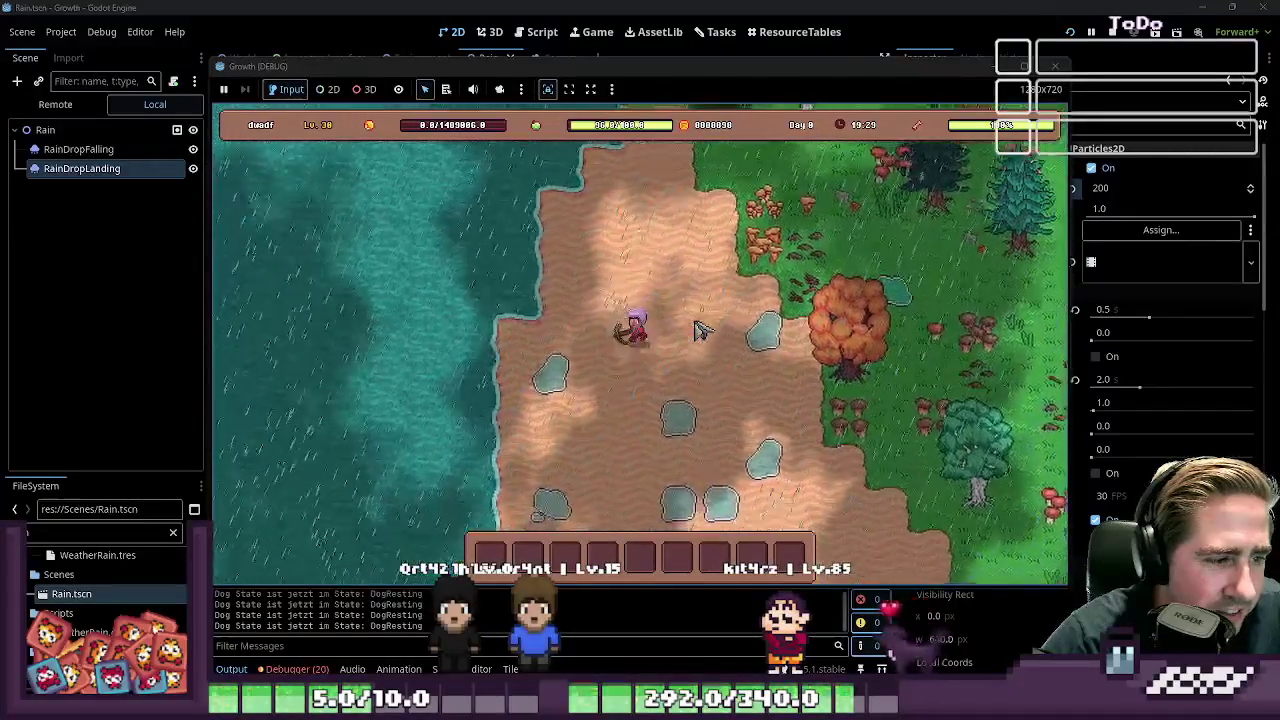
{"action": "key", "text": "s"}
{"action": "key", "text": "a"}
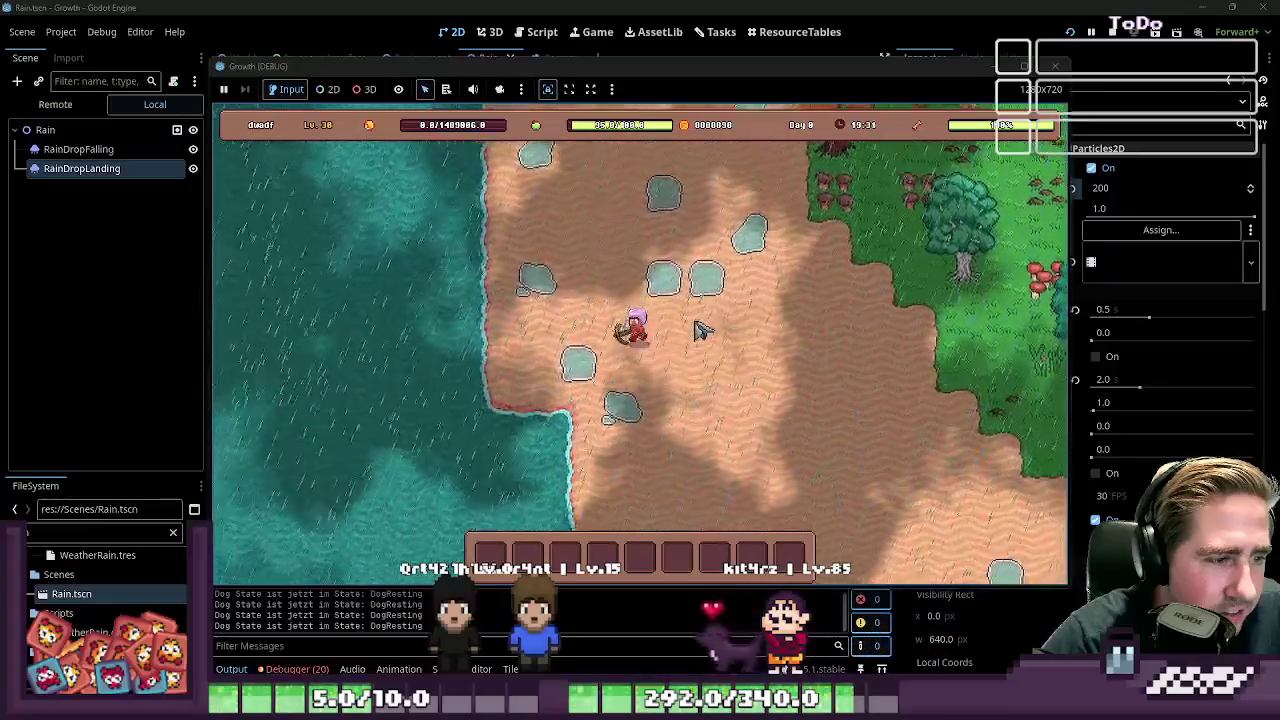
{"action": "key", "text": "s"}
{"action": "key", "text": "d"}
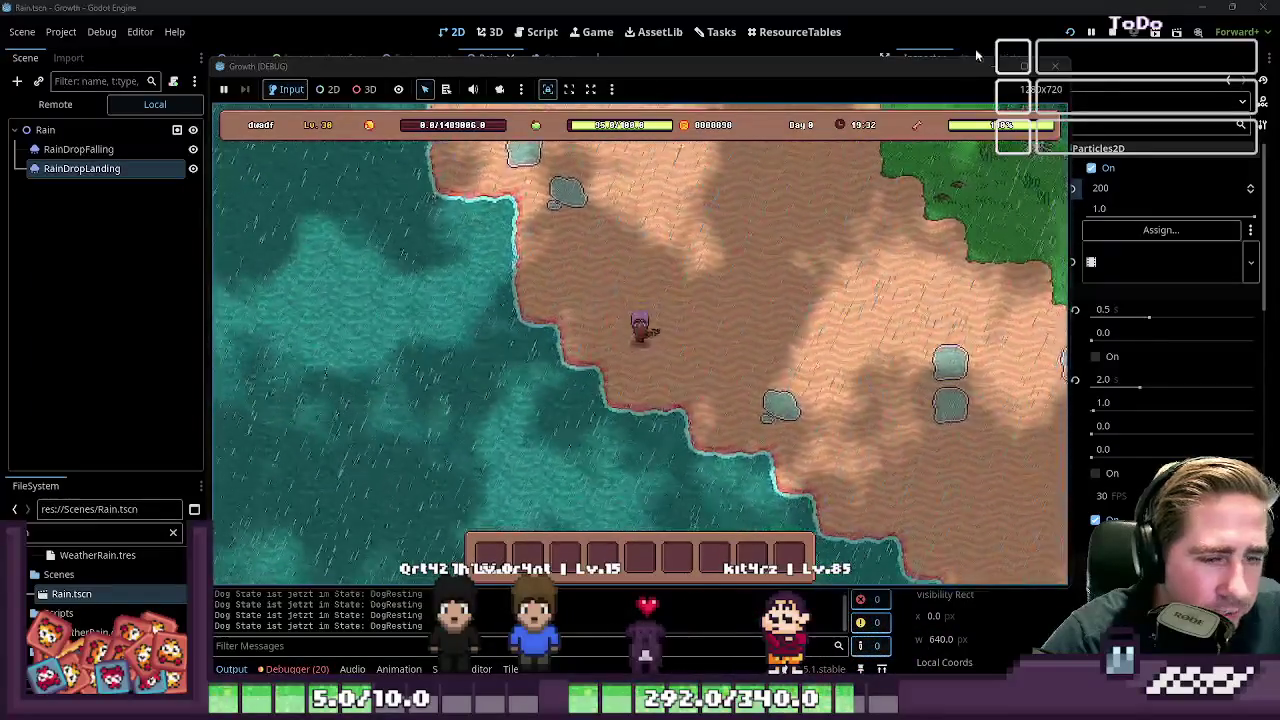
{"action": "left_click", "coordinate": [1066, 65]}
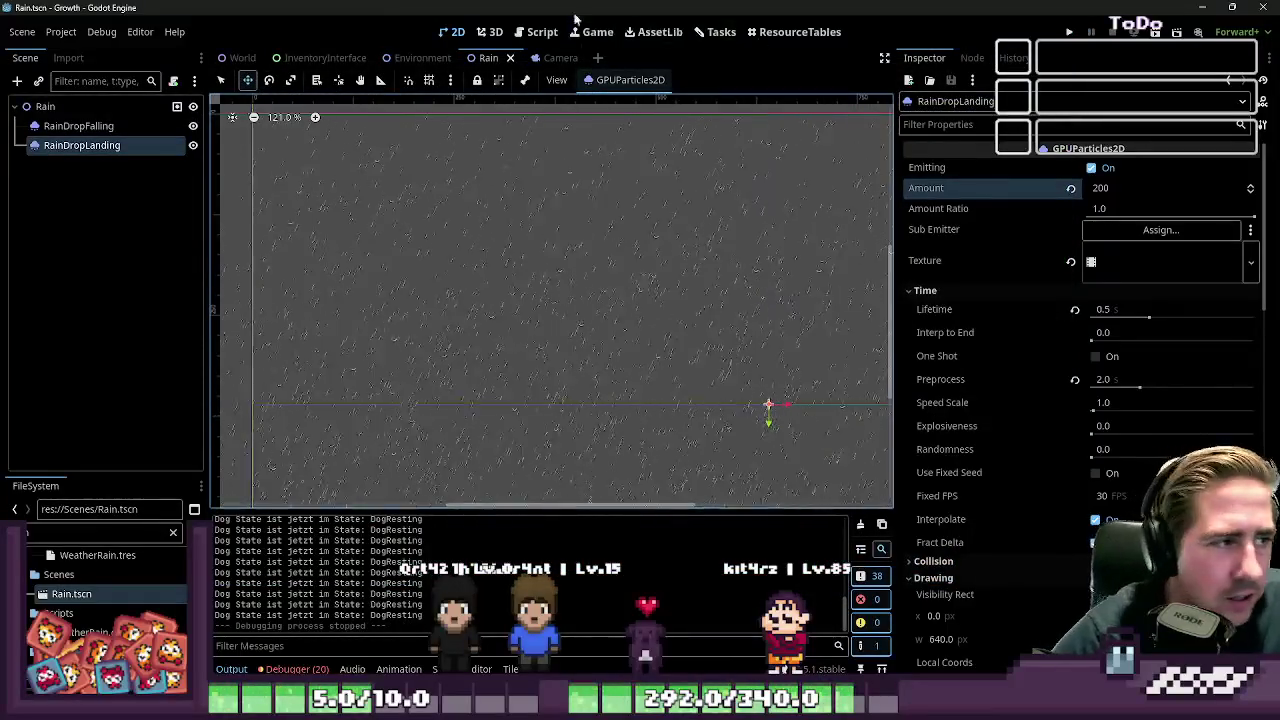
Set Amount Ratio to 0.0 on both RainDropFalling and RainDropLanding, then save Rain.tscn
{"action": "left_click", "coordinate": [146, 126]}
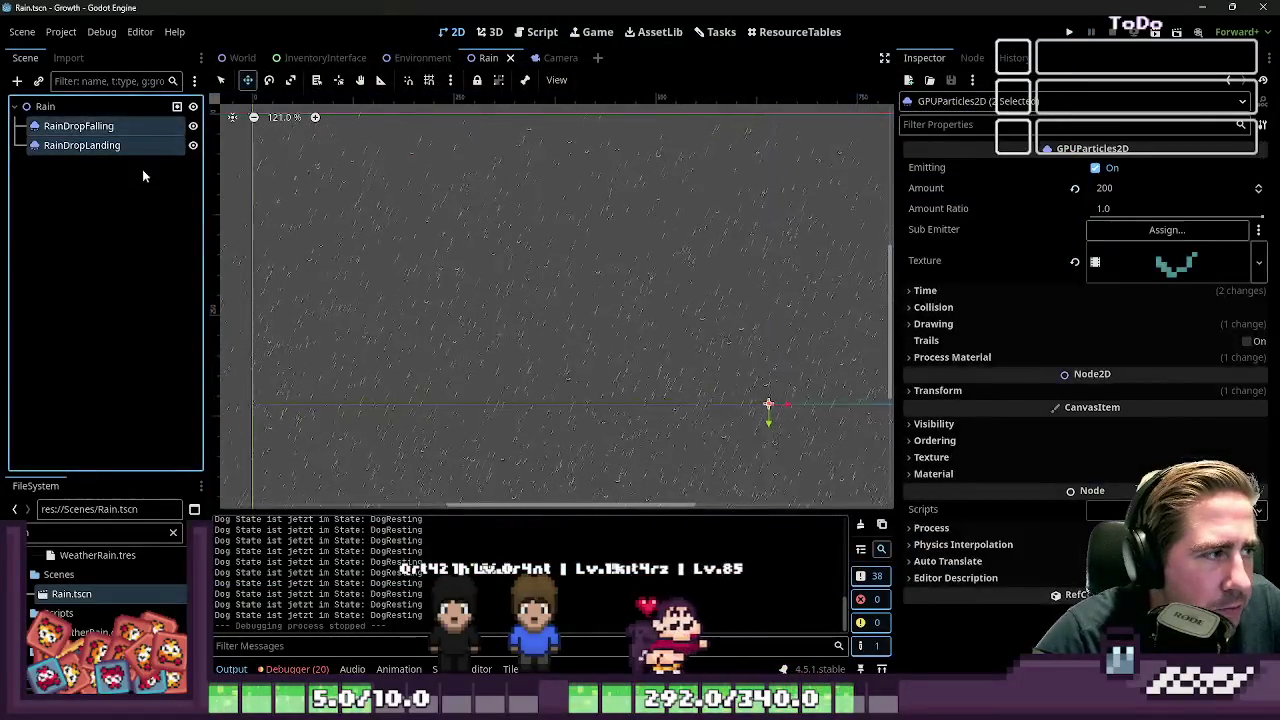
{"action": "left_click", "coordinate": [150, 151]}
{"action": "left_click", "coordinate": [146, 131], "text": "shift"}
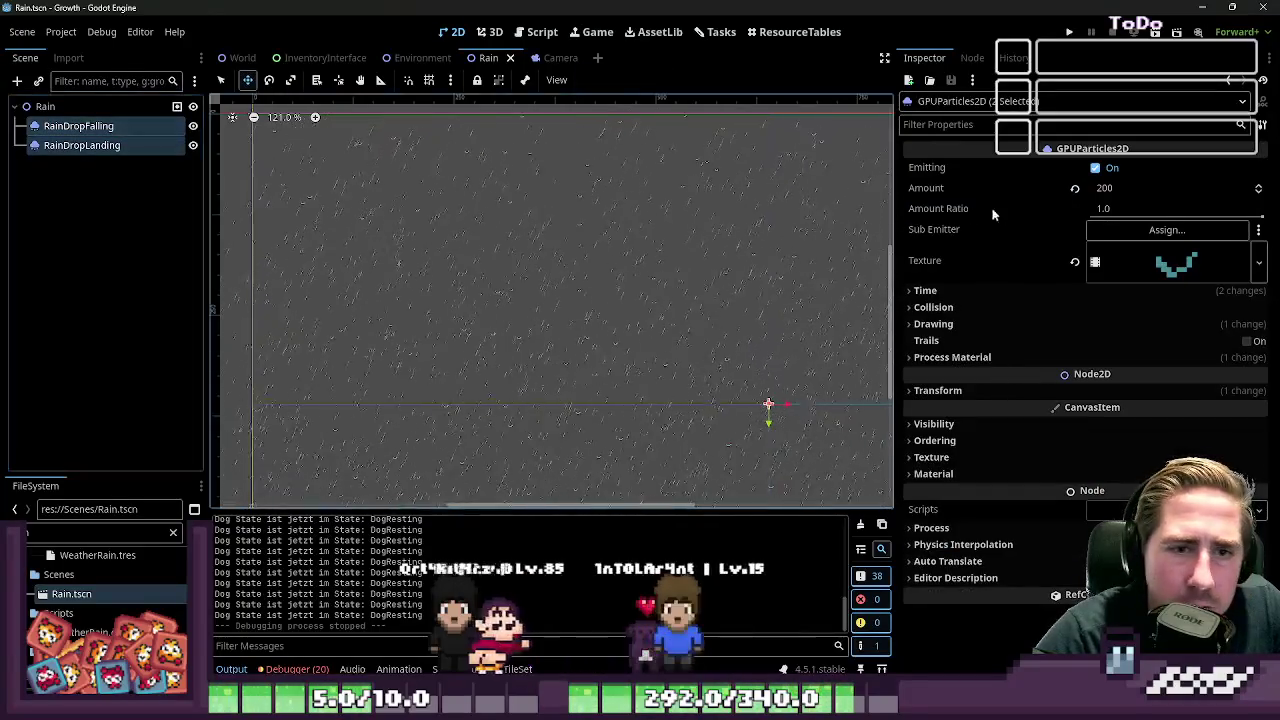
{"action": "left_click_drag", "start_coordinate": [1257, 208], "coordinate": [997, 229]}
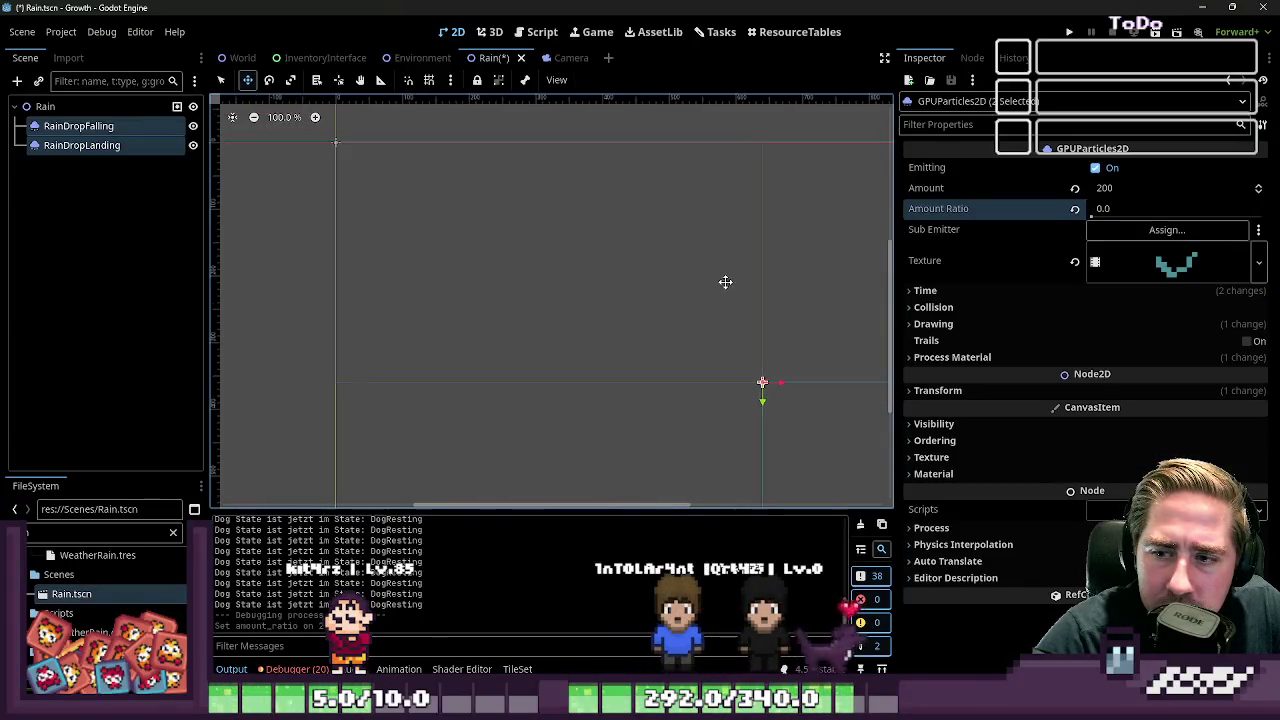
{"action": "scroll", "coordinate": [720, 280], "scroll_direction": "up", "scroll_amount": 1}
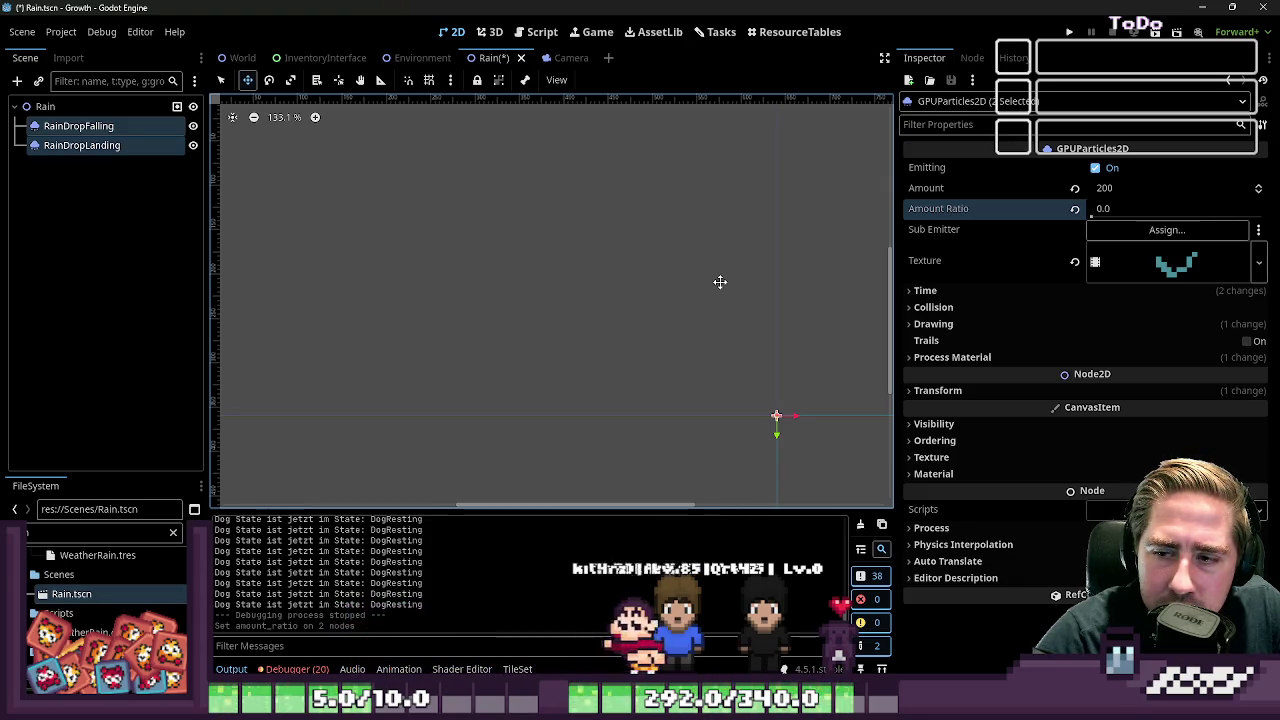
{"action": "scroll", "coordinate": [595, 267], "scroll_direction": "down", "scroll_amount": 17}
{"action": "key", "text": "ctrl+s"}
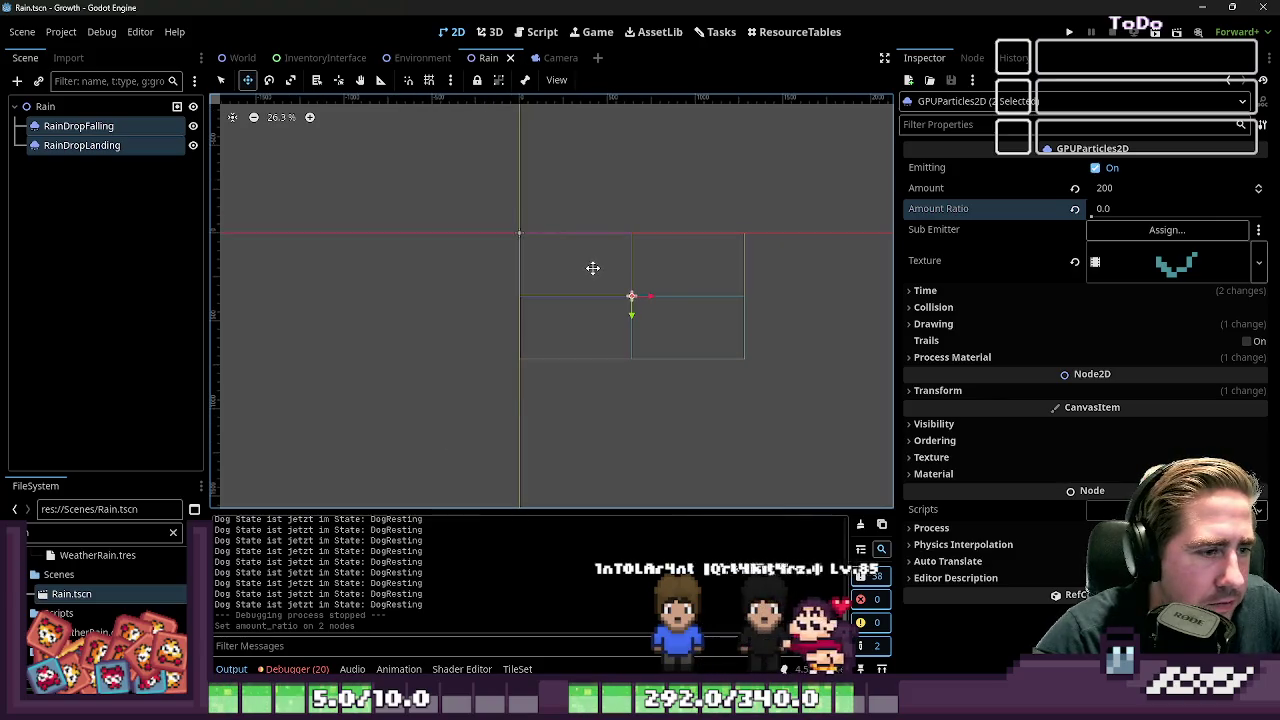
Check each rain node's properties individually, then bring up the Camera.gd script
{"action": "left_click", "coordinate": [148, 145]}
{"action": "left_click", "coordinate": [136, 132]}
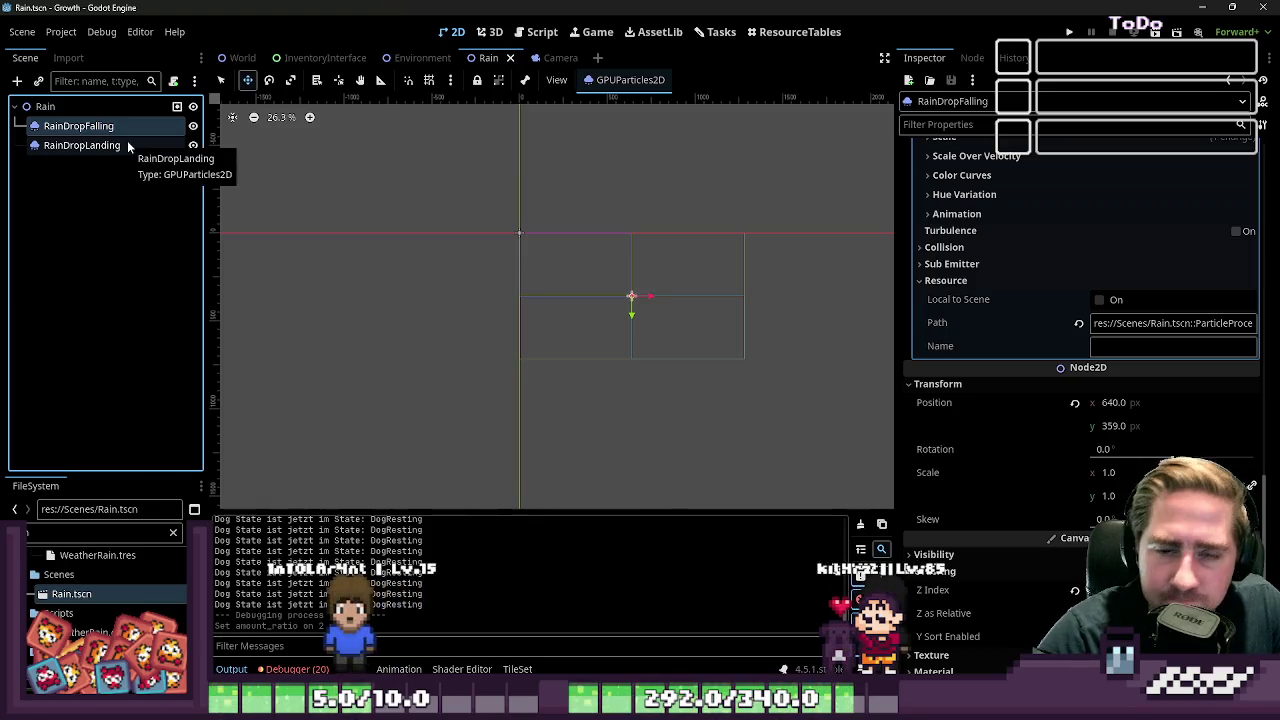
{"action": "left_click", "coordinate": [95, 145]}
{"action": "left_click", "coordinate": [120, 128]}
{"action": "left_click", "coordinate": [107, 148]}
{"action": "left_click", "coordinate": [110, 130]}
{"action": "scroll", "coordinate": [523, 231], "scroll_direction": "up", "scroll_amount": 5}
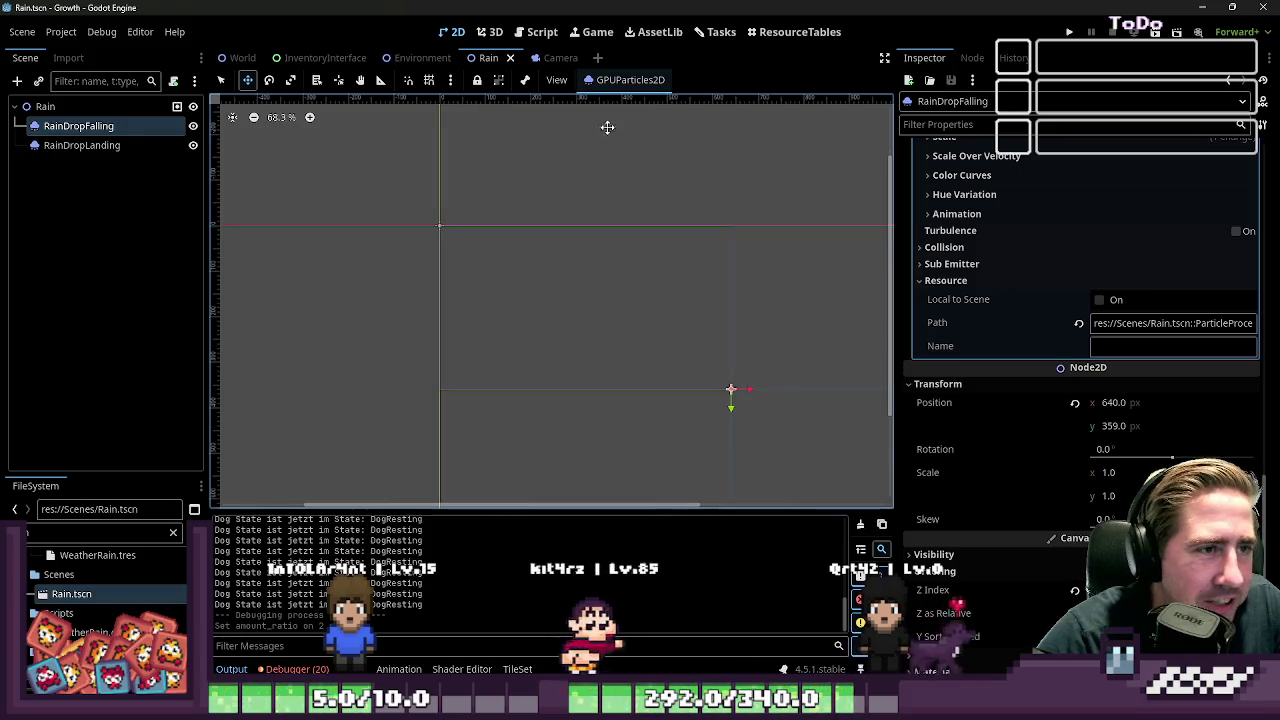
{"action": "left_click", "coordinate": [560, 58]}
{"action": "left_click", "coordinate": [521, 36]}
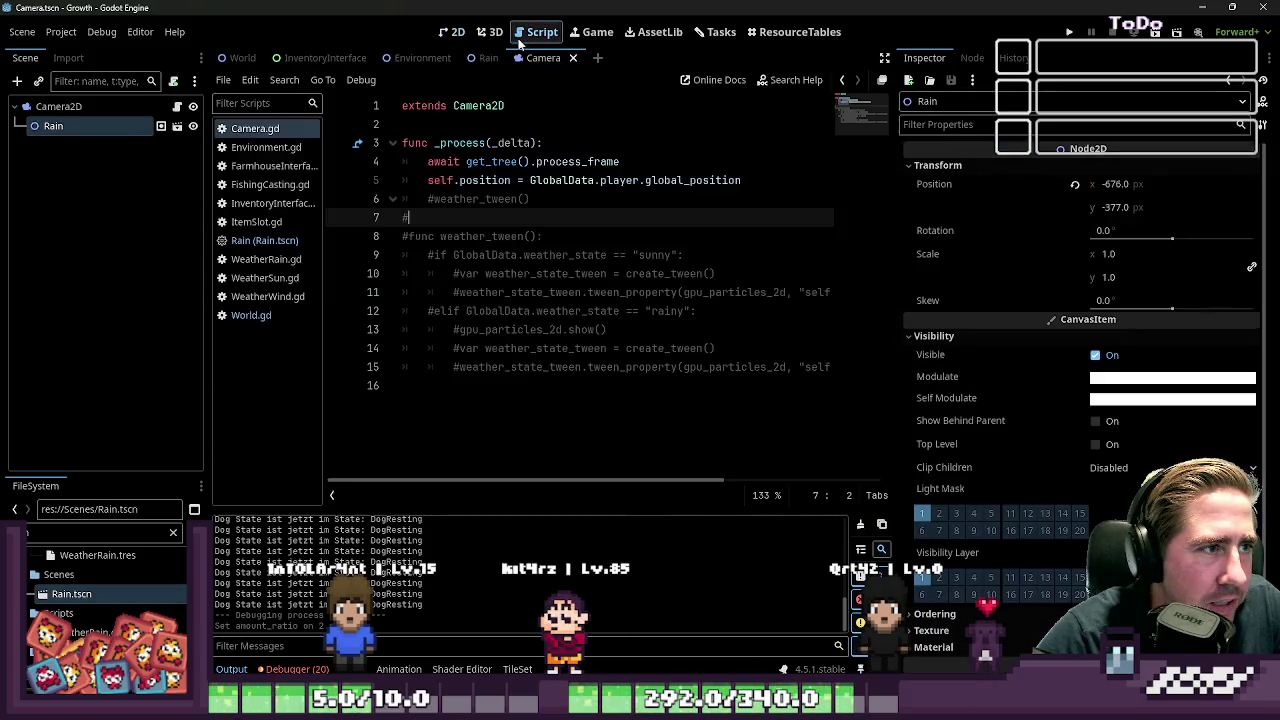
Open WeatherRain.gd from the script list and scroll down to the rain_start calls
{"action": "left_click", "coordinate": [275, 241]}
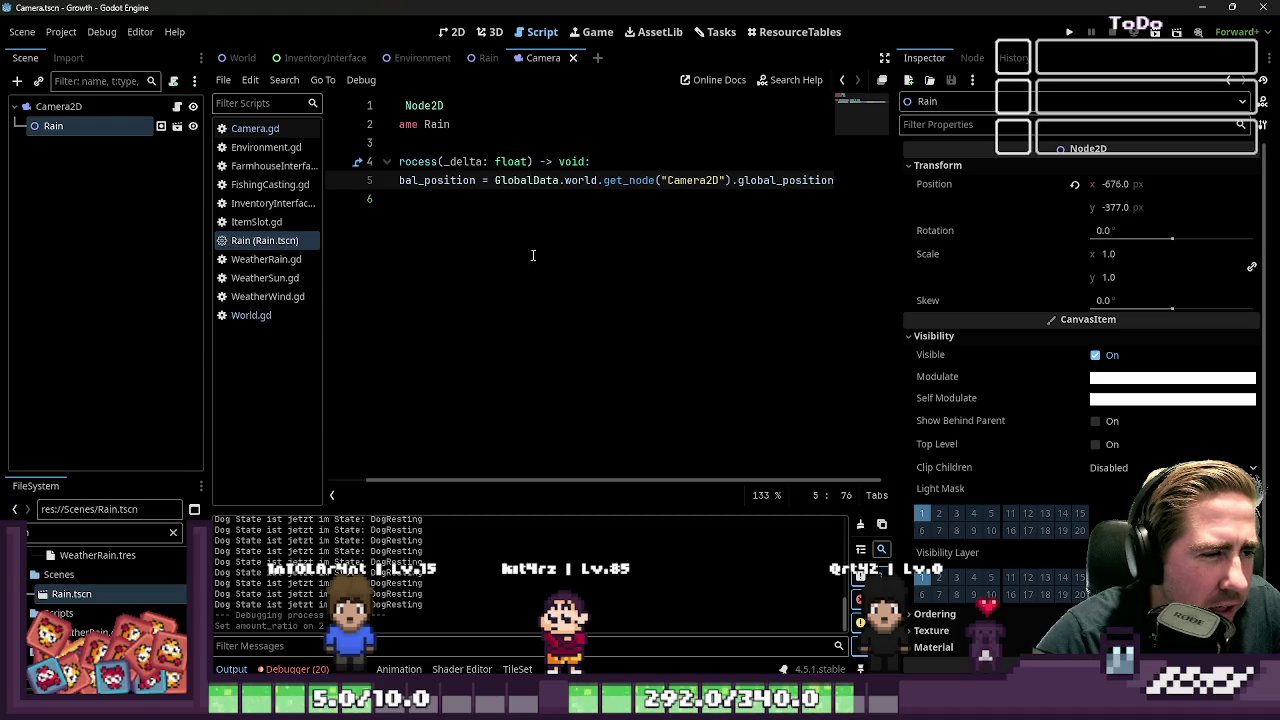
{"action": "left_click", "coordinate": [266, 259]}
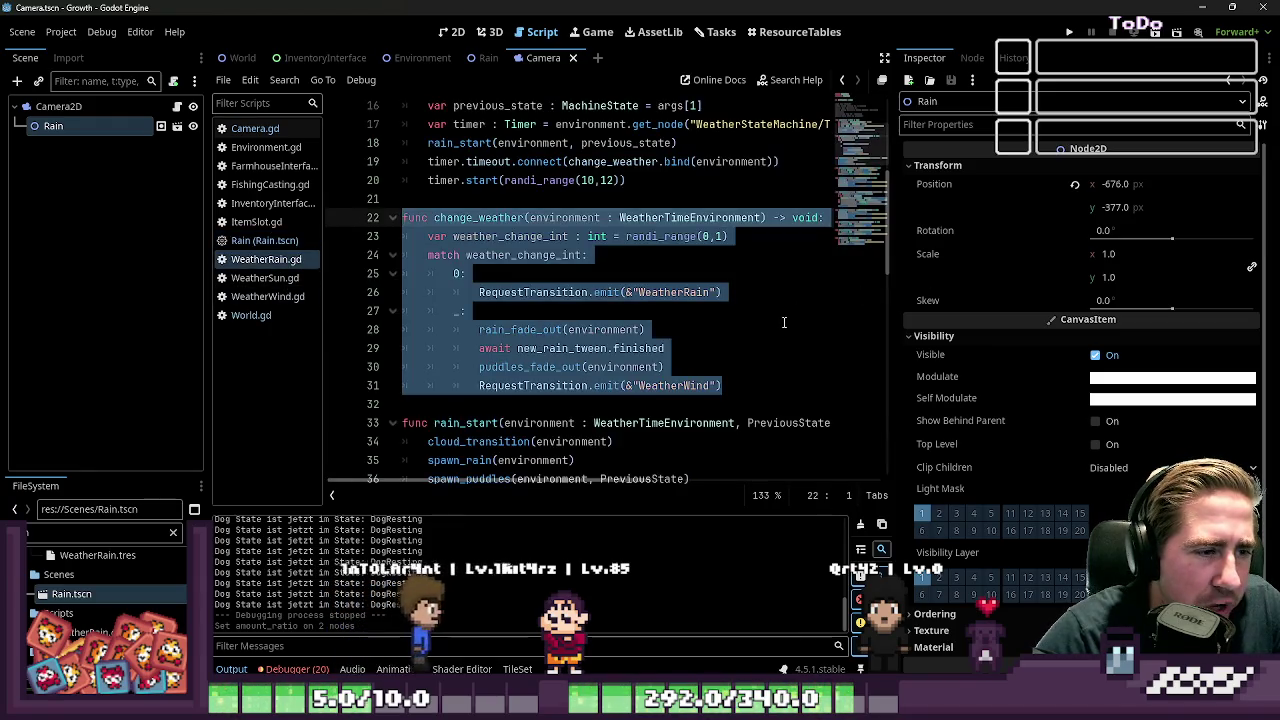
{"action": "left_click", "coordinate": [700, 329]}
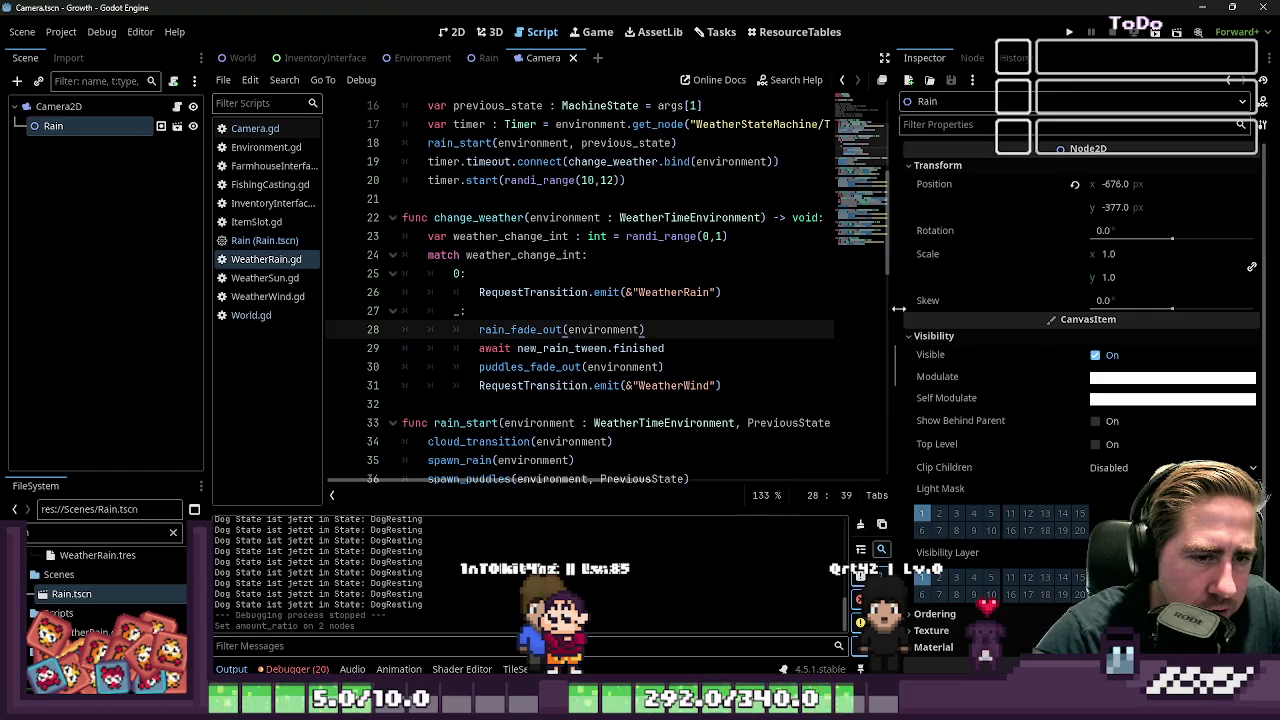
{"action": "left_click_drag", "start_coordinate": [896, 309], "coordinate": [1068, 309]}
{"action": "scroll", "coordinate": [545, 378], "scroll_direction": "down", "scroll_amount": 4}
Jump from the spawn_rain call to its definition and narrow the left dock for more code width
{"action": "left_click", "coordinate": [455, 200]}
{"action": "left_click", "coordinate": [458, 218]}
{"action": "left_click", "coordinate": [462, 236]}
{"action": "left_click", "coordinate": [465, 255]}
{"action": "left_click", "coordinate": [458, 218]}
{"action": "double_click", "coordinate": [458, 218]}
{"action": "left_click", "coordinate": [465, 236]}
{"action": "double_click", "coordinate": [466, 237]}
{"action": "left_click", "coordinate": [466, 237], "text": "ctrl"}
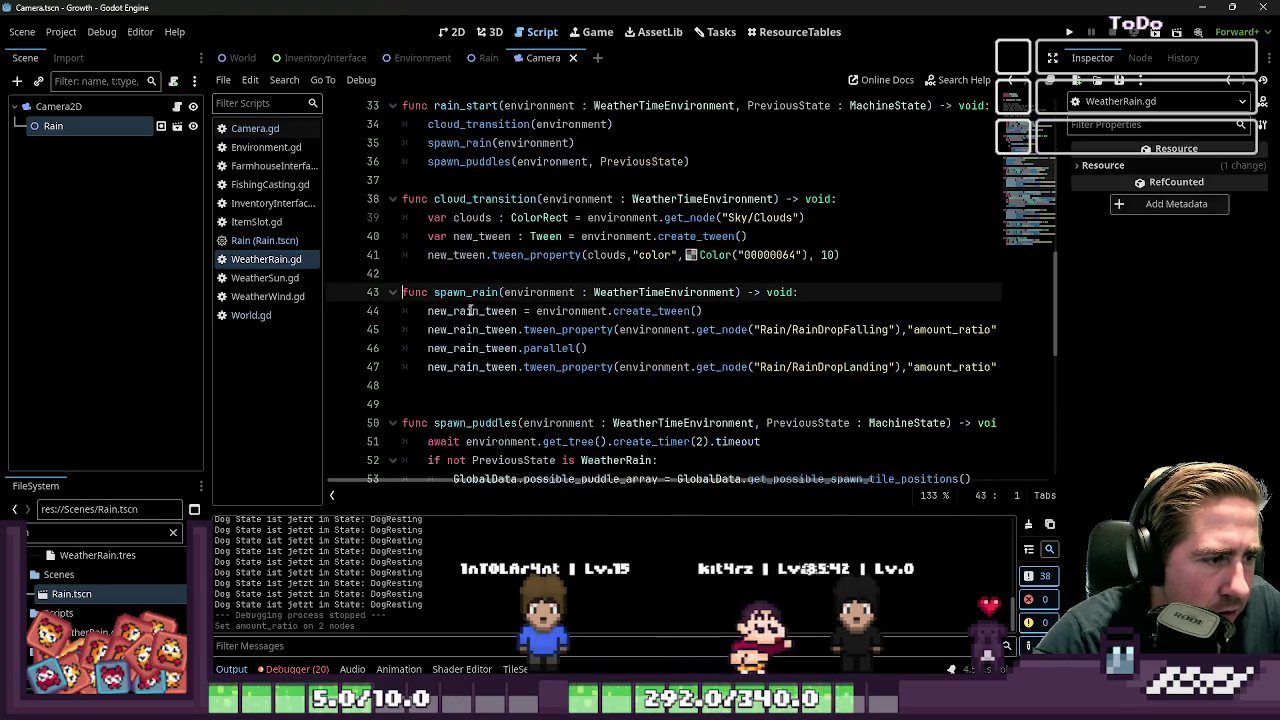
{"action": "left_click", "coordinate": [470, 311]}
{"action": "left_click_drag", "start_coordinate": [207, 300], "coordinate": [119, 300]}
{"action": "left_click", "coordinate": [684, 331]}
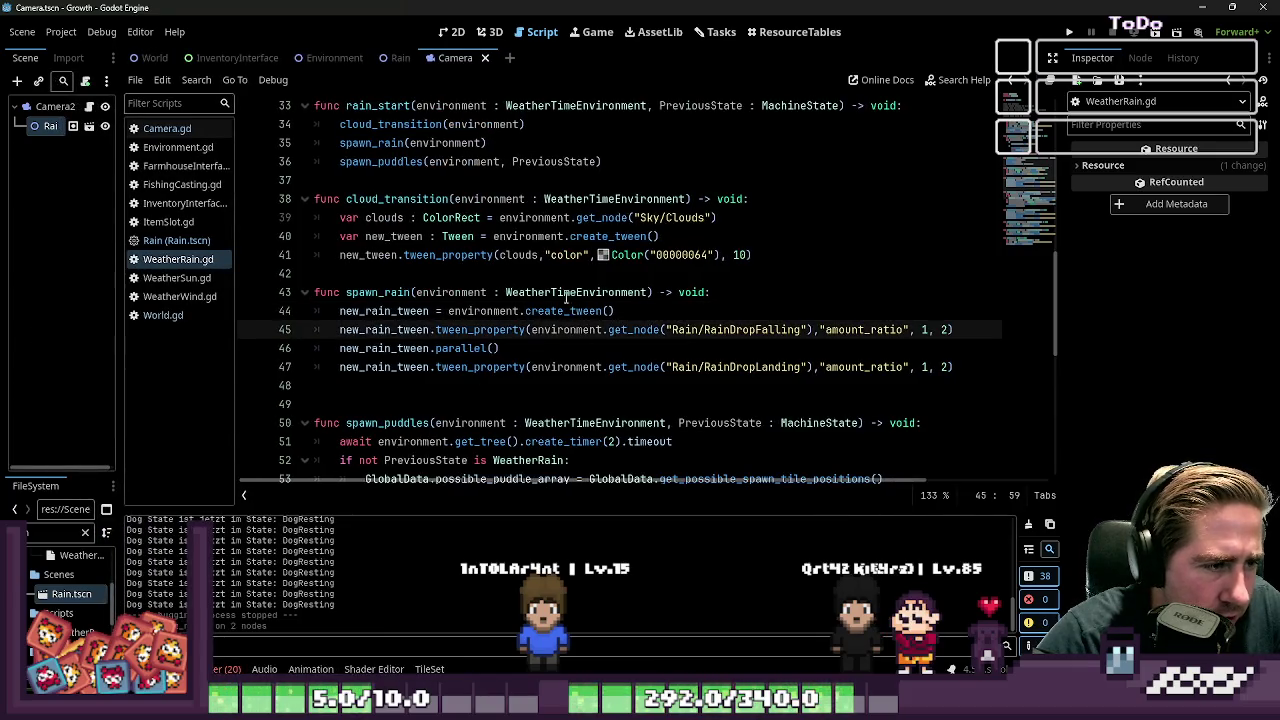
Remove spawn_rain's environment parameter and change line 45 to use GlobalData.world.get("Camera2D/Rain/Raindrop")
{"action": "double_click", "coordinate": [437, 293]}
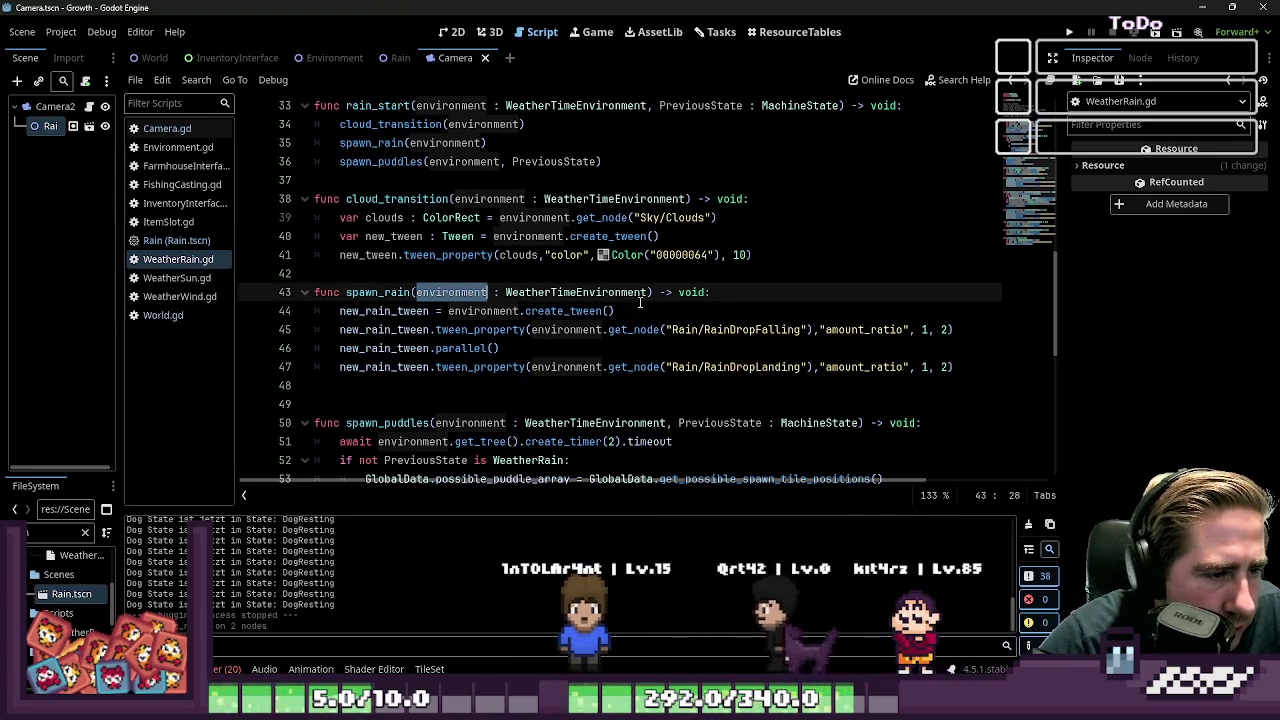
{"action": "left_click_drag", "start_coordinate": [648, 292], "coordinate": [416, 292]}
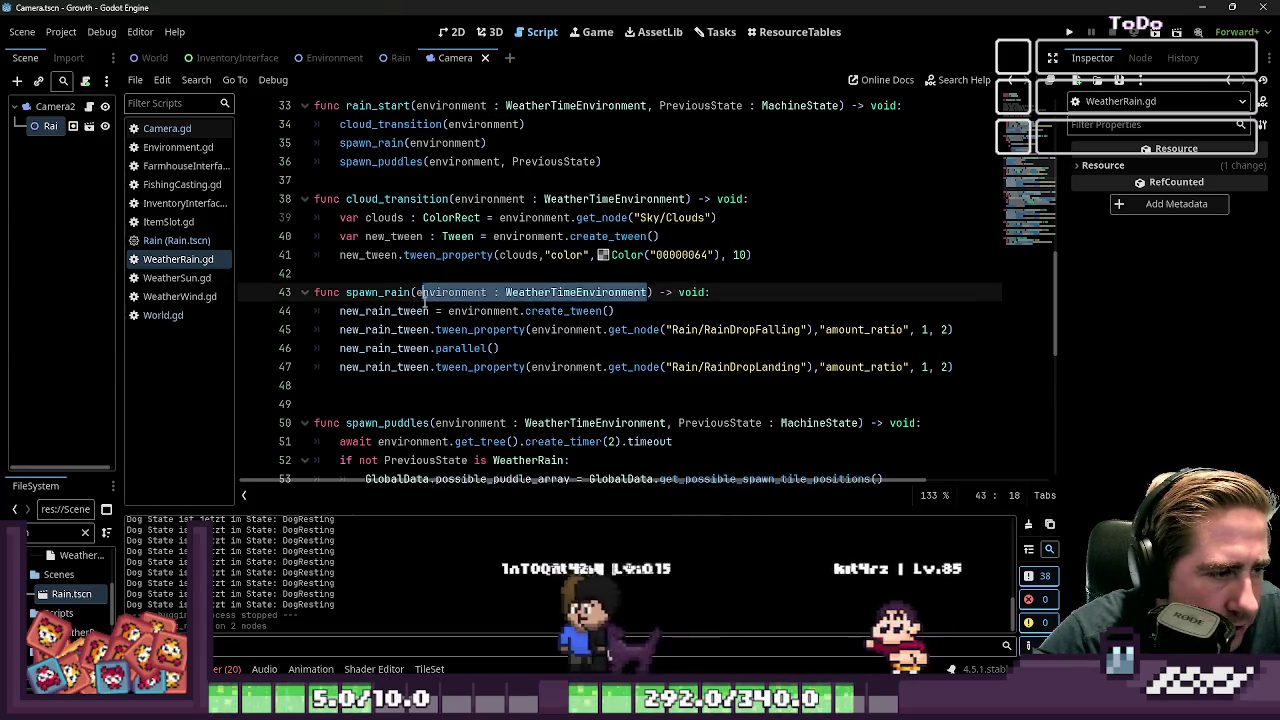
{"action": "key", "text": "BackSpace"}
{"action": "double_click", "coordinate": [570, 333]}
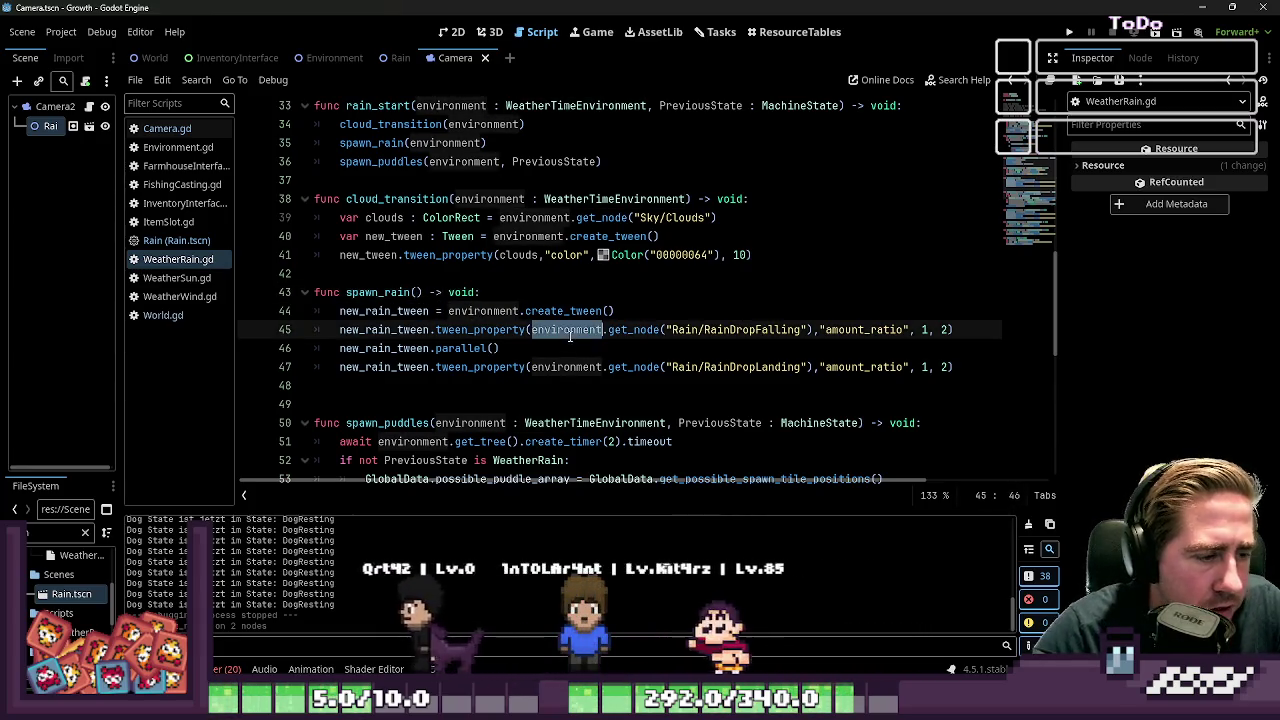
{"action": "type", "text": "Globl"}
{"action": "key", "text": "Return"}
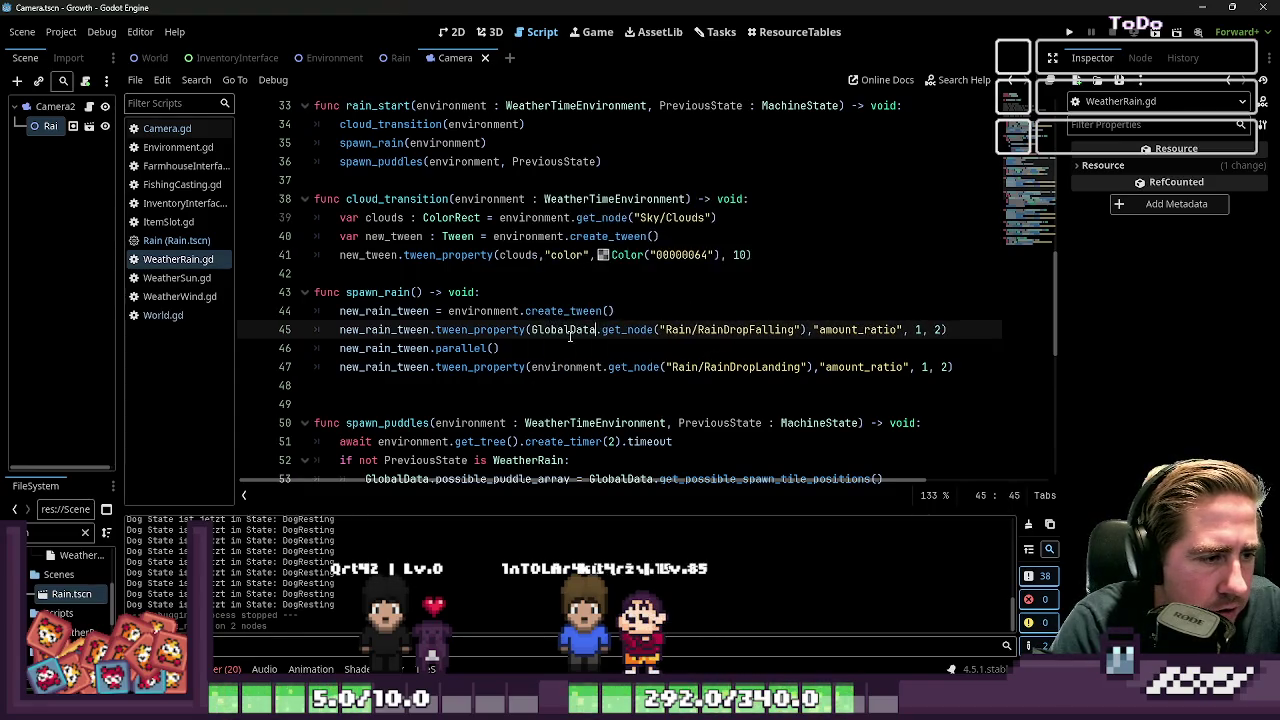
{"action": "type", "text": ".world.get(\""}
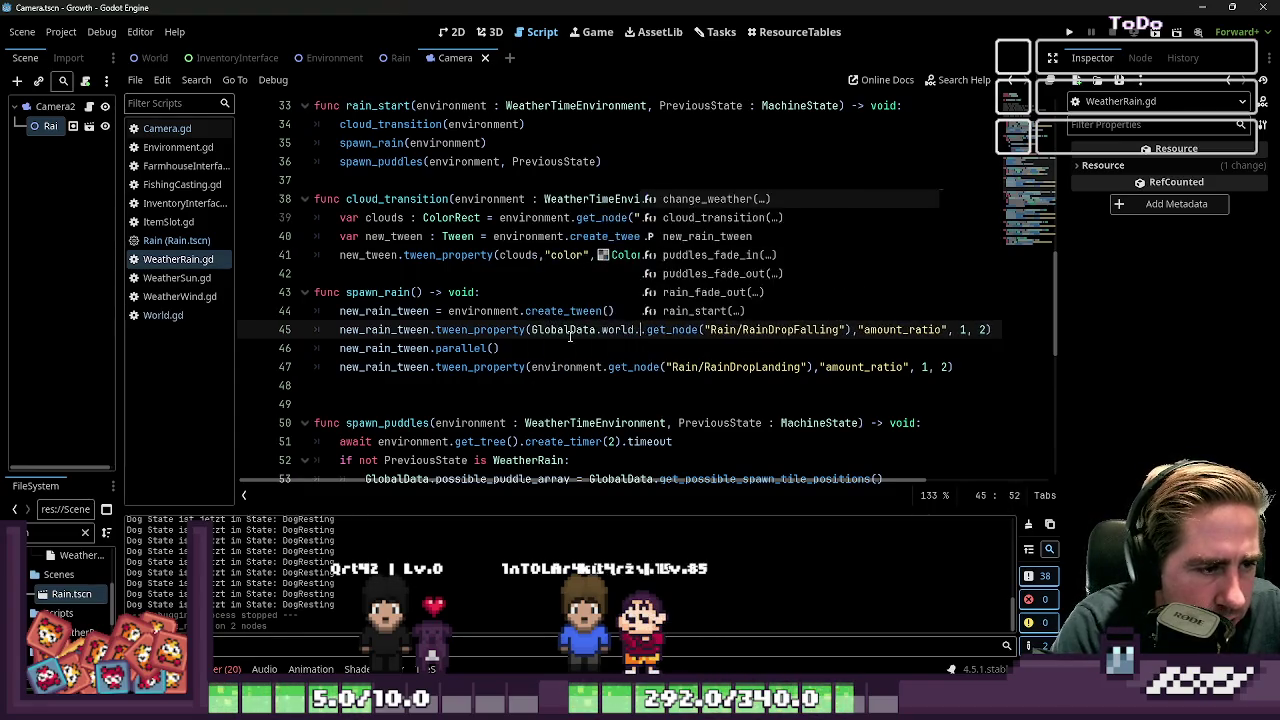
{"action": "type", "text": "Camera2"}
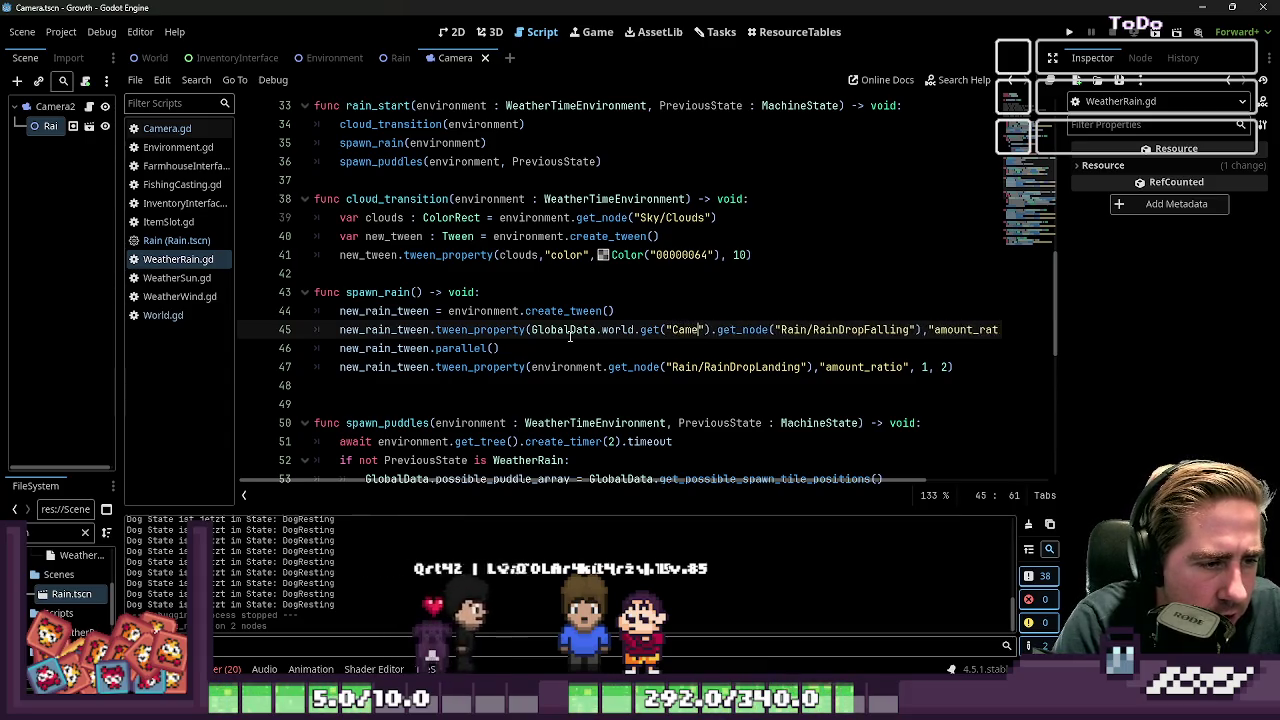
{"action": "type", "text": "D/"}
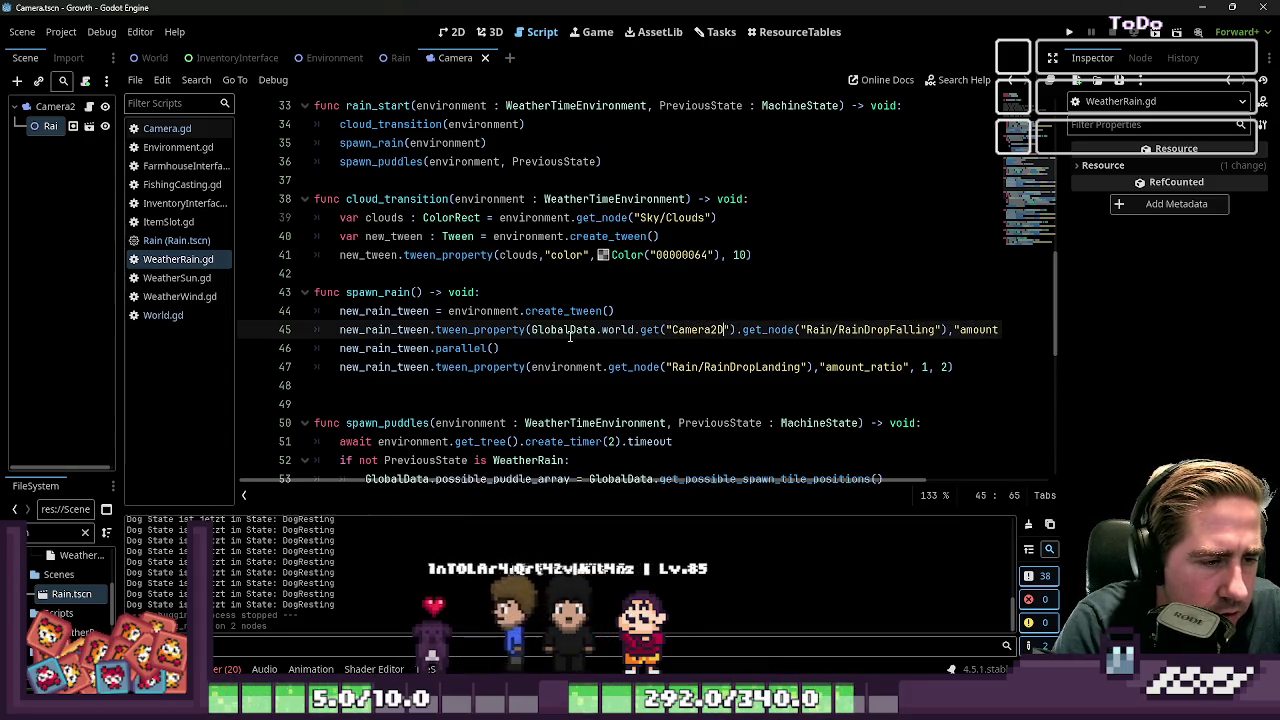
{"action": "type", "text": "Rain/Raindrop"}
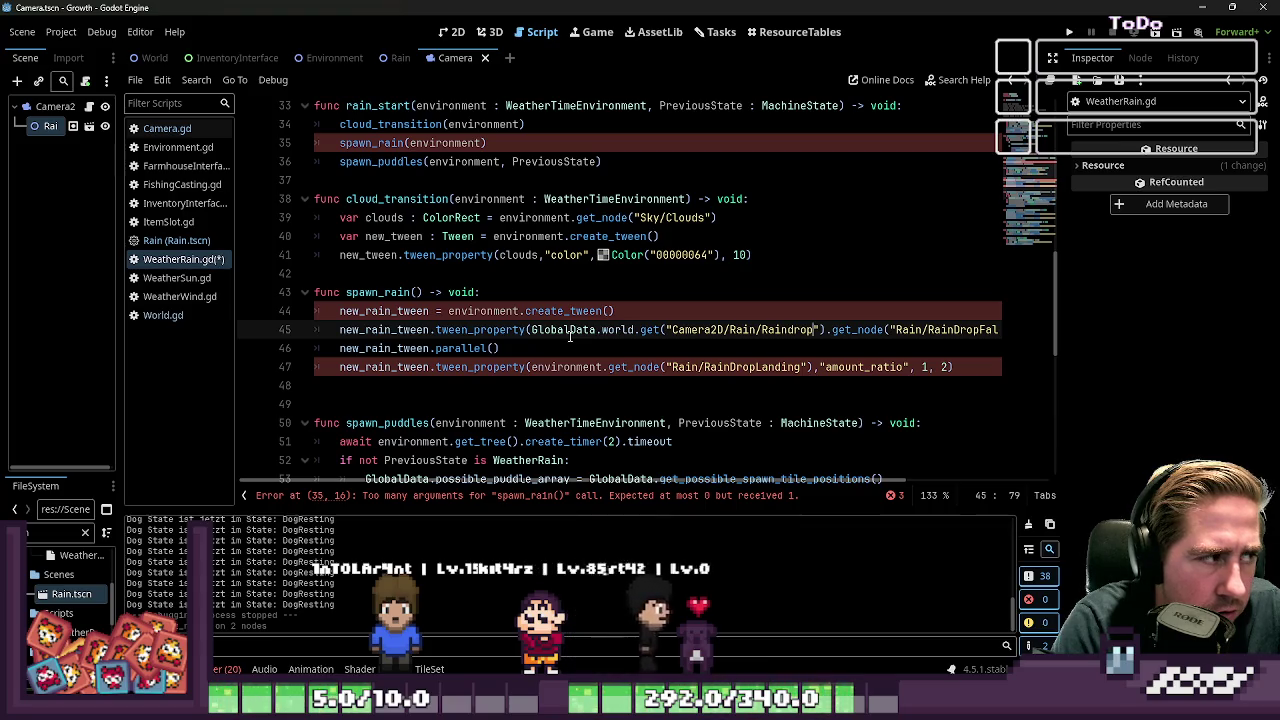
Complete the RainDropFalling node path and paste the same GlobalData lookup onto the RainDropLanding line
{"action": "left_click", "coordinate": [395, 58]}
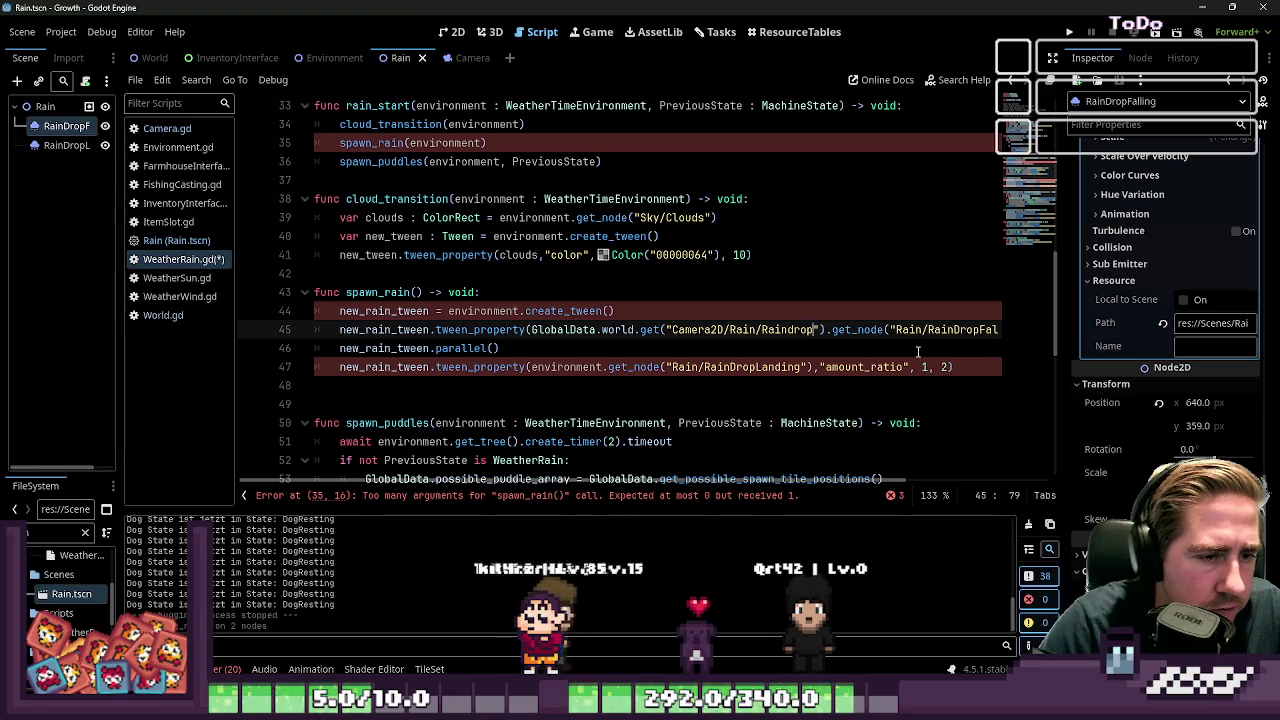
{"action": "type", "text": "Falling"}
{"action": "key", "text": "Right"}
{"action": "key", "text": "Right"}
{"action": "key", "text": "ctrl+shift+Left"}
{"action": "key", "text": "ctrl+shift+Left"}
{"action": "key", "text": "ctrl+shift+Left"}
{"action": "key", "text": "ctrl+c"}
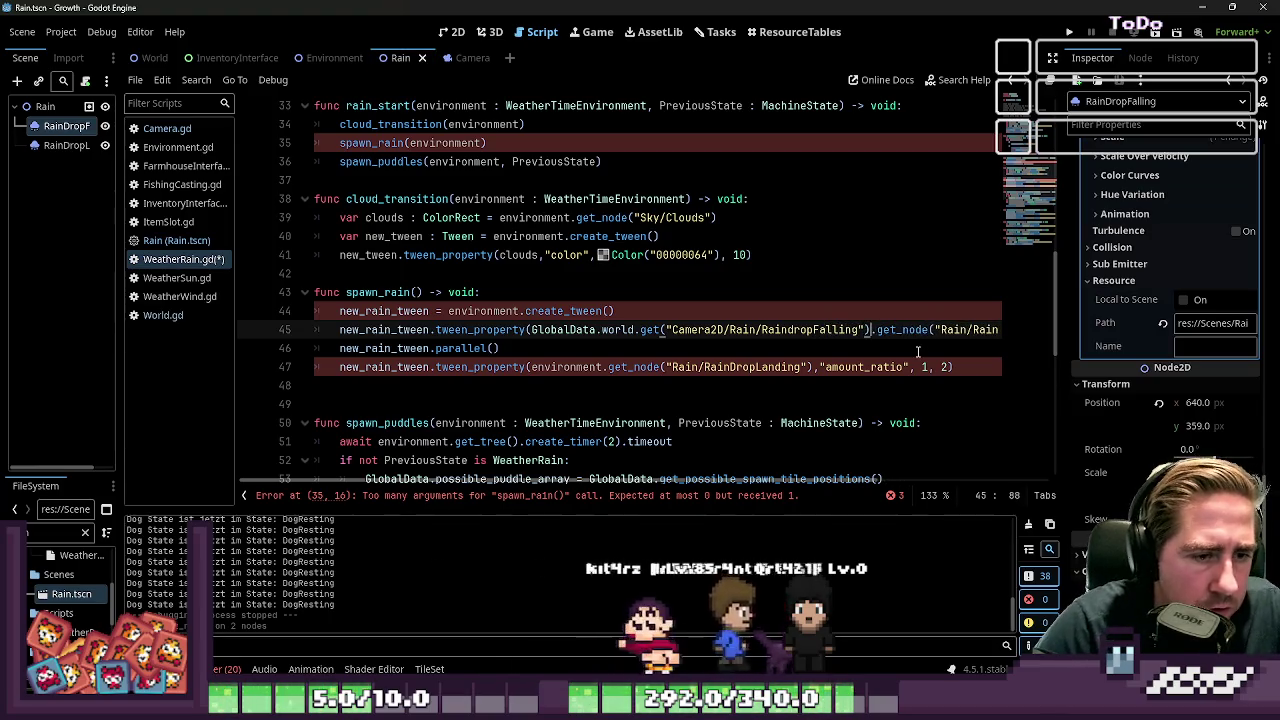
{"action": "key", "text": "Down"}
{"action": "key", "text": "Down"}
{"action": "key", "text": "ctrl+shift+Right"}
{"action": "key", "text": "ctrl+shift+Right"}
{"action": "key", "text": "ctrl+shift+Right"}
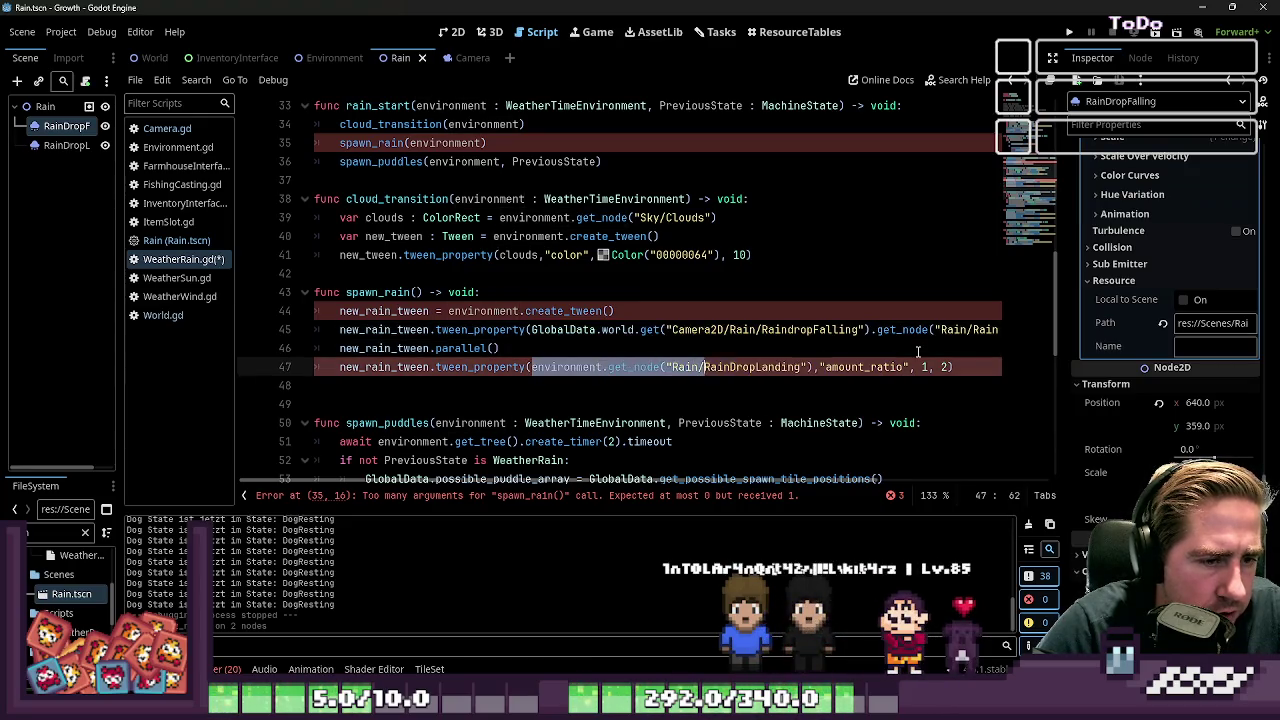
{"action": "key", "text": "ctrl+v"}
{"action": "key", "text": "ctrl+Left"}
{"action": "key", "text": "ctrl+Left"}
{"action": "key", "text": "ctrl+Left"}
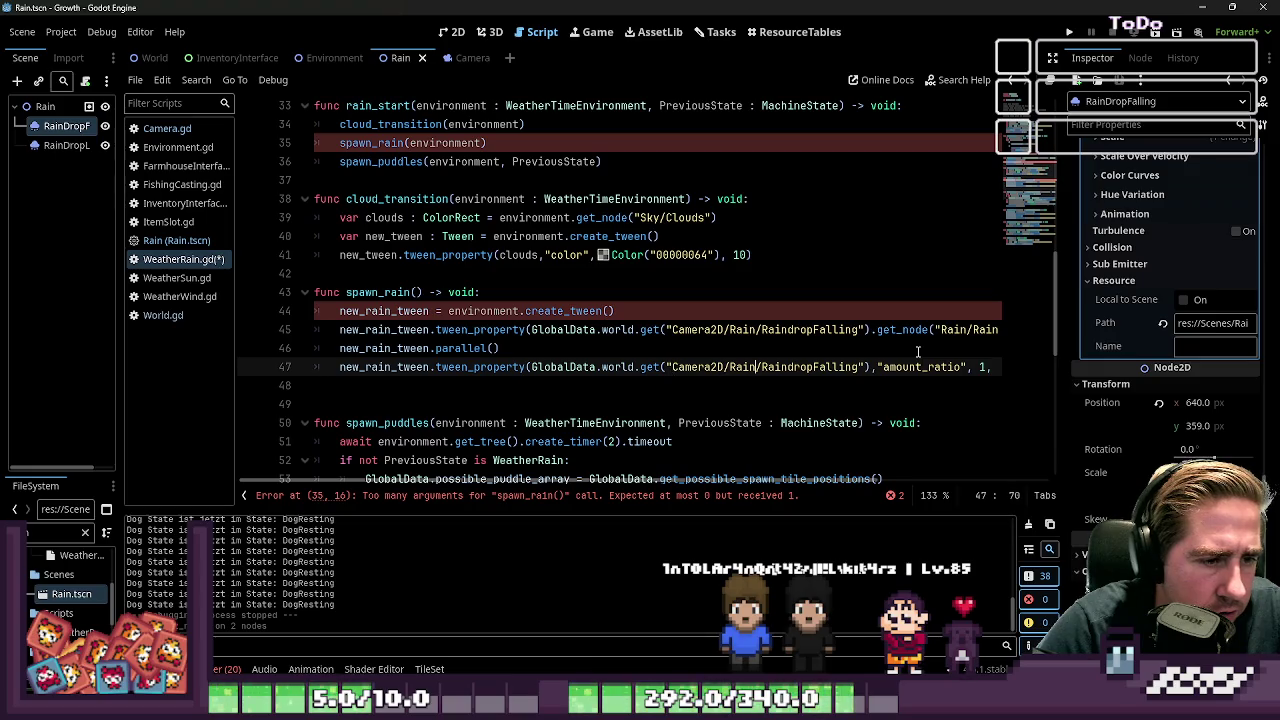
{"action": "key", "text": "ctrl+Right"}
{"action": "key", "text": "ctrl+Right"}
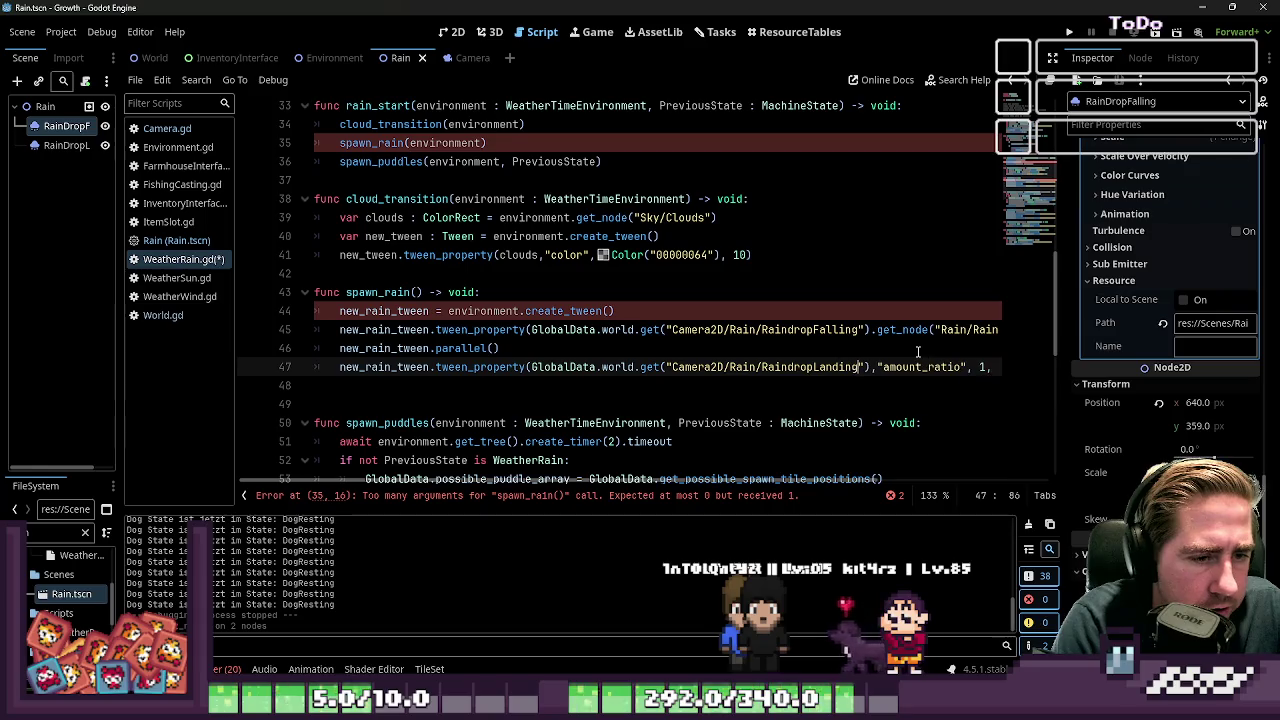
Give spawn_rain the parameter 'environment : Environment', then save and run the game with F5
{"action": "left_click", "coordinate": [520, 311]}
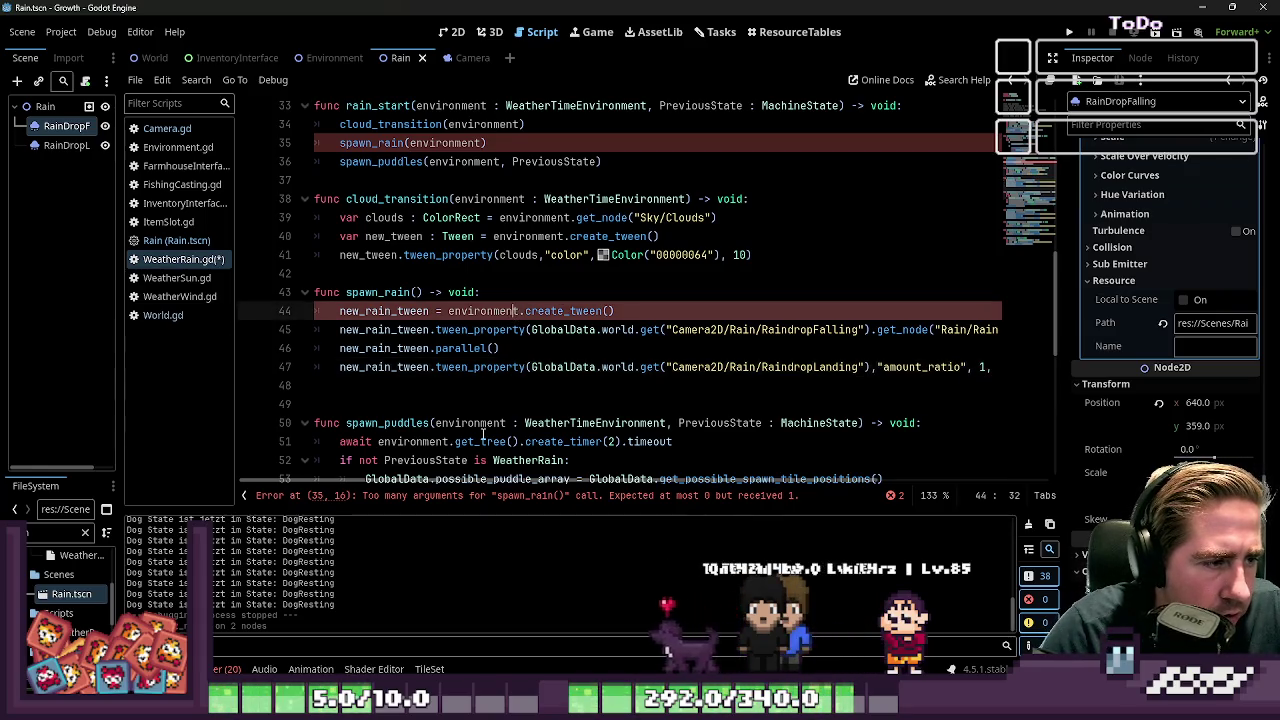
{"action": "double_click", "coordinate": [476, 311]}
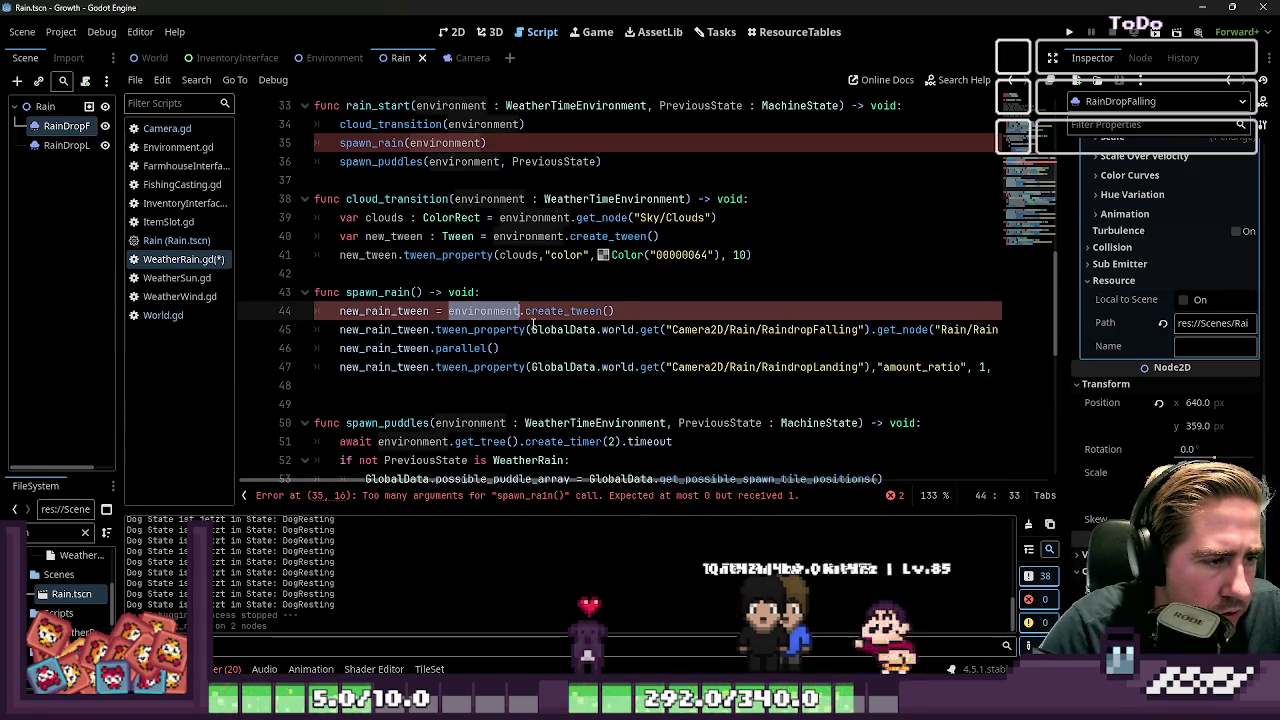
{"action": "double_click", "coordinate": [562, 329]}
{"action": "key", "text": "Up"}
{"action": "left_click", "coordinate": [416, 292]}
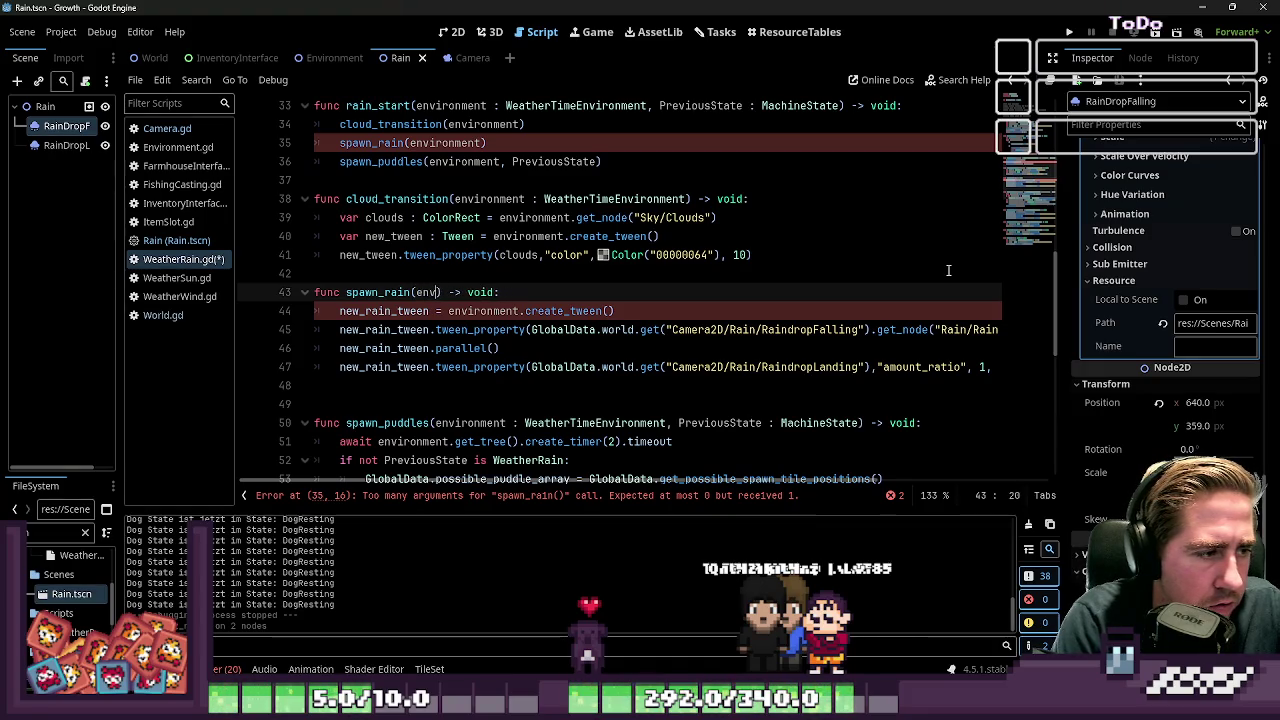
{"action": "type", "text": "ironment : "}
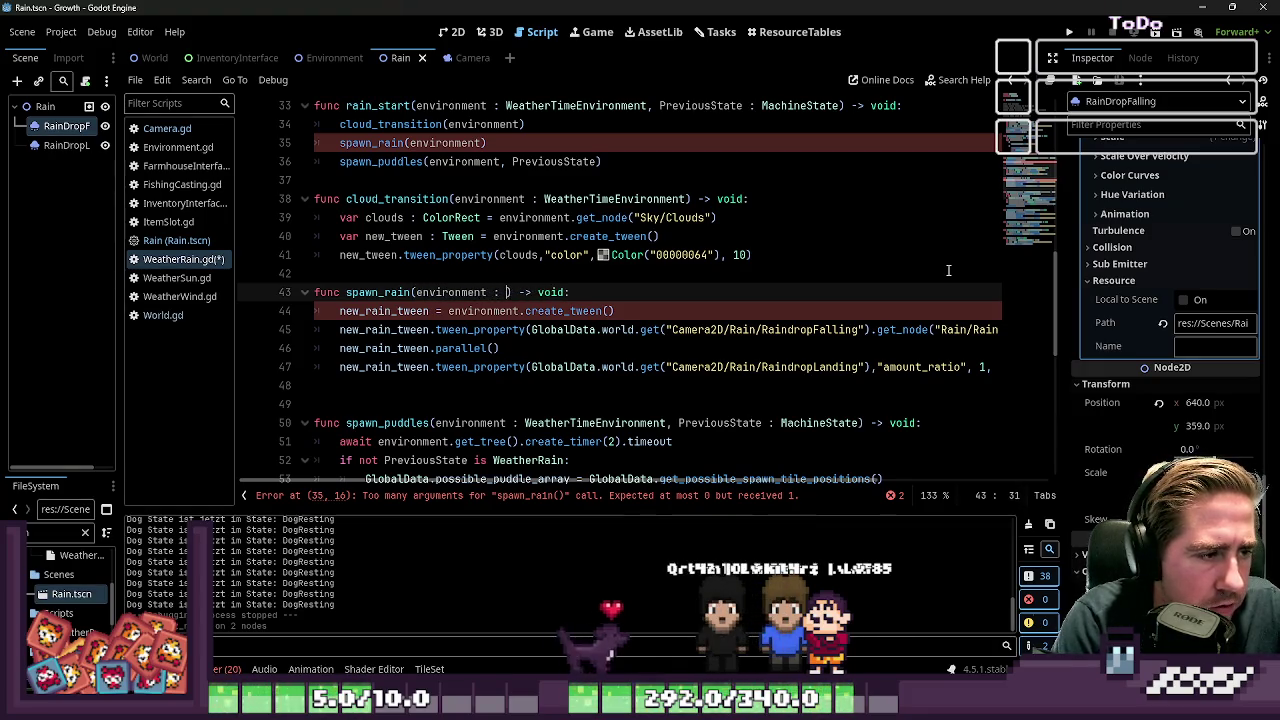
{"action": "type", "text": "Env"}
{"action": "key", "text": "Return"}
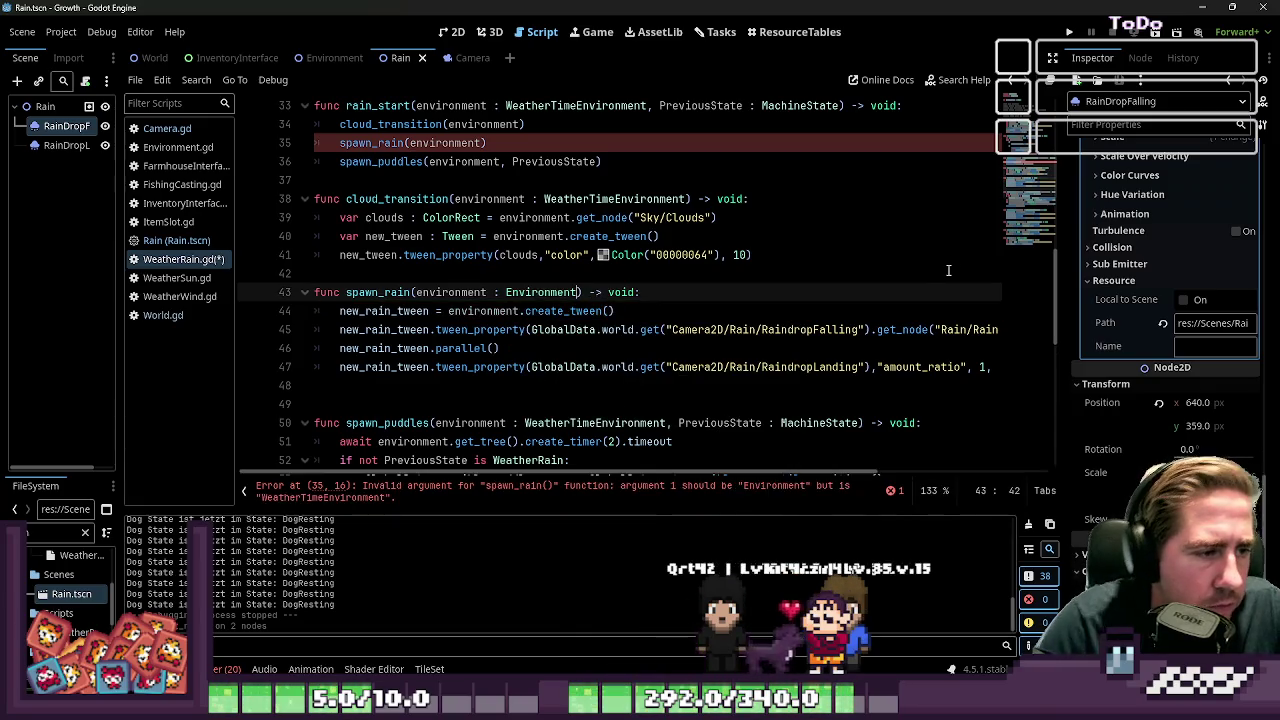
{"action": "key", "text": "F5"}
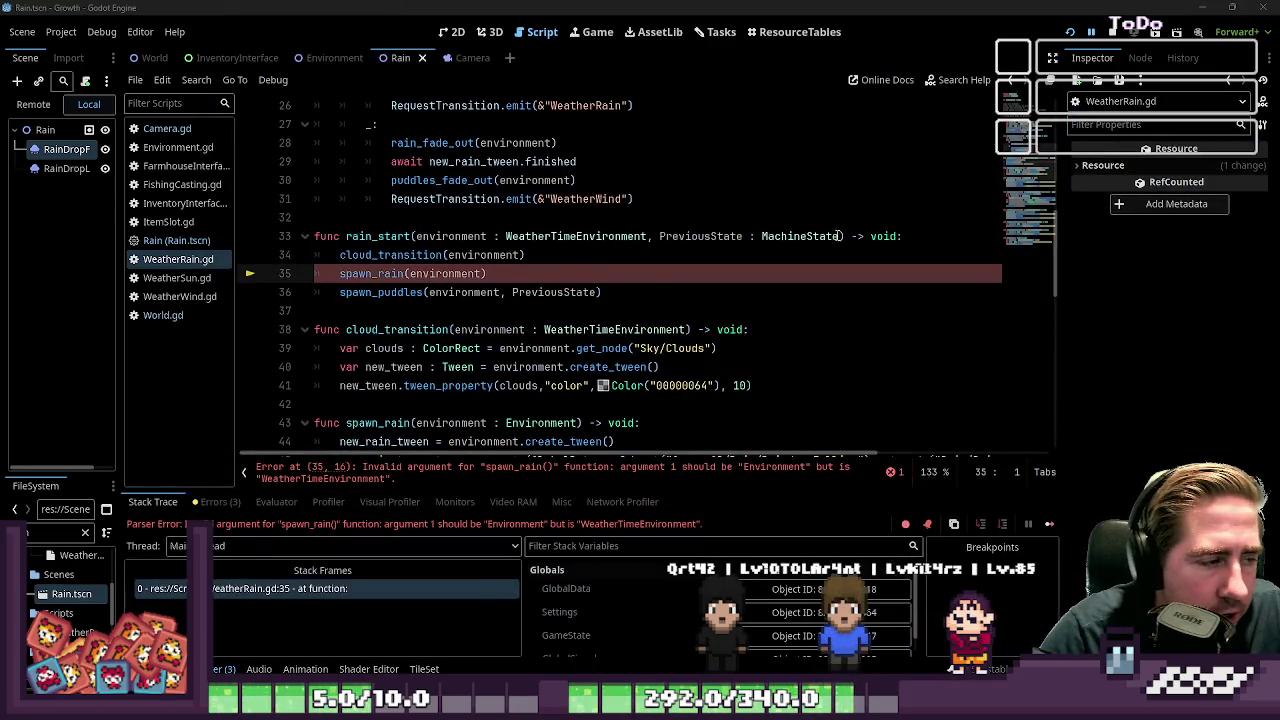
Review the spawn_rain call and compare line 43's Environment type hint with WeatherTimeEnvironment on line 38
{"action": "scroll", "coordinate": [540, 250], "scroll_direction": "down", "scroll_amount": 2}
{"action": "double_click", "coordinate": [375, 163]}
{"action": "scroll", "coordinate": [540, 250], "scroll_direction": "down", "scroll_amount": 3}
{"action": "scroll", "coordinate": [540, 250], "scroll_direction": "up", "scroll_amount": 1}
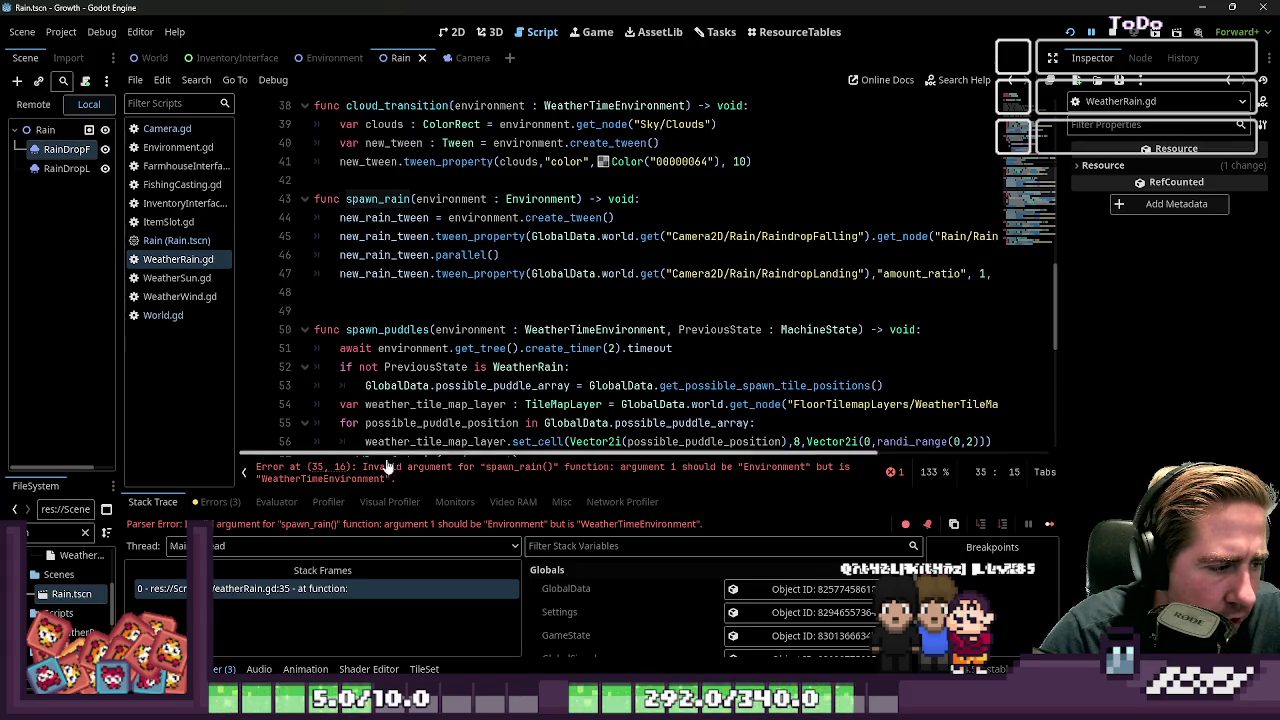
{"action": "scroll", "coordinate": [444, 244], "scroll_direction": "up", "scroll_amount": 3}
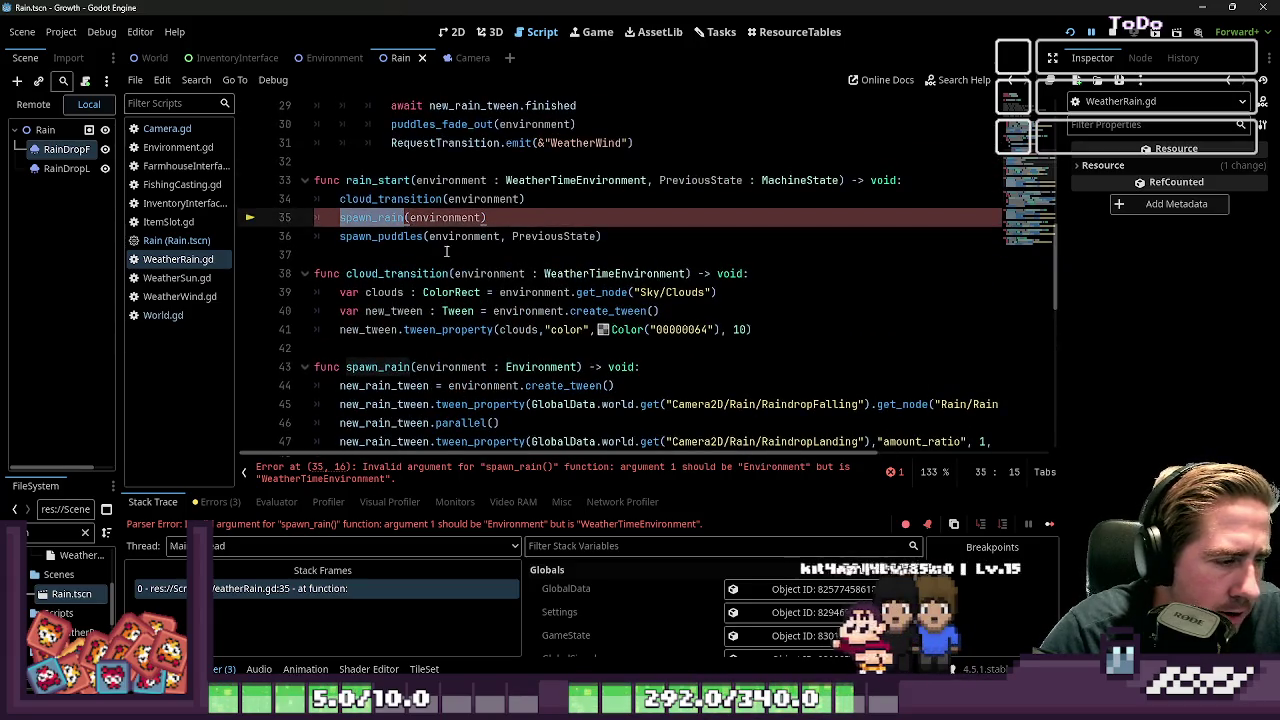
{"action": "double_click", "coordinate": [557, 367]}
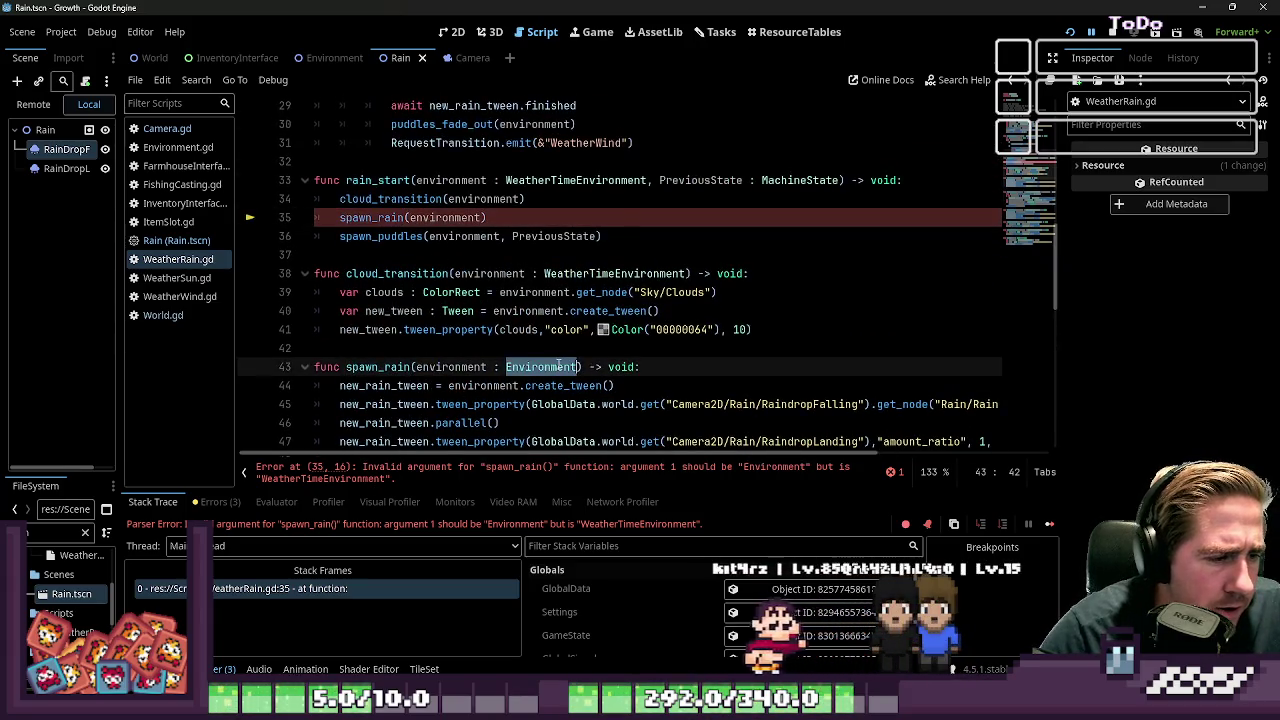
{"action": "double_click", "coordinate": [614, 273]}
Change line 43's parameter type to WeatherTimeEnvironment and run the game with F5
{"action": "double_click", "coordinate": [538, 367]}
{"action": "type", "text": "Weather"}
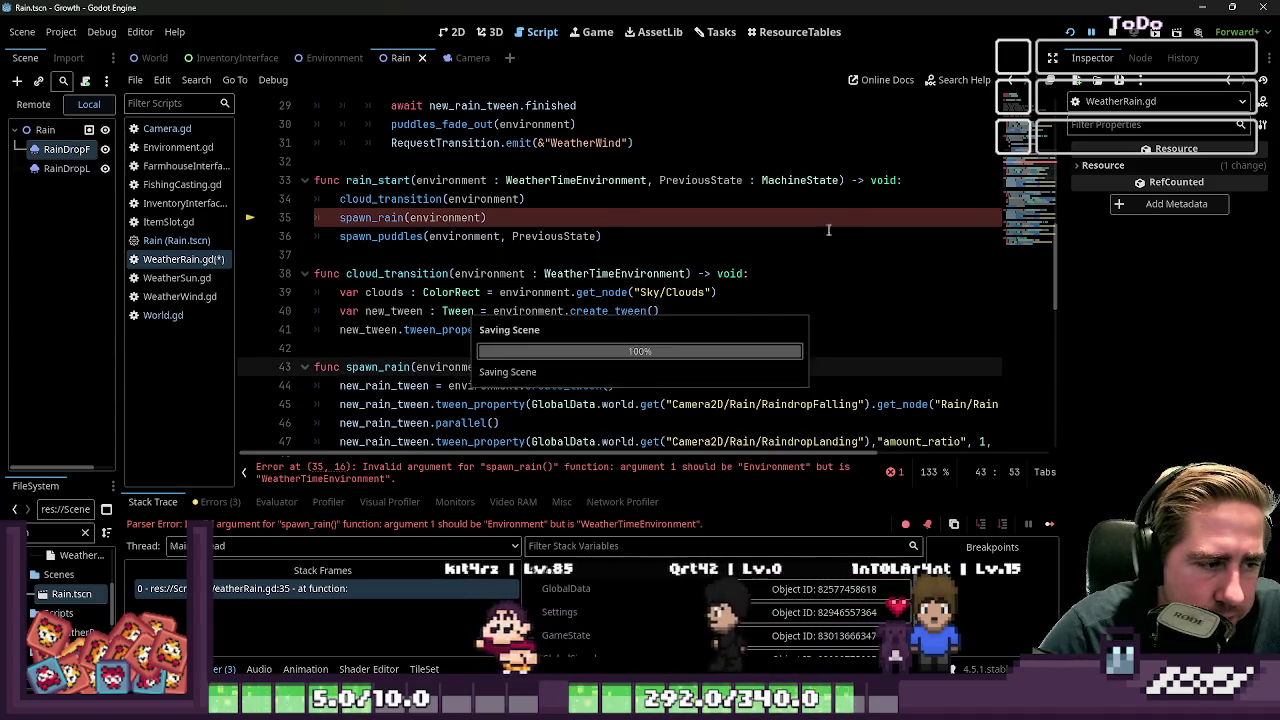
{"action": "key", "text": "Return"}
{"action": "key", "text": "F5"}
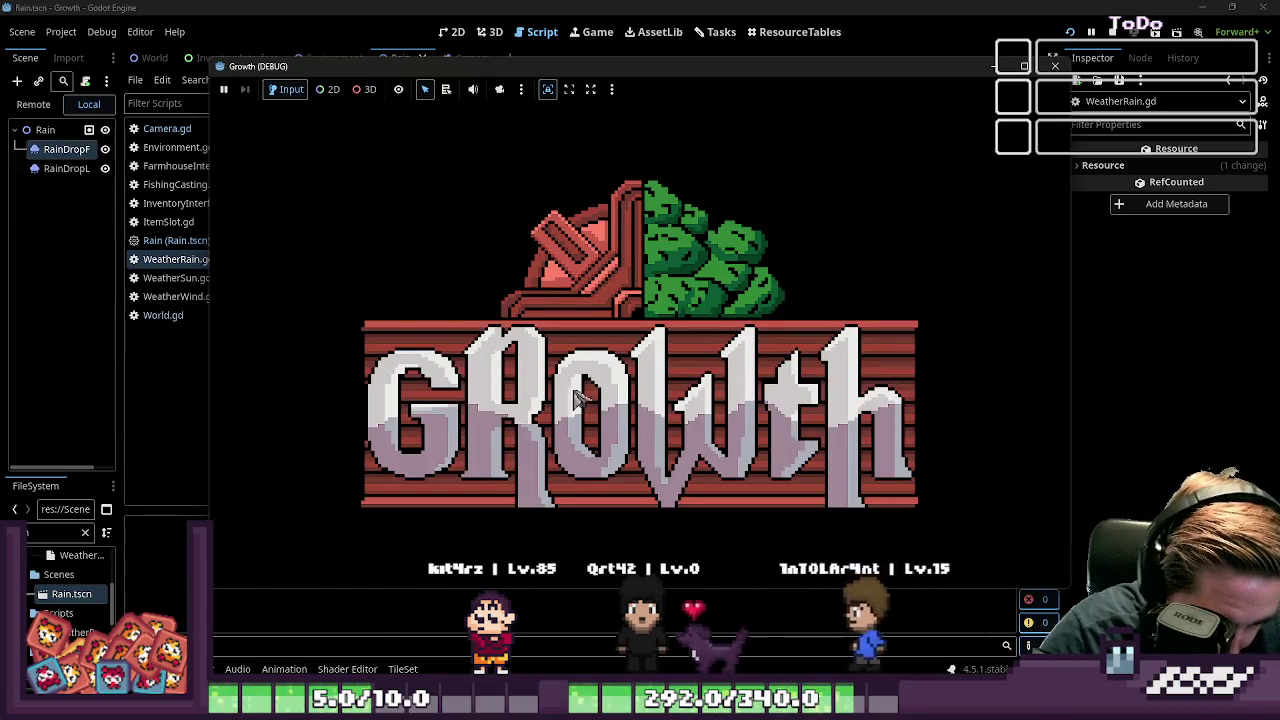
Start a new game with a new character, triggering the get_node-on-Nil crash at WeatherRain.gd line 45
{"action": "left_click", "coordinate": [614, 307]}
{"action": "left_click", "coordinate": [700, 446]}
{"action": "left_click", "coordinate": [514, 344]}
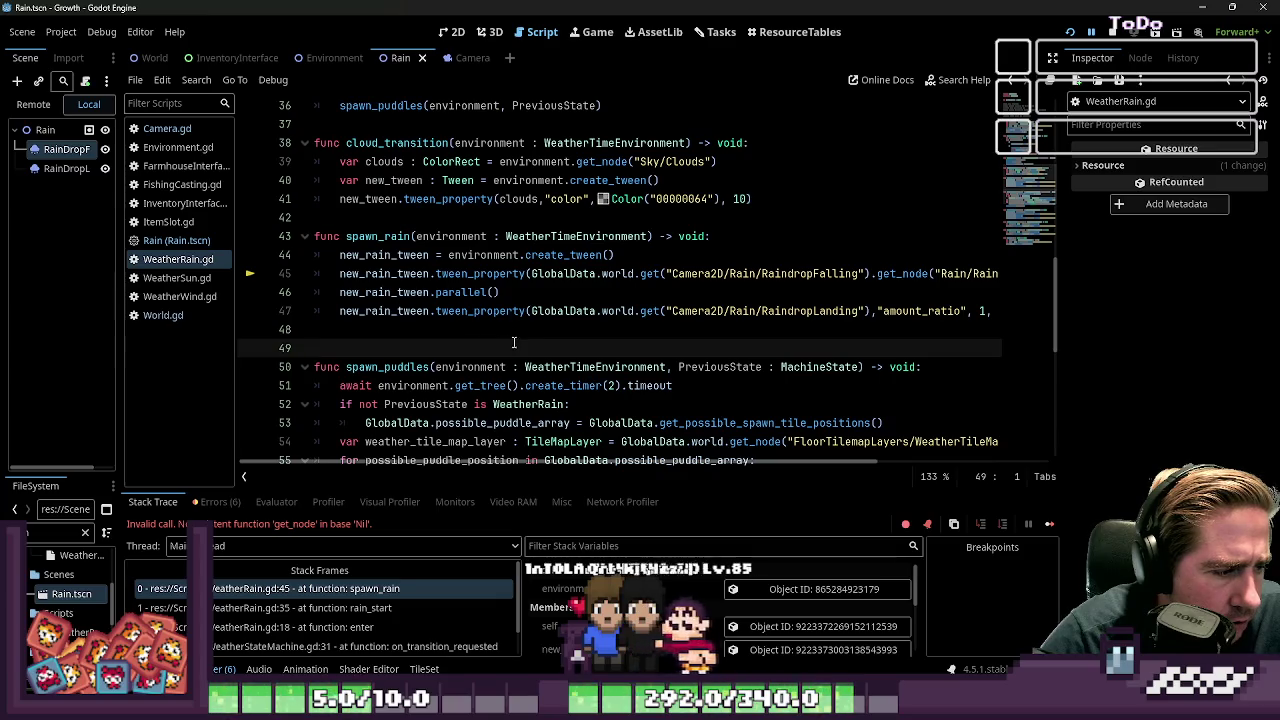
Inspect the current value of GlobalData on line 45, then switch to the World scene
{"action": "left_click", "coordinate": [537, 293]}
{"action": "left_click", "coordinate": [539, 276]}
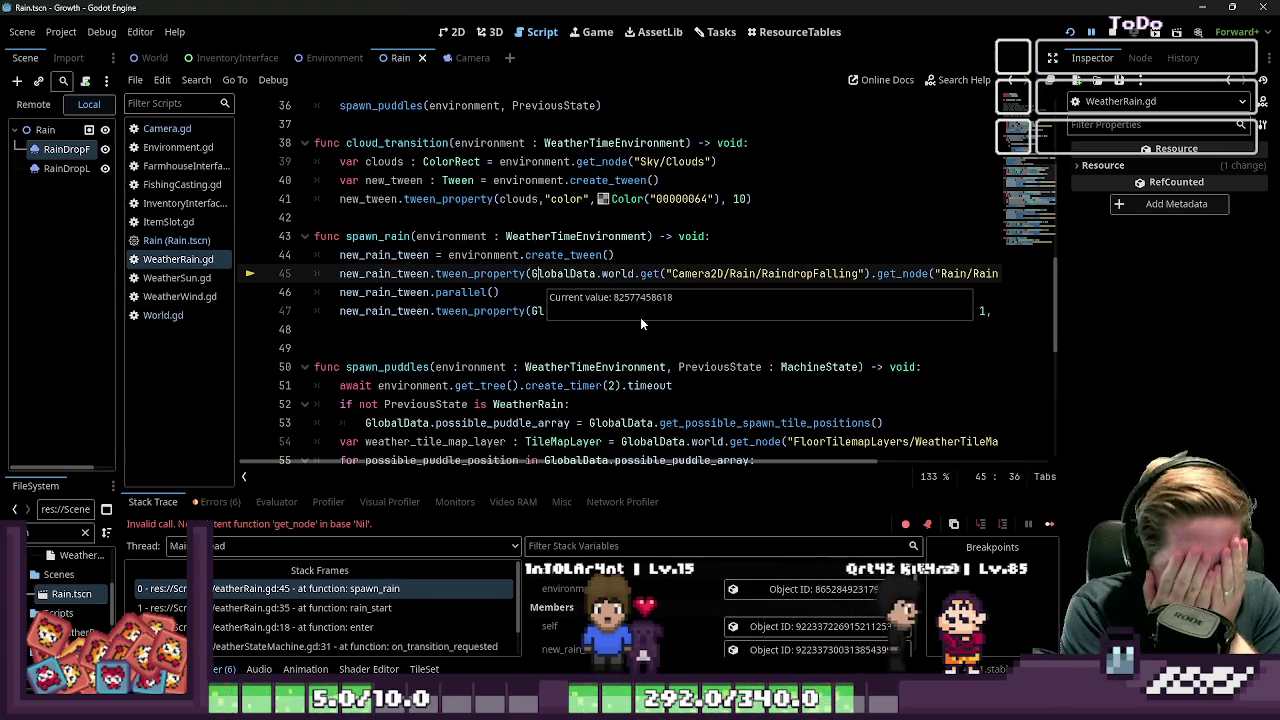
{"action": "left_click", "coordinate": [761, 336]}
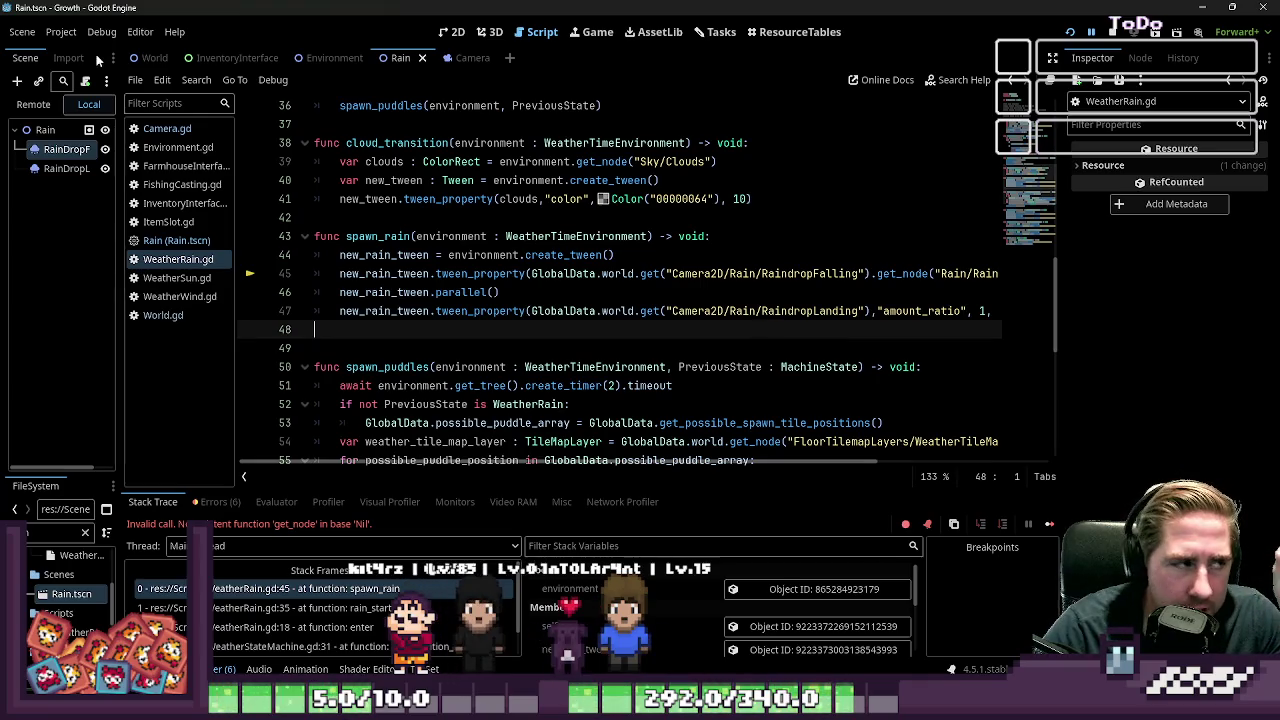
{"action": "left_click", "coordinate": [152, 58]}
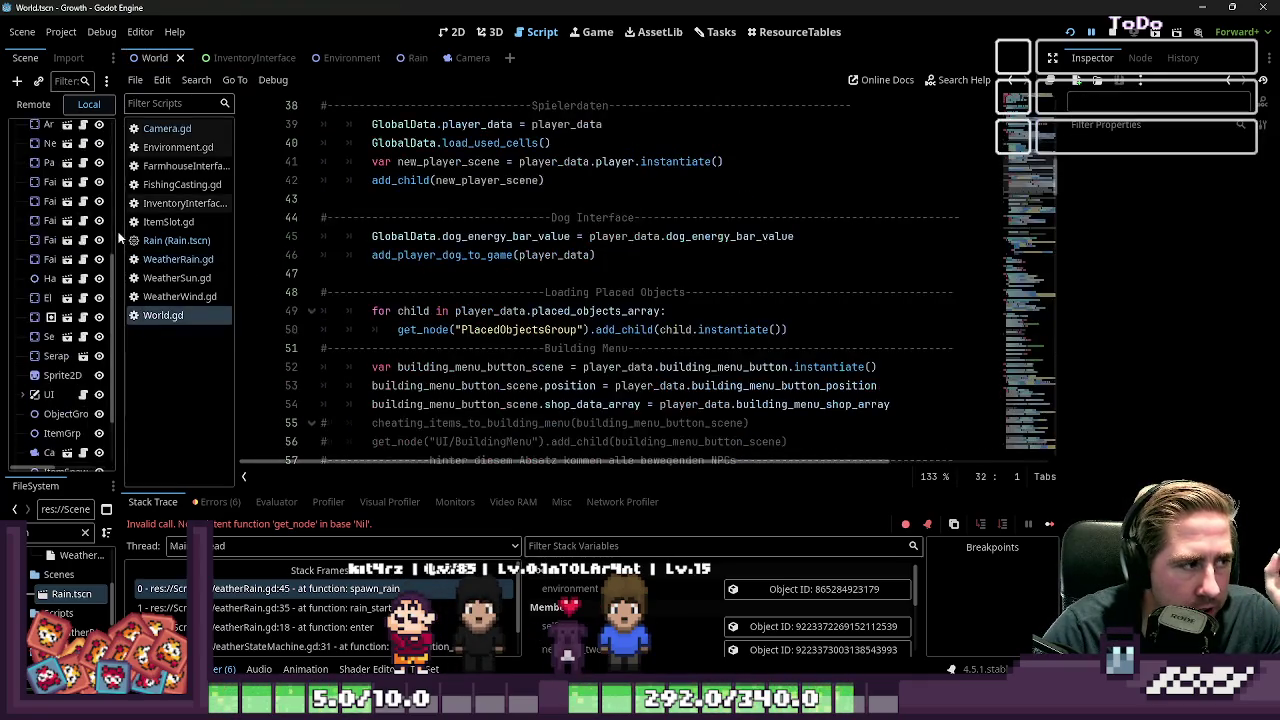
Widen the Scene dock and scroll through the World scene's node tree
{"action": "left_click_drag", "start_coordinate": [120, 233], "coordinate": [344, 235]}
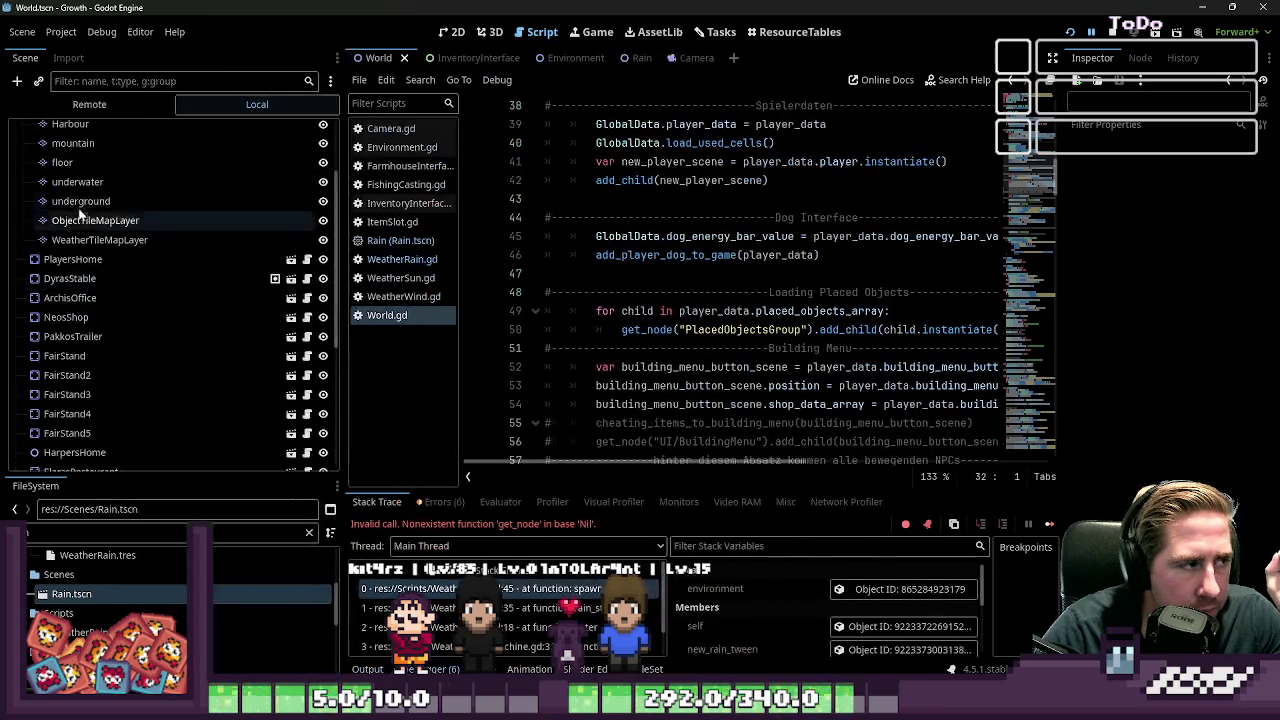
{"action": "scroll", "coordinate": [93, 264], "scroll_direction": "down", "scroll_amount": 8}
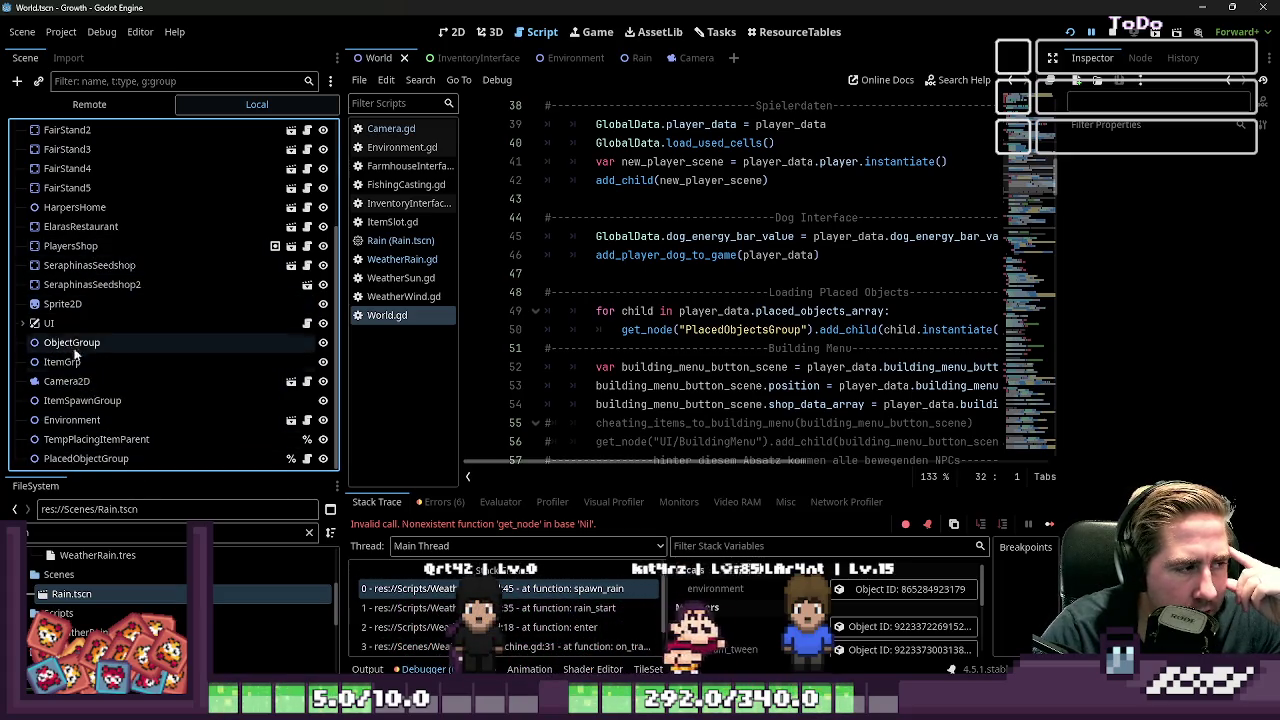
{"action": "scroll", "coordinate": [72, 314], "scroll_direction": "up", "scroll_amount": 3}
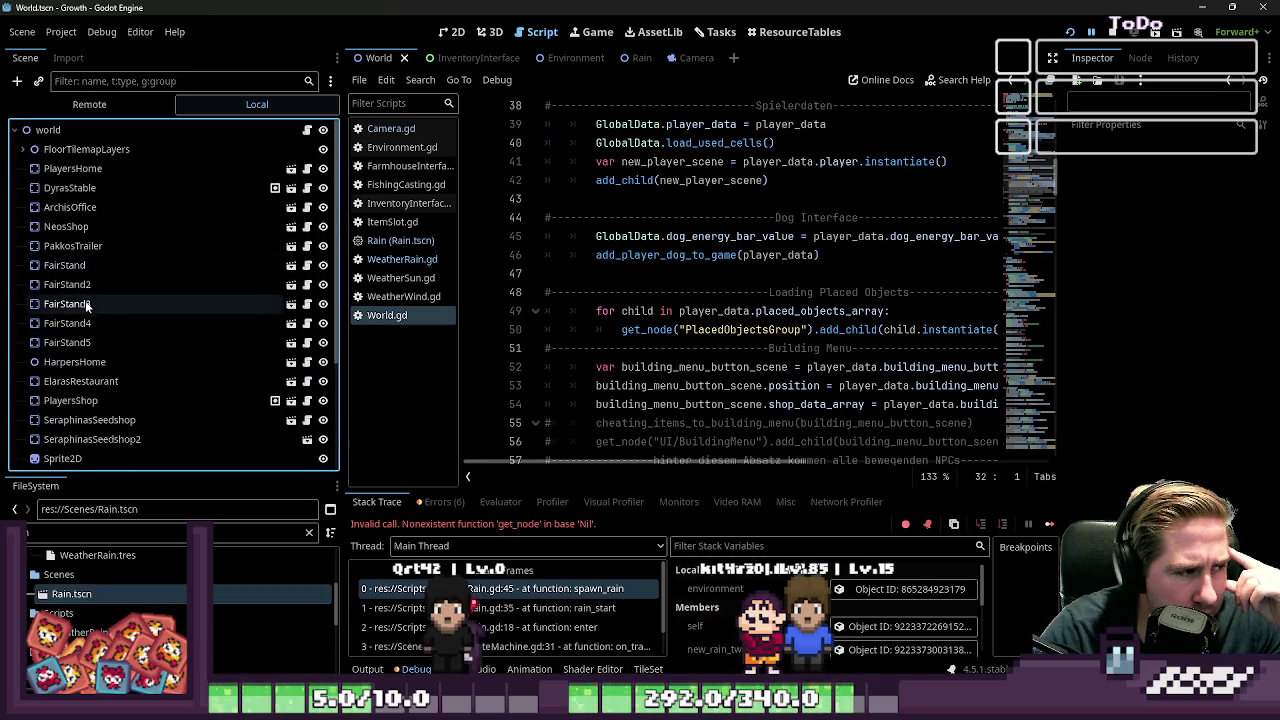
{"action": "scroll", "coordinate": [111, 353], "scroll_direction": "down", "scroll_amount": 1}
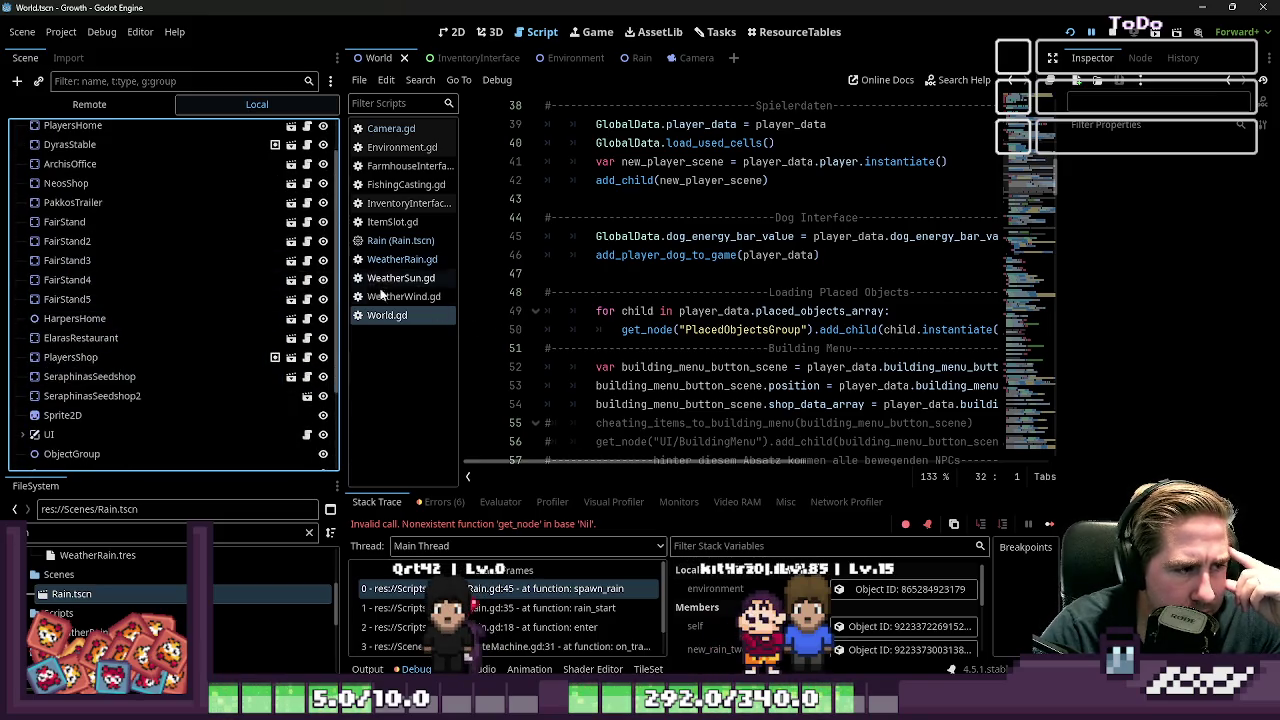
{"action": "scroll", "coordinate": [128, 300], "scroll_direction": "up", "scroll_amount": 1}
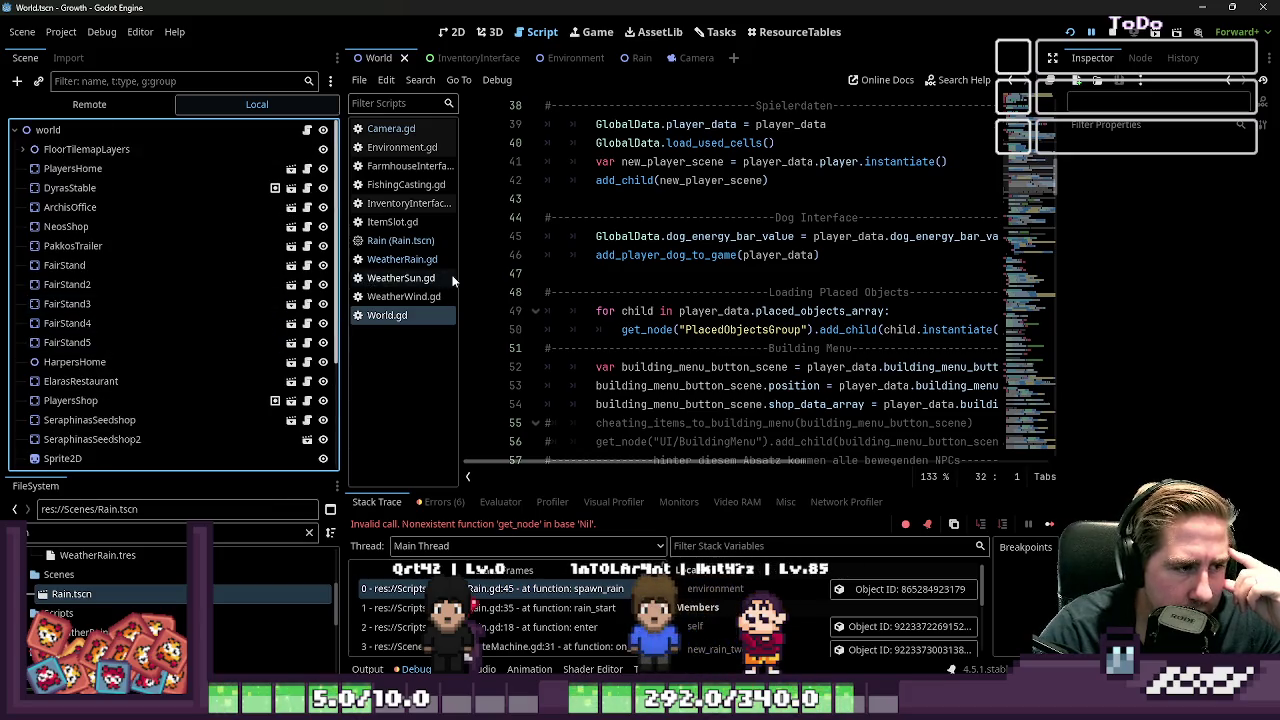
Return to WeatherRain.gd with the dock restored and select Camera2D in line 45's node path
{"action": "left_click_drag", "start_coordinate": [459, 275], "coordinate": [441, 276]}
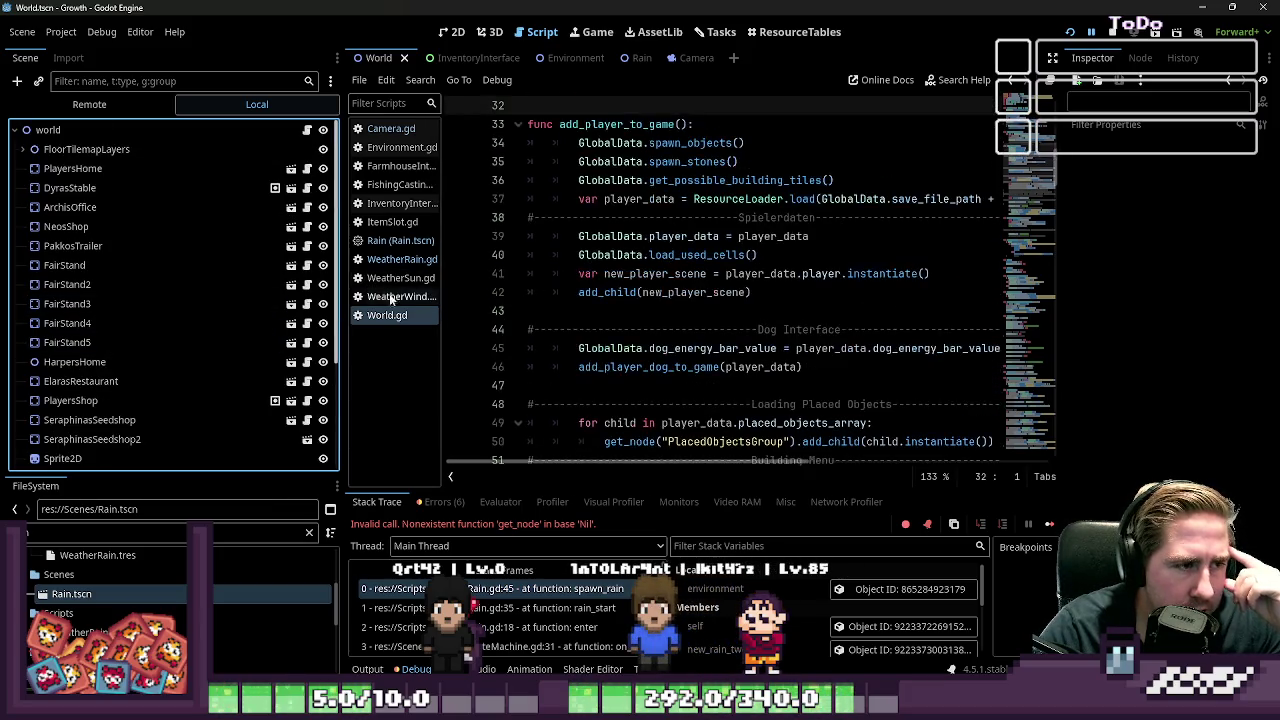
{"action": "left_click", "coordinate": [392, 262]}
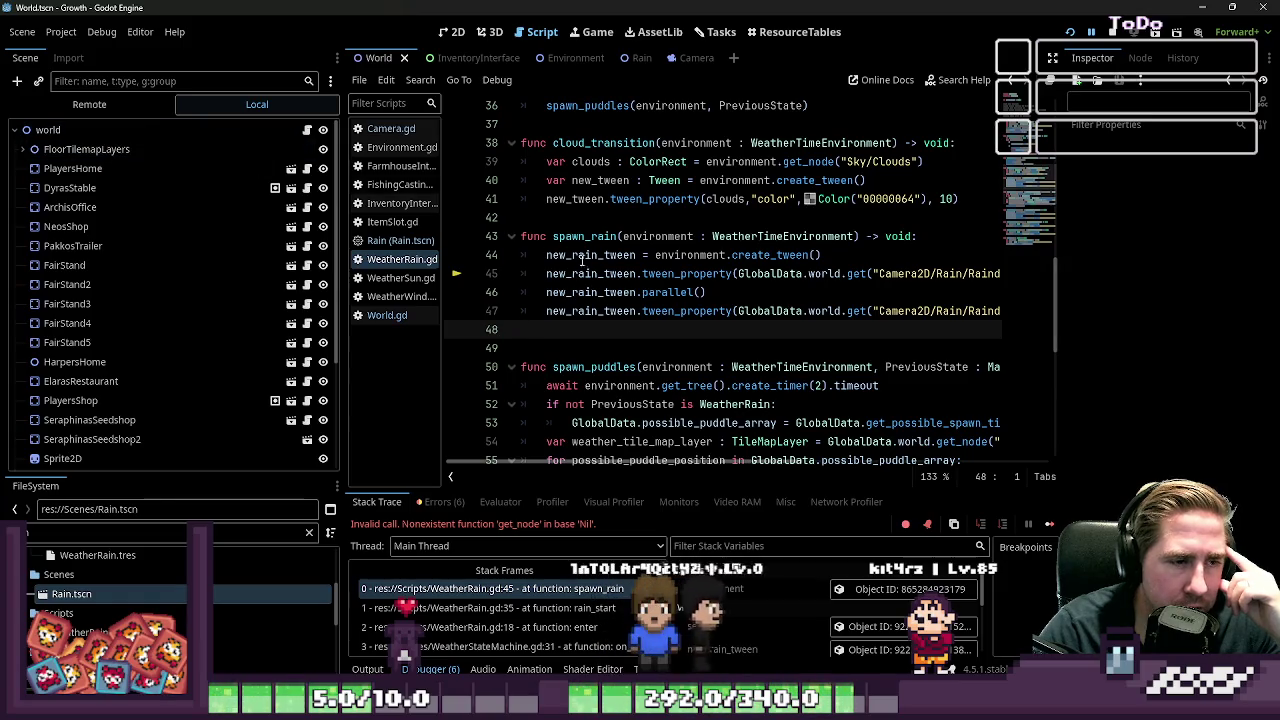
{"action": "mouse_move", "coordinate": [343, 264]}
{"action": "left_mouse_down"}
{"action": "mouse_move", "coordinate": [143, 270]}
{"action": "mouse_move", "coordinate": [133, 302]}
{"action": "left_mouse_up"}
{"action": "double_click", "coordinate": [685, 276]}
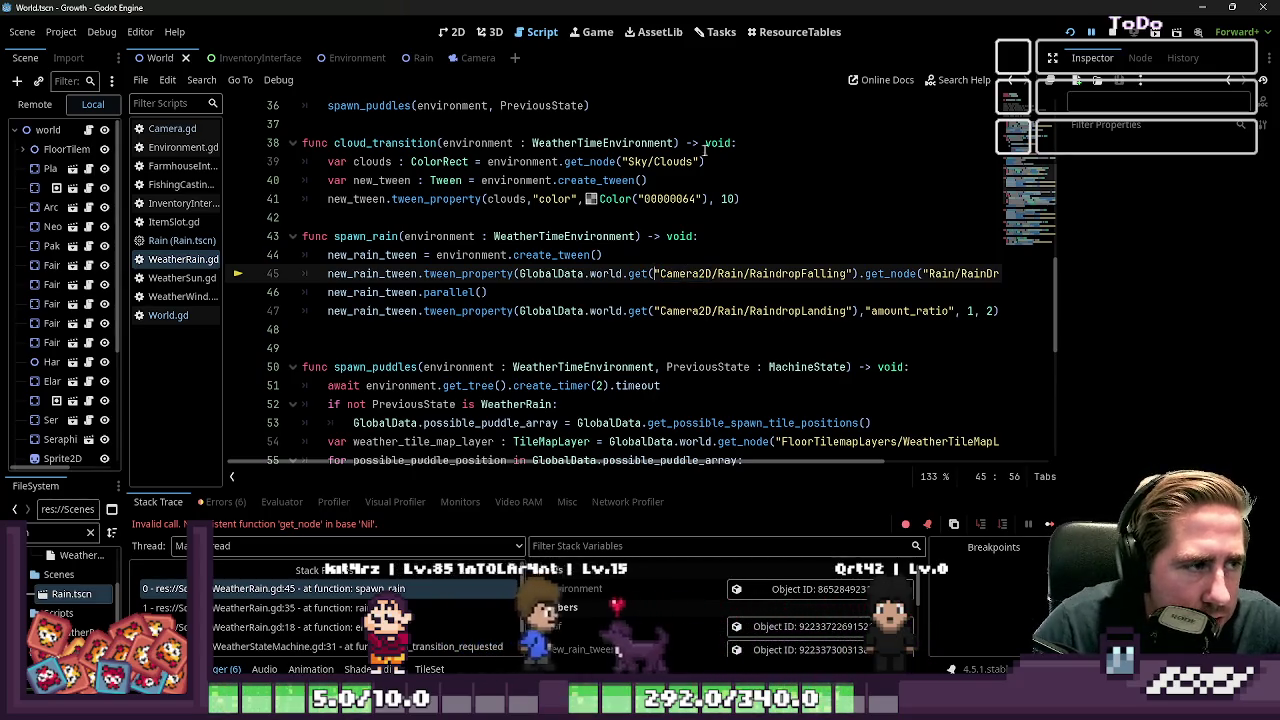
Look over enter(), the change_weather call on line 22 and the rain_start function on line 33
{"action": "scroll", "coordinate": [740, 168], "scroll_direction": "up", "scroll_amount": 4}
{"action": "scroll", "coordinate": [714, 234], "scroll_direction": "up", "scroll_amount": 5}
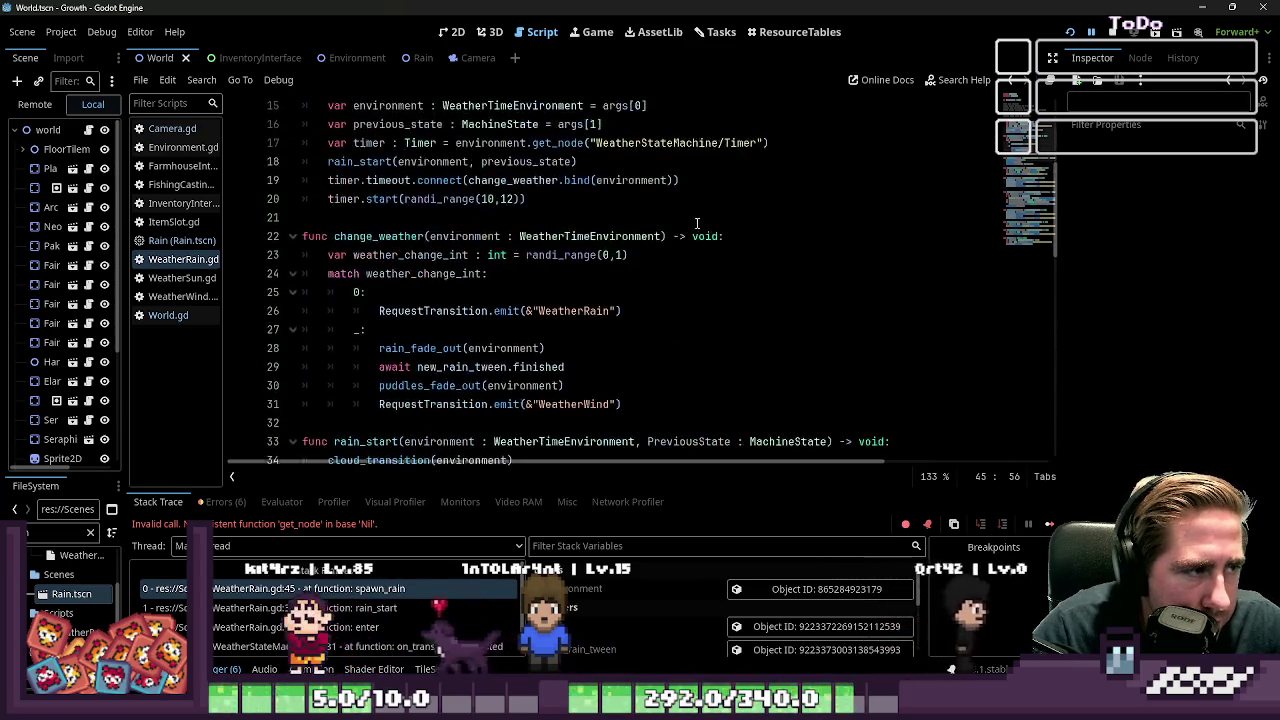
{"action": "left_click", "coordinate": [547, 315]}
{"action": "scroll", "coordinate": [547, 320], "scroll_direction": "down", "scroll_amount": 1}
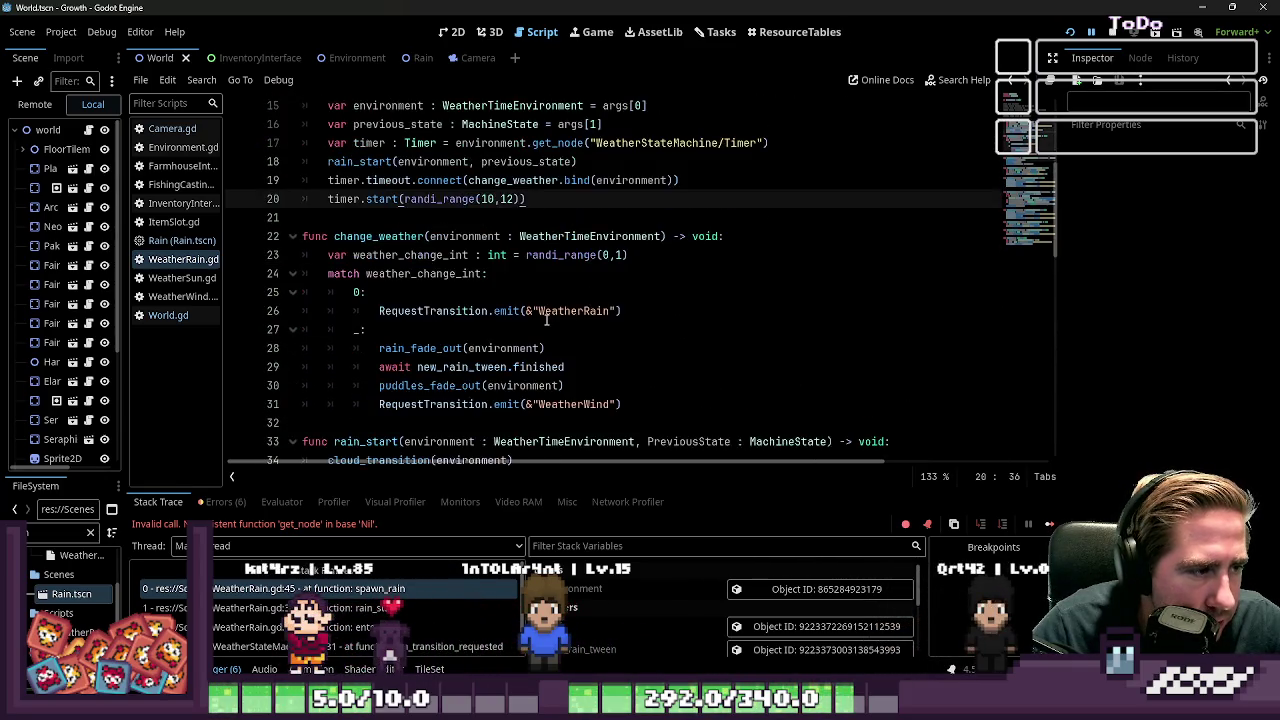
{"action": "double_click", "coordinate": [389, 240]}
{"action": "scroll", "coordinate": [389, 240], "scroll_direction": "down", "scroll_amount": 2}
{"action": "double_click", "coordinate": [383, 330]}
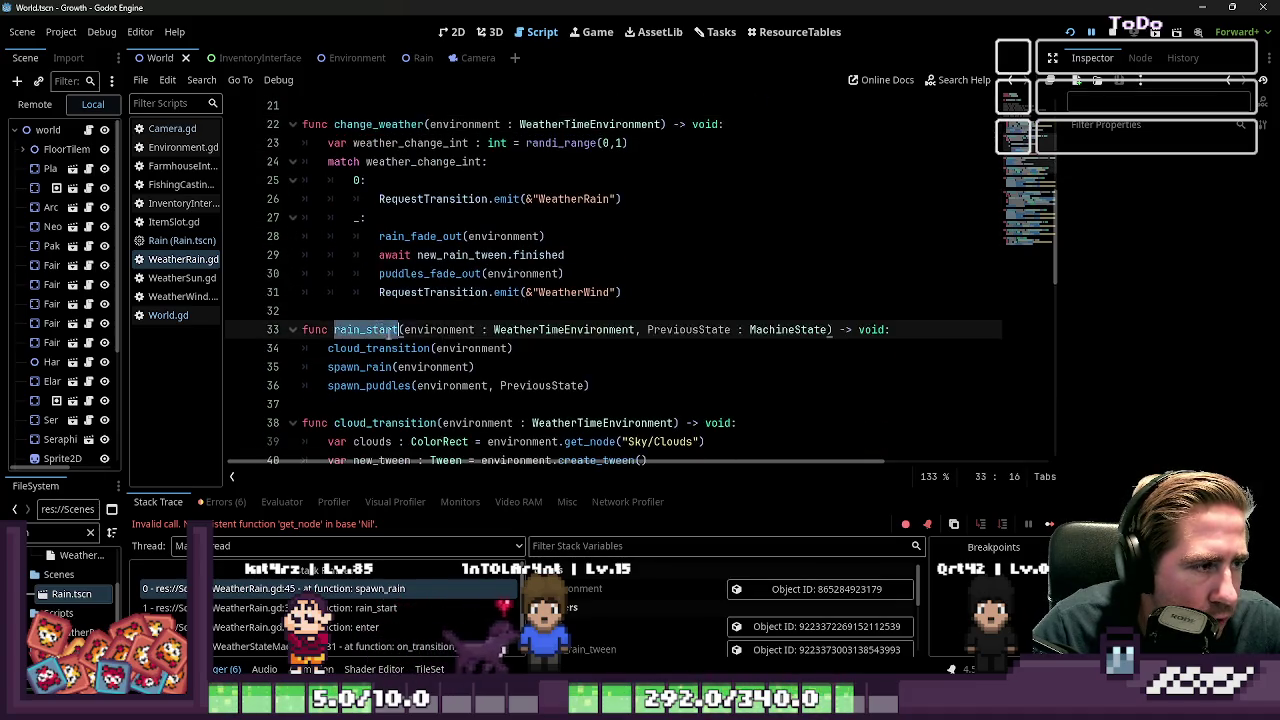
{"action": "scroll", "coordinate": [438, 348], "scroll_direction": "up", "scroll_amount": 3}
Put the caret after the timer line in enter(), leaving rain_start directly below it
{"action": "left_click", "coordinate": [381, 237]}
{"action": "left_click", "coordinate": [380, 217]}
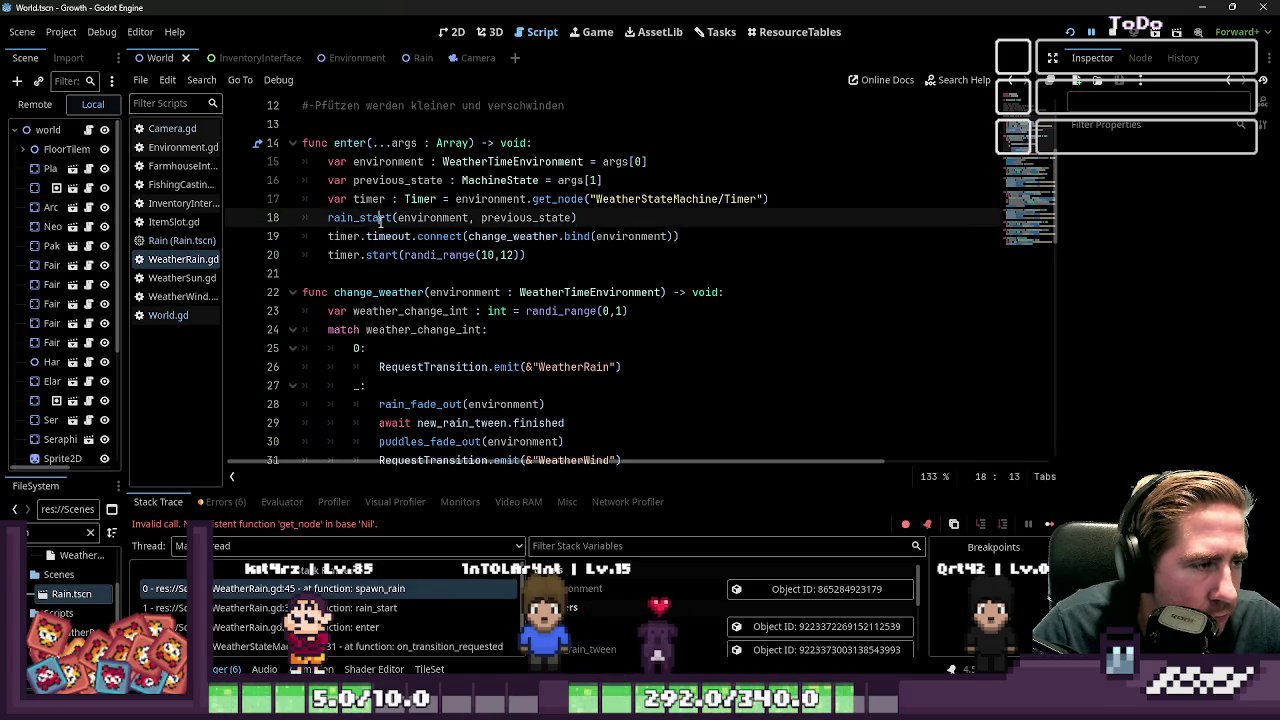
{"action": "left_click", "coordinate": [802, 205]}
{"action": "key", "text": "Return"}
{"action": "key", "text": "BackSpace"}
{"action": "key", "text": "Return"}
{"action": "key", "text": "BackSpace"}
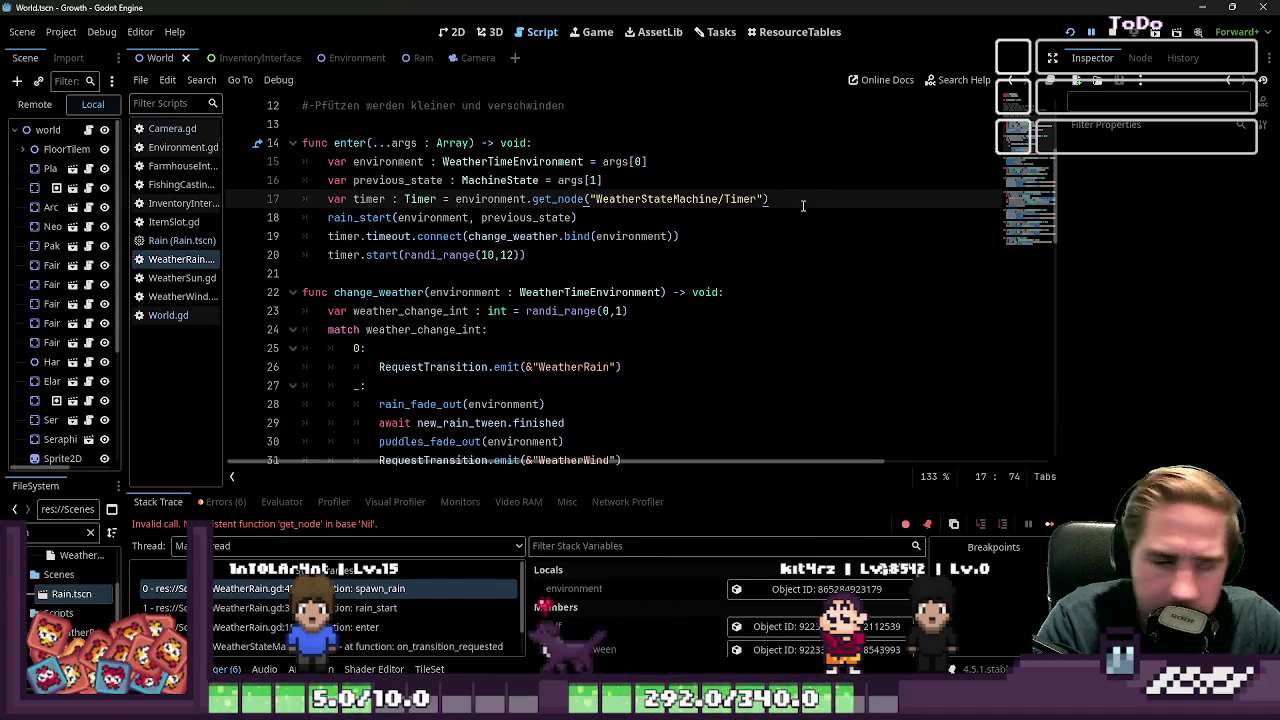
Insert environment.get_tree().create_timer(1).timeout on a new line before rain_start and save
{"action": "key", "text": "Return"}
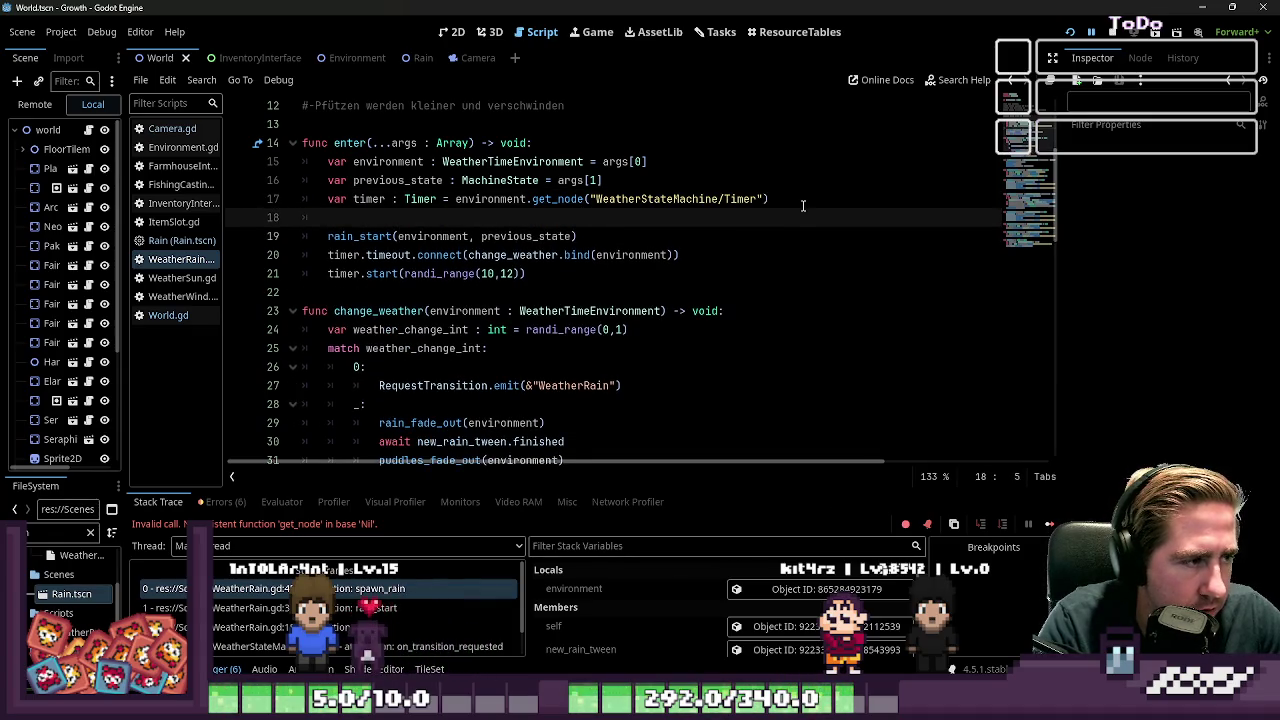
{"action": "type", "text": "environment."}
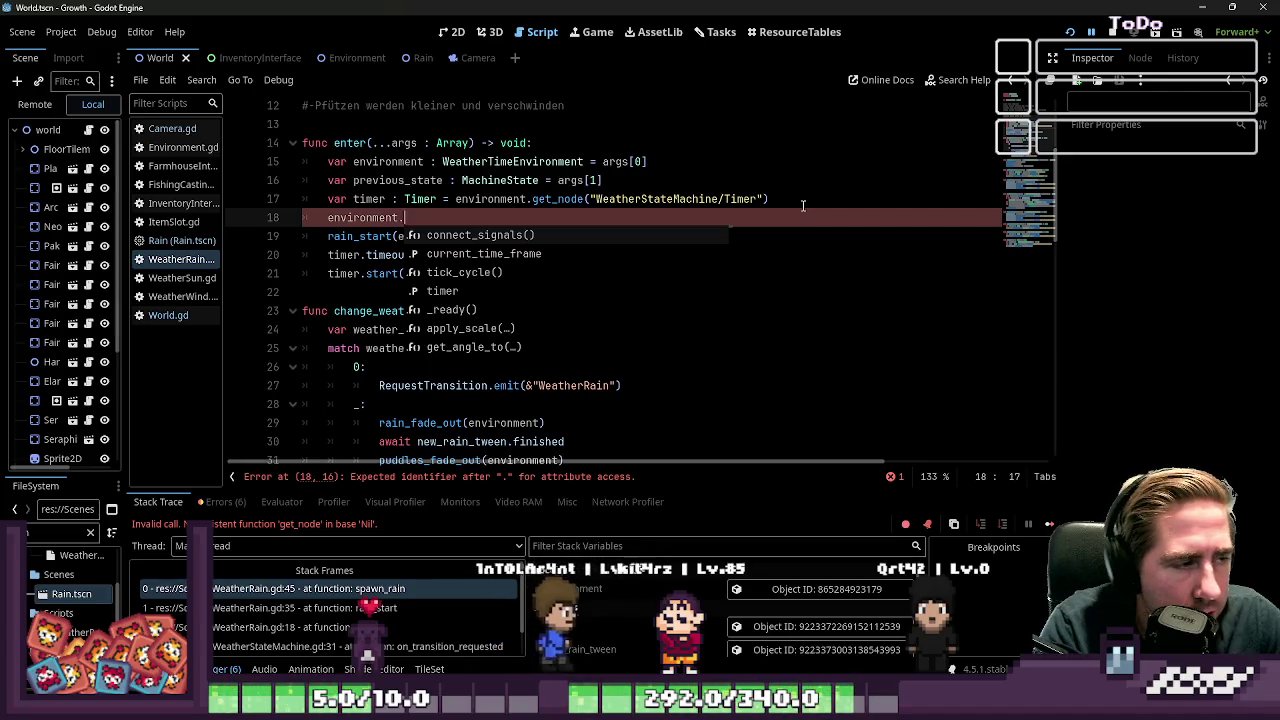
{"action": "type", "text": "c"}
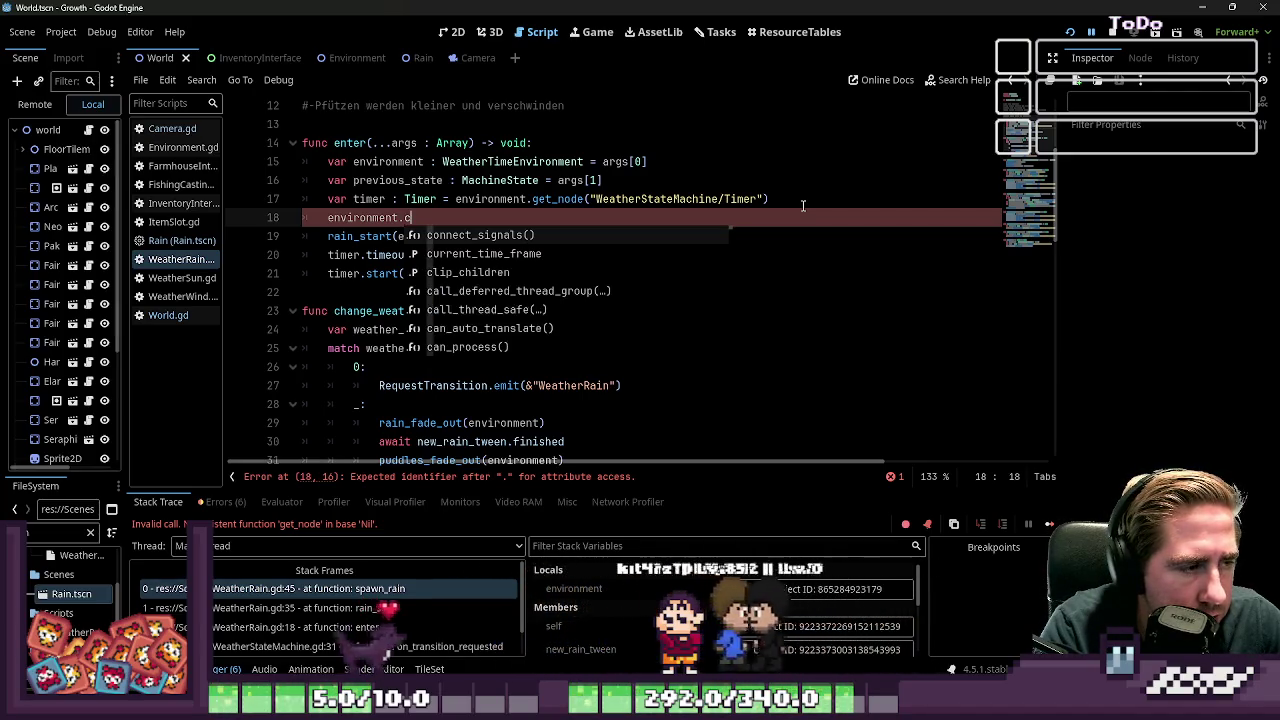
{"action": "type", "text": "reat"}
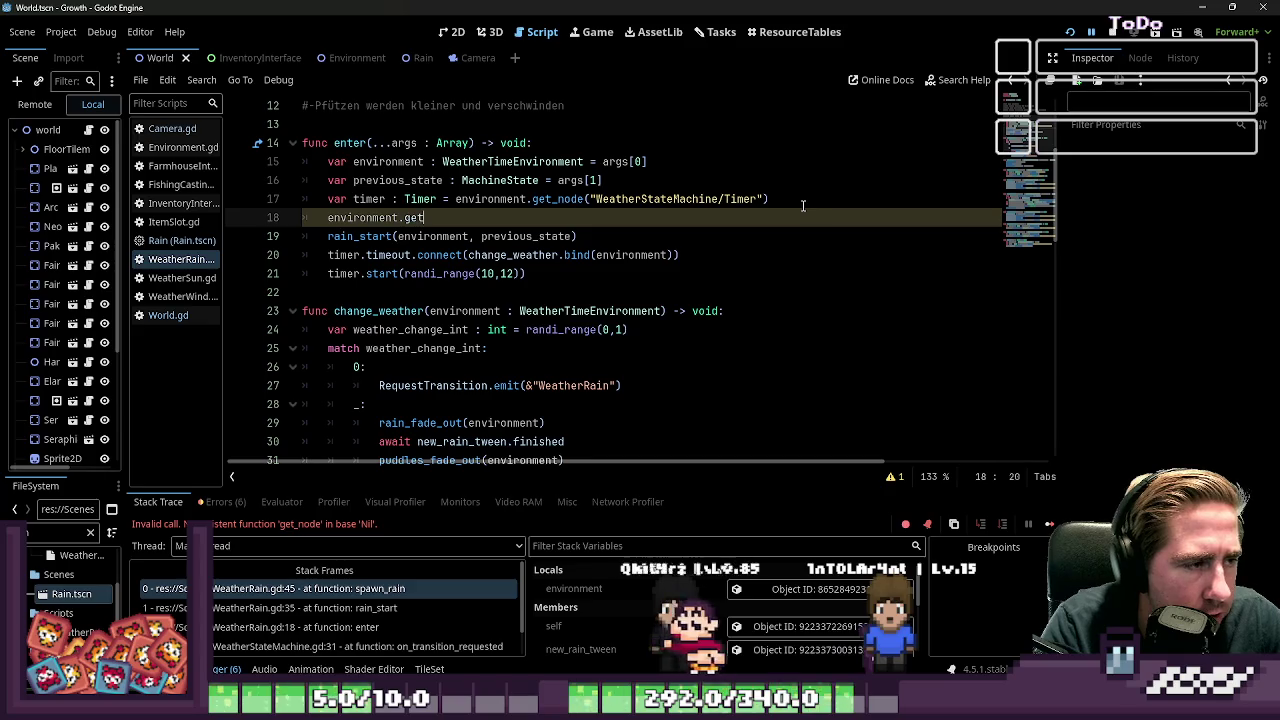
{"action": "type", "text": "e_t_tree()"}
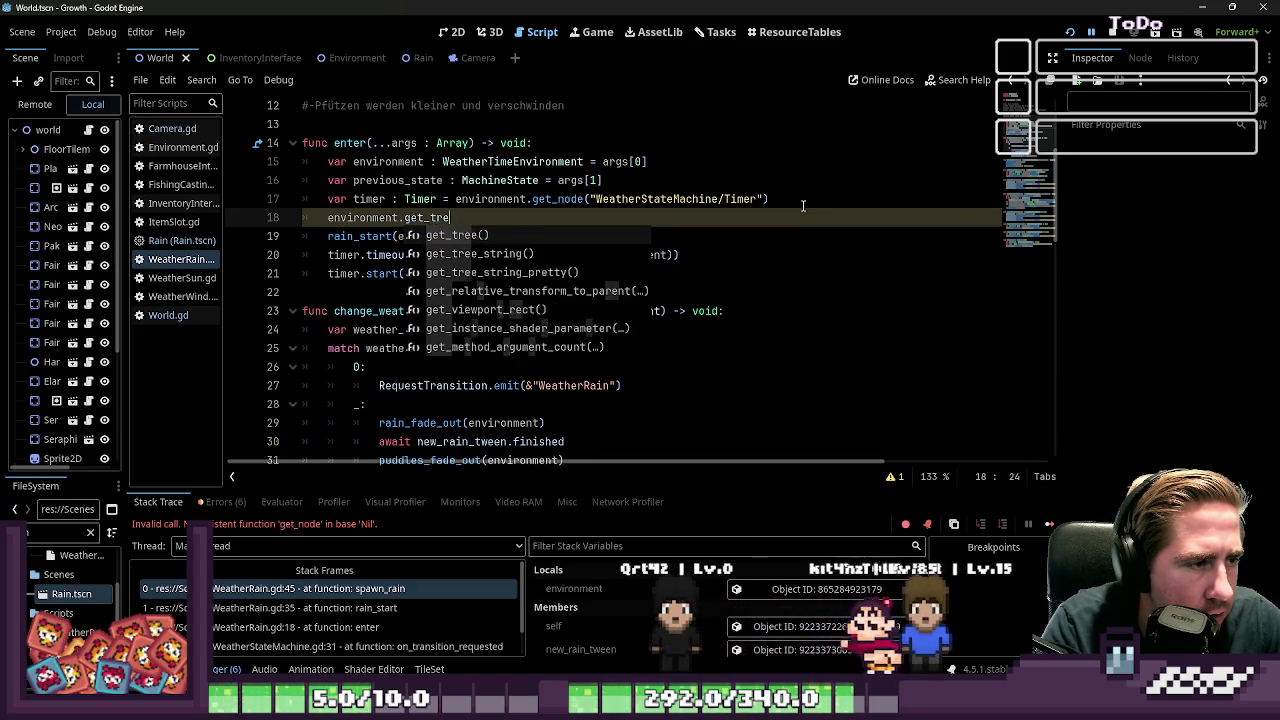
{"action": "key", "text": "Return"}
{"action": "type", "text": ".cr"}
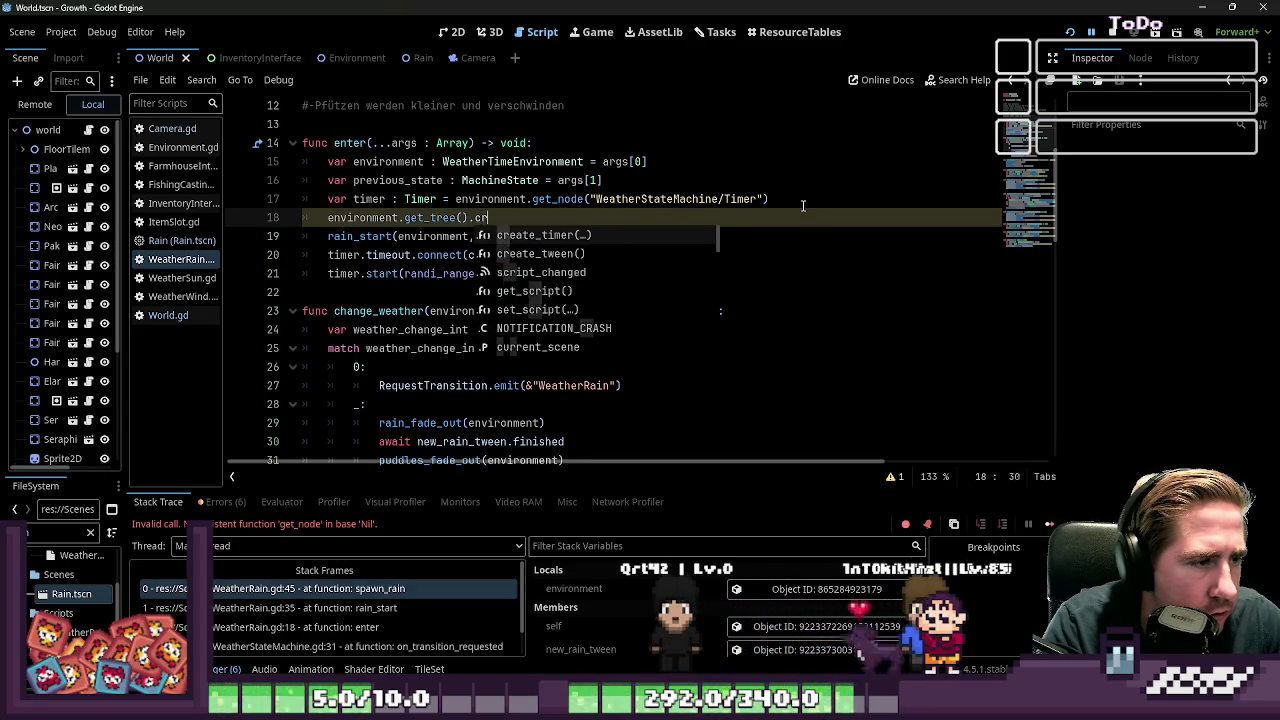
{"action": "key", "text": "Return"}
{"action": "type", "text": "1)"}
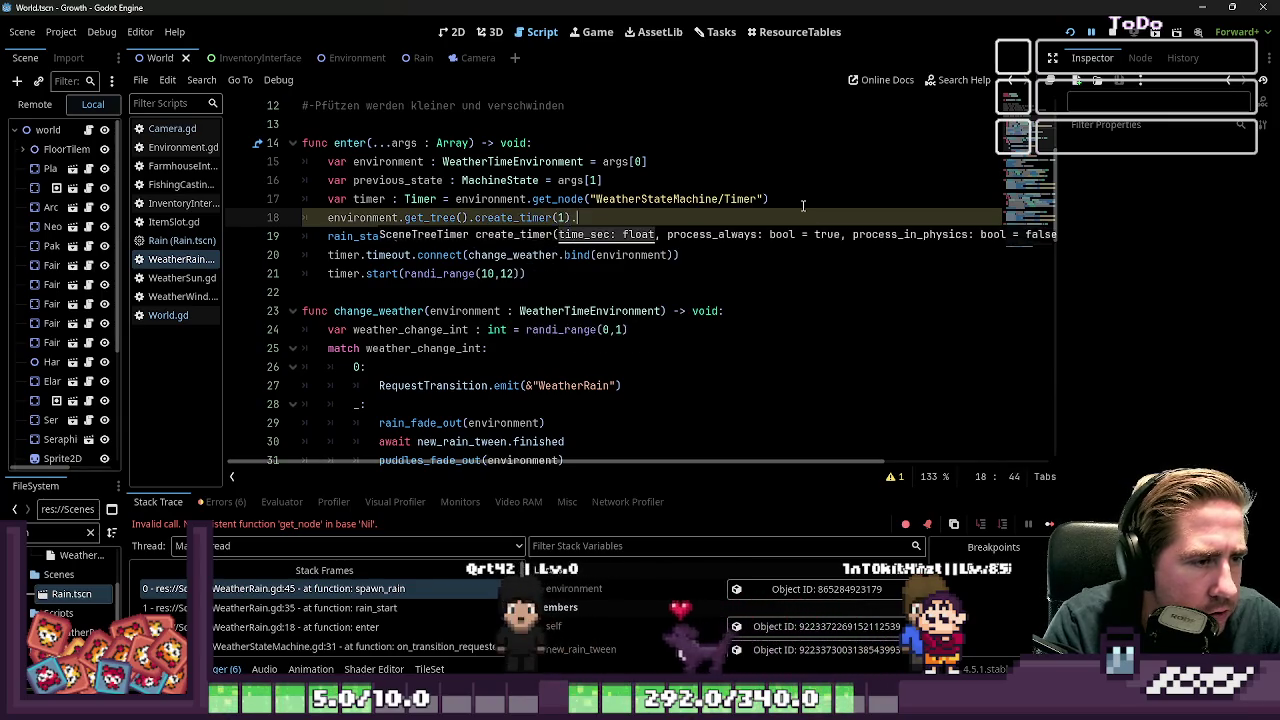
{"action": "type", "text": ".ti"}
{"action": "key", "text": "Return"}
{"action": "key", "text": "ctrl+s"}
Prefix line 18 with await and run the game to test the rain change
{"action": "left_click", "coordinate": [622, 234]}
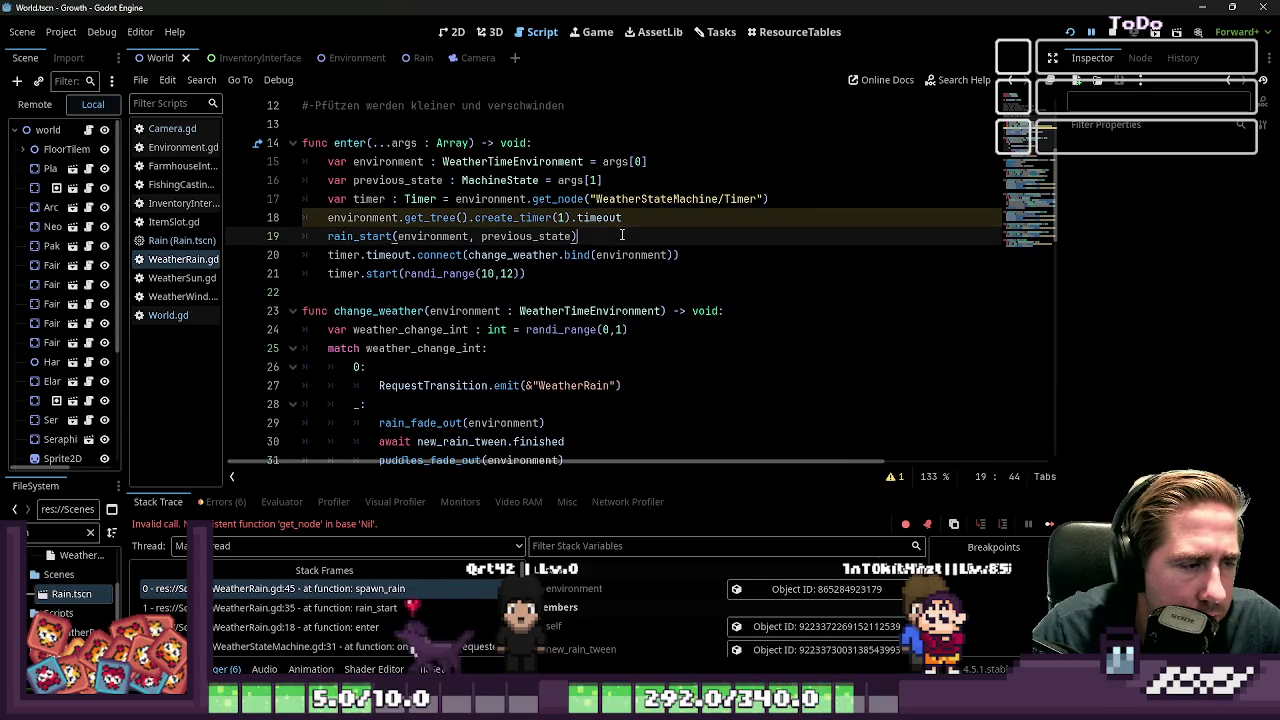
{"action": "left_click", "coordinate": [372, 217]}
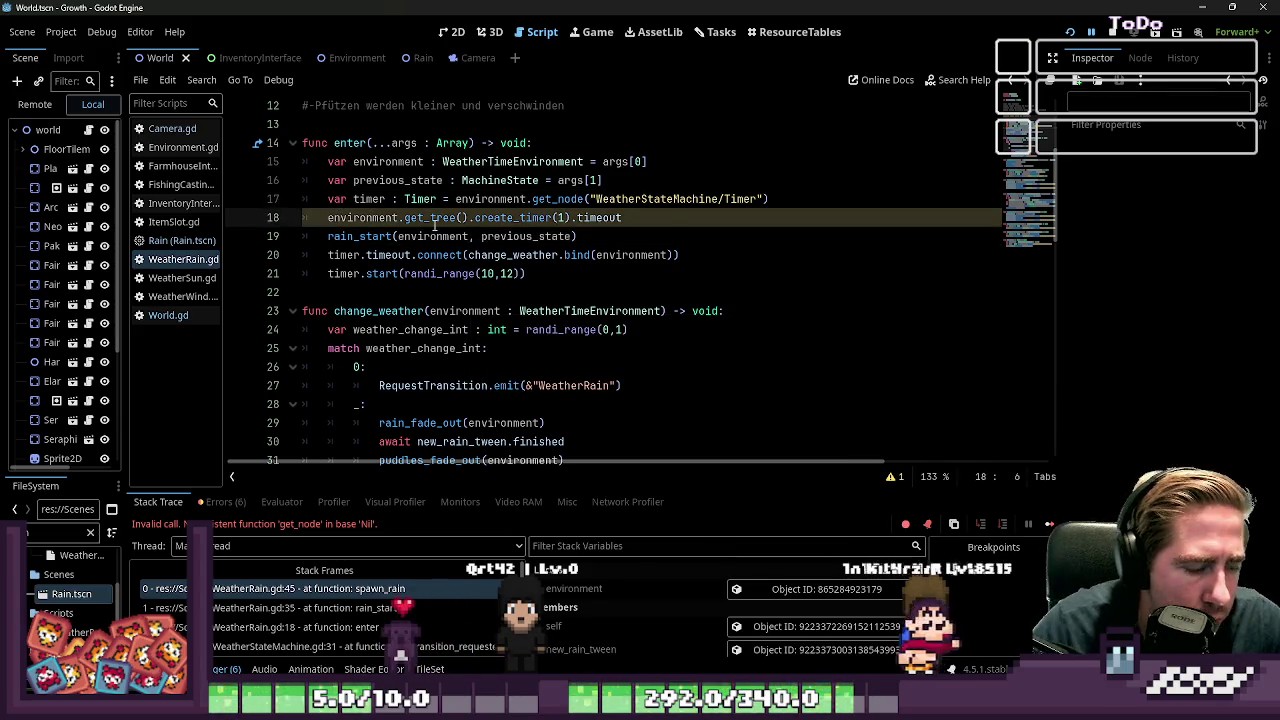
{"action": "type", "text": "await"}
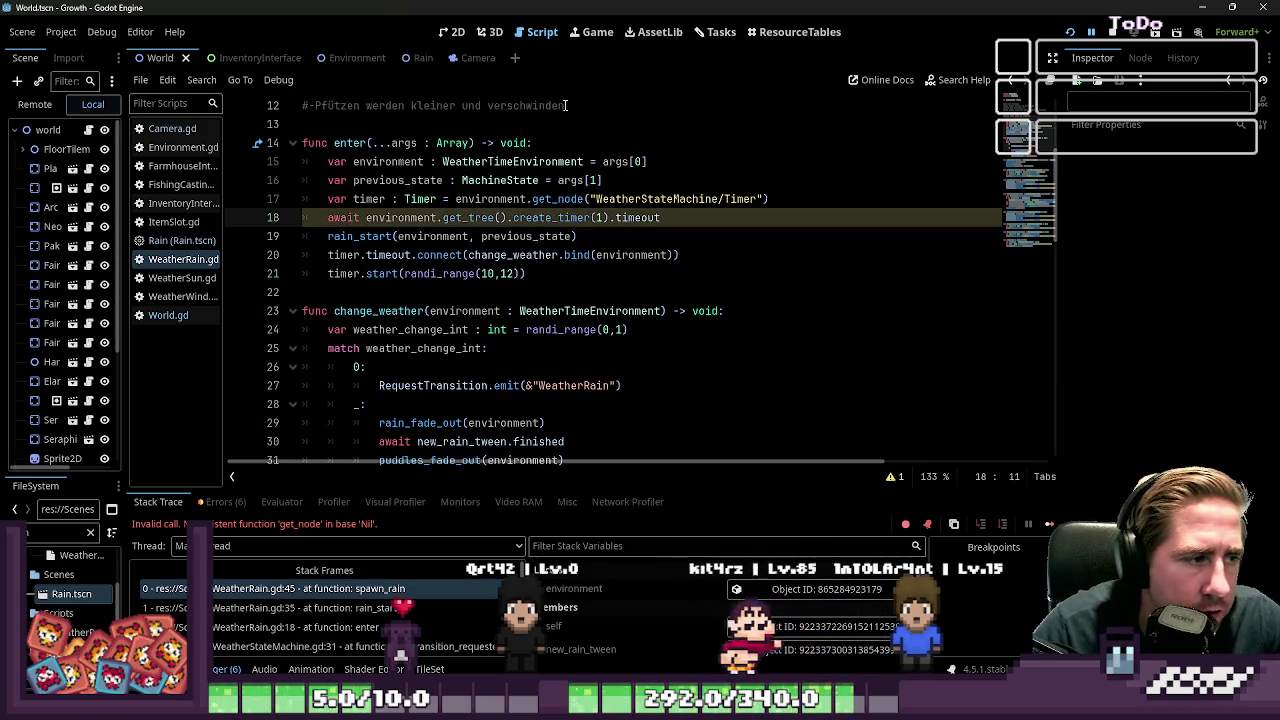
{"action": "left_click", "coordinate": [565, 105]}
{"action": "left_click", "coordinate": [1068, 33]}
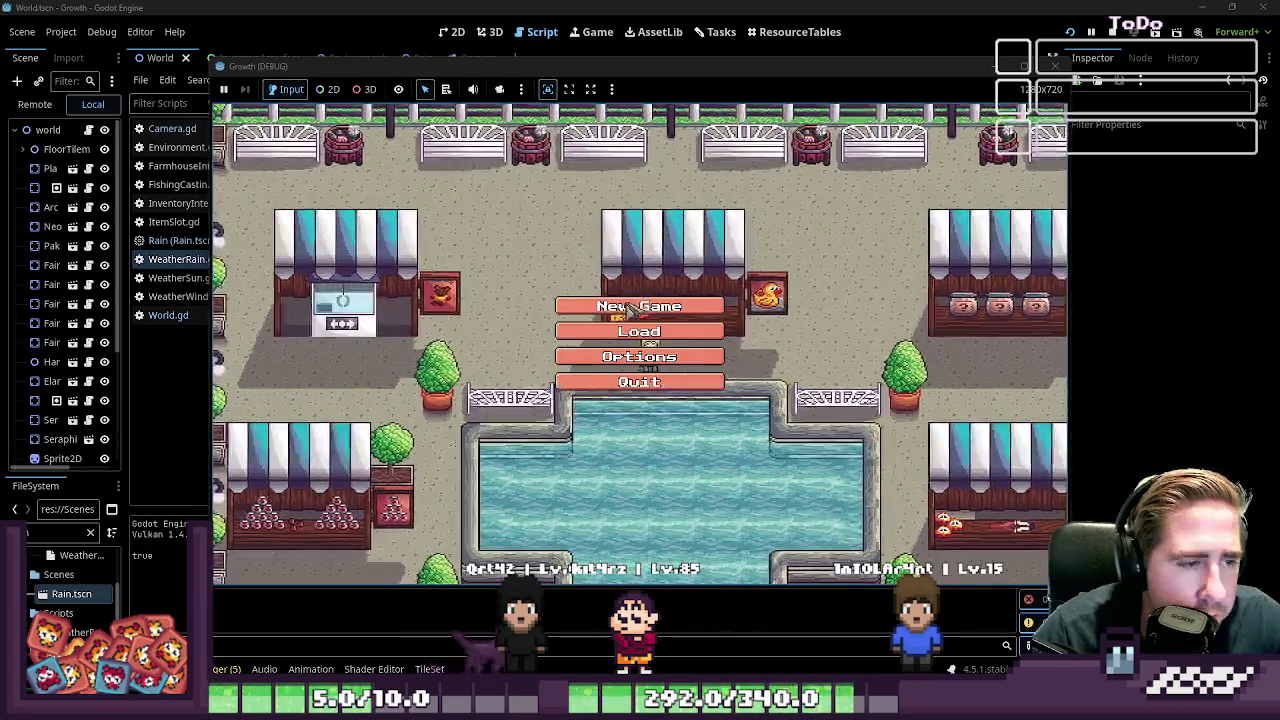
Start a new game with a character named 'weq' to reproduce the rain error
{"action": "left_click", "coordinate": [660, 306]}
{"action": "type", "text": "weq"}
{"action": "left_click", "coordinate": [697, 450]}
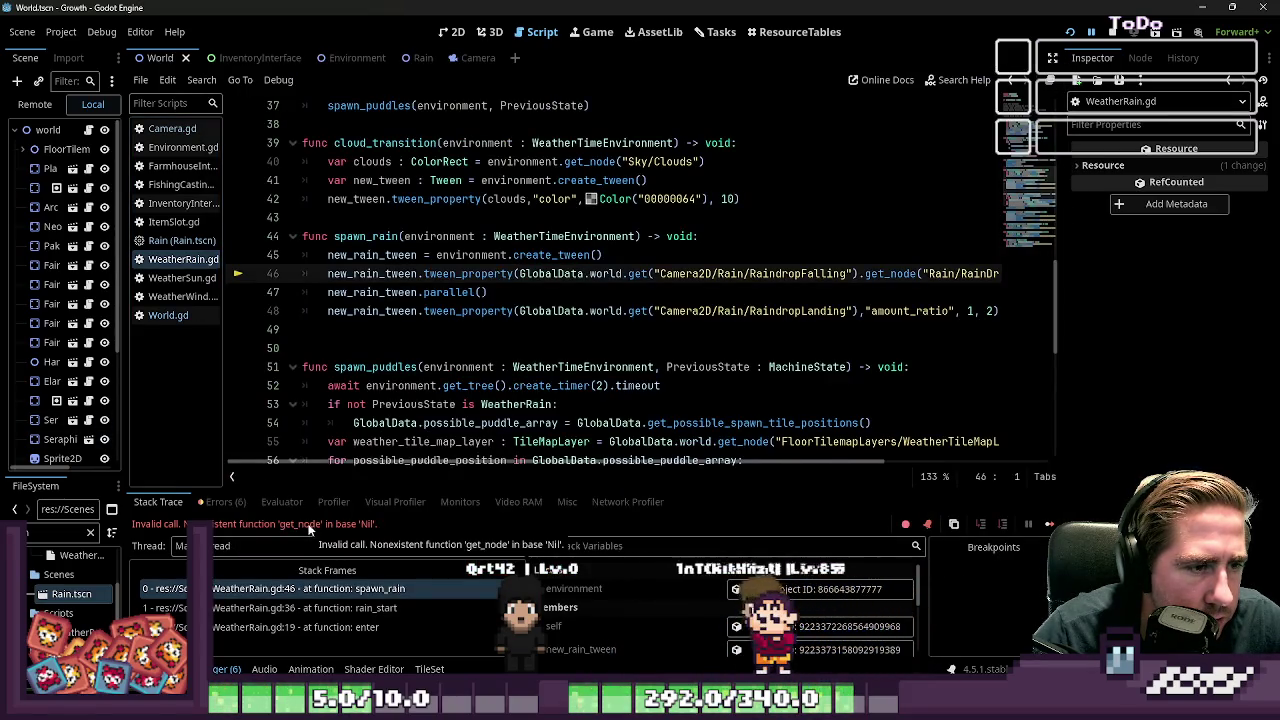
Delete the extra get_node call on line 46 and save the script
{"action": "mouse_move", "coordinate": [775, 461]}
{"action": "left_mouse_down"}
{"action": "mouse_move", "coordinate": [925, 462]}
{"action": "mouse_move", "coordinate": [830, 455]}
{"action": "mouse_move", "coordinate": [875, 320]}
{"action": "left_mouse_up"}
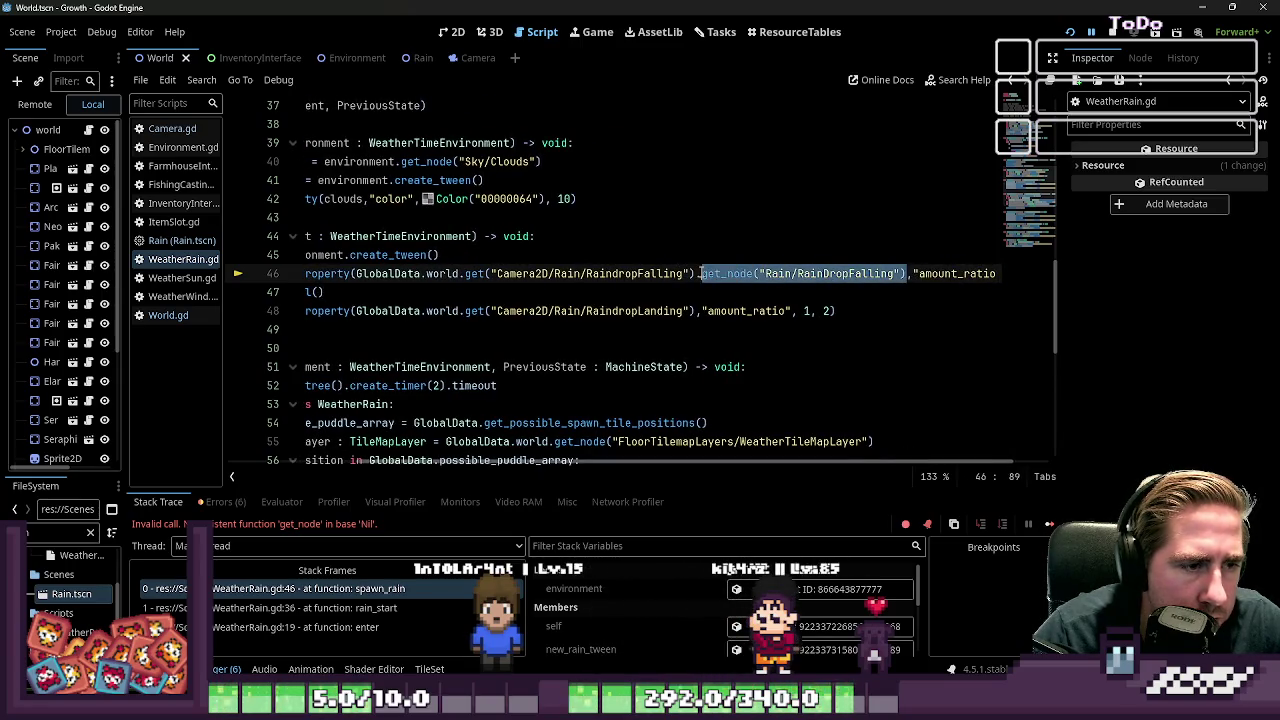
{"action": "key", "text": "Delete"}
{"action": "left_click", "coordinate": [651, 292]}
{"action": "key", "text": "ctrl+s"}
Rerun and stop the game, then change line 48's get to get_node and save
{"action": "left_click", "coordinate": [1070, 32]}
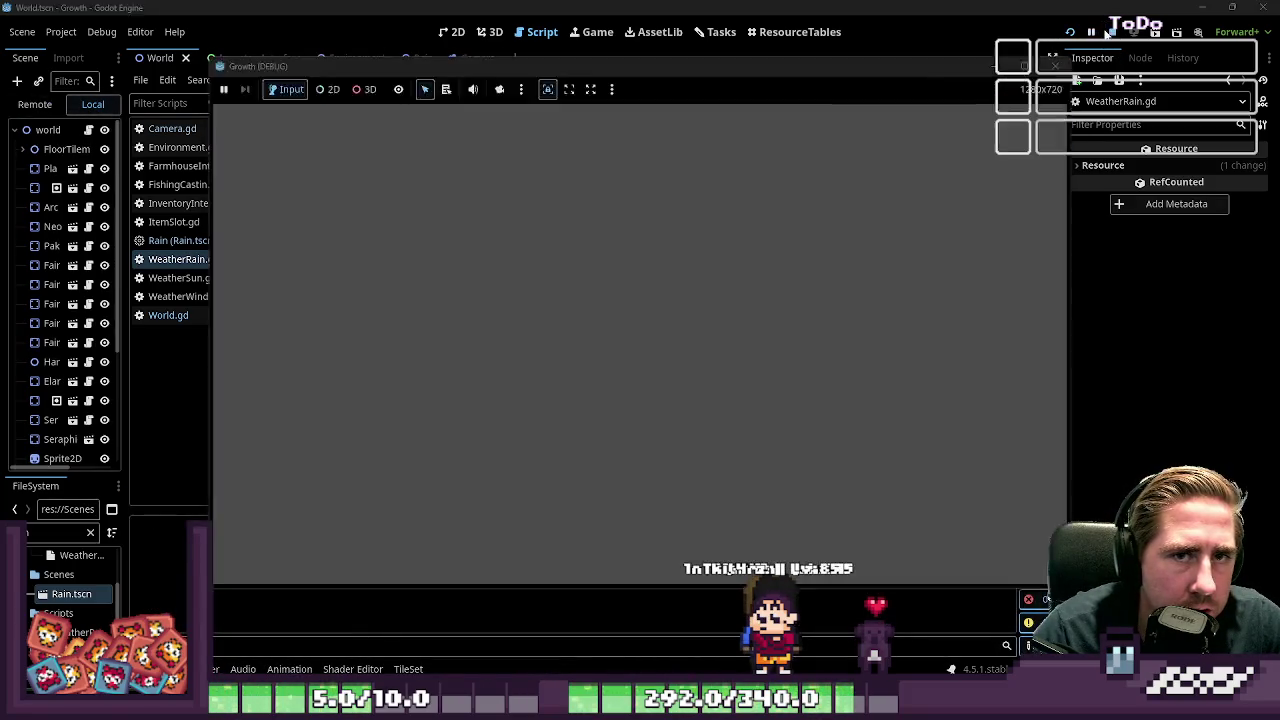
{"action": "left_click", "coordinate": [1107, 33]}
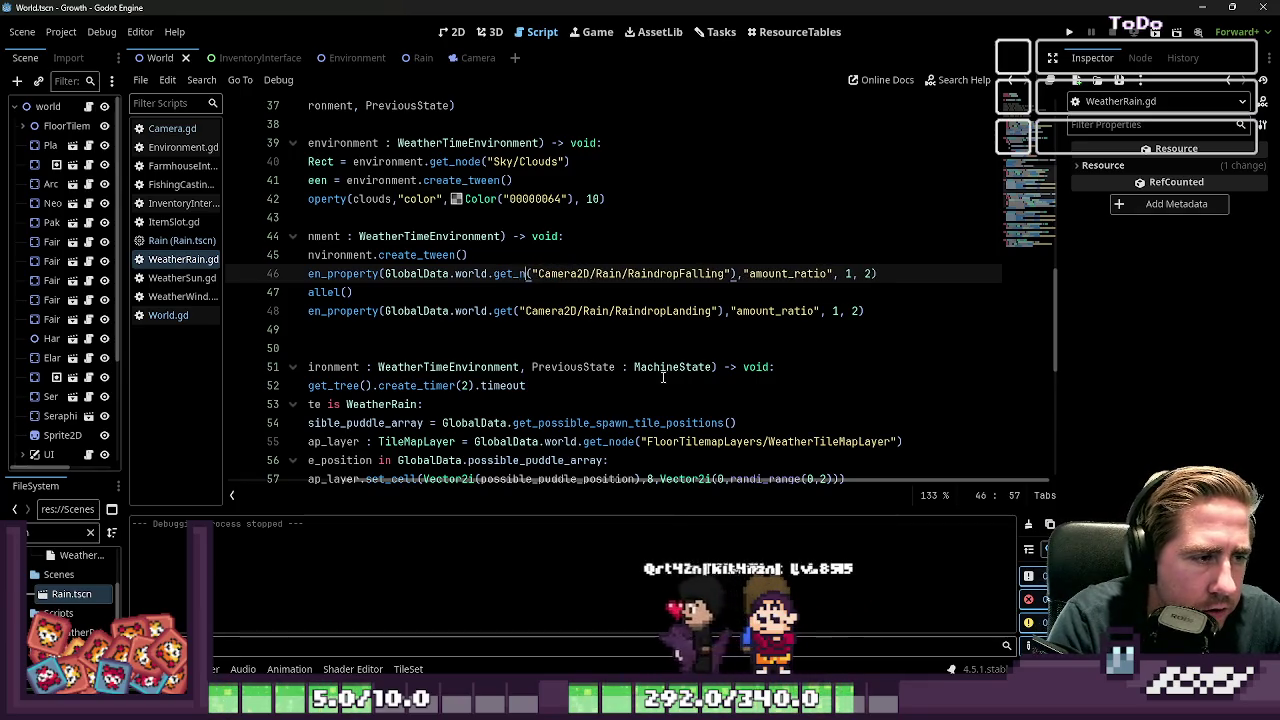
{"action": "key", "text": "ctrl+c"}
{"action": "double_click", "coordinate": [502, 311]}
{"action": "key", "text": "ctrl+v"}
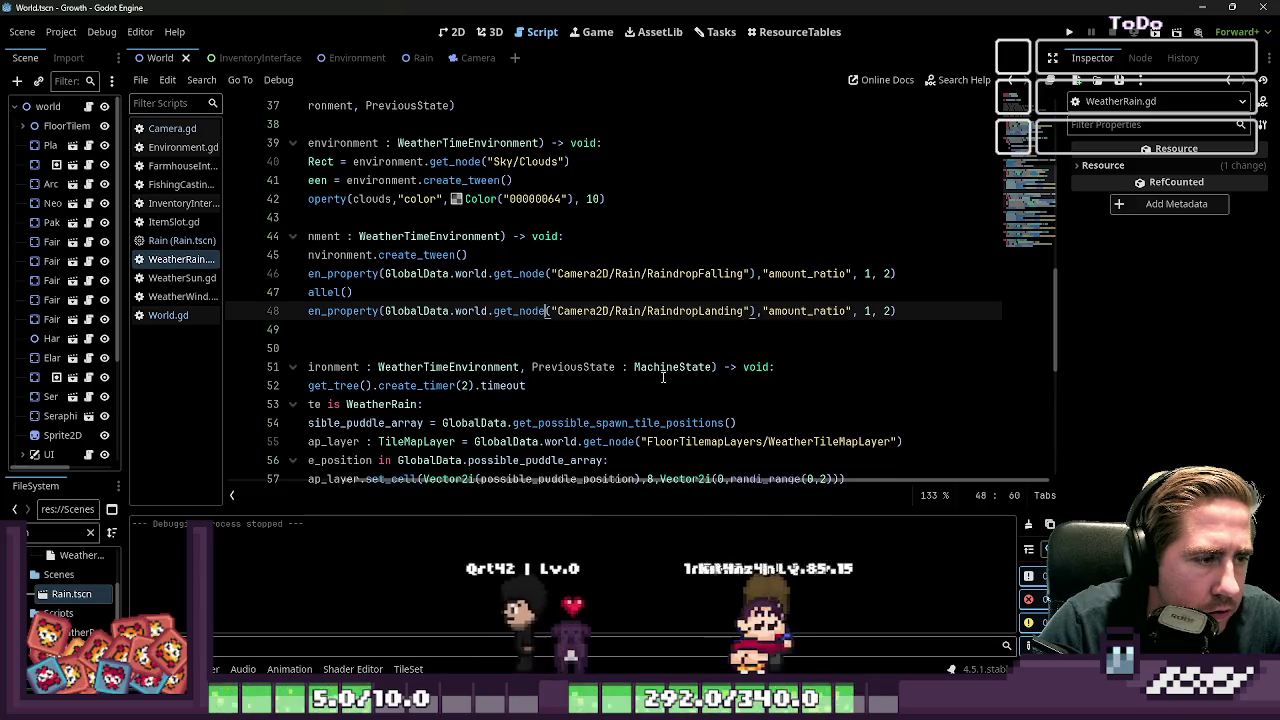
{"action": "key", "text": "ctrl+w"}
{"action": "left_click", "coordinate": [1069, 32]}
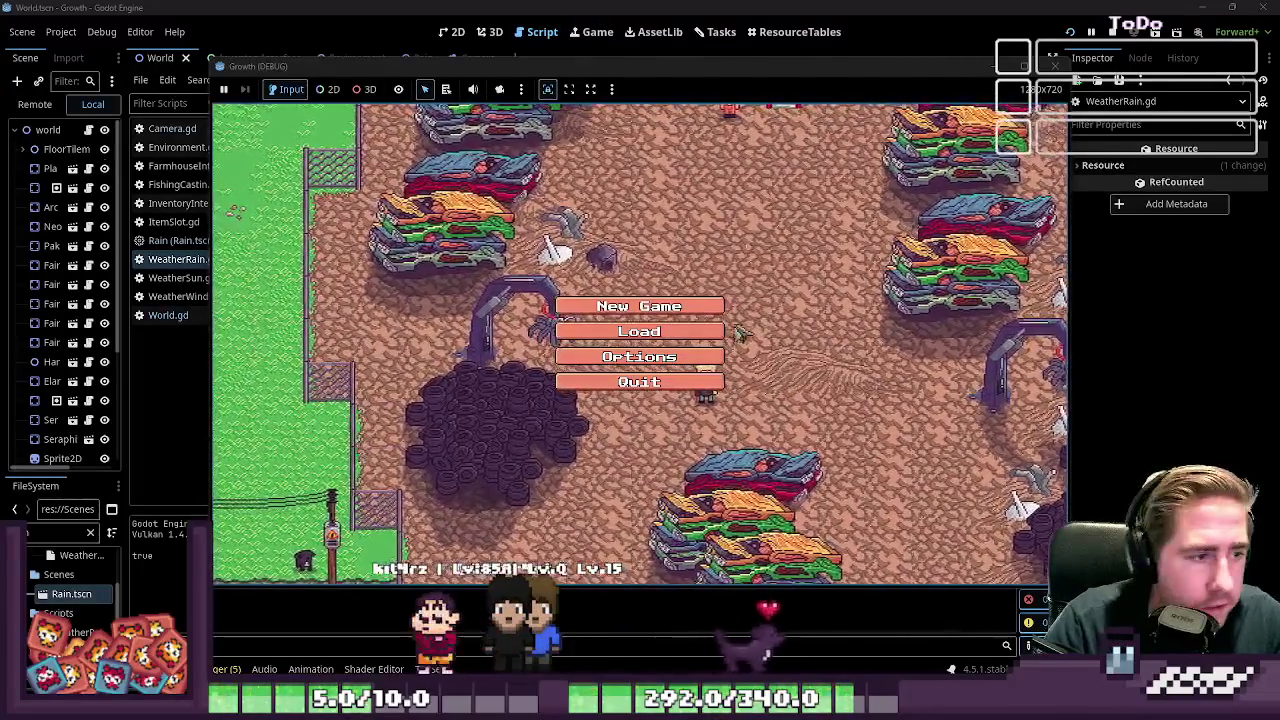
Start a new game with a character named 'asd'
{"action": "left_click", "coordinate": [700, 306]}
{"action": "left_click", "coordinate": [700, 200]}
{"action": "type", "text": "asd"}
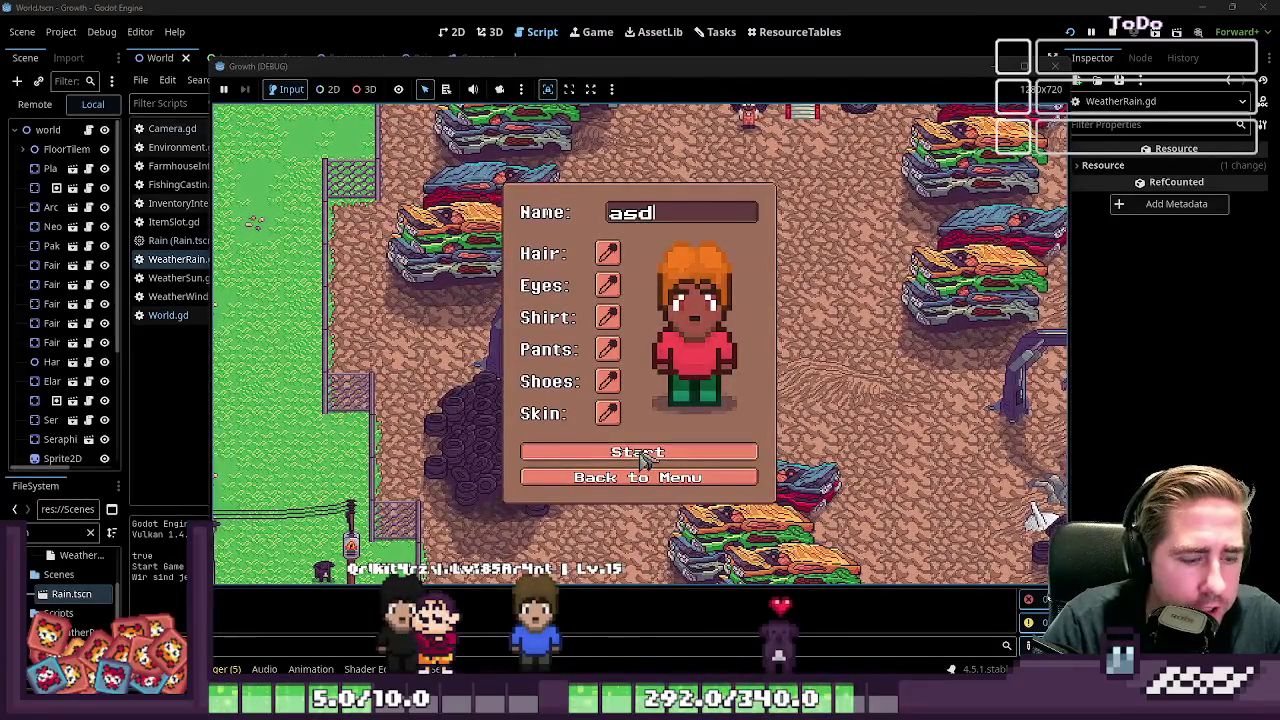
{"action": "left_click", "coordinate": [645, 460]}
Open and close the inventory, then walk the character down-left into the forest
{"action": "key", "text": "i"}
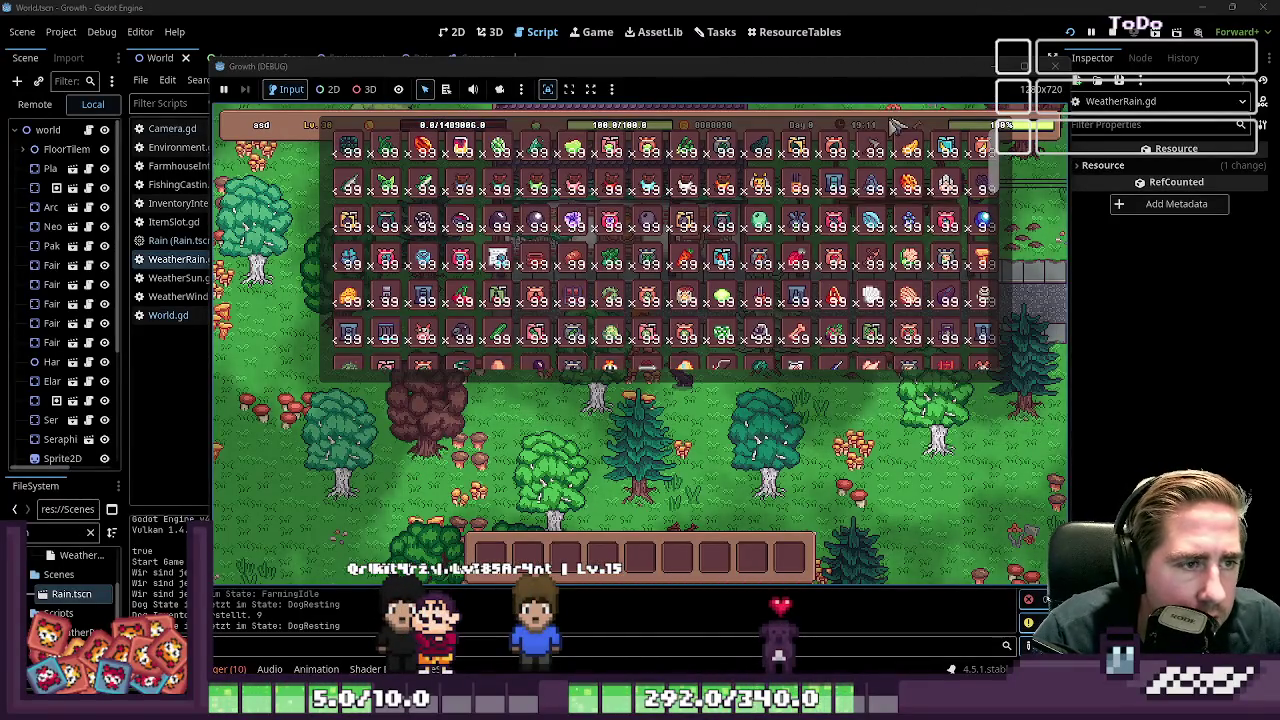
{"action": "mouse_move", "coordinate": [797, 220]}
{"action": "key", "text": "i"}
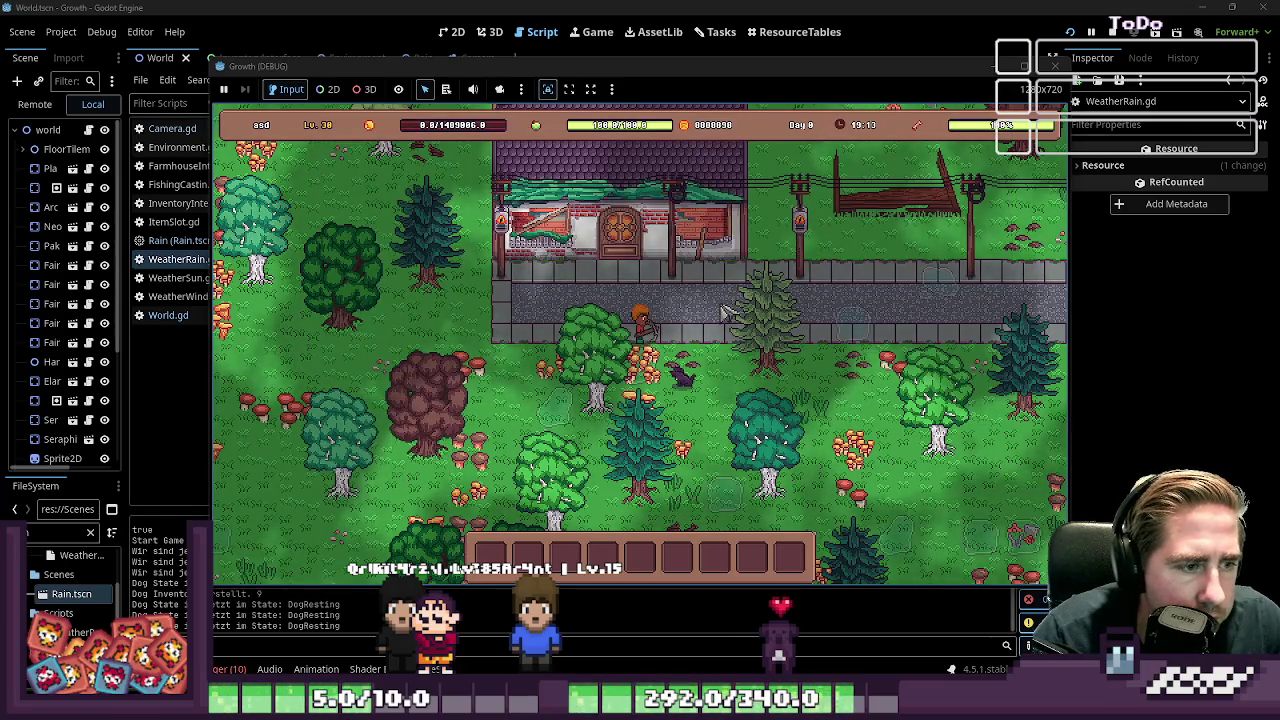
{"action": "key", "text": "s"}
{"action": "key", "text": "a"}
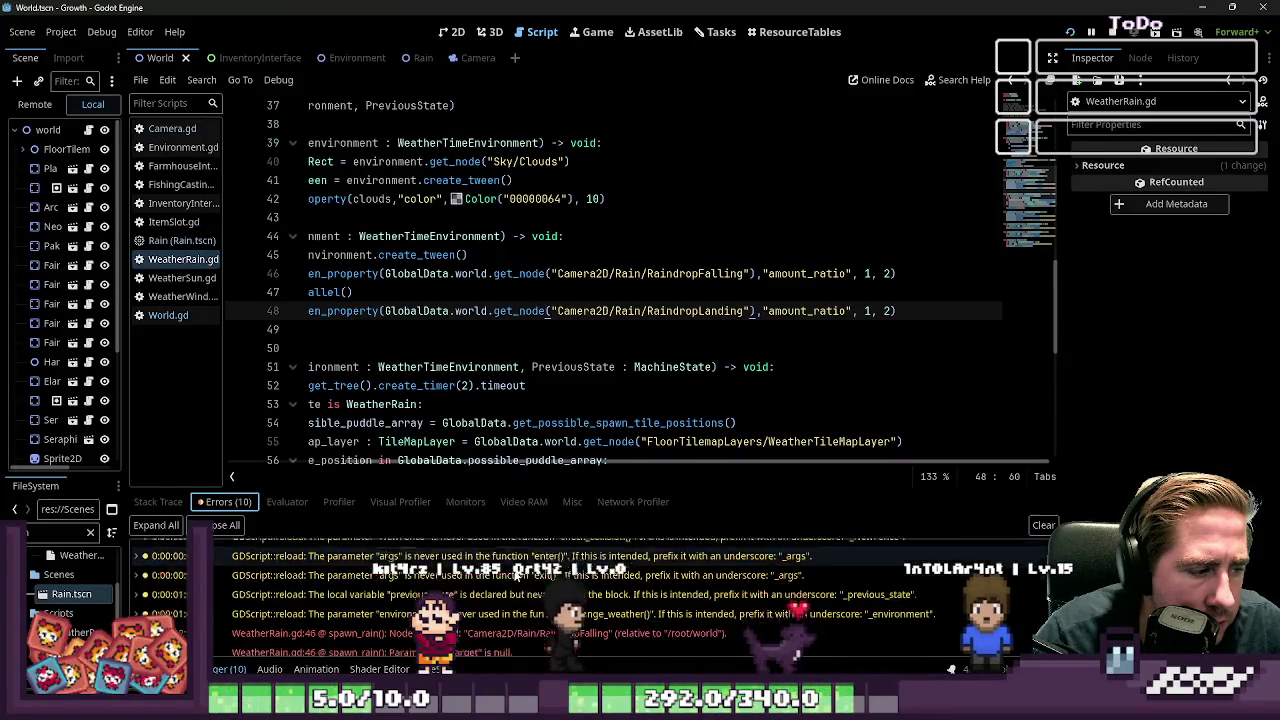
Jump to the line-48 RaindropLanding error, switch to 2D, and browse the widened scene tree
{"action": "left_click", "coordinate": [518, 602]}
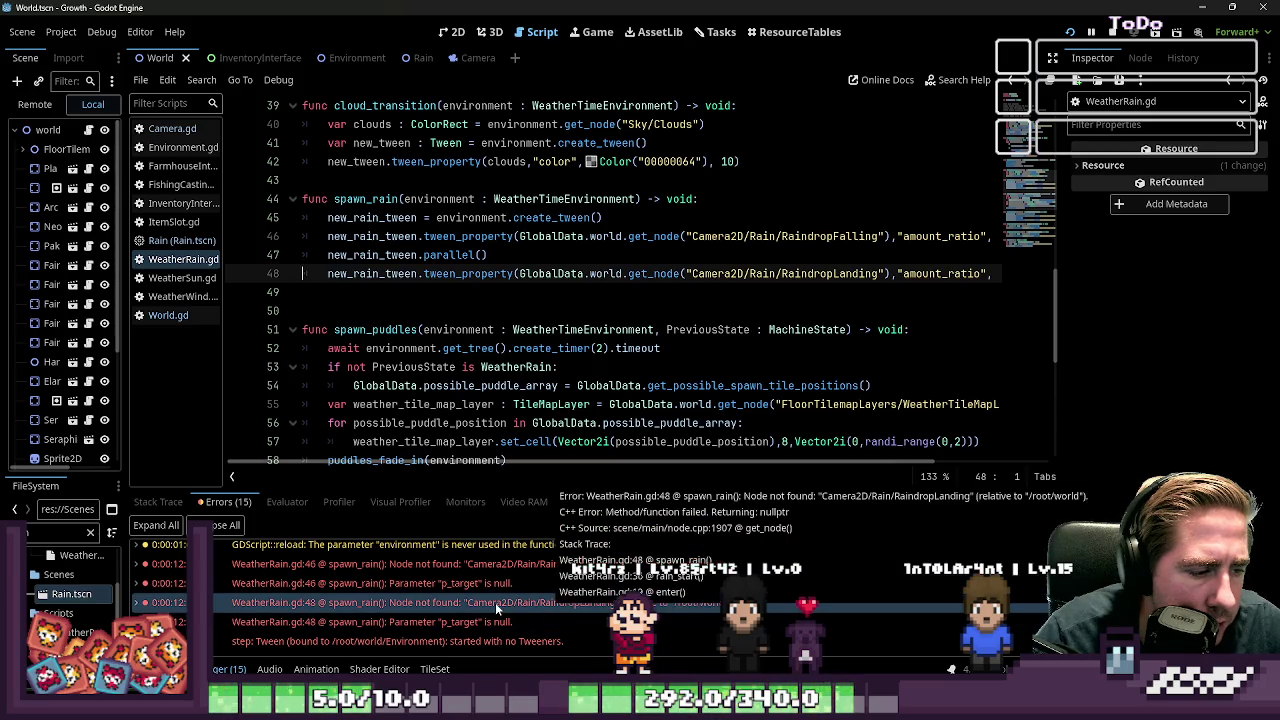
{"action": "left_click", "coordinate": [450, 31]}
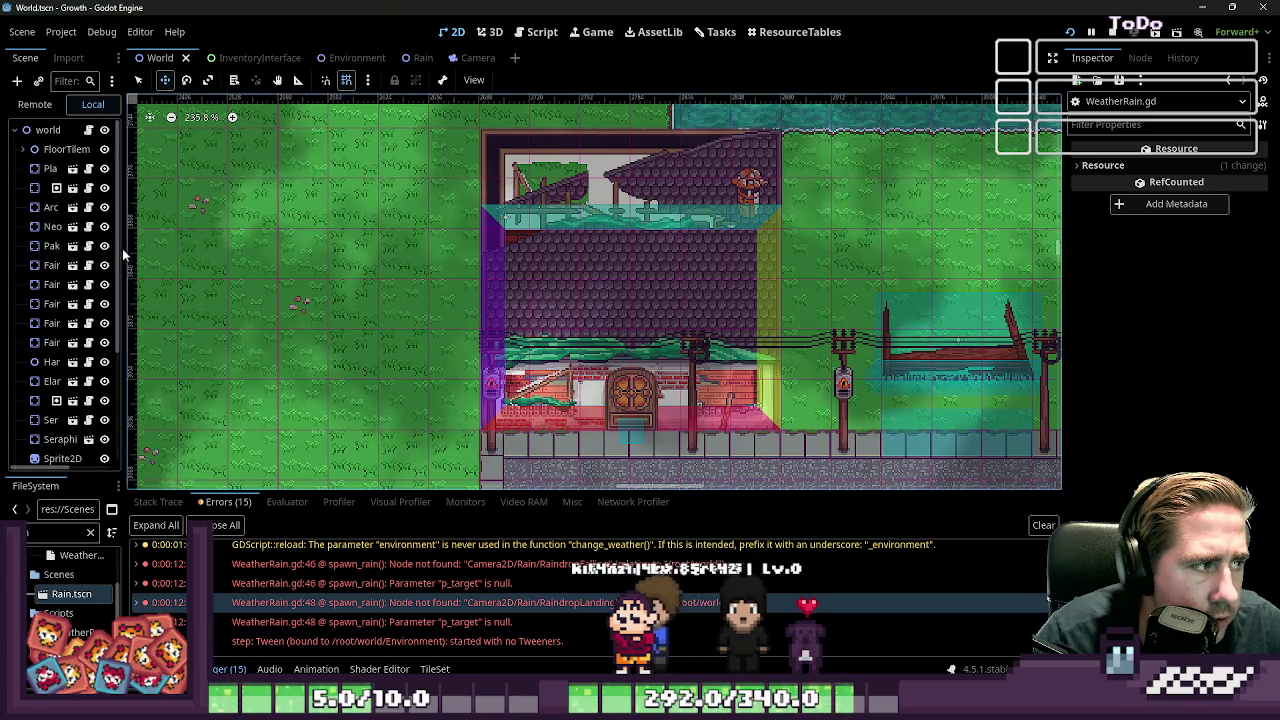
{"action": "left_click_drag", "start_coordinate": [127, 252], "coordinate": [369, 252]}
{"action": "scroll", "coordinate": [110, 342], "scroll_direction": "down", "scroll_amount": 3}
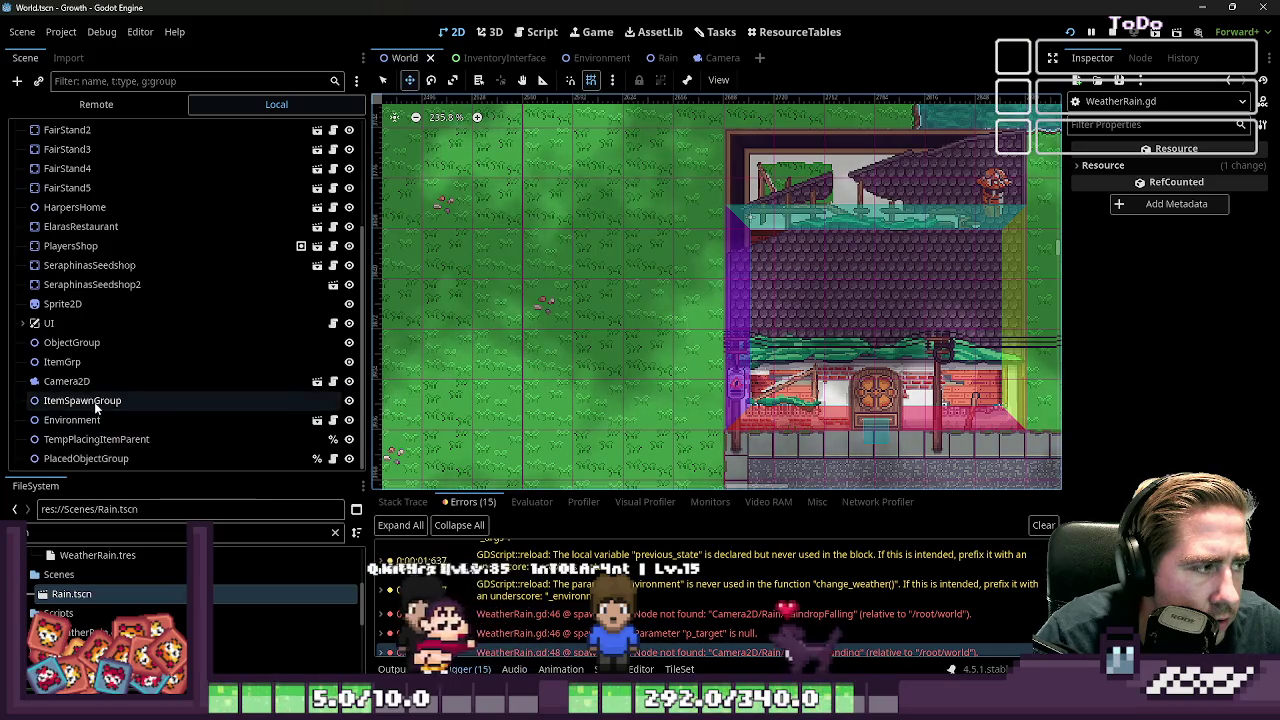
{"action": "scroll", "coordinate": [85, 375], "scroll_direction": "up", "scroll_amount": 4}
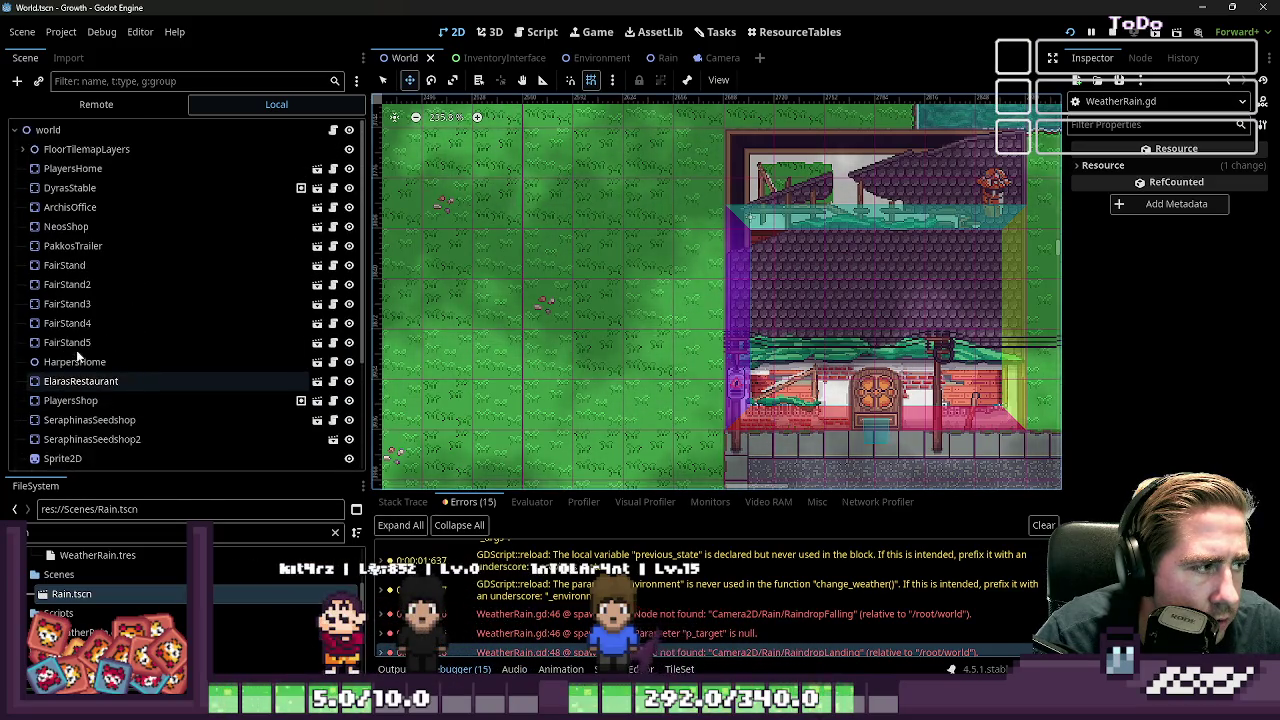
{"action": "scroll", "coordinate": [80, 360], "scroll_direction": "down", "scroll_amount": 4}
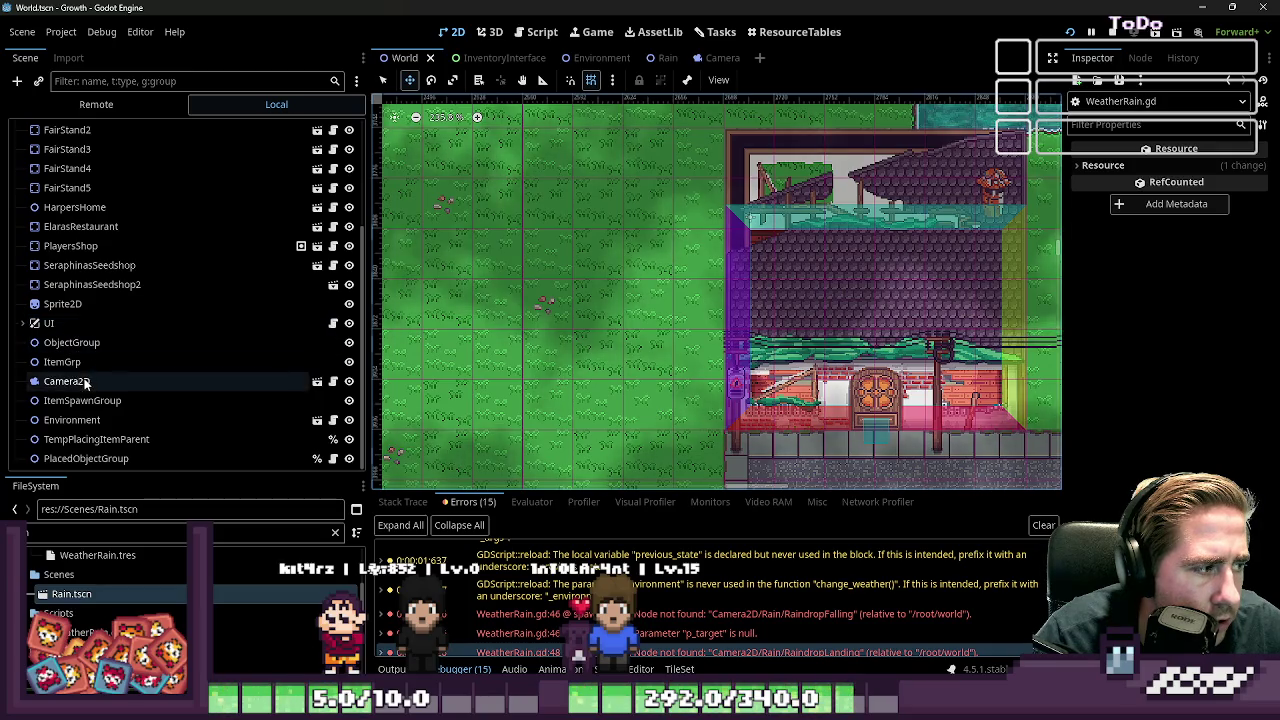
Open Camera2D's Camera and Rain scenes to check RainDropLanding's exact node name
{"action": "left_click", "coordinate": [86, 381]}
{"action": "left_click", "coordinate": [316, 381]}
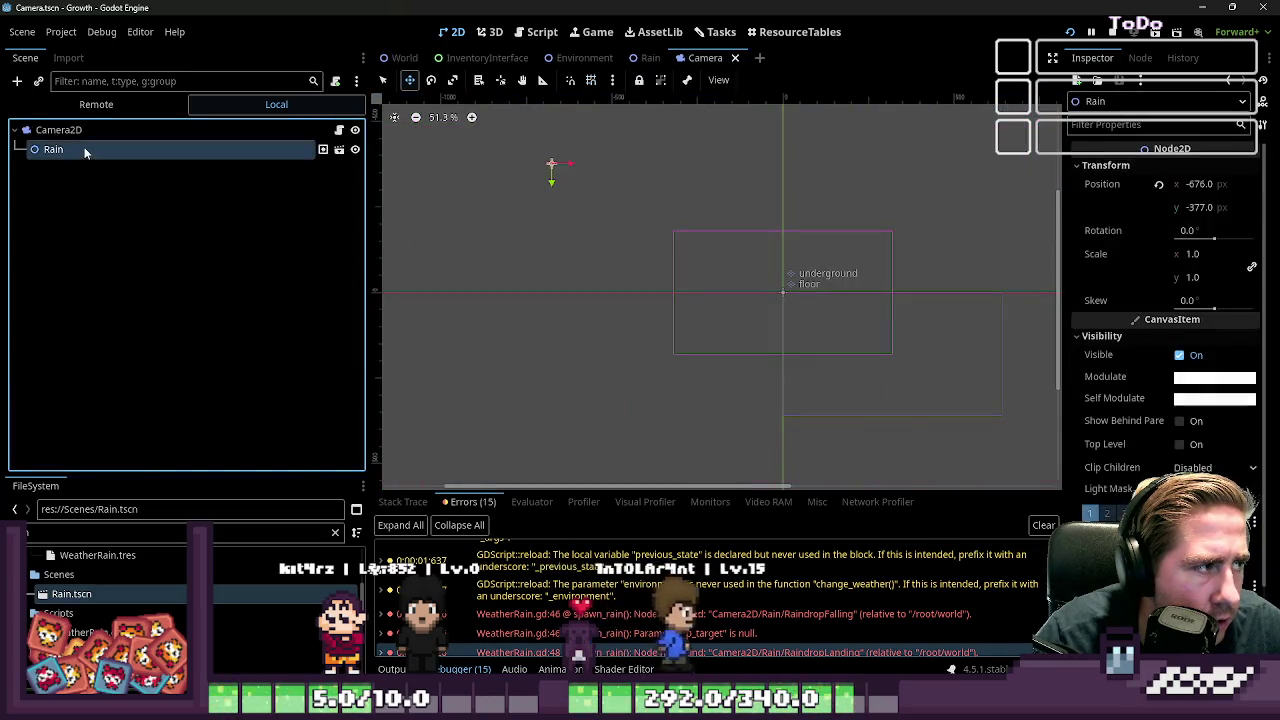
{"action": "left_click", "coordinate": [330, 149]}
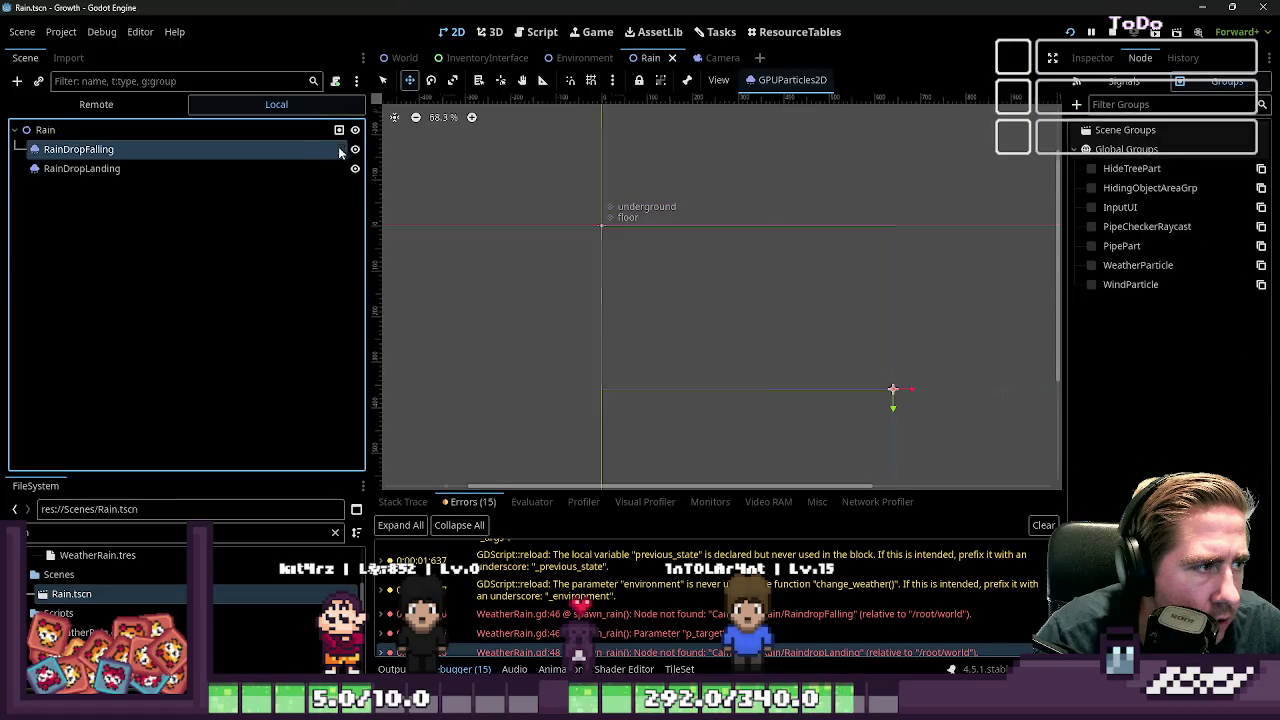
{"action": "double_click", "coordinate": [131, 168]}
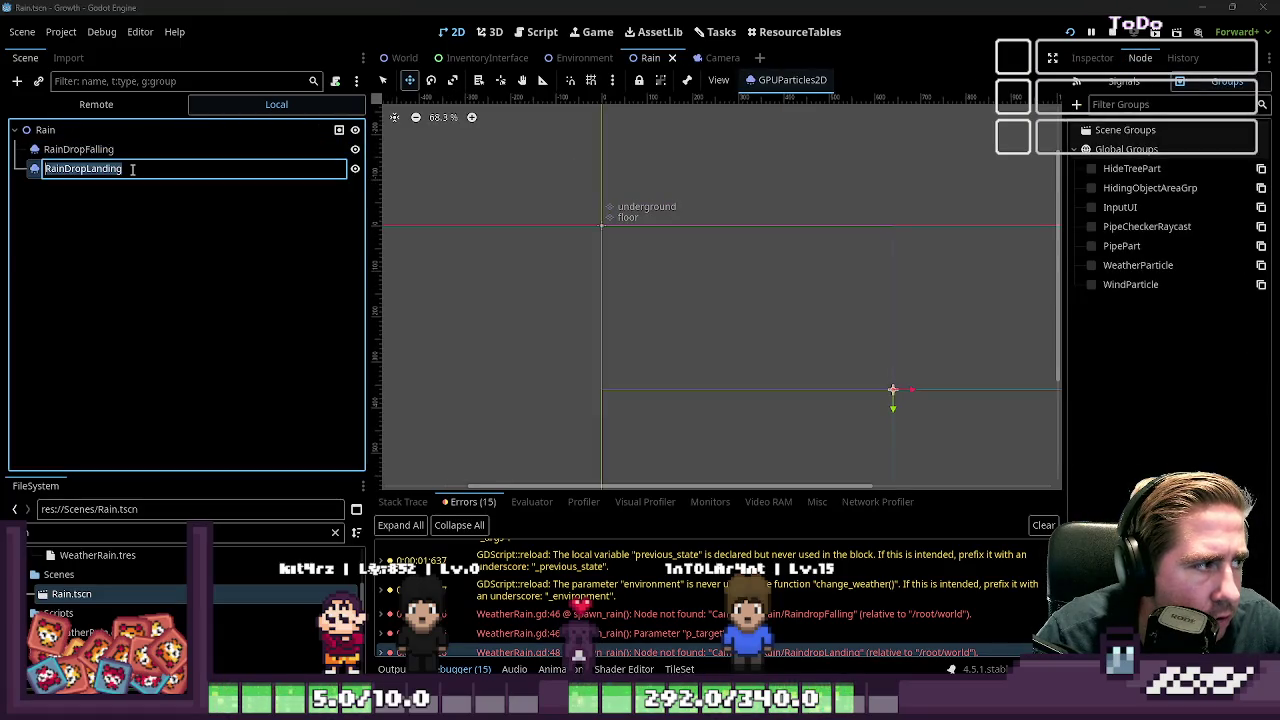
{"action": "key", "text": "Escape"}
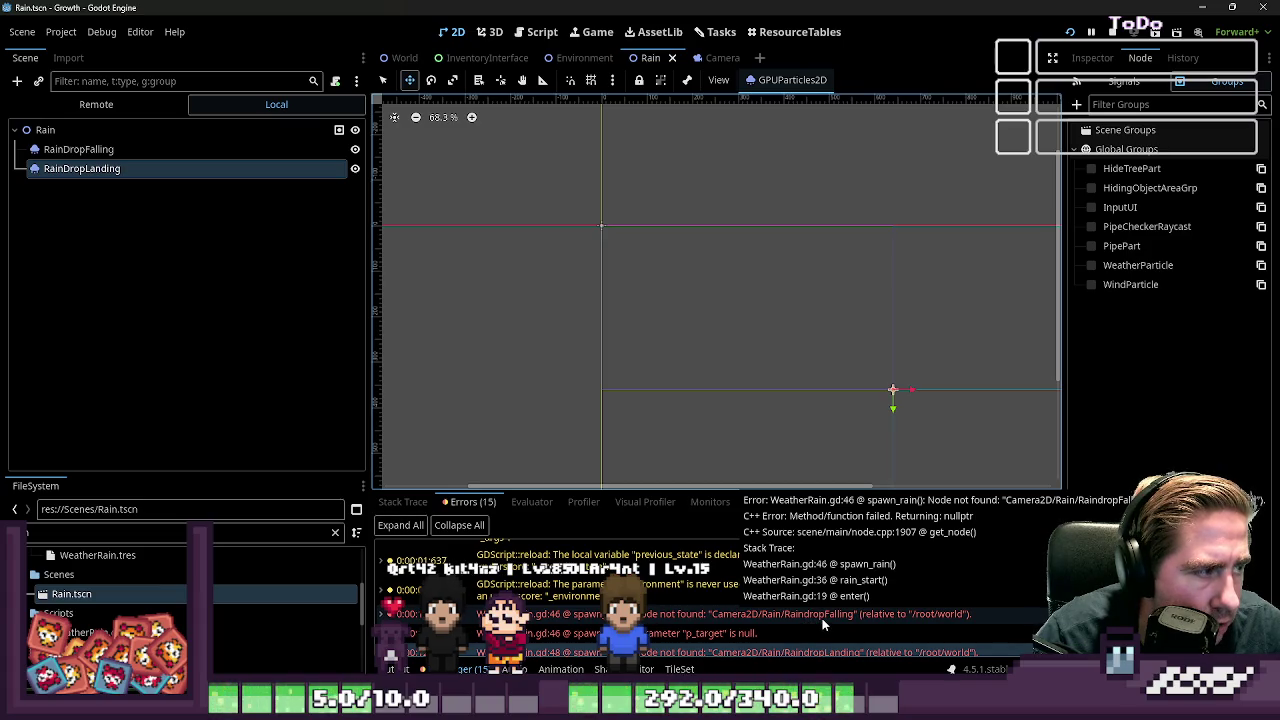
{"action": "scroll", "coordinate": [818, 624], "scroll_direction": "down", "scroll_amount": 3}
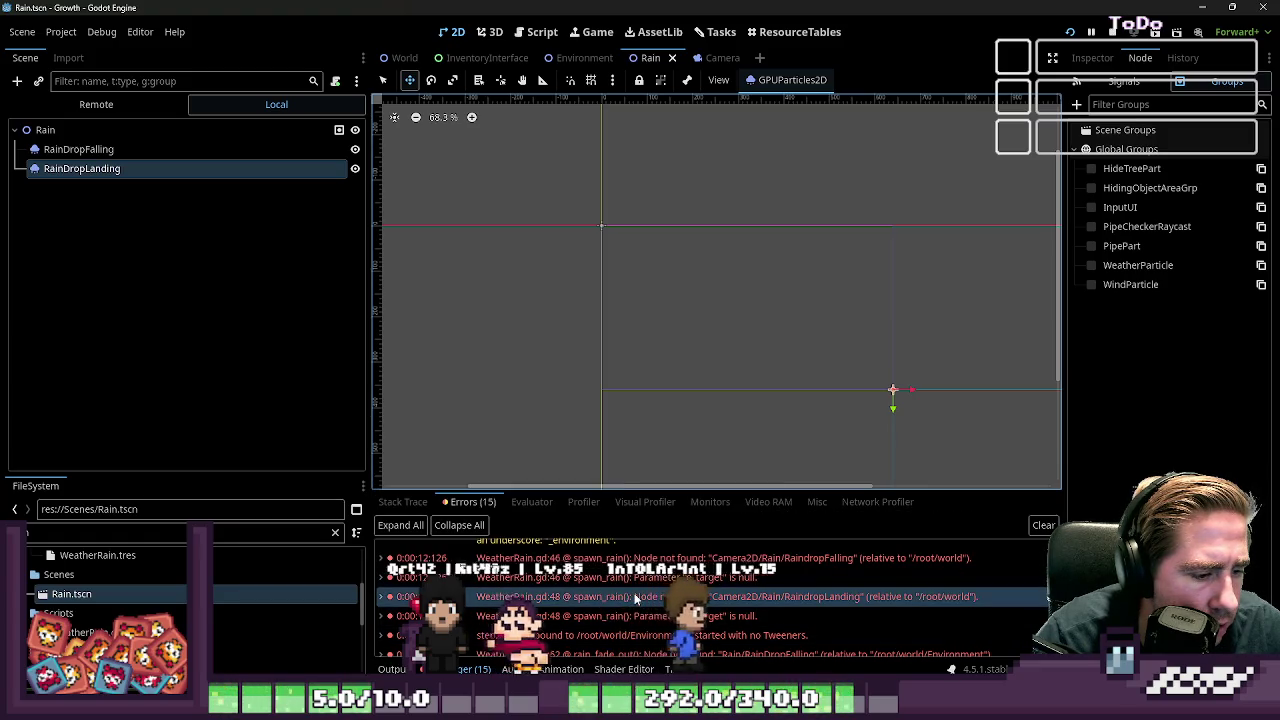
{"action": "left_click", "coordinate": [542, 31]}
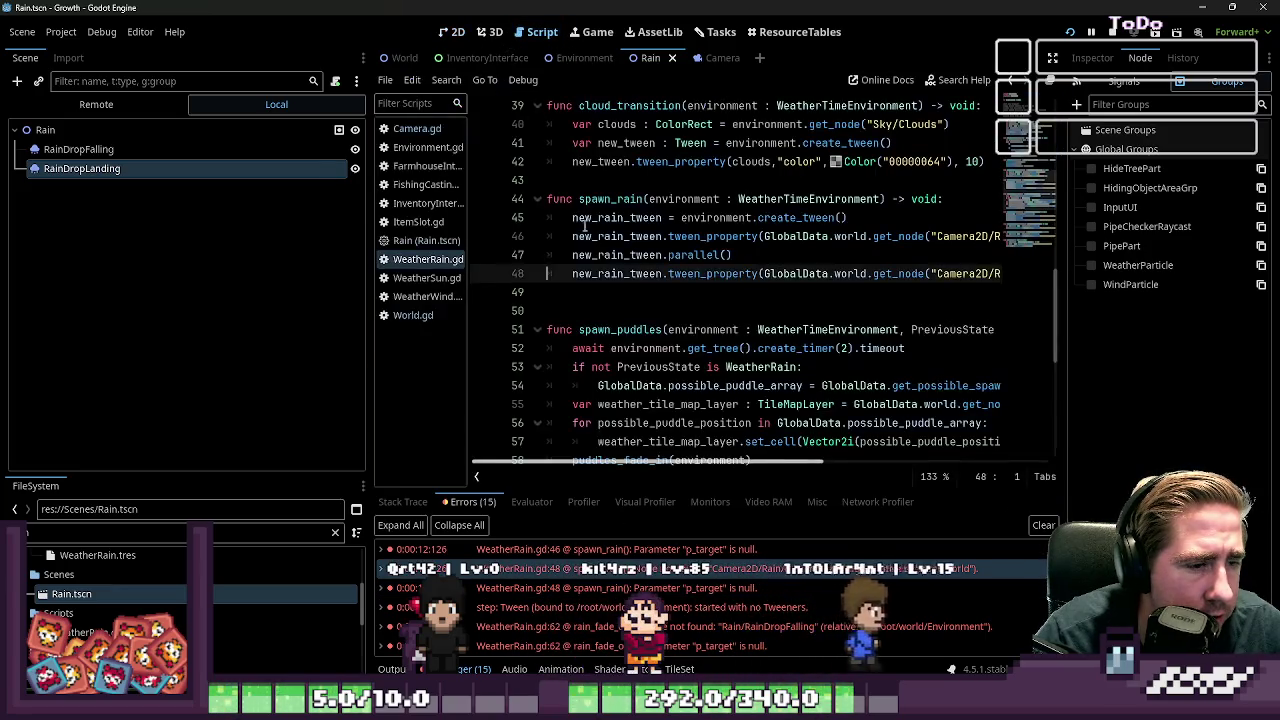
Fix the paths to RainDropFalling and RainDropLanding on lines 46 and 48, then launch the game
{"action": "left_click_drag", "start_coordinate": [715, 465], "coordinate": [901, 462]}
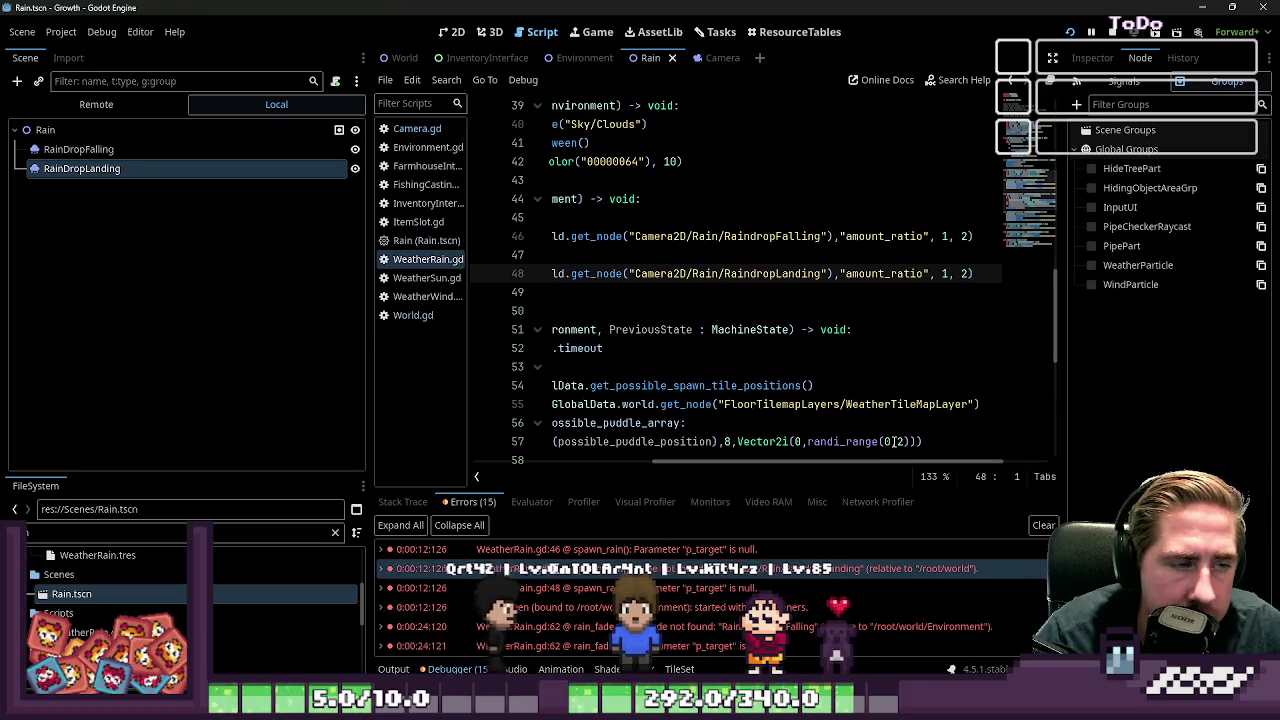
{"action": "left_click", "coordinate": [751, 236]}
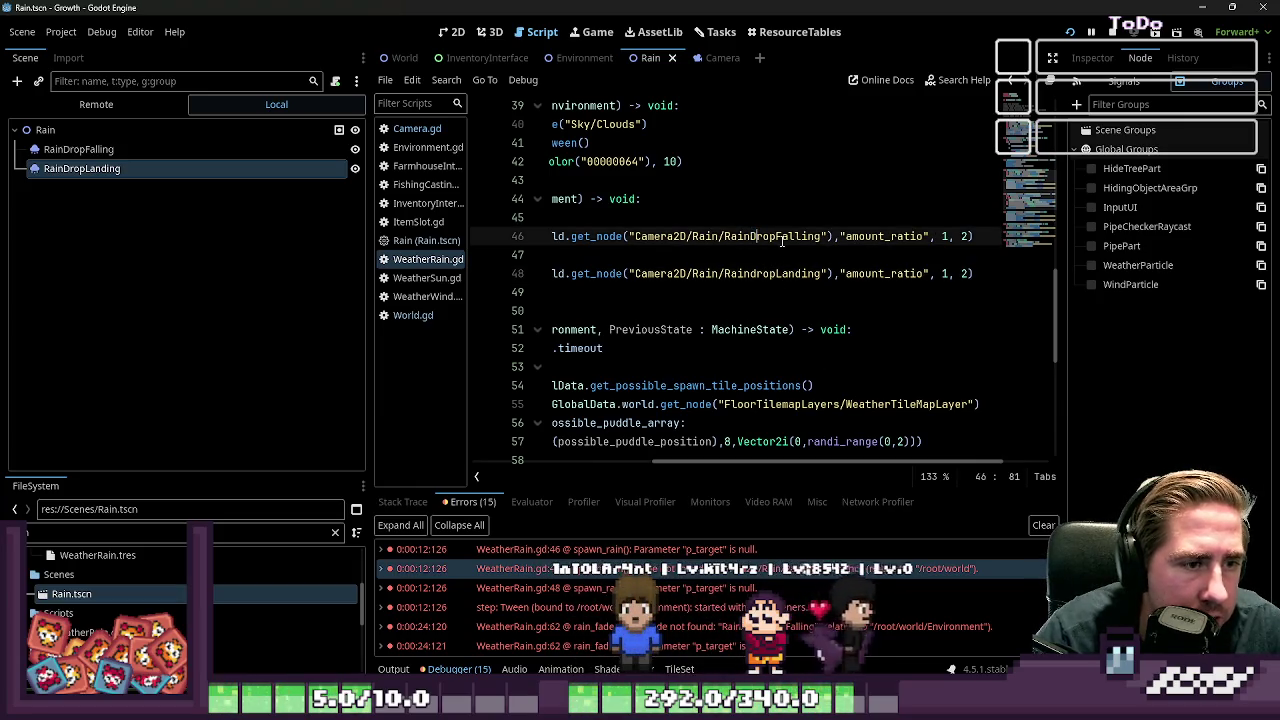
{"action": "key", "text": "Down"}
{"action": "key", "text": "Down"}
{"action": "key", "text": "BackSpace"}
{"action": "type", "text": "Data.wor"}
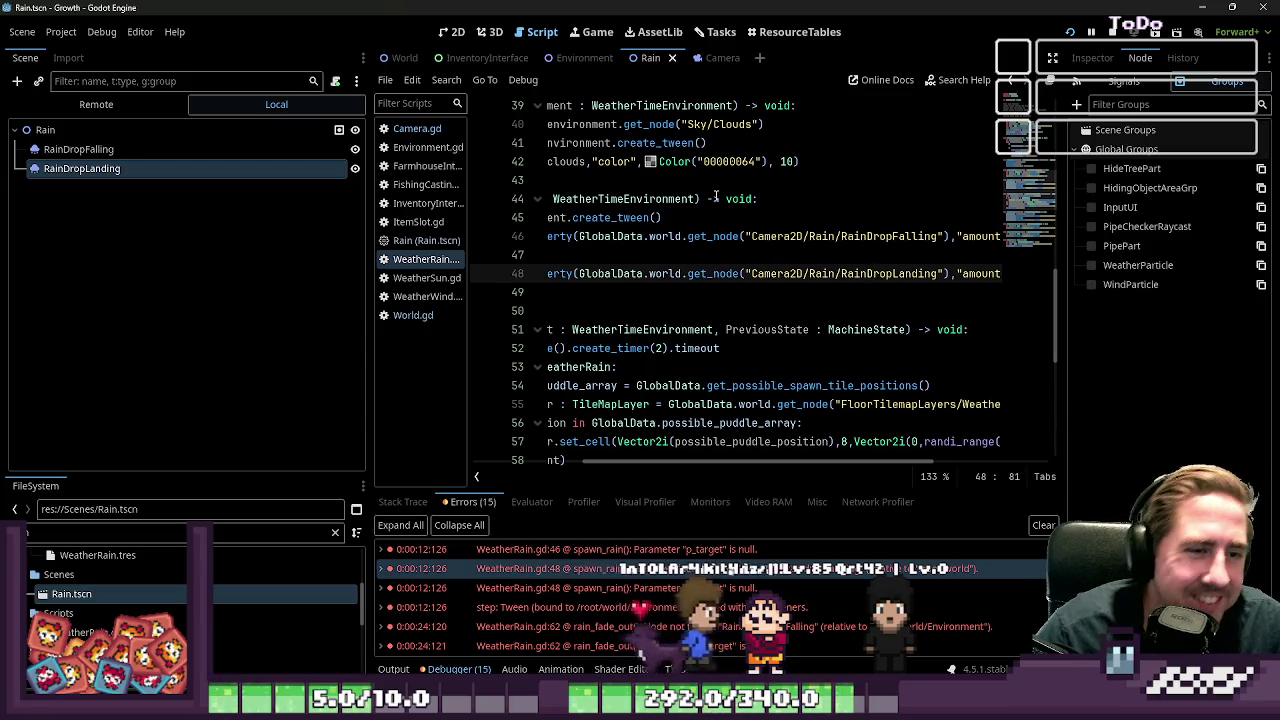
{"action": "left_click", "coordinate": [1112, 33]}
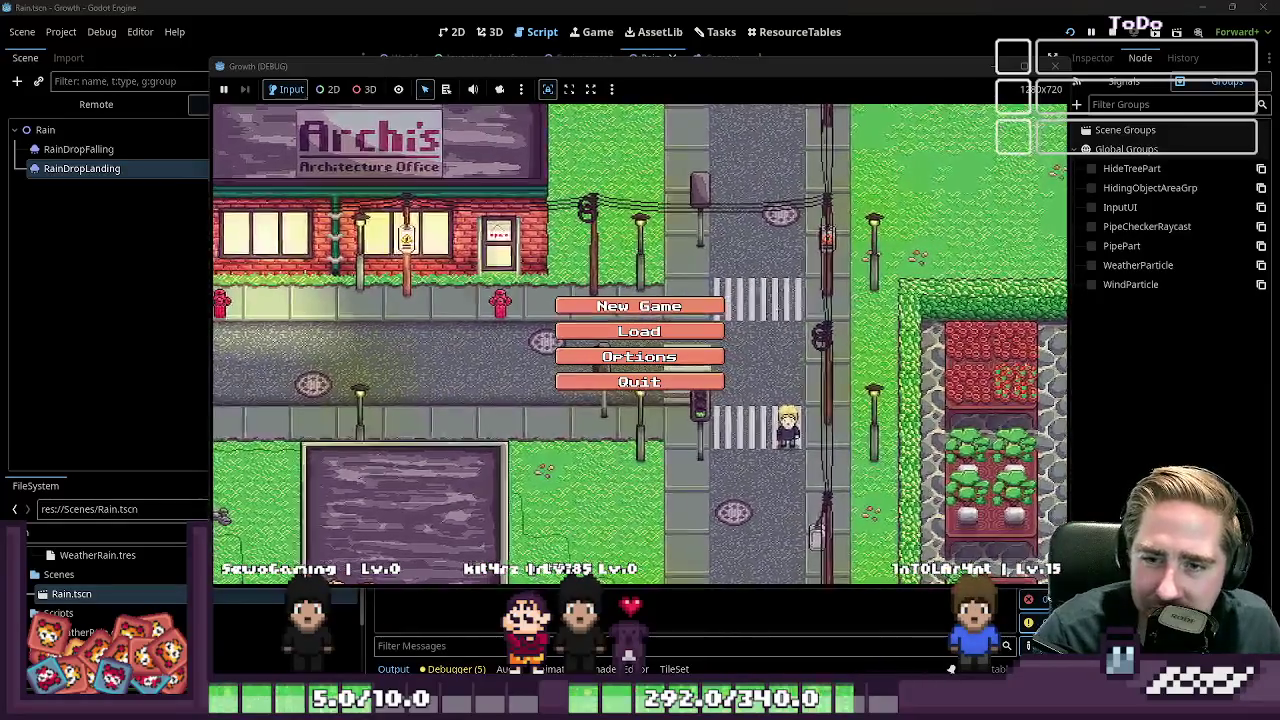
Delete all three saved games from the Load screen
{"action": "left_click", "coordinate": [640, 331]}
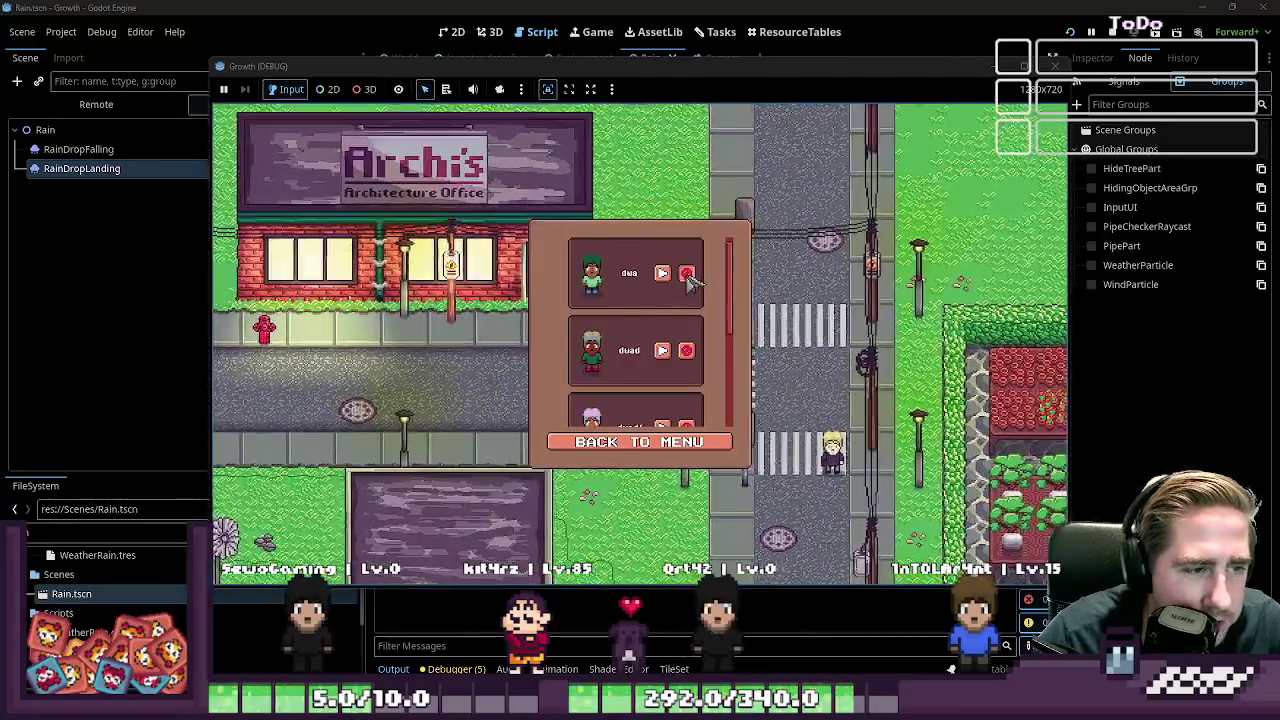
{"action": "left_click", "coordinate": [686, 273]}
{"action": "left_click", "coordinate": [686, 273]}
{"action": "left_click", "coordinate": [640, 441]}
Start a new game as 'qwe', walk left to watch the rain, then close the game window
{"action": "left_click", "coordinate": [640, 306]}
{"action": "type", "text": "qwe"}
{"action": "left_click", "coordinate": [640, 452]}
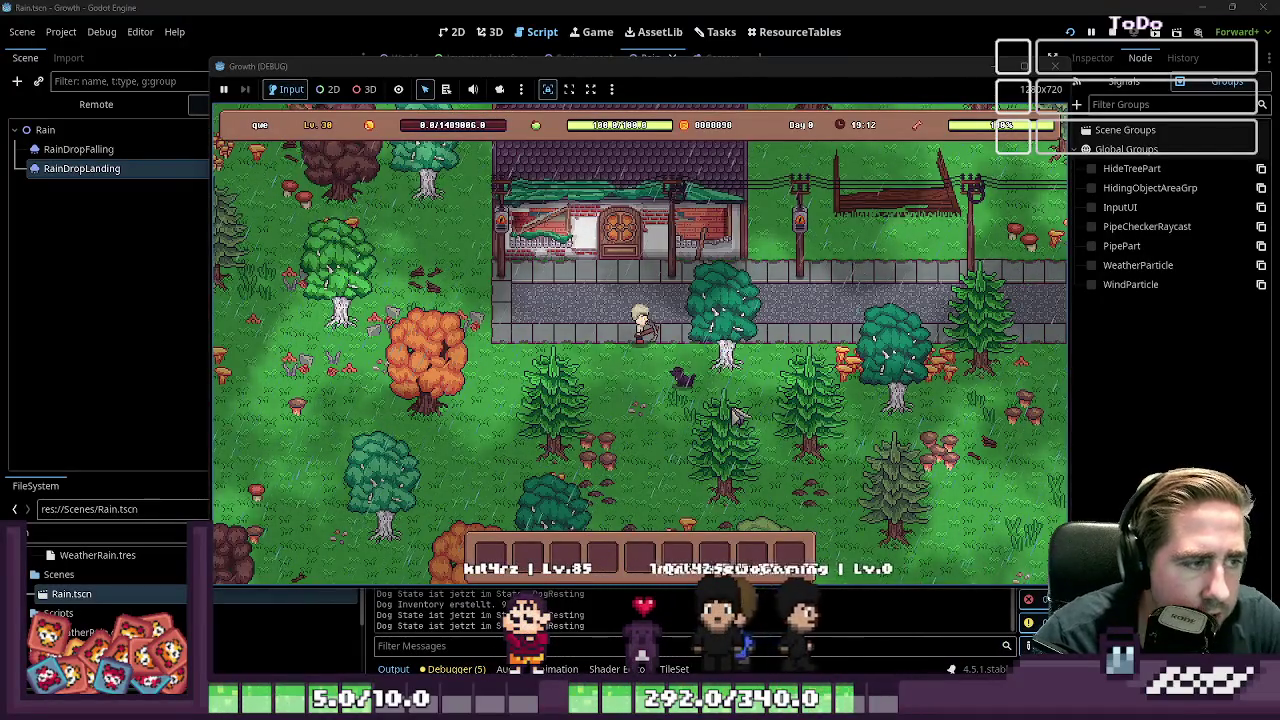
{"action": "key", "text": "a"}
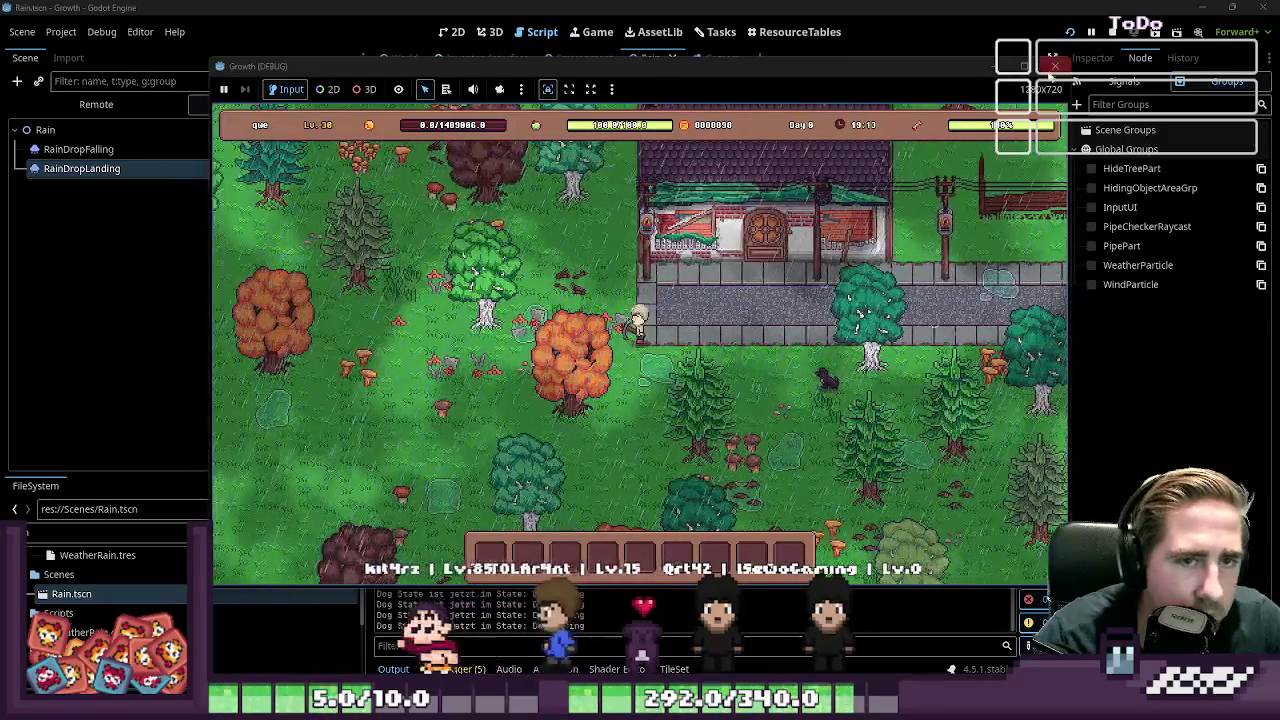
{"action": "left_click", "coordinate": [1054, 67]}
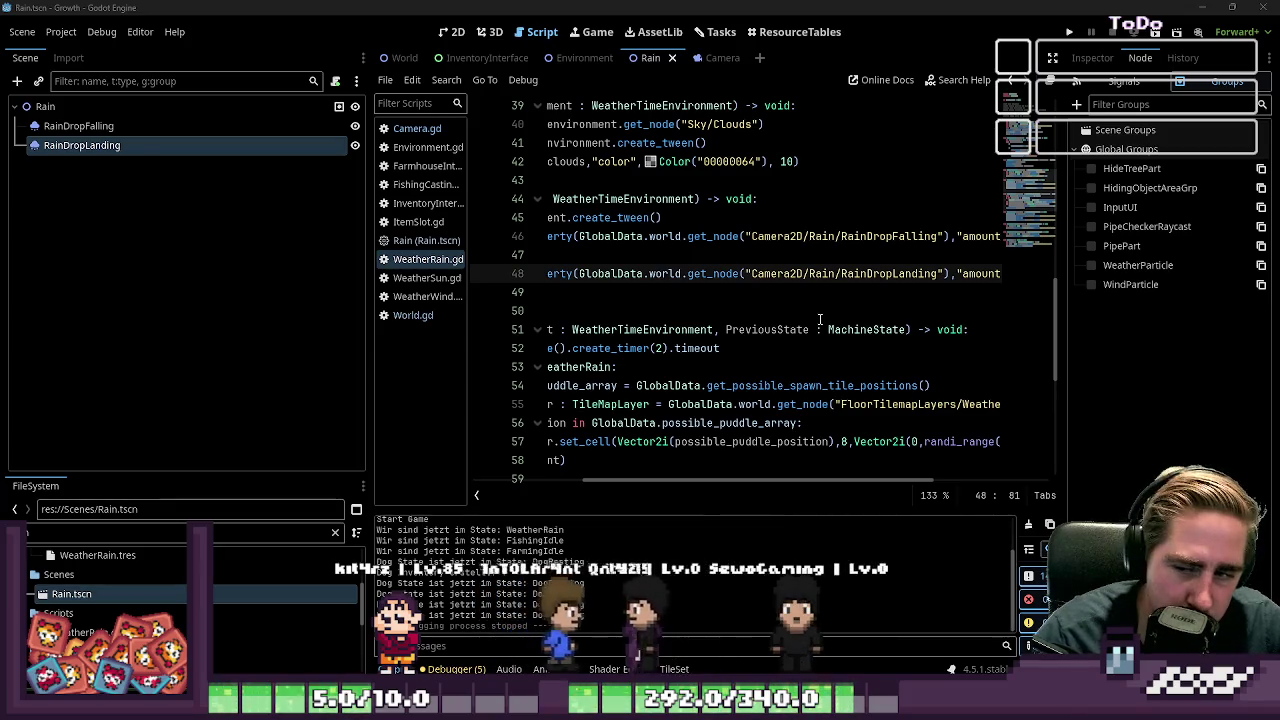
{"action": "left_click", "coordinate": [673, 302]}
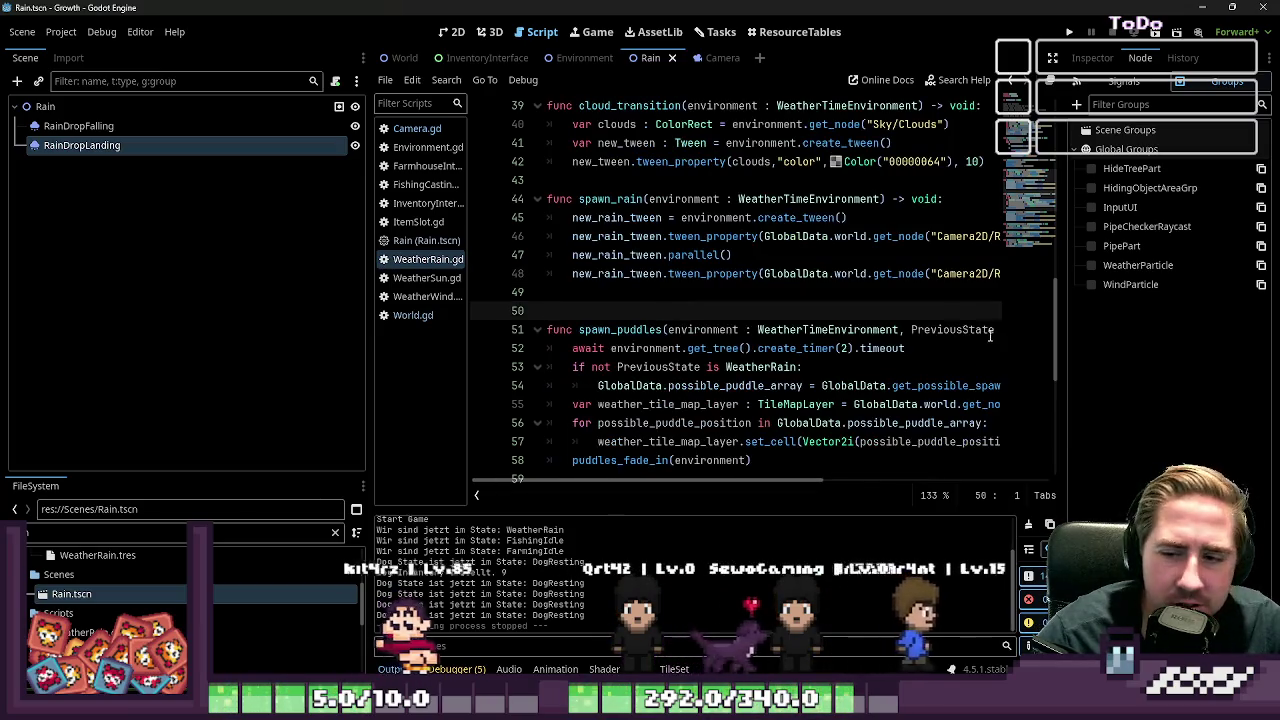
{"action": "scroll", "coordinate": [998, 361], "scroll_direction": "up", "scroll_amount": 1}
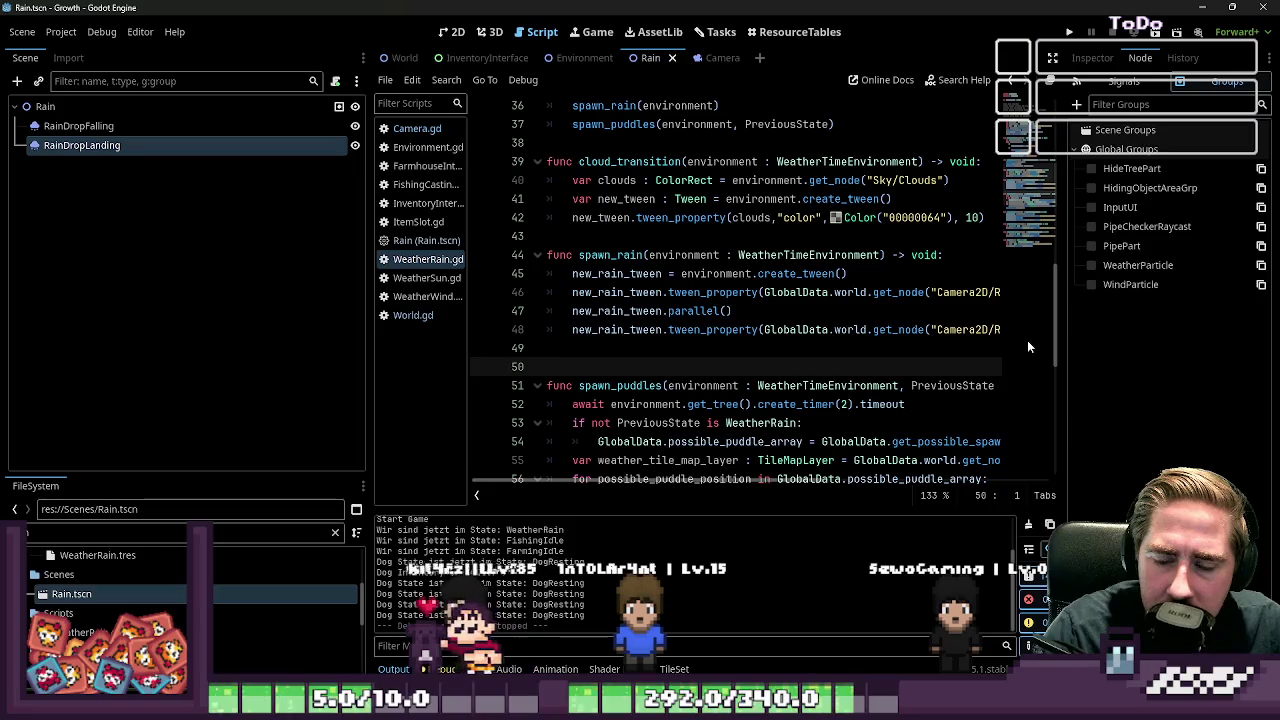
{"action": "scroll", "coordinate": [636, 358], "scroll_direction": "up", "scroll_amount": 12}
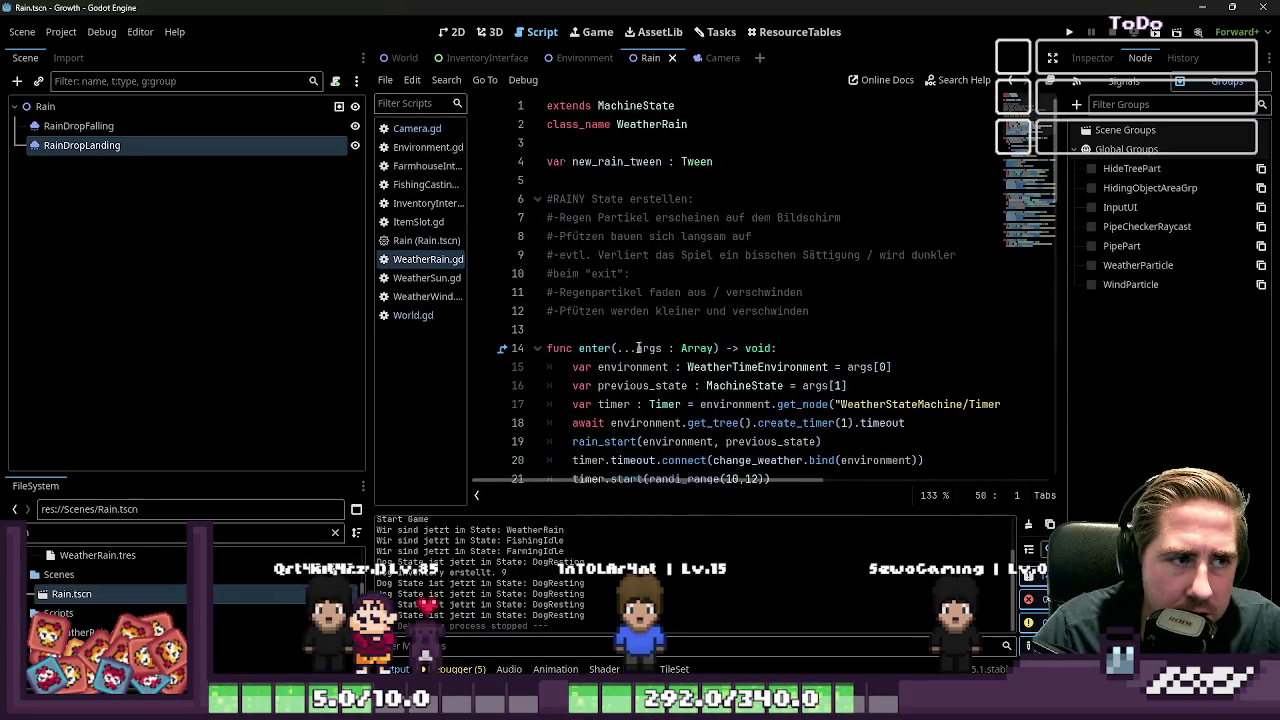
{"action": "left_click", "coordinate": [740, 161]}
{"action": "key", "text": "Return"}
{"action": "key", "text": "Return"}
{"action": "type", "text": "@onready $"}
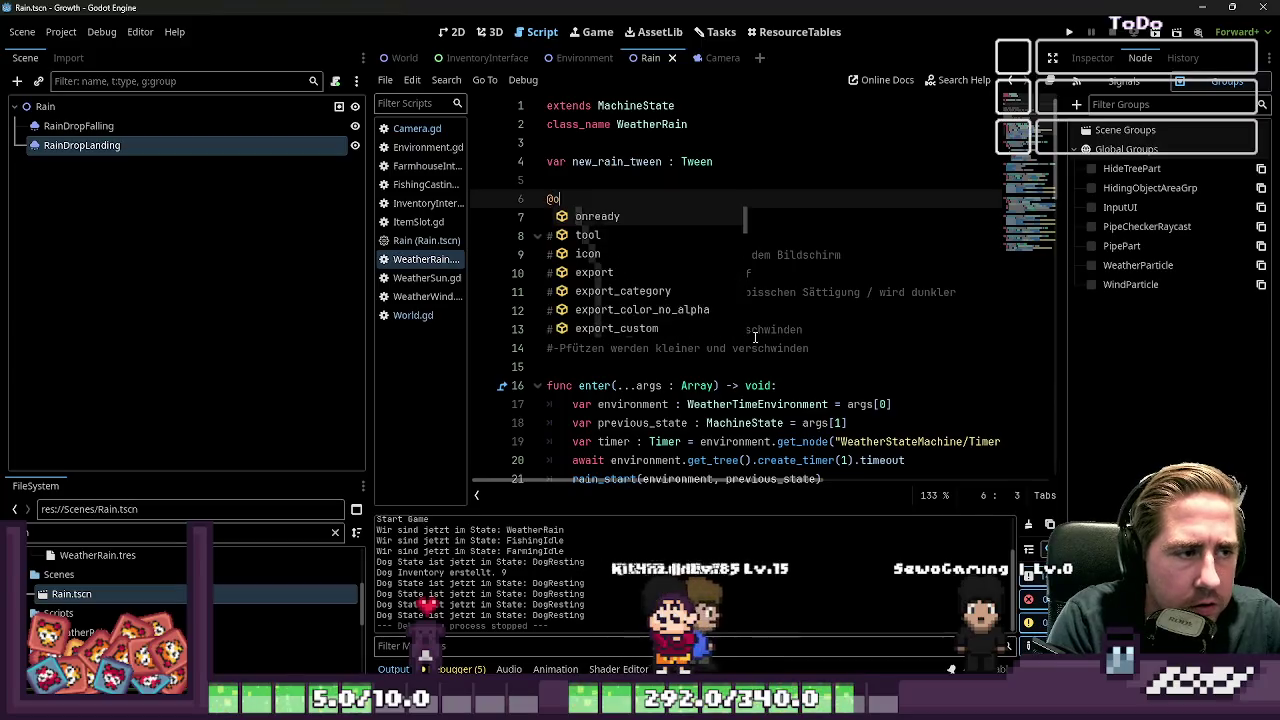
{"action": "key", "text": "BackSpace"}
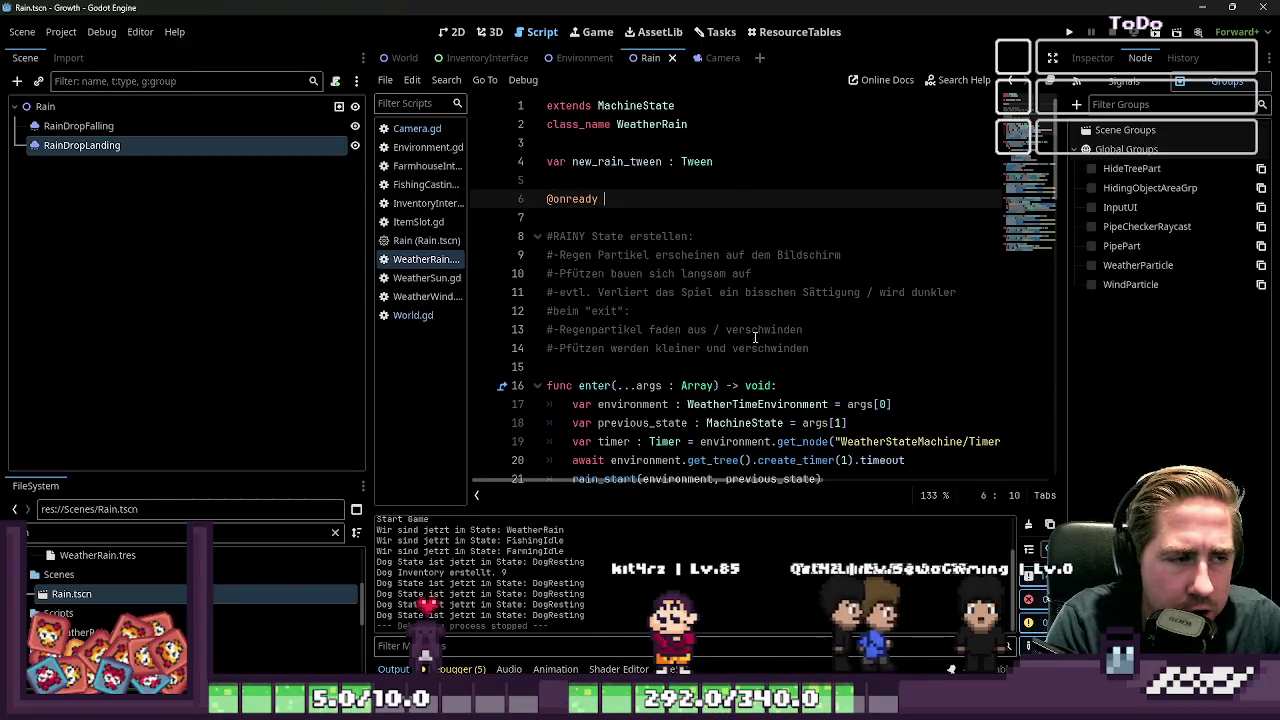
{"action": "type", "text": "var collision_barrier :"}
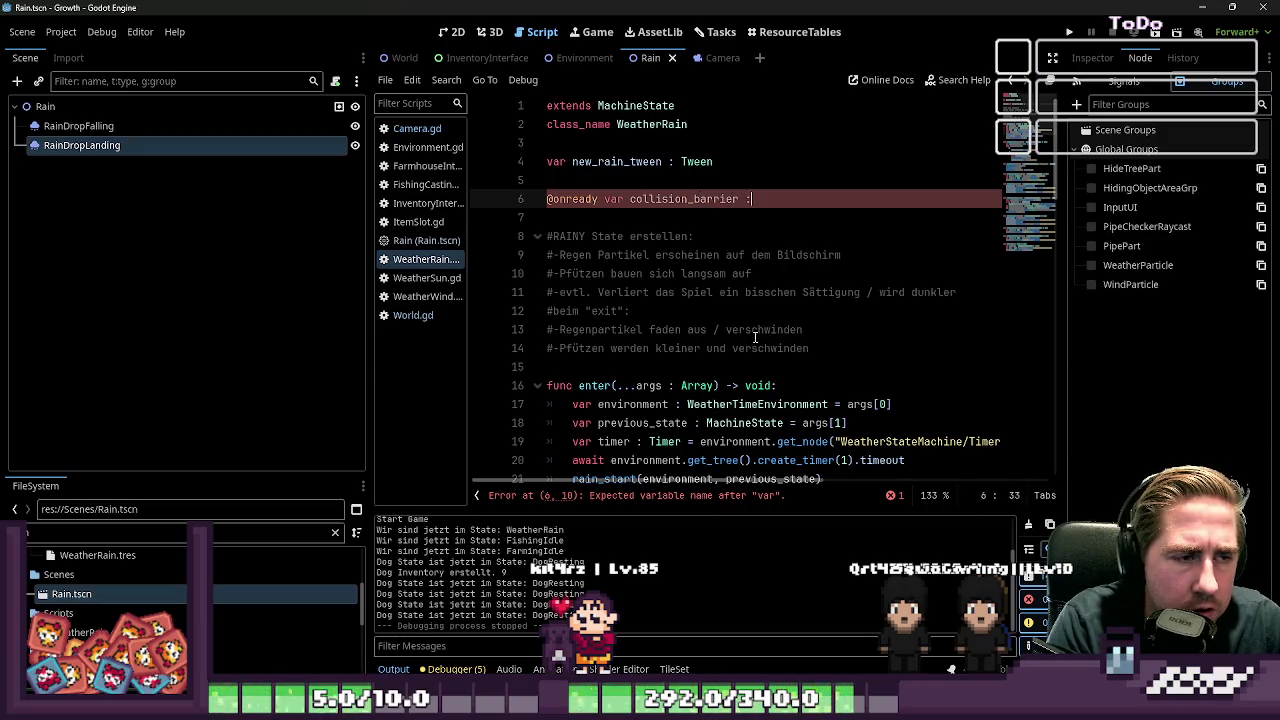
{"action": "type", "text": "= %$"}
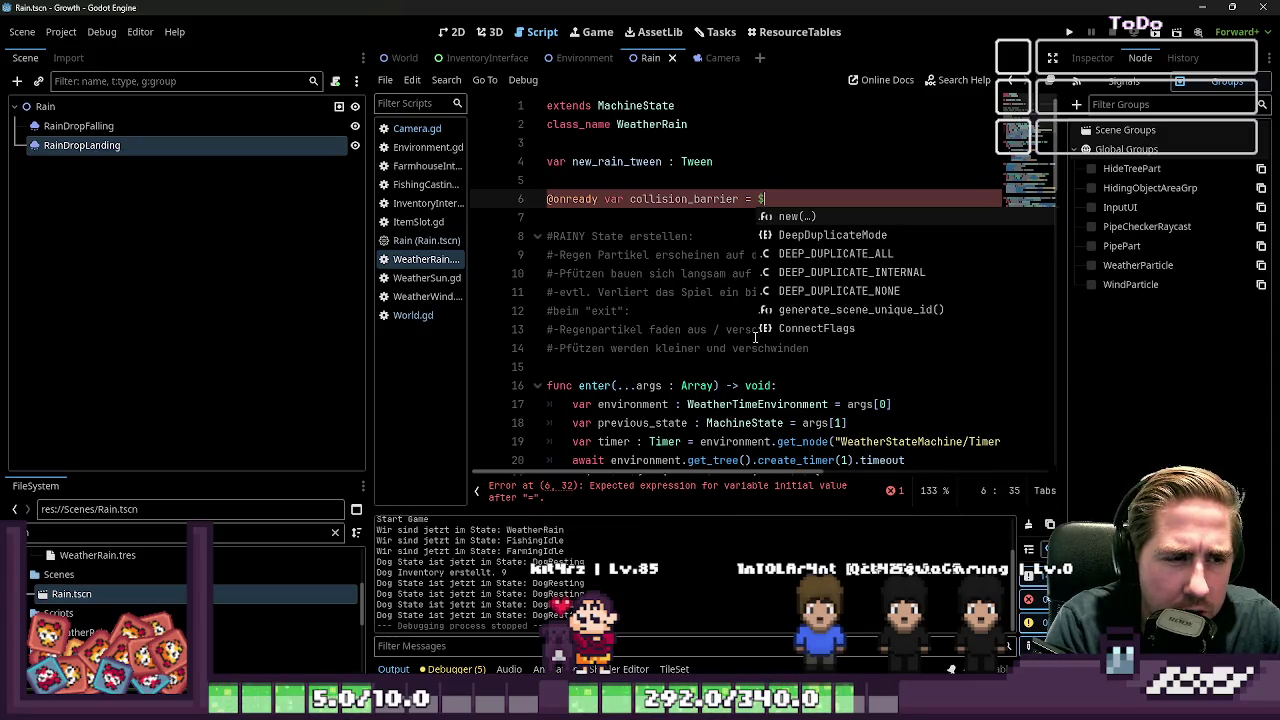
{"action": "key", "text": "Escape"}
{"action": "key", "text": "BackSpace"}
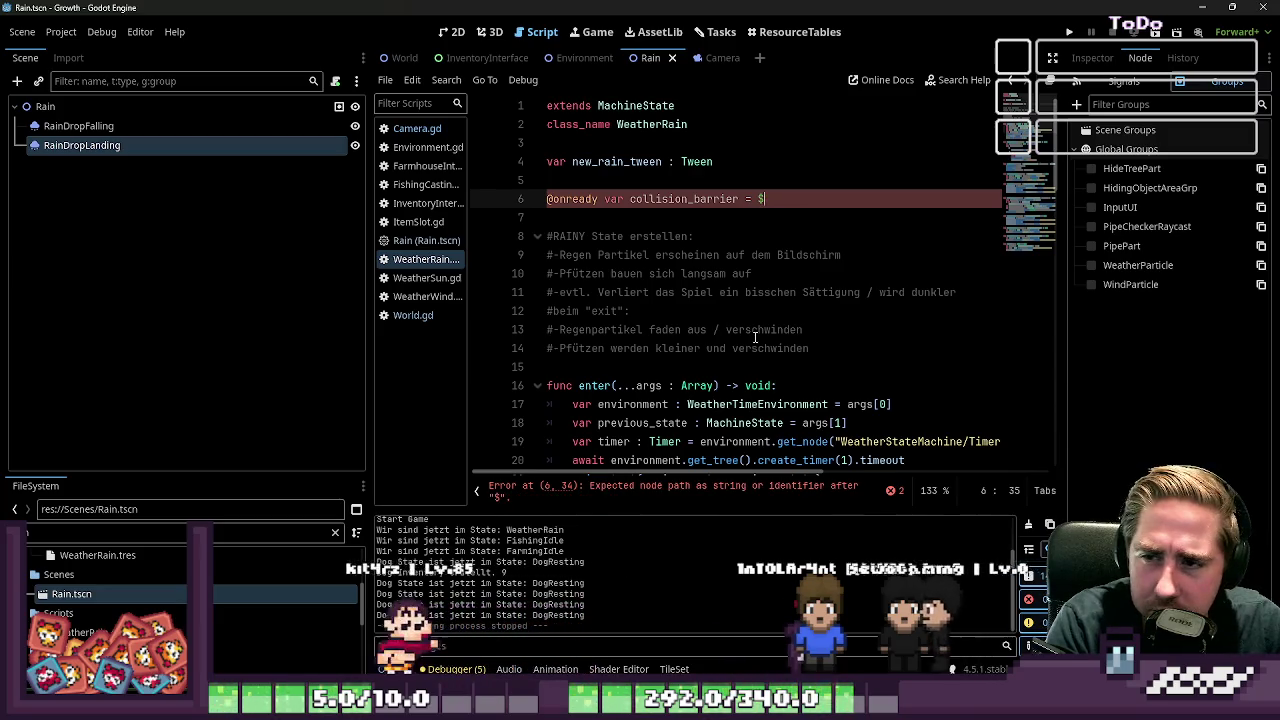
{"action": "type", "text": "collision"}
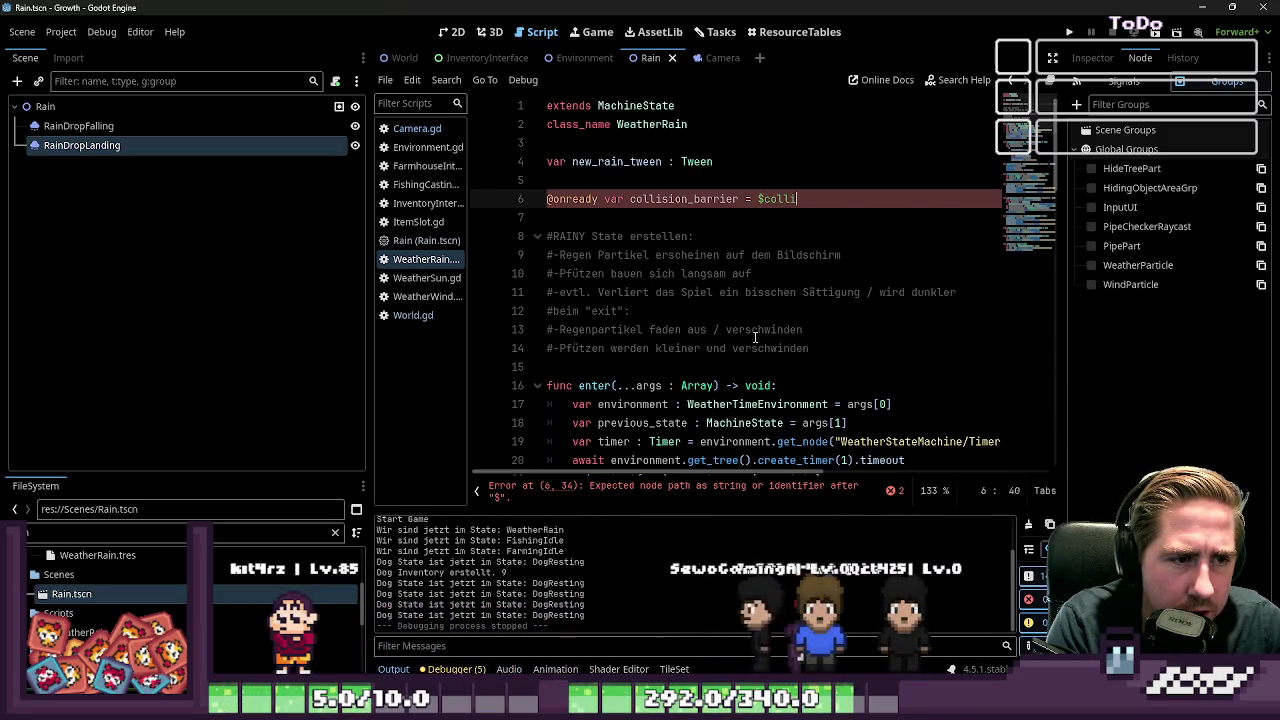
{"action": "type", "text": "_barrier"}
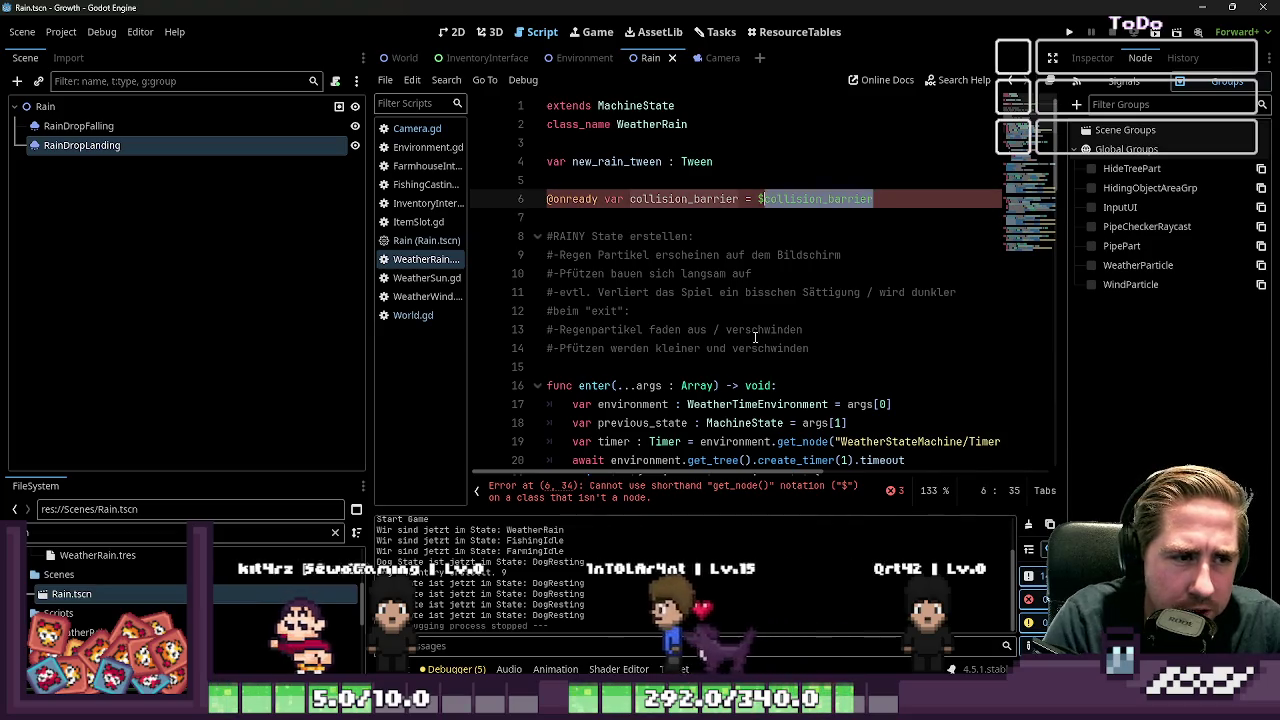
{"action": "key", "text": "Down"}
{"action": "key", "text": "Down"}
{"action": "key", "text": "Down"}
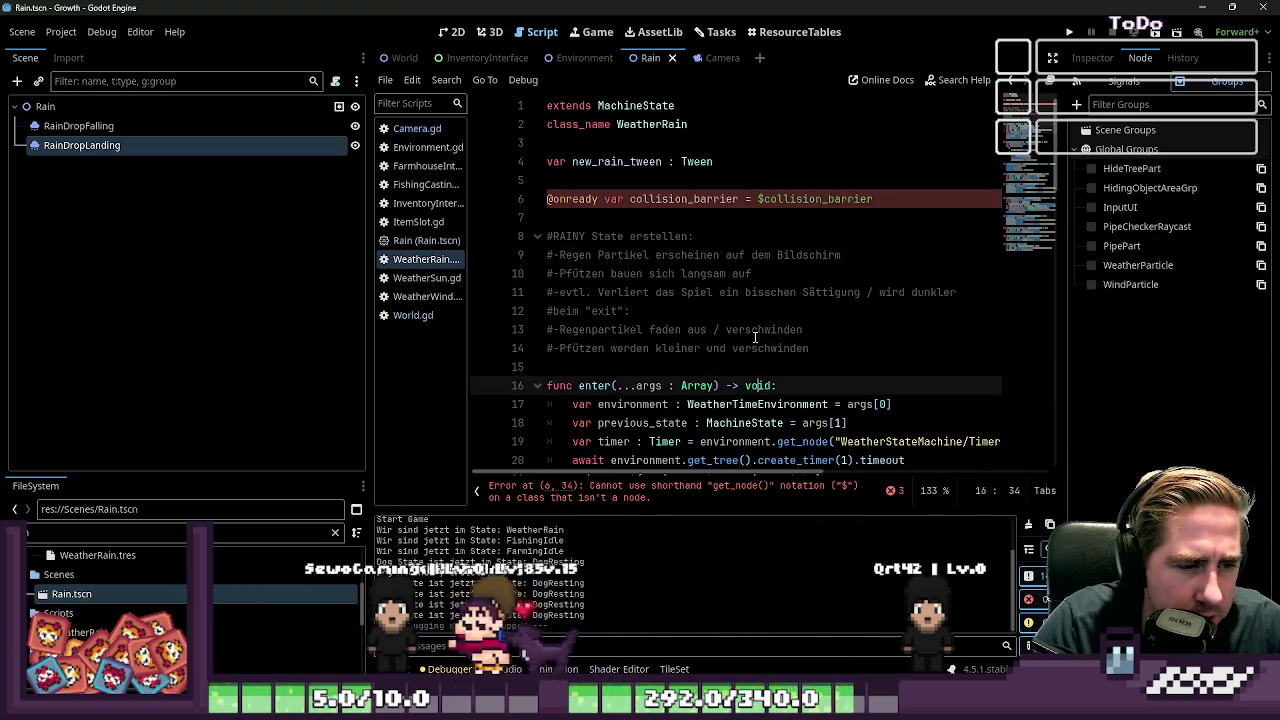
{"action": "key", "text": "Up"}
{"action": "key", "text": "Up"}
{"action": "key", "text": "Up"}
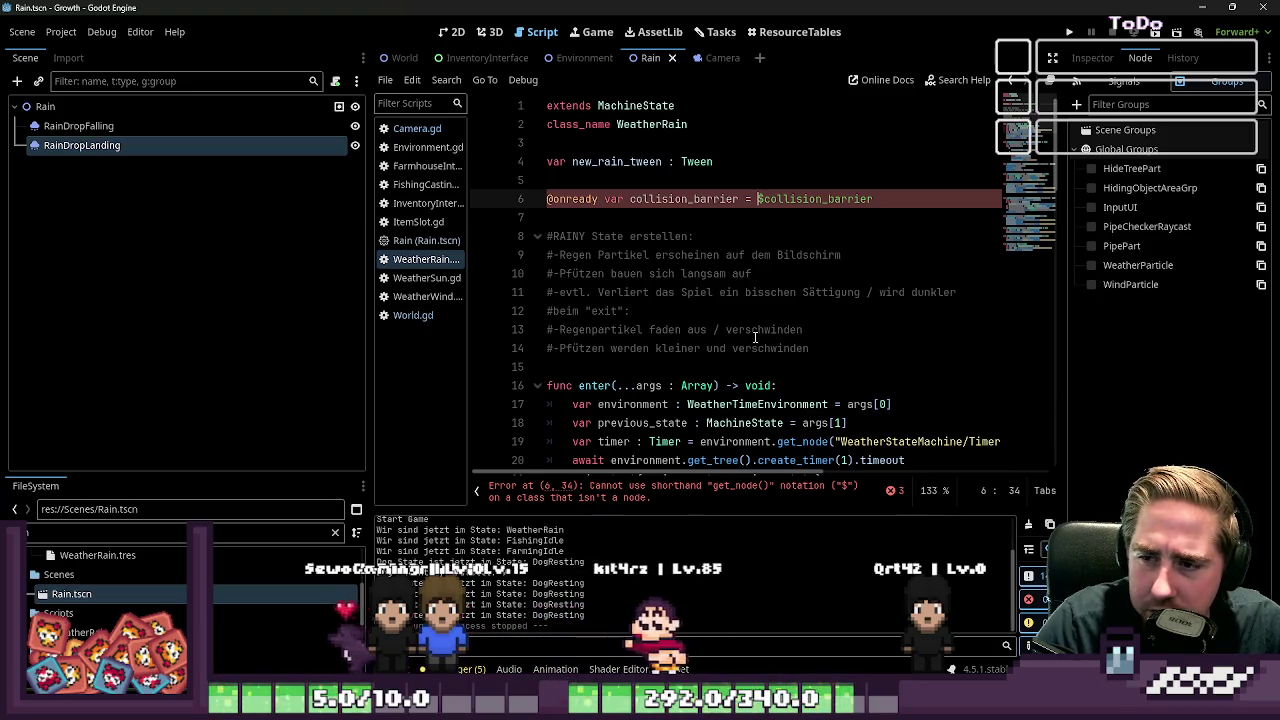
{"action": "key", "text": "Down"}
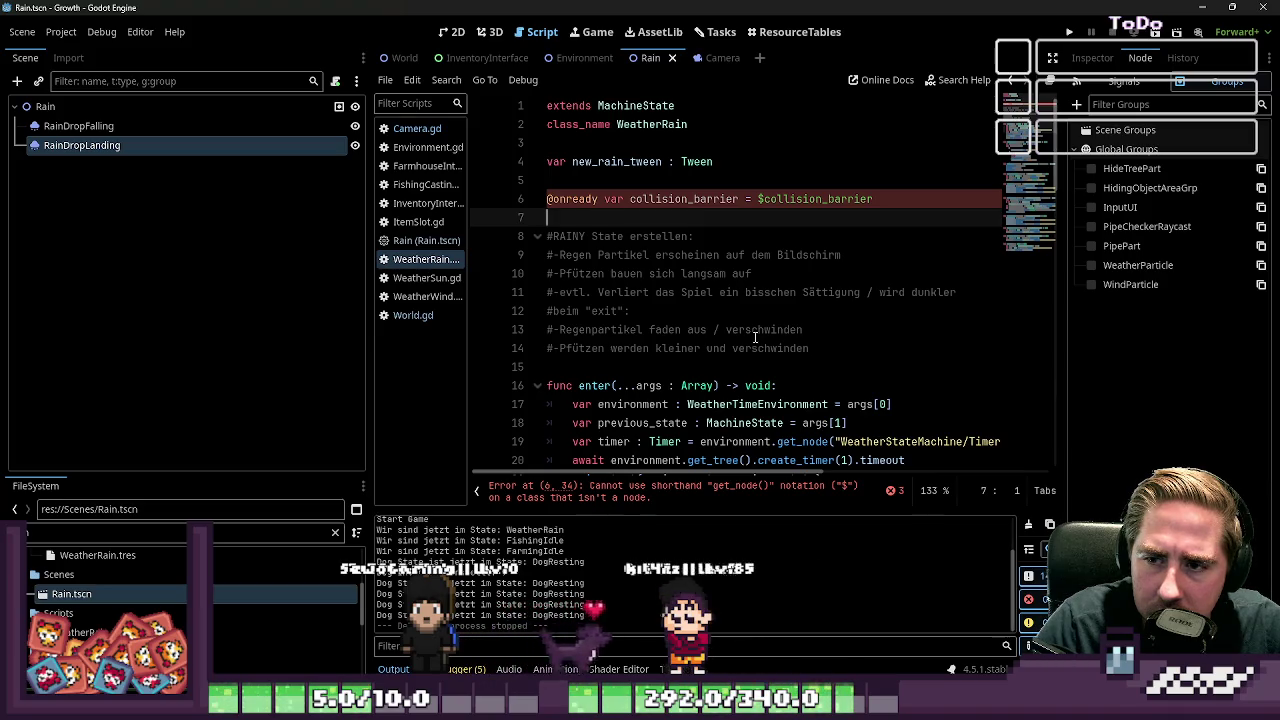
{"action": "key", "text": "shift+Up"}
{"action": "key", "text": "shift+Up"}
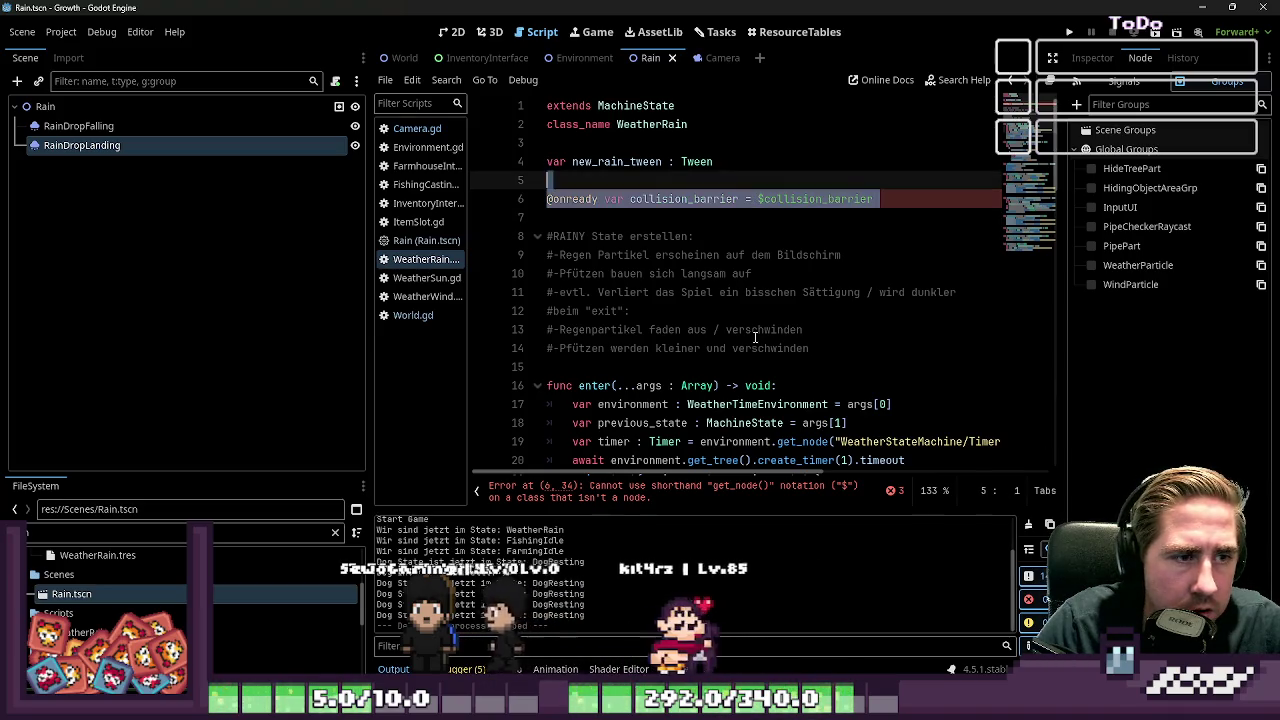
{"action": "key", "text": "shift+Down"}
{"action": "key", "text": "BackSpace"}
{"action": "key", "text": "BackSpace"}
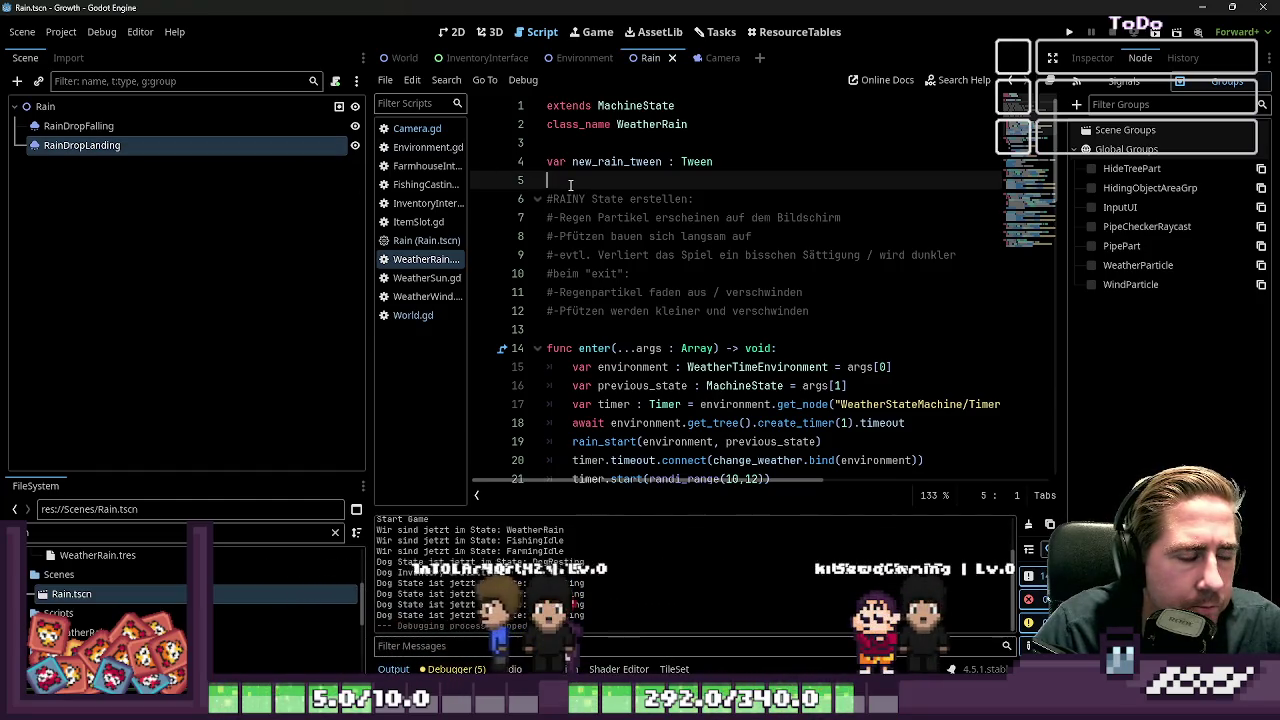
Add a line at the start of enter() setting the collision barrier's "disabled" to true
{"action": "left_click", "coordinate": [68, 128]}
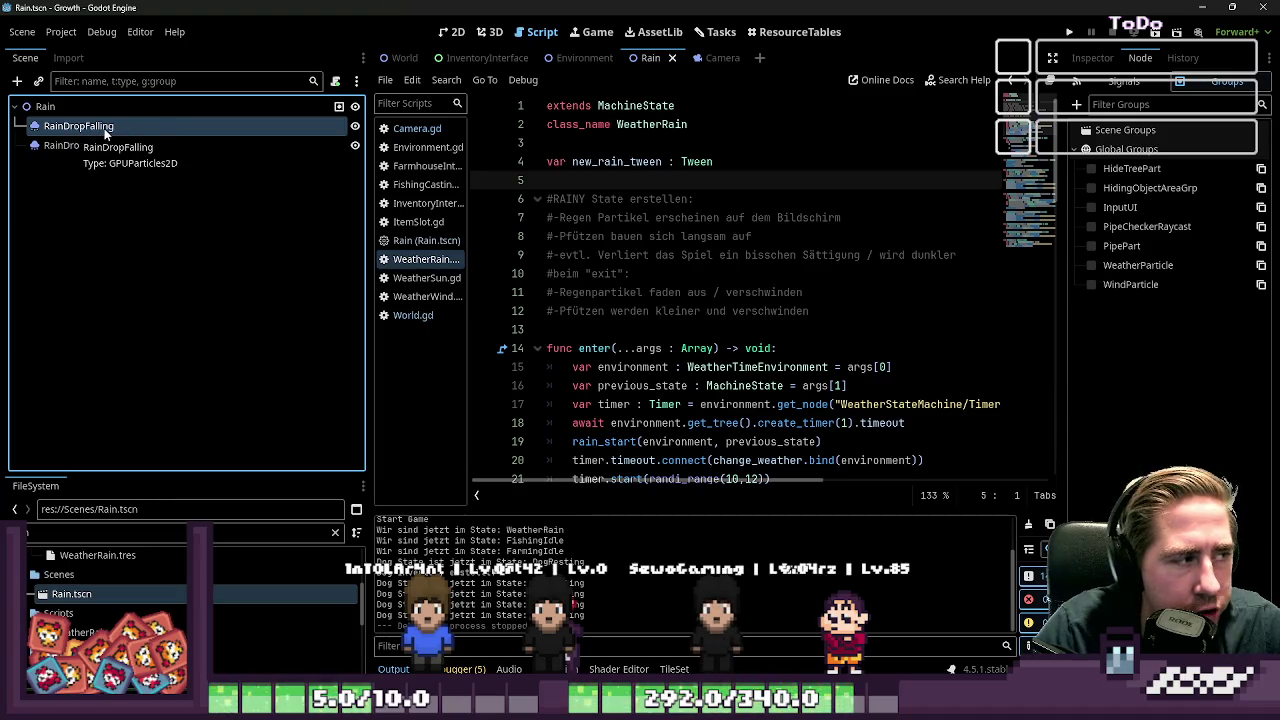
{"action": "left_click", "coordinate": [133, 108]}
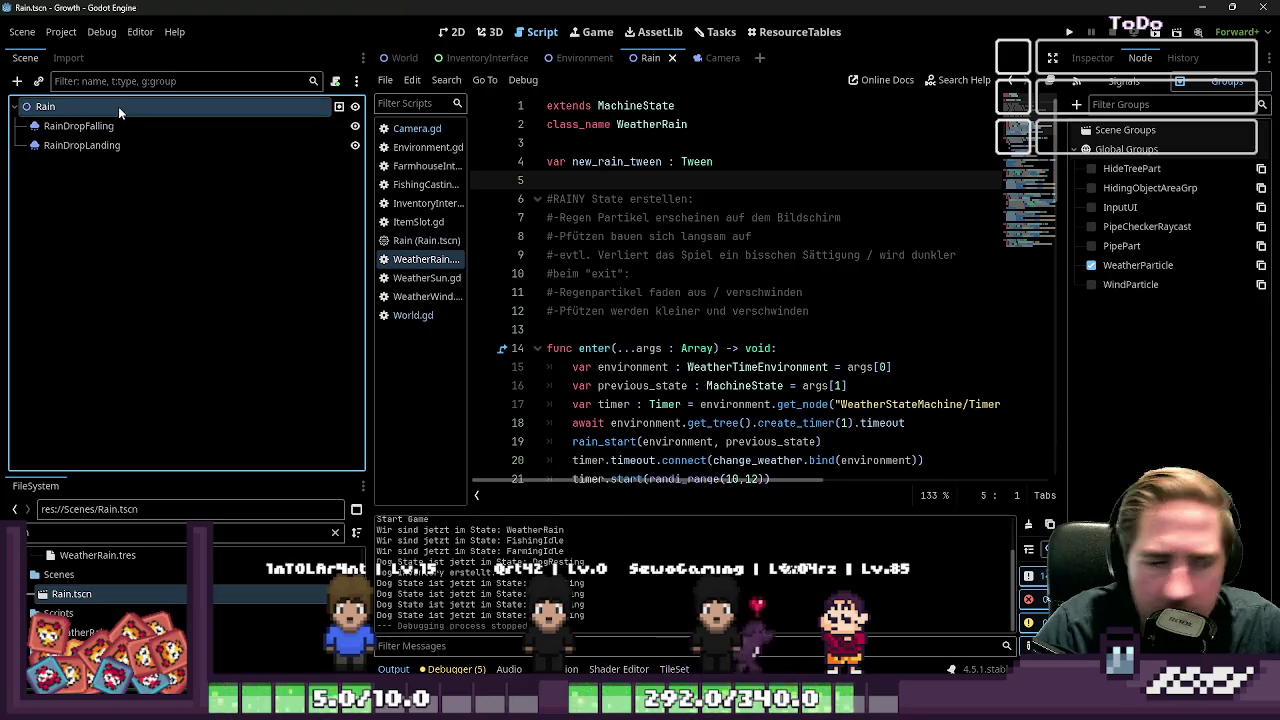
{"action": "left_click", "coordinate": [790, 347]}
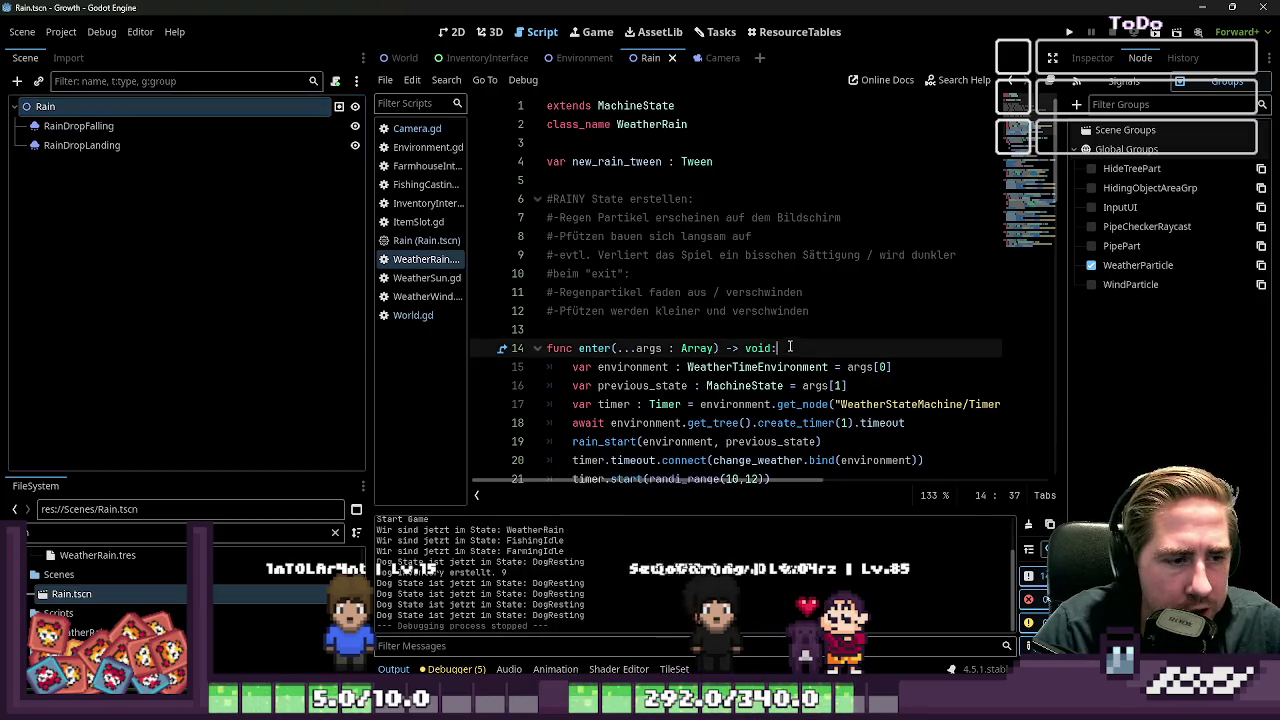
{"action": "key", "text": "Return"}
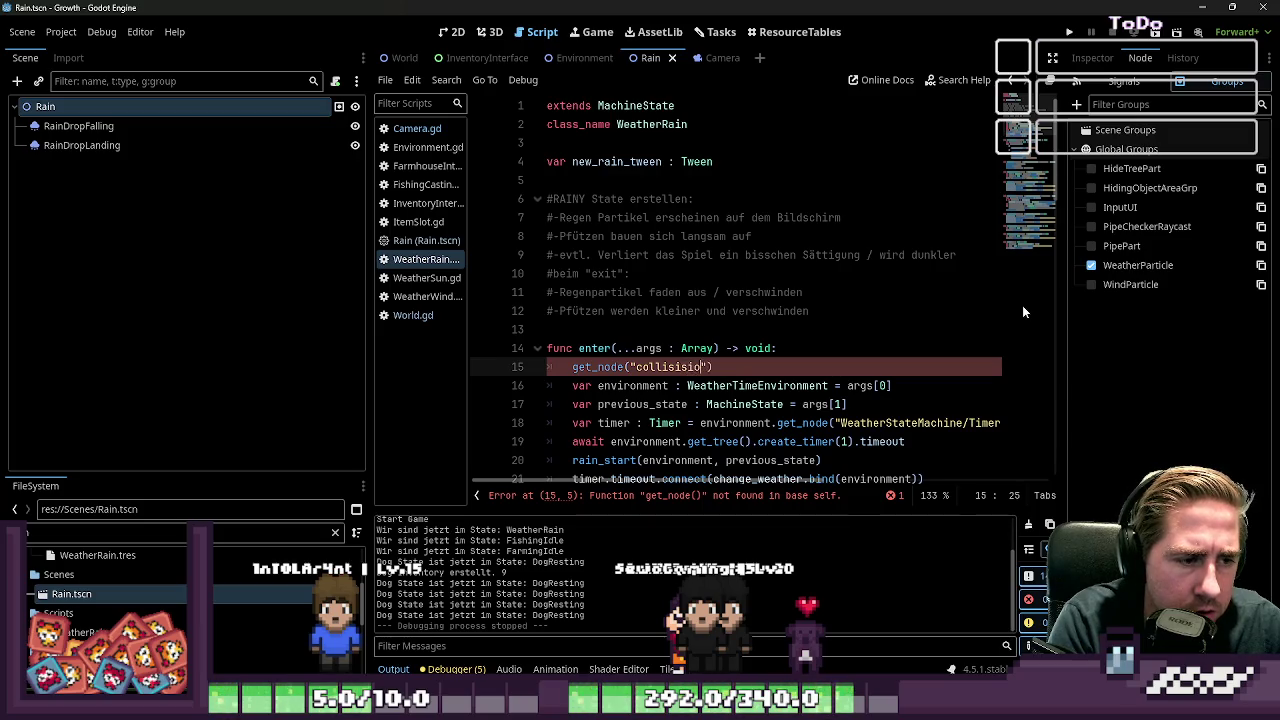
{"action": "type", "text": "on_ba"}
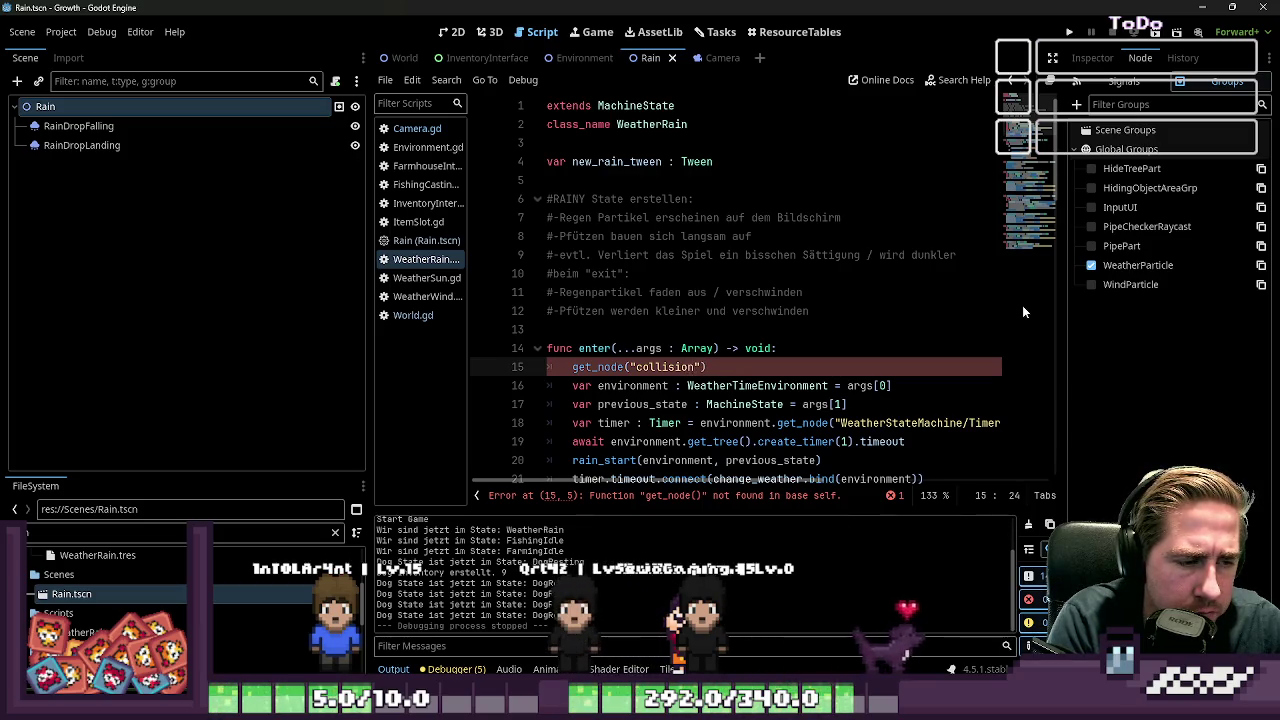
{"action": "type", "text": "rrier\").se"}
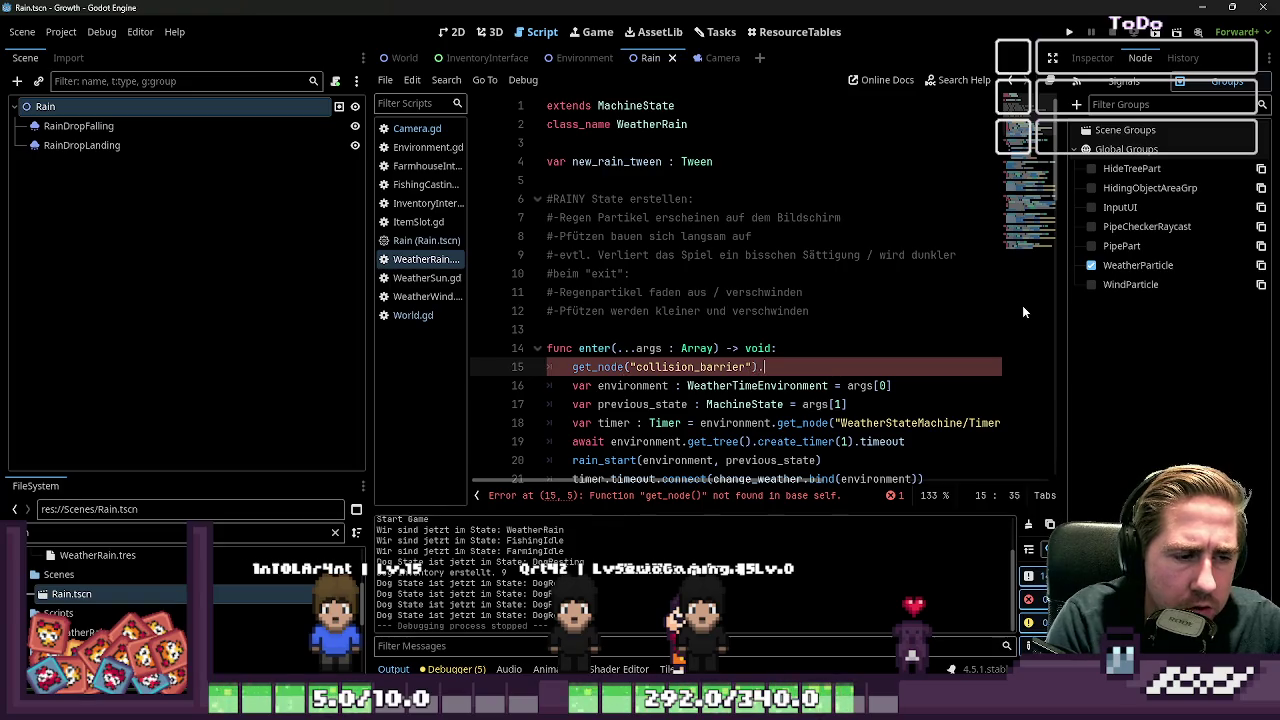
{"action": "type", "text": "t(\""}
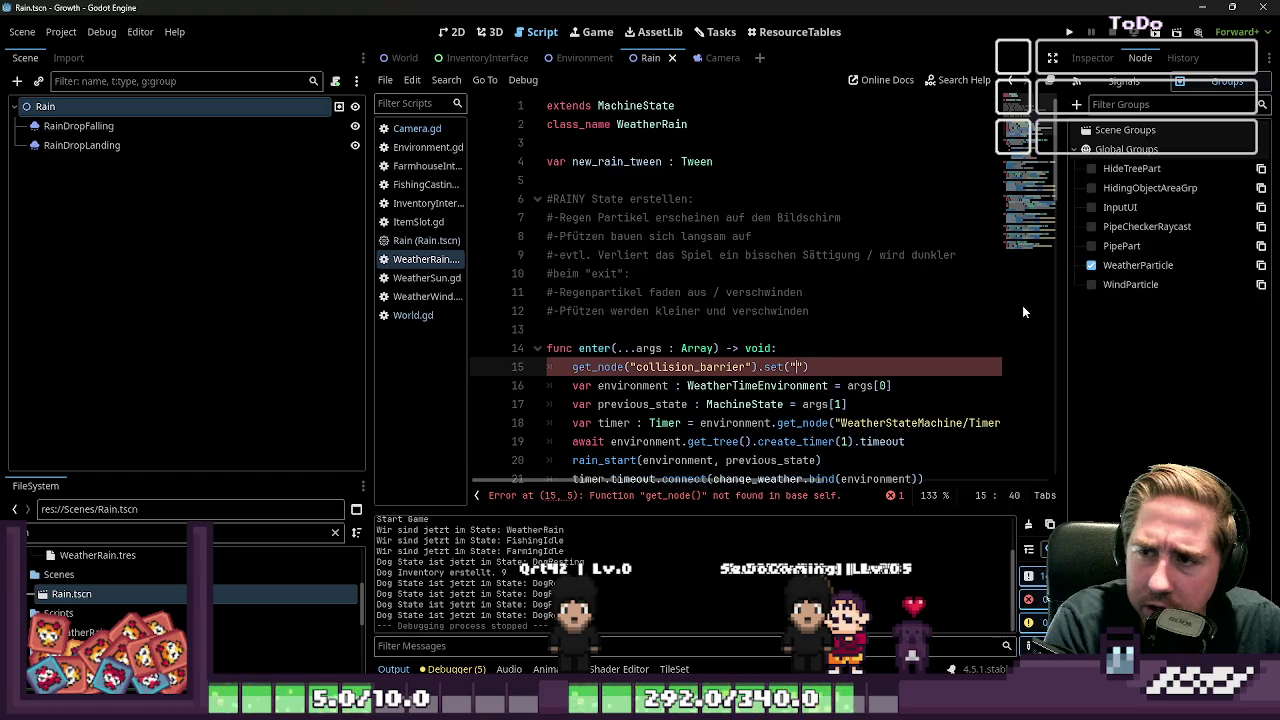
{"action": "type", "text": "disabled\","}
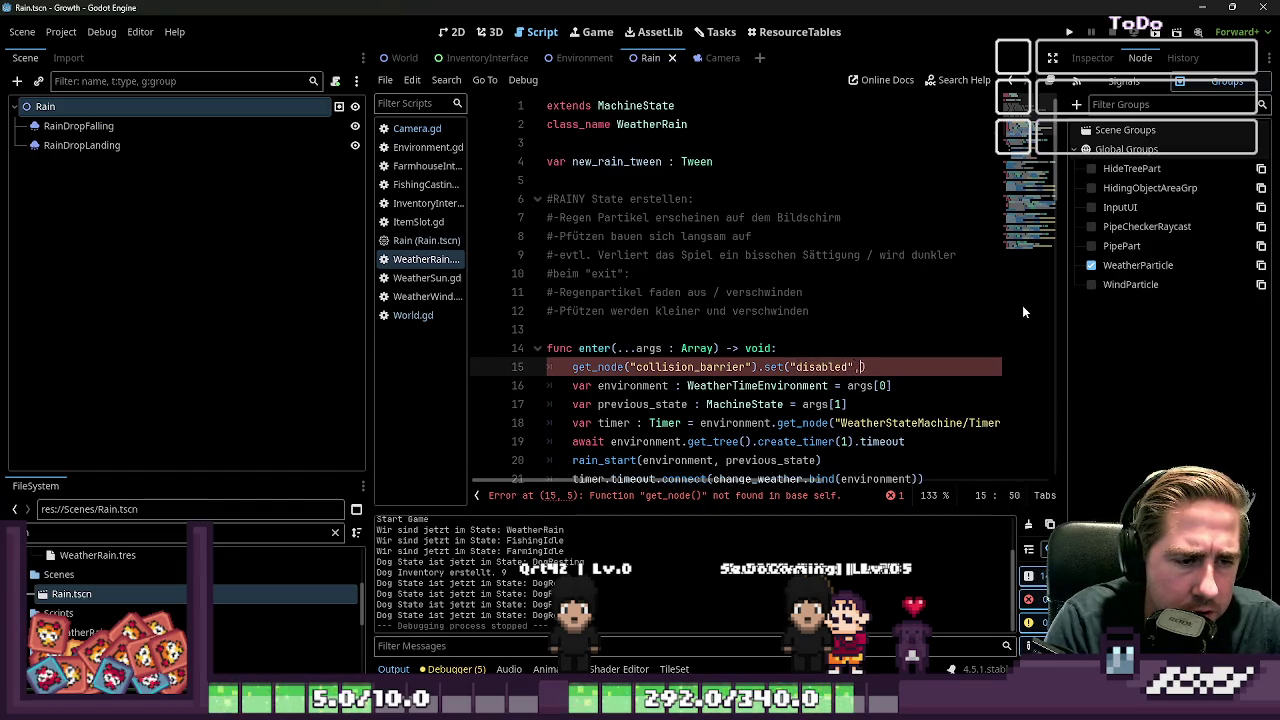
{"action": "type", "text": " true)"}
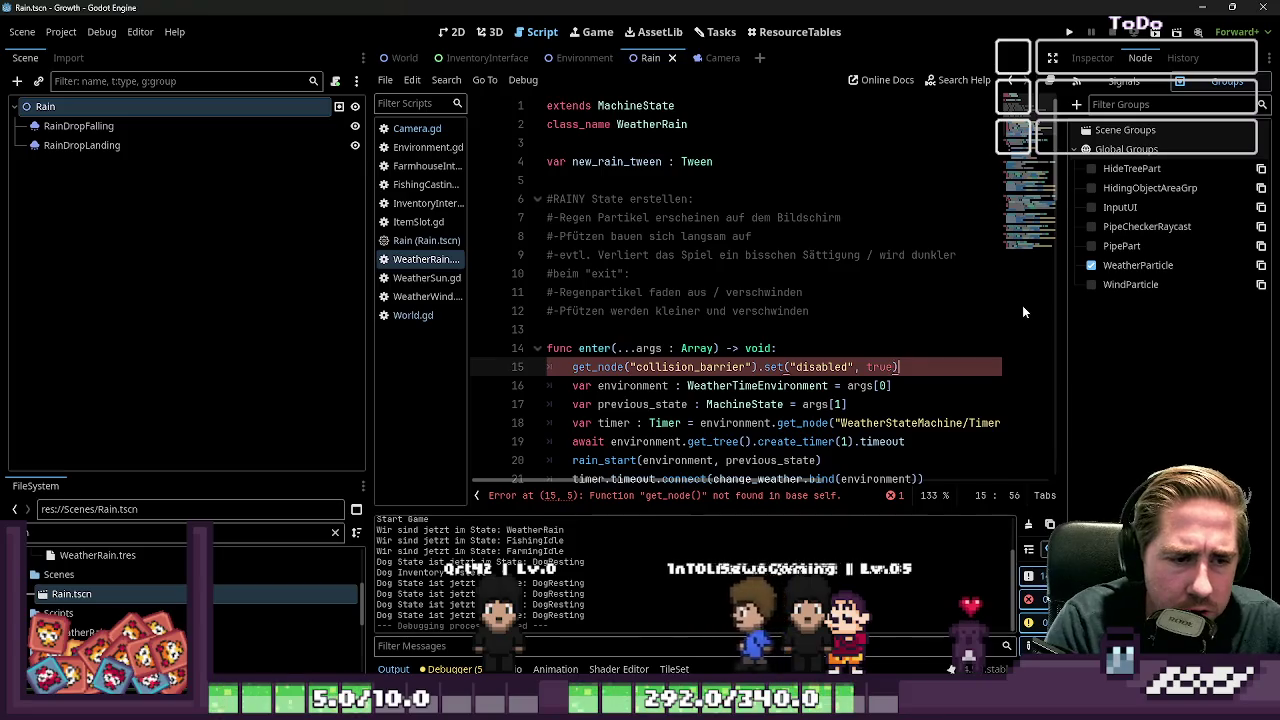
{"action": "key", "text": "Return"}
Duplicate the collision_barrier line and rewrite the copy as disabled = true
{"action": "key", "text": "shift+Up"}
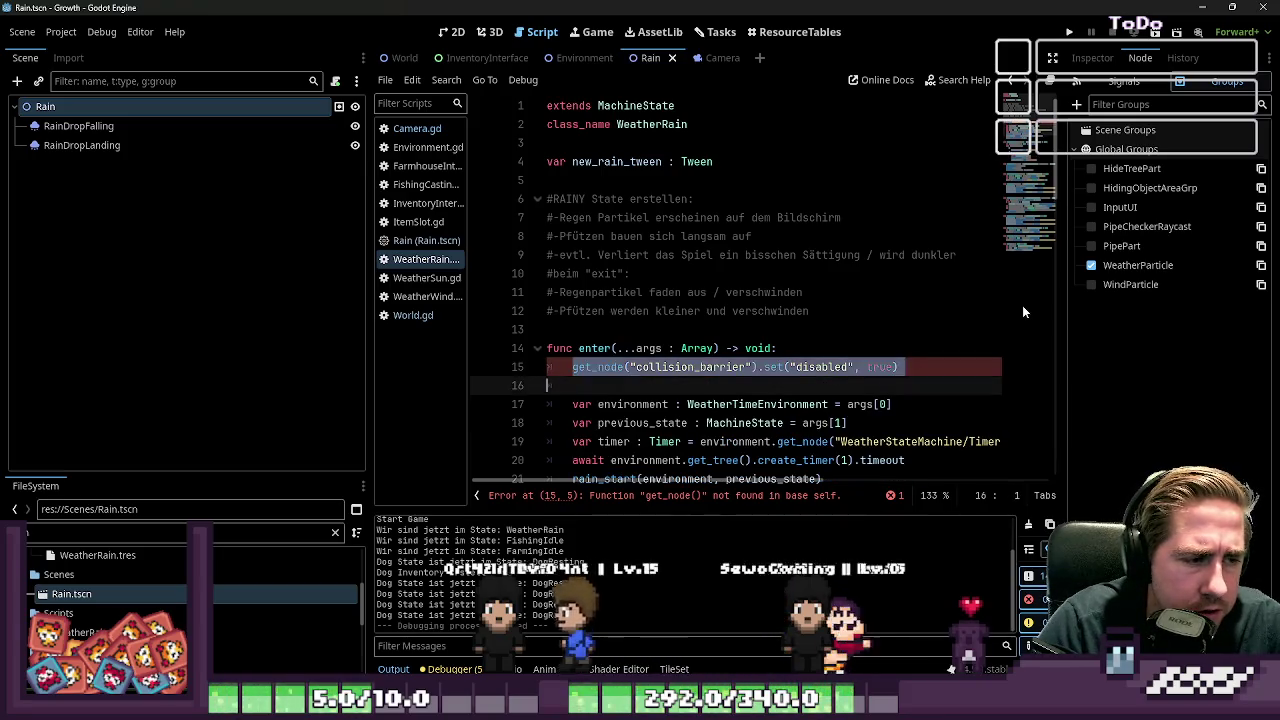
{"action": "key", "text": "ctrl+c"}
{"action": "key", "text": "ctrl+v"}
{"action": "key", "text": "shift+Left"}
{"action": "key", "text": "shift+Left"}
{"action": "key", "text": "shift+Left"}
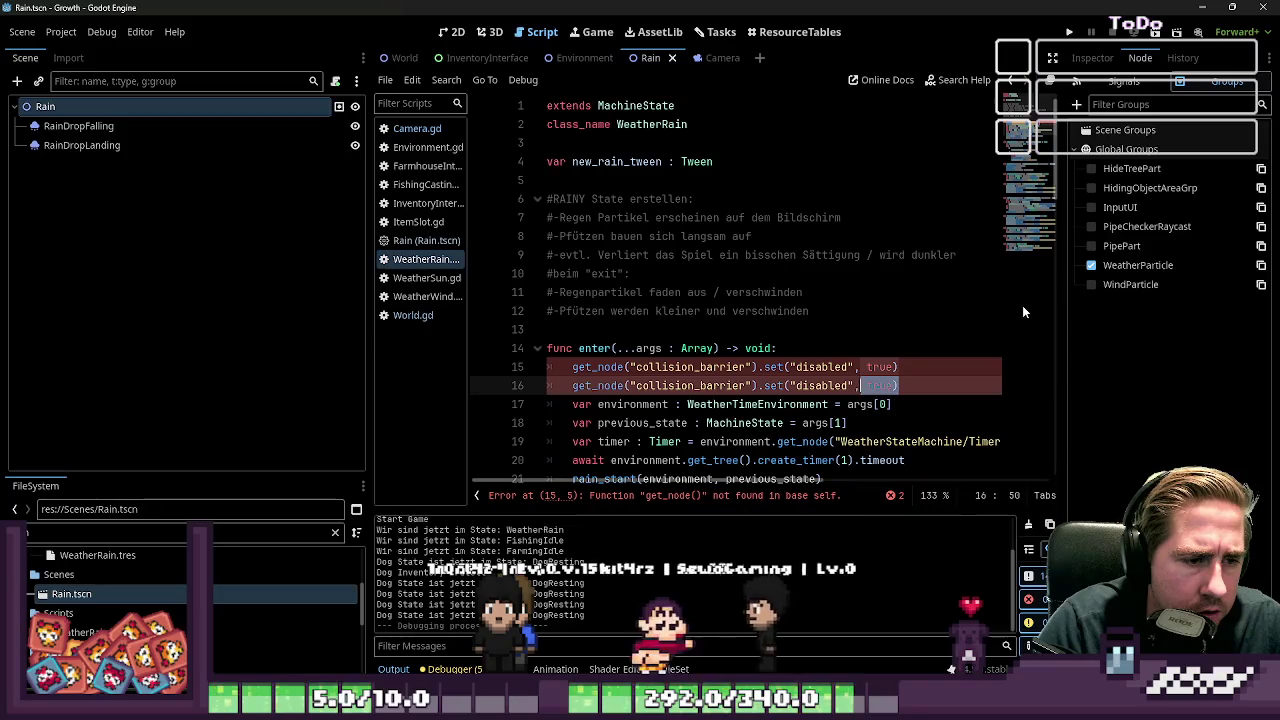
{"action": "key", "text": "BackSpace"}
{"action": "key", "text": "BackSpace"}
{"action": "key", "text": "BackSpace"}
{"action": "key", "text": "BackSpace"}
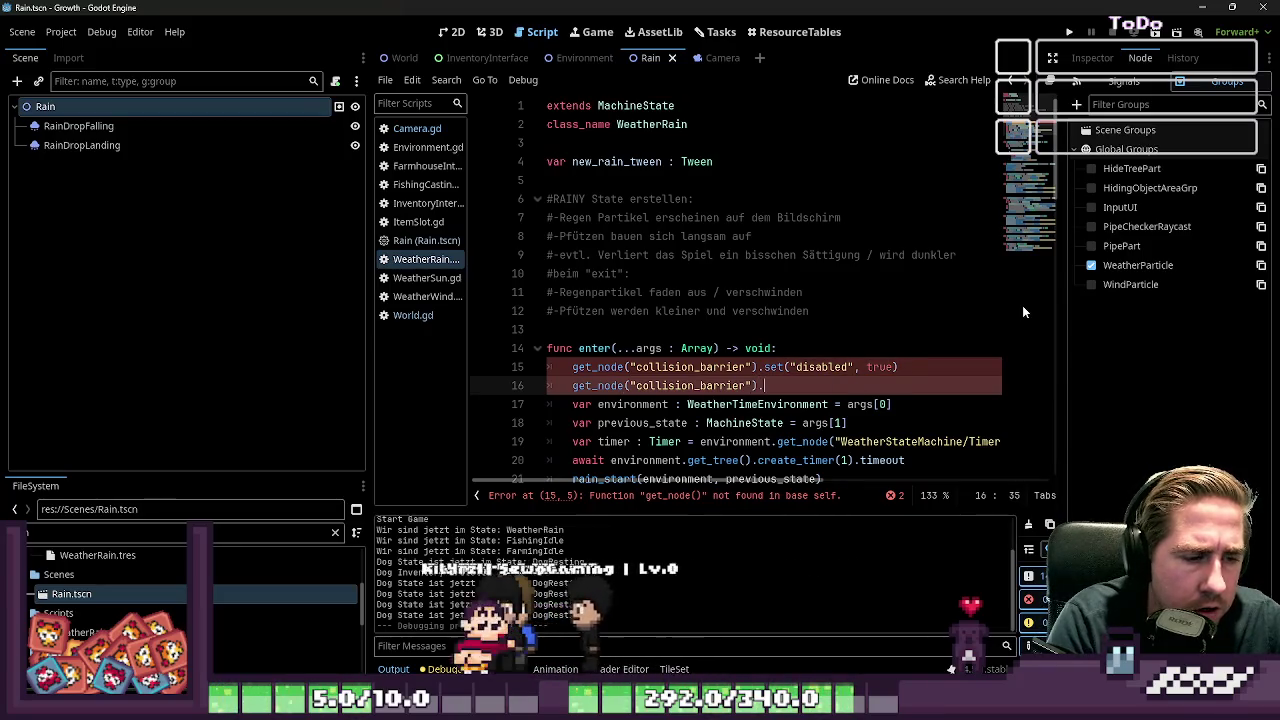
{"action": "type", "text": "disabled"}
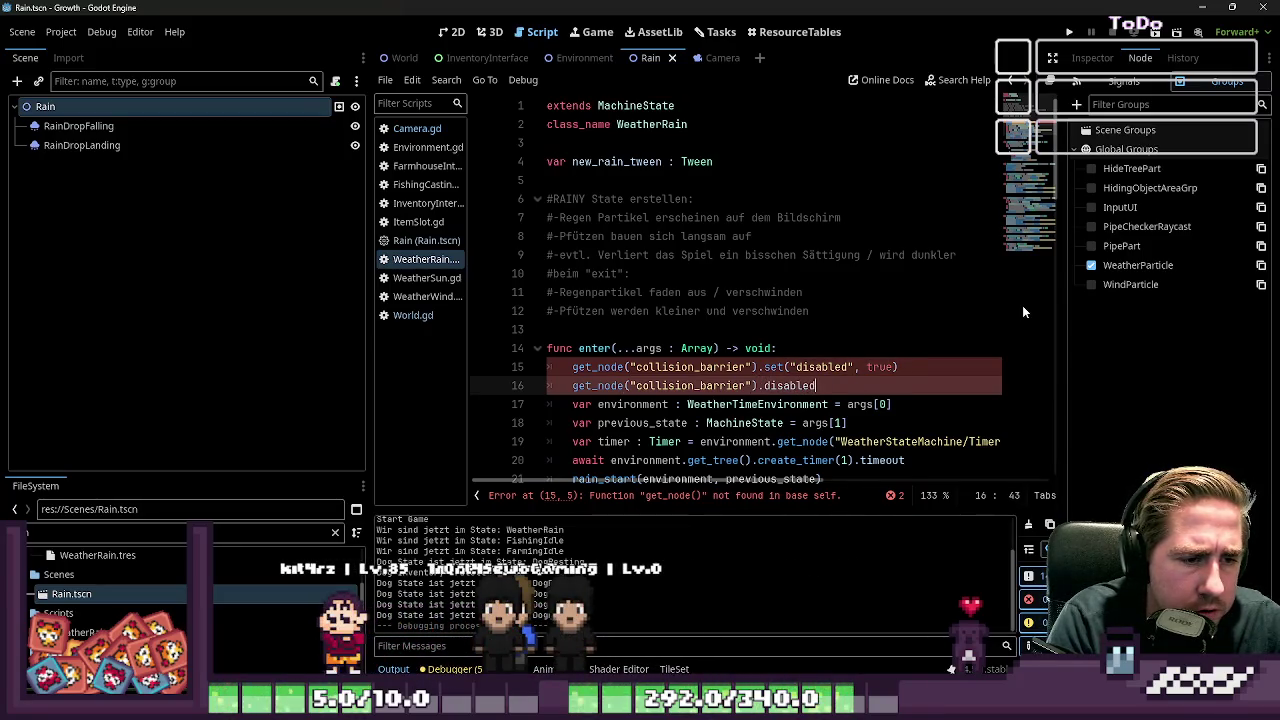
{"action": "type", "text": " = true"}
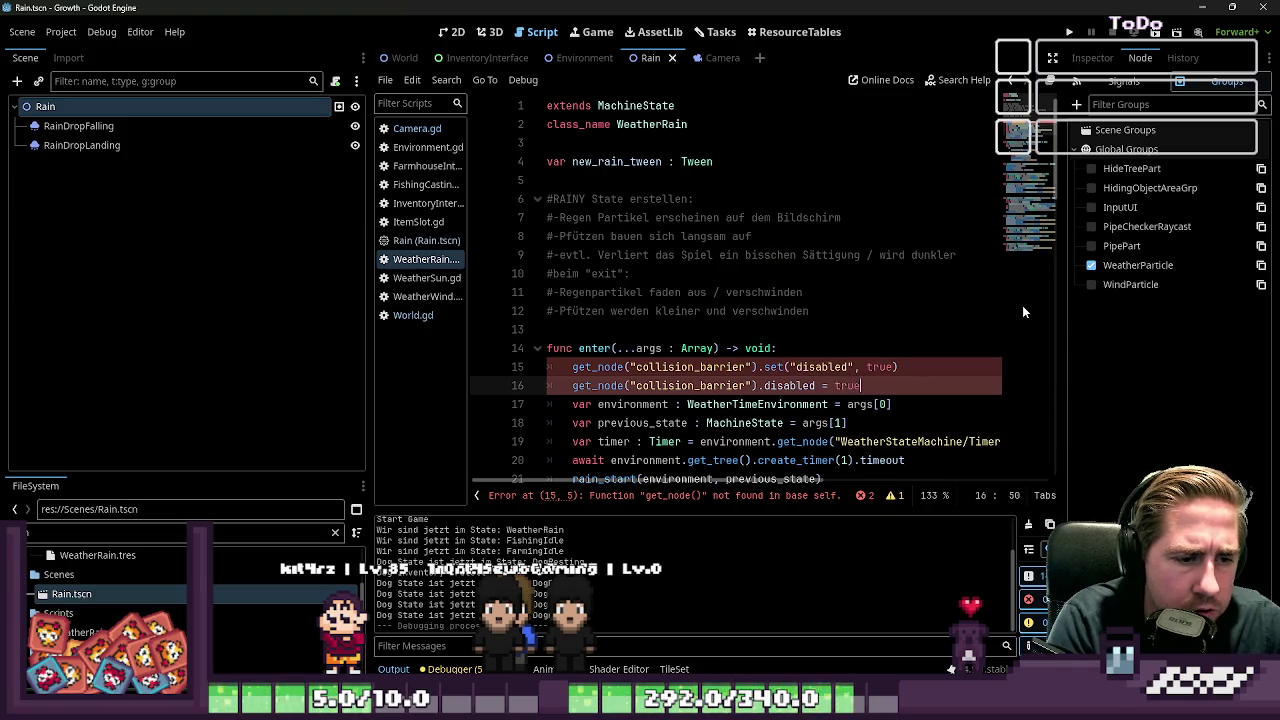
Delete both collision_barrier lines, save WeatherRain.gd, and leave an empty first line in enter()
{"action": "key", "text": "shift+Up"}
{"action": "key", "text": "shift+Home"}
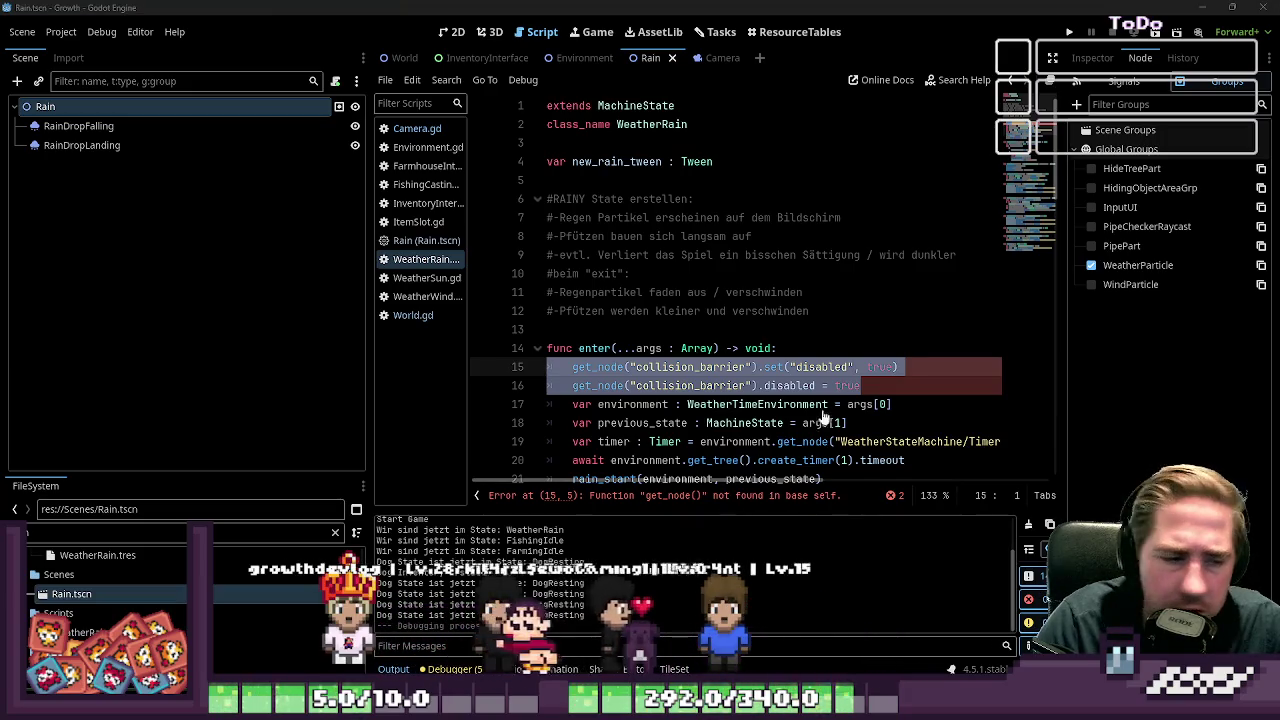
{"action": "key", "text": "BackSpace"}
{"action": "key", "text": "BackSpace"}
{"action": "key", "text": "ctrl+s"}
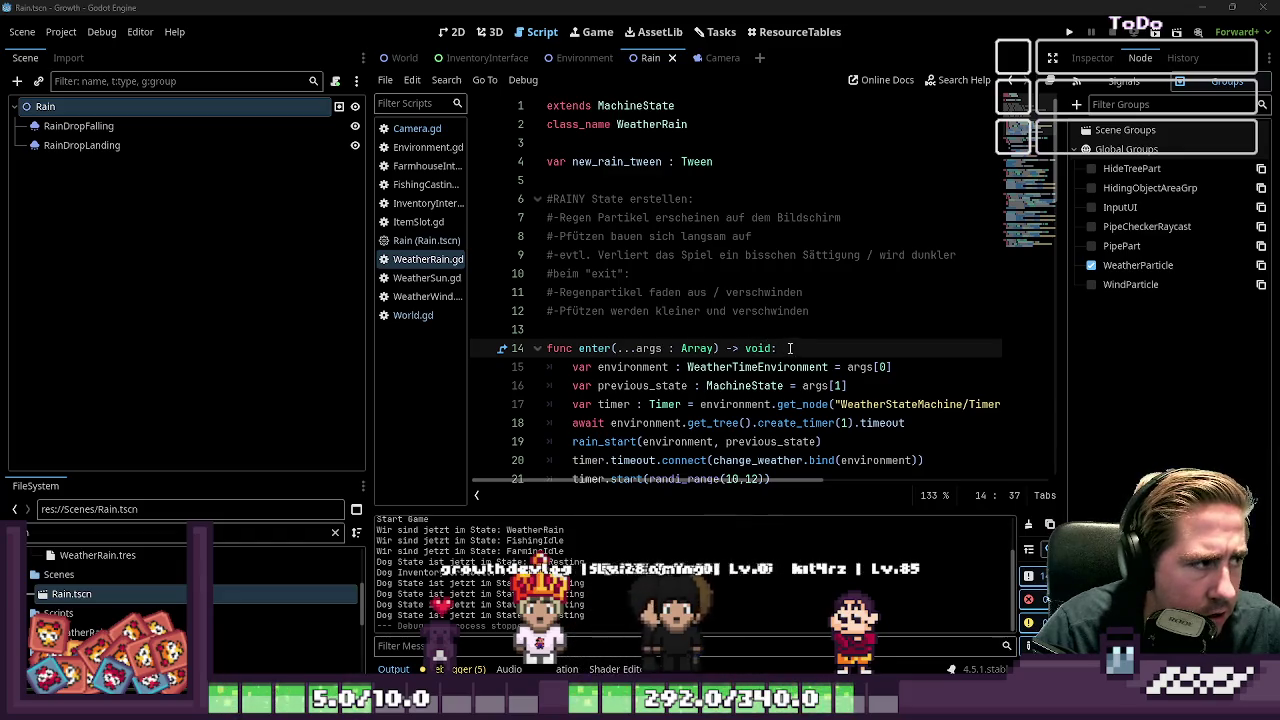
{"action": "key", "text": "Return"}
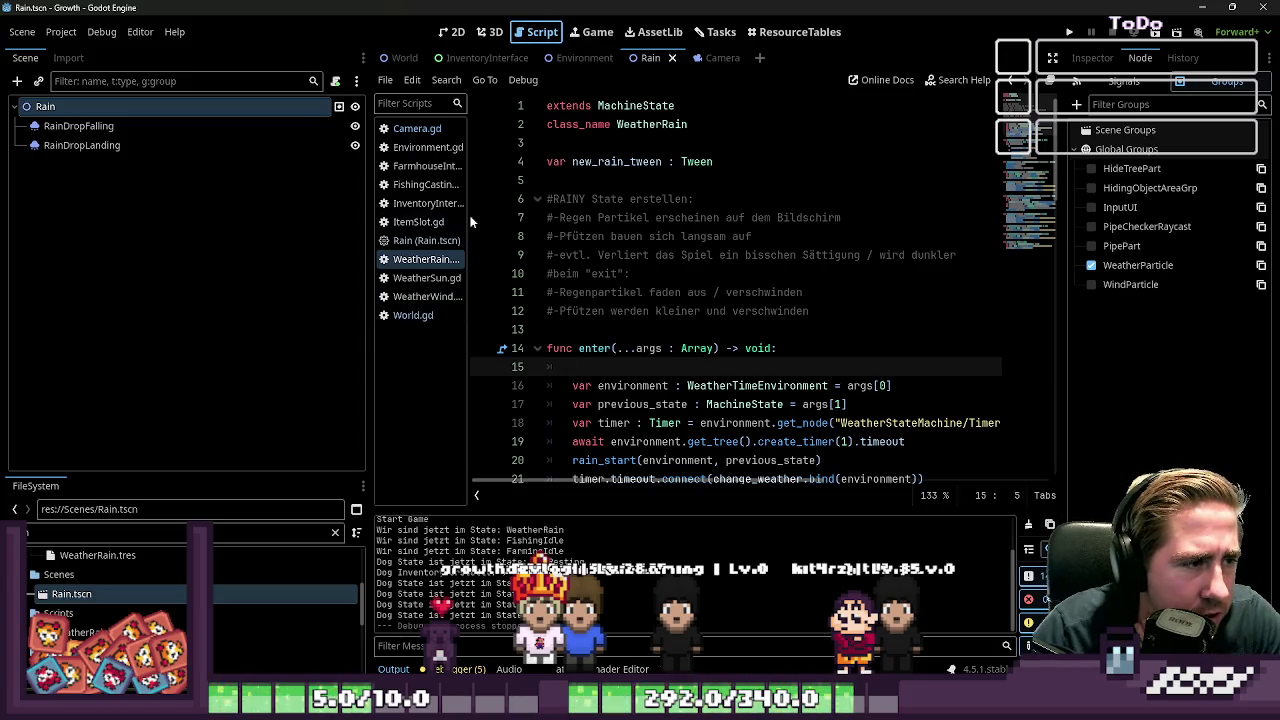
Widen the script list and bring up Environment.gd at the connect_signals header
{"action": "left_click_drag", "start_coordinate": [467, 216], "coordinate": [536, 212]}
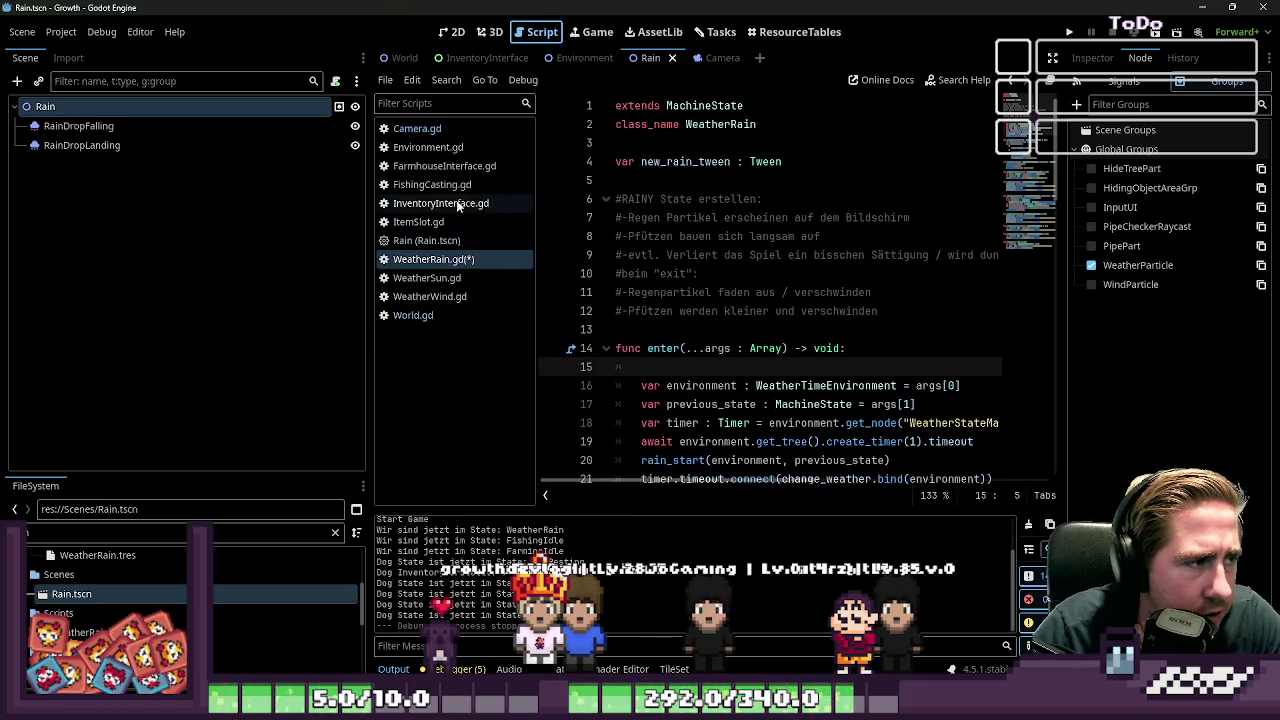
{"action": "left_click", "coordinate": [588, 55]}
{"action": "scroll", "coordinate": [710, 279], "scroll_direction": "up", "scroll_amount": 5}
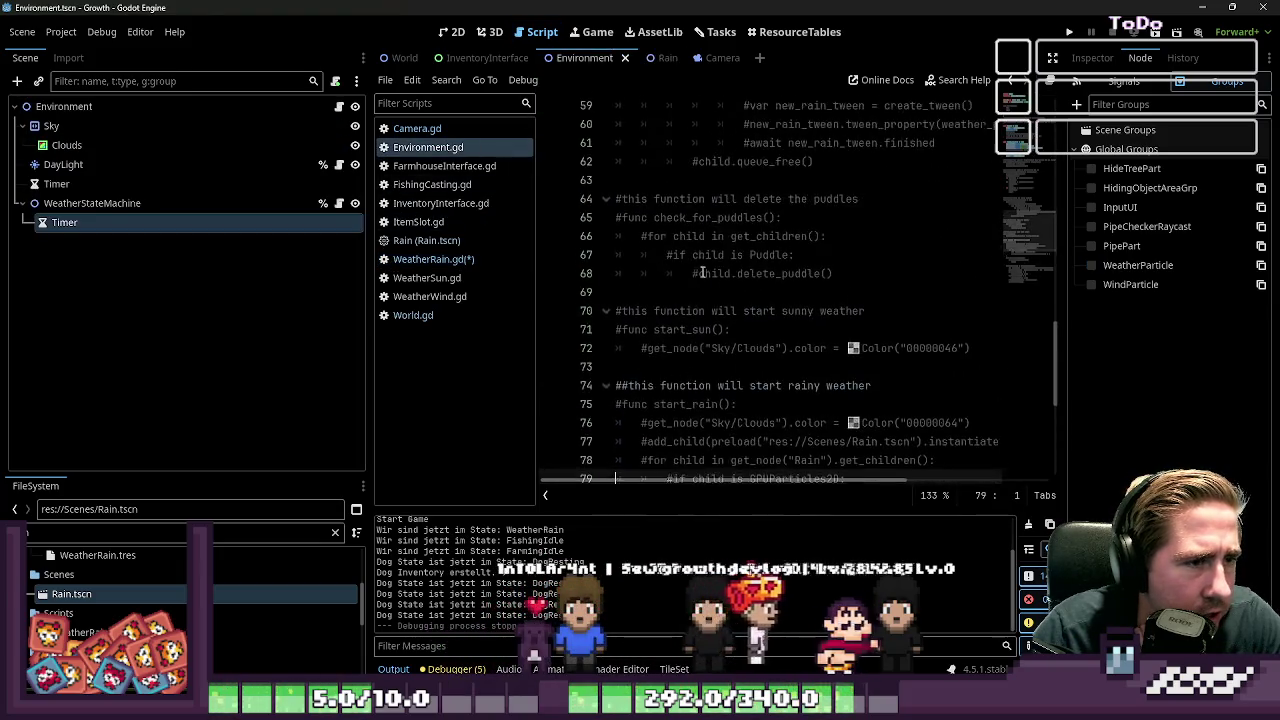
{"action": "scroll", "coordinate": [710, 279], "scroll_direction": "up", "scroll_amount": 10}
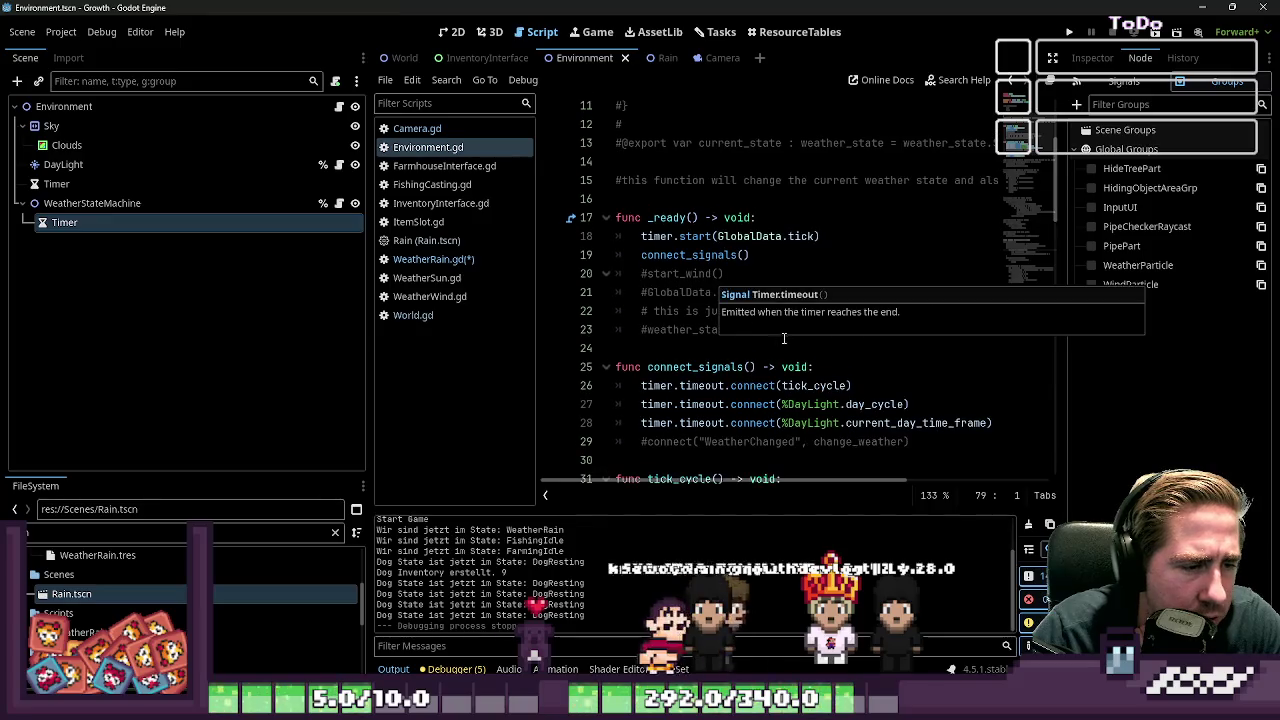
{"action": "left_click", "coordinate": [851, 367]}
{"action": "left_click", "coordinate": [170, 105]}
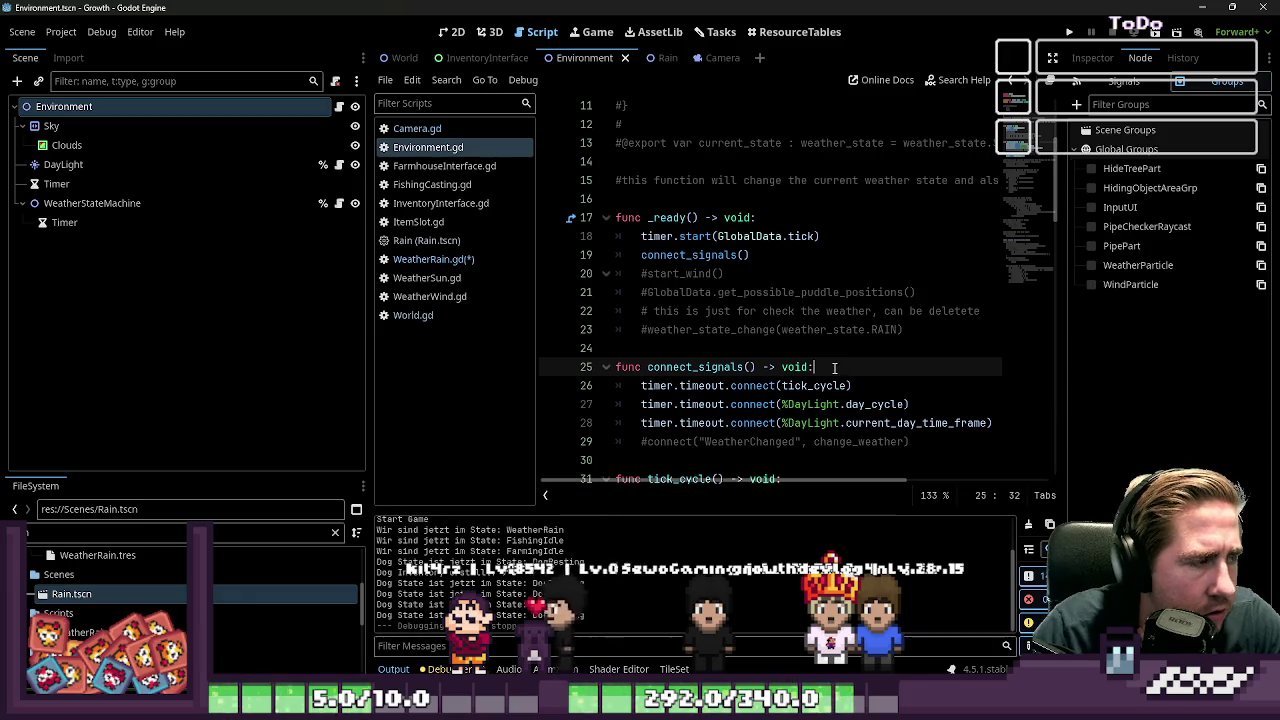
Write a test line $"Sky".add_child(Node.new()) inside connect_signals
{"action": "key", "text": "Return"}
{"action": "key", "text": "BackSpace"}
{"action": "type", "text": "$"}
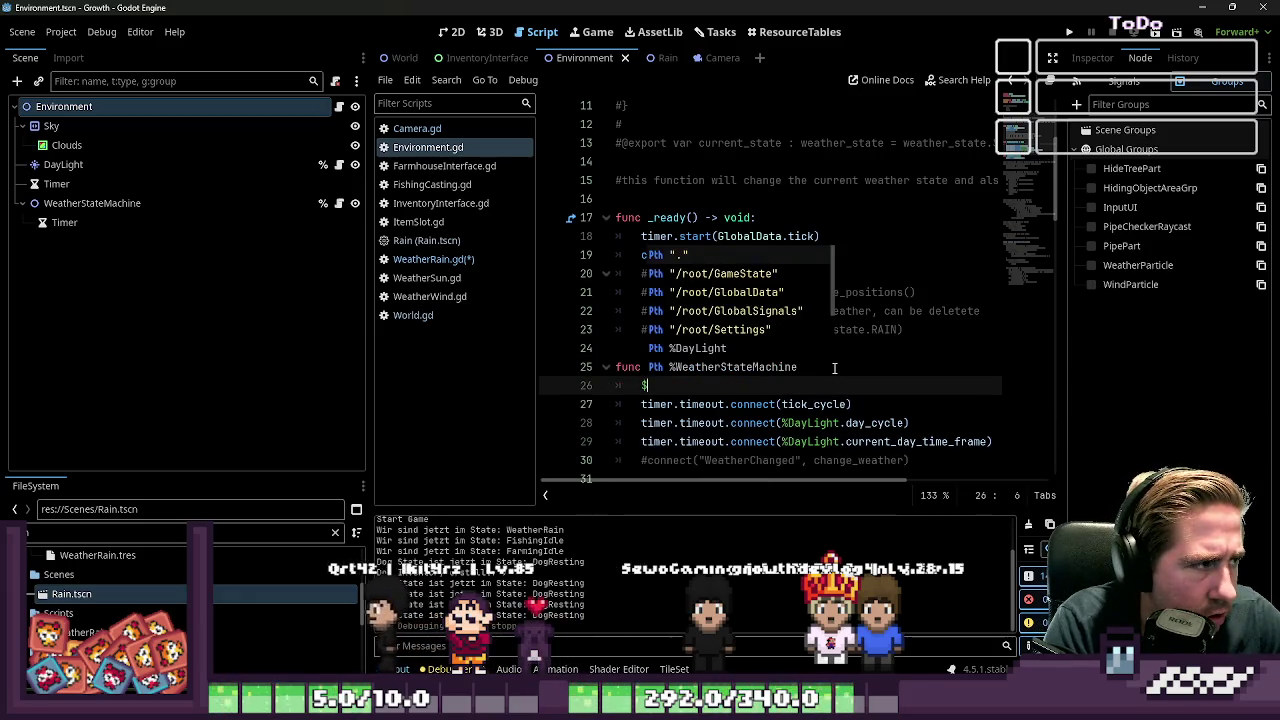
{"action": "type", "text": "\"Sk"}
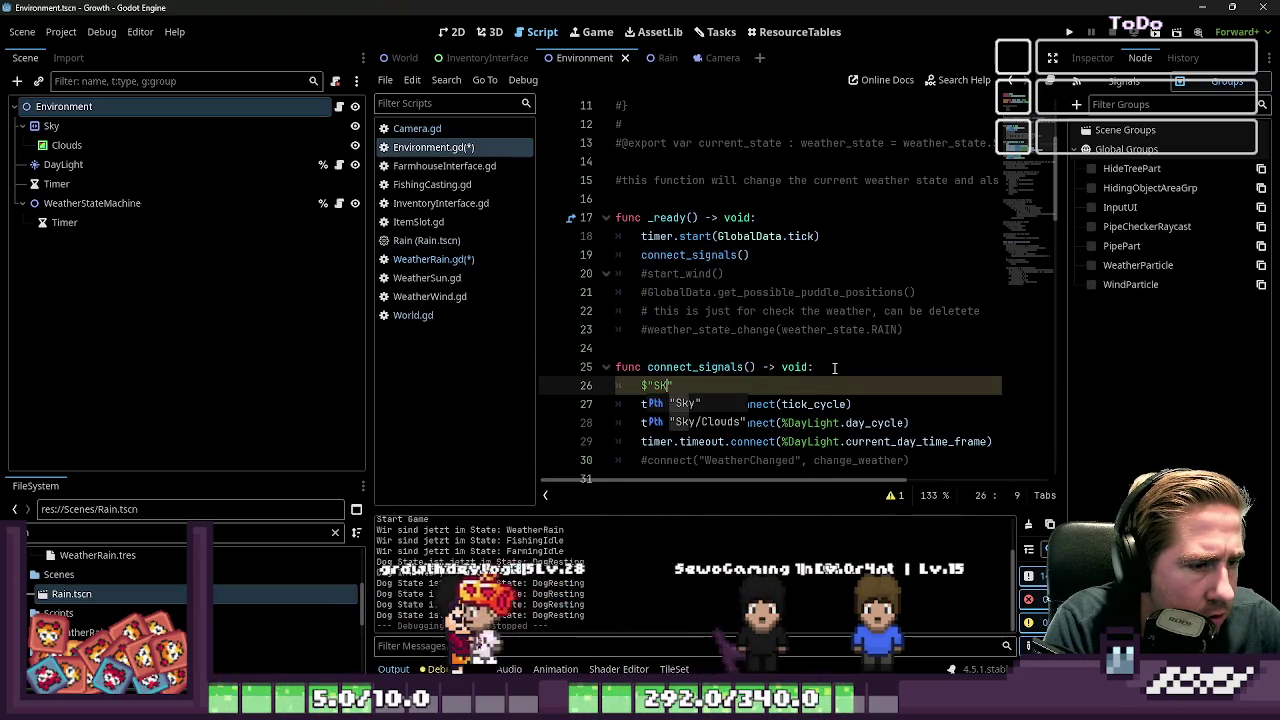
{"action": "key", "text": "Return"}
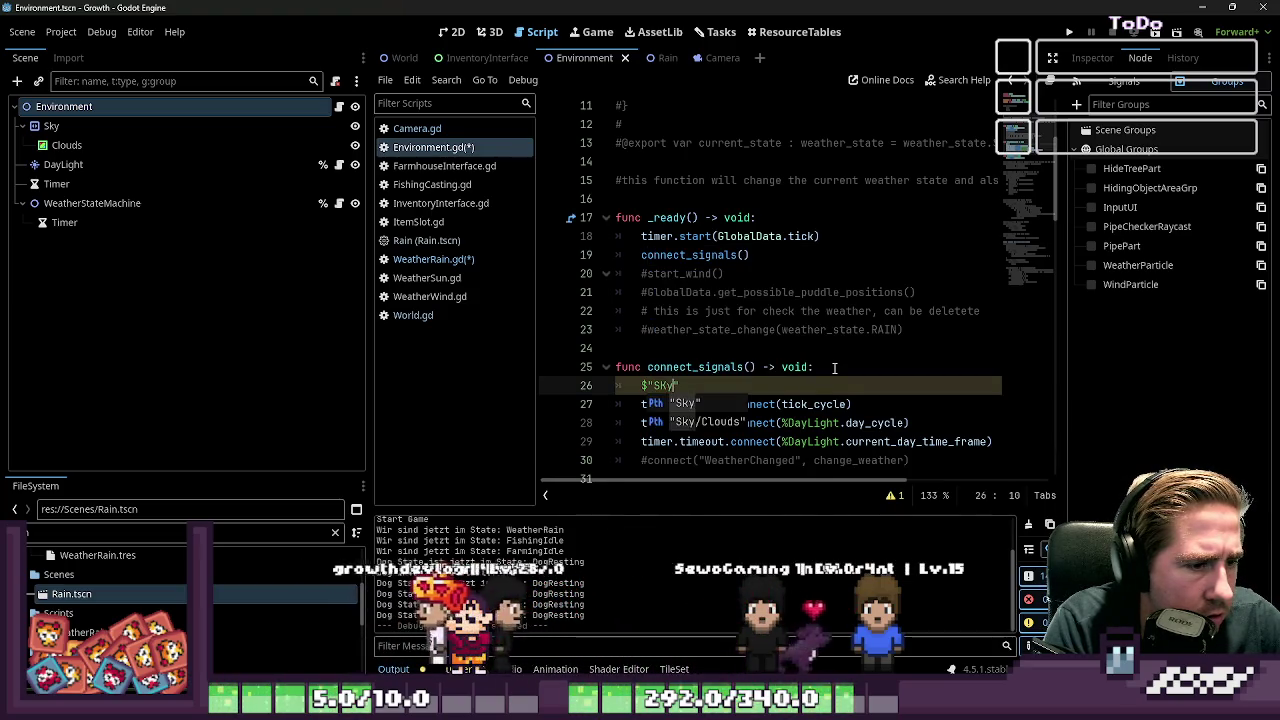
{"action": "type", "text": "."}
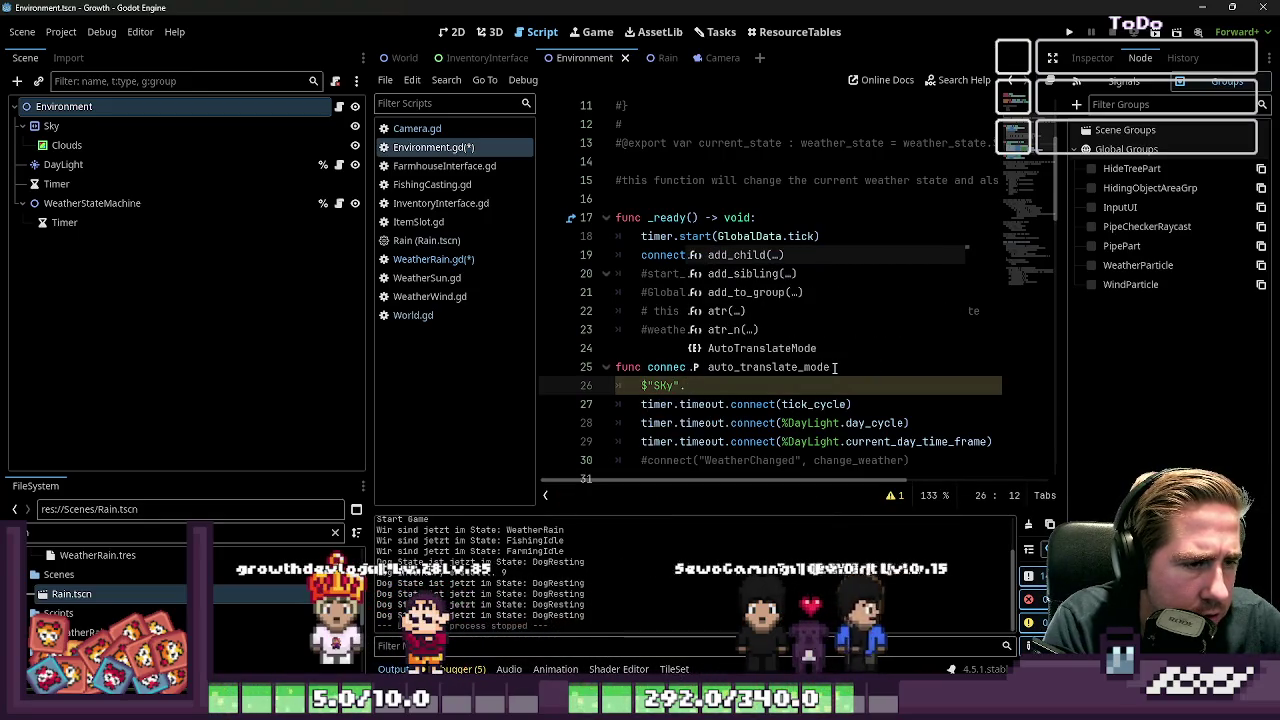
{"action": "key", "text": "Return"}
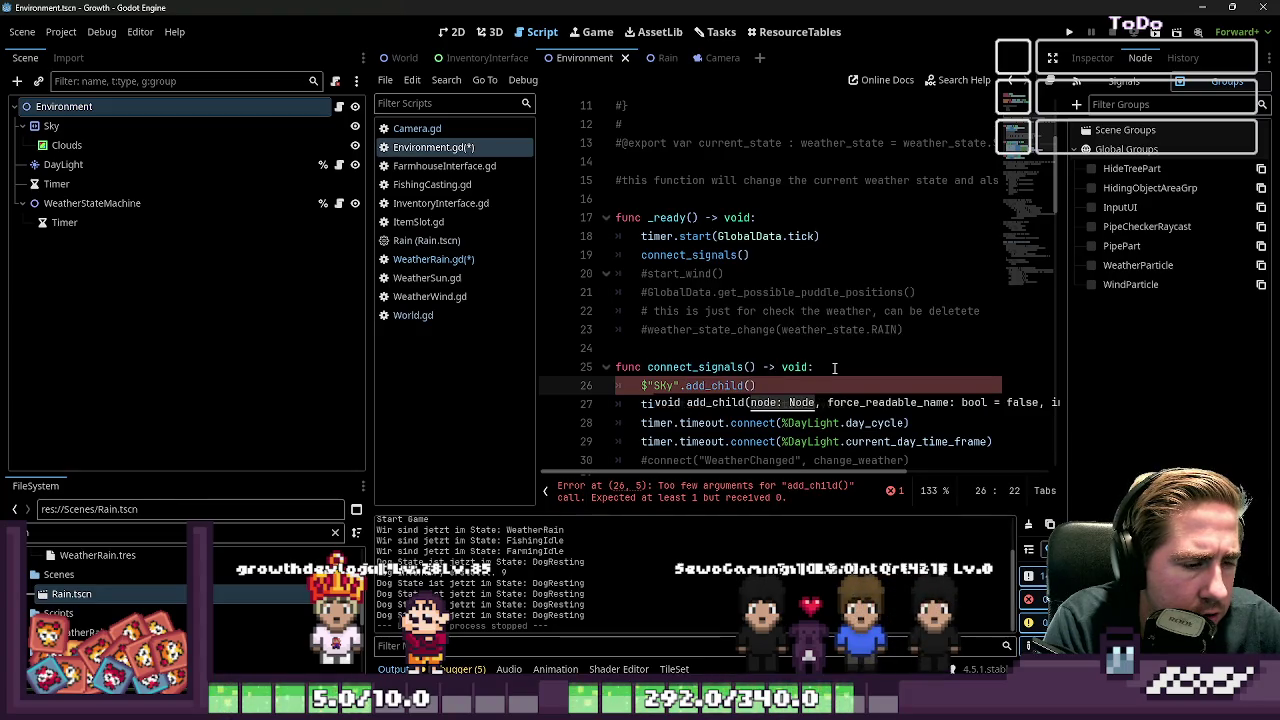
{"action": "type", "text": "Node.new("}
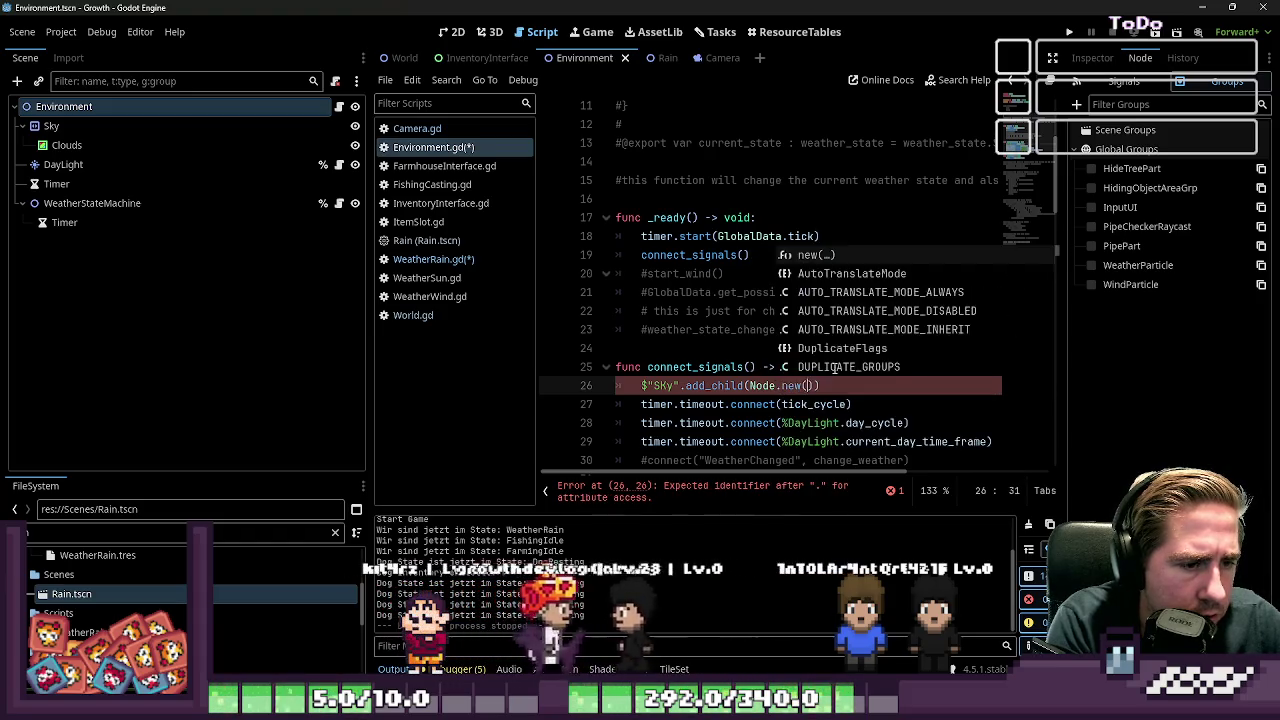
{"action": "key", "text": "Return"}
{"action": "key", "text": "Home"}
{"action": "key", "text": "Up"}
{"action": "key", "text": "Up"}
{"action": "key", "text": "Down"}
{"action": "key", "text": "Down"}
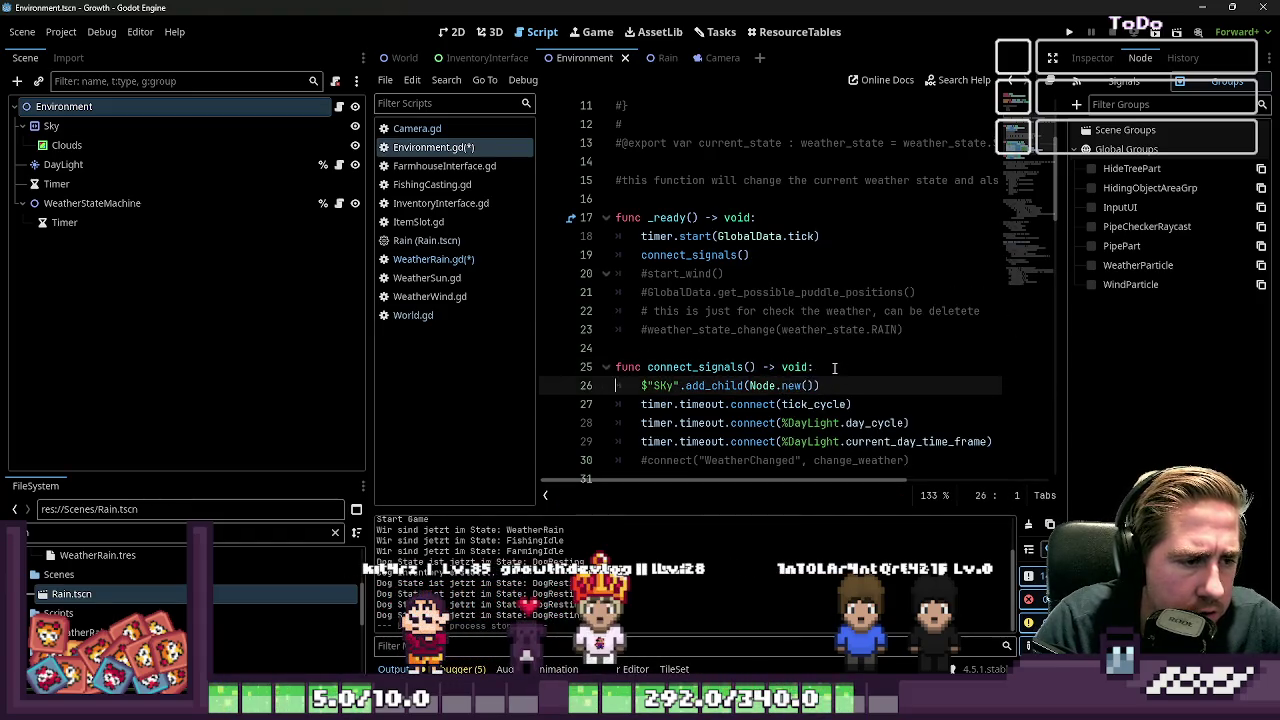
Fix the Sky capitalisation, then delete the test add_child line
{"action": "key", "text": "Right"}
{"action": "key", "text": "Right"}
{"action": "key", "text": "Right"}
{"action": "key", "text": "BackSpace"}
{"action": "type", "text": "k"}
{"action": "key", "text": "Left"}
{"action": "key", "text": "ctrl+space"}
{"action": "key", "text": "Left"}
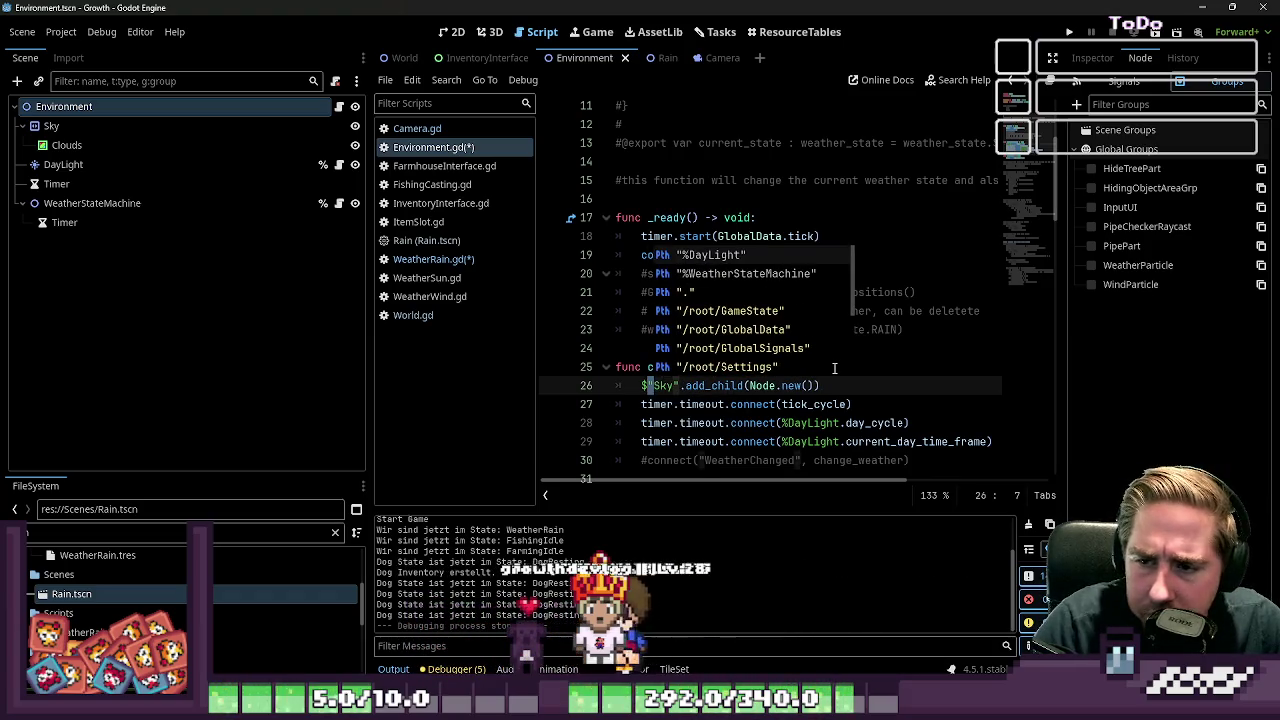
{"action": "key", "text": "Left"}
{"action": "key", "text": "Left"}
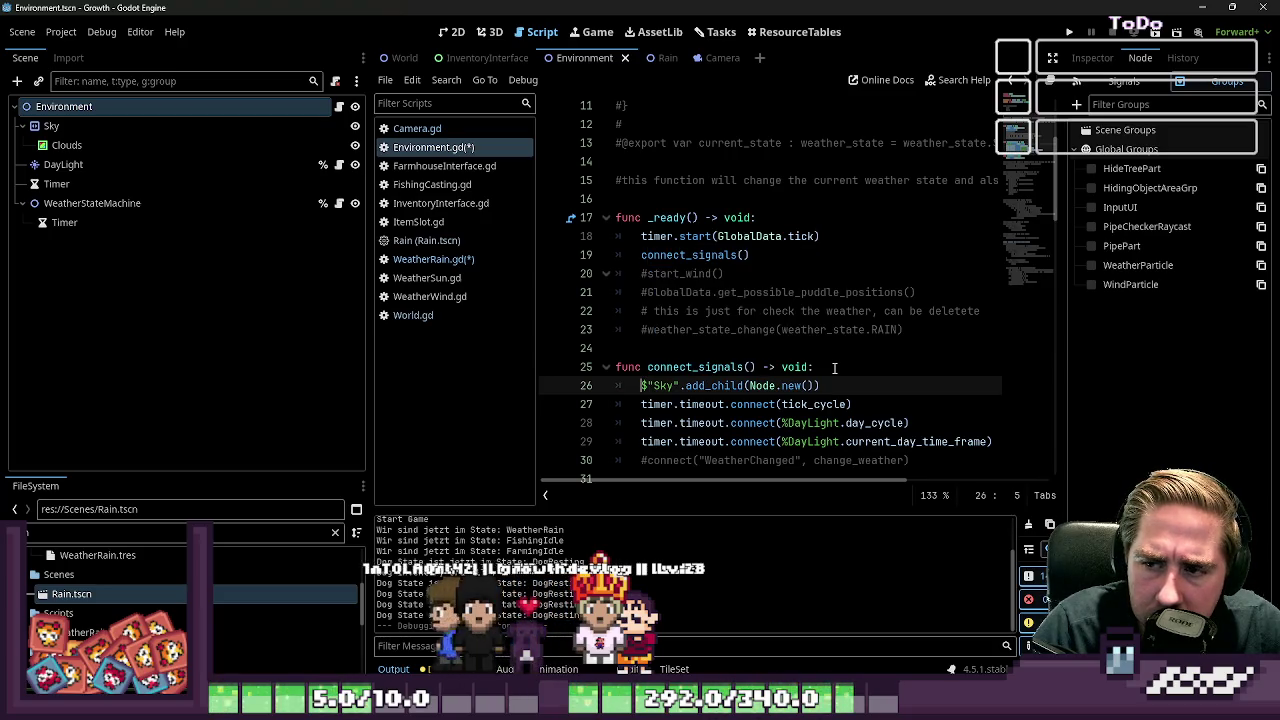
{"action": "key", "text": "shift+End"}
{"action": "key", "text": "BackSpace"}
{"action": "key", "text": "BackSpace"}
{"action": "key", "text": "BackSpace"}
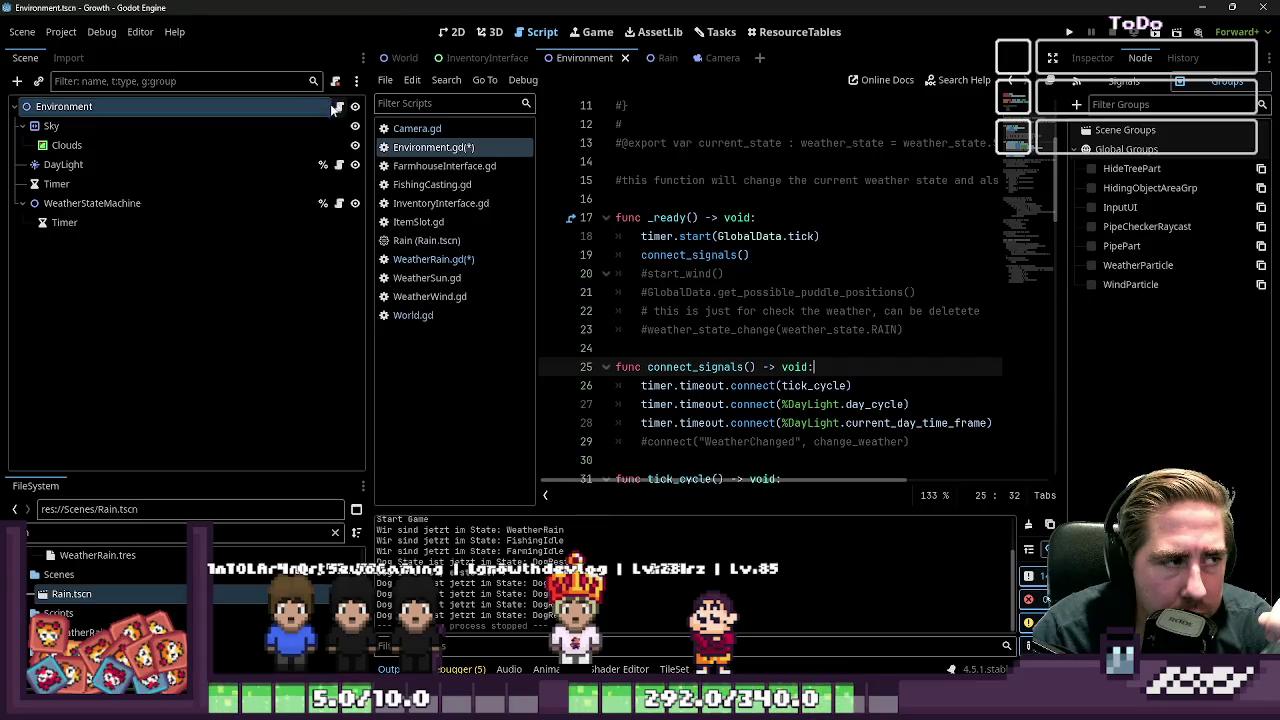
Collapse Sky and WeatherStateMachine, re-expand Sky, and select the Clouds node
{"action": "left_click", "coordinate": [22, 125]}
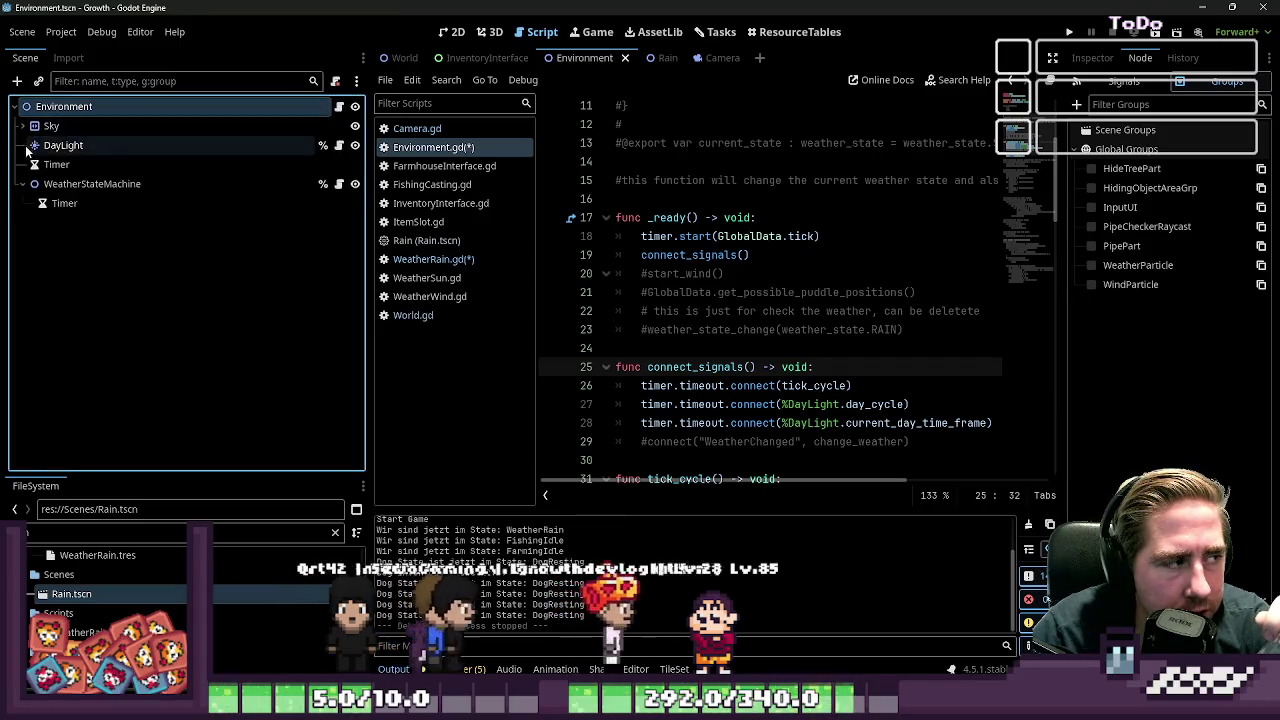
{"action": "left_click", "coordinate": [22, 184]}
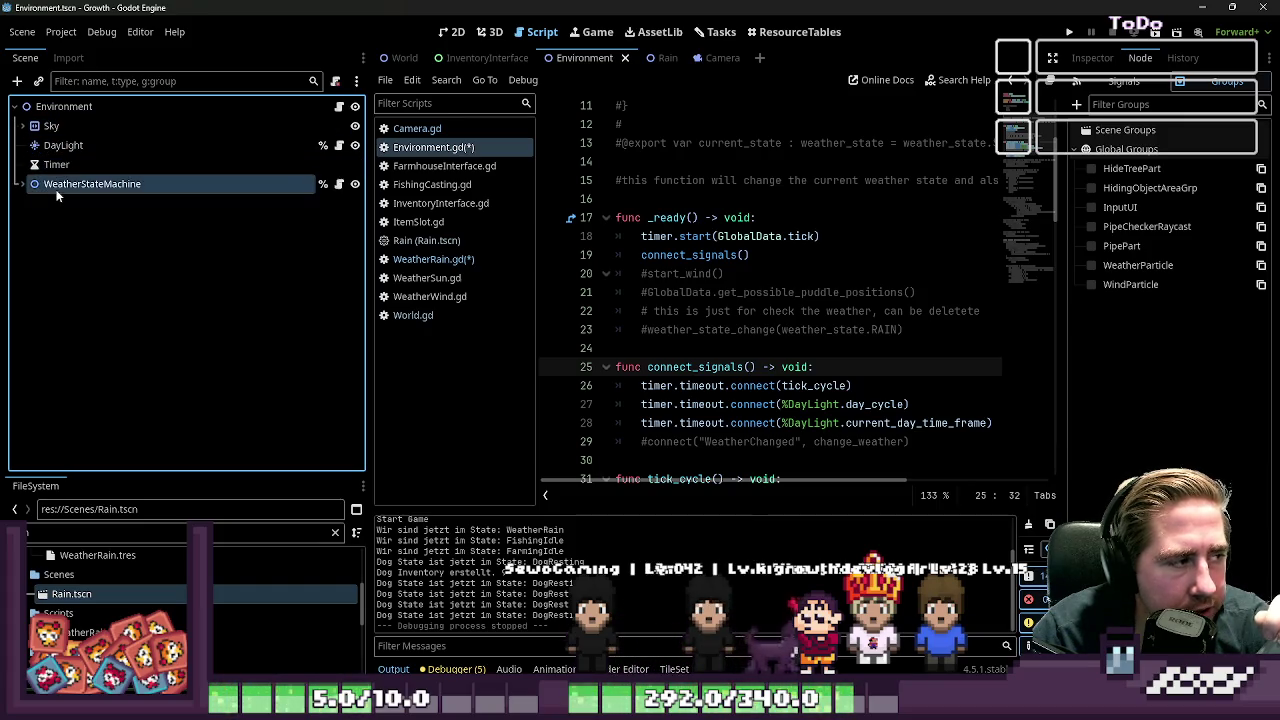
{"action": "left_click", "coordinate": [22, 126]}
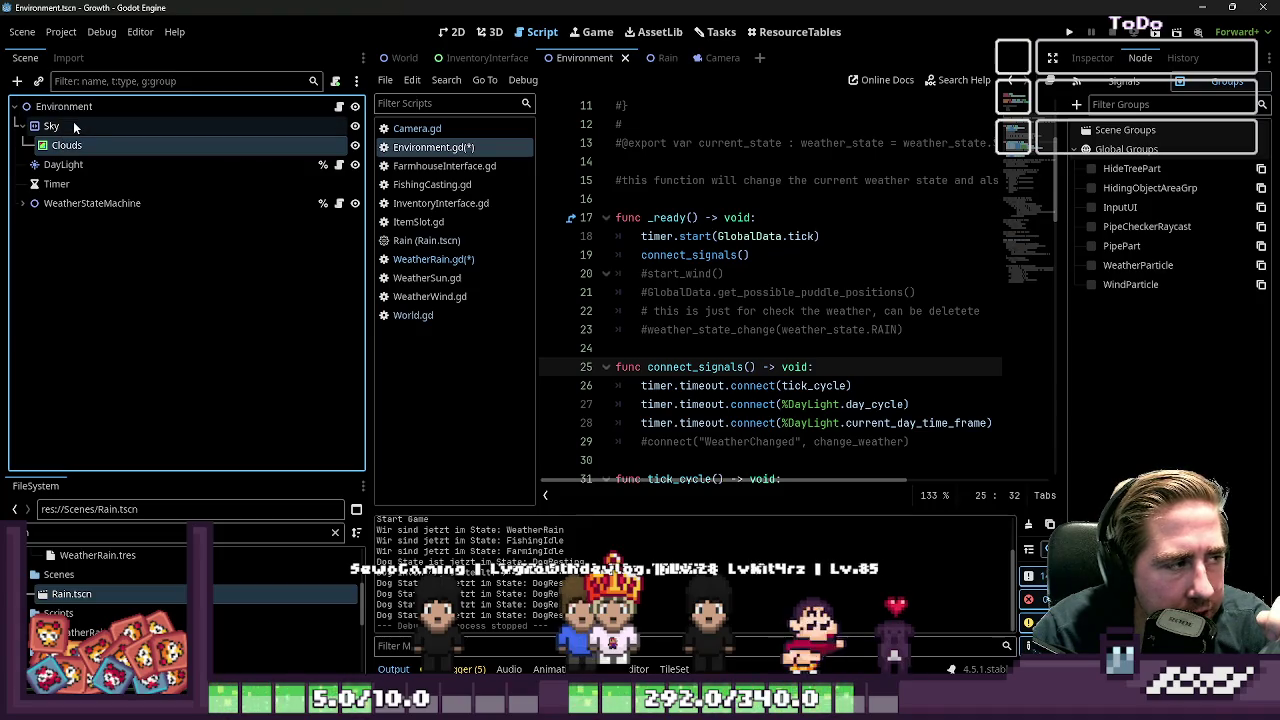
{"action": "left_click", "coordinate": [73, 150]}
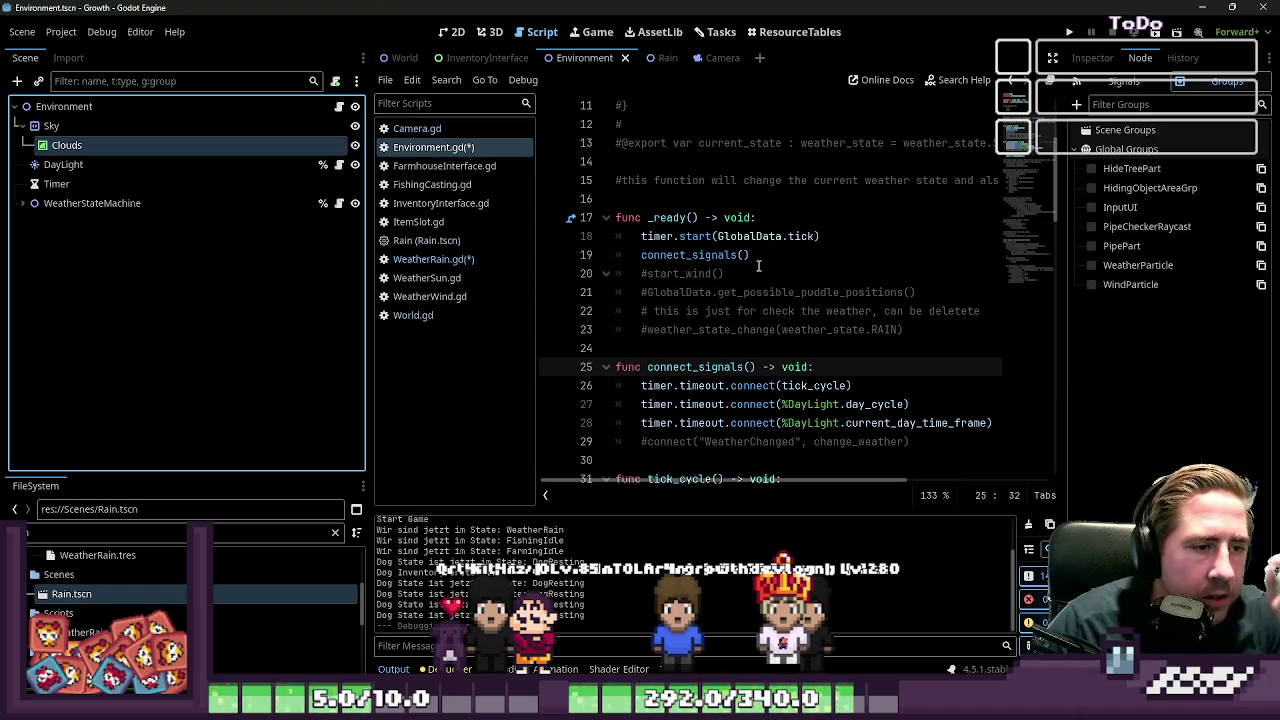
Save Environment.gd and WeatherRain.gd, then bring up the Rain scene's script
{"action": "left_click", "coordinate": [724, 292]}
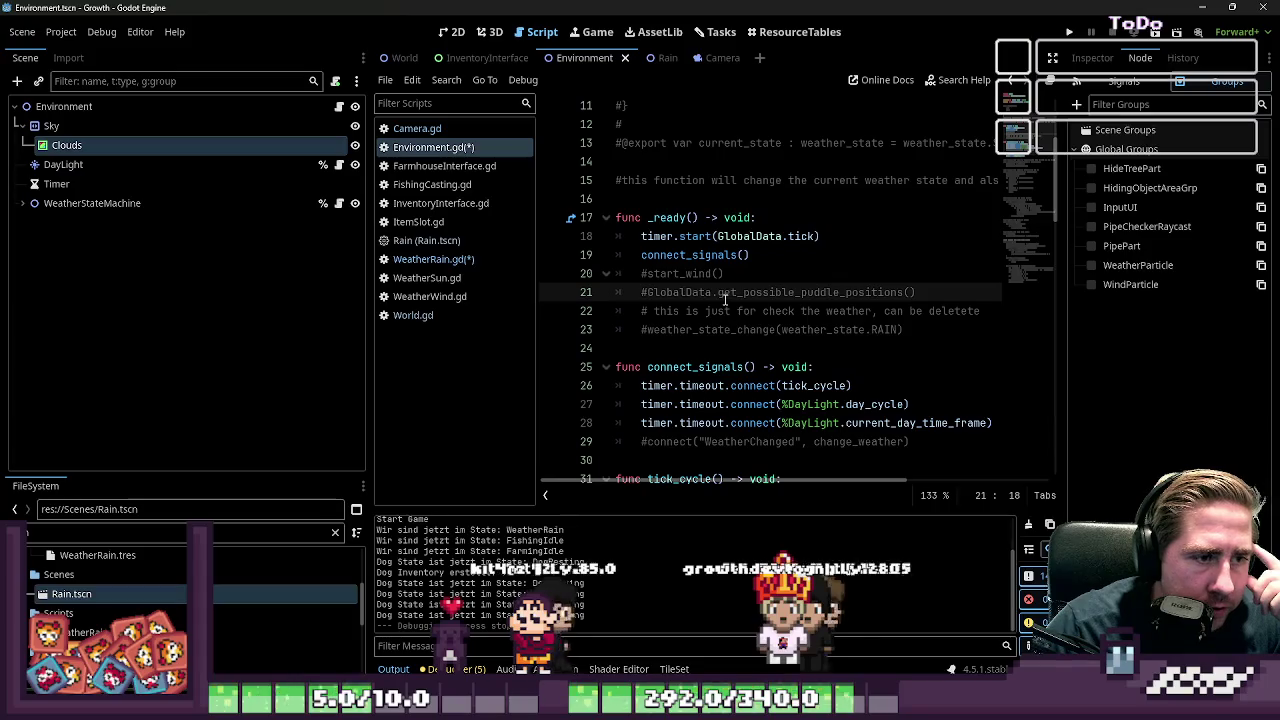
{"action": "left_click", "coordinate": [440, 259]}
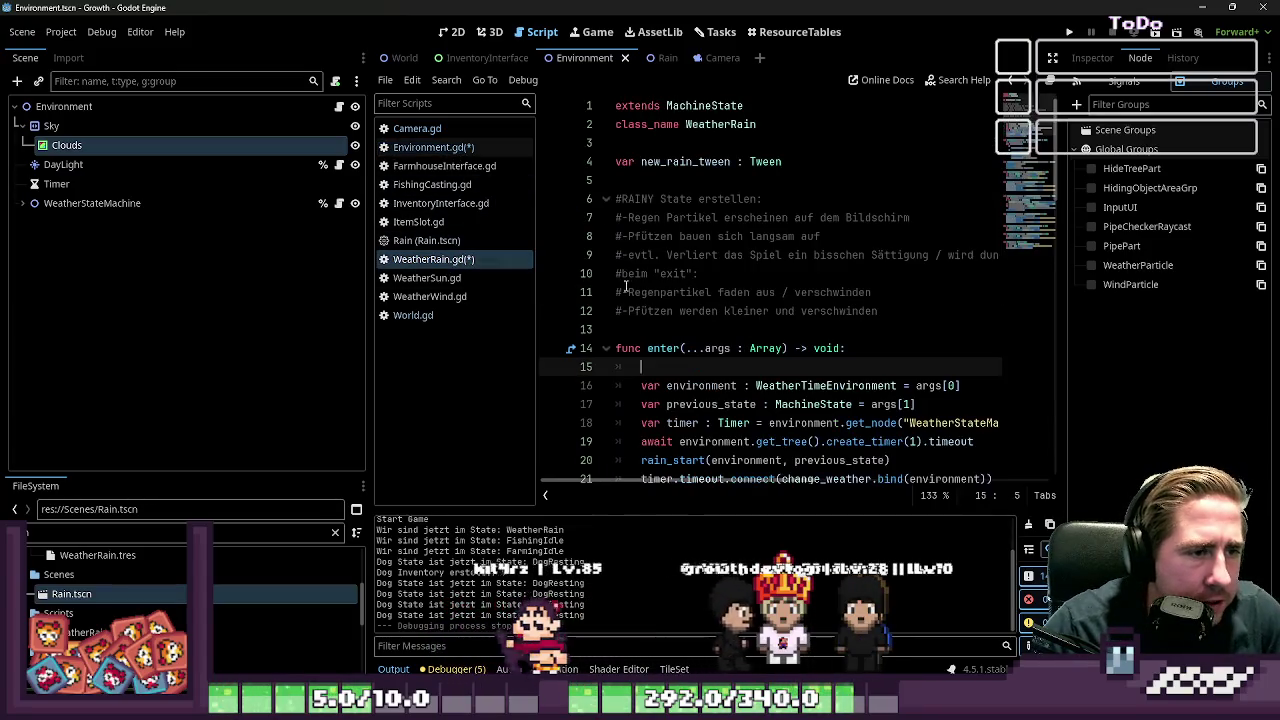
{"action": "left_click", "coordinate": [433, 147]}
{"action": "key", "text": "ctrl+s"}
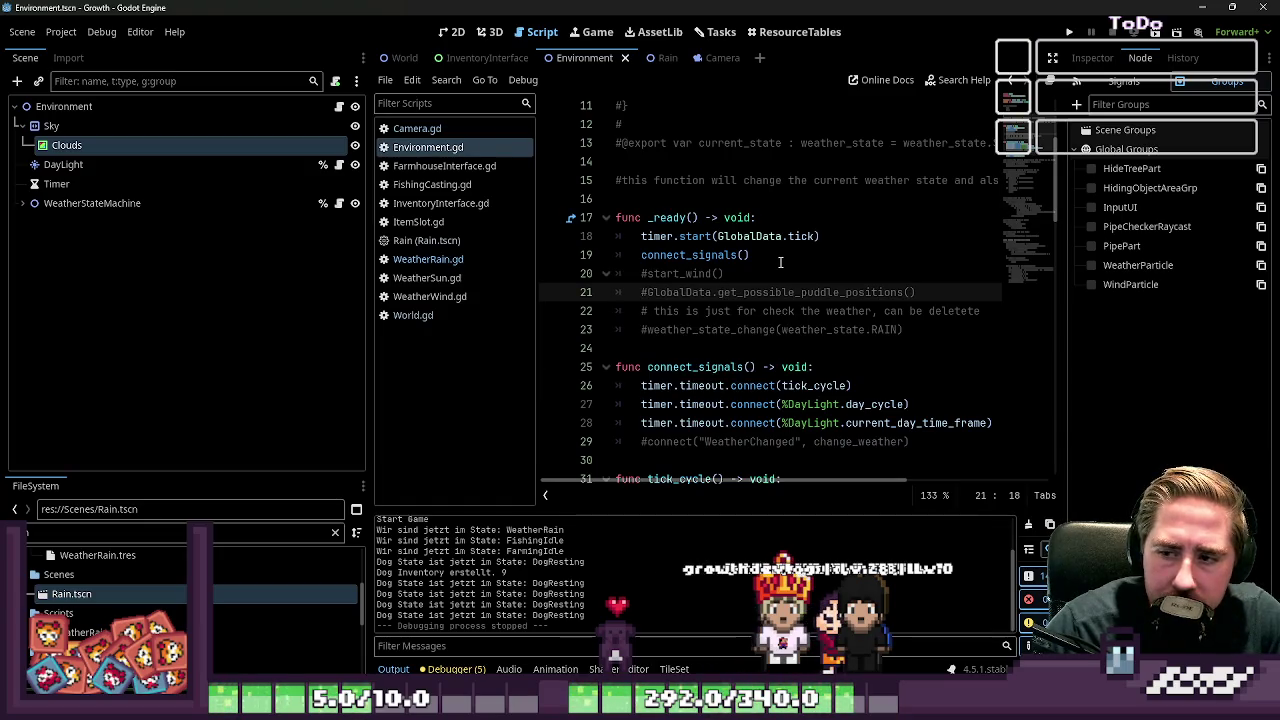
{"action": "left_click", "coordinate": [412, 260]}
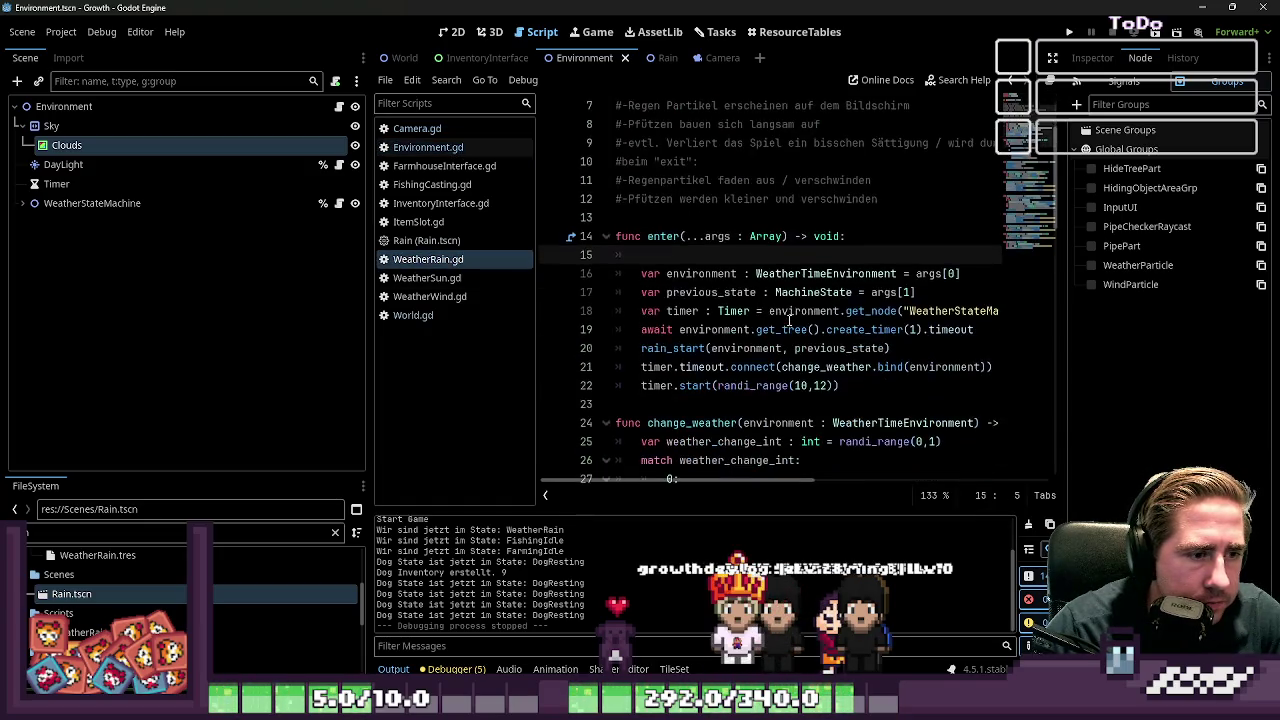
{"action": "left_click", "coordinate": [440, 242]}
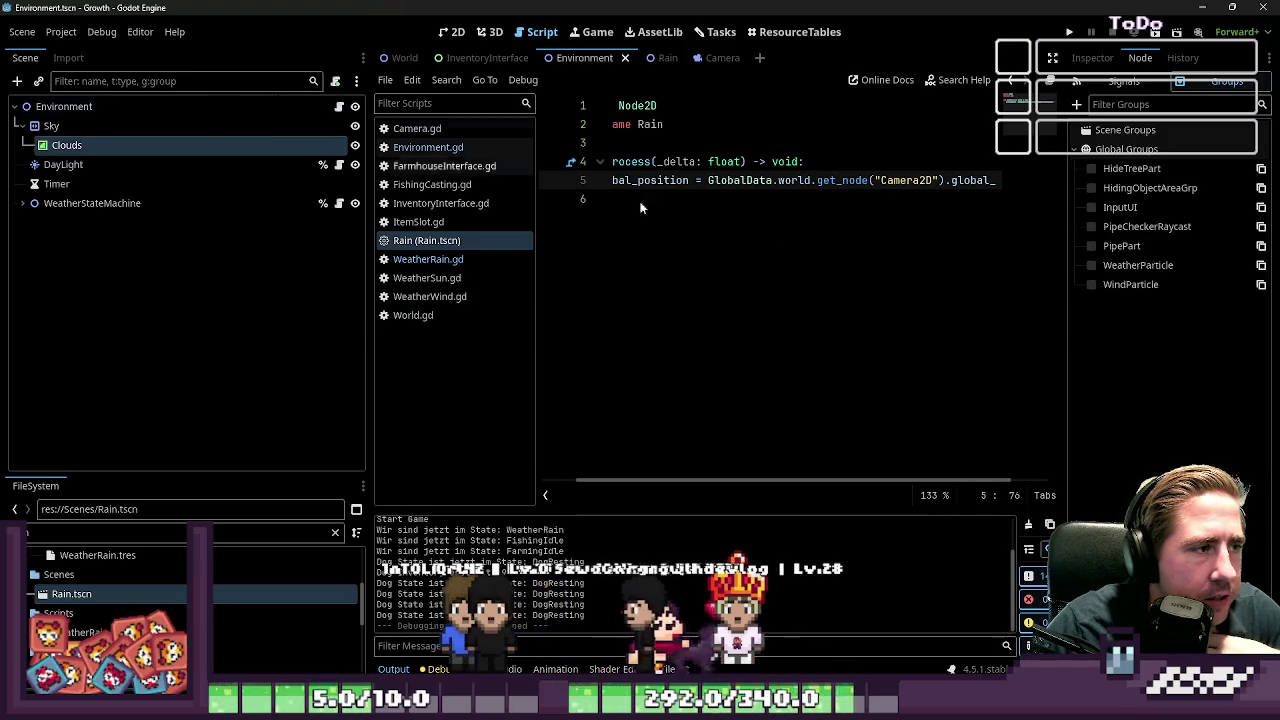
Open WeatherRain.gd, widen the code area, and select the one-second timer await line
{"action": "left_click", "coordinate": [505, 259]}
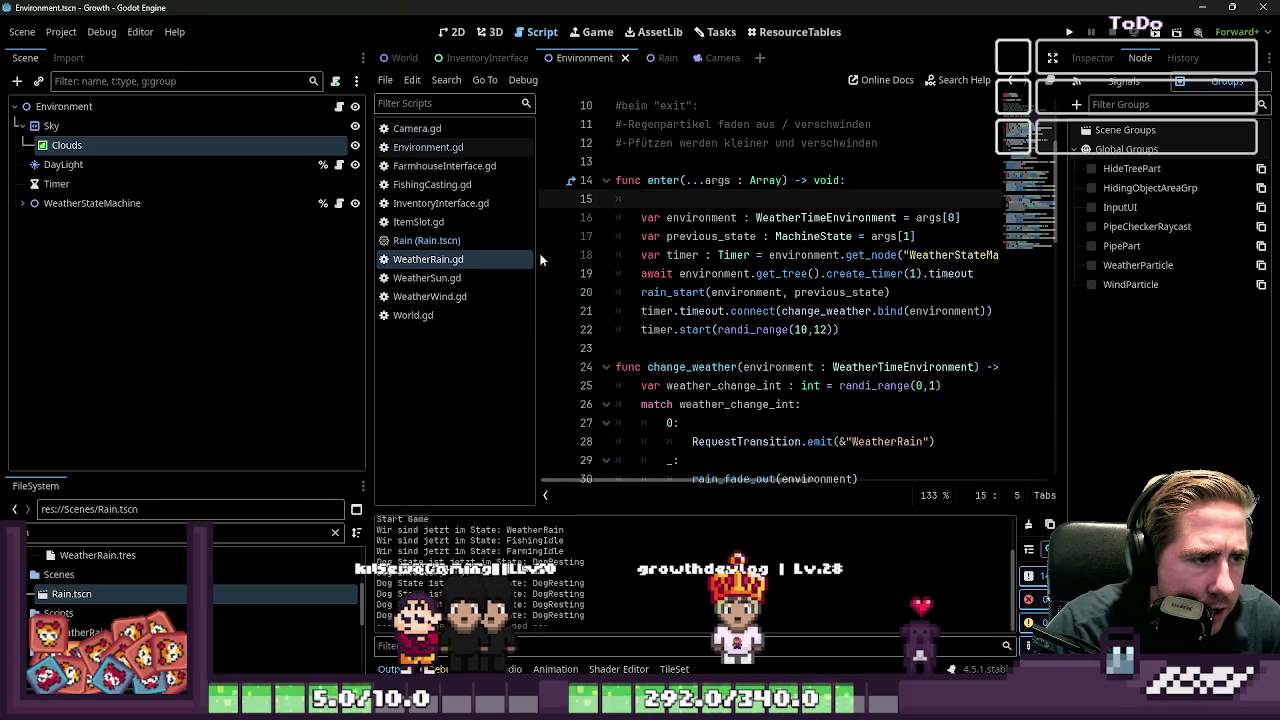
{"action": "left_click_drag", "start_coordinate": [537, 255], "coordinate": [490, 255]}
{"action": "left_click_drag", "start_coordinate": [366, 246], "coordinate": [188, 246]}
{"action": "left_click", "coordinate": [612, 274]}
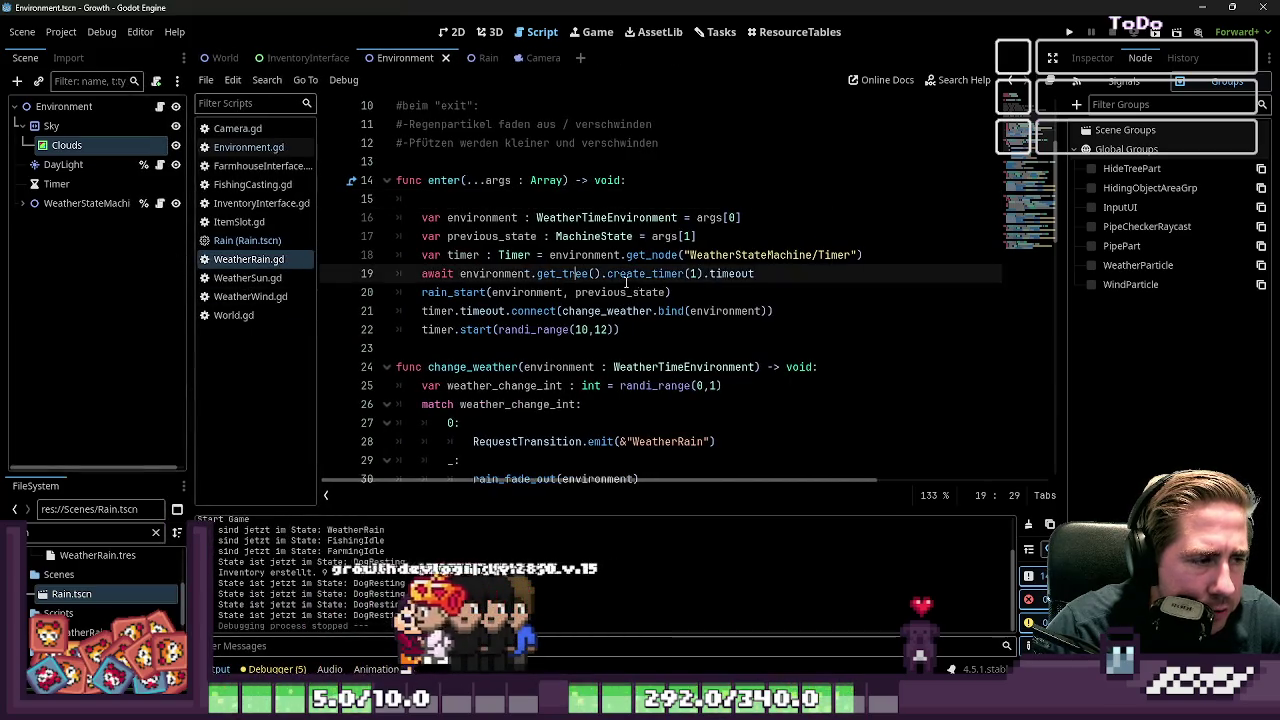
{"action": "triple_click", "coordinate": [703, 288]}
{"action": "scroll", "coordinate": [705, 260], "scroll_direction": "down", "scroll_amount": 3}
{"action": "left_click", "coordinate": [613, 236]}
{"action": "left_click_drag", "start_coordinate": [755, 217], "coordinate": [243, 216]}
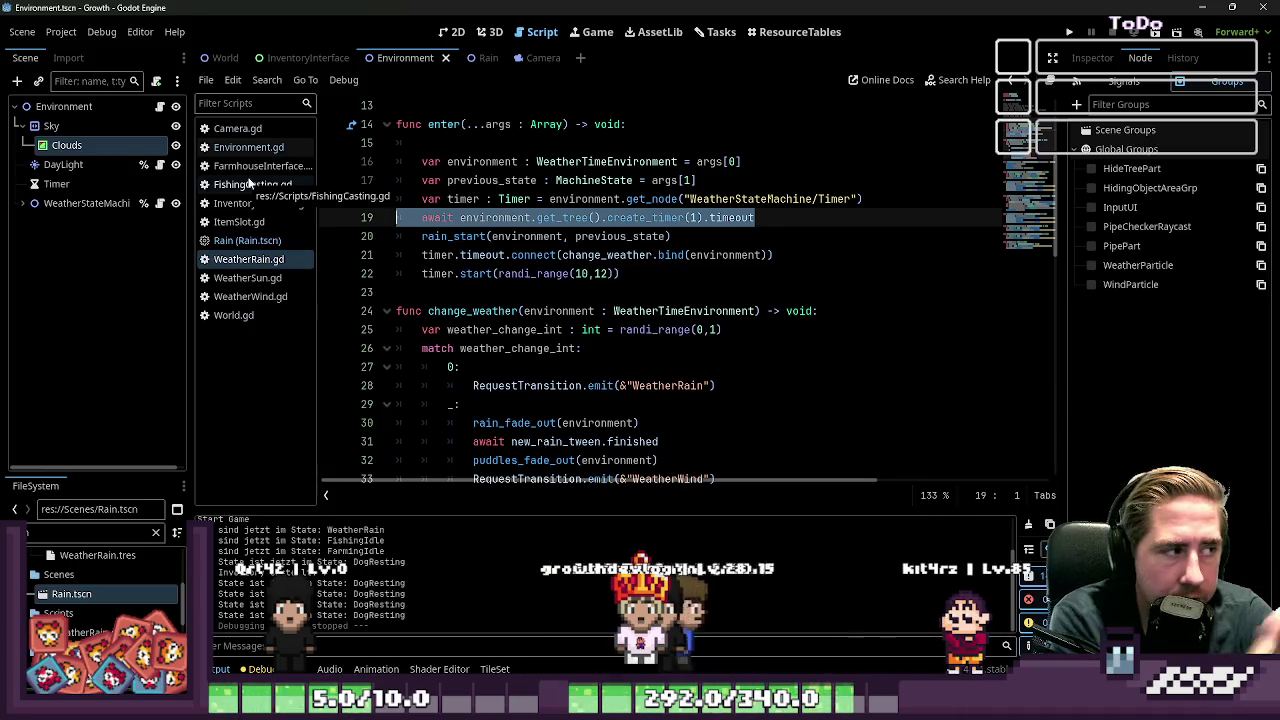
Select the Environment root, collapse Sky's children, and clear the line 19 selection
{"action": "left_click", "coordinate": [55, 106]}
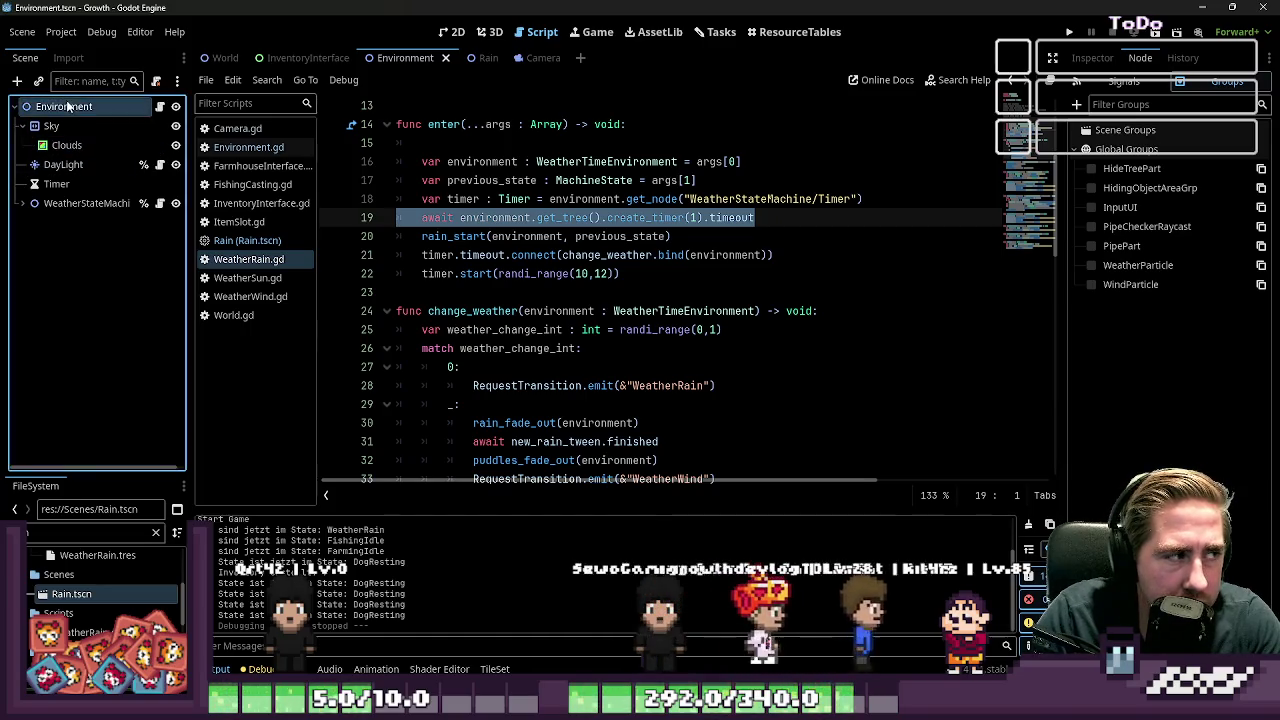
{"action": "left_click", "coordinate": [22, 126]}
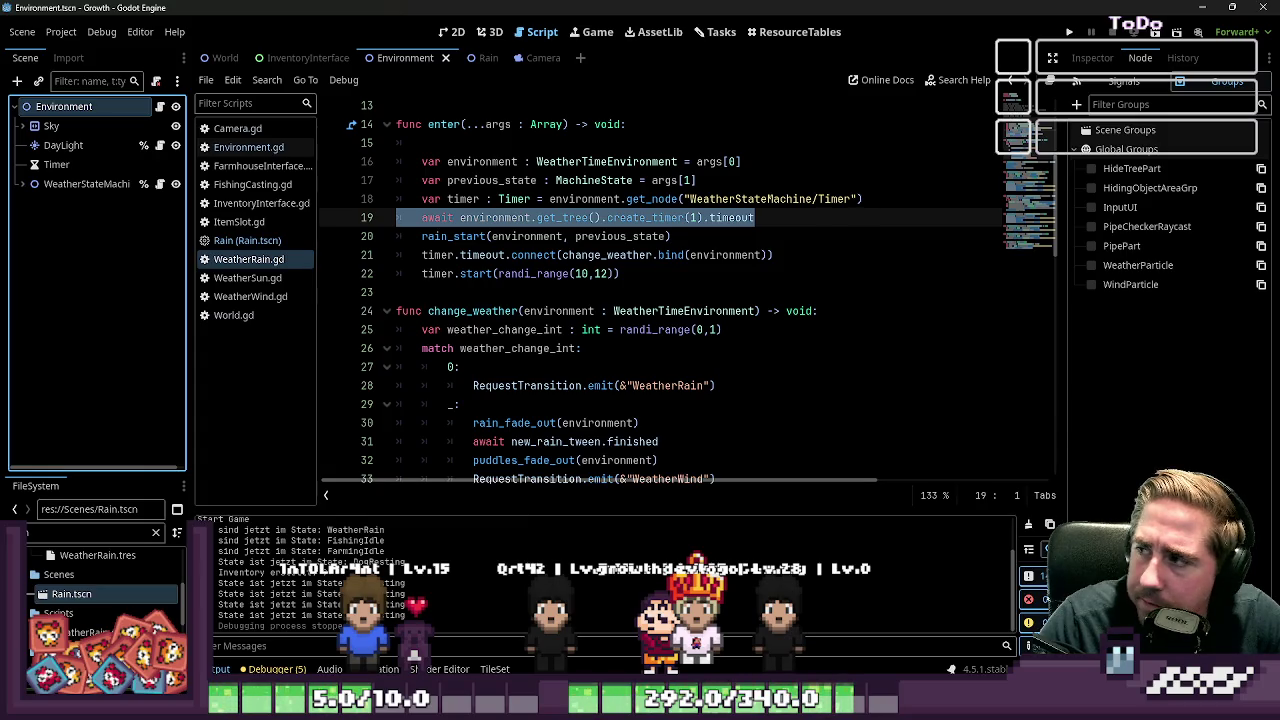
{"action": "left_click", "coordinate": [562, 298]}
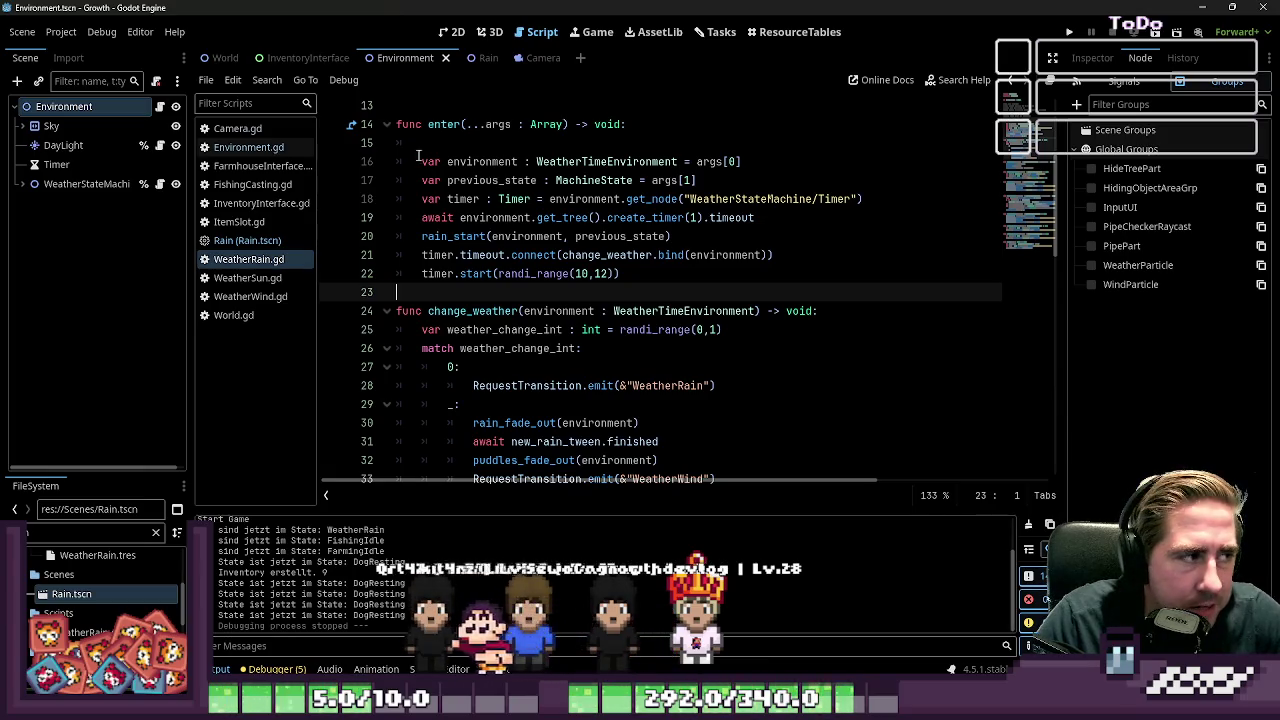
Switch to the World scene in 2D and open the PlayersHome scene
{"action": "left_click", "coordinate": [481, 58]}
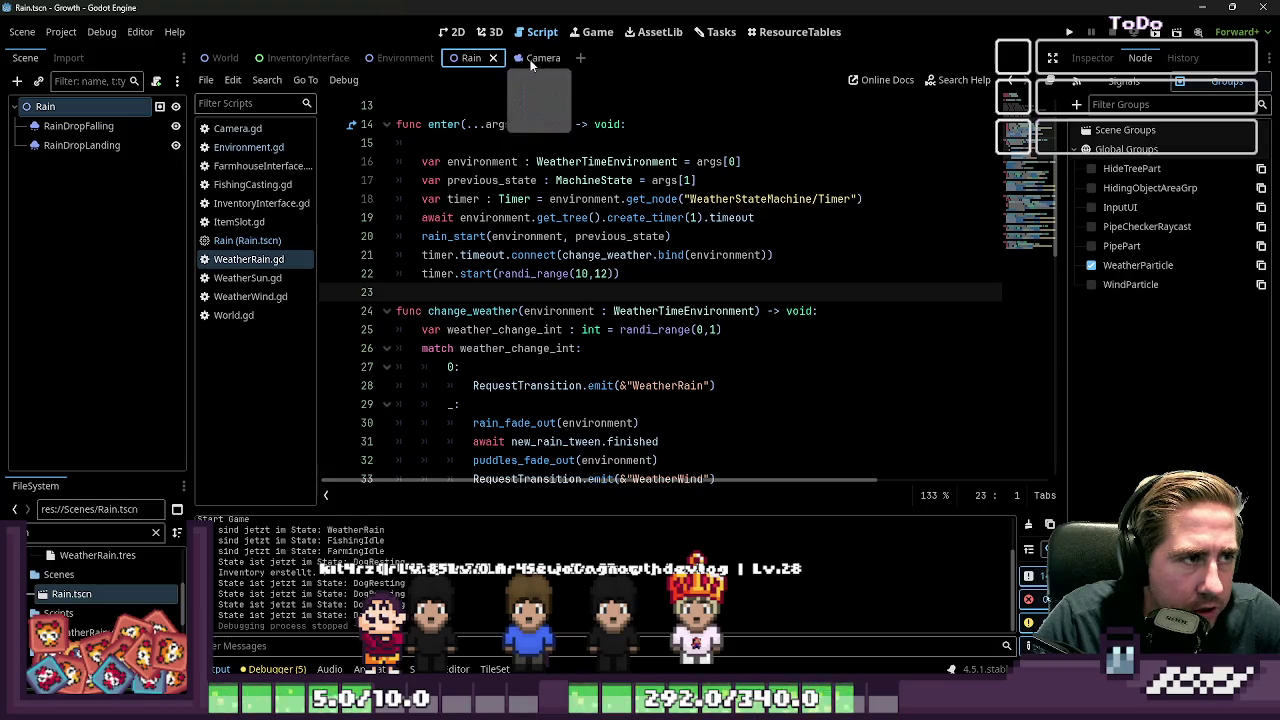
{"action": "left_click", "coordinate": [405, 58]}
{"action": "left_click", "coordinate": [226, 58]}
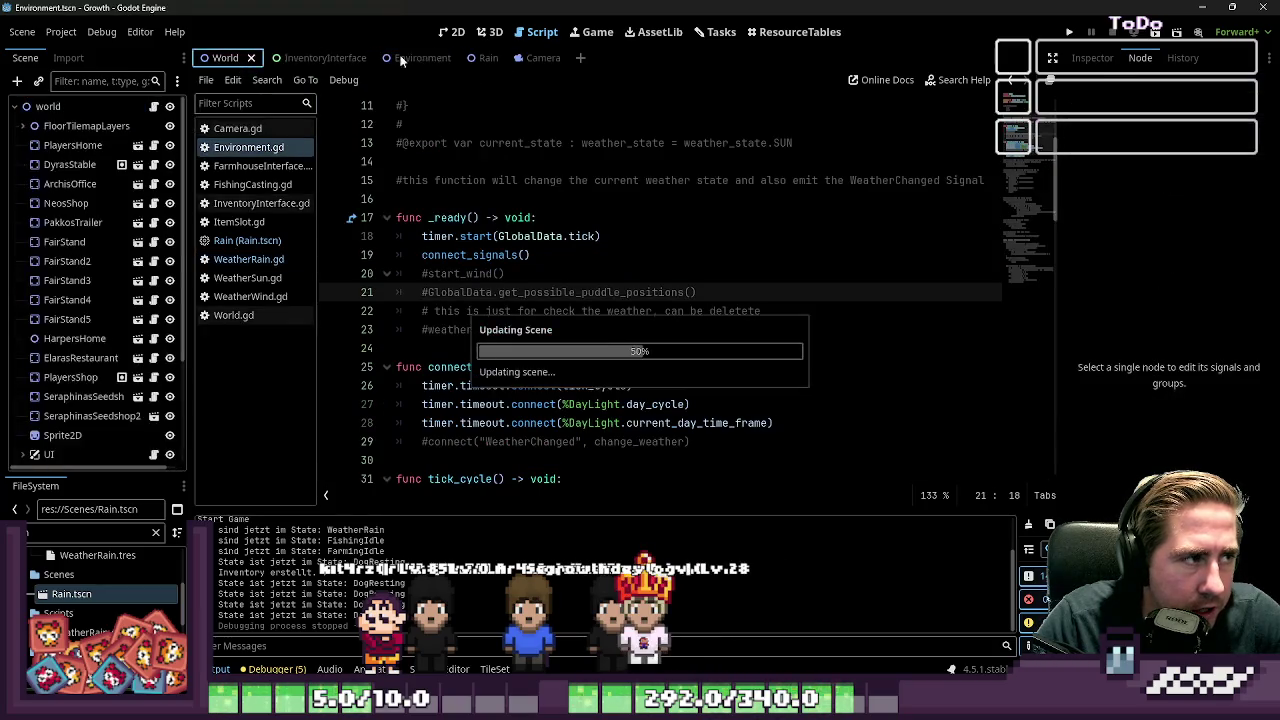
{"action": "left_click", "coordinate": [463, 32]}
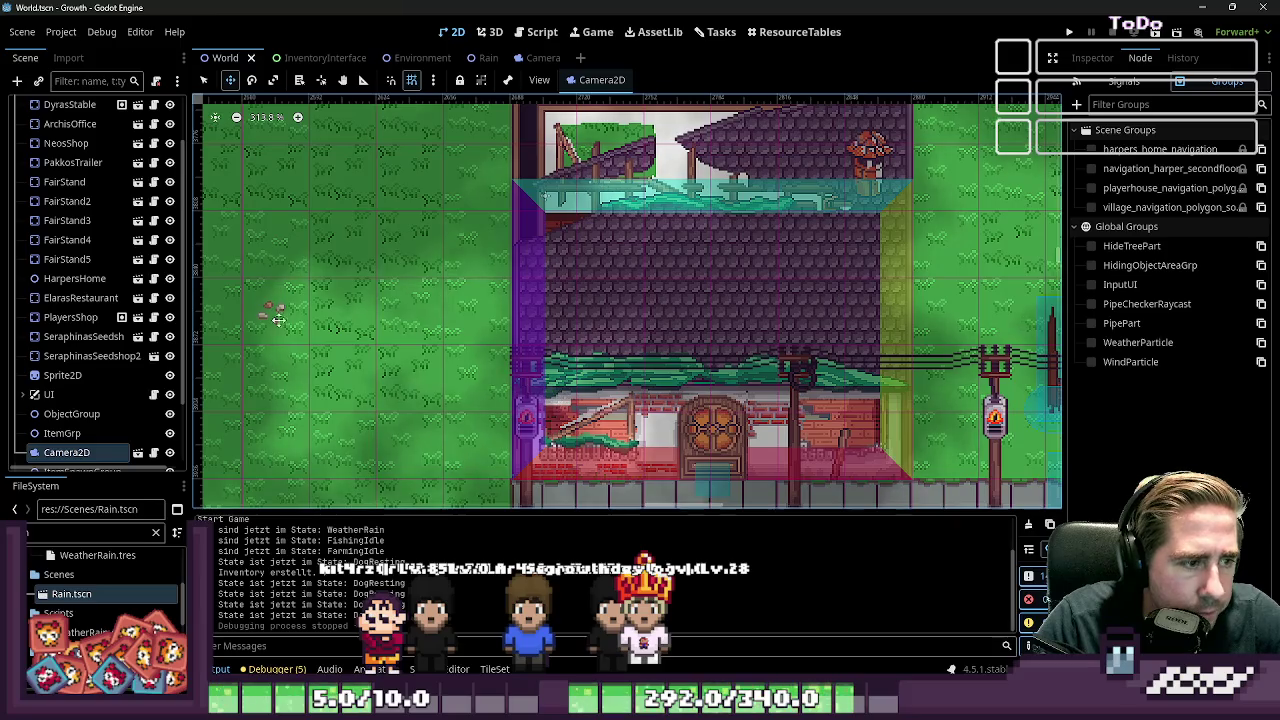
{"action": "scroll", "coordinate": [139, 374], "scroll_direction": "up", "scroll_amount": 3}
{"action": "left_click", "coordinate": [139, 145]}
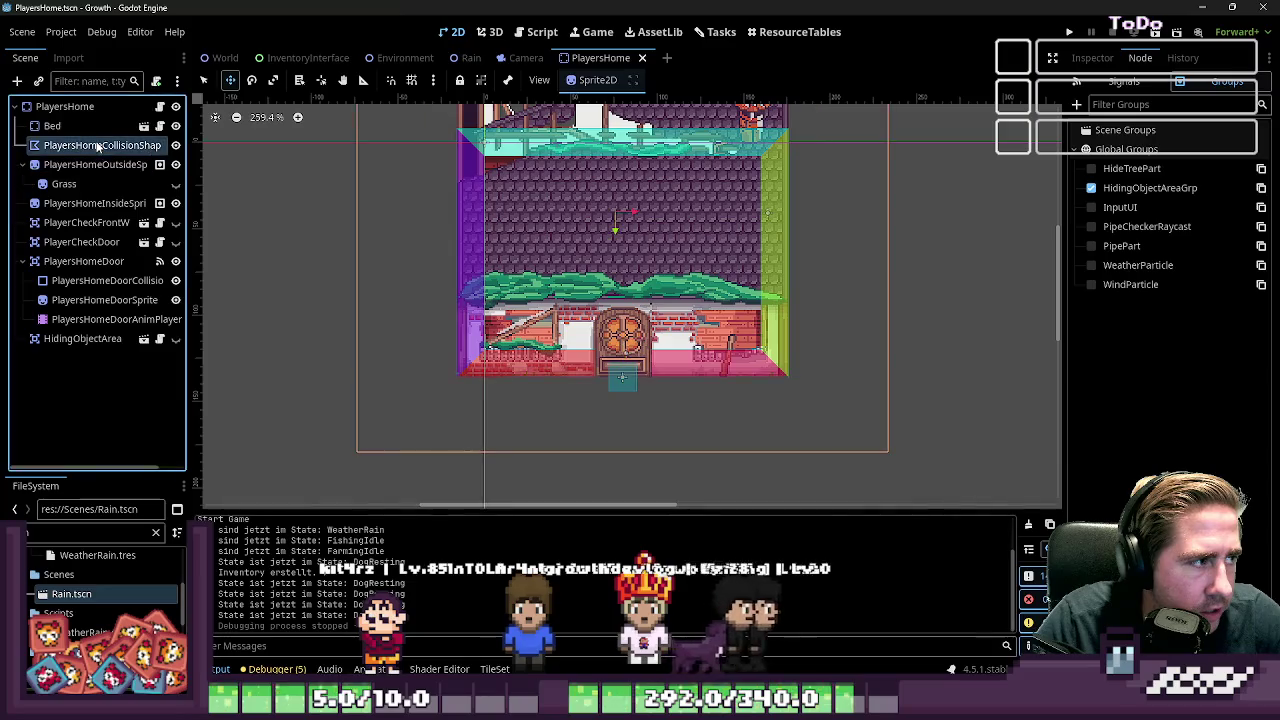
Turn PlayersHomeCollisionShape's Disabled property on, then back off
{"action": "left_click", "coordinate": [97, 147]}
{"action": "left_click", "coordinate": [1130, 83]}
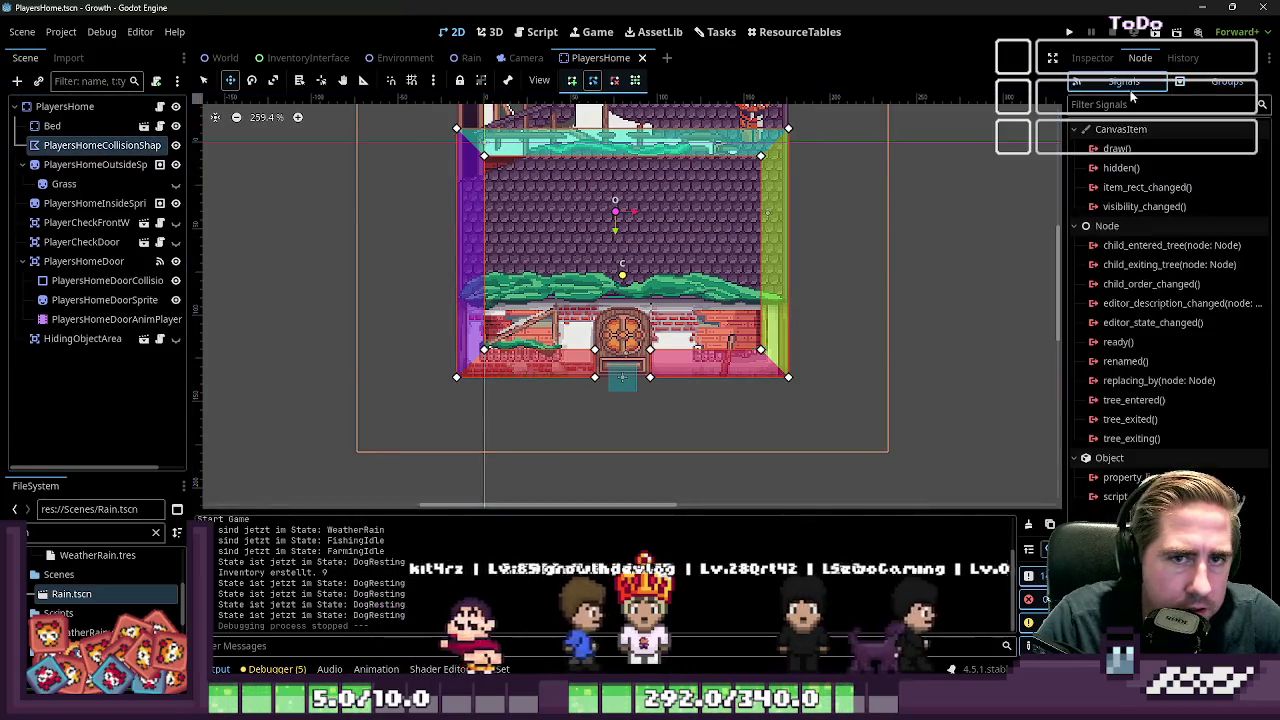
{"action": "left_click", "coordinate": [1092, 57]}
{"action": "left_click", "coordinate": [52, 125]}
{"action": "left_click", "coordinate": [100, 145]}
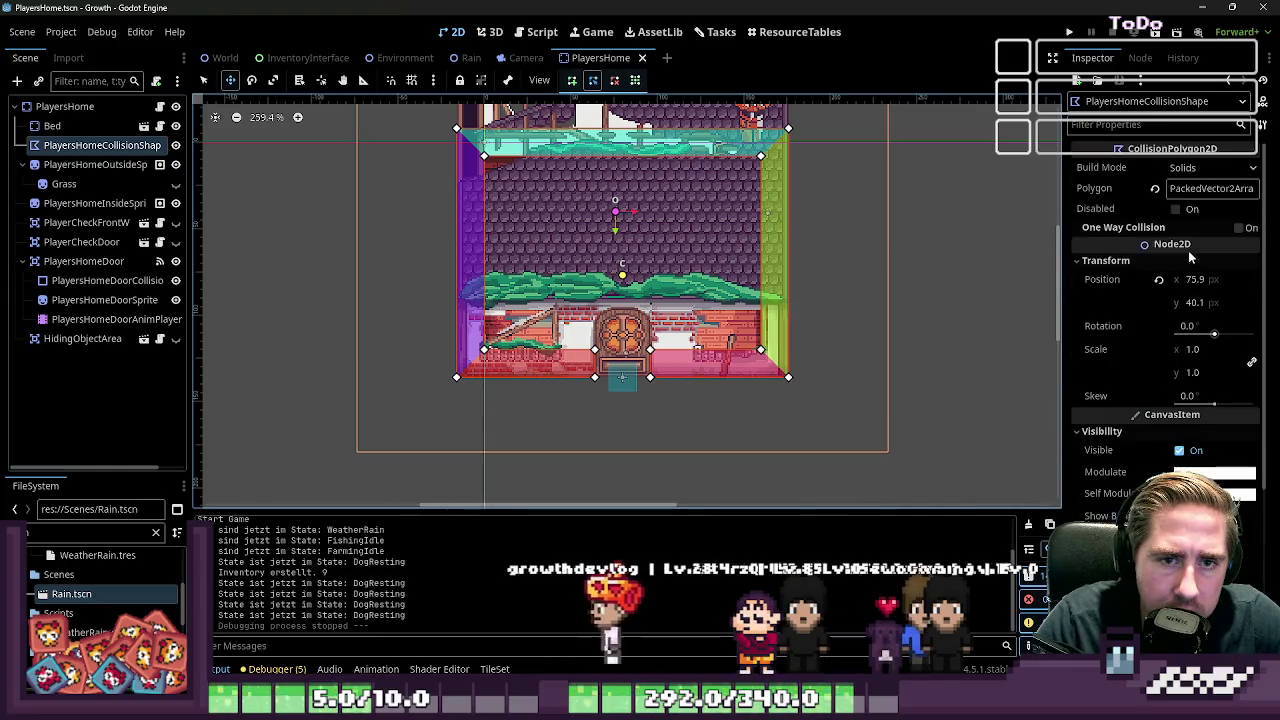
{"action": "left_click", "coordinate": [1175, 210]}
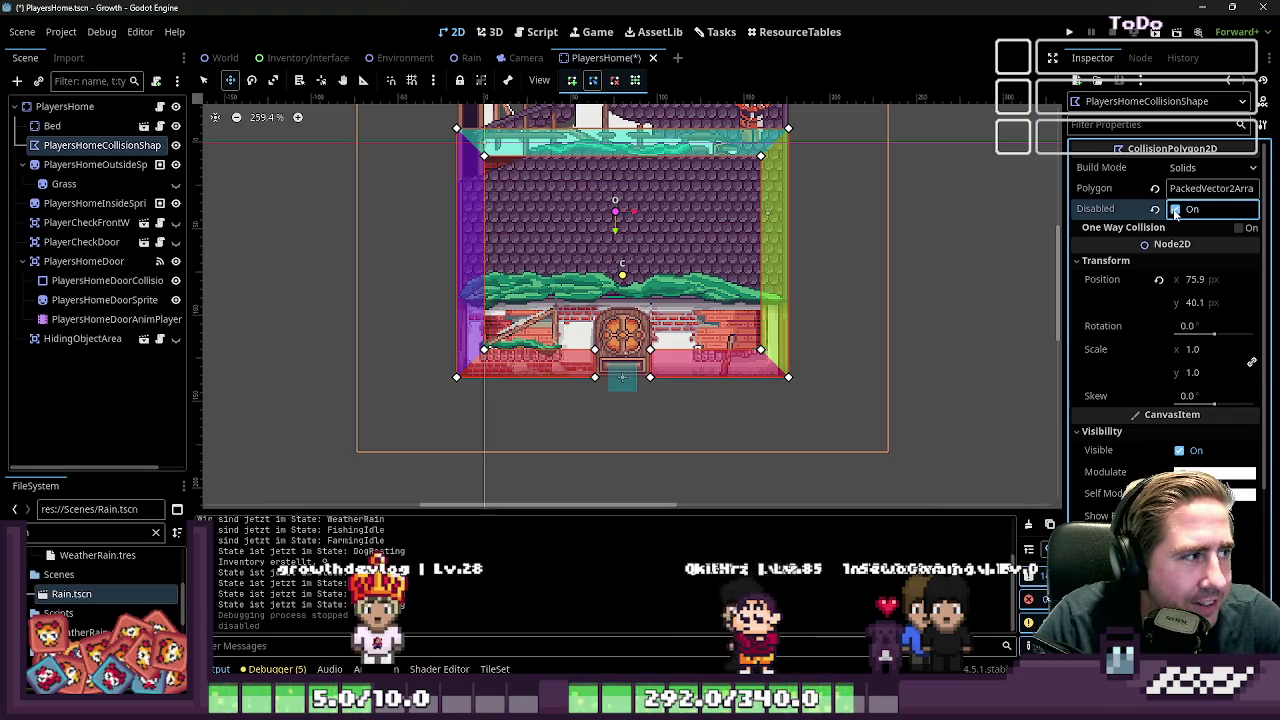
{"action": "left_click", "coordinate": [1176, 211]}
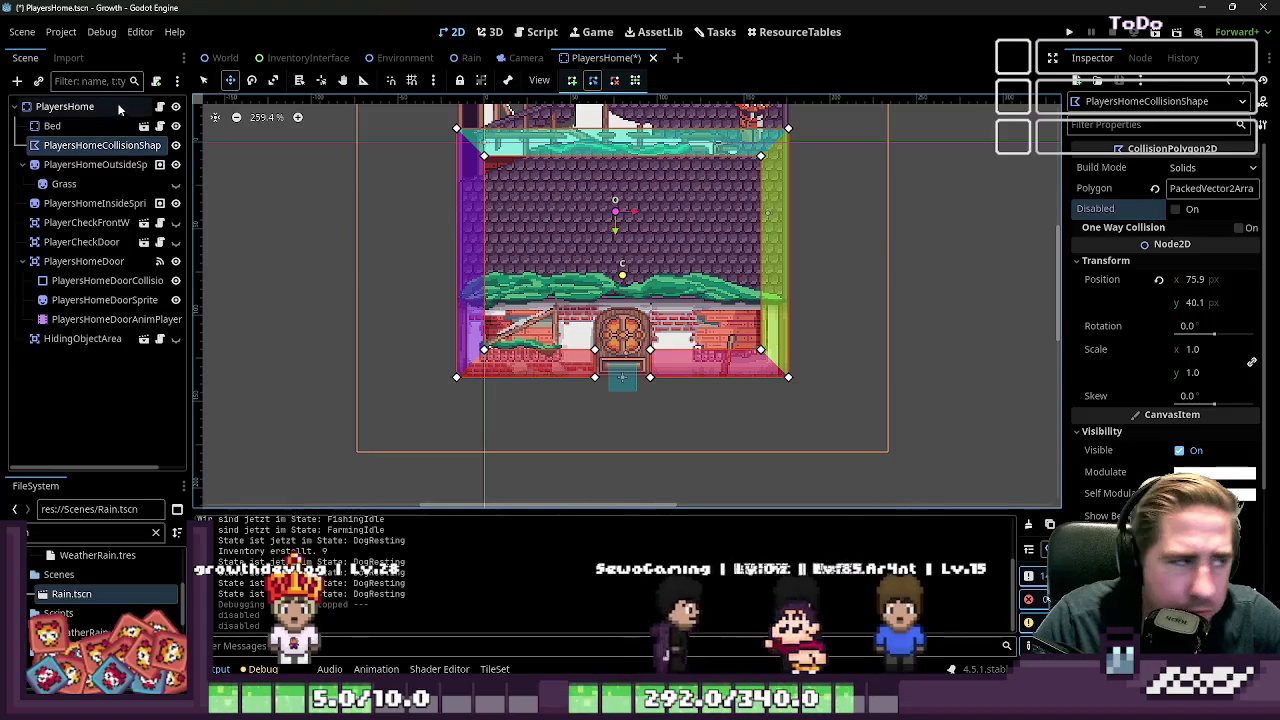
{"action": "left_click", "coordinate": [471, 57]}
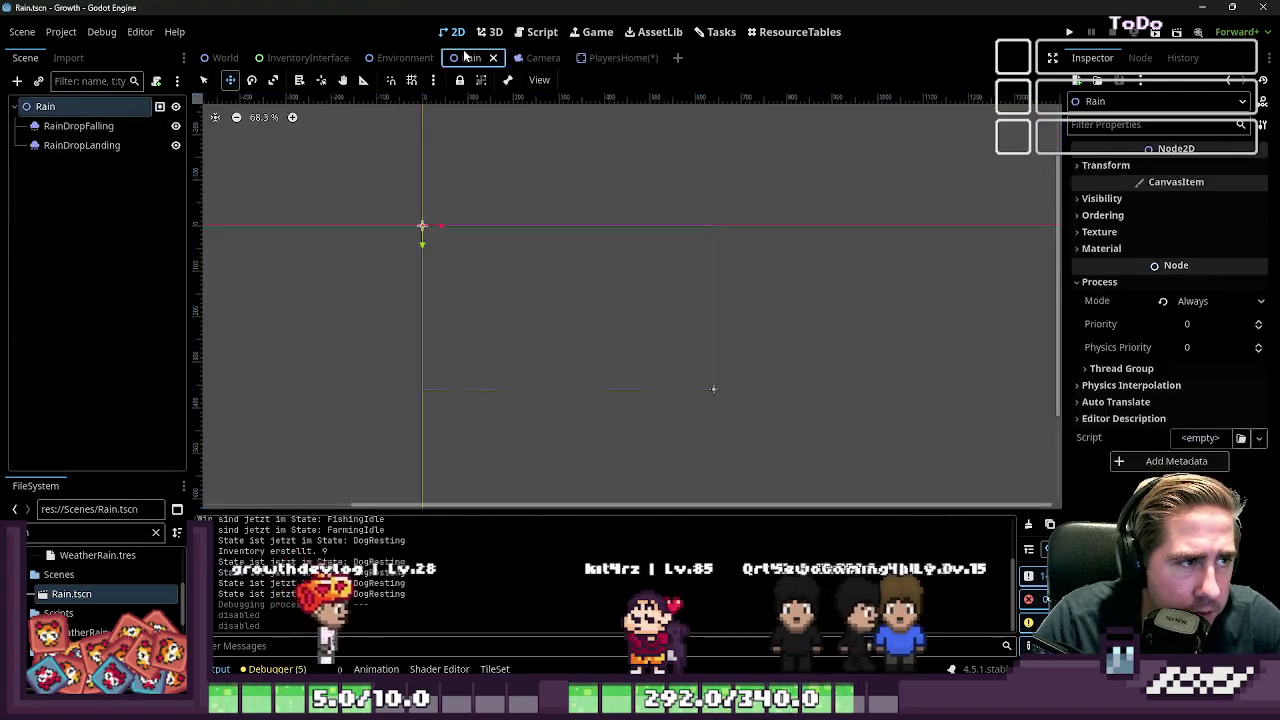
Save the PlayersHome scene and collapse its OutsideSprite and Door nodes
{"action": "left_click", "coordinate": [16, 108]}
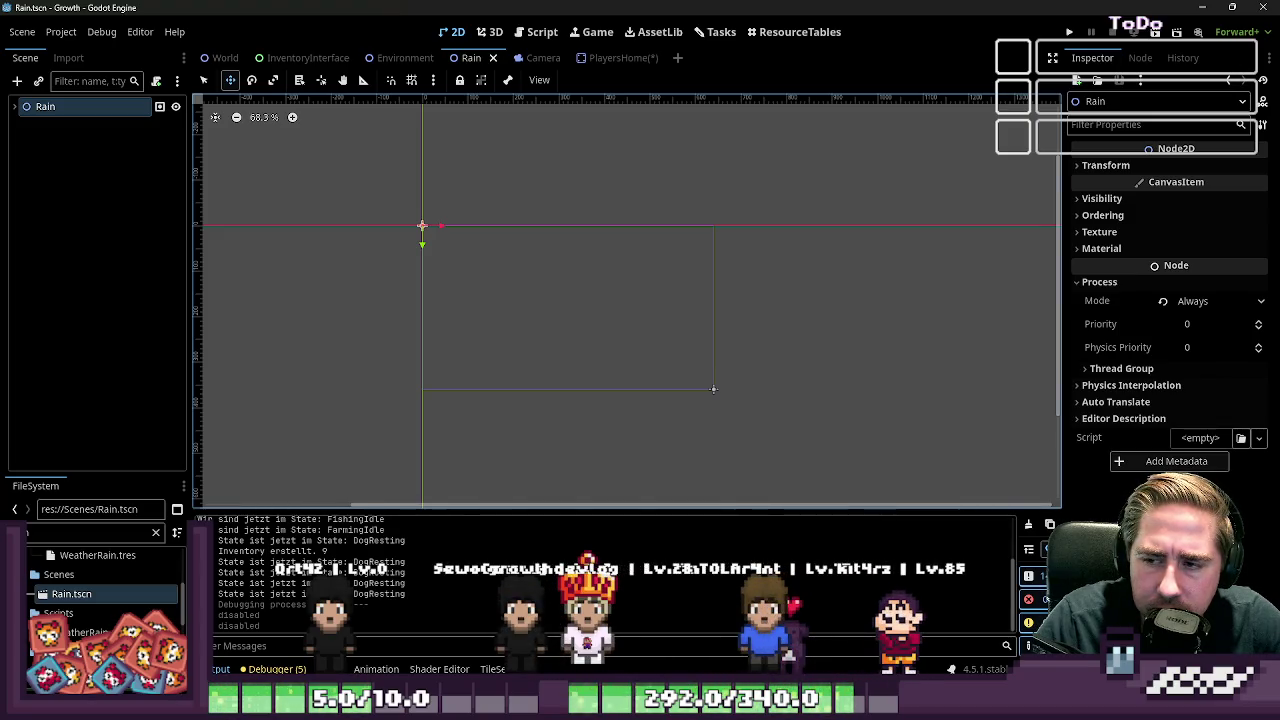
{"action": "left_click", "coordinate": [606, 58]}
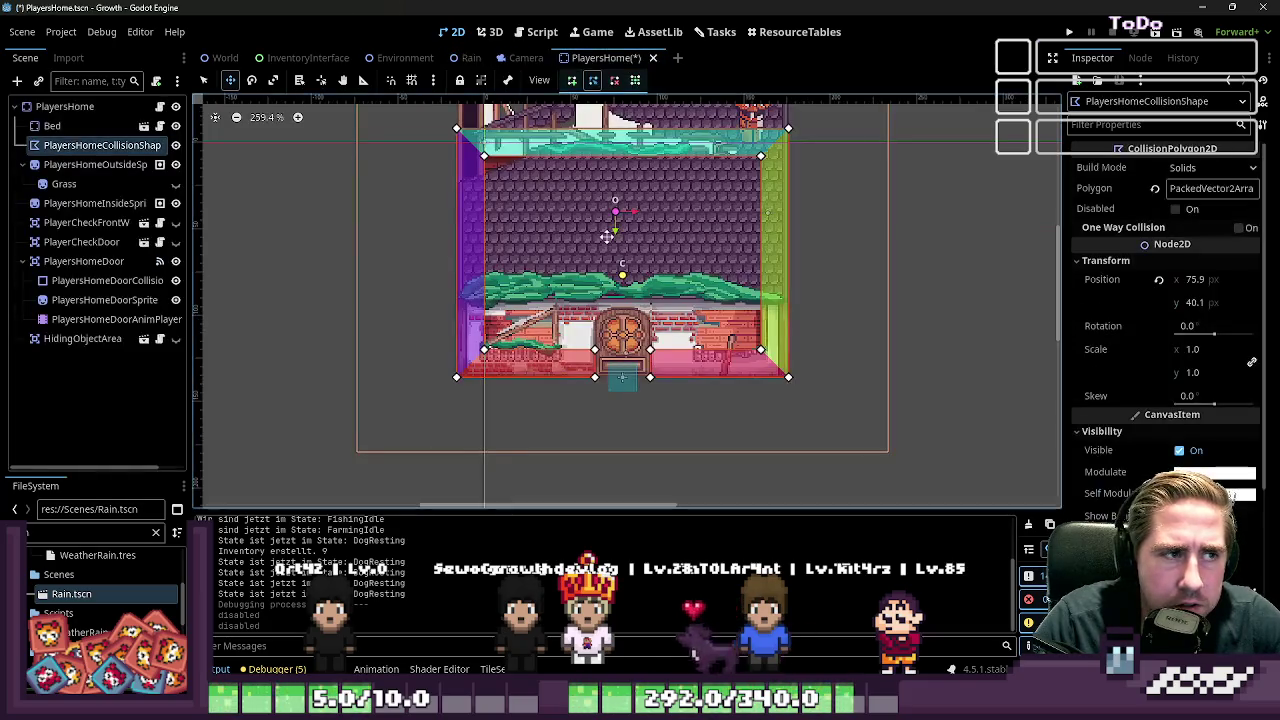
{"action": "key", "text": "ctrl+s"}
{"action": "left_click", "coordinate": [33, 108]}
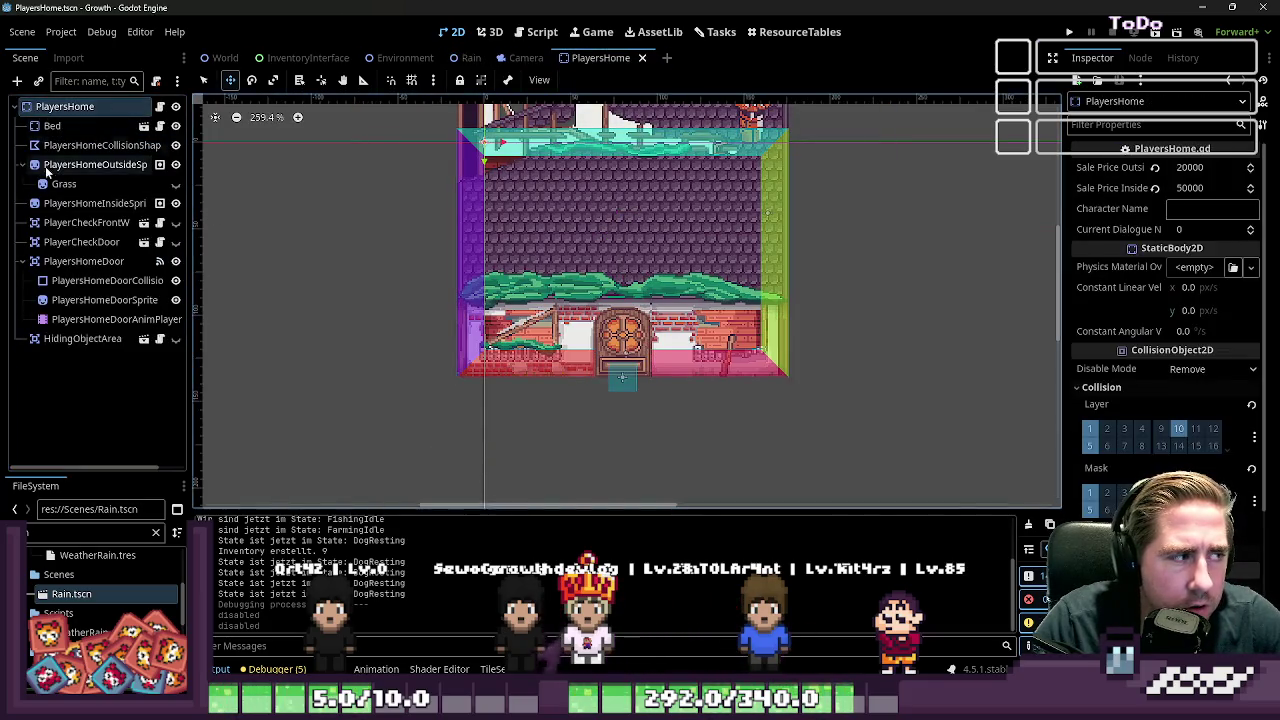
{"action": "left_click", "coordinate": [23, 164]}
{"action": "left_click", "coordinate": [24, 242]}
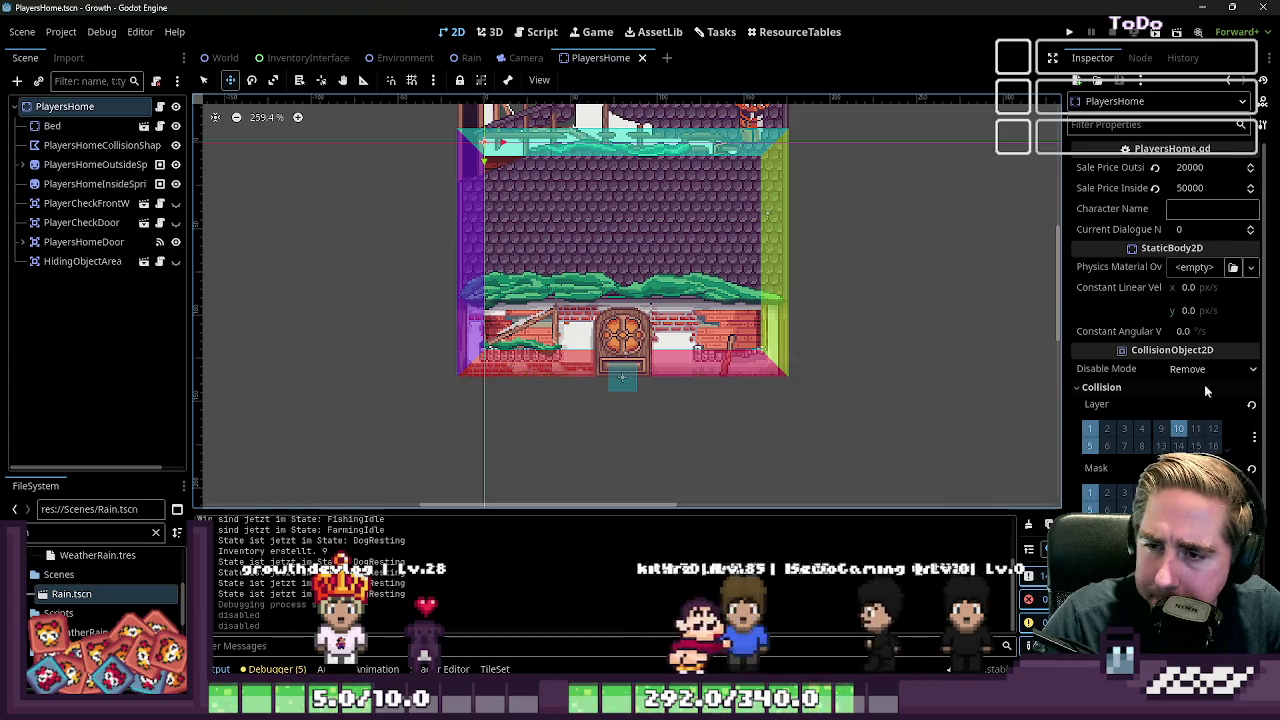
Bring up the PlayersHome.gd script with Ctrl+F3
{"action": "key", "text": "ctrl+F3"}
{"action": "scroll", "coordinate": [484, 316], "scroll_direction": "down", "scroll_amount": 5}
{"action": "scroll", "coordinate": [674, 403], "scroll_direction": "up", "scroll_amount": 5}
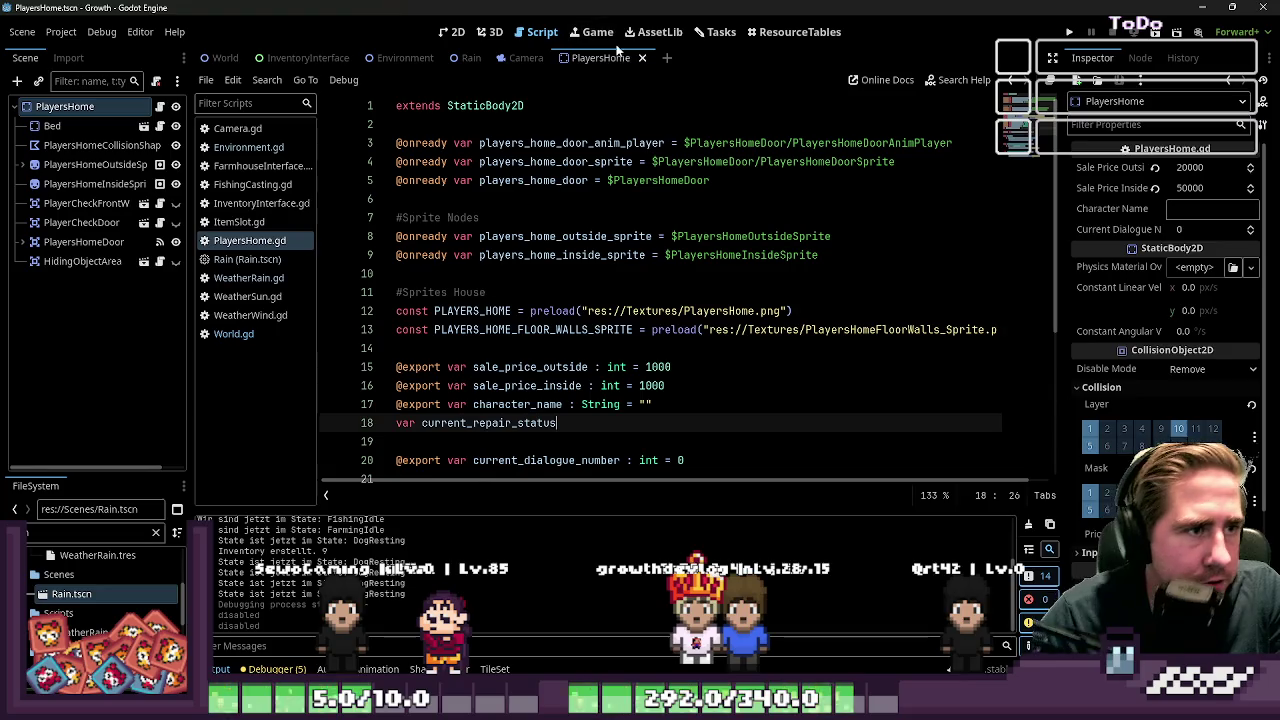
Check the Tasks board, then browse PlayersHome.gd, the Rain script and Environment.gd
{"action": "left_click", "coordinate": [715, 32]}
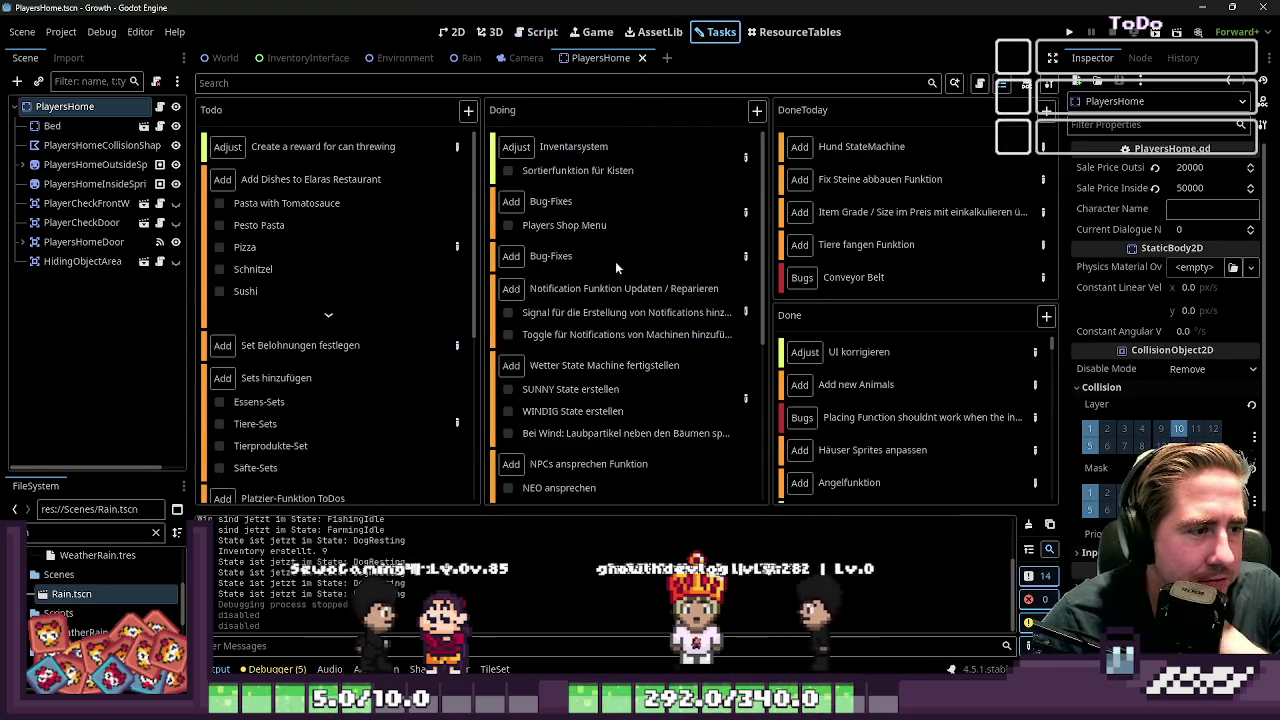
{"action": "left_click", "coordinate": [542, 32]}
{"action": "left_click", "coordinate": [420, 273]}
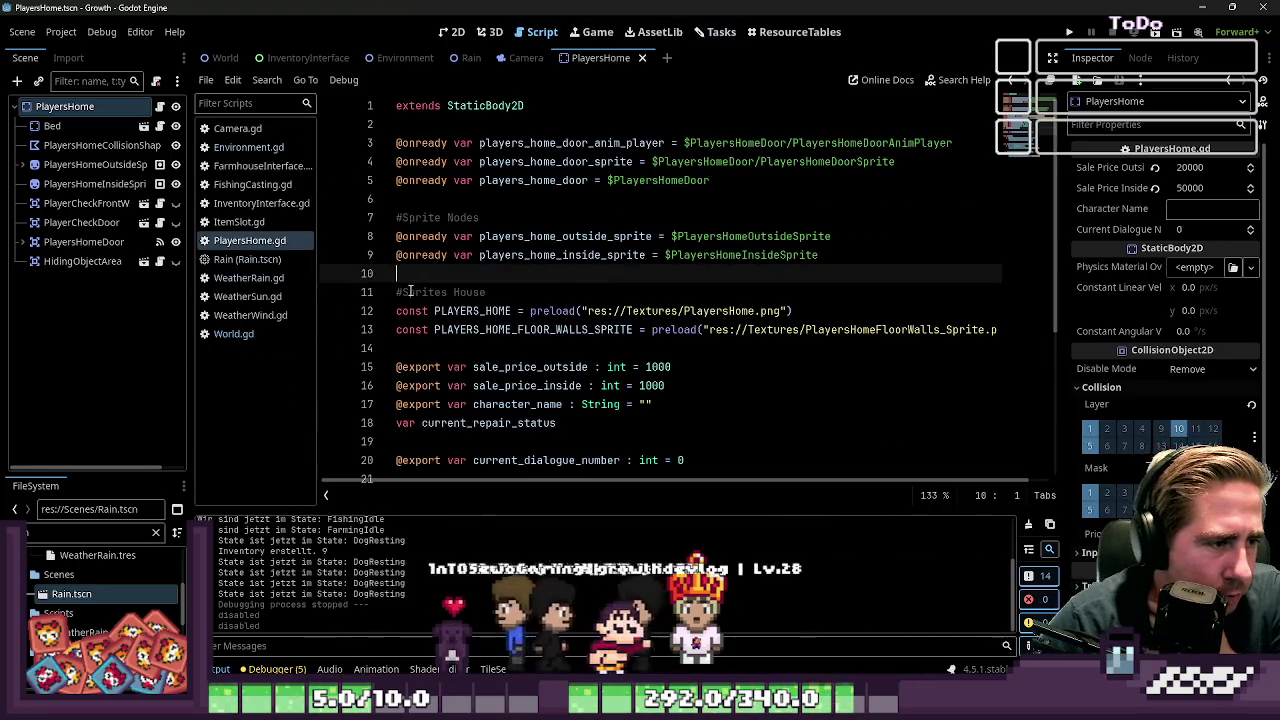
{"action": "left_click", "coordinate": [281, 261]}
{"action": "left_click", "coordinate": [248, 147]}
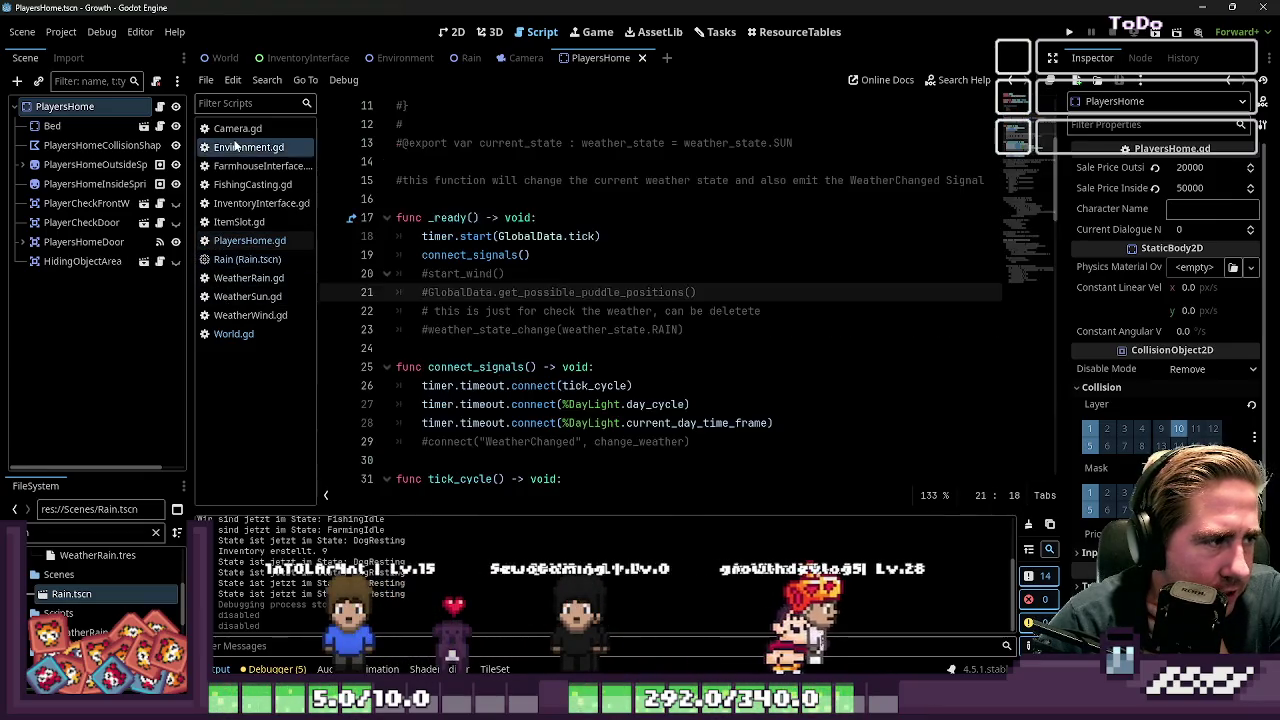
{"action": "left_click", "coordinate": [469, 347]}
{"action": "scroll", "coordinate": [469, 344], "scroll_direction": "down", "scroll_amount": 2}
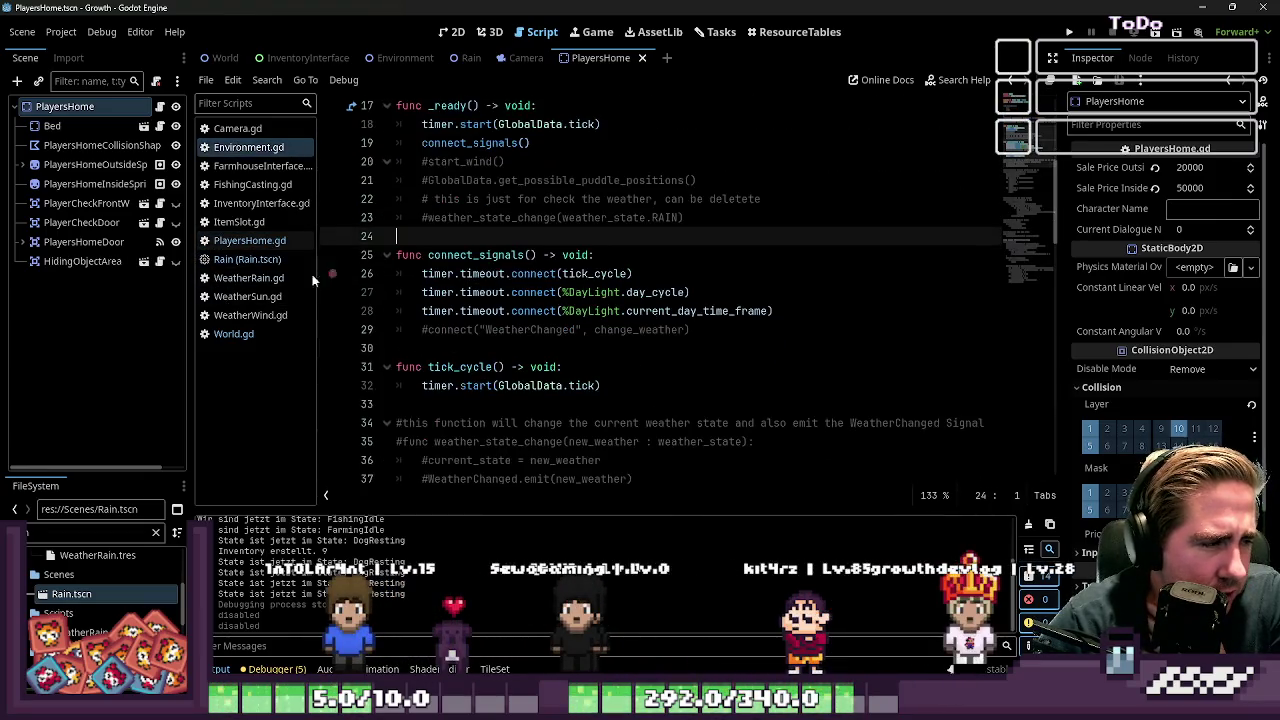
Open WeatherRain.gd and go to the RainDropFalling get_node call on line 47
{"action": "left_click", "coordinate": [257, 262]}
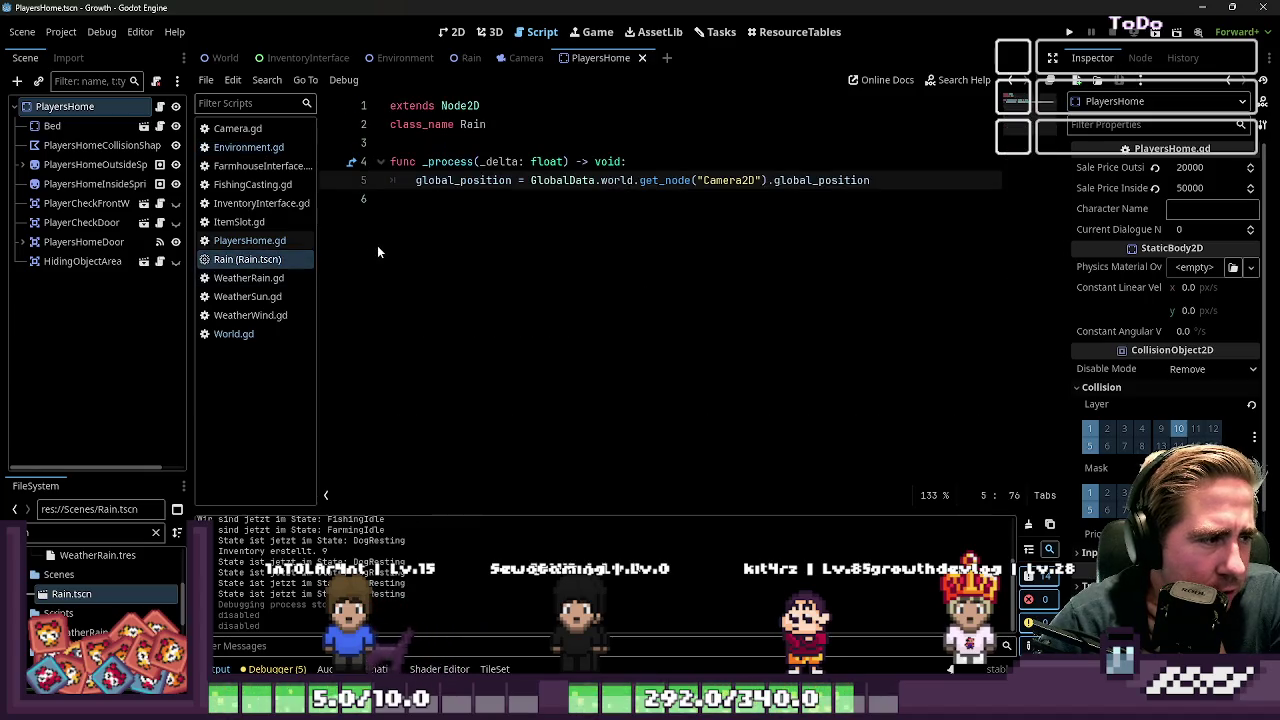
{"action": "left_click", "coordinate": [247, 283]}
{"action": "left_click", "coordinate": [556, 257]}
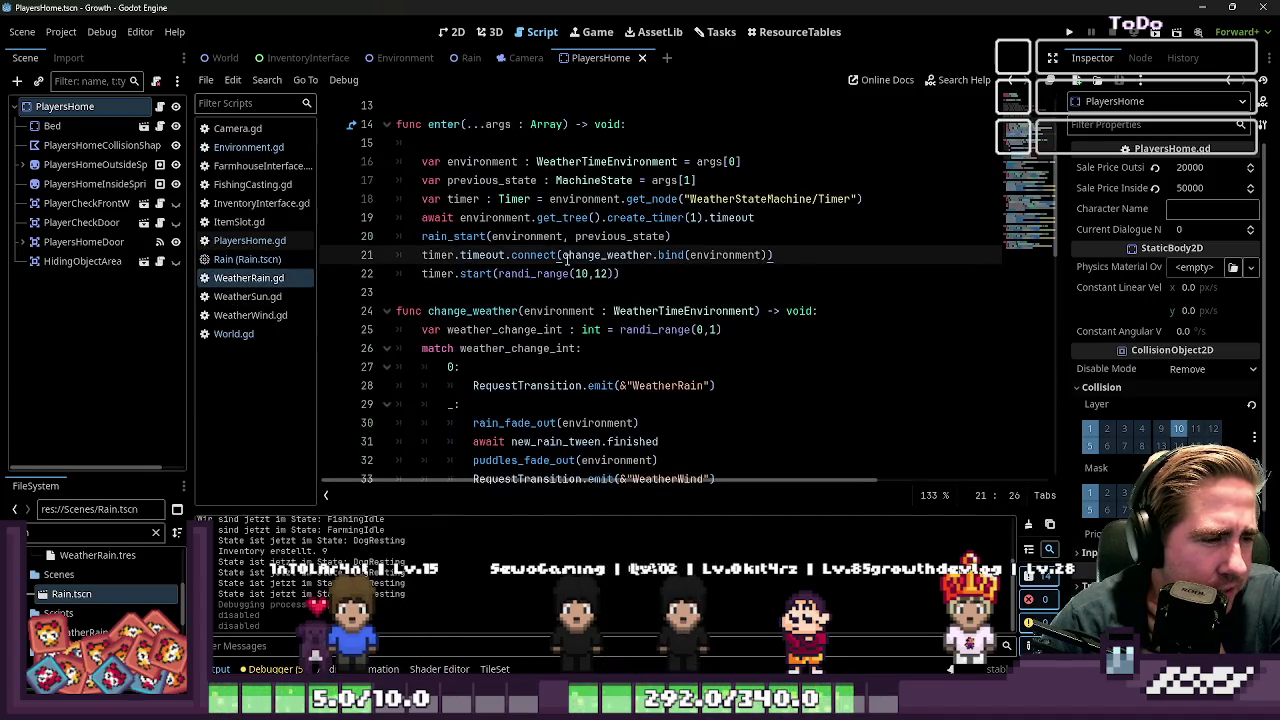
{"action": "scroll", "coordinate": [566, 258], "scroll_direction": "down", "scroll_amount": 8}
{"action": "left_click", "coordinate": [776, 292]}
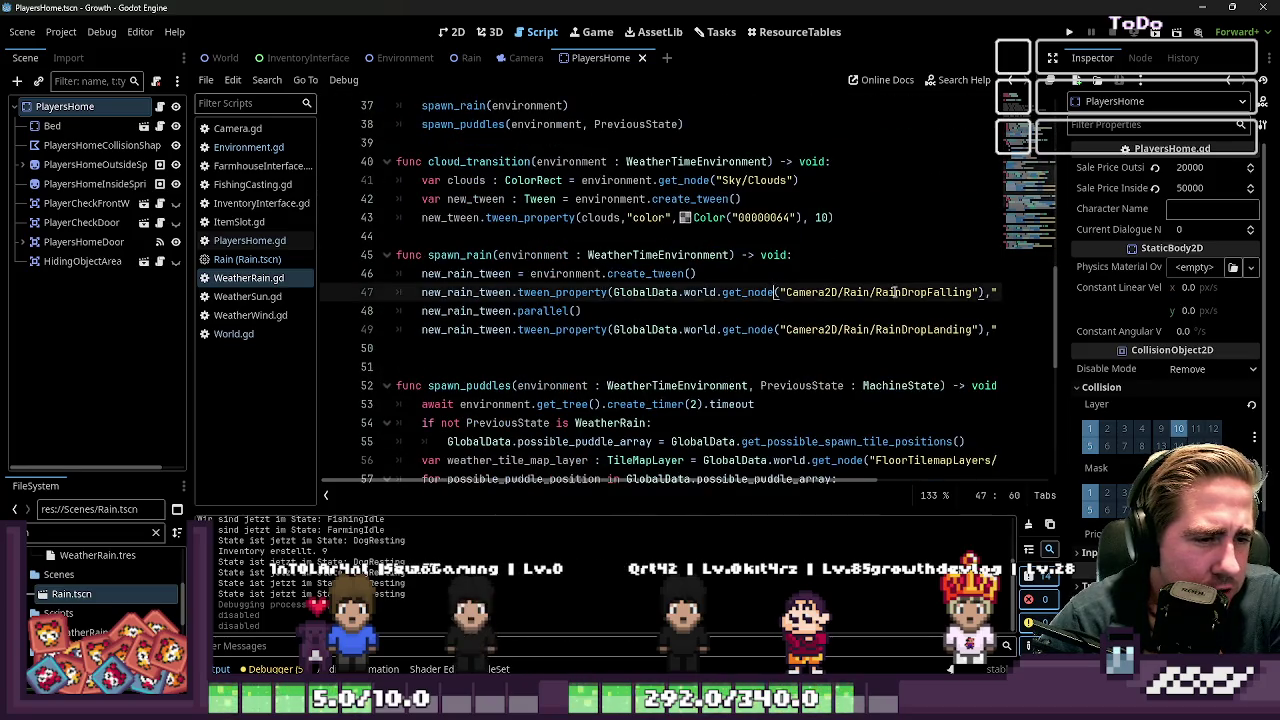
{"action": "left_click", "coordinate": [990, 292]}
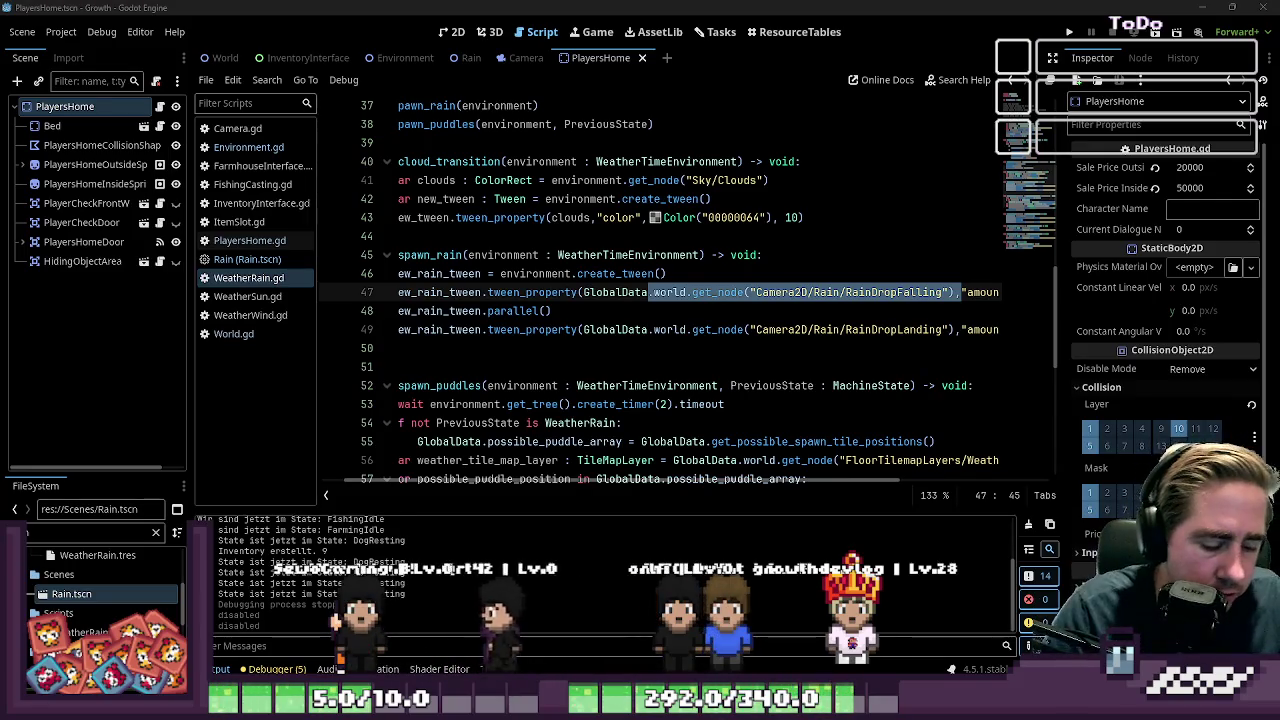
{"action": "left_click", "coordinate": [100, 145]}
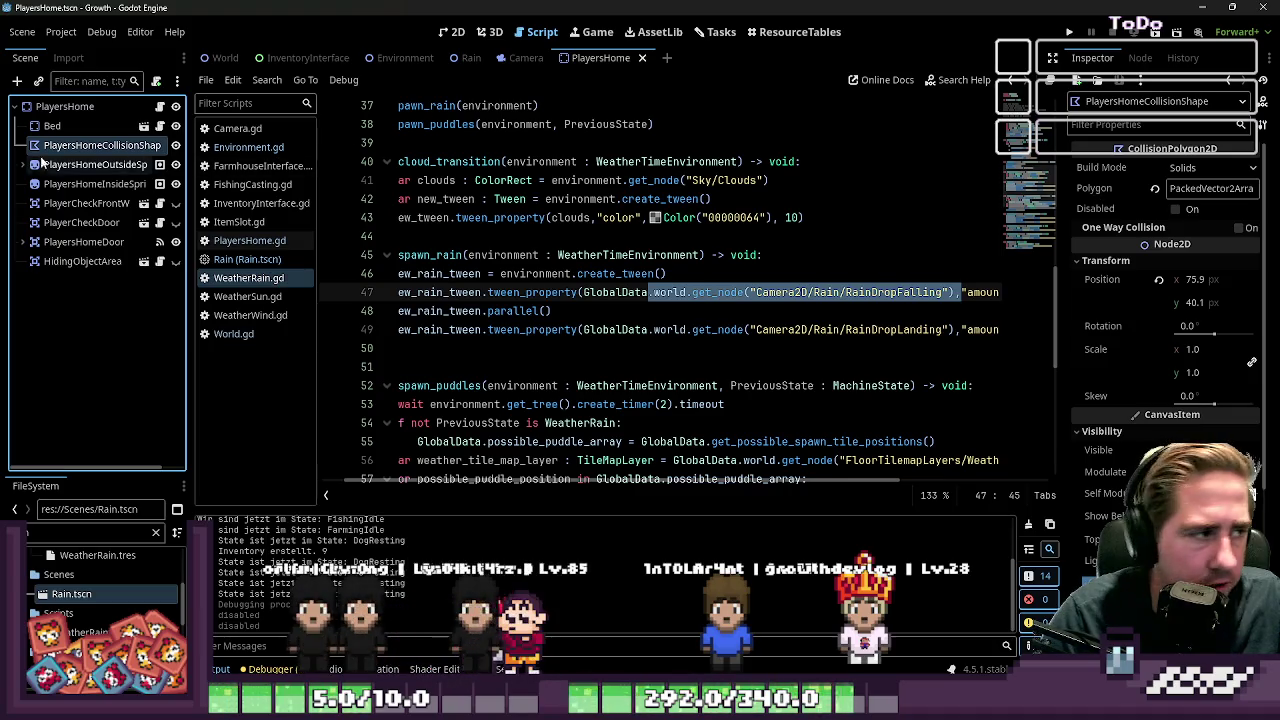
{"action": "left_click", "coordinate": [78, 222]}
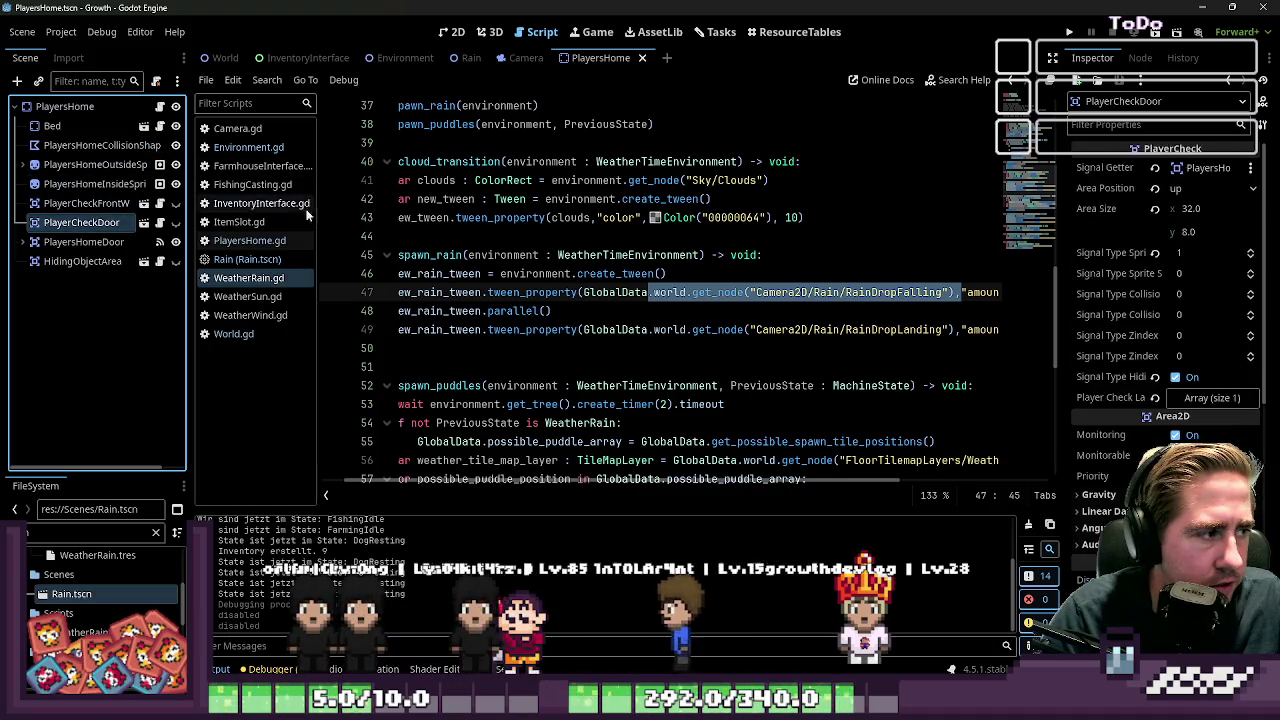
{"action": "left_click", "coordinate": [1195, 174]}
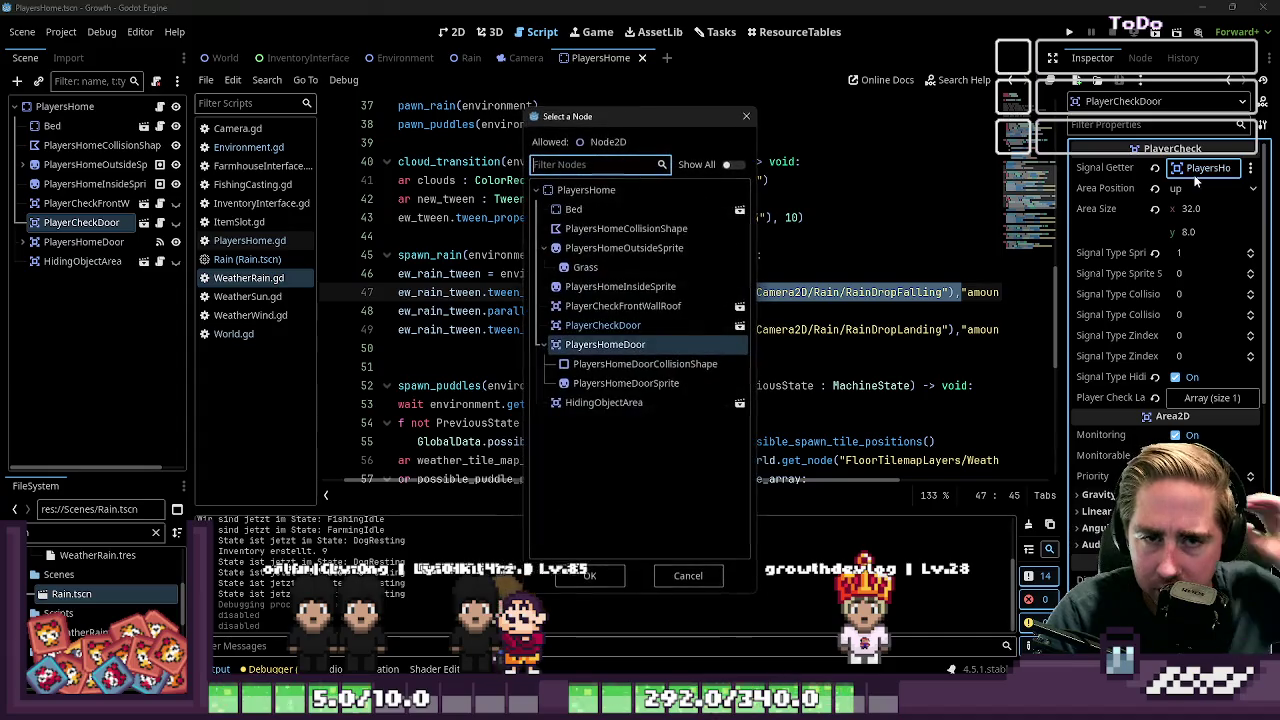
{"action": "left_click", "coordinate": [747, 116]}
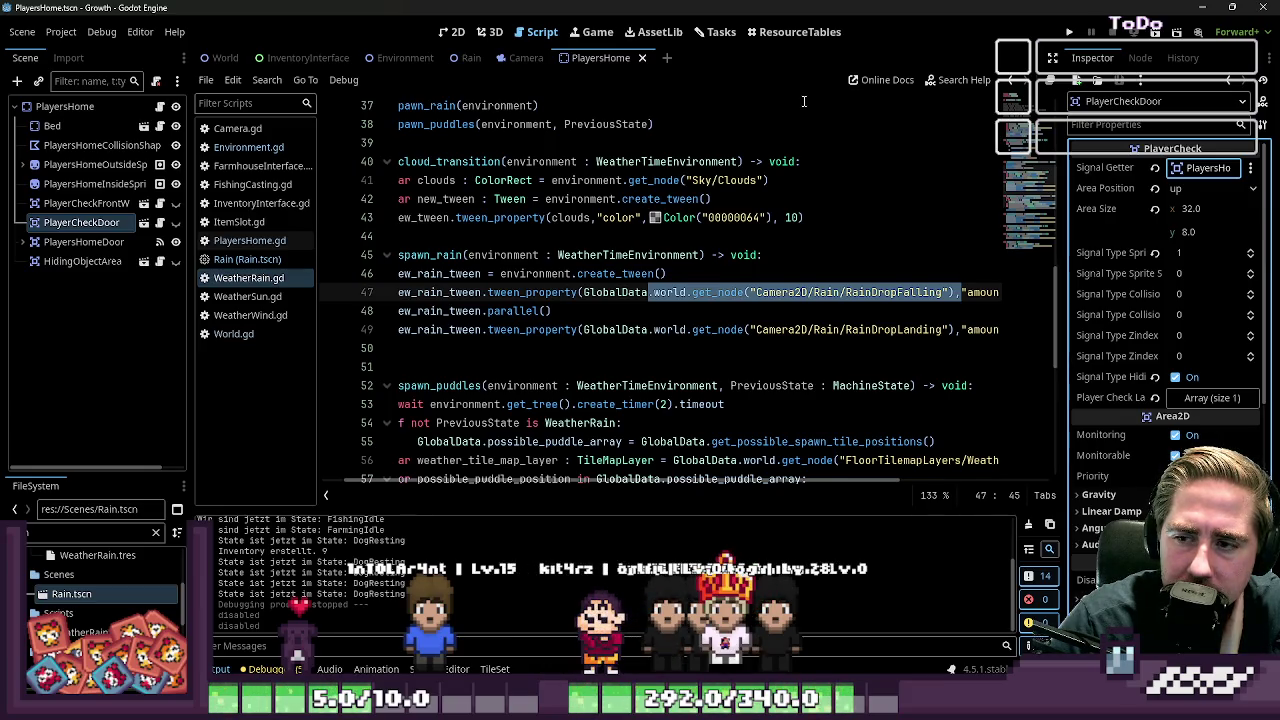
Show the PlayersHome house scene in the 2D canvas
{"action": "left_click", "coordinate": [449, 33]}
{"action": "scroll", "coordinate": [868, 348], "scroll_direction": "down", "scroll_amount": 4}
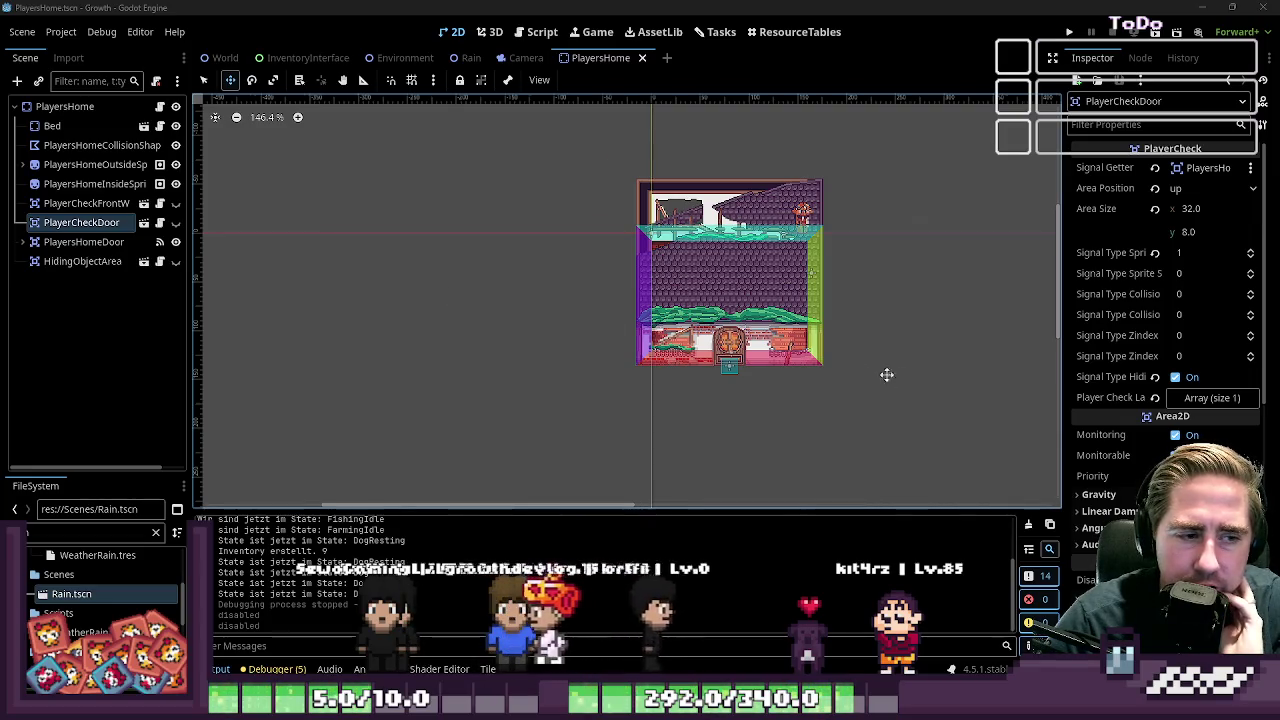
Zoom onto the door and select PlayersHomeInsideSprite to inspect its texture
{"action": "scroll", "coordinate": [669, 363], "scroll_direction": "up", "scroll_amount": 5}
{"action": "scroll", "coordinate": [716, 362], "scroll_direction": "up", "scroll_amount": 10}
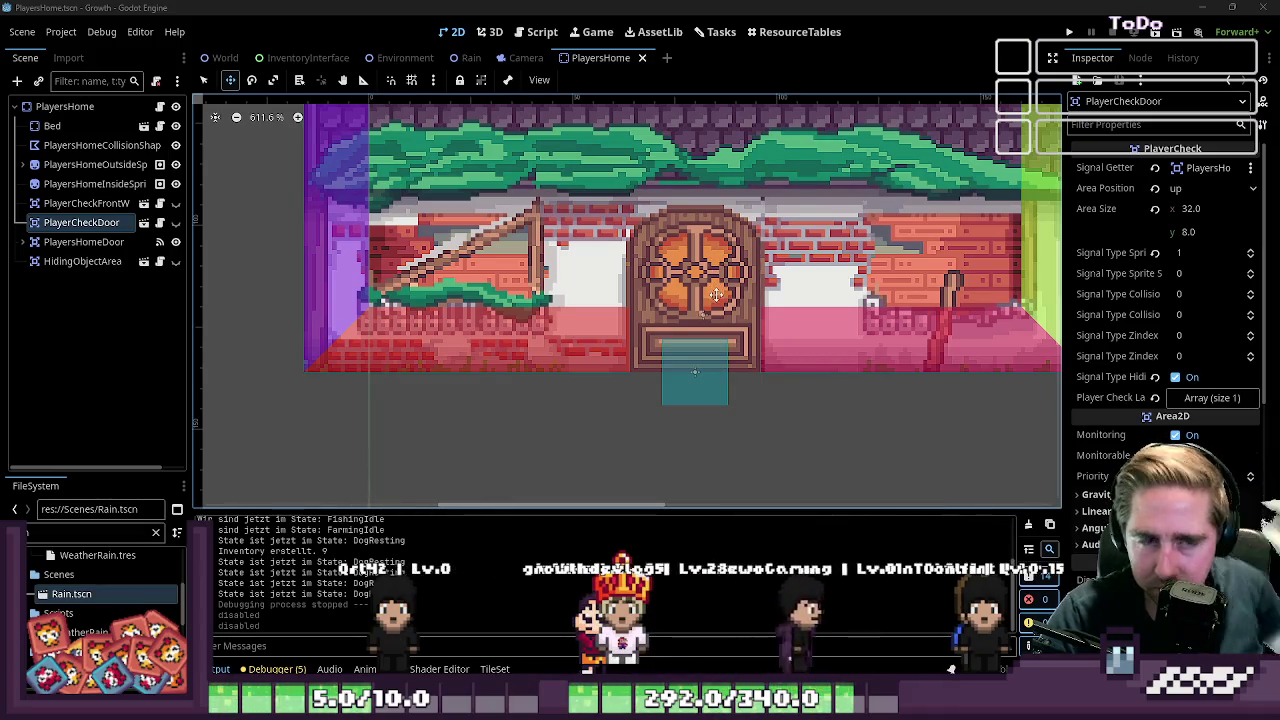
{"action": "scroll", "coordinate": [783, 377], "scroll_direction": "down", "scroll_amount": 2}
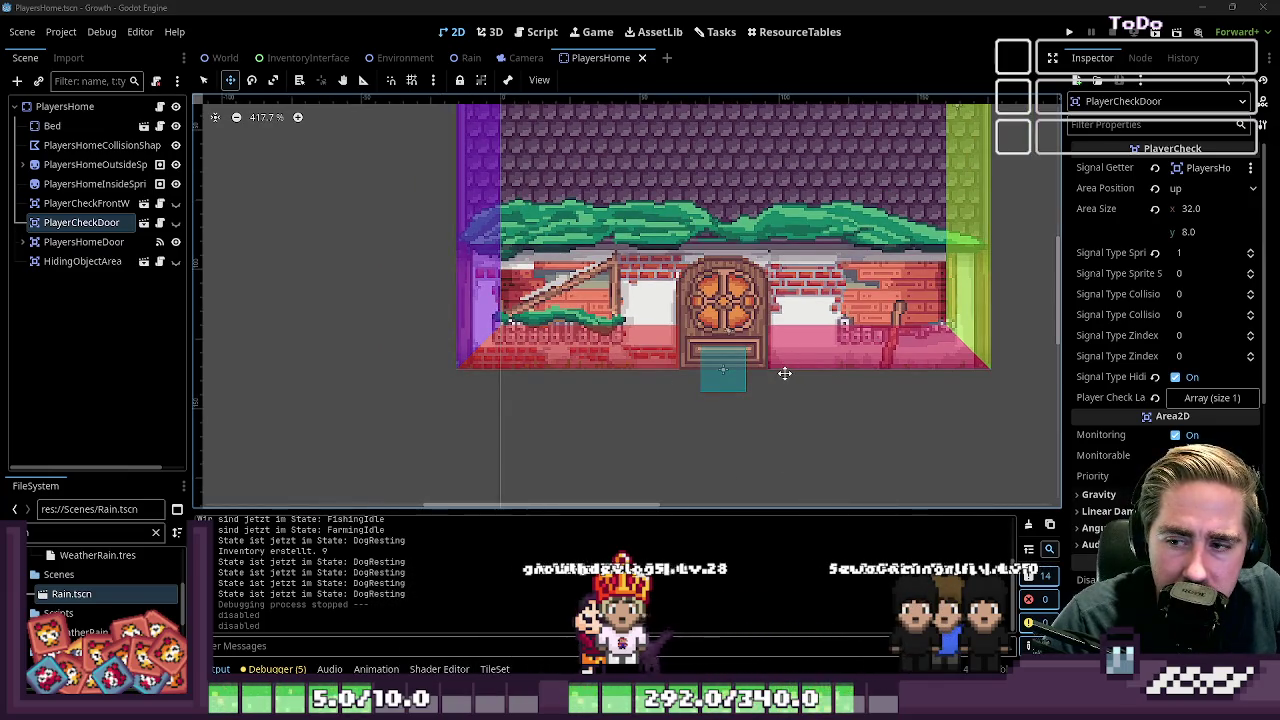
{"action": "left_click", "coordinate": [95, 184]}
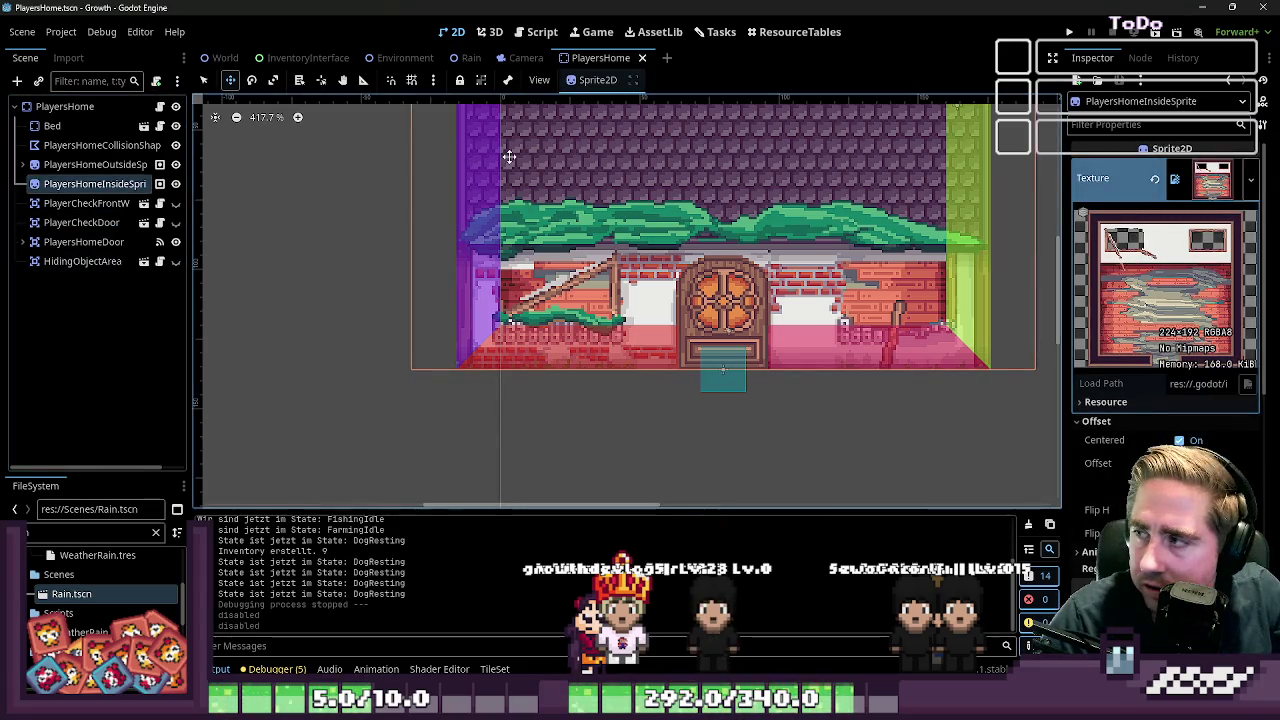
Return to the WeatherRain.gd code in the script editor
{"action": "left_click", "coordinate": [540, 31]}
{"action": "scroll", "coordinate": [684, 301], "scroll_direction": "down", "scroll_amount": 5}
{"action": "scroll", "coordinate": [684, 301], "scroll_direction": "up", "scroll_amount": 8}
Inspect PlayersHome's root, Bed and outside sprite in 2D, dismissing the root-duplicate alert
{"action": "left_click", "coordinate": [684, 301]}
{"action": "left_click", "coordinate": [697, 420]}
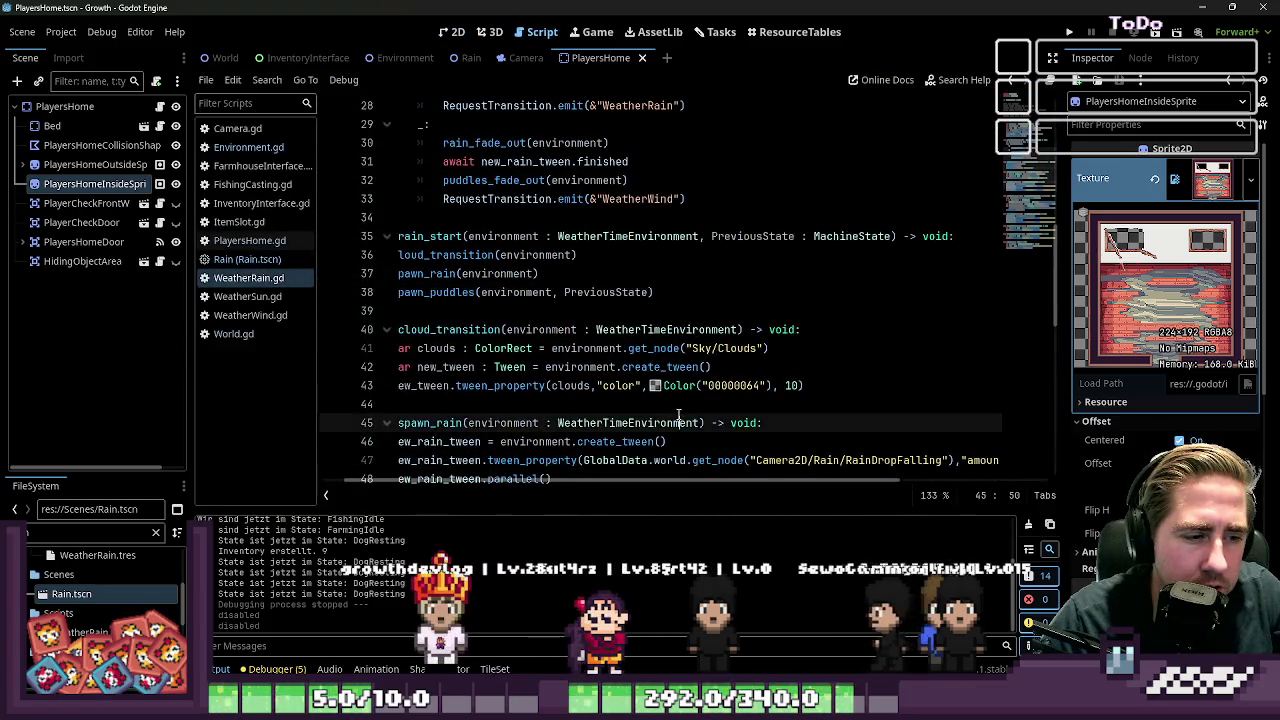
{"action": "left_click", "coordinate": [660, 404]}
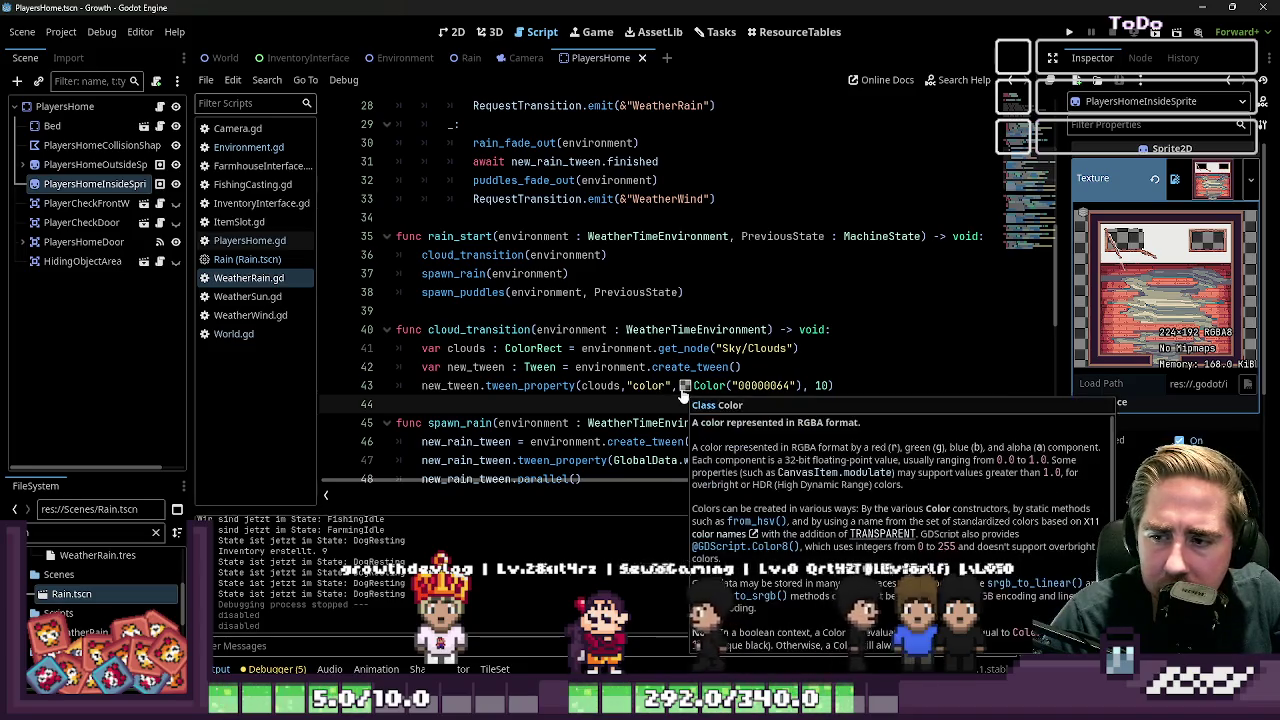
{"action": "left_click", "coordinate": [64, 106]}
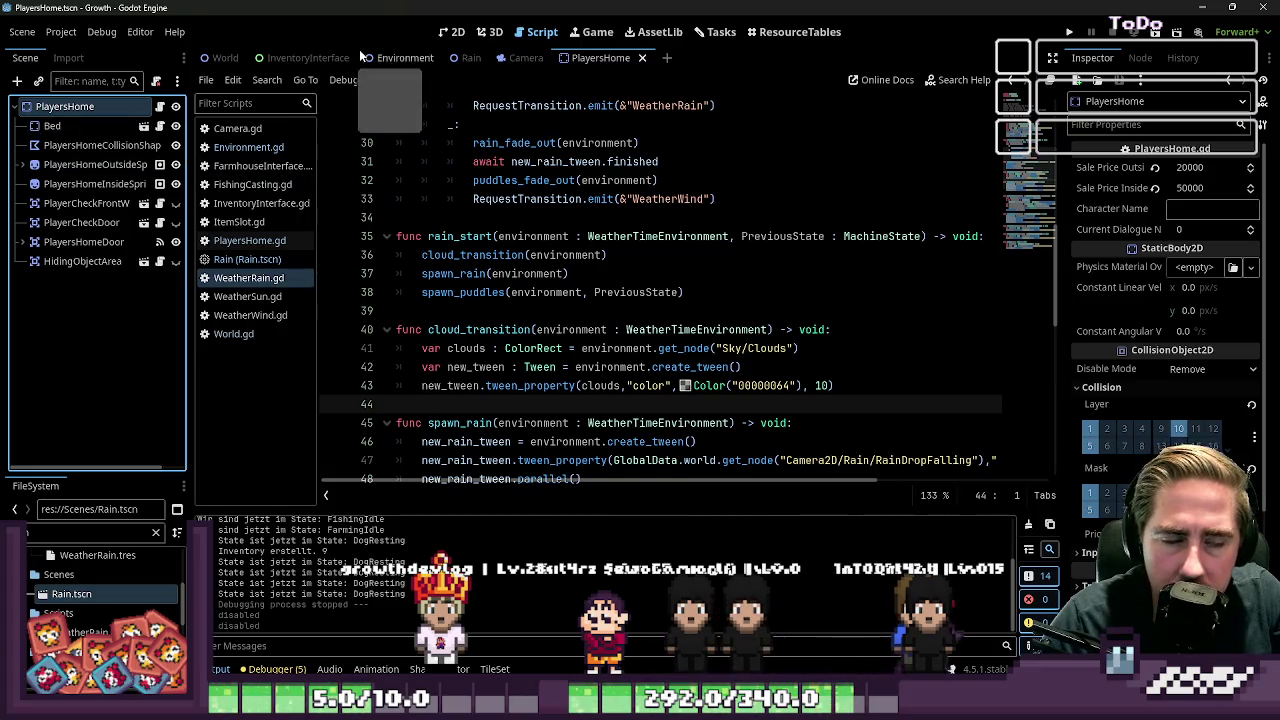
{"action": "left_click", "coordinate": [451, 32]}
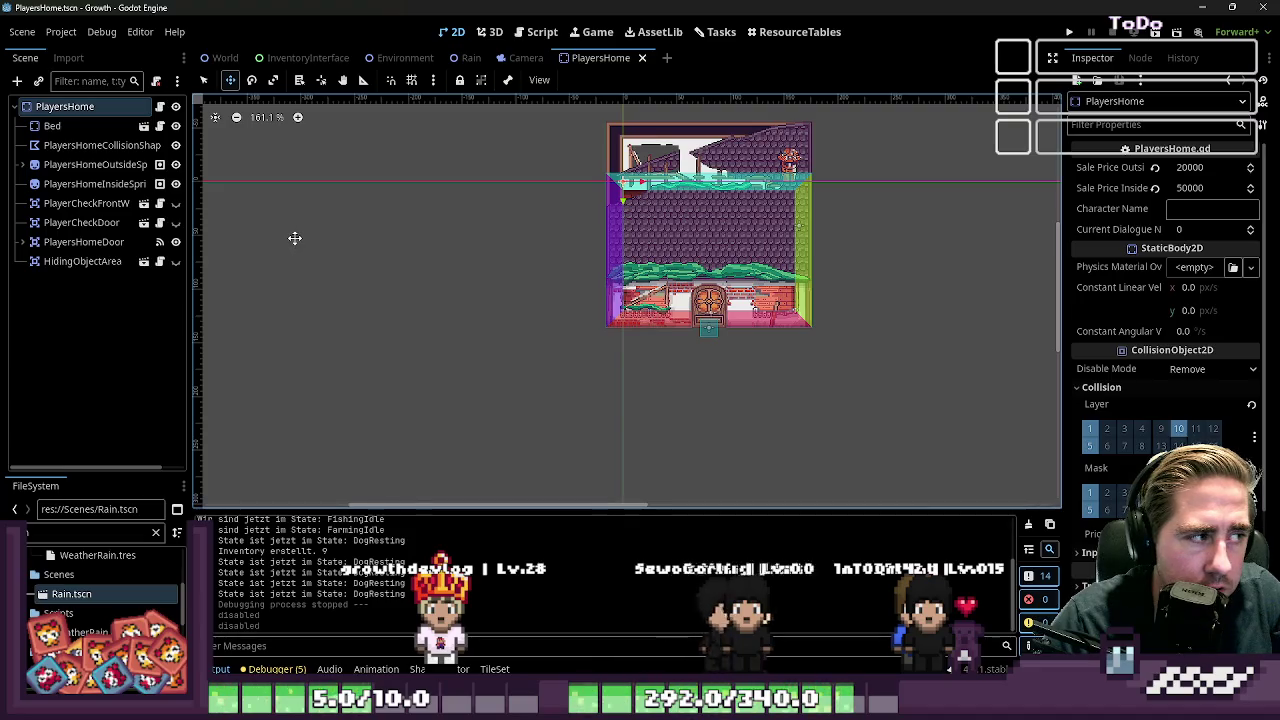
{"action": "key", "text": "ctrl+d"}
{"action": "left_click", "coordinate": [640, 374]}
{"action": "left_click", "coordinate": [80, 127]}
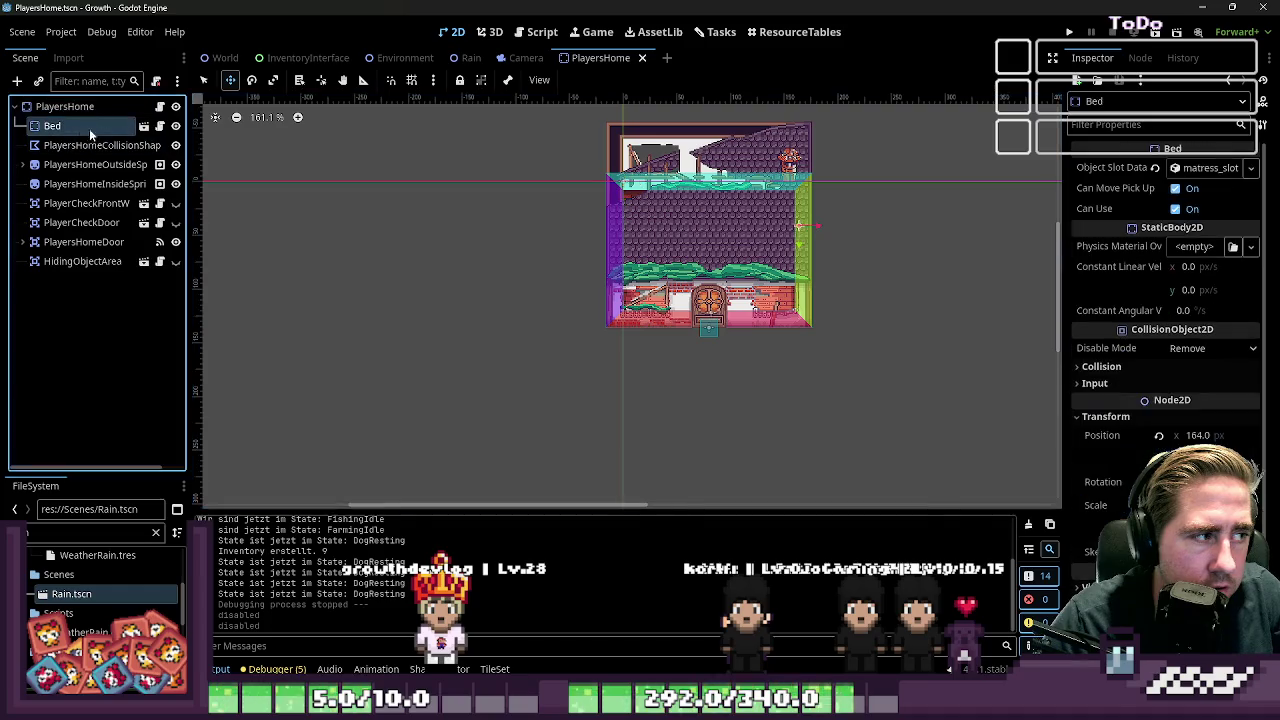
{"action": "left_click", "coordinate": [100, 164]}
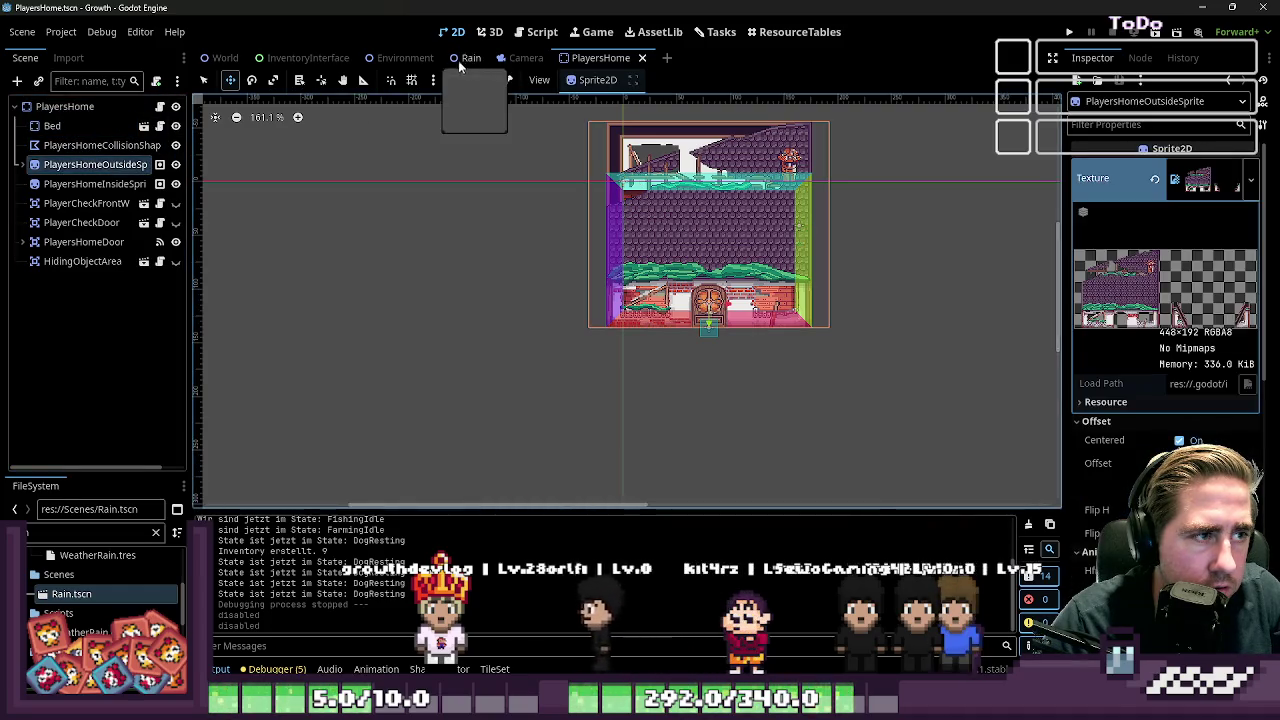
Switch to the World scene at 100% zoom and look around the house near FairStand
{"action": "left_click", "coordinate": [405, 57]}
{"action": "left_click", "coordinate": [210, 58]}
{"action": "scroll", "coordinate": [698, 291], "scroll_direction": "down", "scroll_amount": 4}
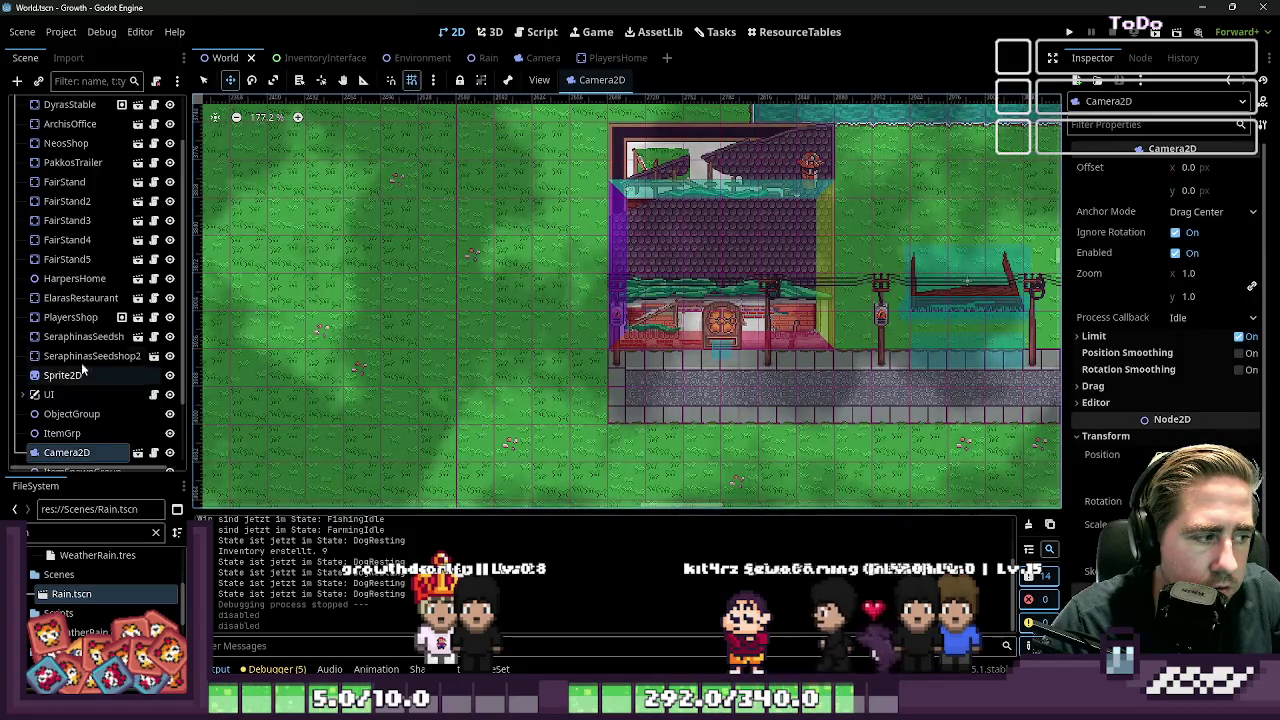
{"action": "key", "text": "ctrl+0"}
{"action": "left_click", "coordinate": [64, 181]}
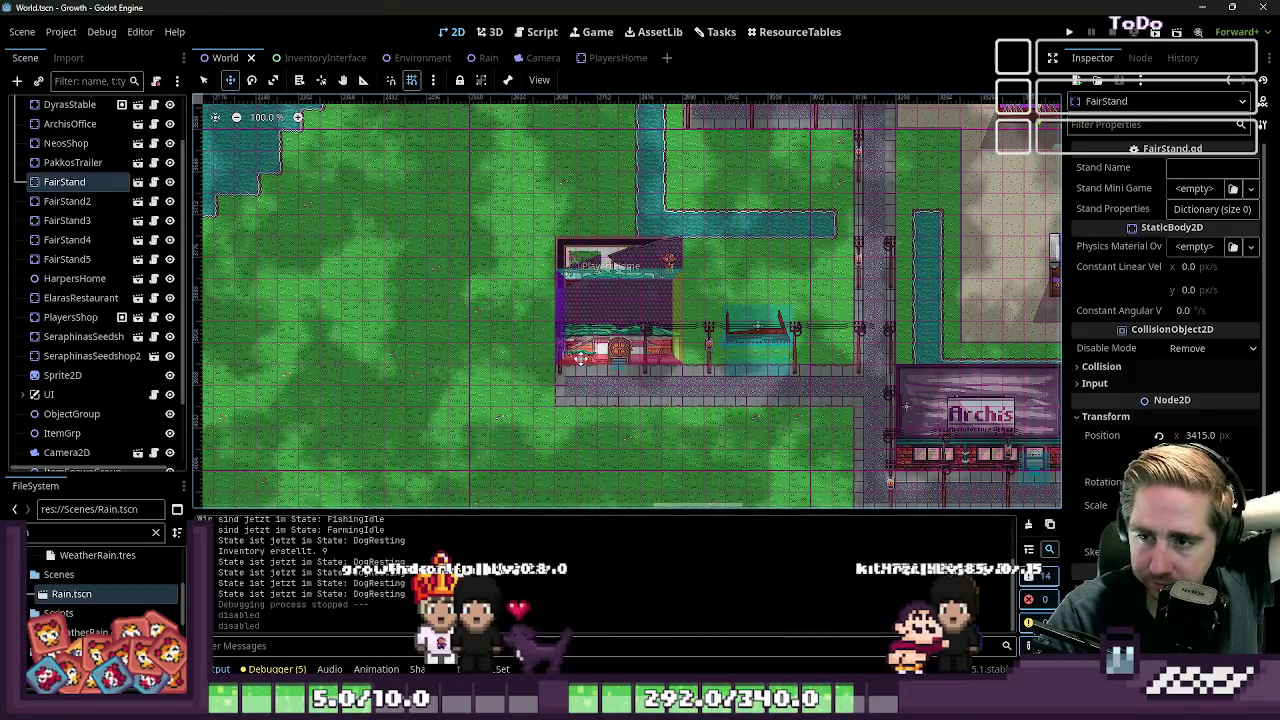
{"action": "scroll", "coordinate": [640, 300], "scroll_direction": "up", "scroll_amount": 4}
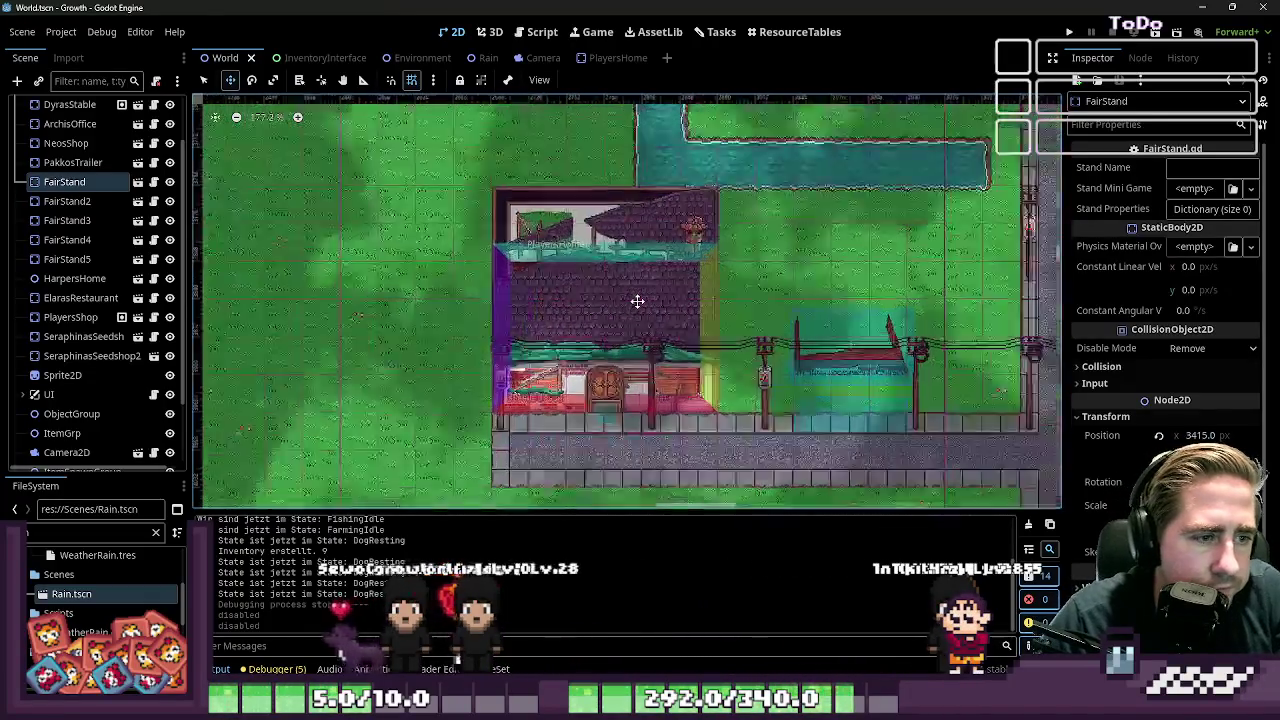
{"action": "scroll", "coordinate": [640, 298], "scroll_direction": "down", "scroll_amount": 5}
{"action": "scroll", "coordinate": [662, 288], "scroll_direction": "up", "scroll_amount": 2}
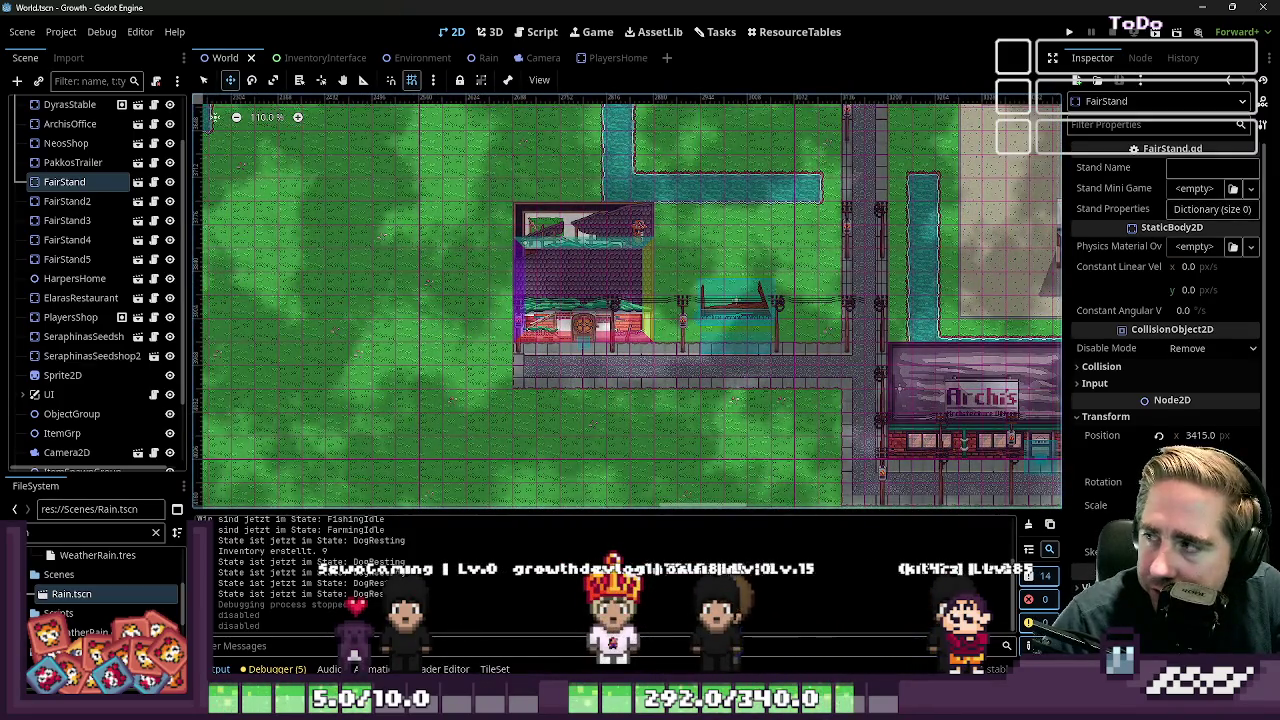
{"action": "scroll", "coordinate": [653, 245], "scroll_direction": "down", "scroll_amount": 5}
{"action": "scroll", "coordinate": [606, 331], "scroll_direction": "up", "scroll_amount": 2}
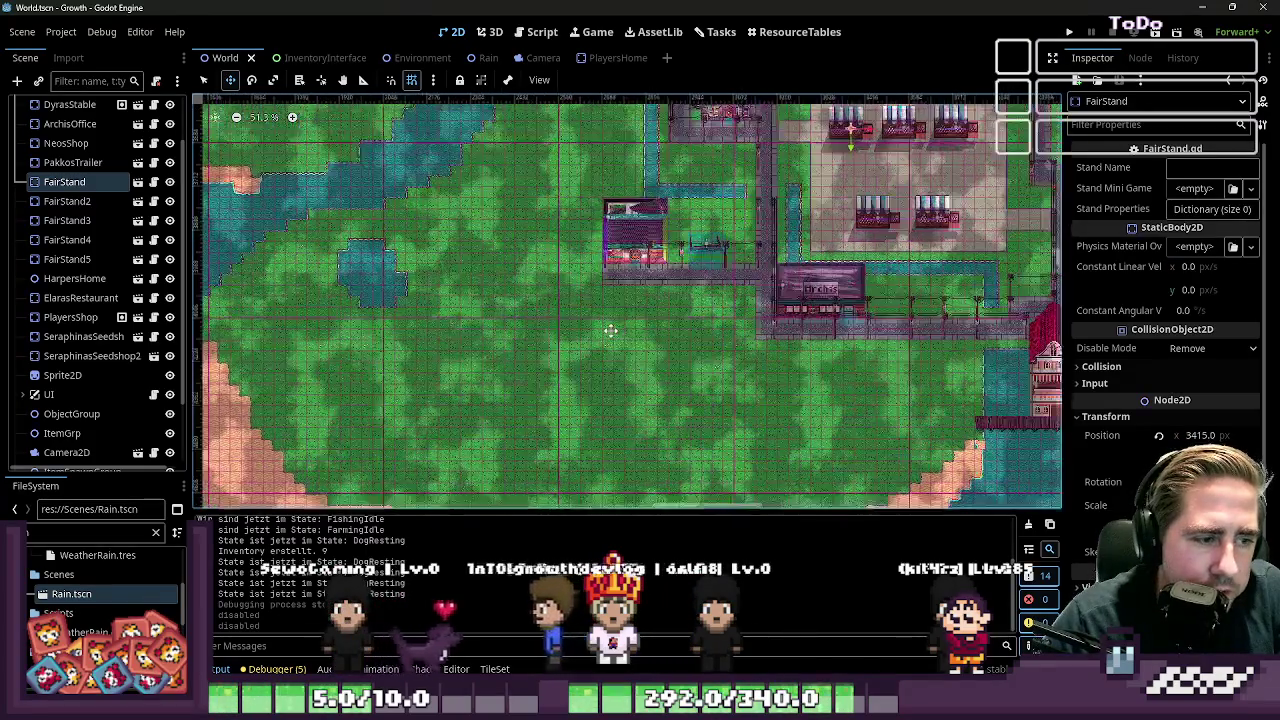
{"action": "left_click", "coordinate": [535, 34]}
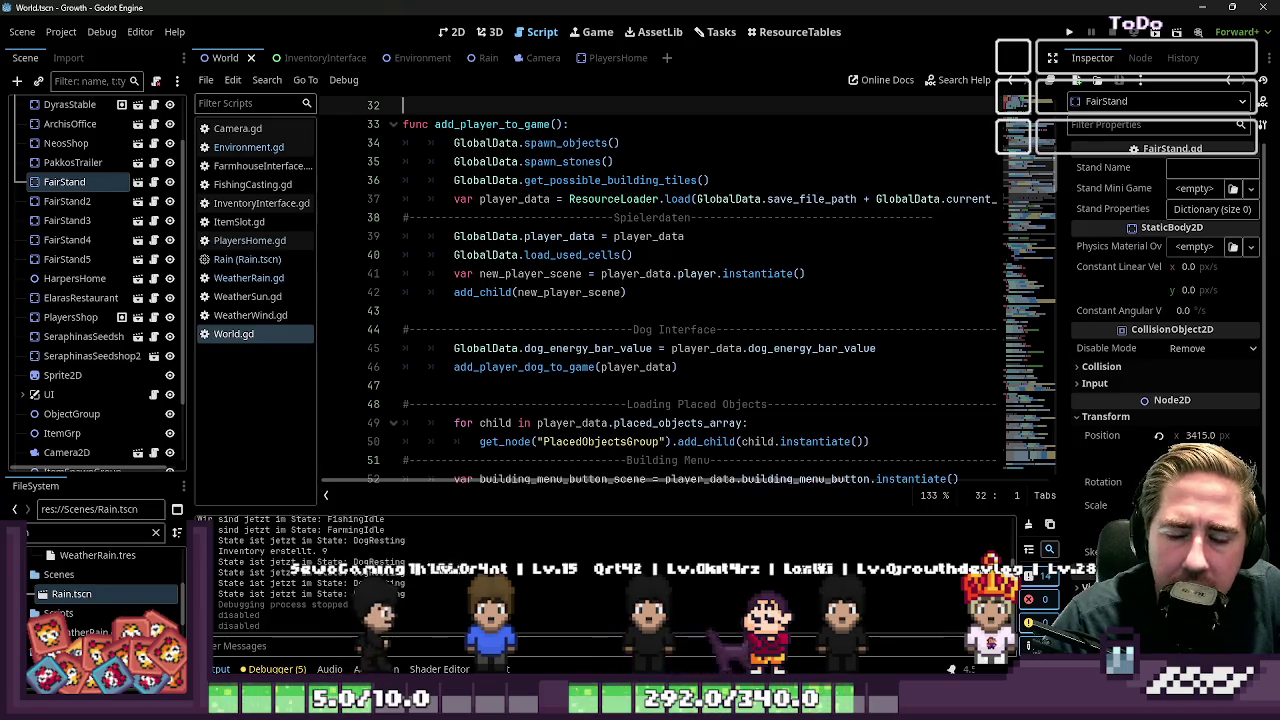
Run the project and expand the StartMenu node in the Remote scene tree
{"action": "left_click", "coordinate": [1069, 32]}
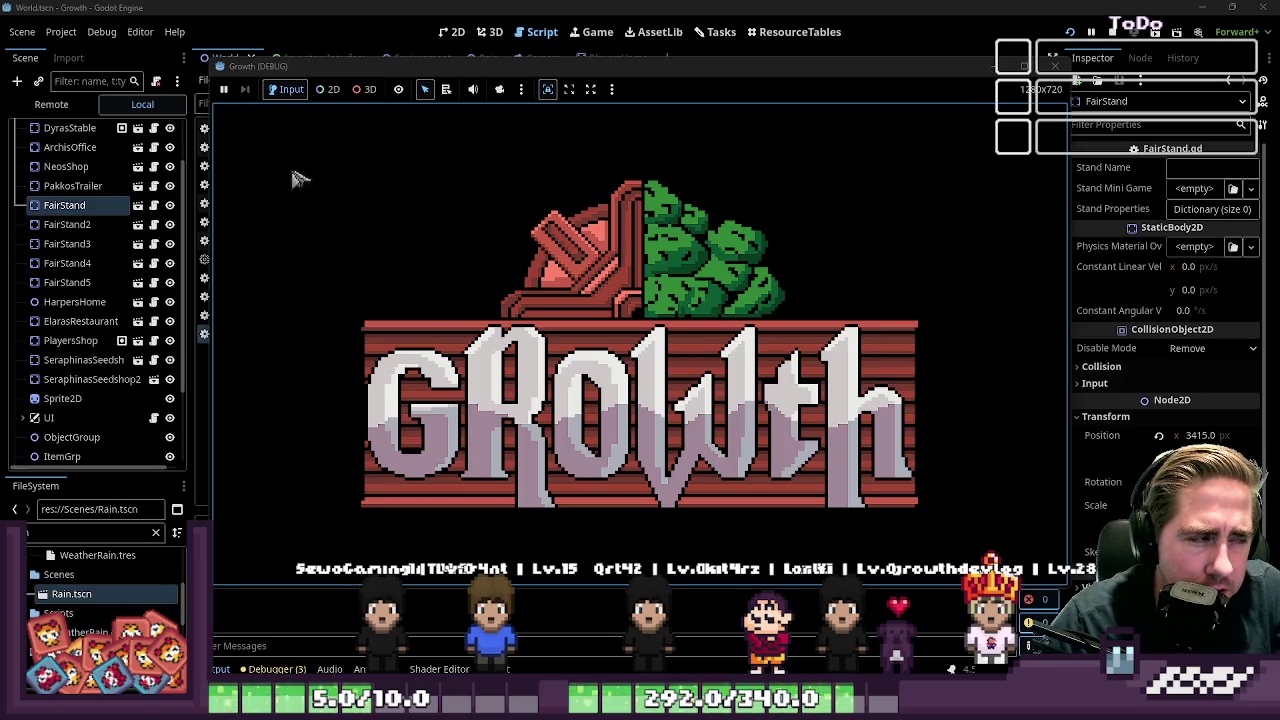
{"action": "left_click", "coordinate": [50, 105]}
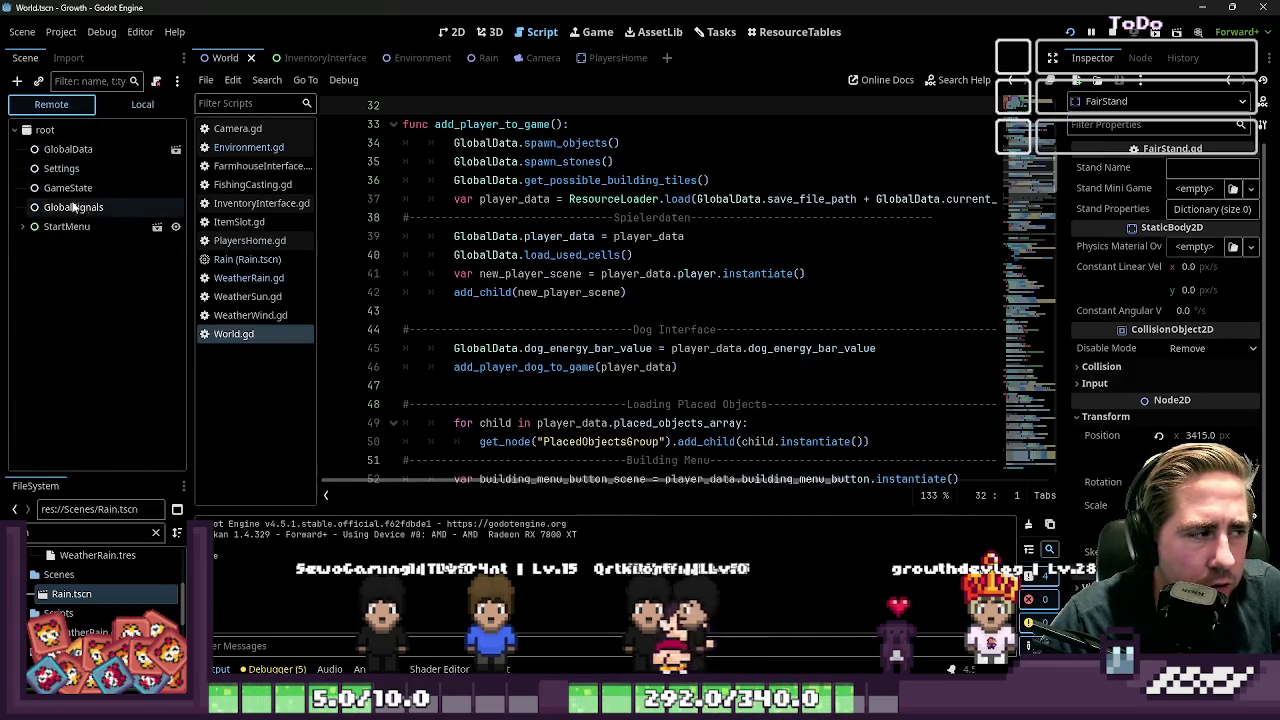
{"action": "left_click", "coordinate": [23, 226]}
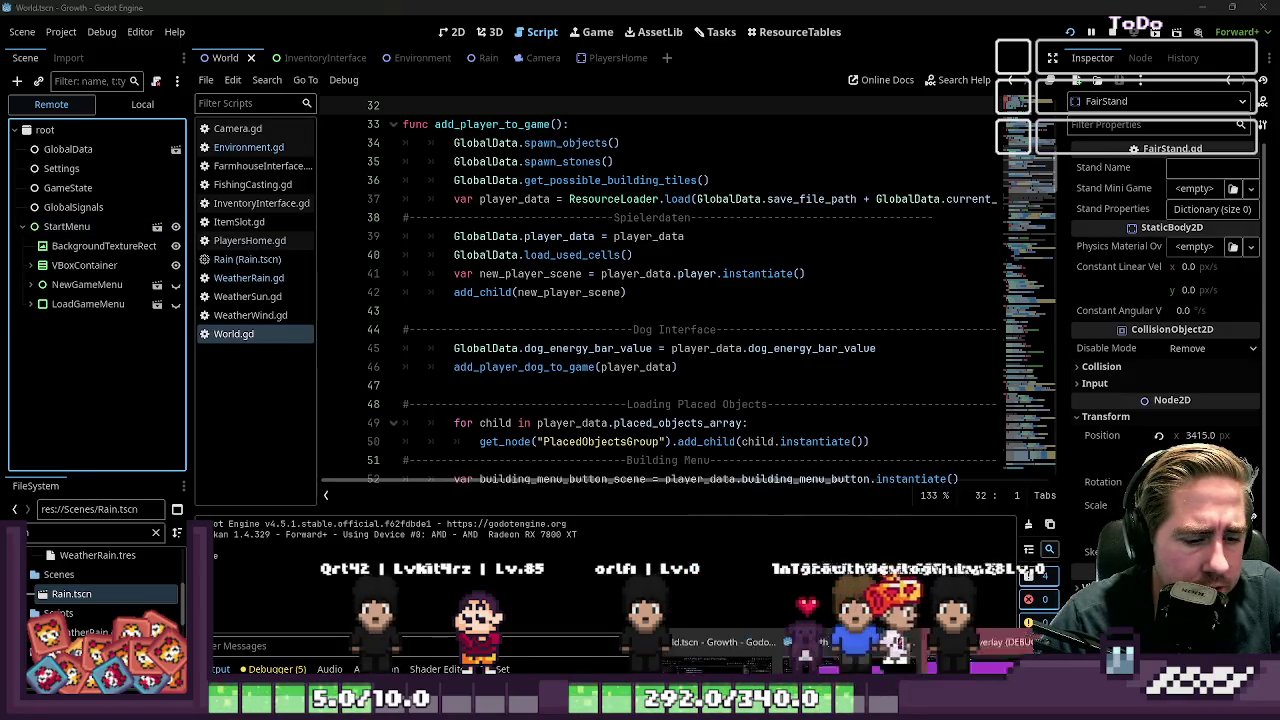
Close the running Growth (DEBUG) game window and return to the World scene's 2D town map
{"action": "key", "text": "alt+Tab"}
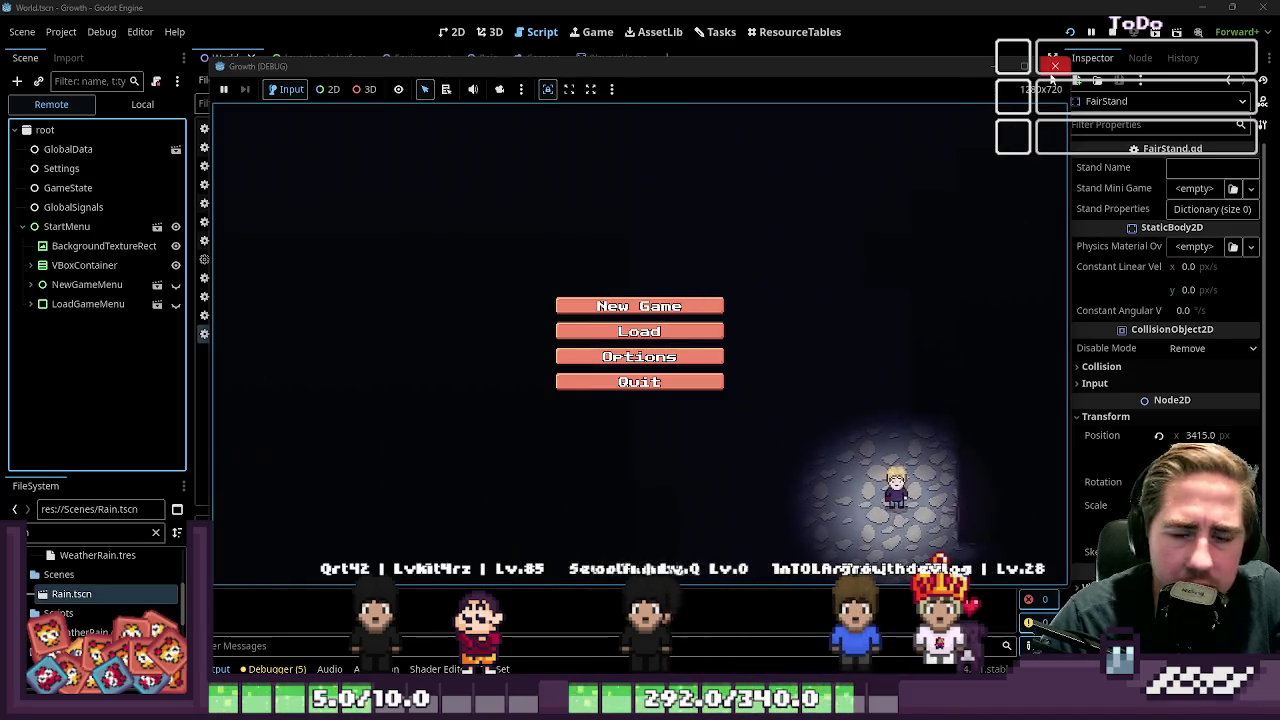
{"action": "left_click", "coordinate": [1054, 66]}
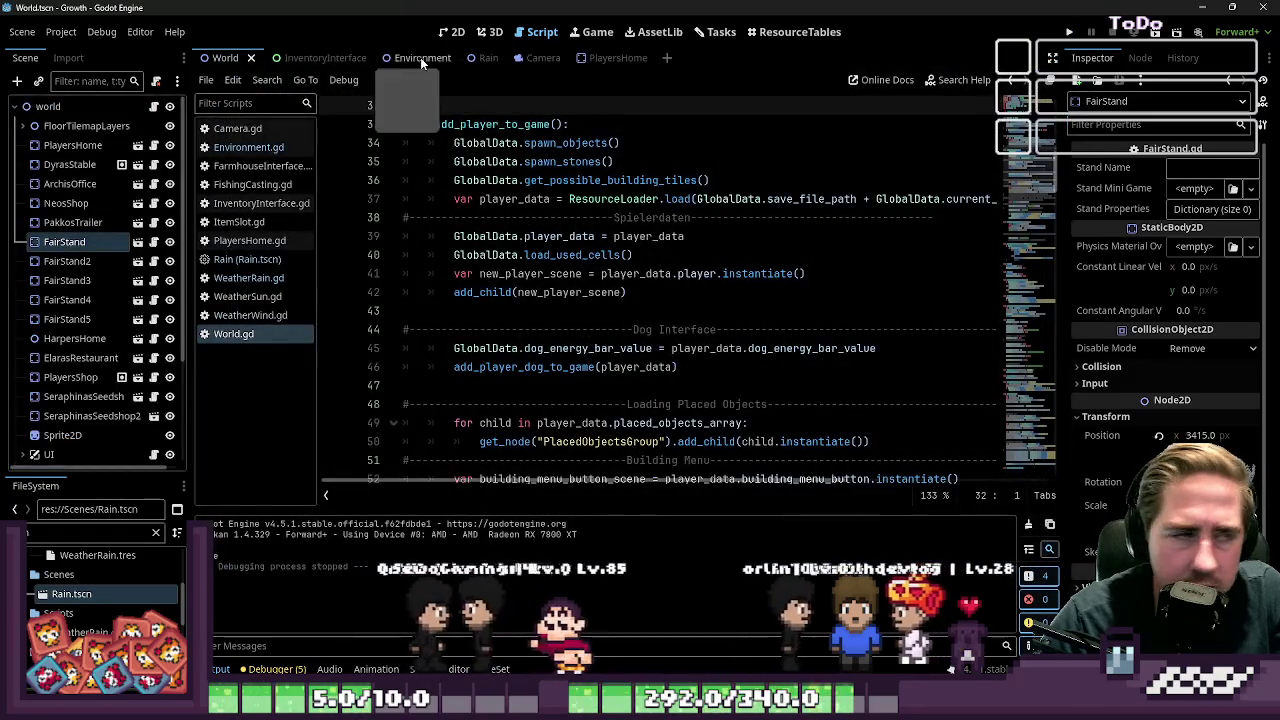
{"action": "left_click", "coordinate": [450, 31]}
{"action": "scroll", "coordinate": [675, 377], "scroll_direction": "up", "scroll_amount": 5}
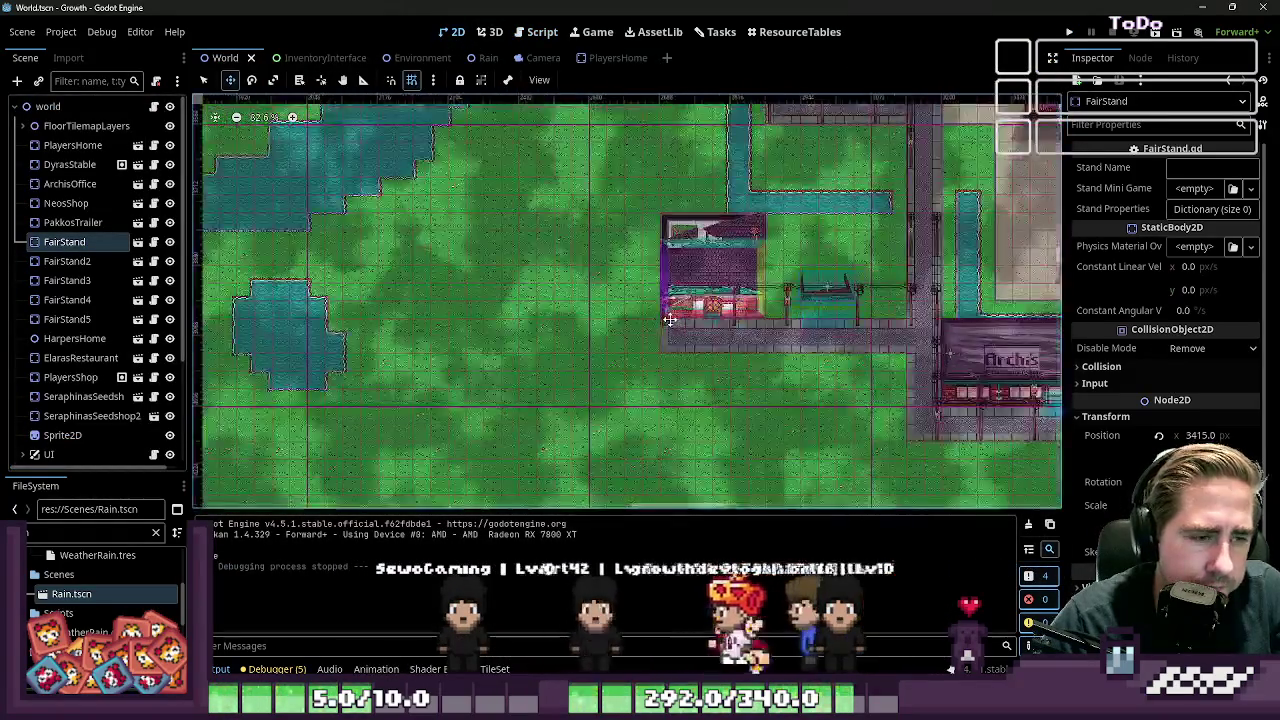
{"action": "left_click", "coordinate": [542, 31]}
{"action": "left_click", "coordinate": [286, 149]}
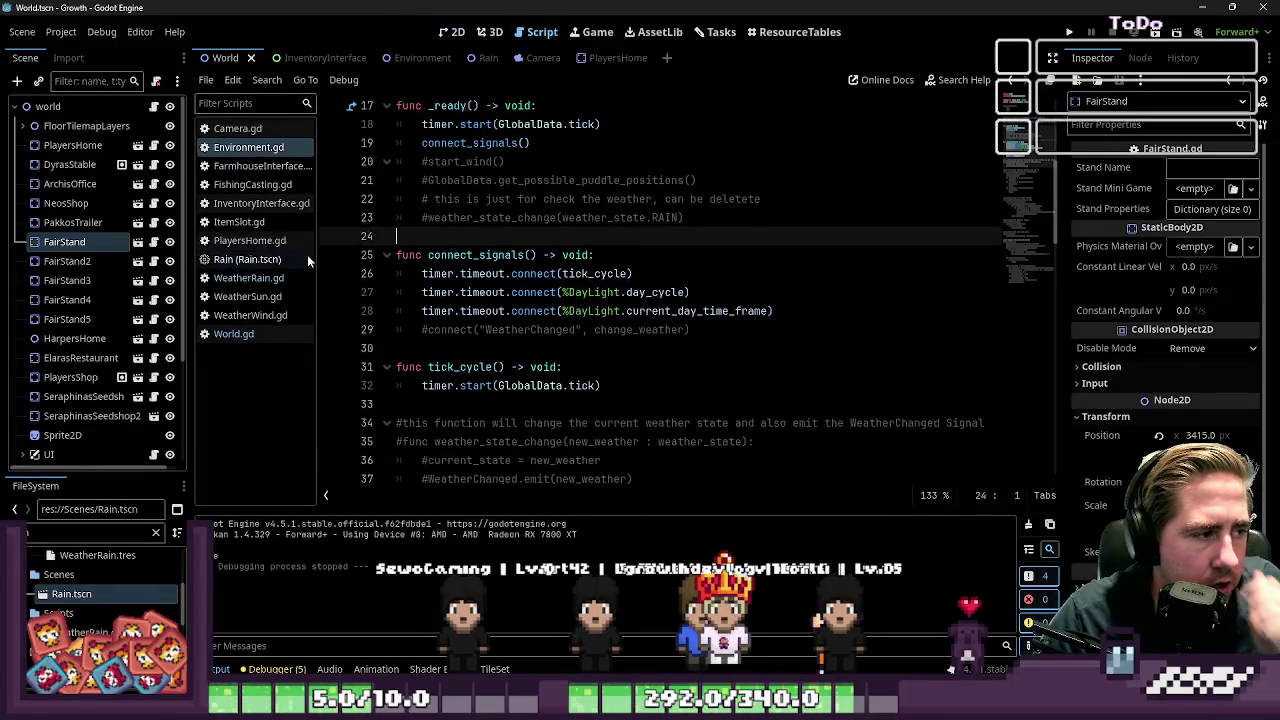
{"action": "left_click", "coordinate": [242, 278]}
{"action": "scroll", "coordinate": [581, 270], "scroll_direction": "down", "scroll_amount": 1}
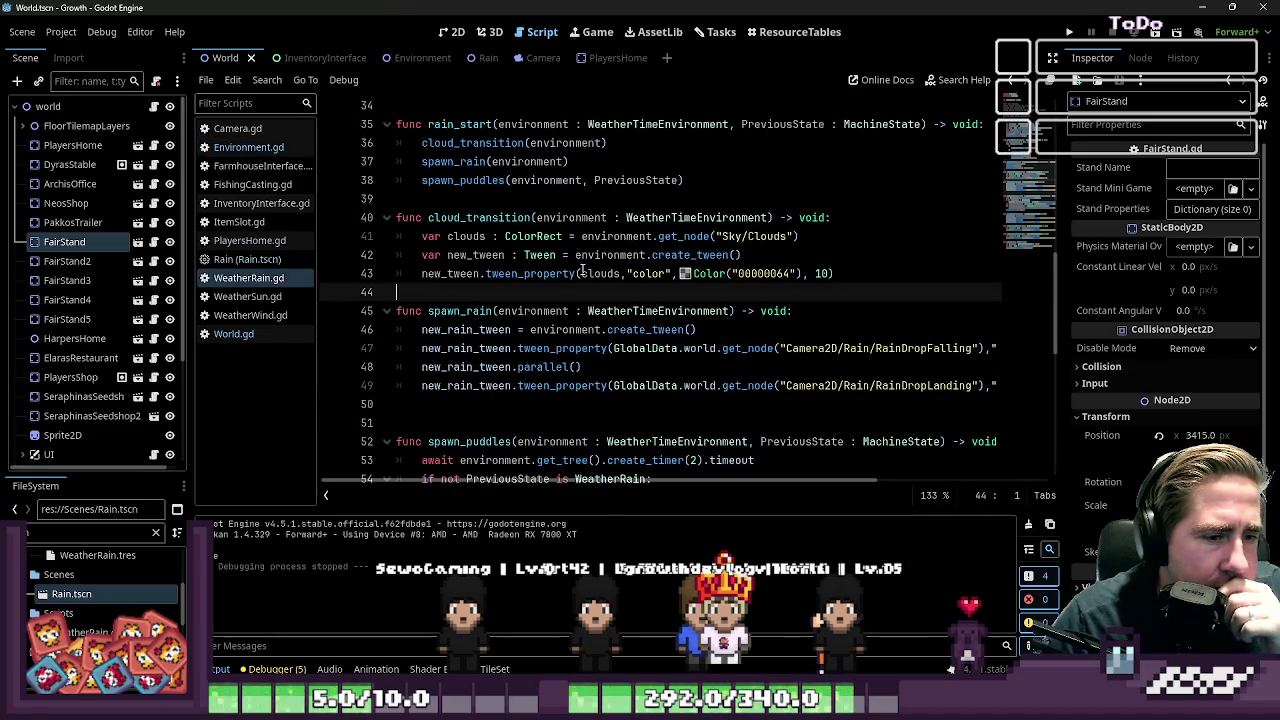
{"action": "left_click", "coordinate": [784, 348]}
{"action": "mouse_move", "coordinate": [983, 348]}
{"action": "left_mouse_down"}
{"action": "mouse_move", "coordinate": [570, 367]}
{"action": "mouse_move", "coordinate": [676, 355]}
{"action": "left_mouse_up"}
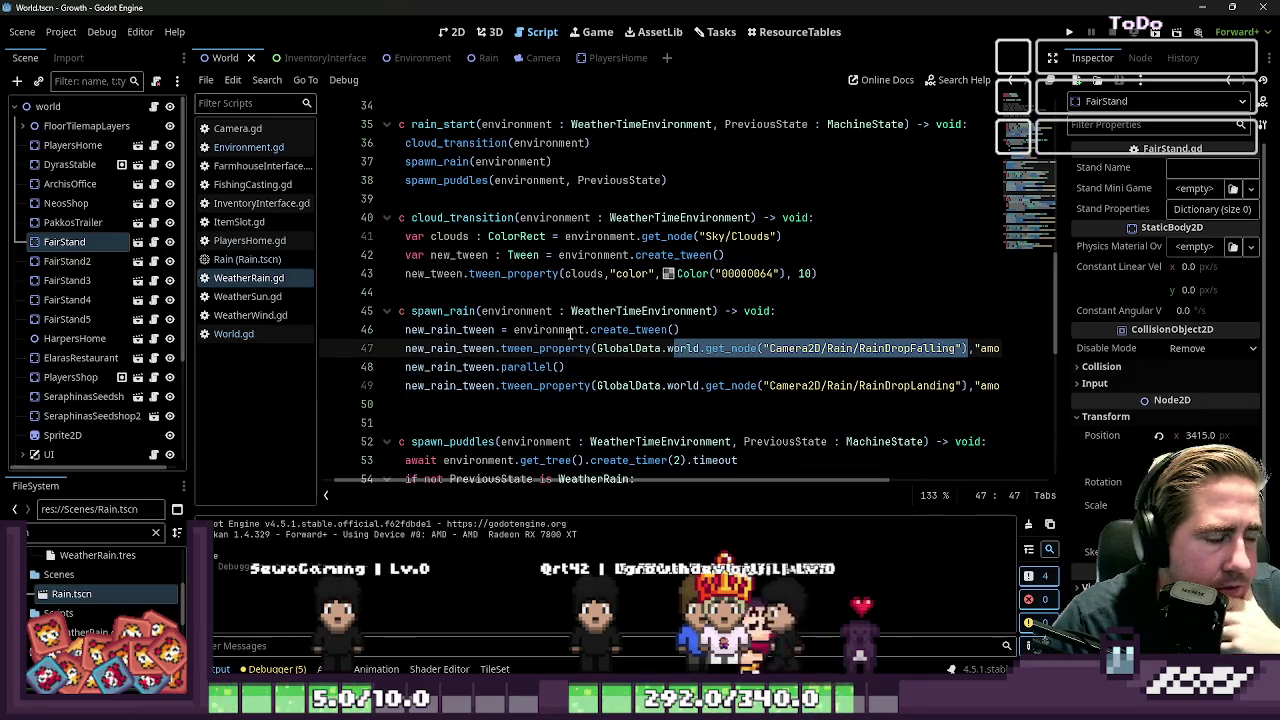
{"action": "scroll", "coordinate": [647, 480], "scroll_direction": "right", "scroll_amount": 2}
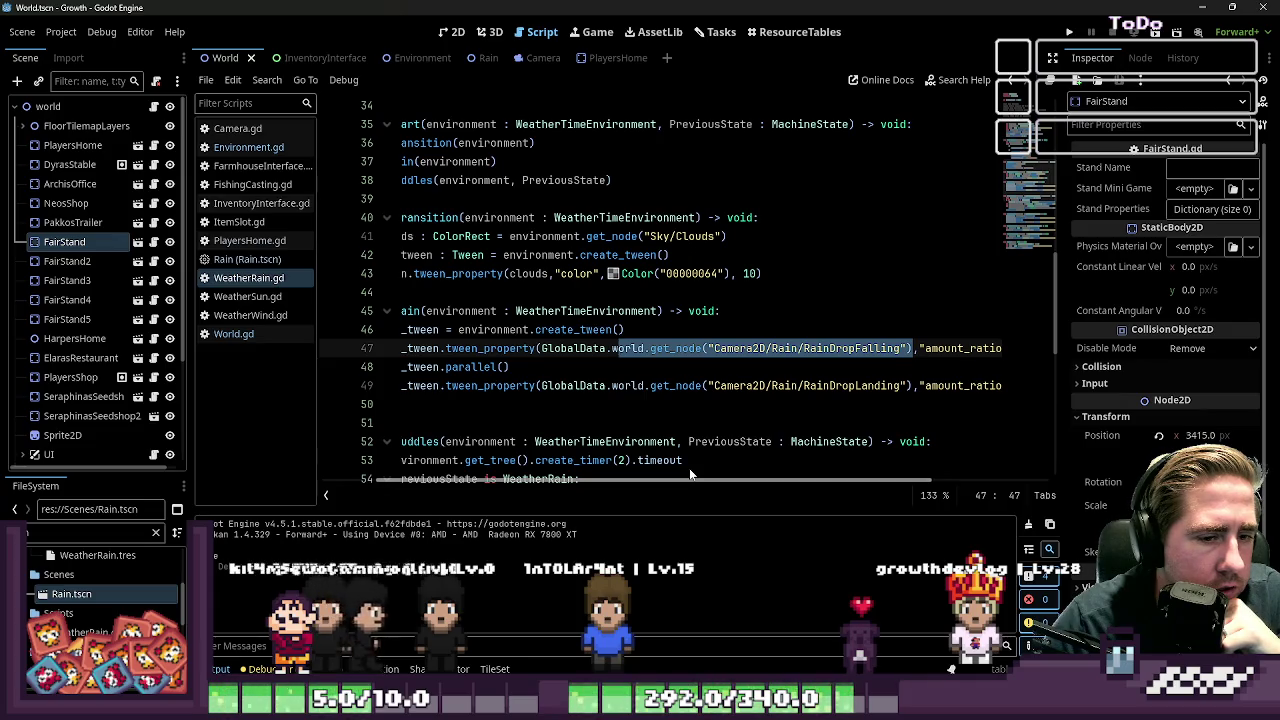
{"action": "scroll", "coordinate": [689, 468], "scroll_direction": "left", "scroll_amount": 3}
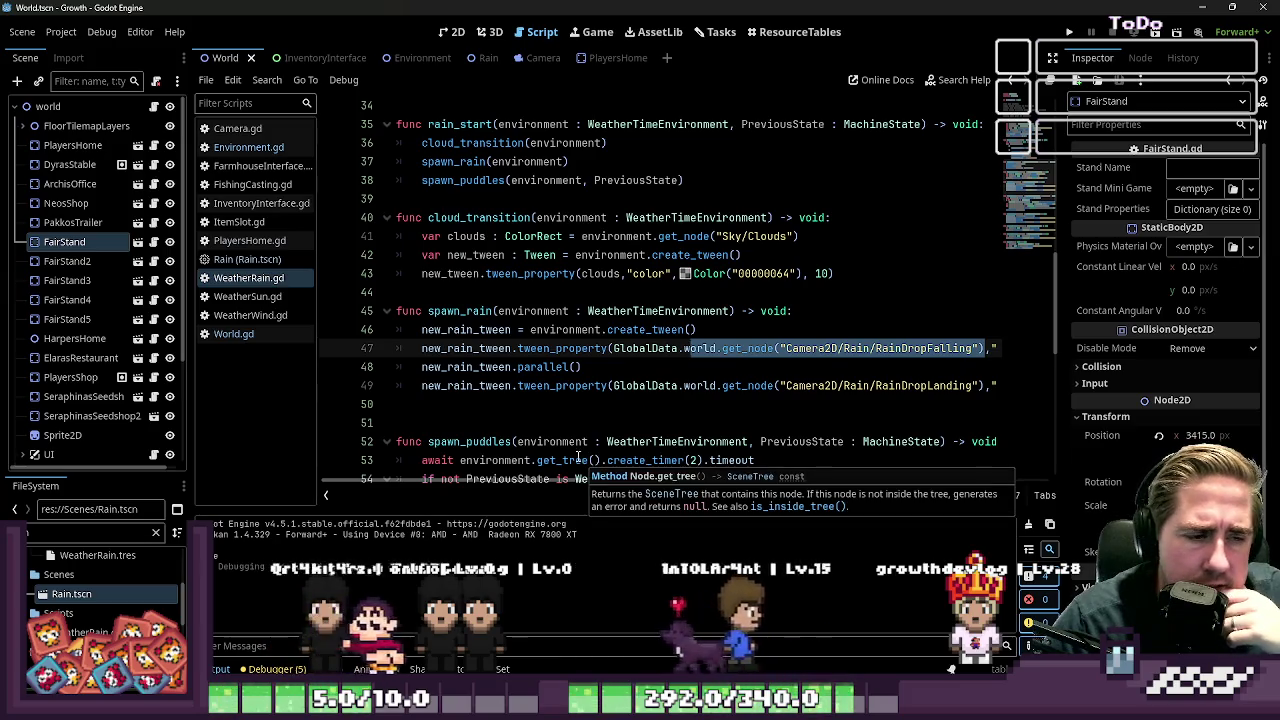
{"action": "mouse_move", "coordinate": [578, 457]}
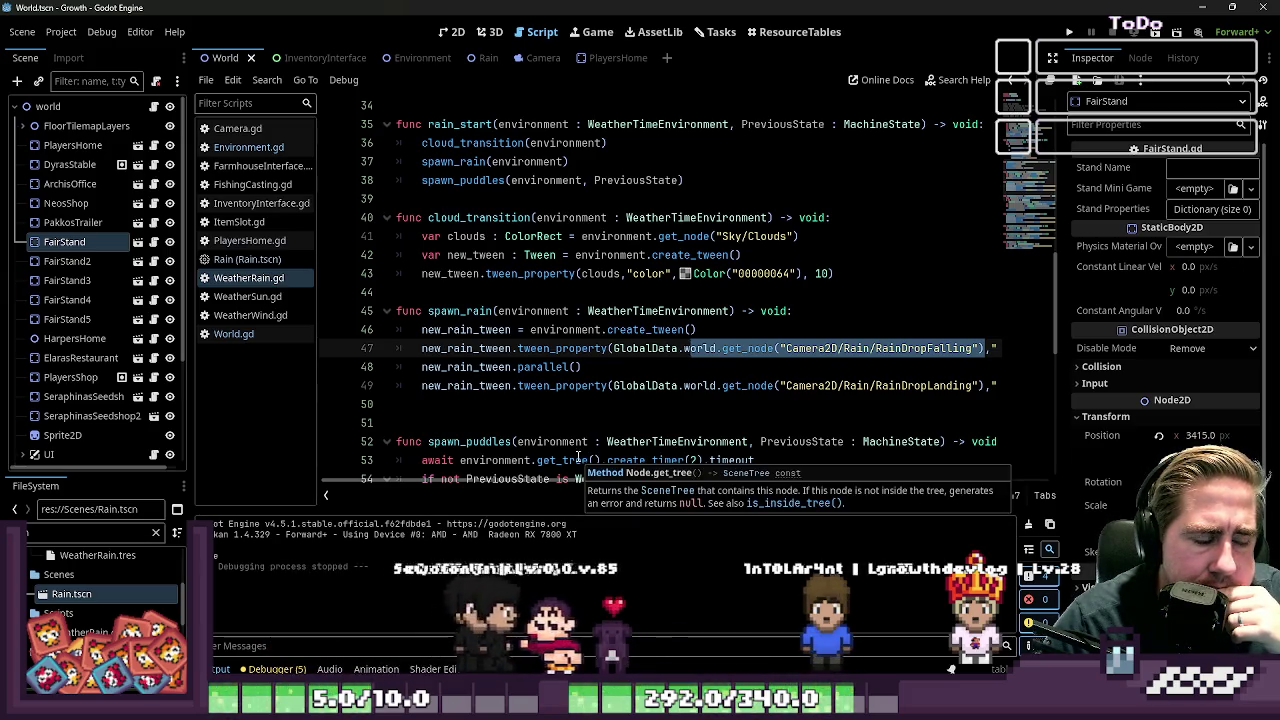
{"action": "scroll", "coordinate": [584, 356], "scroll_direction": "right", "scroll_amount": 5}
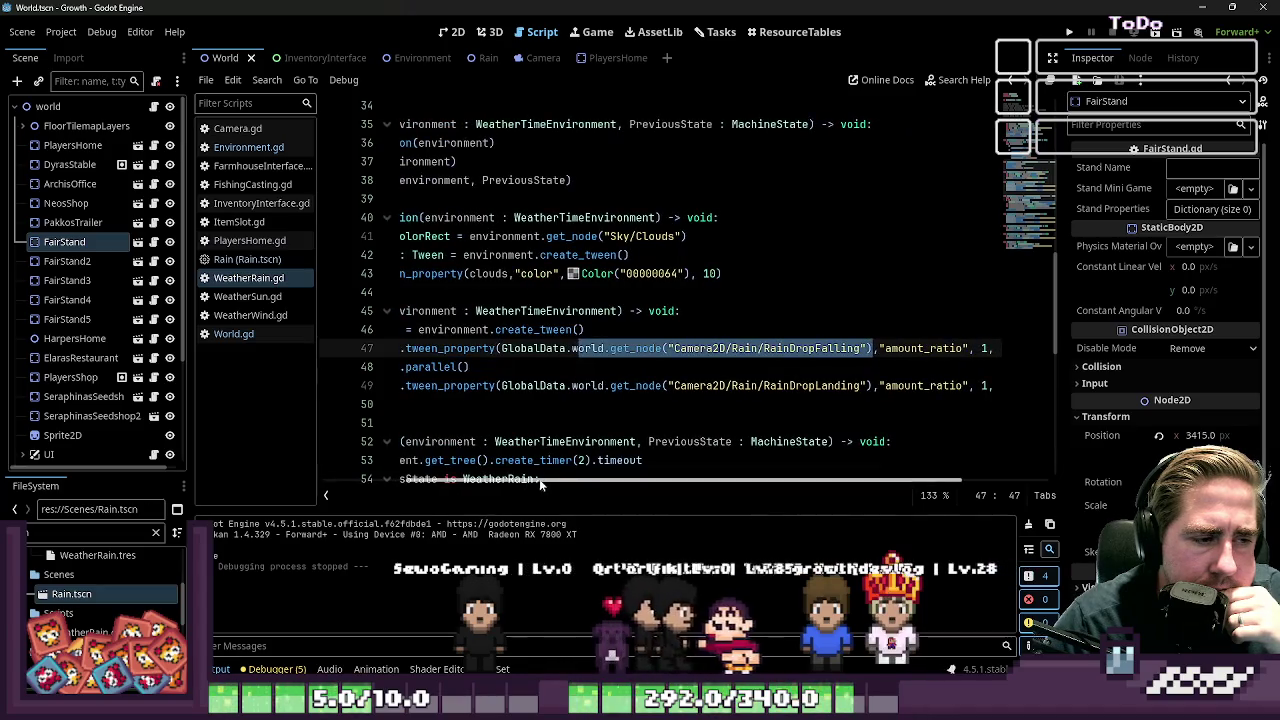
{"action": "left_click", "coordinate": [604, 348]}
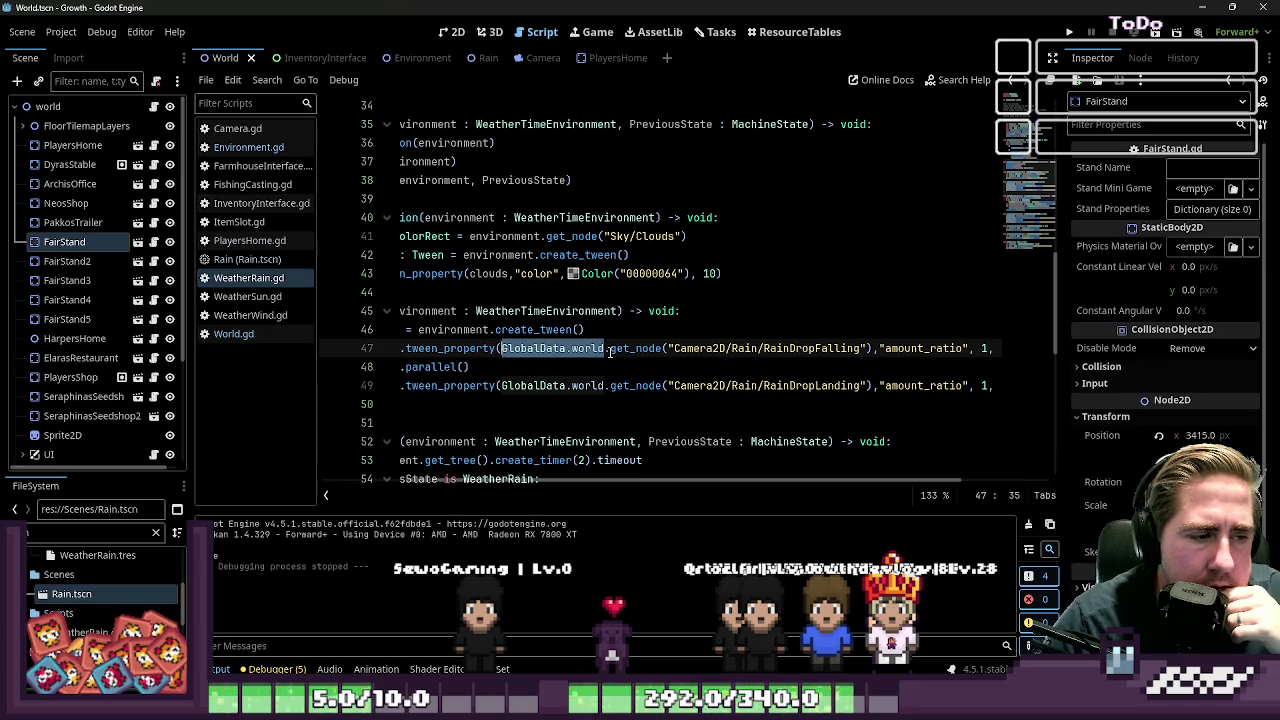
{"action": "double_click", "coordinate": [580, 349]}
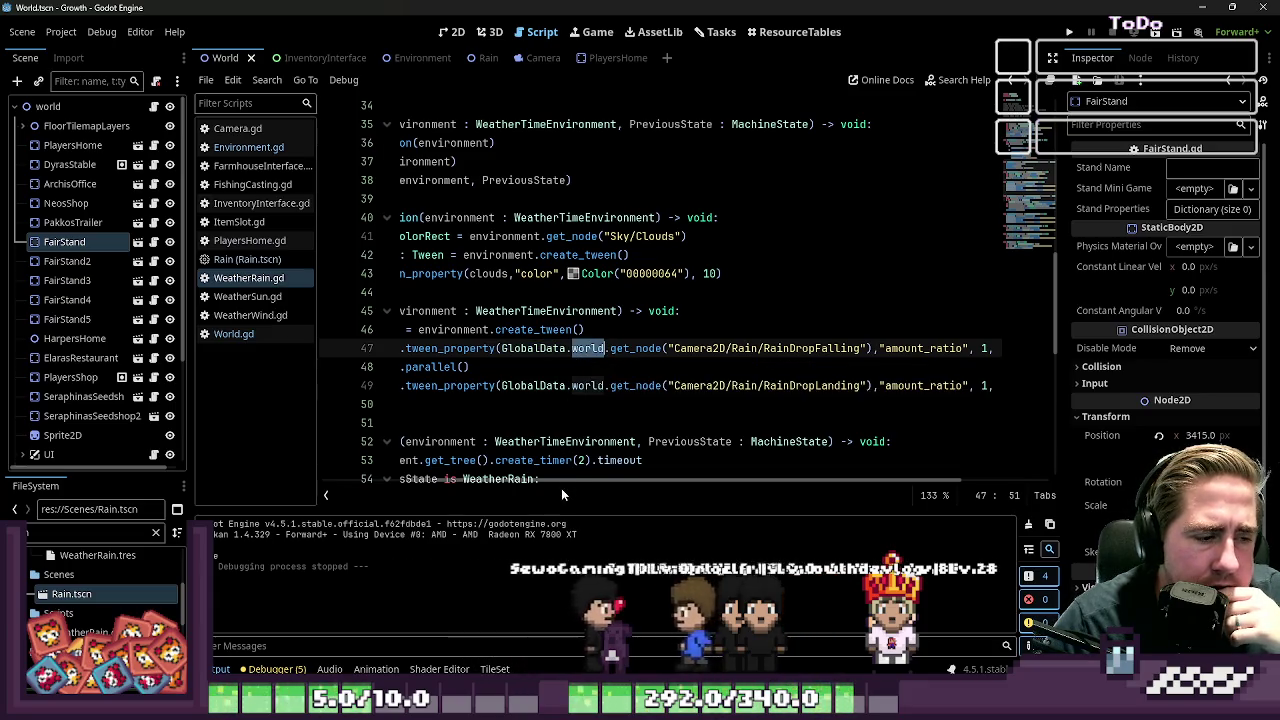
{"action": "scroll", "coordinate": [569, 481], "scroll_direction": "left", "scroll_amount": 5}
{"action": "double_click", "coordinate": [460, 311]}
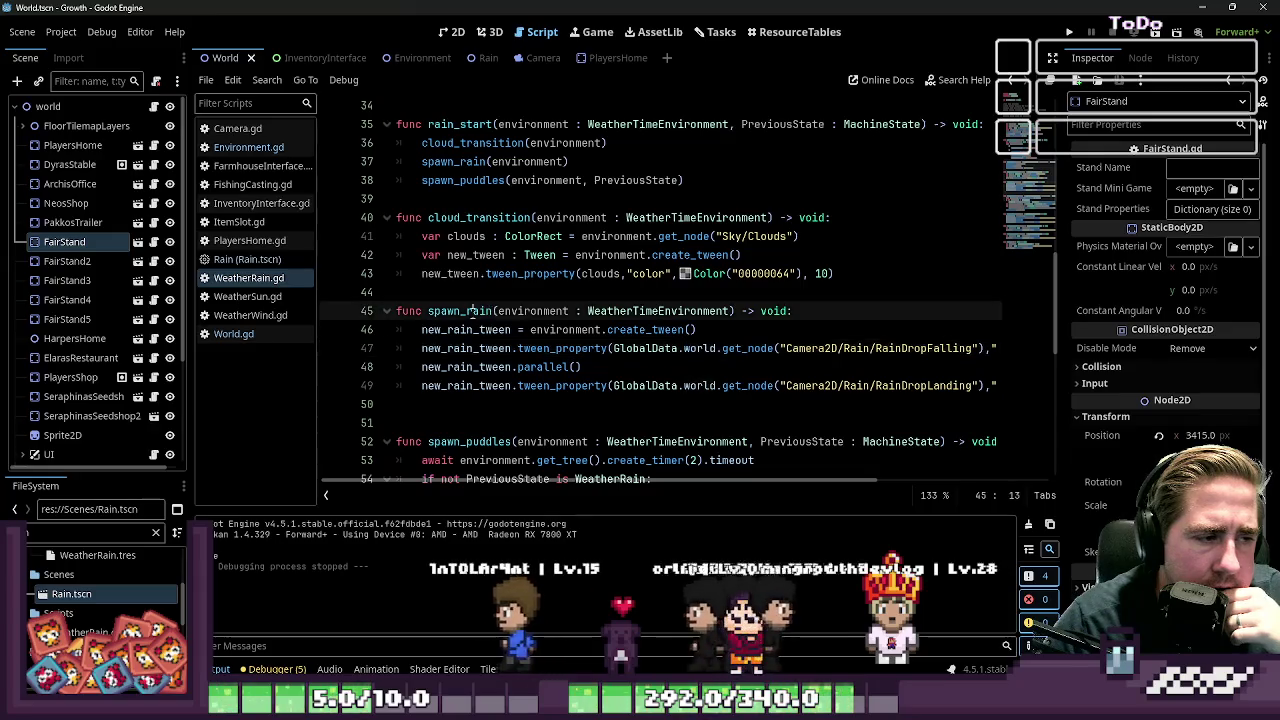
{"action": "scroll", "coordinate": [536, 331], "scroll_direction": "up", "scroll_amount": 2}
{"action": "scroll", "coordinate": [536, 331], "scroll_direction": "up", "scroll_amount": 1}
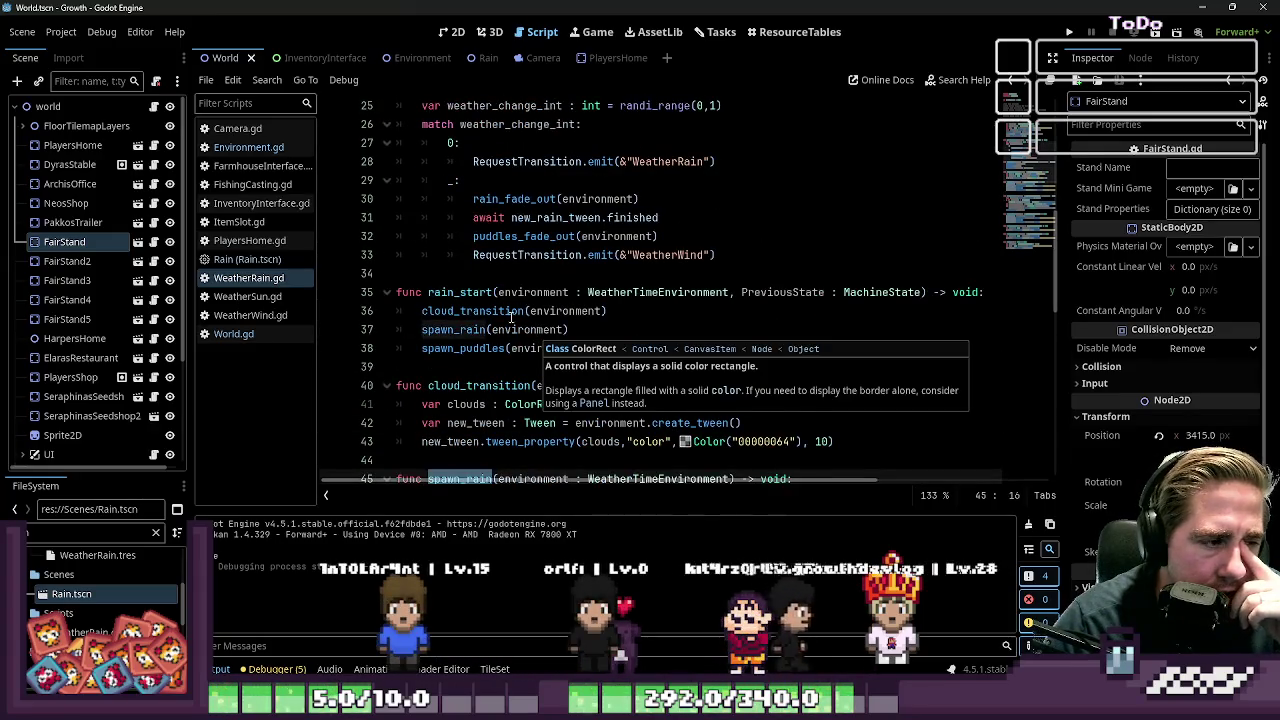
Delete the blank line after the enter() header so it starts directly with var environment
{"action": "double_click", "coordinate": [465, 292]}
{"action": "scroll", "coordinate": [492, 318], "scroll_direction": "up", "scroll_amount": 4}
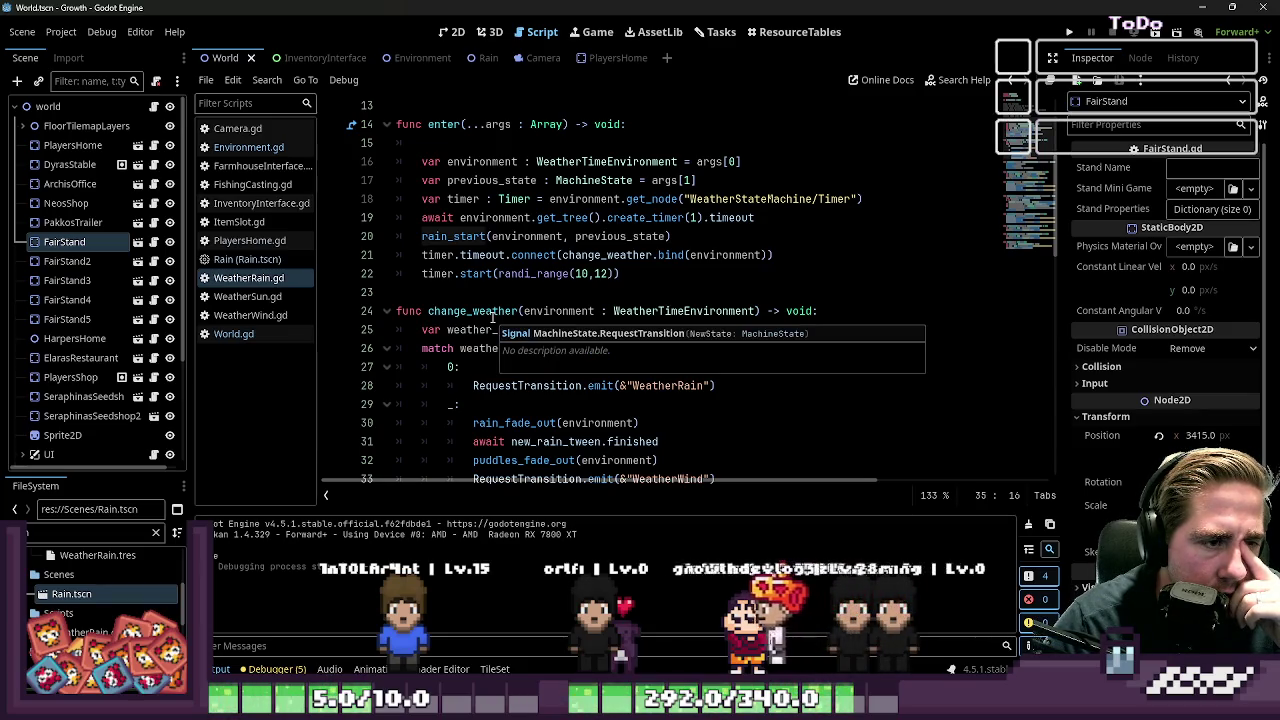
{"action": "scroll", "coordinate": [492, 318], "scroll_direction": "down", "scroll_amount": 1}
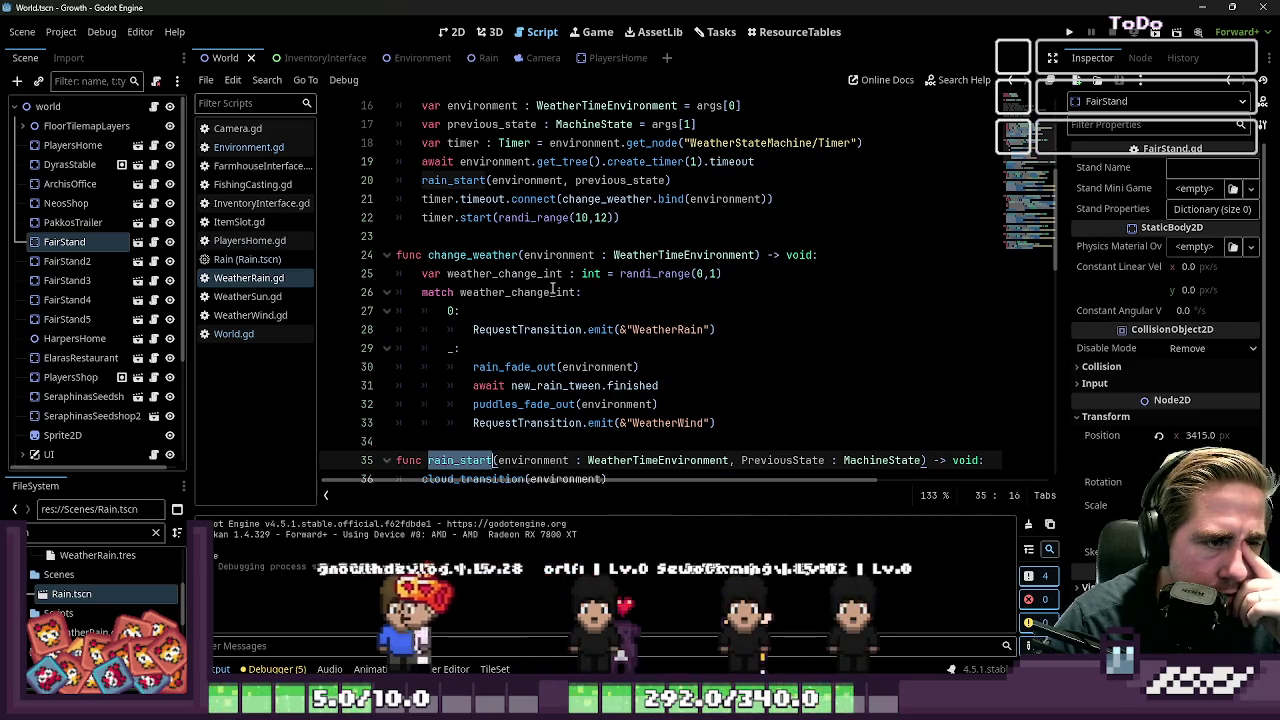
{"action": "mouse_move", "coordinate": [670, 180]}
{"action": "left_mouse_down"}
{"action": "mouse_move", "coordinate": [422, 180]}
{"action": "mouse_move", "coordinate": [418, 162]}
{"action": "left_mouse_up"}
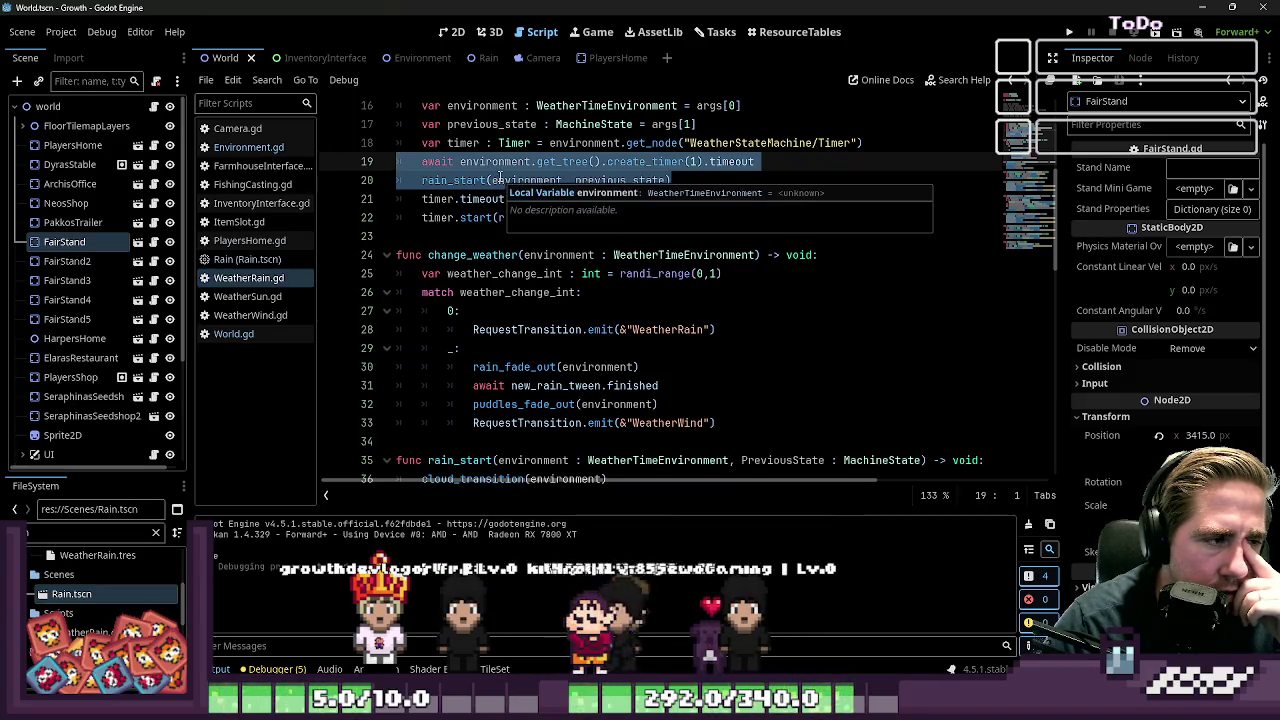
{"action": "scroll", "coordinate": [541, 176], "scroll_direction": "up", "scroll_amount": 1}
{"action": "scroll", "coordinate": [541, 176], "scroll_direction": "up", "scroll_amount": 1}
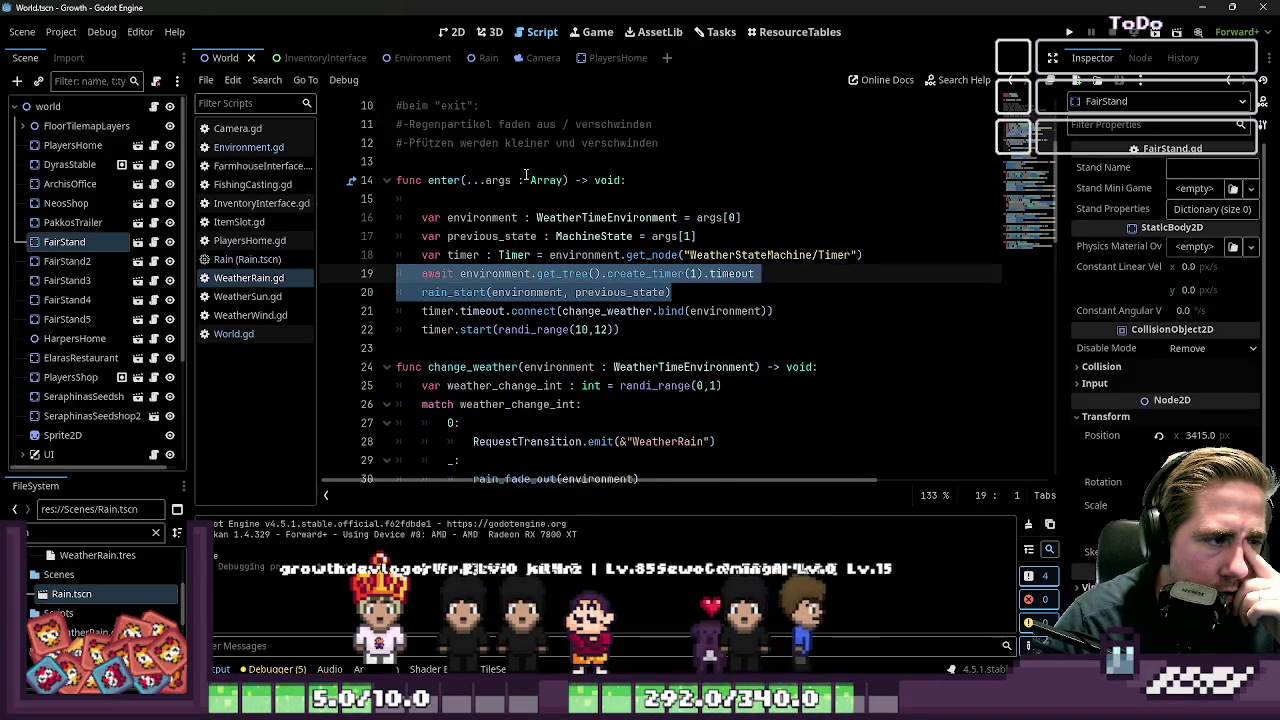
{"action": "left_click", "coordinate": [630, 181]}
{"action": "key", "text": "Delete"}
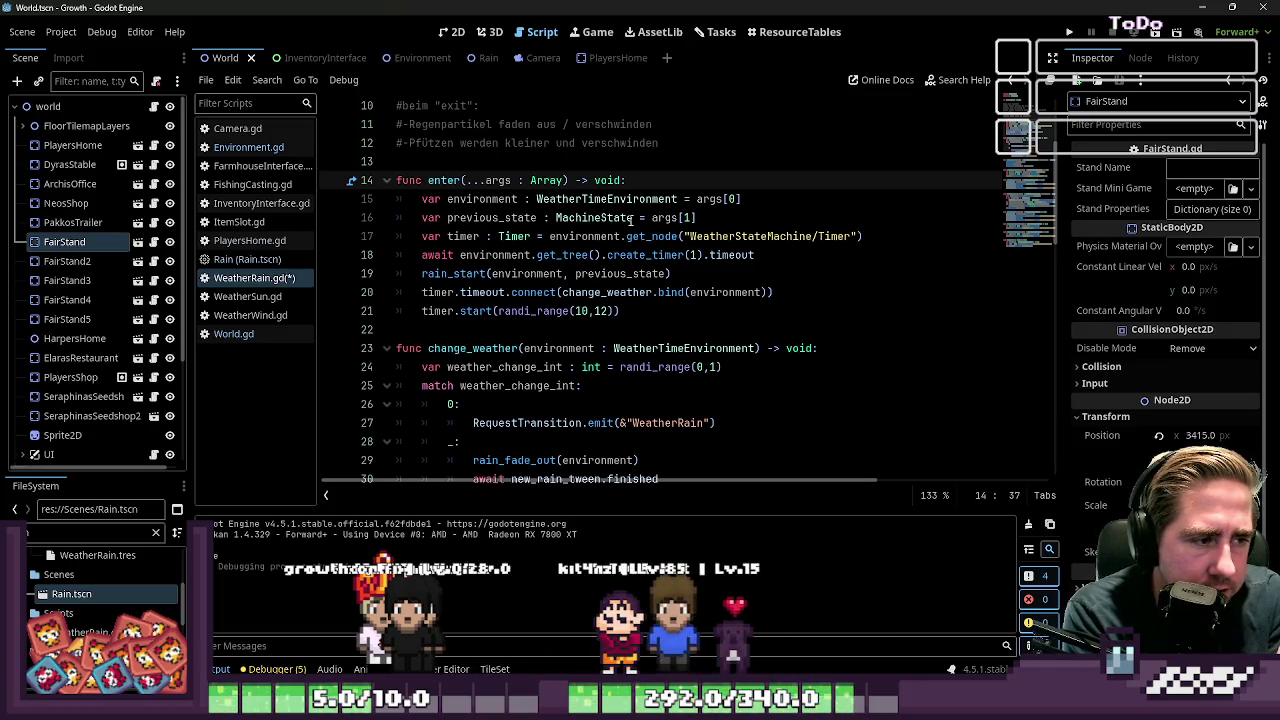
Delete the 'await environment.get_tree().create_timer(1).timeout' line from enter() and save WeatherRain.gd
{"action": "double_click", "coordinate": [659, 254]}
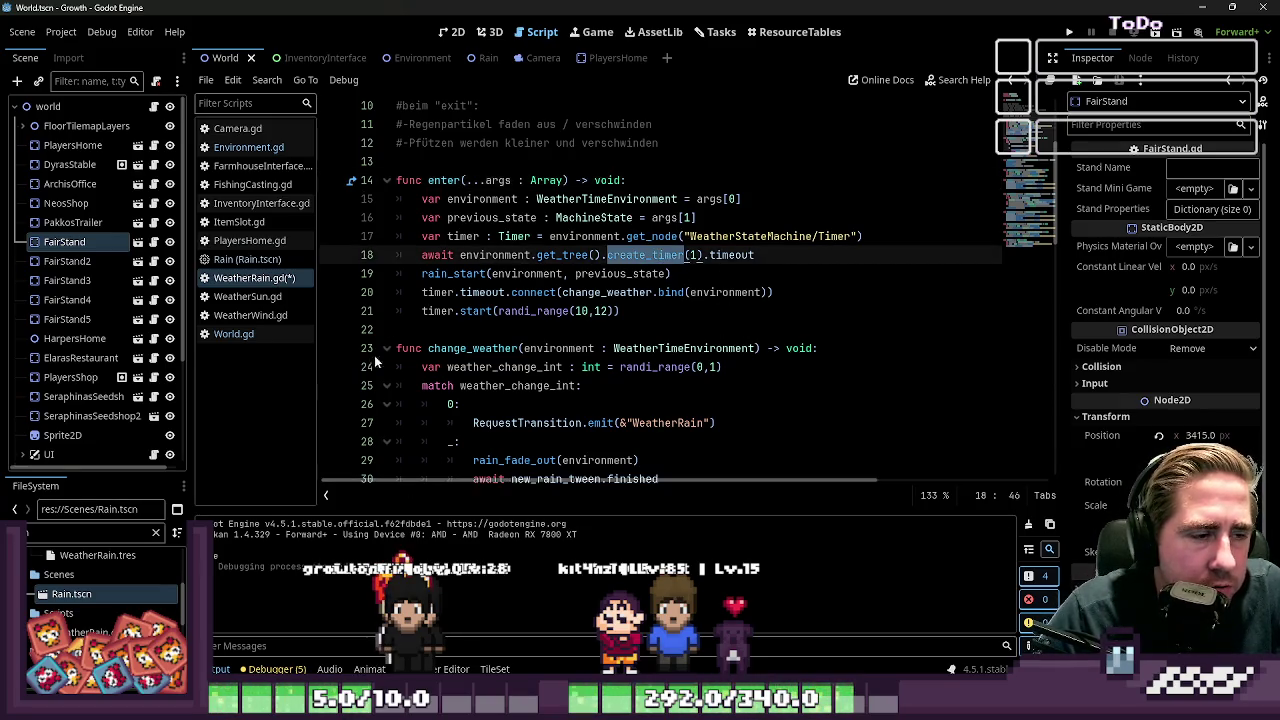
{"action": "left_click_drag", "start_coordinate": [781, 254], "coordinate": [342, 246]}
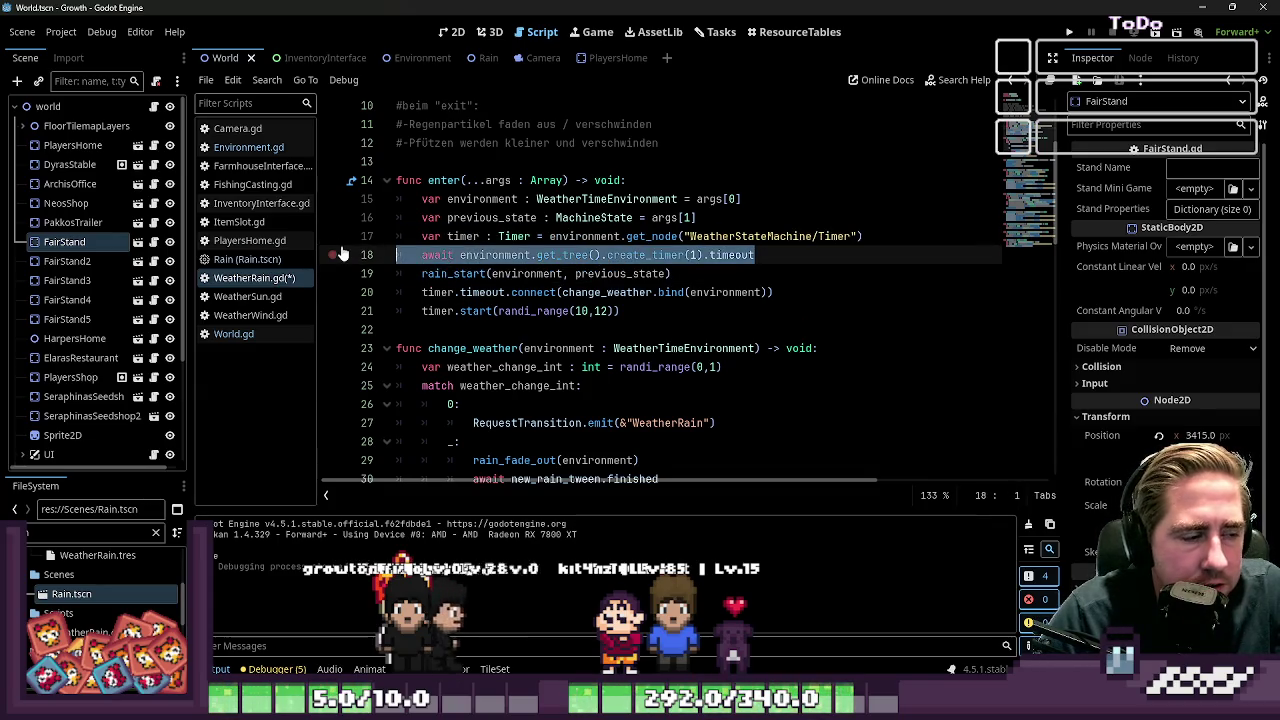
{"action": "scroll", "coordinate": [555, 235], "scroll_direction": "down", "scroll_amount": 1}
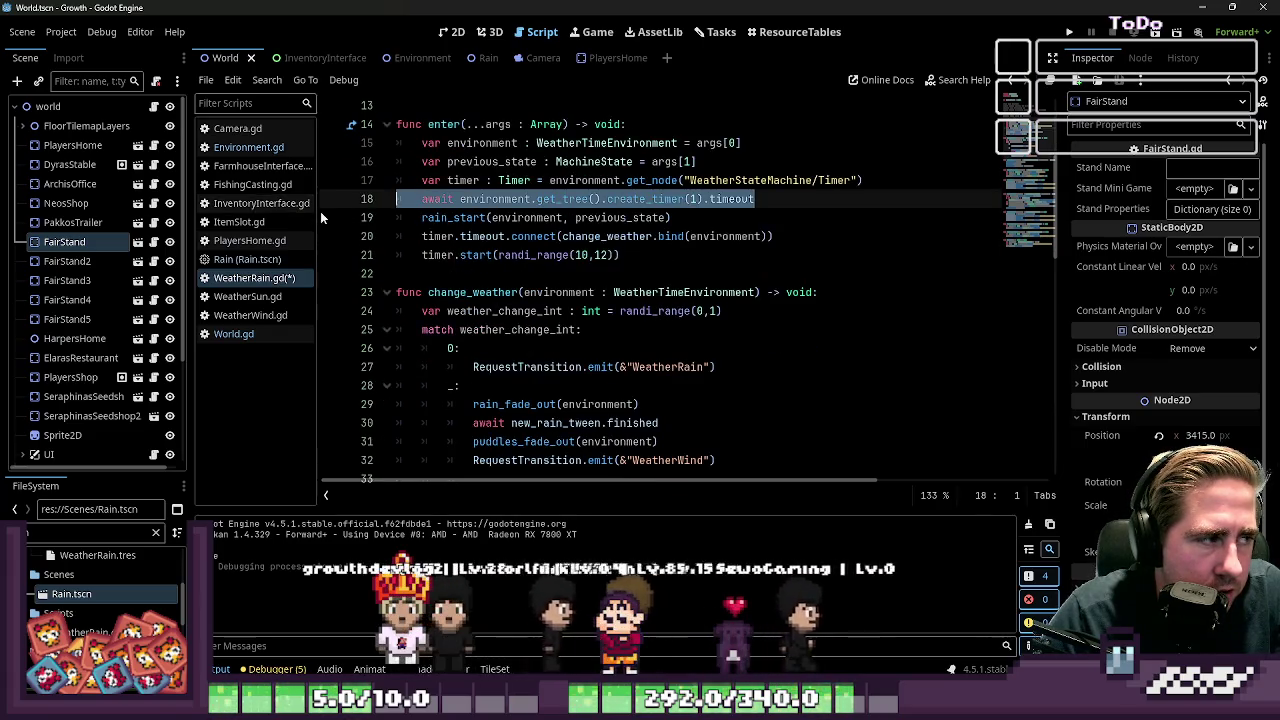
{"action": "key", "text": "BackSpace"}
{"action": "key", "text": "BackSpace"}
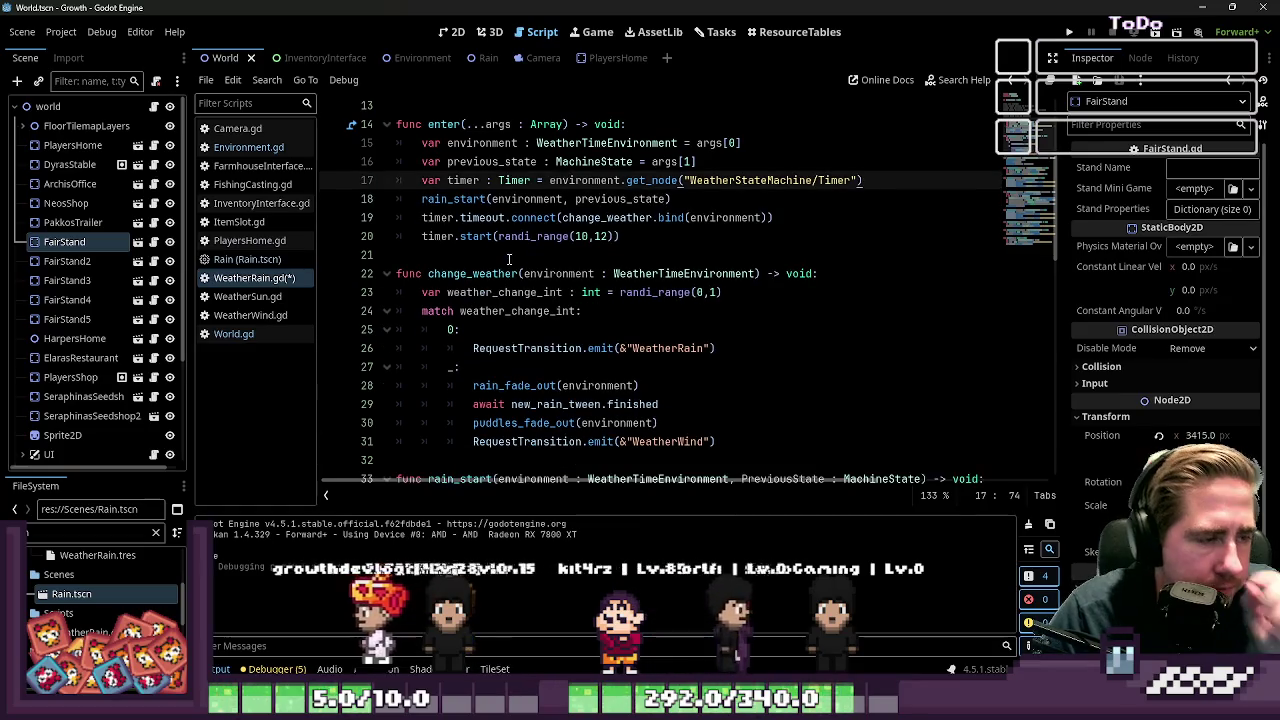
{"action": "left_click", "coordinate": [294, 280]}
{"action": "key", "text": "ctrl+s"}
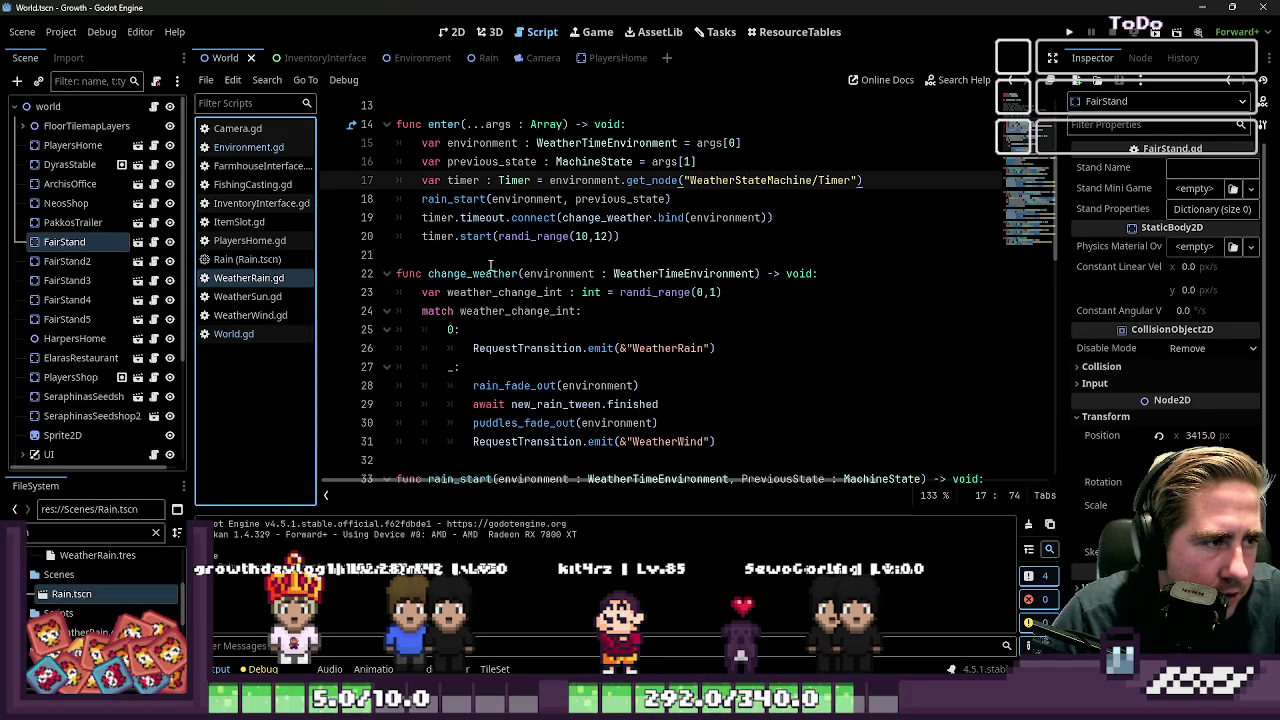
Undo the deletion to restore the timer await line and save the script
{"action": "key", "text": "ctrl+z"}
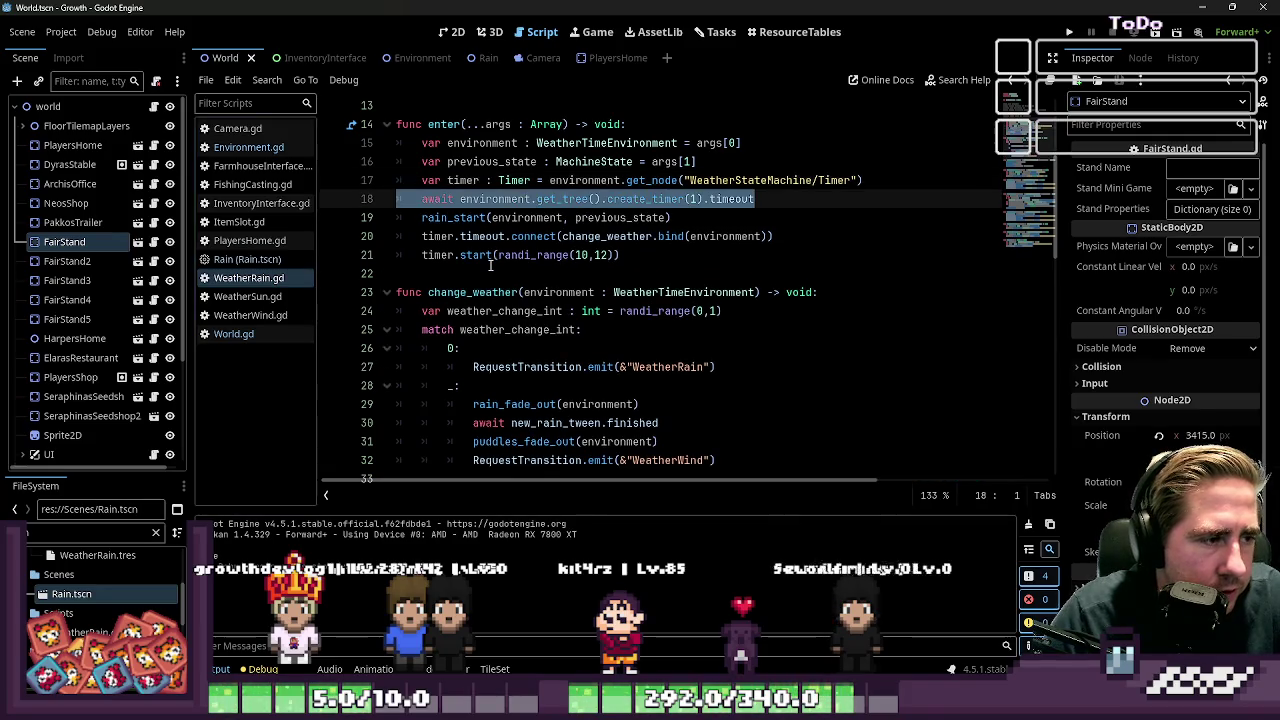
{"action": "left_click", "coordinate": [490, 265]}
{"action": "key", "text": "ctrl+s"}
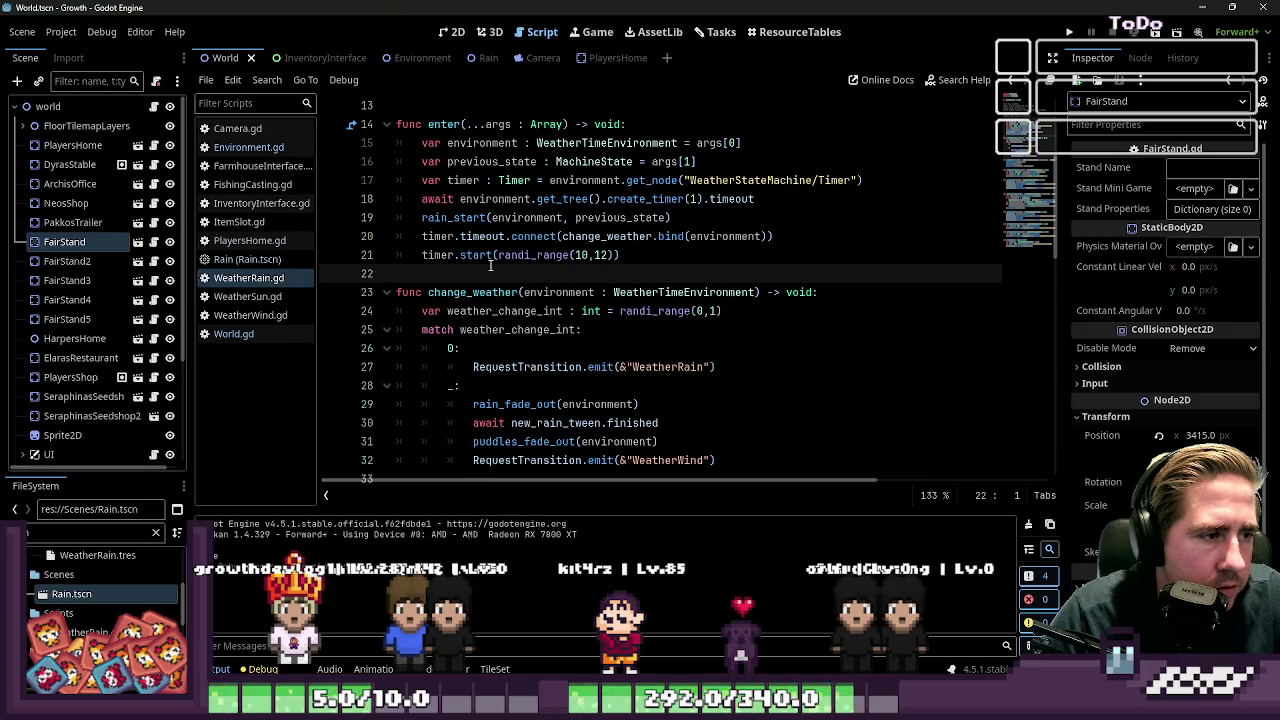
Remove the timer await line again so rain_start follows the timer fetch directly
{"action": "double_click", "coordinate": [480, 222]}
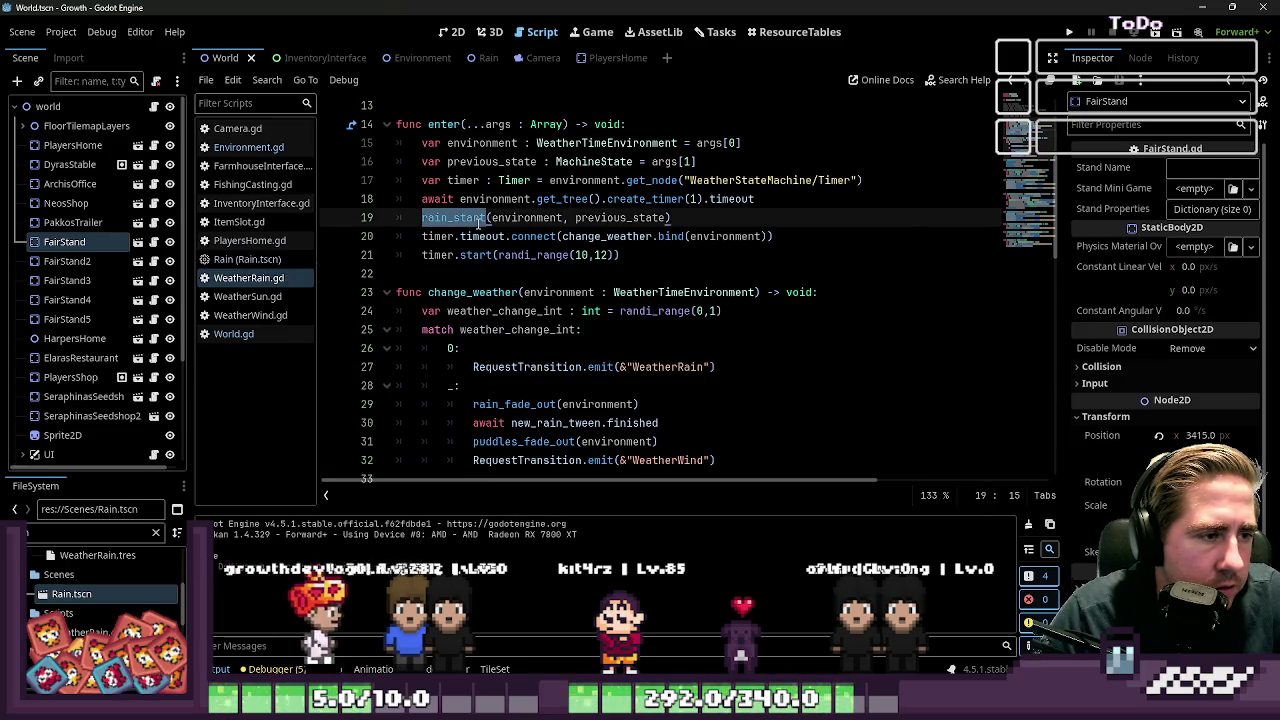
{"action": "scroll", "coordinate": [530, 218], "scroll_direction": "down", "scroll_amount": 1}
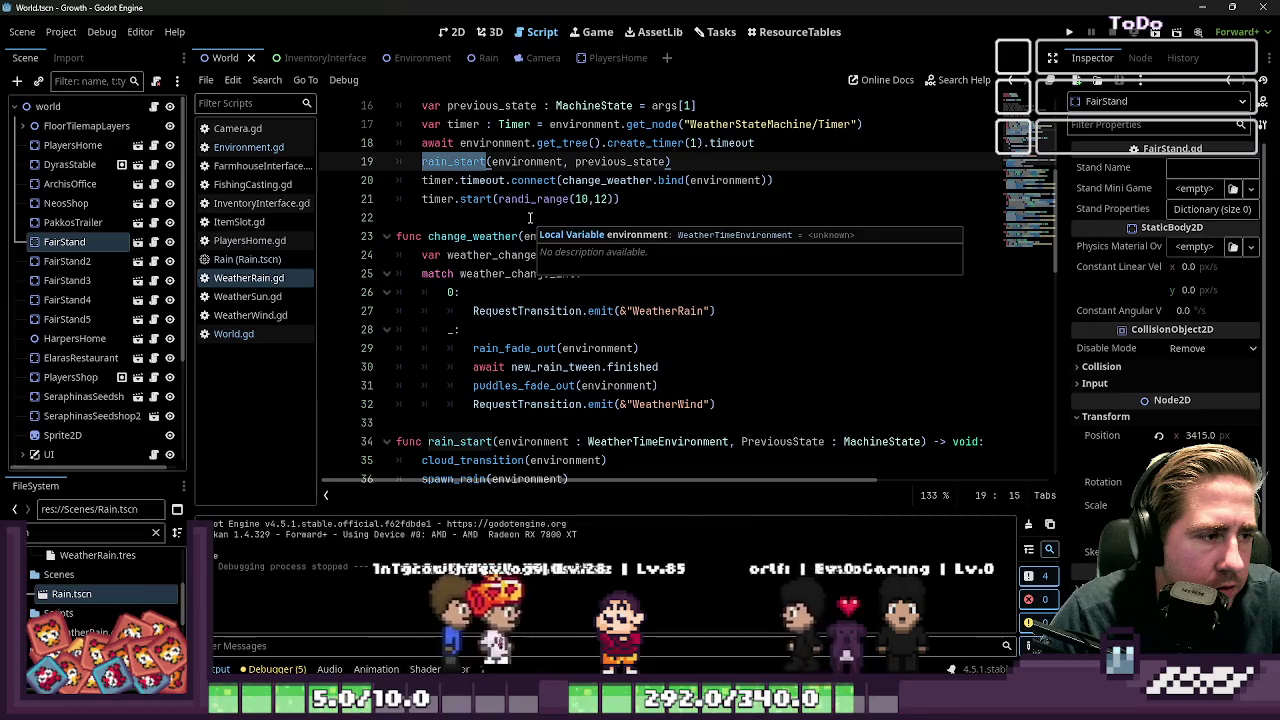
{"action": "left_click_drag", "start_coordinate": [755, 143], "coordinate": [363, 150]}
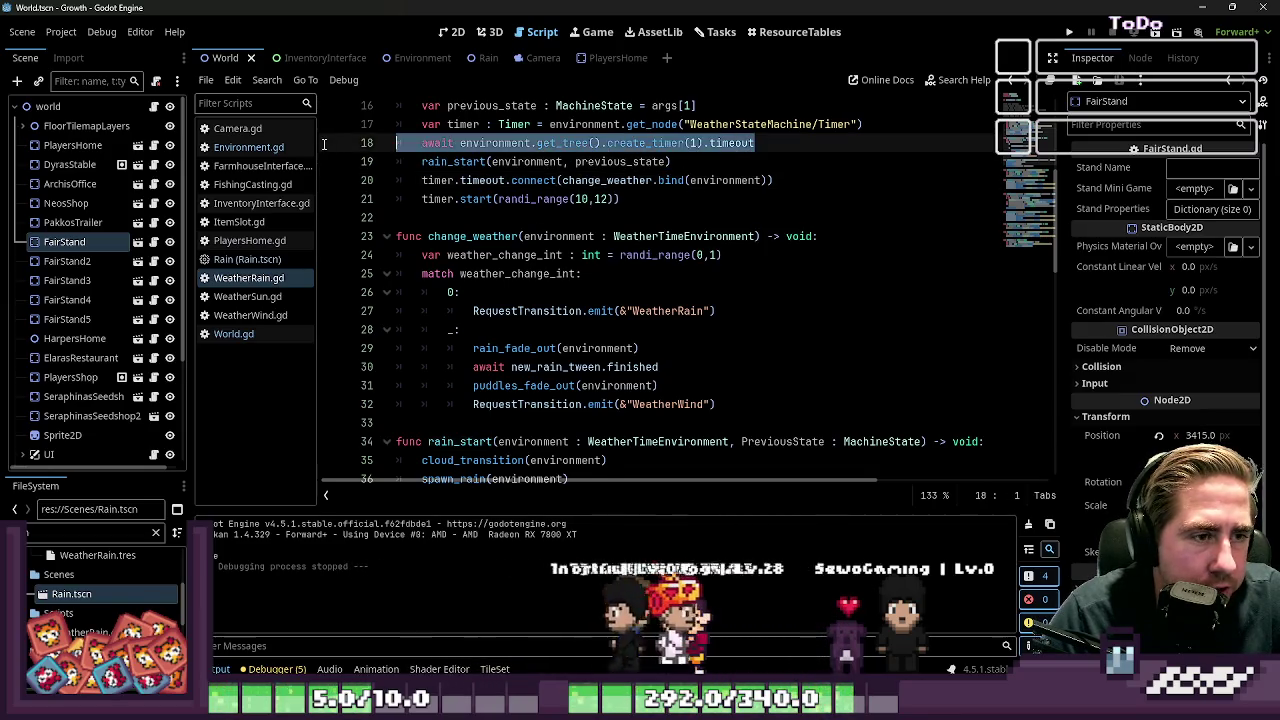
{"action": "key", "text": "BackSpace"}
{"action": "key", "text": "BackSpace"}
{"action": "left_click", "coordinate": [490, 143]}
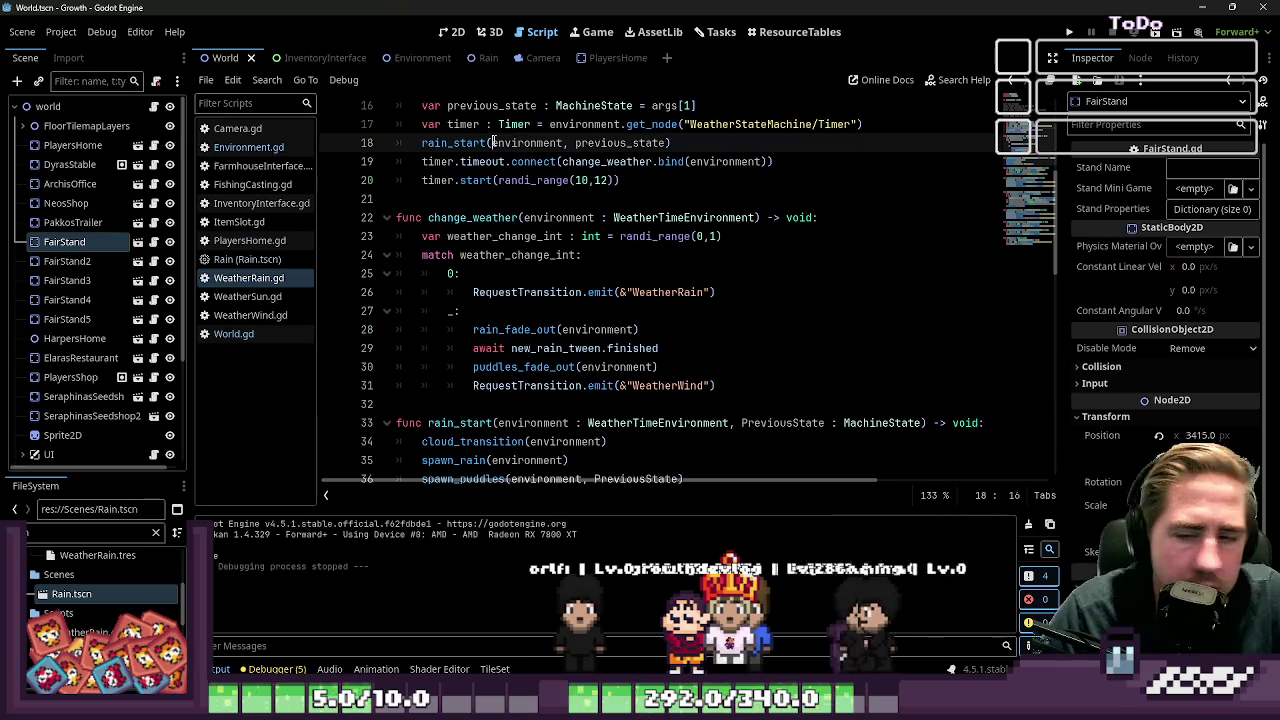
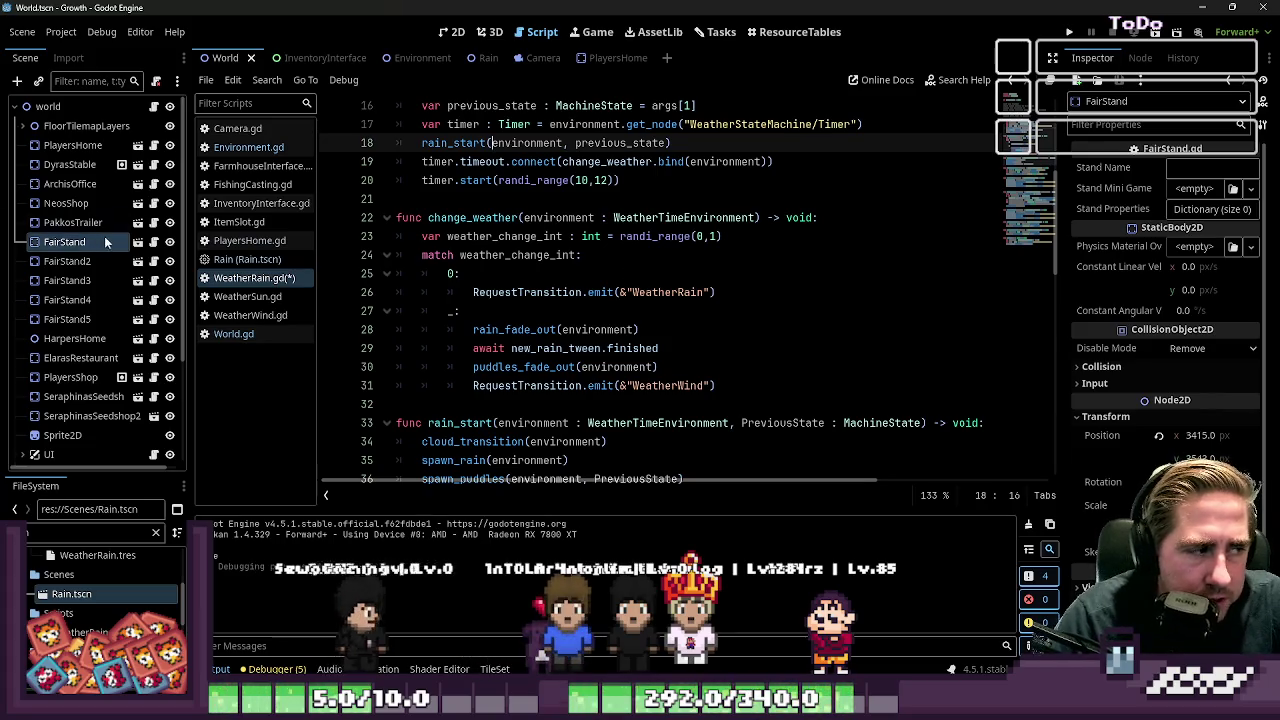
Toggle the FairStand node's visibility and review the change_weather code around rain_fade_out
{"action": "left_click", "coordinate": [170, 245]}
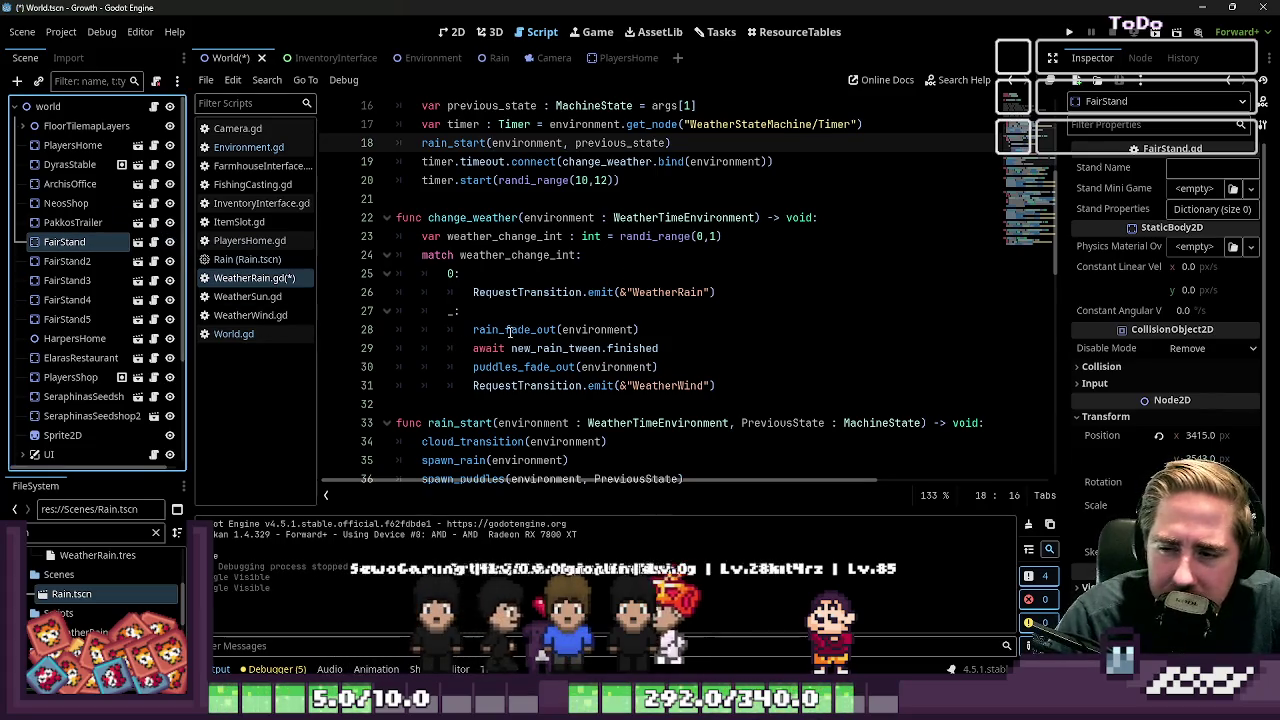
{"action": "mouse_move", "coordinate": [529, 325]}
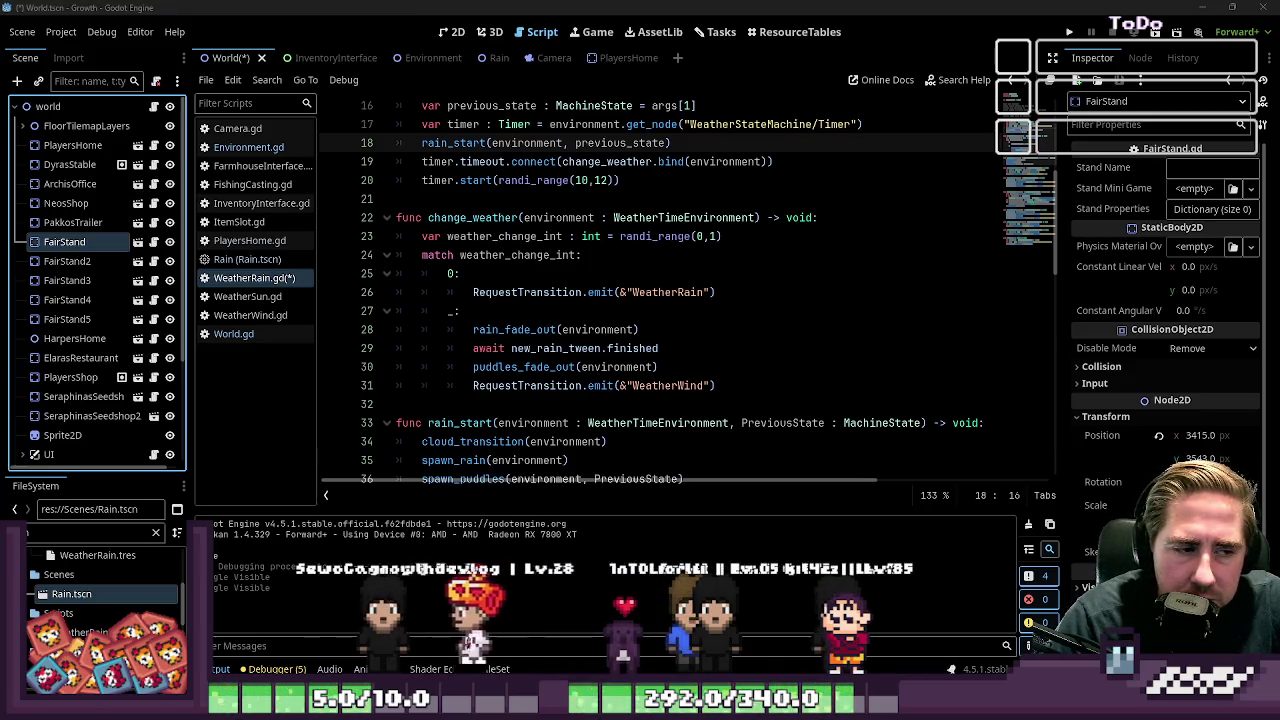
{"action": "left_click_drag", "start_coordinate": [400, 404], "coordinate": [3, 233]}
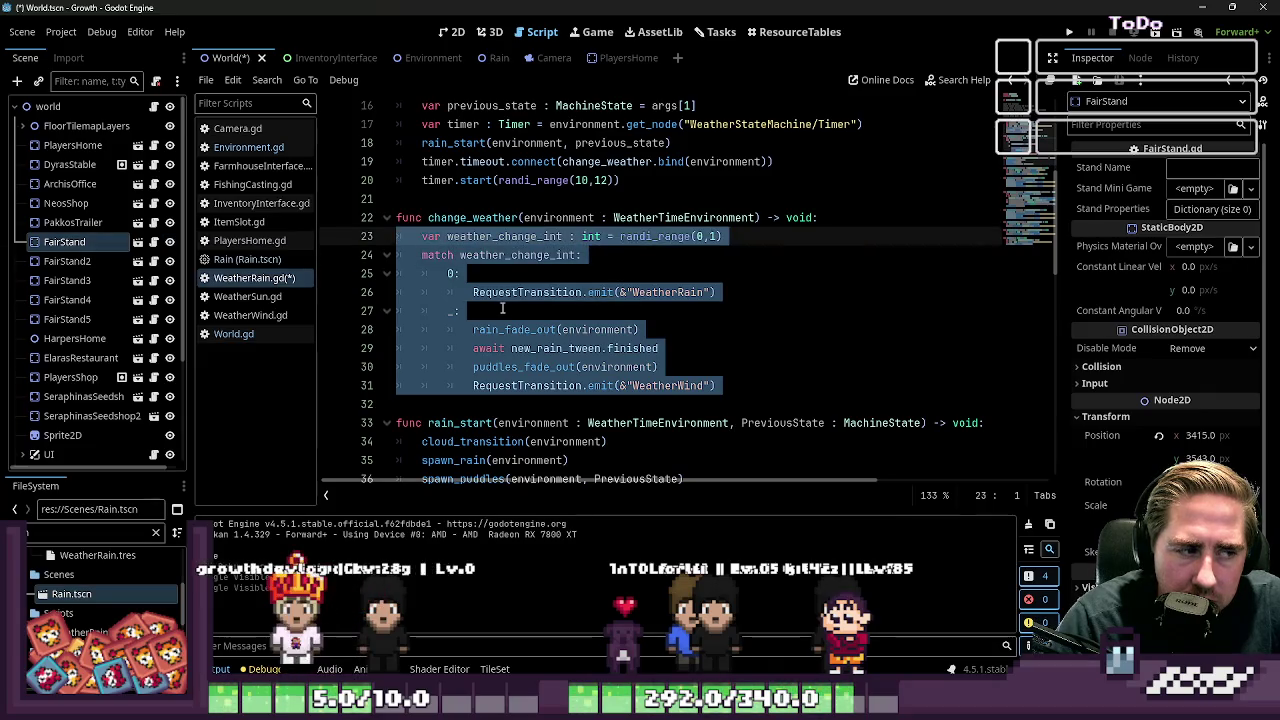
{"action": "left_click", "coordinate": [460, 311]}
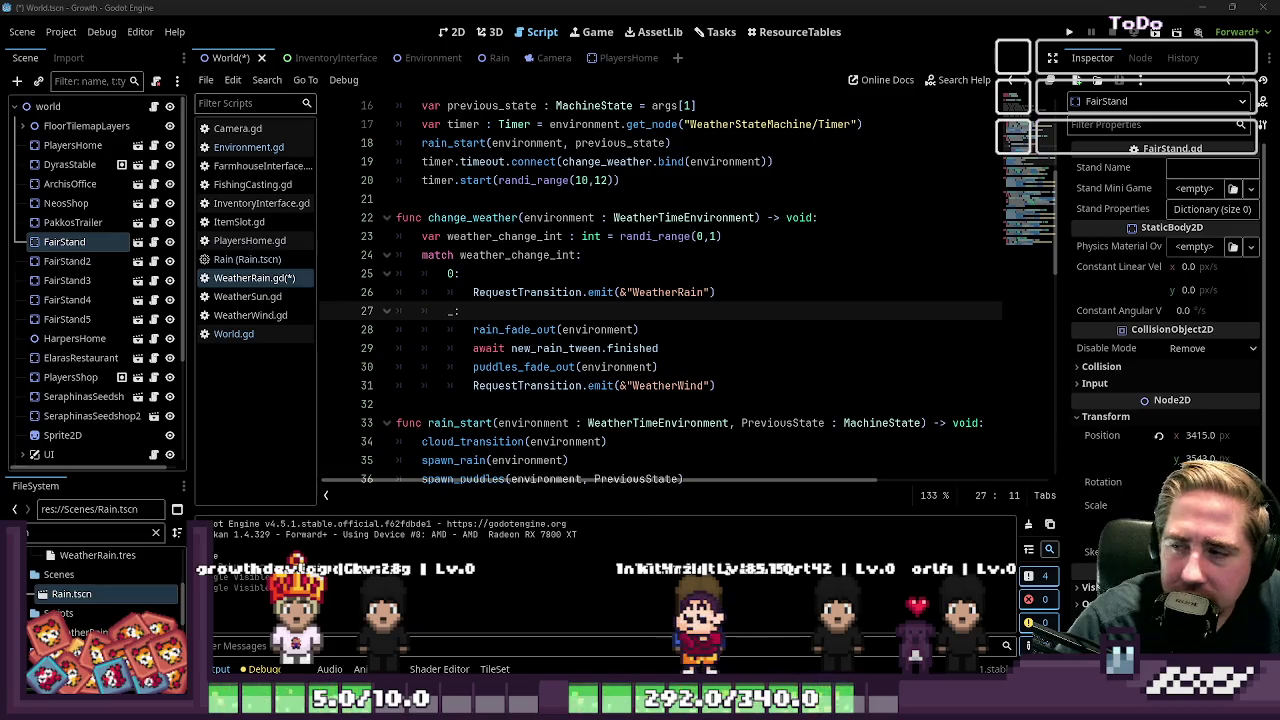
{"action": "key", "text": "Up"}
{"action": "key", "text": "Down"}
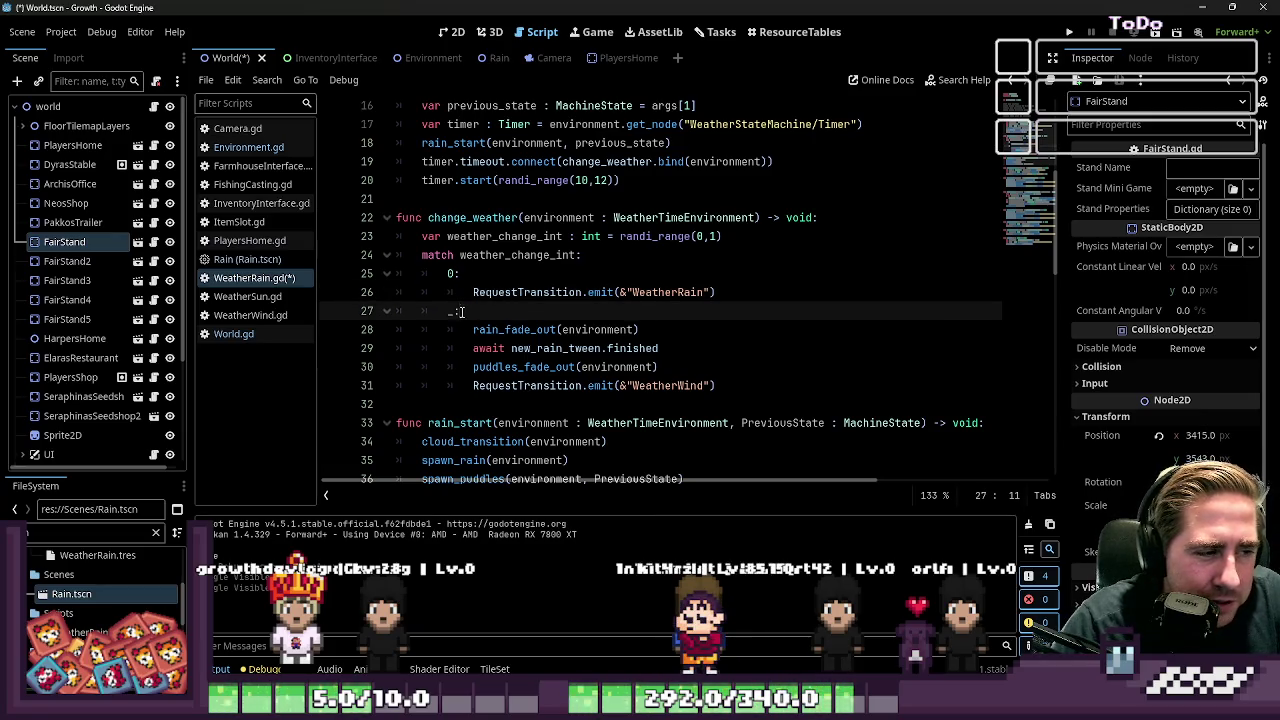
{"action": "key", "text": "Down"}
{"action": "mouse_move", "coordinate": [780, 392]}
{"action": "left_mouse_down"}
{"action": "mouse_move", "coordinate": [400, 292]}
{"action": "mouse_move", "coordinate": [400, 255]}
{"action": "left_mouse_up"}
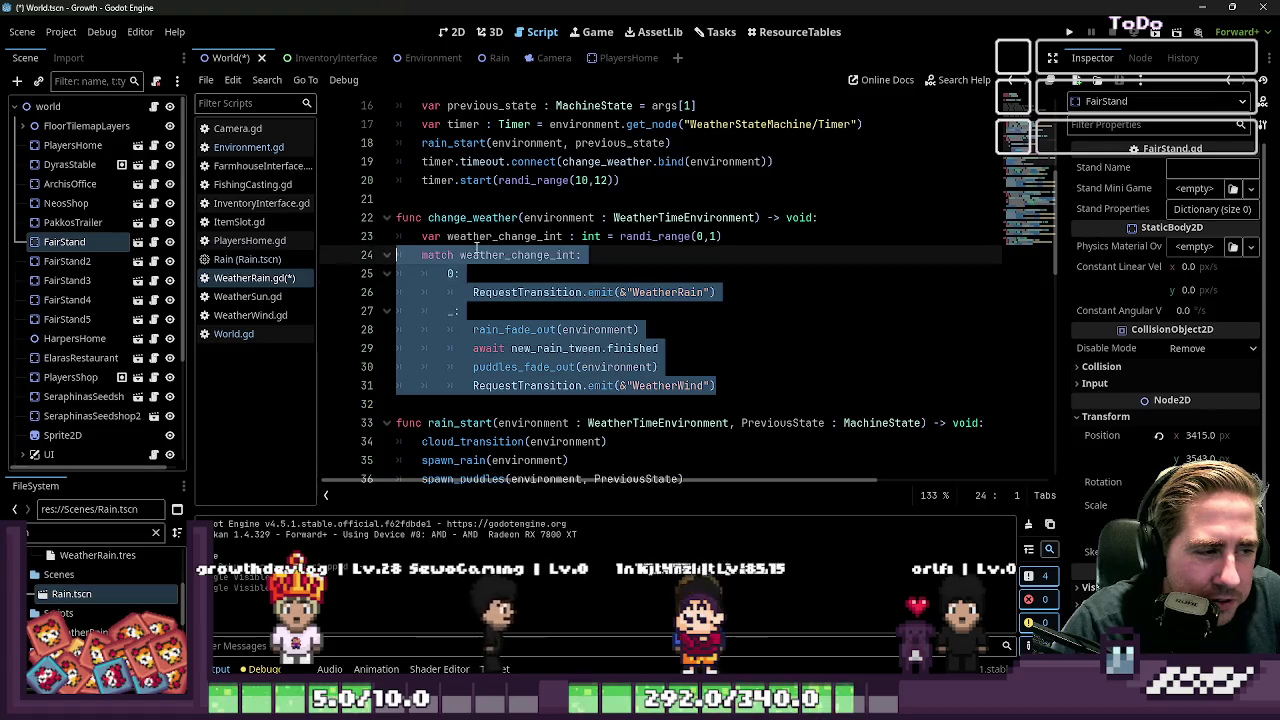
{"action": "scroll", "coordinate": [548, 312], "scroll_direction": "up", "scroll_amount": 2}
{"action": "scroll", "coordinate": [548, 312], "scroll_direction": "up", "scroll_amount": 1}
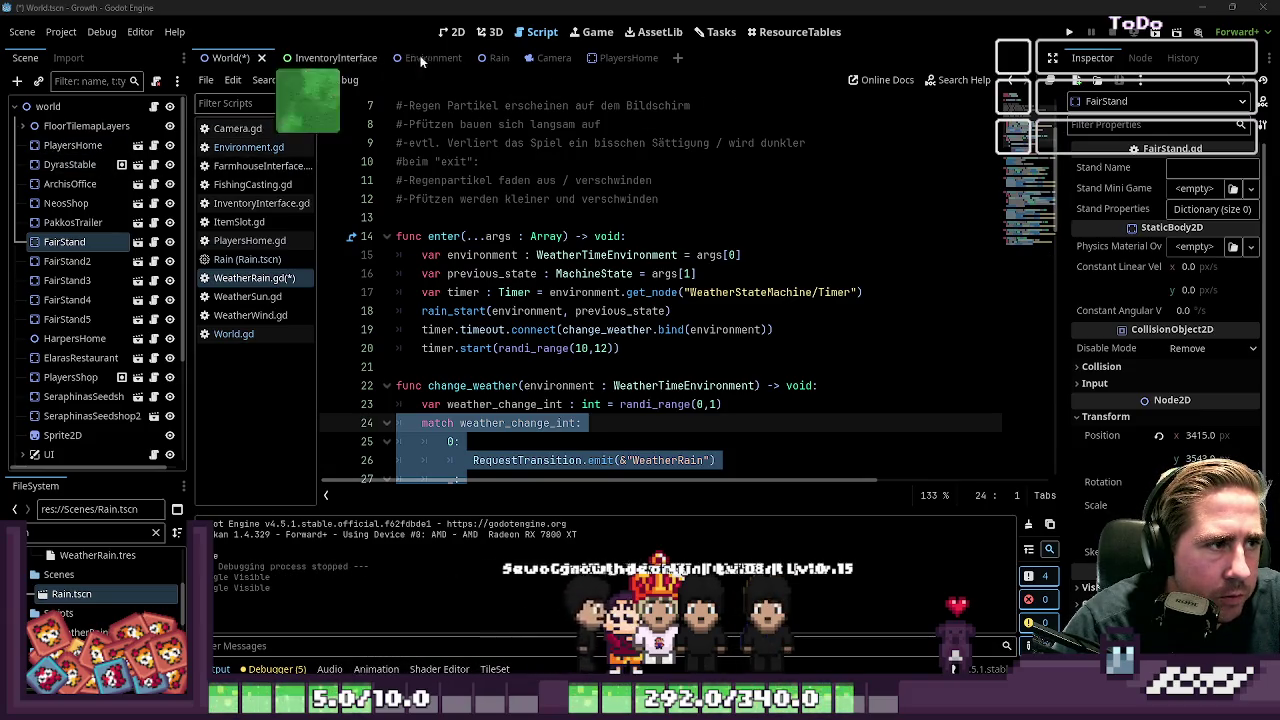
Show the PlayersHome scene in the 2D view, zoomed in on the house sprite
{"action": "left_click", "coordinate": [618, 60]}
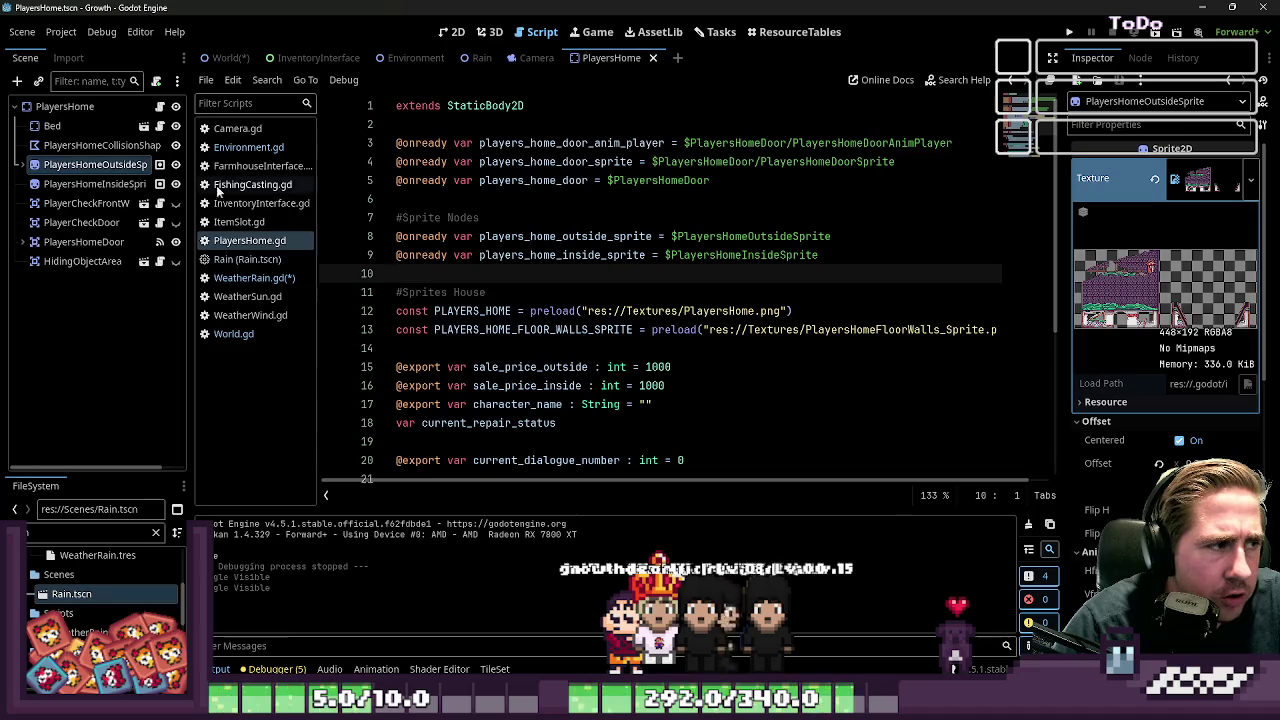
{"action": "left_click", "coordinate": [71, 107]}
{"action": "left_click", "coordinate": [451, 31]}
{"action": "scroll", "coordinate": [633, 258], "scroll_direction": "up", "scroll_amount": 3}
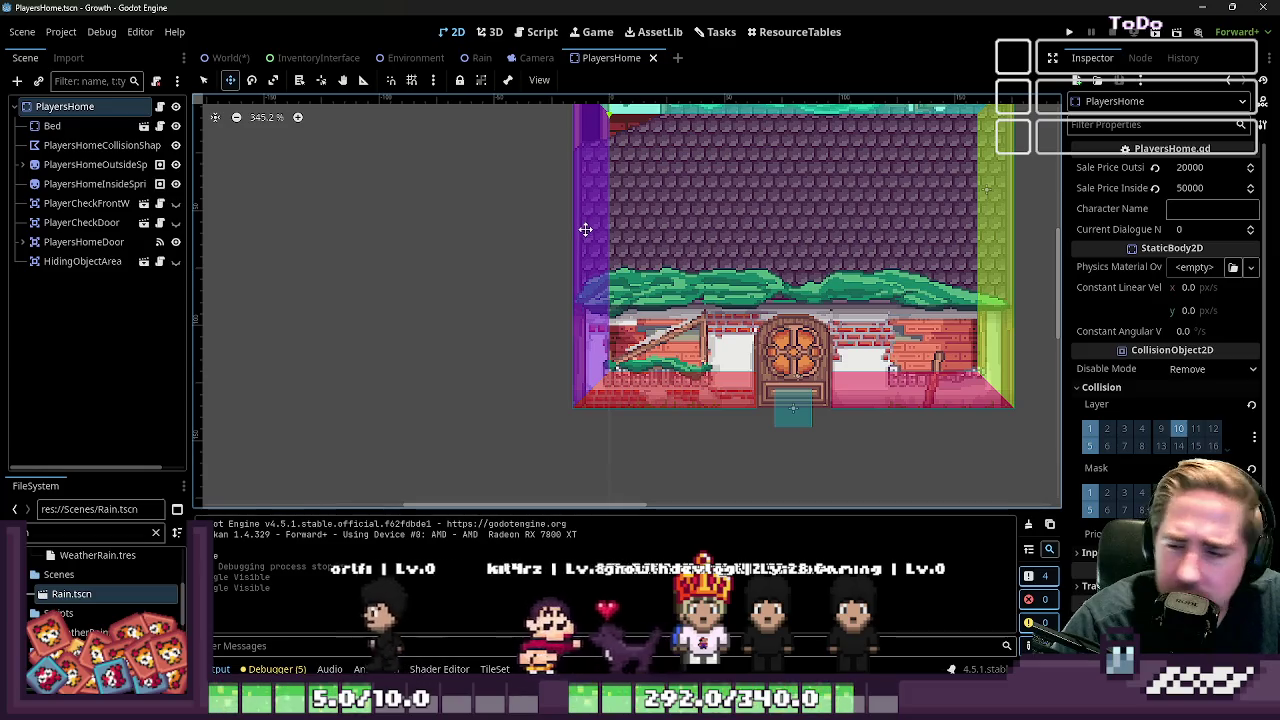
{"action": "scroll", "coordinate": [588, 229], "scroll_direction": "down", "scroll_amount": 3}
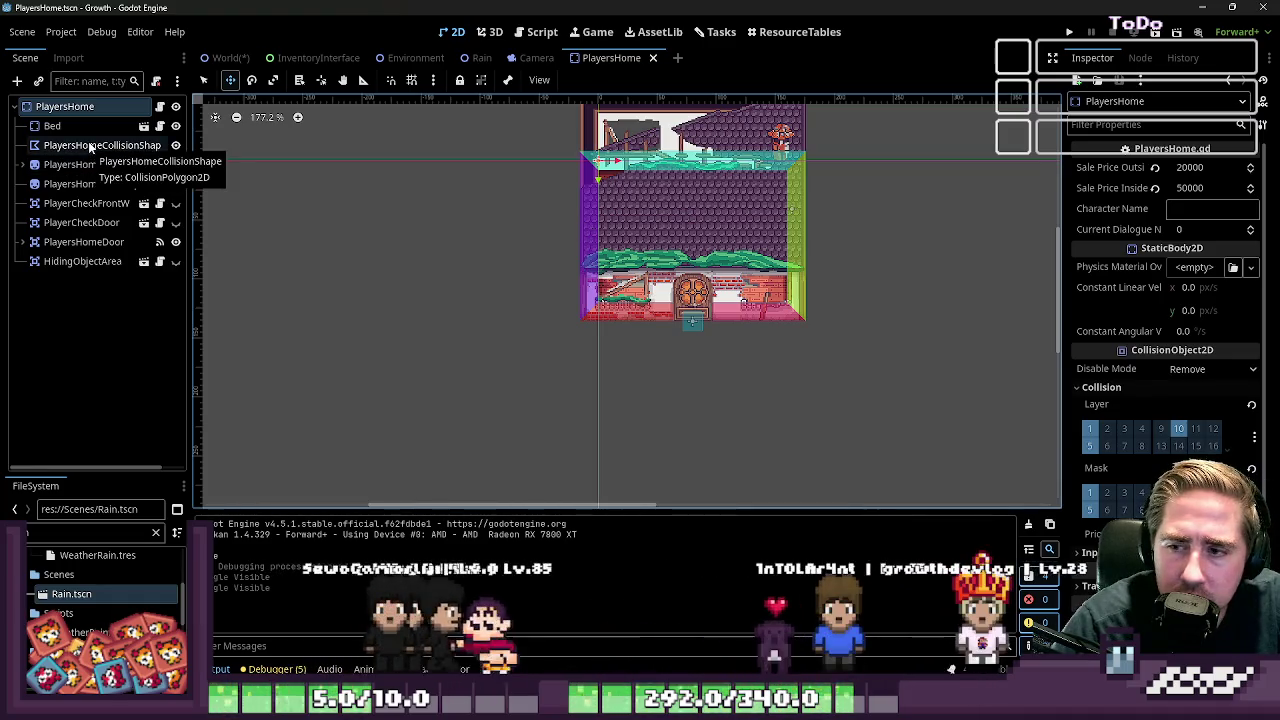
{"action": "left_click", "coordinate": [72, 110]}
{"action": "scroll", "coordinate": [605, 160], "scroll_direction": "up", "scroll_amount": 7}
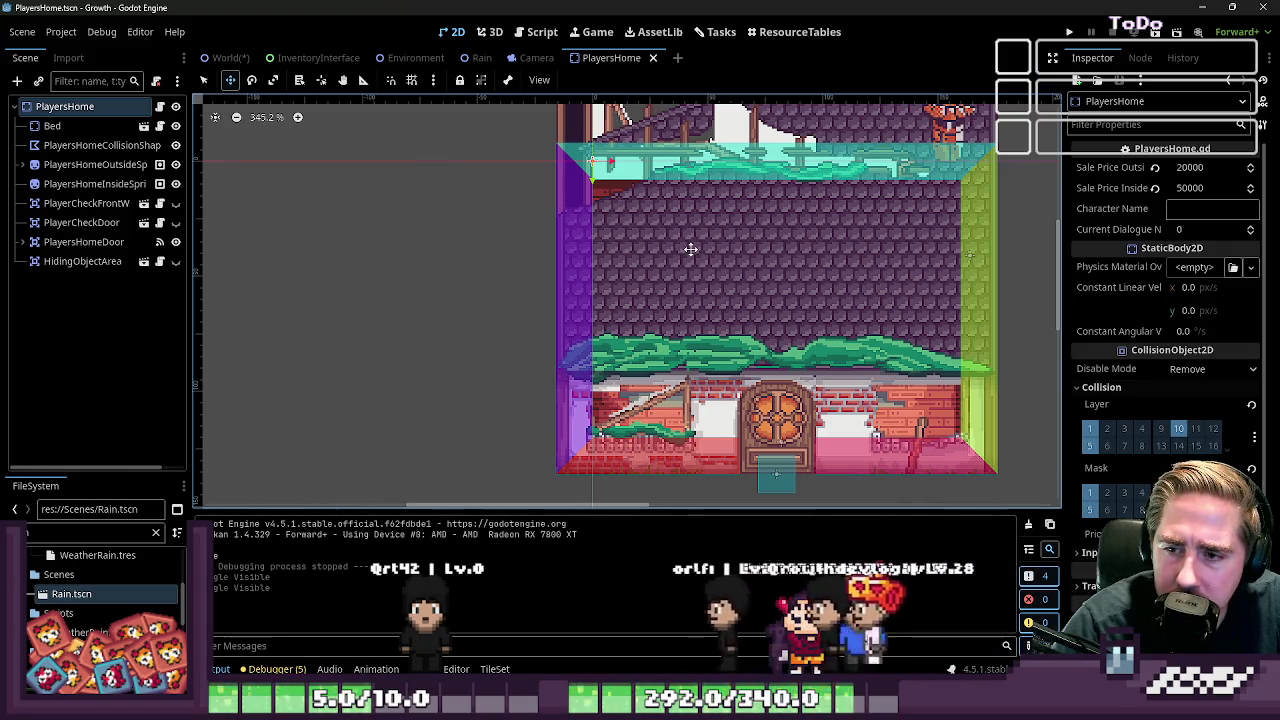
{"action": "scroll", "coordinate": [690, 249], "scroll_direction": "down", "scroll_amount": 2}
{"action": "scroll", "coordinate": [690, 249], "scroll_direction": "down", "scroll_amount": 2}
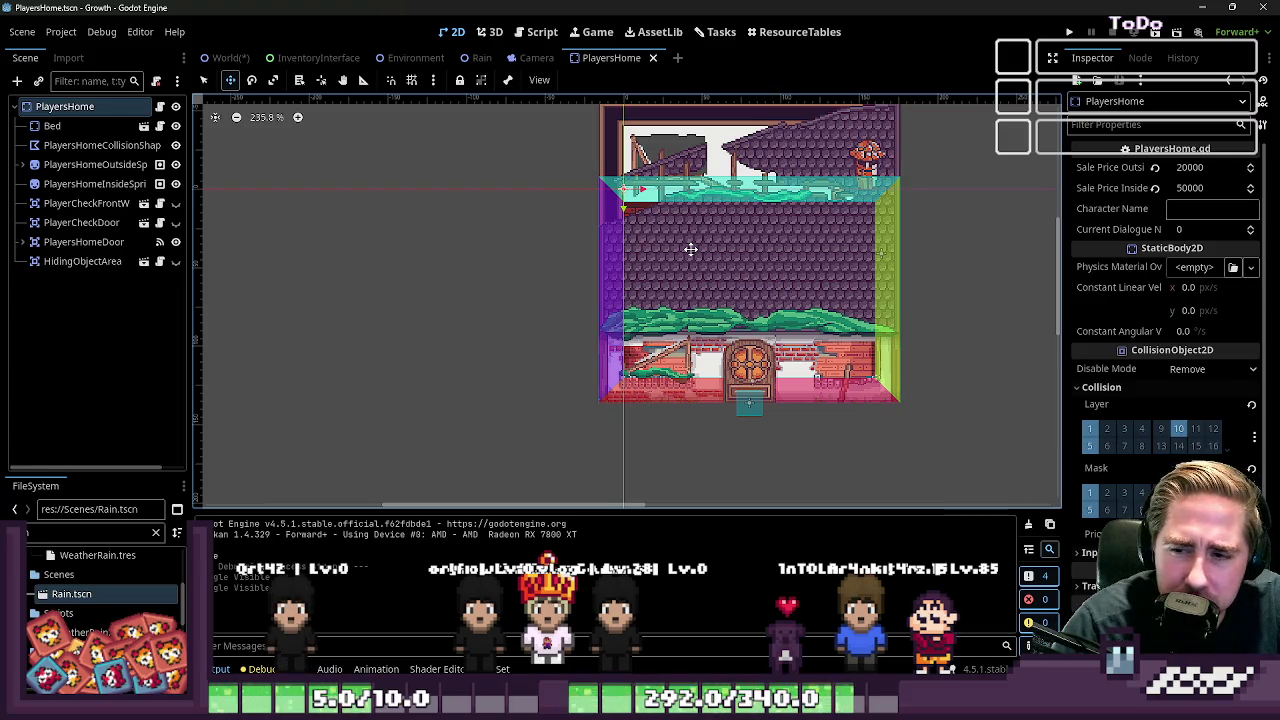
{"action": "scroll", "coordinate": [670, 260], "scroll_direction": "up", "scroll_amount": 2}
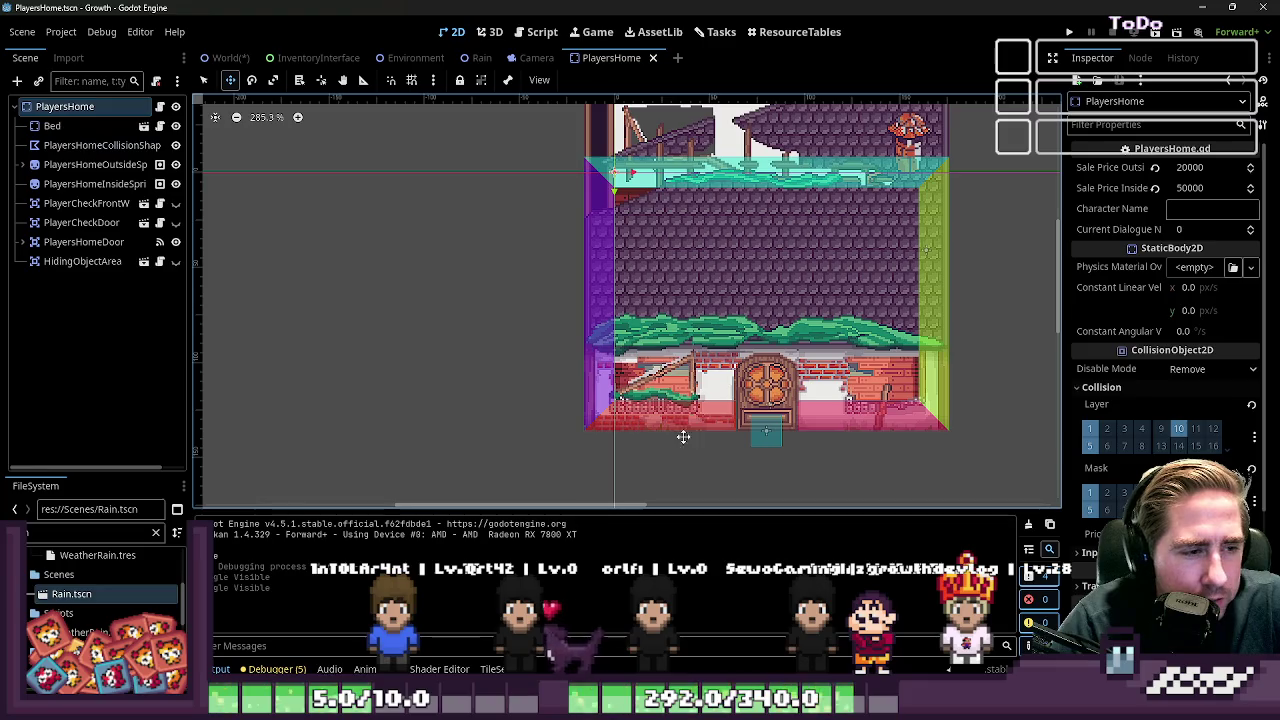
{"action": "scroll", "coordinate": [683, 435], "scroll_direction": "up", "scroll_amount": 4}
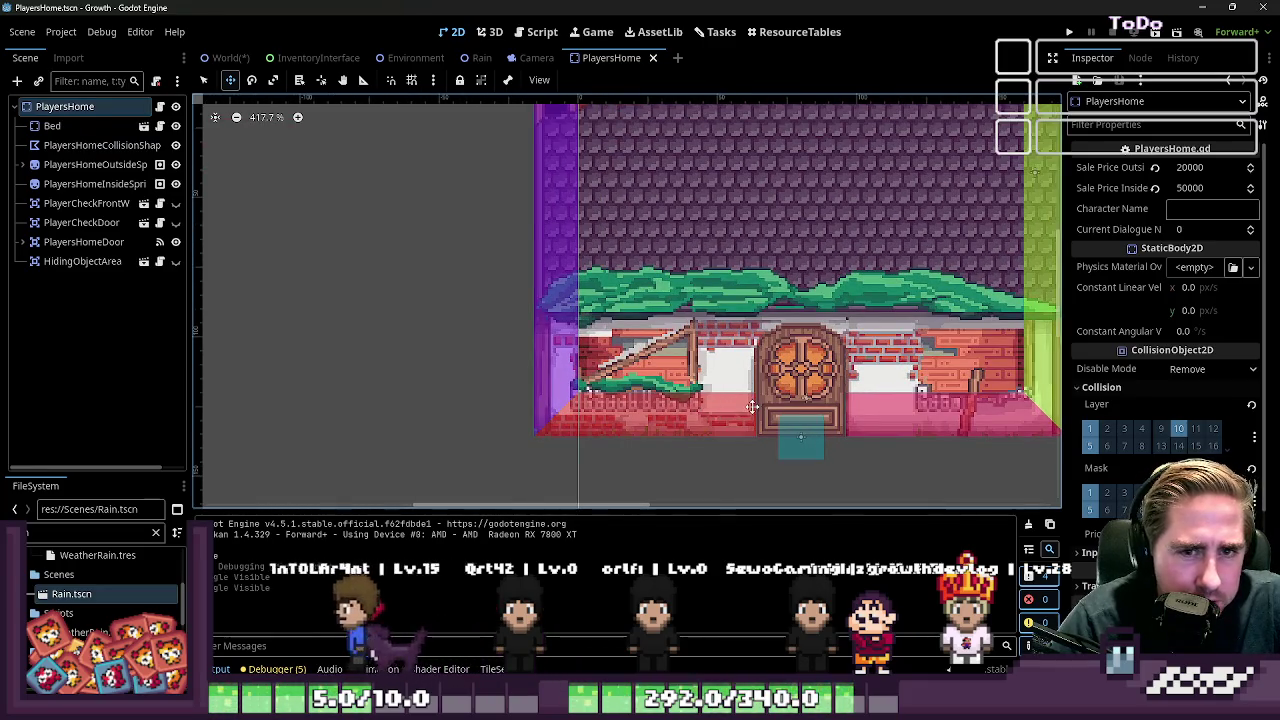
{"action": "left_click", "coordinate": [52, 126]}
Inspect PlayersHomeCollisionShape's polygon points, comparing with the Bed and PlayersHome nodes
{"action": "left_click", "coordinate": [101, 145]}
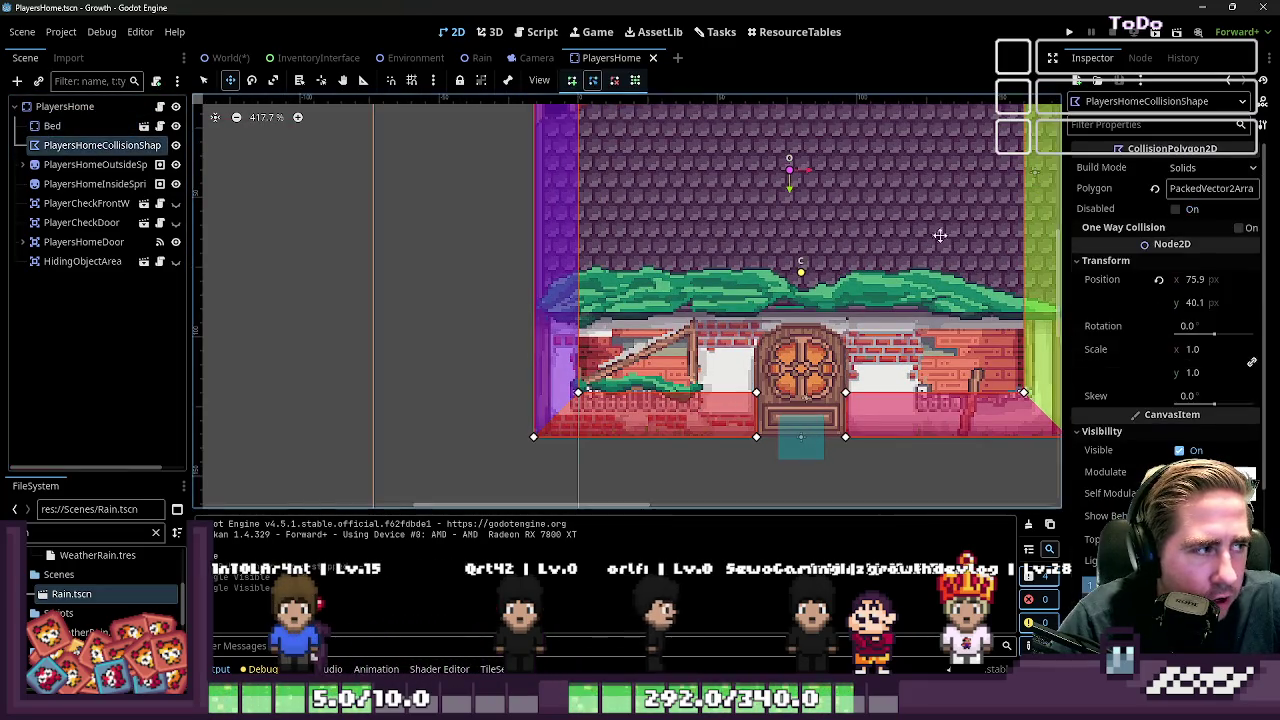
{"action": "left_click", "coordinate": [1211, 188]}
{"action": "scroll", "coordinate": [1168, 300], "scroll_direction": "down", "scroll_amount": 5}
{"action": "scroll", "coordinate": [1168, 340], "scroll_direction": "up", "scroll_amount": 5}
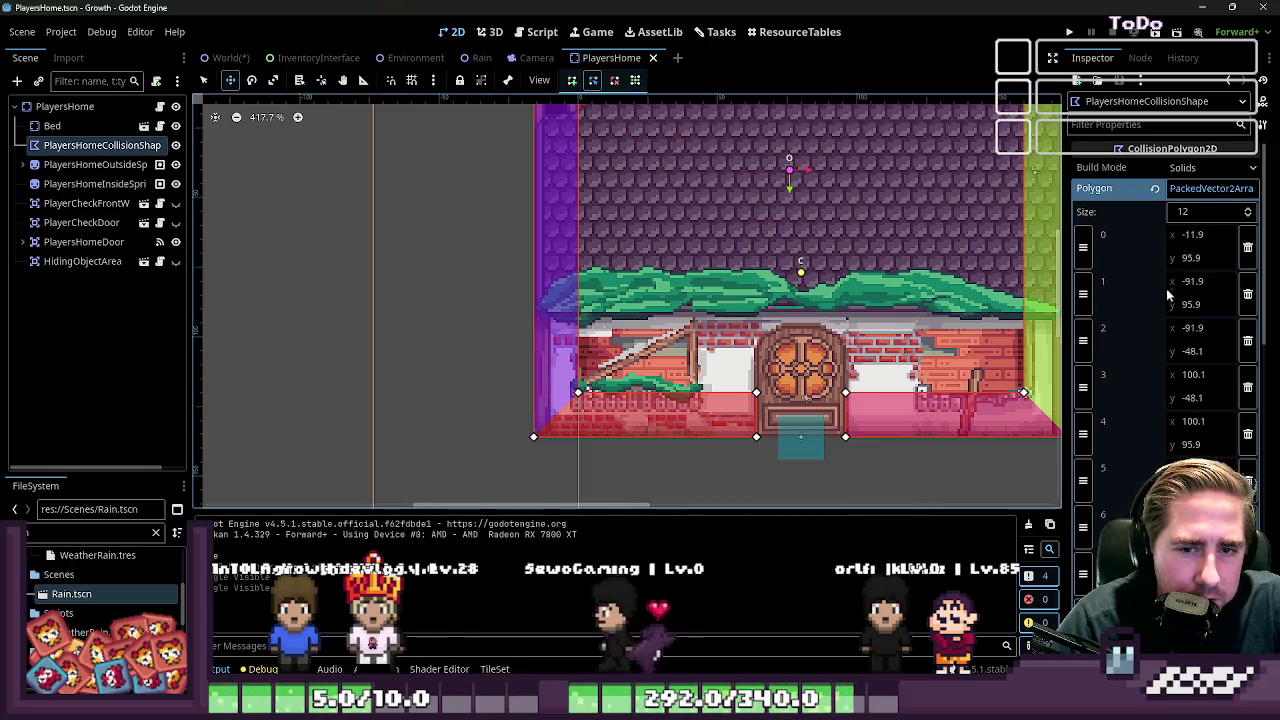
{"action": "scroll", "coordinate": [1180, 300], "scroll_direction": "down", "scroll_amount": 3}
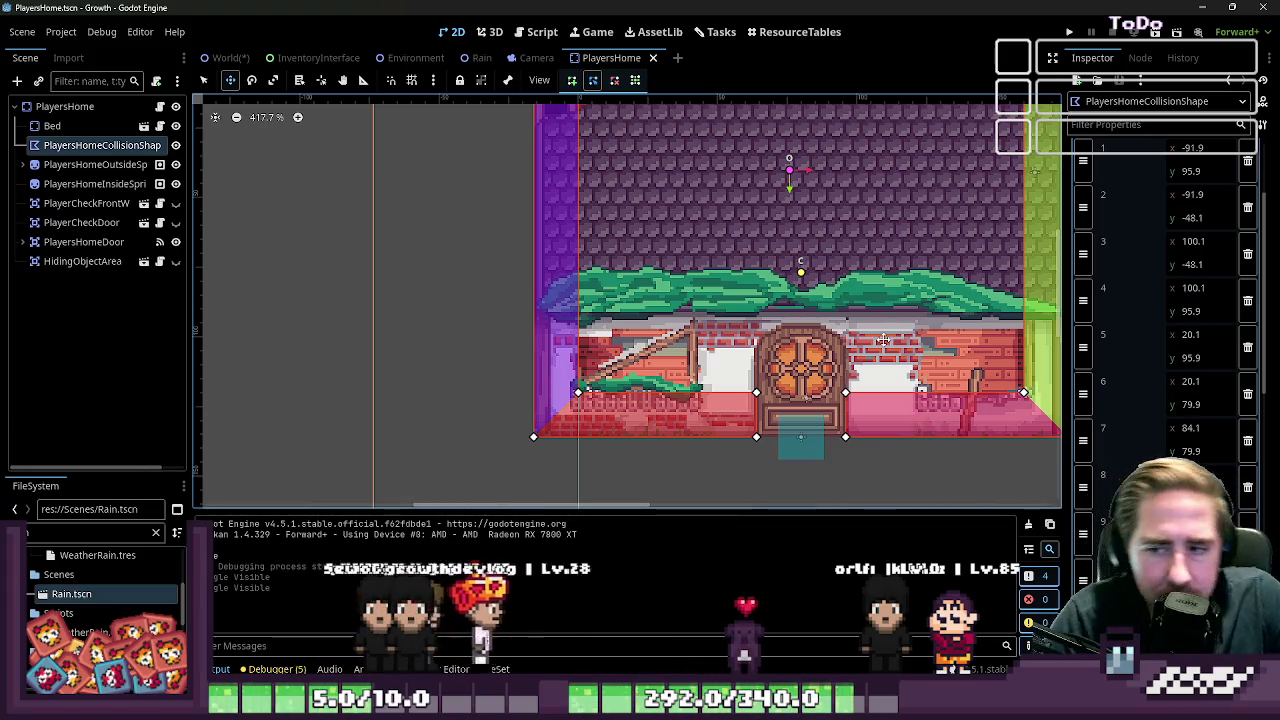
{"action": "scroll", "coordinate": [613, 449], "scroll_direction": "down", "scroll_amount": 3}
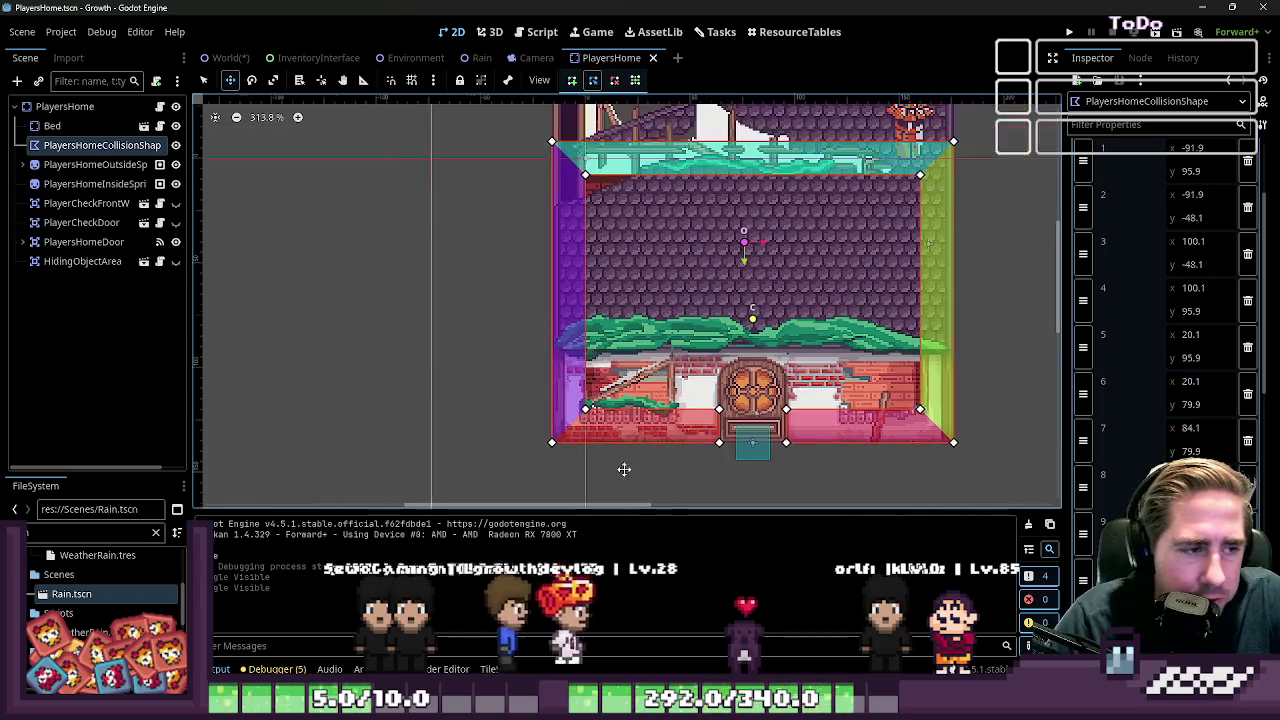
{"action": "left_click", "coordinate": [52, 125]}
{"action": "left_click", "coordinate": [56, 108]}
{"action": "left_click", "coordinate": [50, 127]}
{"action": "left_click", "coordinate": [52, 145]}
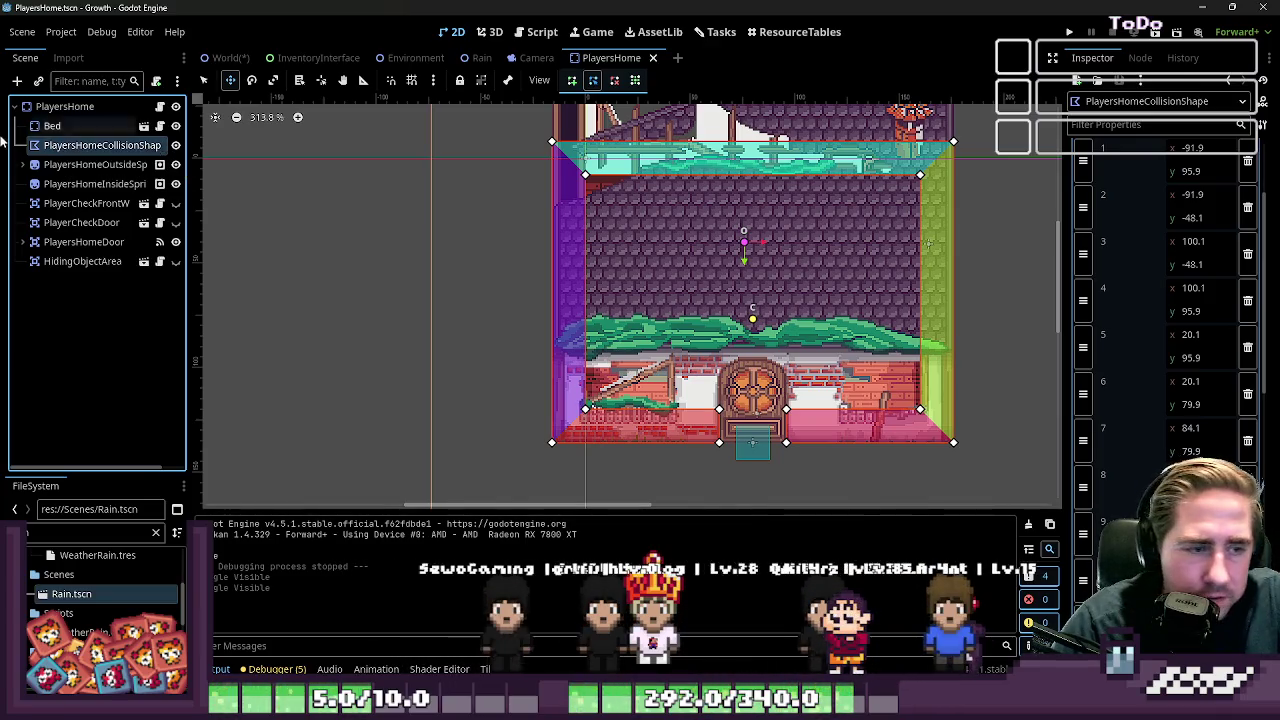
Check PlayersHomeOutsideSprite, save the PlayersHome scene, and return to PlayersHome.gd
{"action": "left_click", "coordinate": [92, 167]}
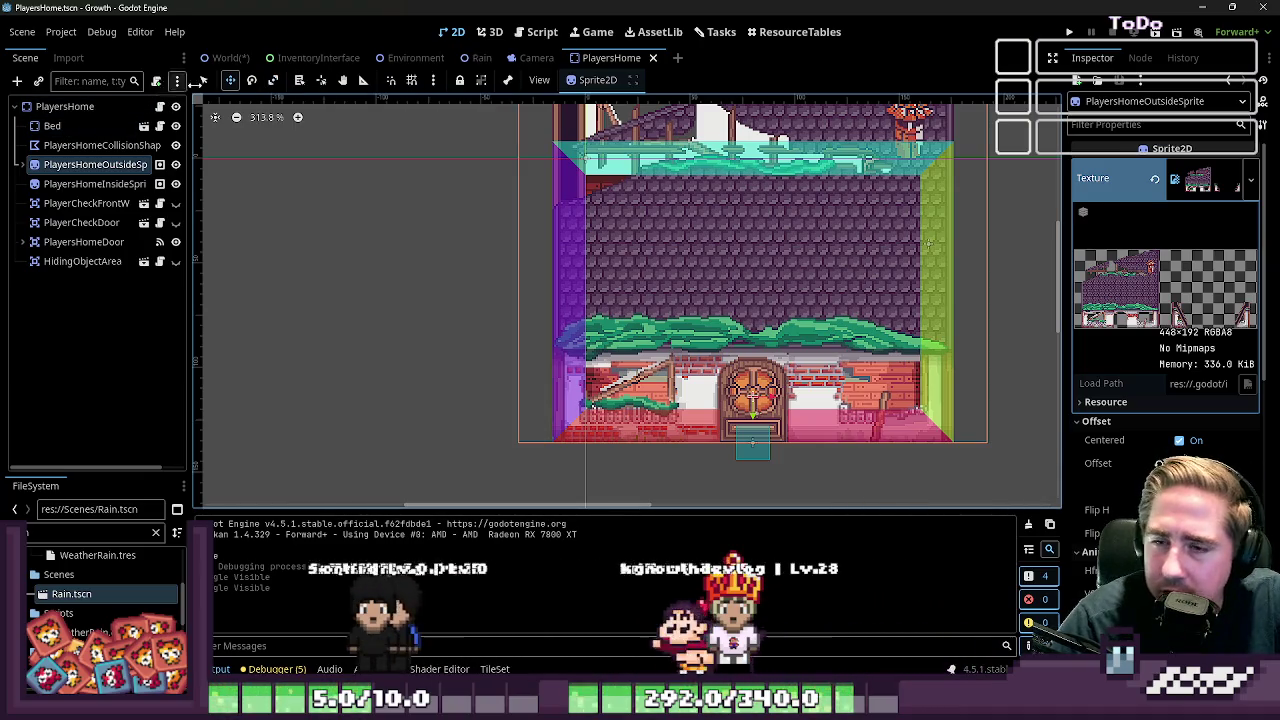
{"action": "scroll", "coordinate": [569, 251], "scroll_direction": "down", "scroll_amount": 3}
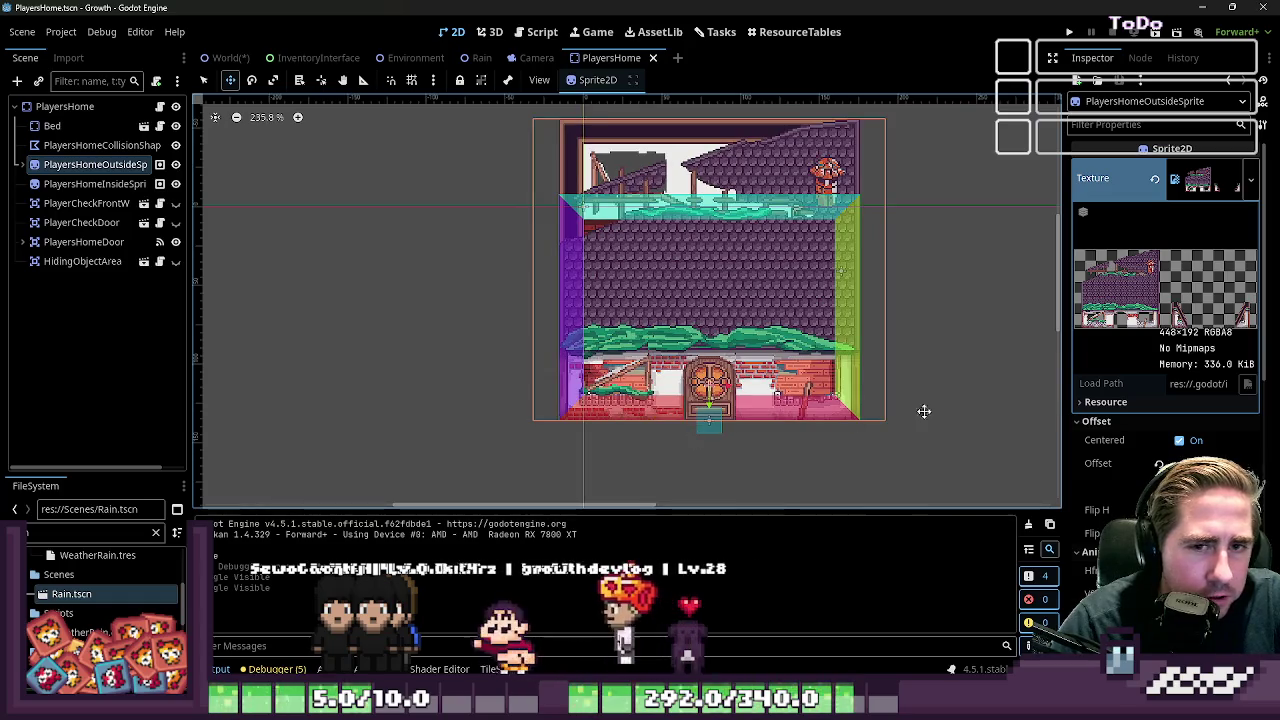
{"action": "left_click", "coordinate": [1205, 176]}
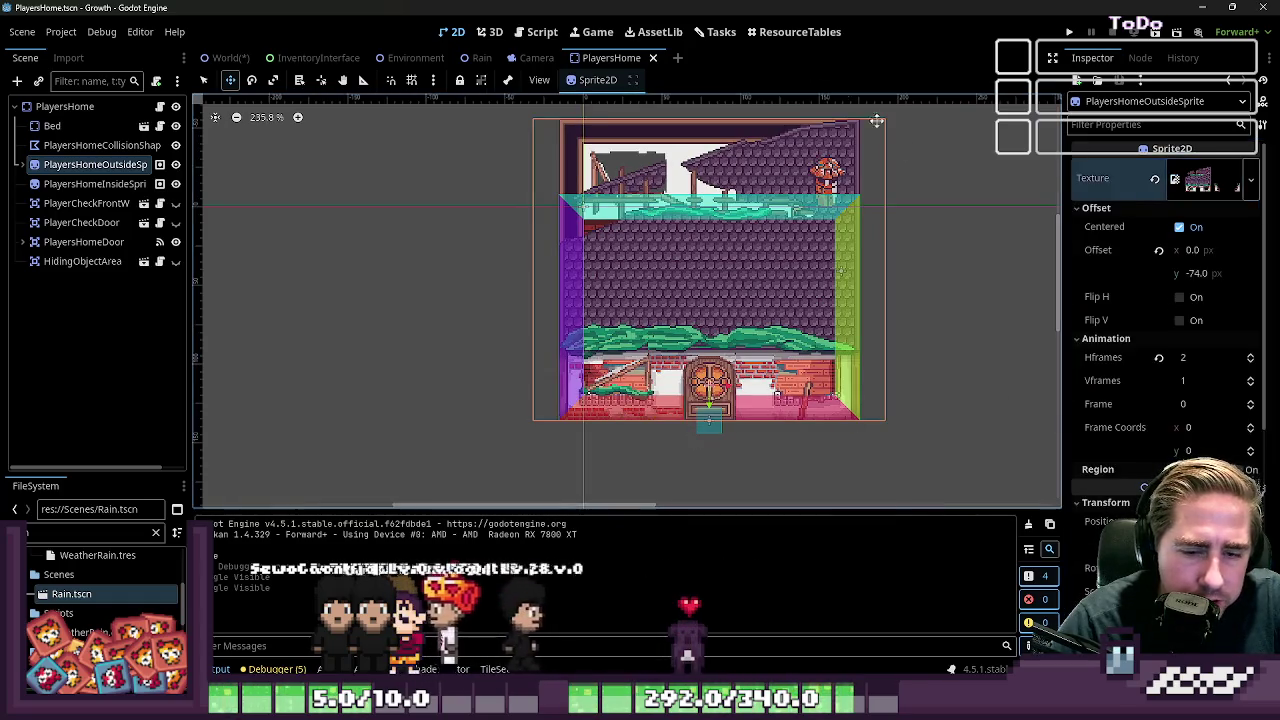
{"action": "key", "text": "ctrl+s"}
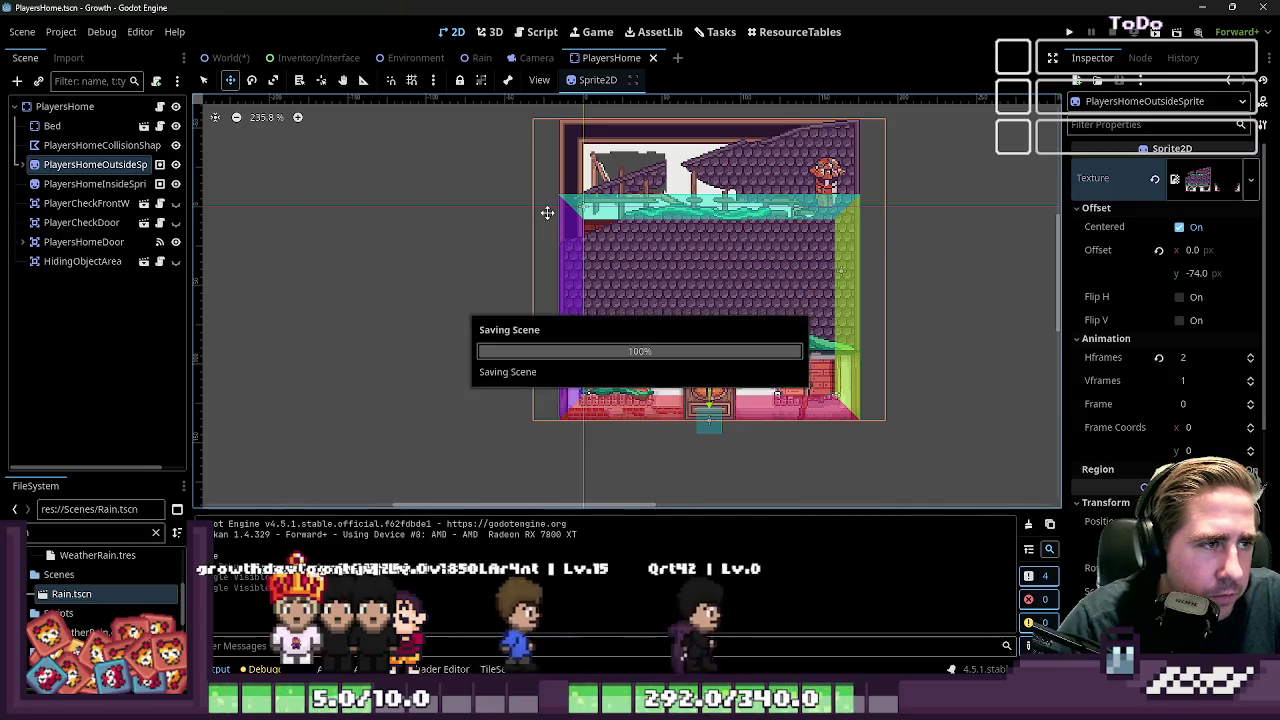
{"action": "left_click", "coordinate": [546, 35]}
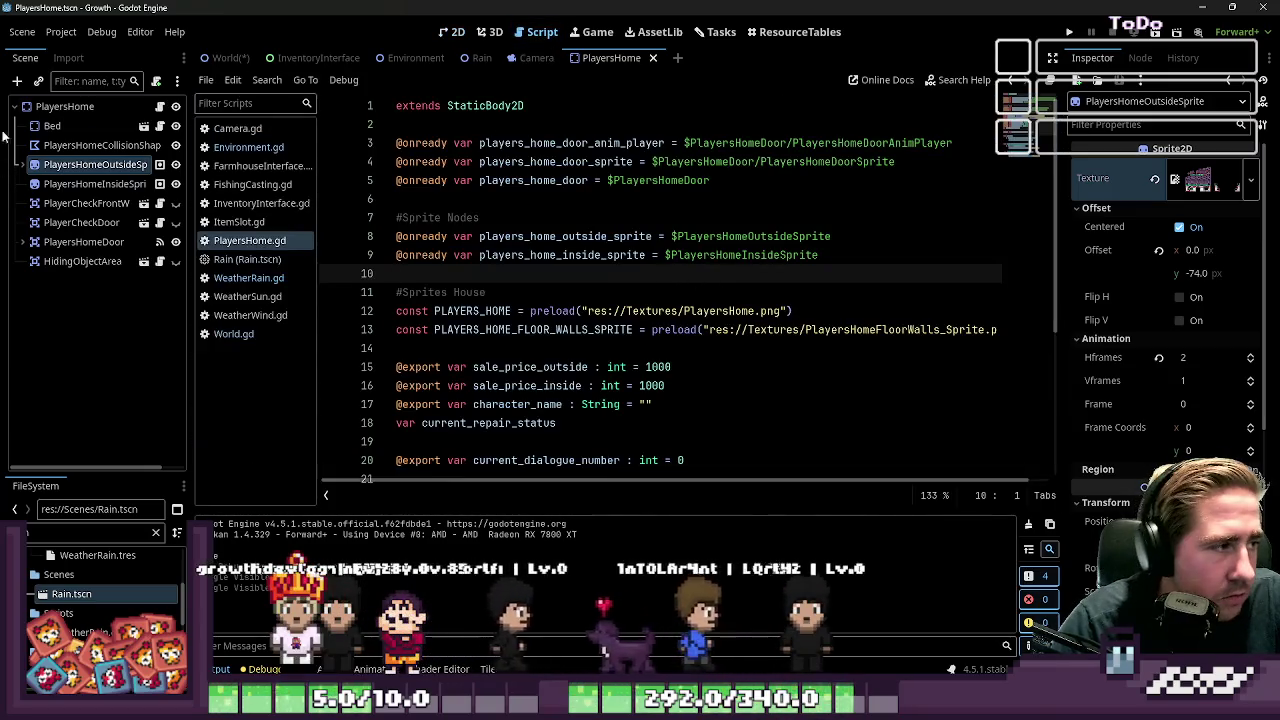
Open WeatherRain.gd and locate the rain_start call in the enter function
{"action": "left_click", "coordinate": [65, 106]}
{"action": "left_click", "coordinate": [248, 277]}
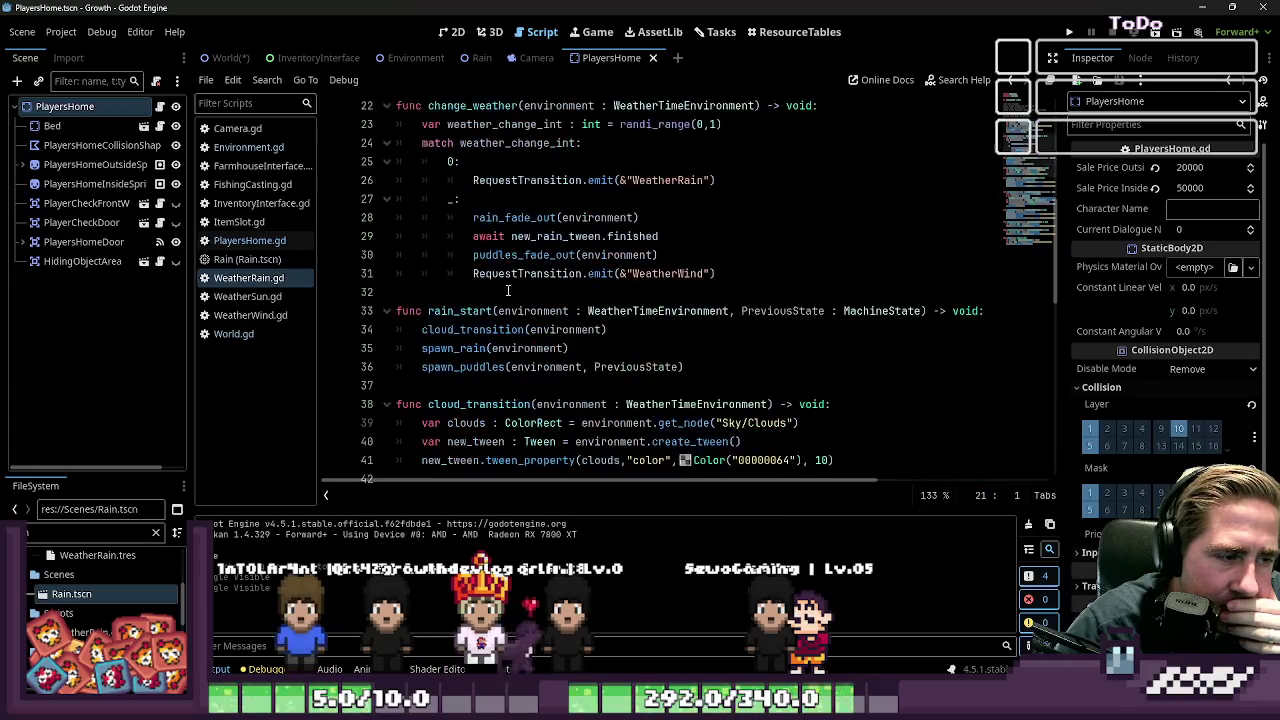
{"action": "left_click", "coordinate": [505, 333]}
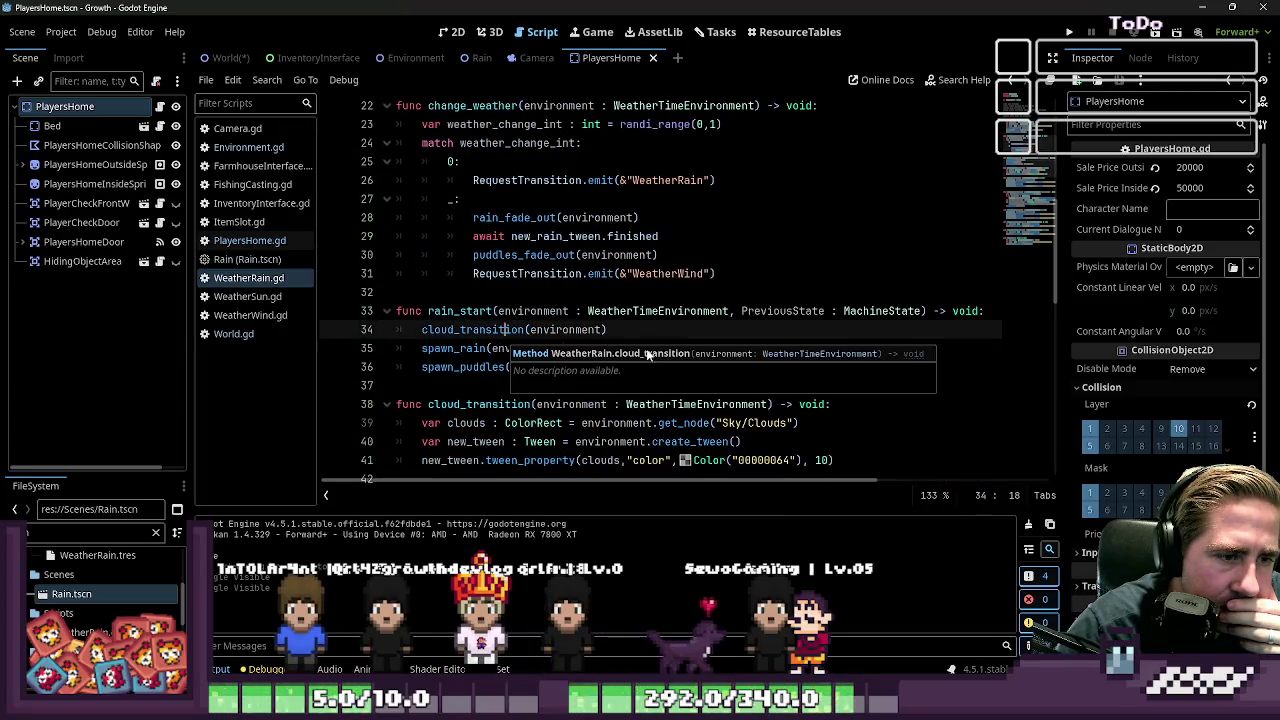
{"action": "left_click", "coordinate": [667, 333]}
{"action": "left_click", "coordinate": [962, 318]}
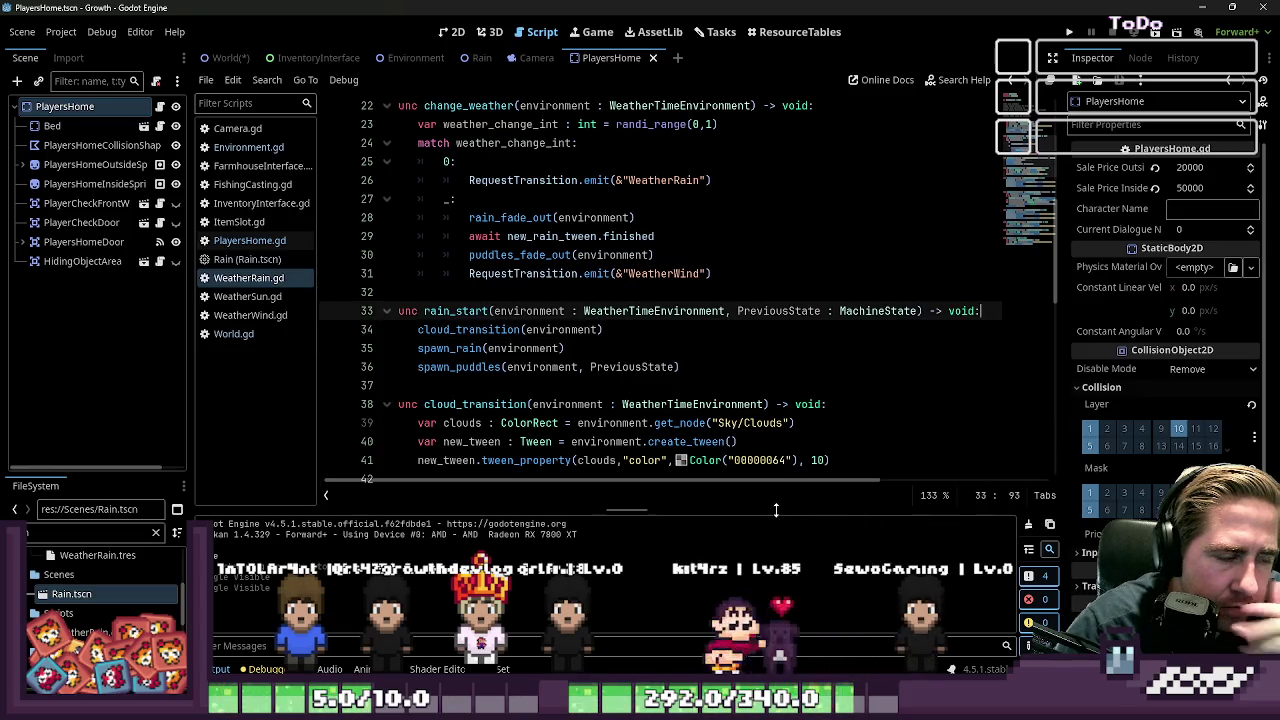
{"action": "double_click", "coordinate": [456, 311]}
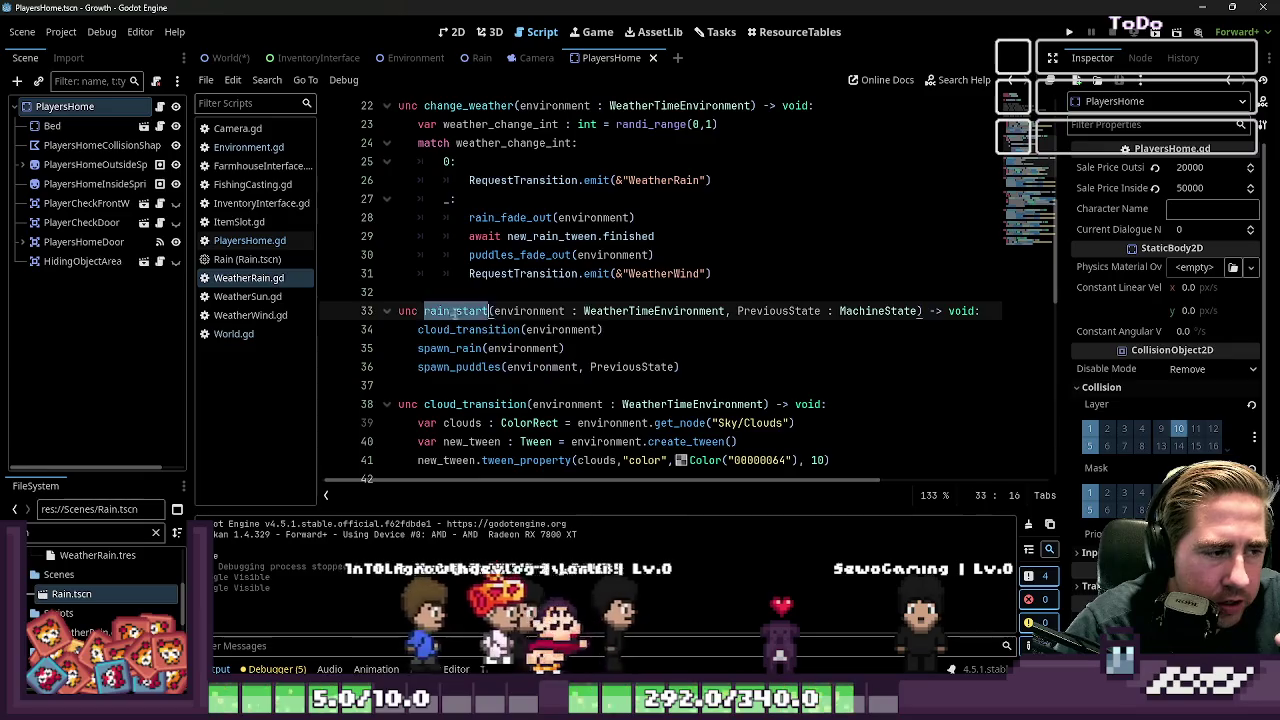
{"action": "scroll", "coordinate": [597, 325], "scroll_direction": "up", "scroll_amount": 5}
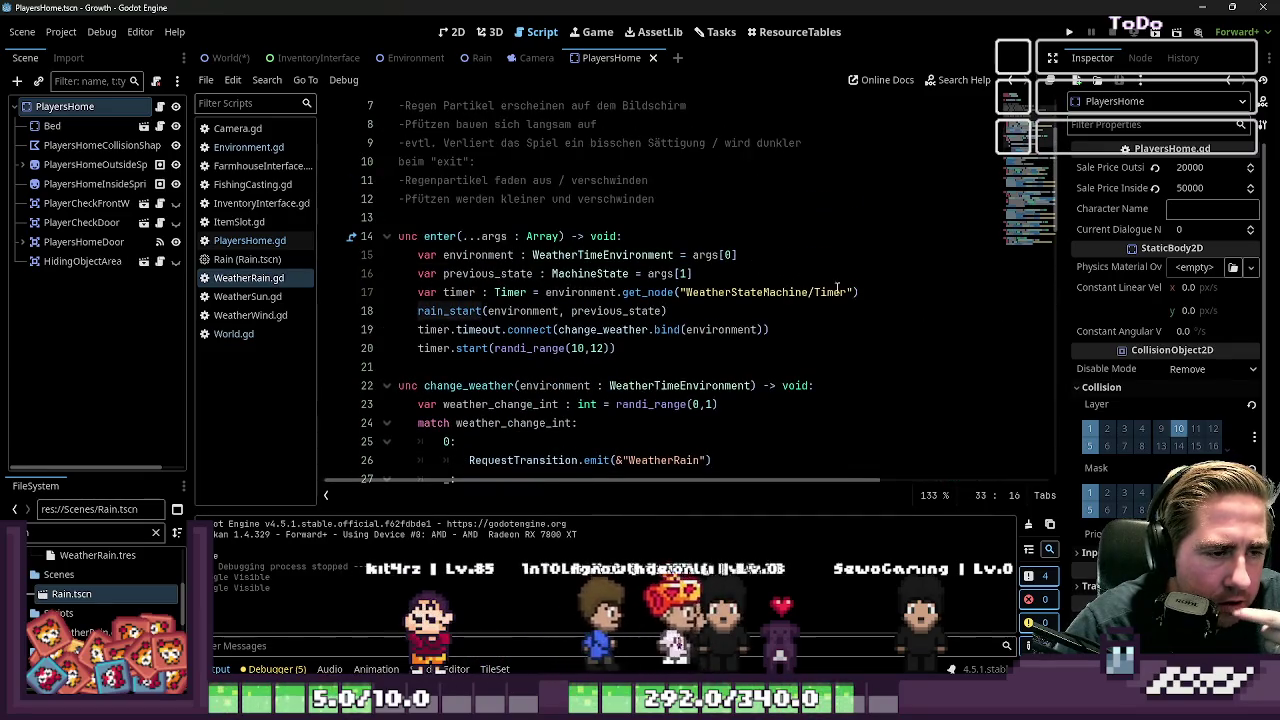
Add an 'if GlobalData.world:' condition after the timer line, indenting rain_start beneath it
{"action": "left_click", "coordinate": [868, 292]}
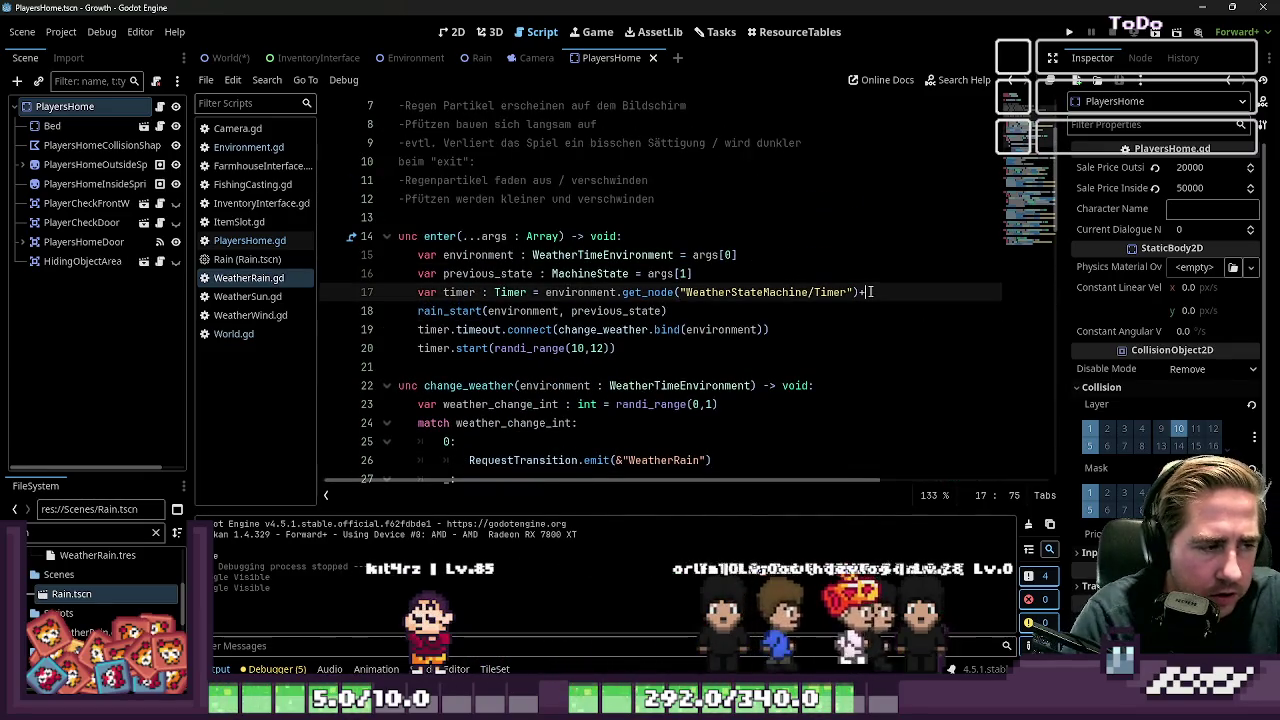
{"action": "key", "text": "Return"}
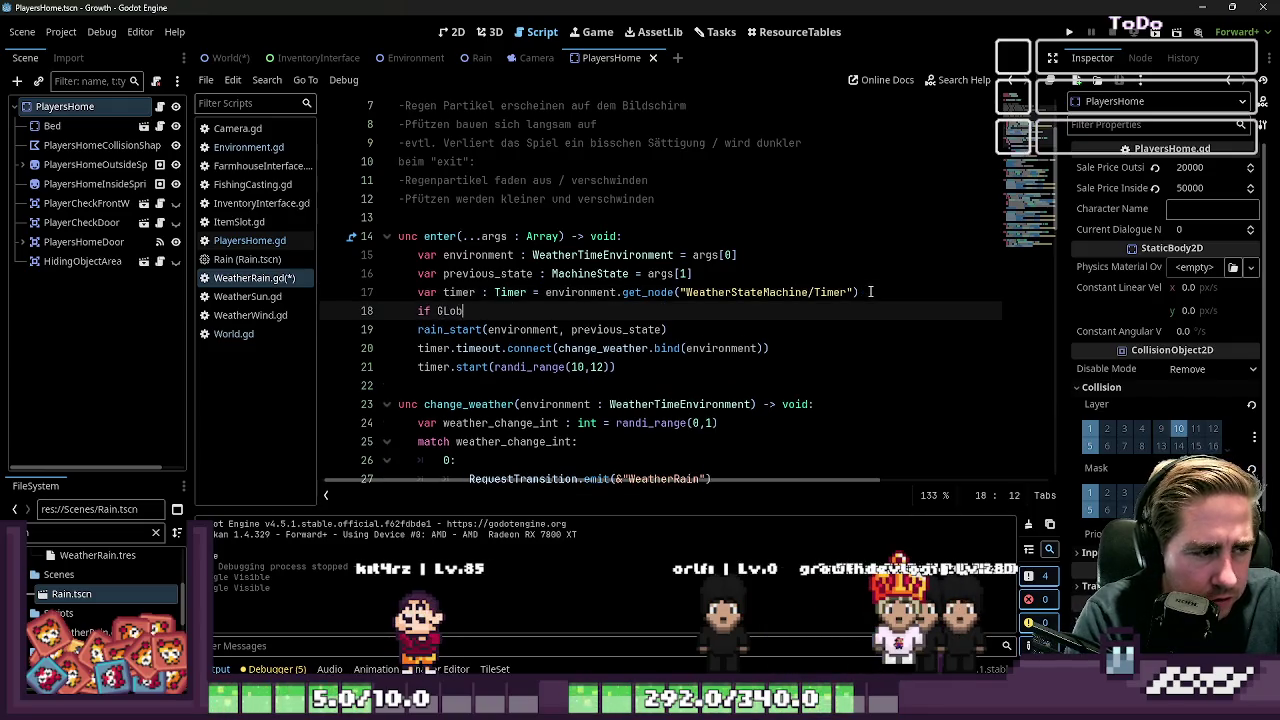
{"action": "key", "text": "BackSpace"}
{"action": "key", "text": "BackSpace"}
{"action": "key", "text": "BackSpace"}
{"action": "type", "text": "lobalDAt"}
{"action": "key", "text": "BackSpace"}
{"action": "key", "text": "BackSpace"}
{"action": "type", "text": "ata.world:"}
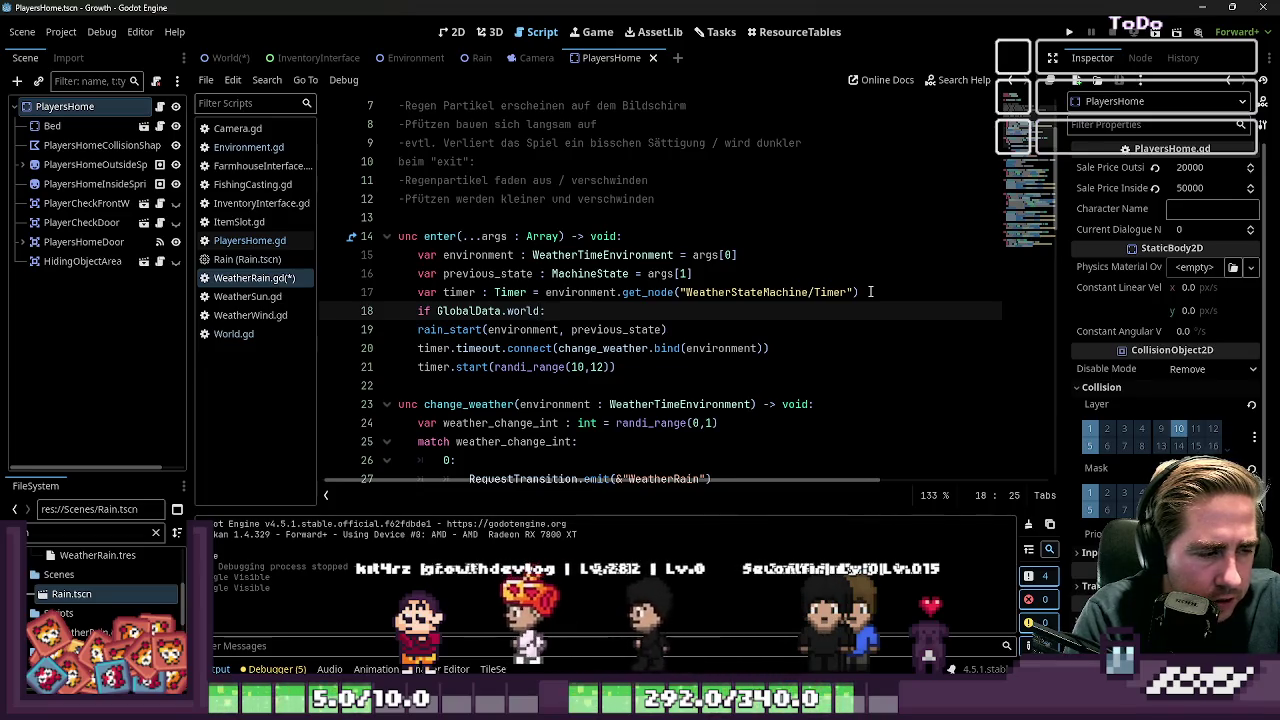
{"action": "key", "text": "Down"}
{"action": "key", "text": "Home"}
{"action": "key", "text": "Home"}
{"action": "key", "text": "Tab"}
{"action": "key", "text": "End"}
Add an else branch that calls RequestTransition.emit(&"")
{"action": "key", "text": "Return"}
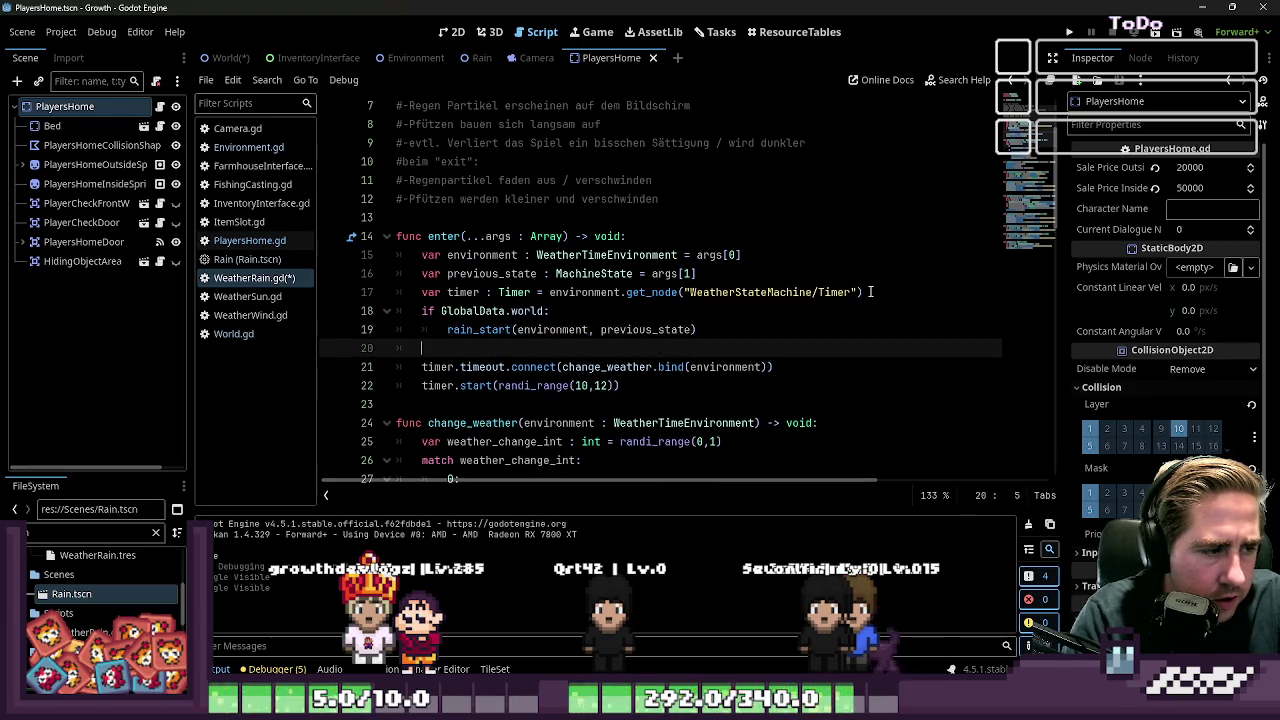
{"action": "type", "text": "else:"}
{"action": "key", "text": "Return"}
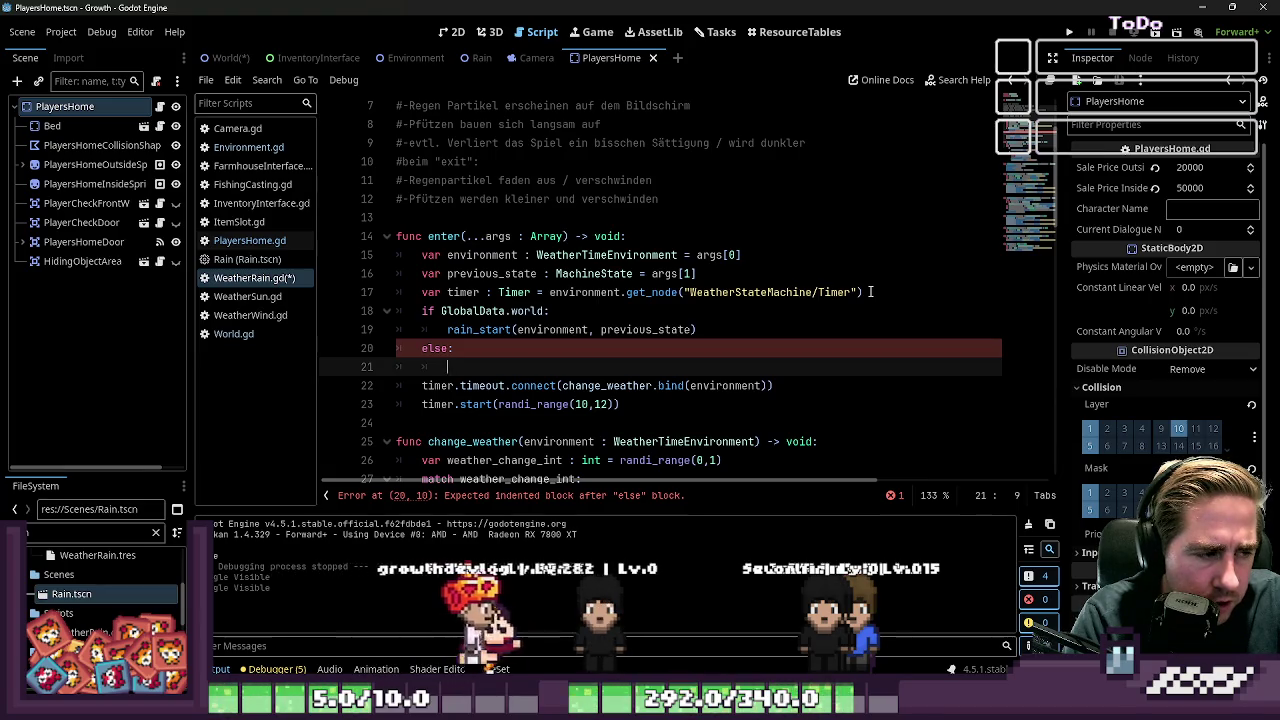
{"action": "type", "text": "RequestTransition"}
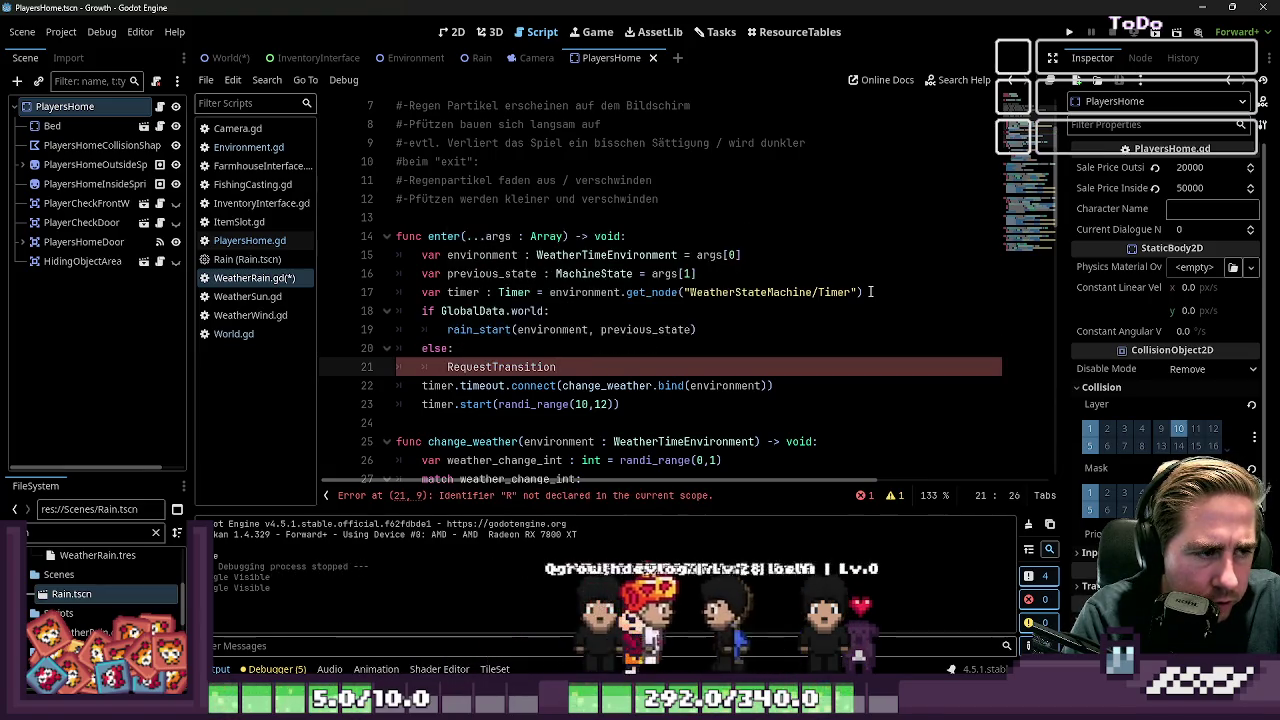
{"action": "type", "text": ".emit("}
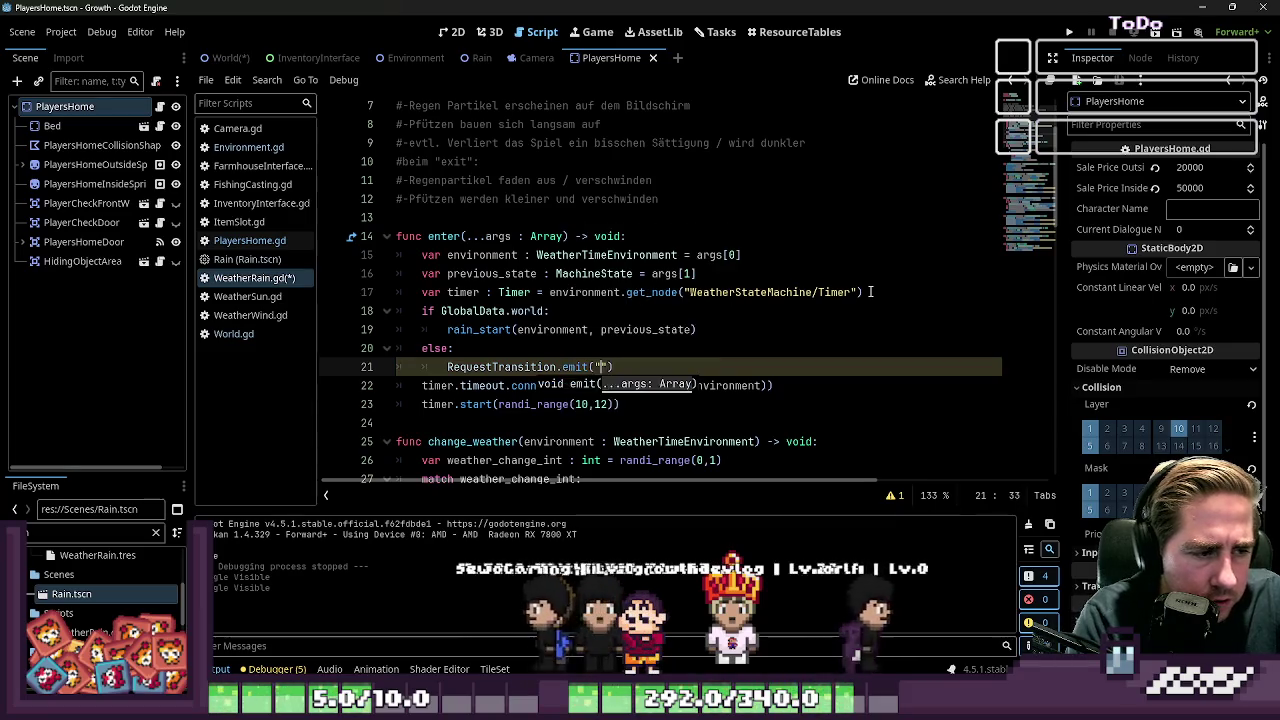
{"action": "type", "text": "&\""}
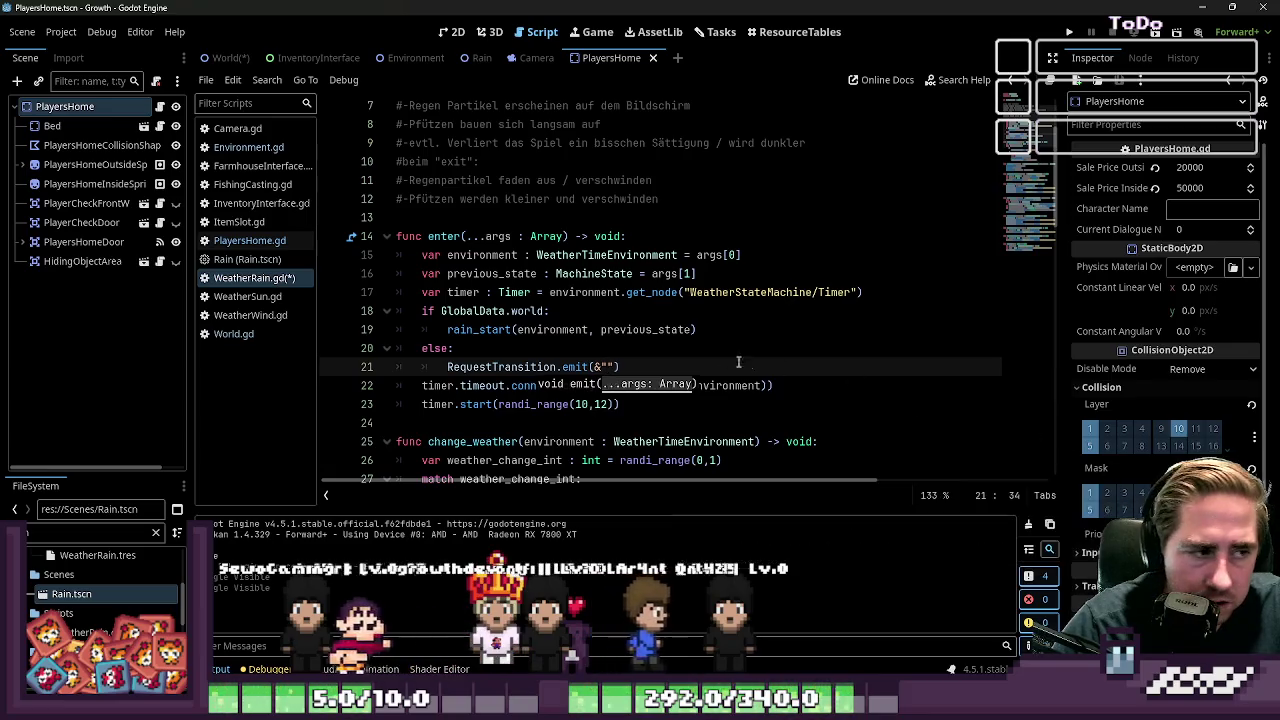
{"action": "left_click", "coordinate": [585, 330]}
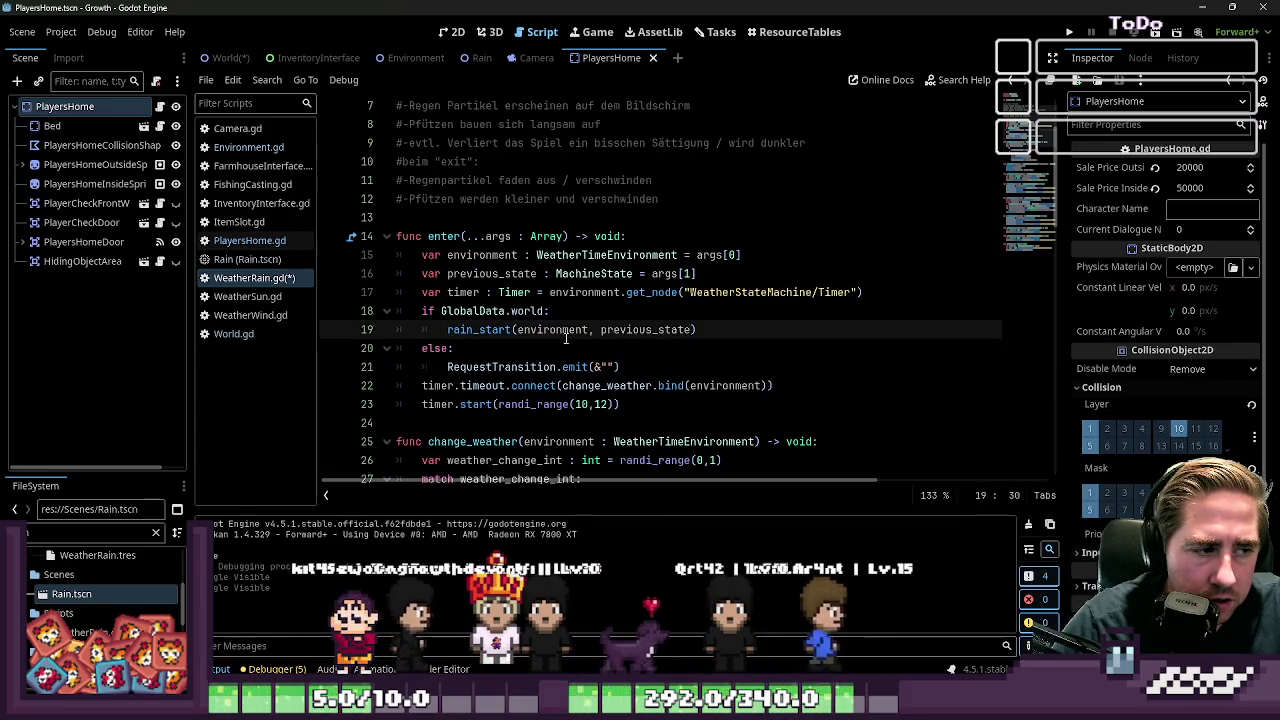
{"action": "left_click", "coordinate": [556, 348]}
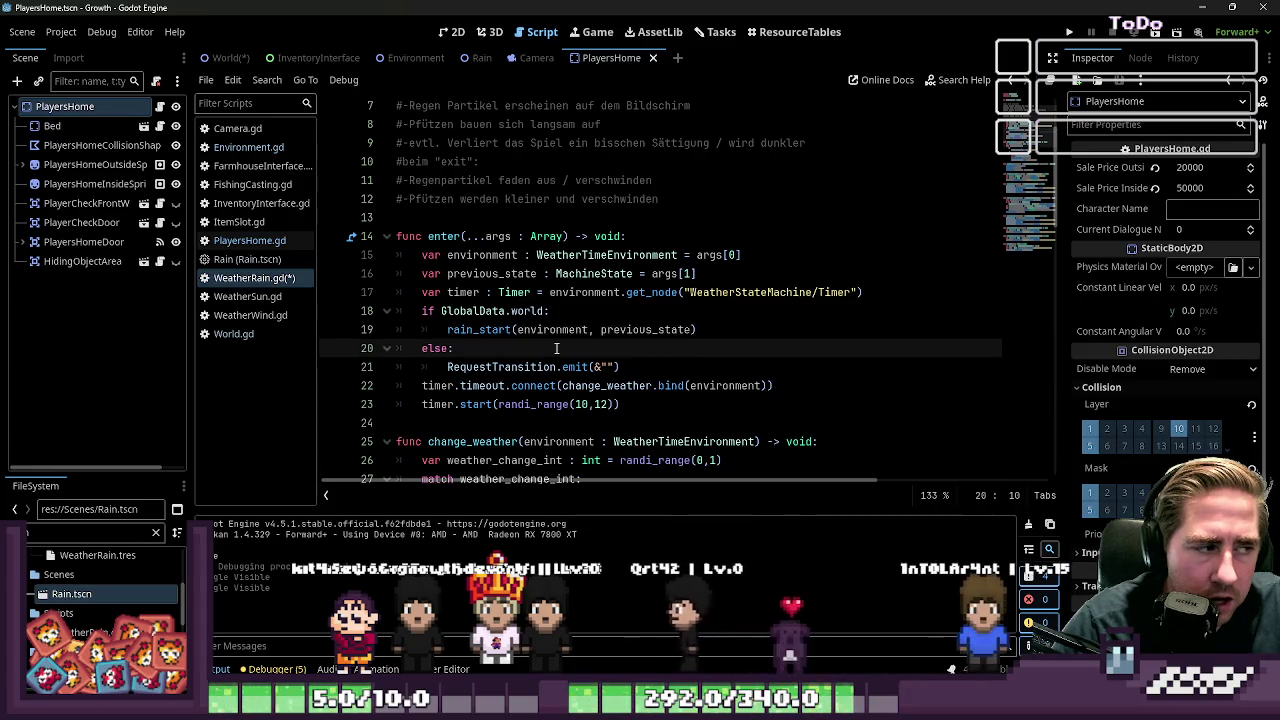
{"action": "scroll", "coordinate": [491, 257], "scroll_direction": "up", "scroll_amount": 1}
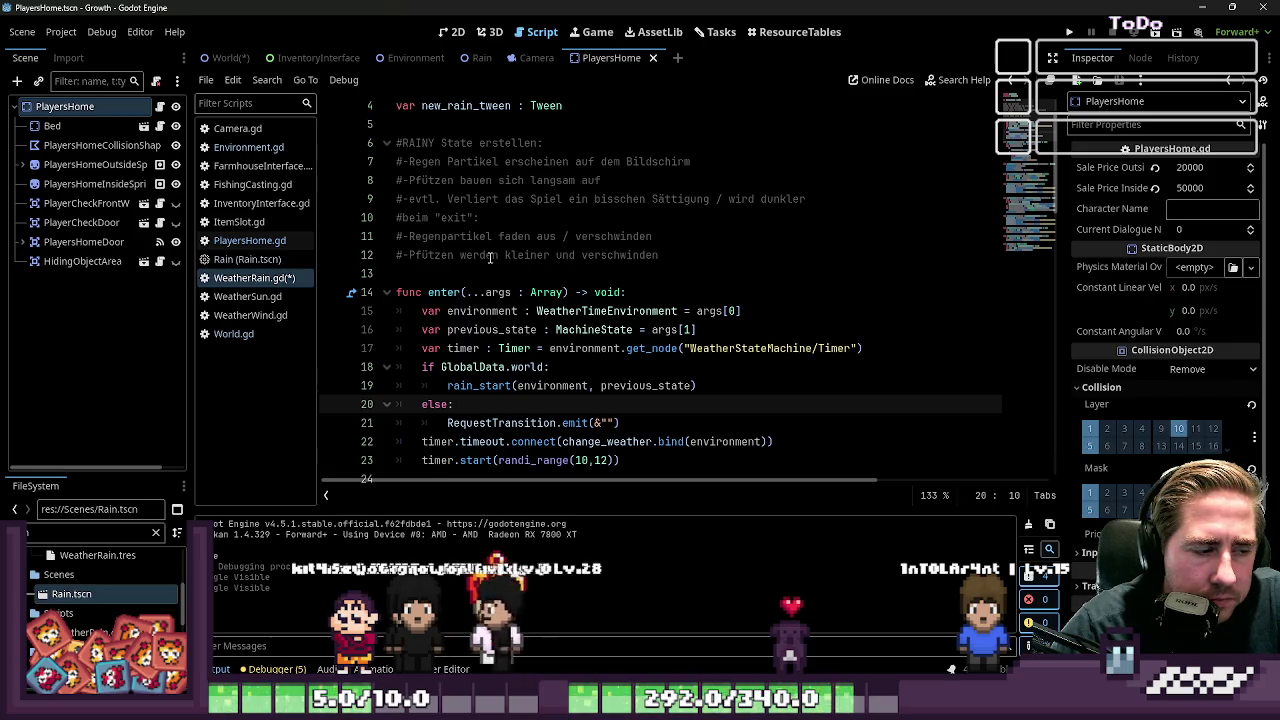
Show the World scene in the 2D view
{"action": "left_click", "coordinate": [452, 32]}
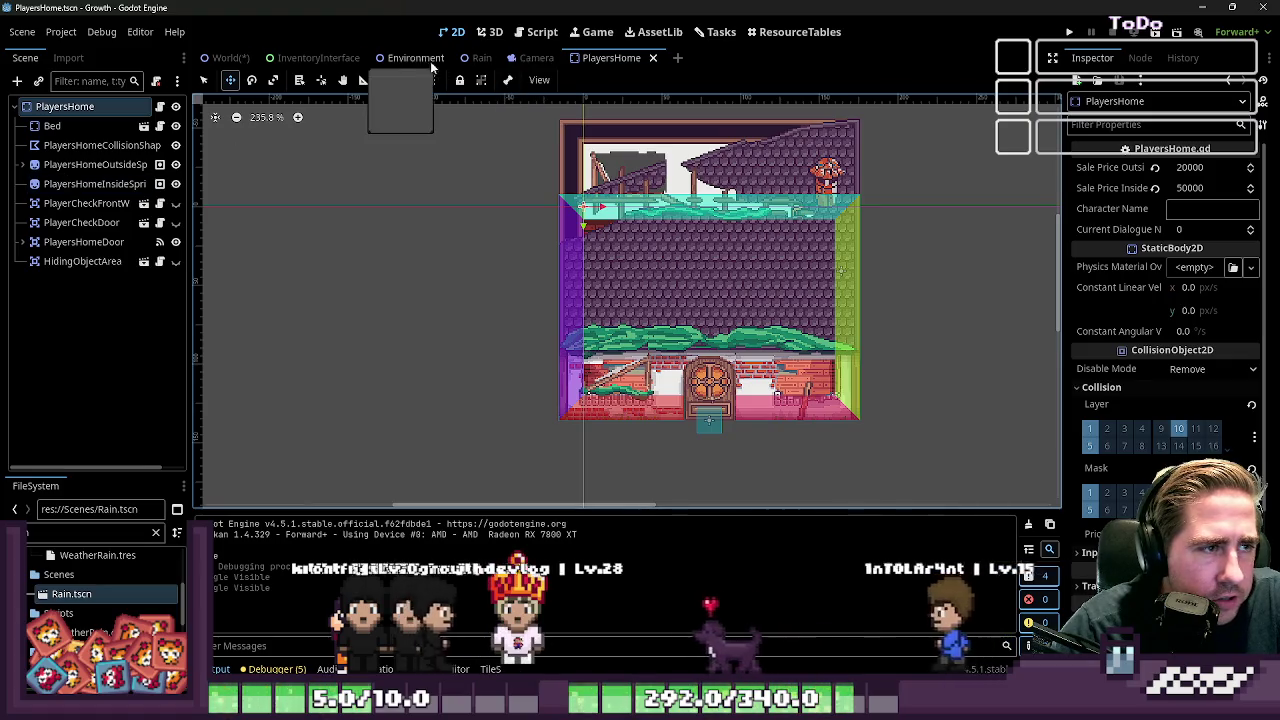
{"action": "left_click", "coordinate": [225, 57]}
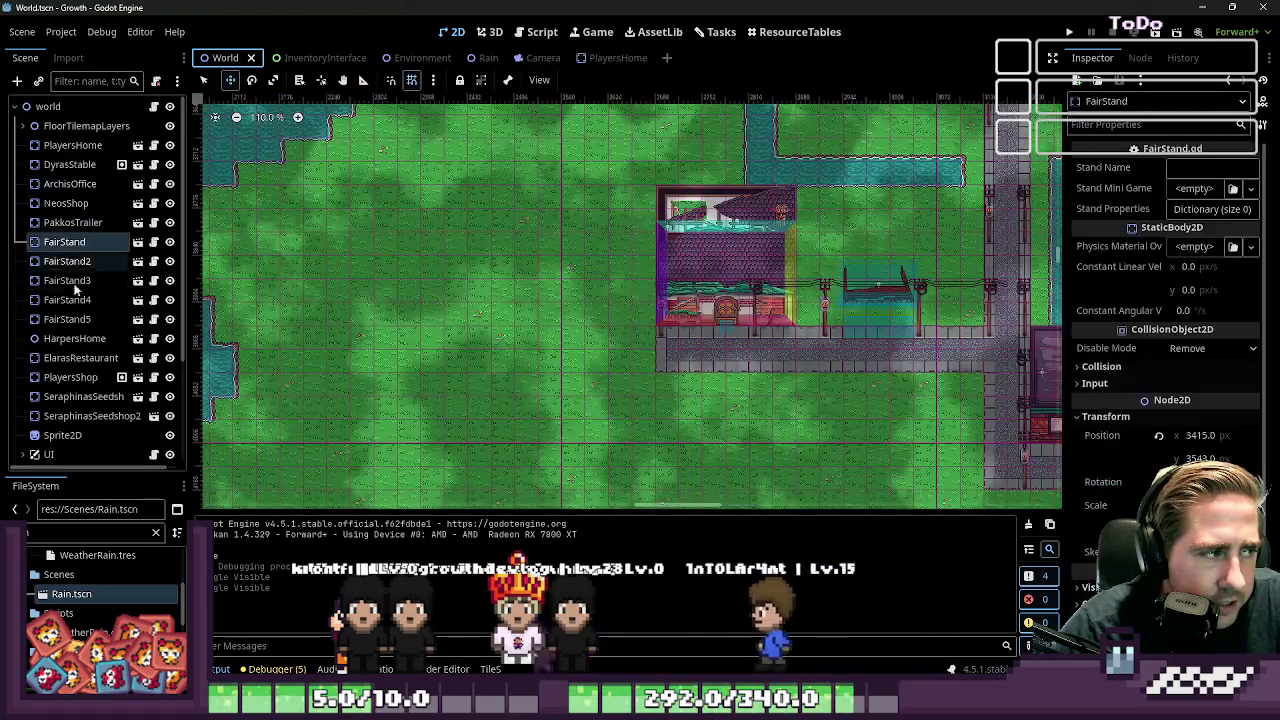
{"action": "scroll", "coordinate": [83, 300], "scroll_direction": "down", "scroll_amount": 3}
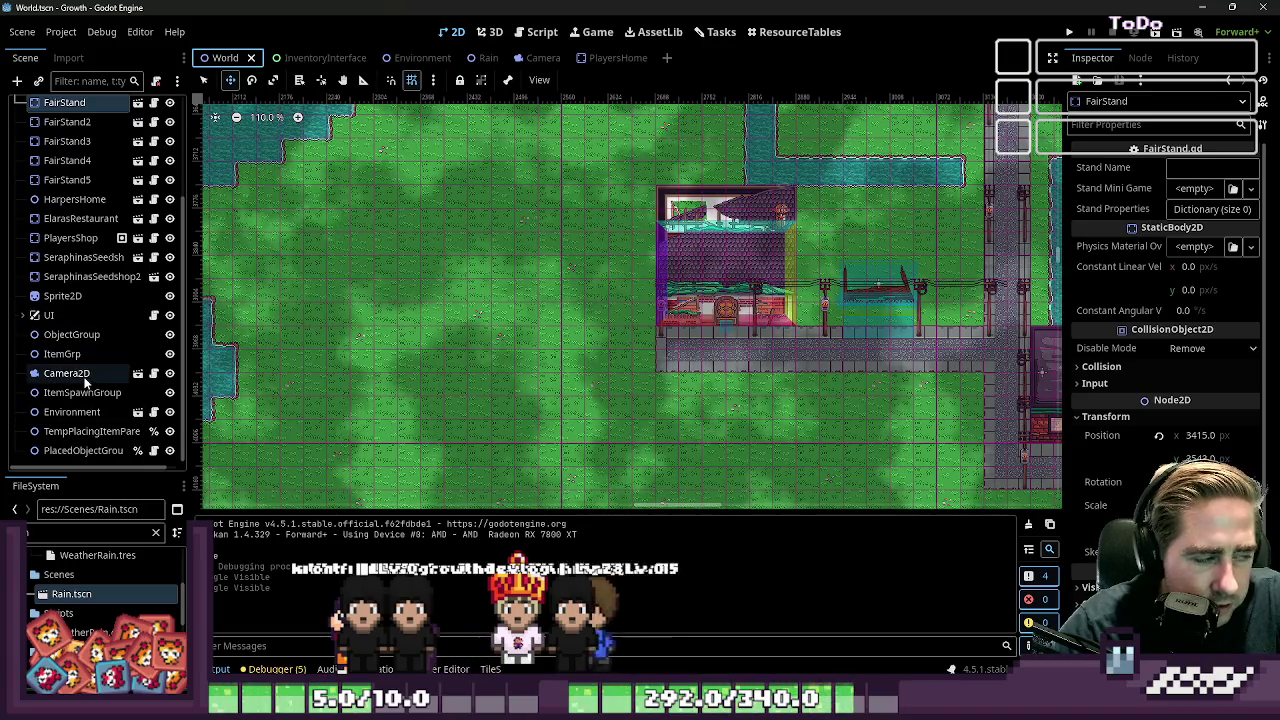
{"action": "scroll", "coordinate": [70, 410], "scroll_direction": "up", "scroll_amount": 3}
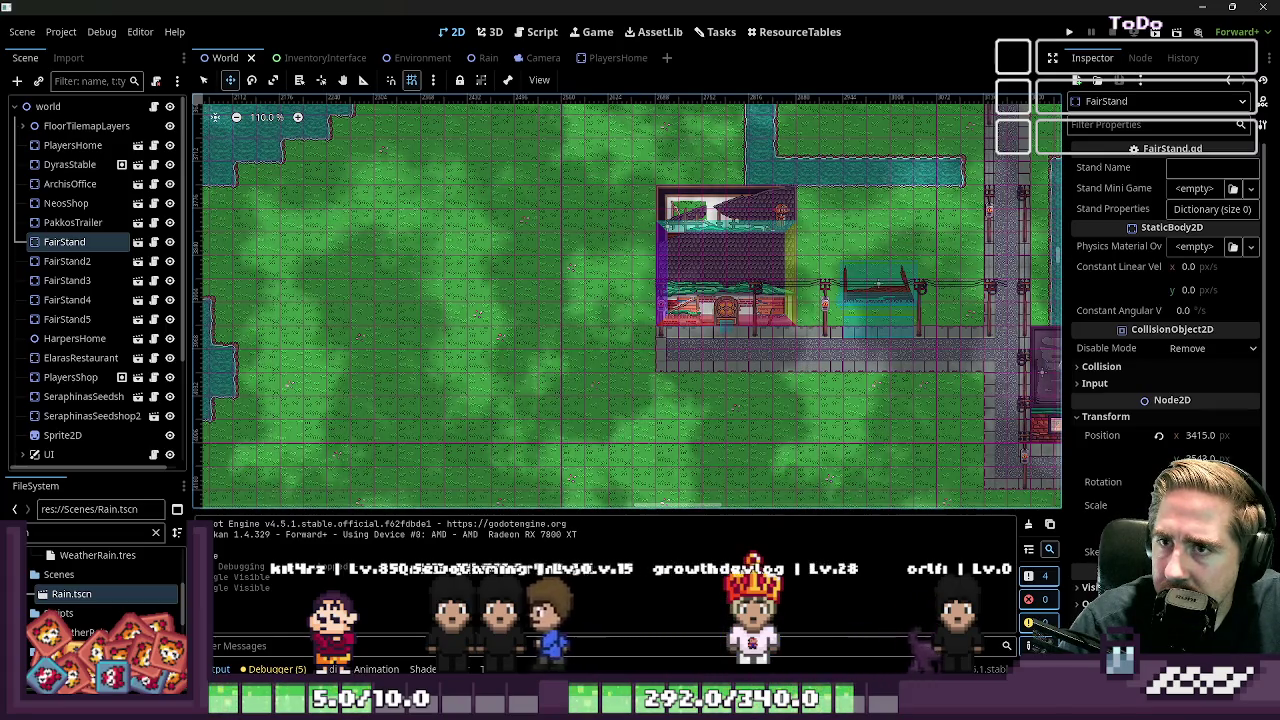
Load the 2DFarmingGame project and dismiss the project.godot write error
{"action": "mouse_move", "coordinate": [876, 715]}
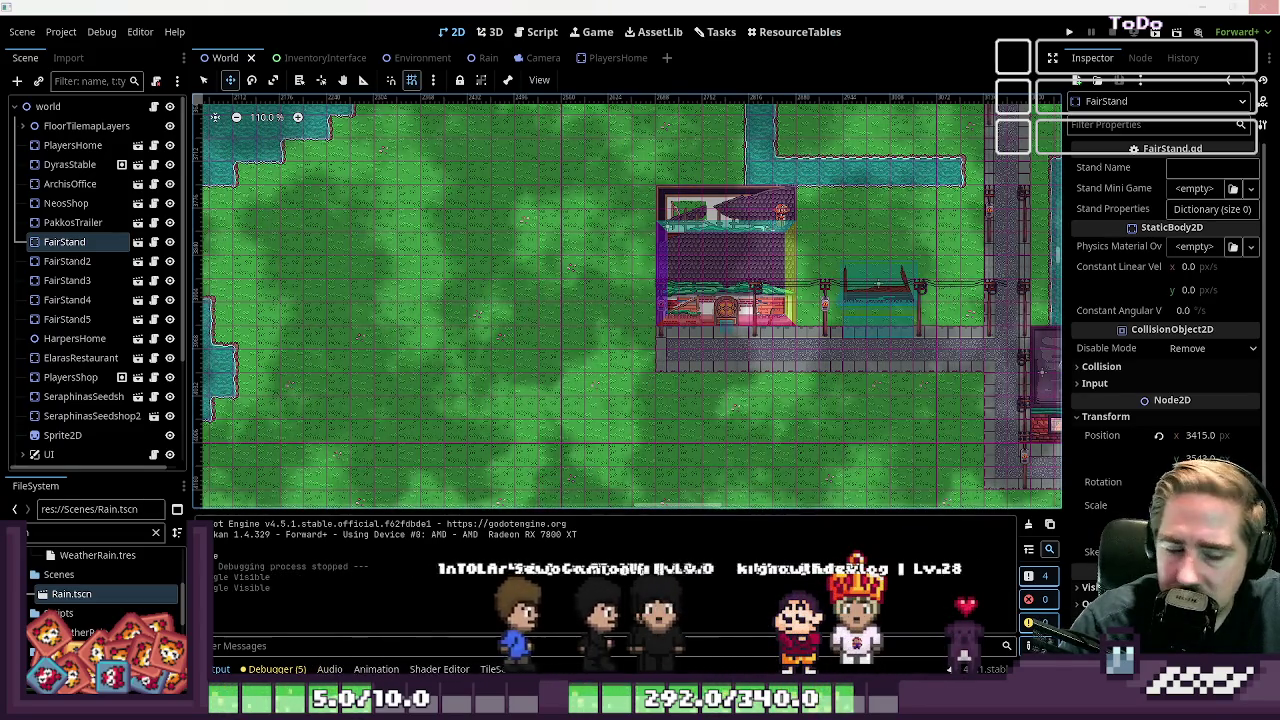
{"action": "key", "text": "F5"}
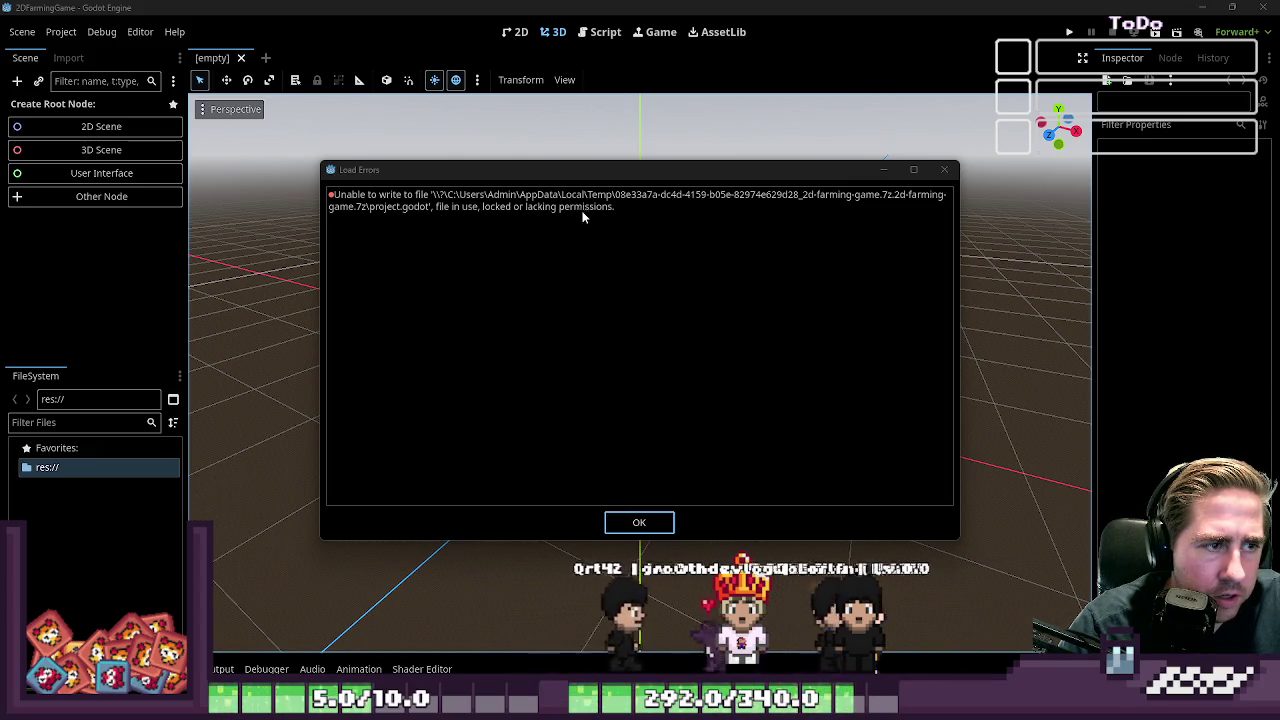
{"action": "left_click", "coordinate": [232, 190]}
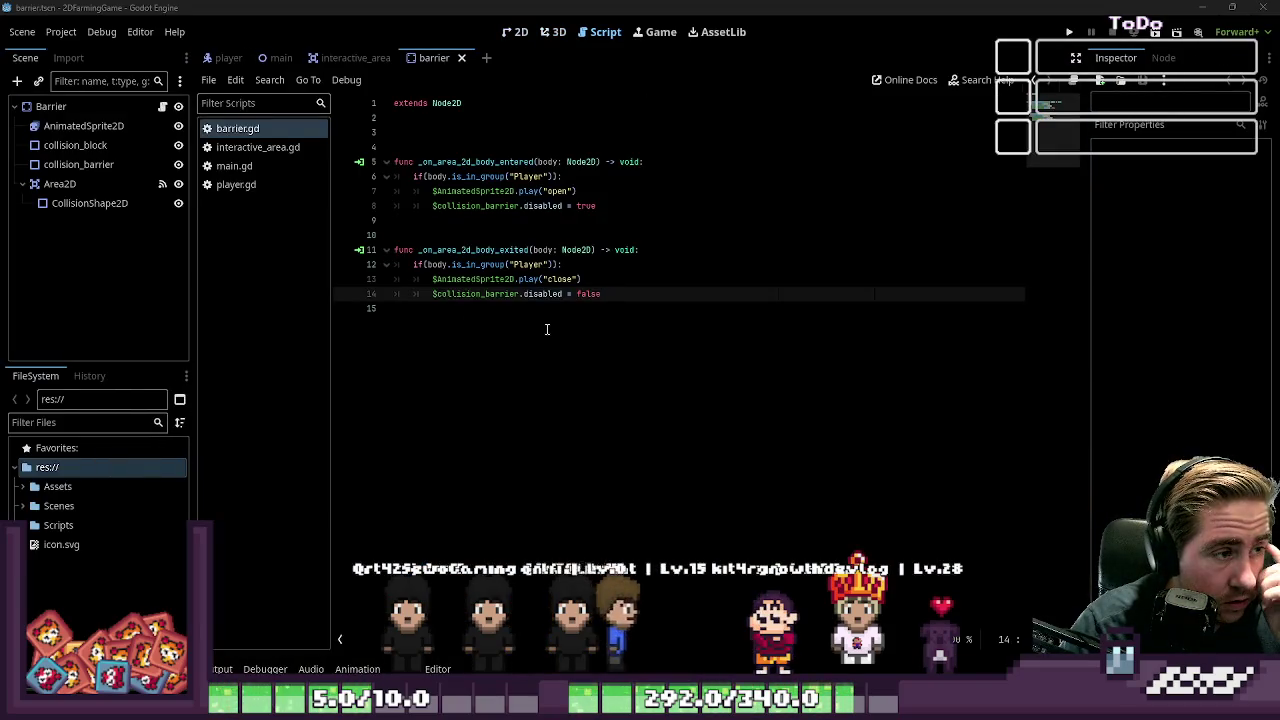
Run the barrier scene with F6 and turn off collision_barrier's Disabled property in the Remote tree
{"action": "double_click", "coordinate": [470, 250]}
{"action": "left_click", "coordinate": [486, 310]}
{"action": "key", "text": "F6"}
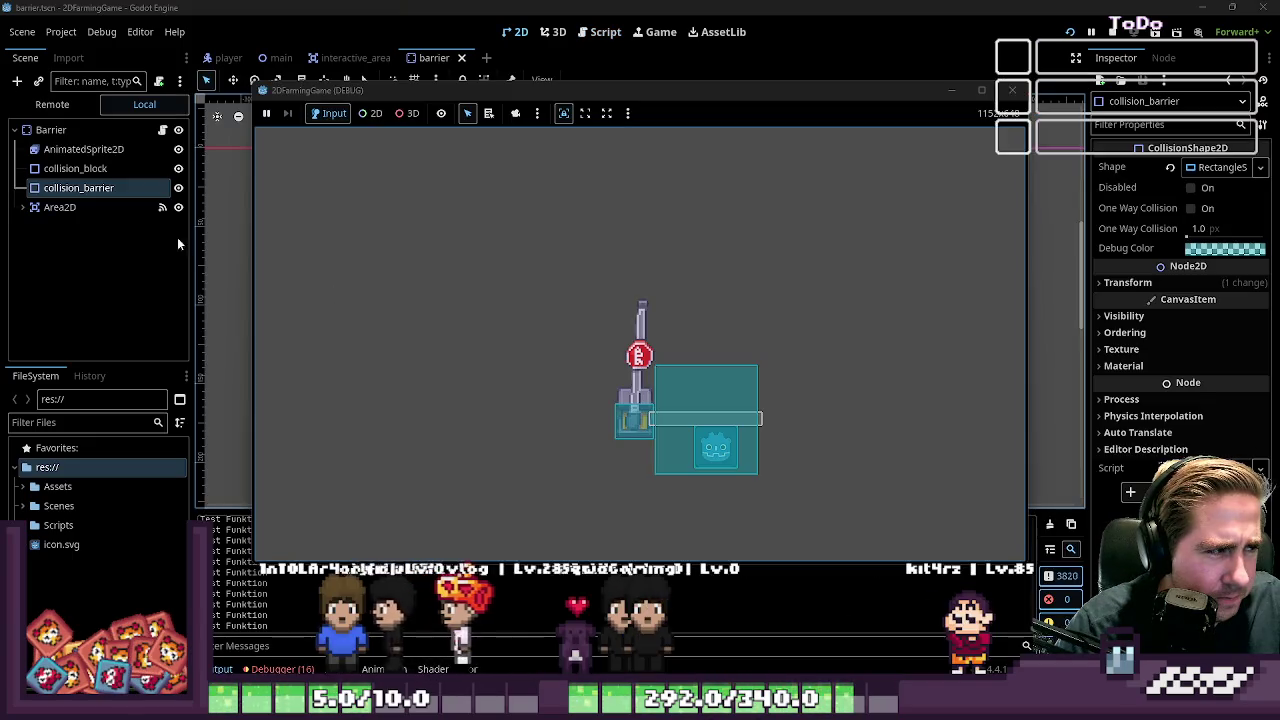
{"action": "left_click", "coordinate": [52, 104]}
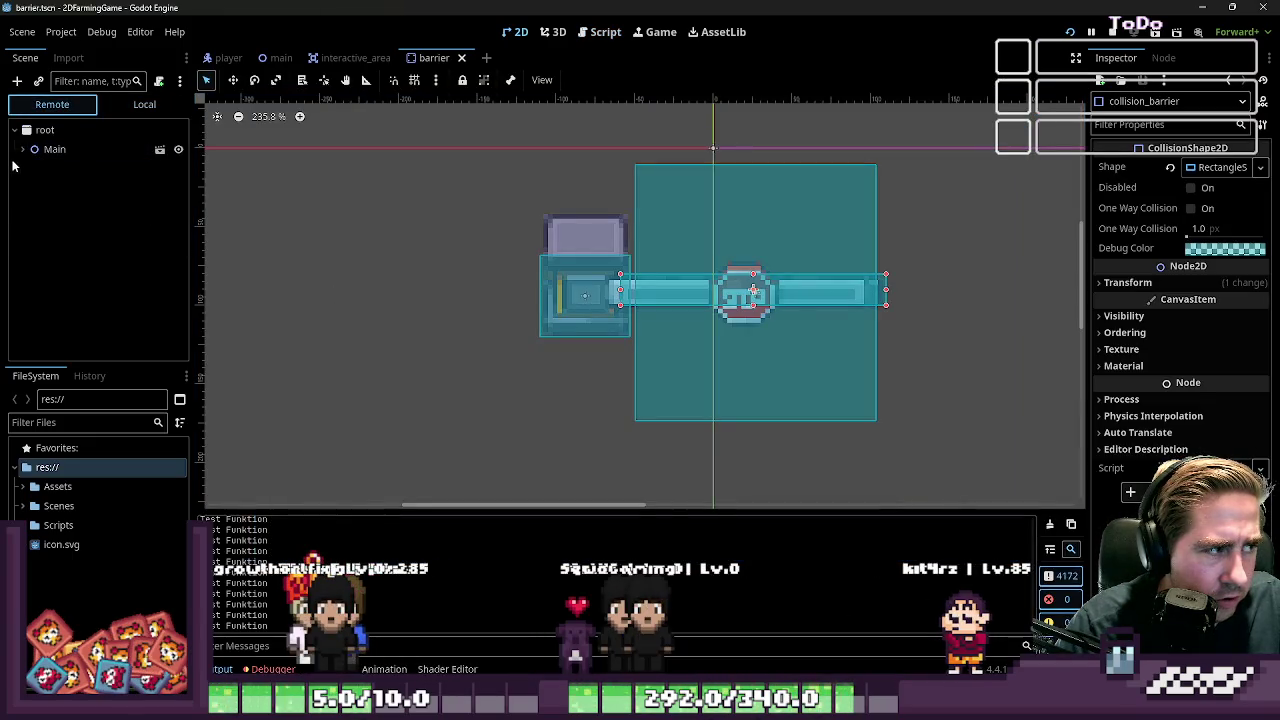
{"action": "left_click", "coordinate": [50, 187]}
{"action": "left_click", "coordinate": [60, 246]}
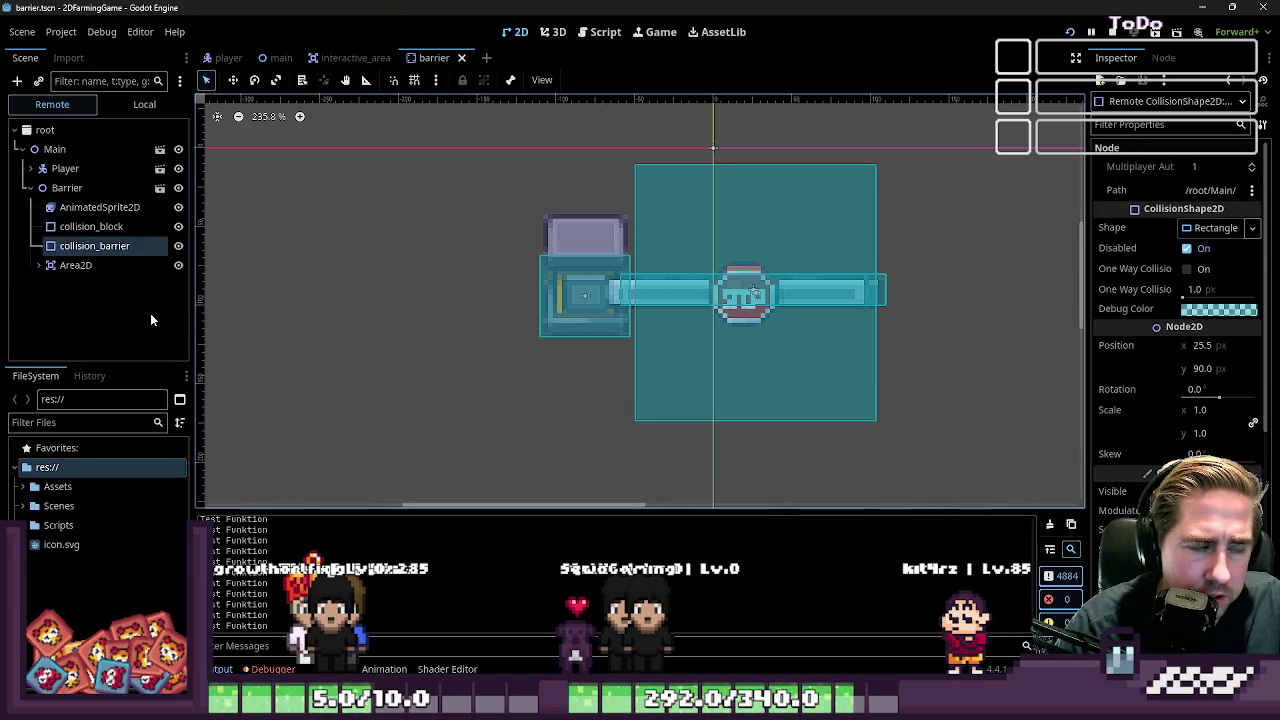
{"action": "left_click", "coordinate": [68, 189]}
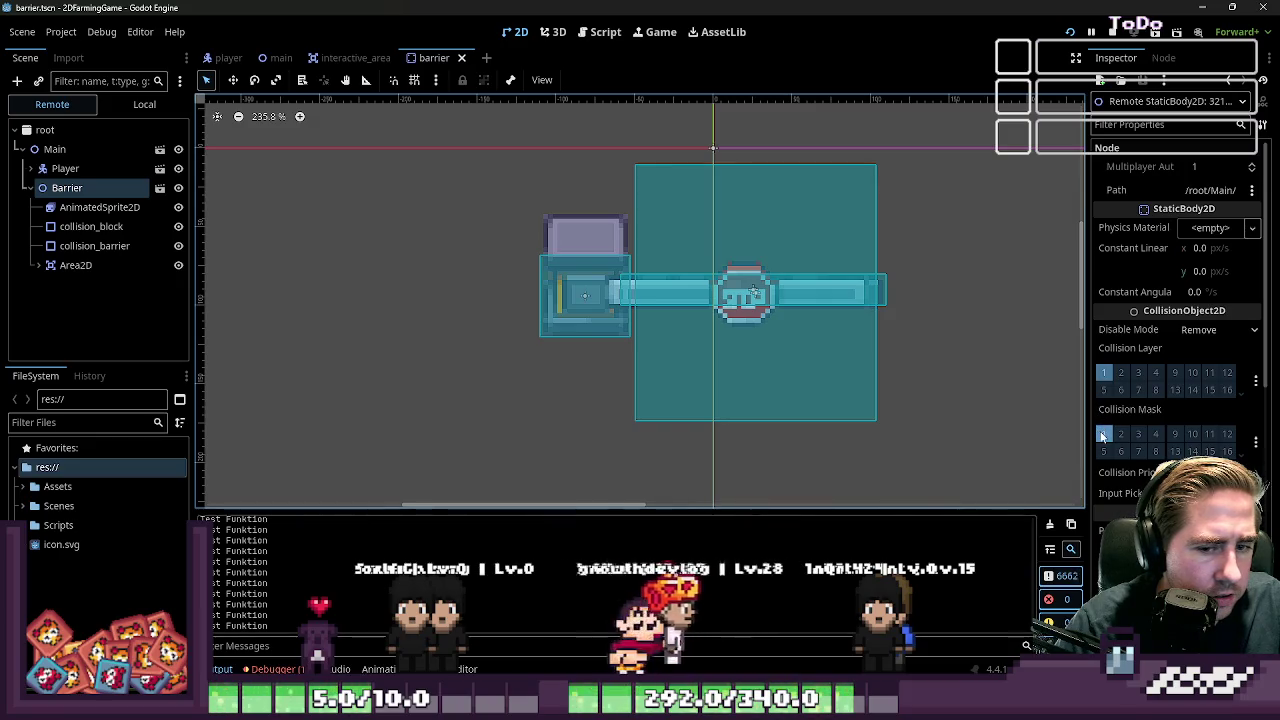
{"action": "left_click", "coordinate": [94, 245]}
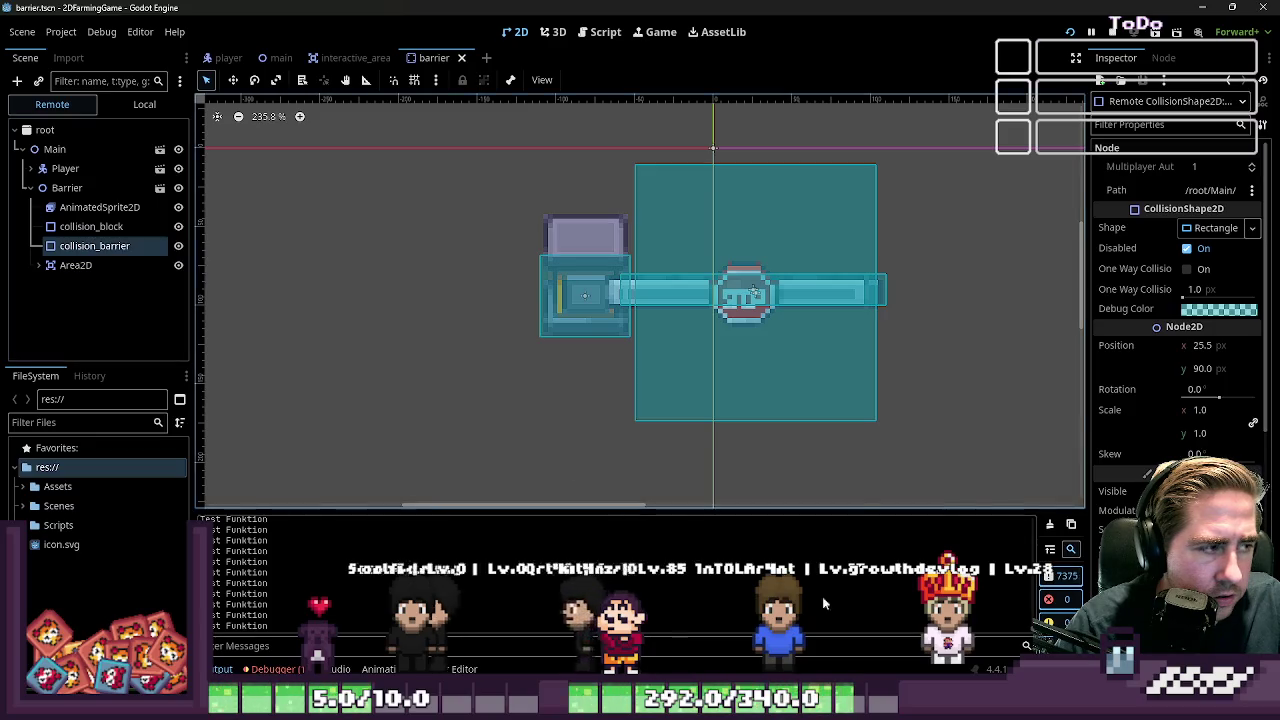
{"action": "left_click", "coordinate": [1186, 248]}
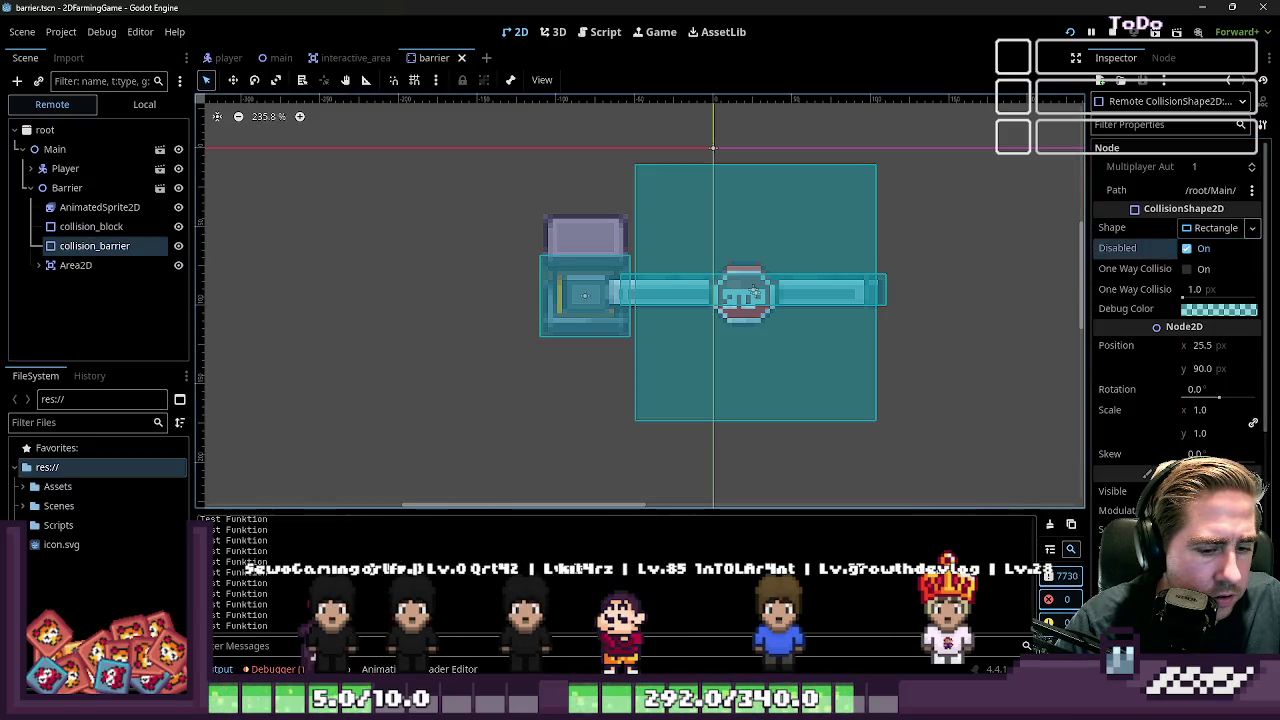
Walk the player back and forth through the gate, watching collision_barrier's Disabled state
{"action": "key", "text": "alt+Tab"}
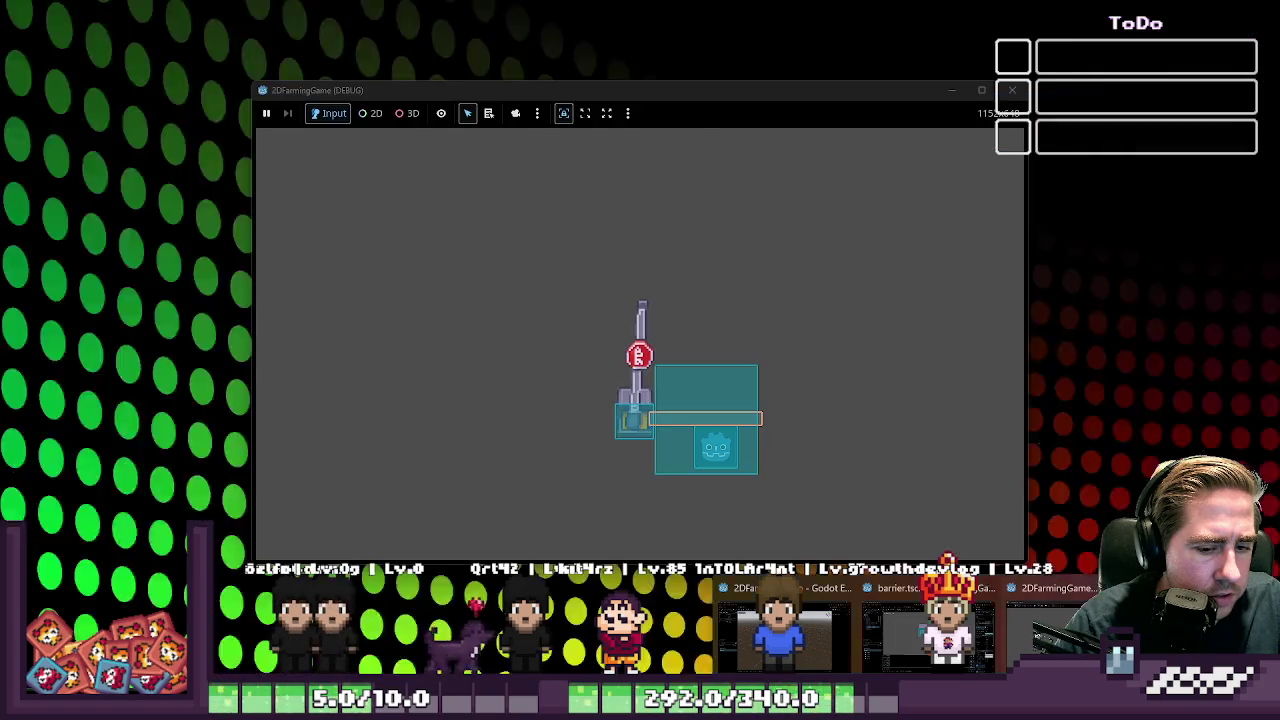
{"action": "key", "text": "Up"}
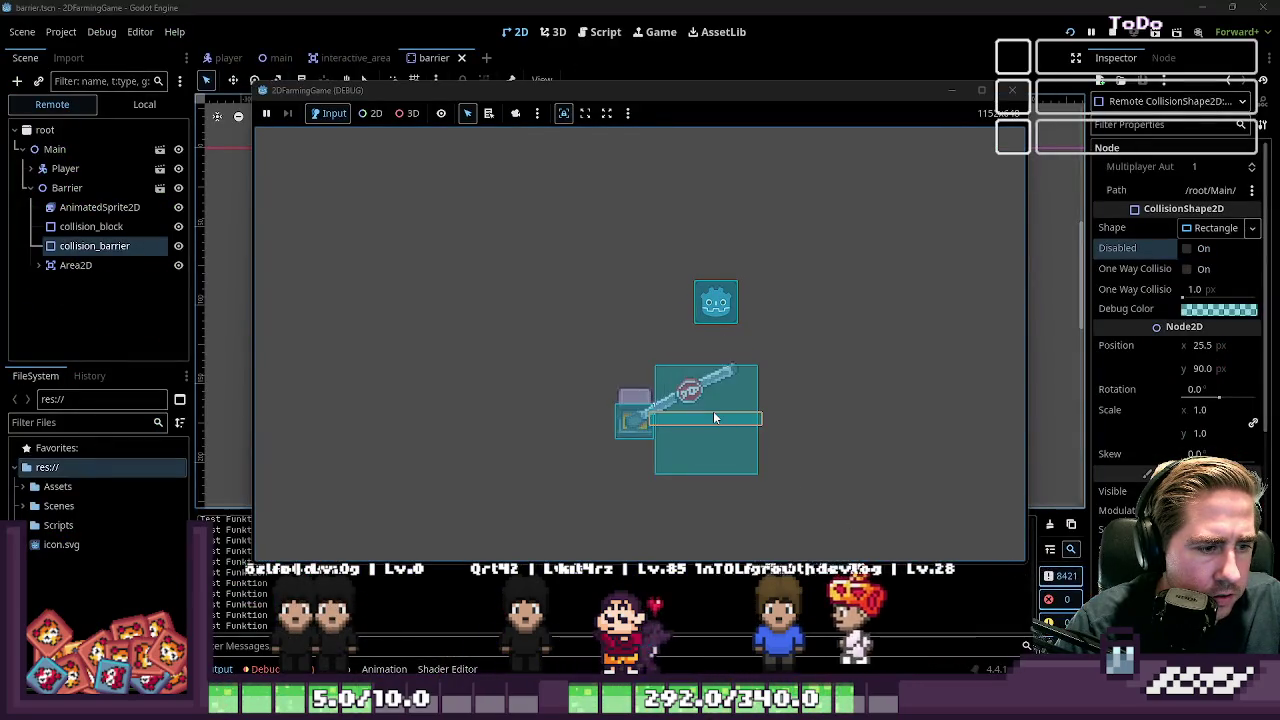
{"action": "key", "text": "Down"}
{"action": "key", "text": "Down"}
{"action": "key", "text": "Up"}
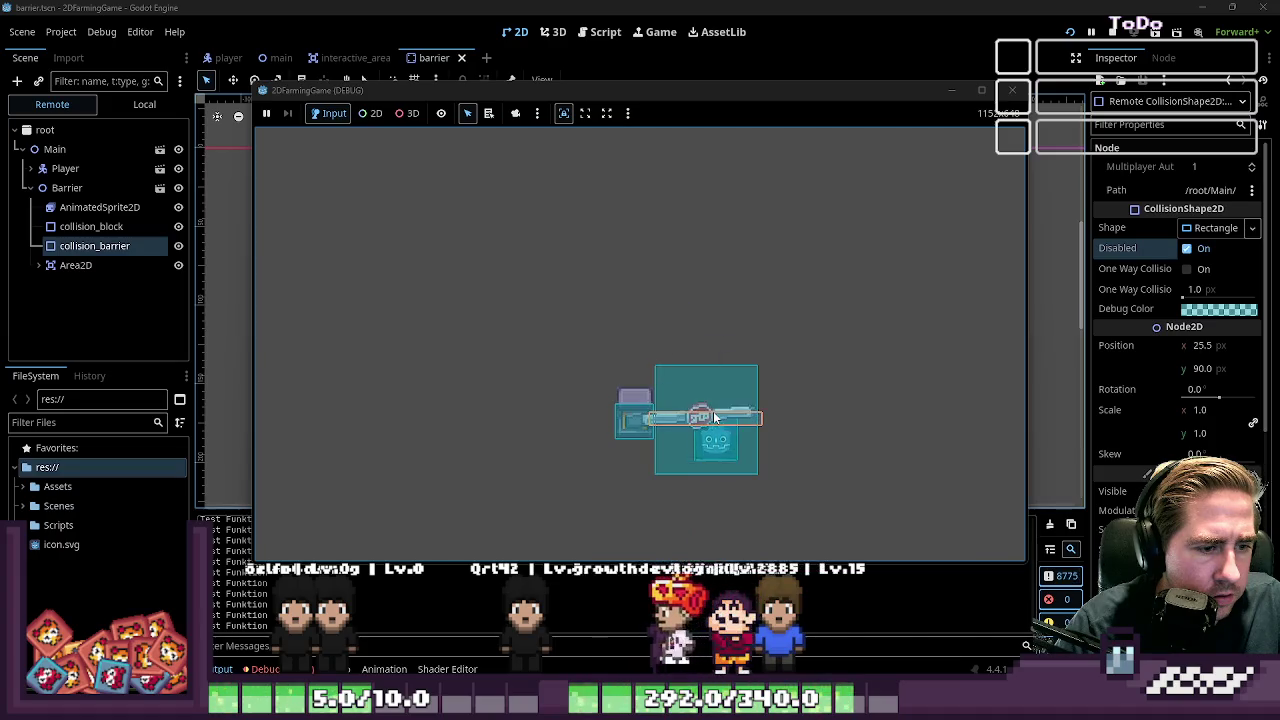
{"action": "key", "text": "Down"}
{"action": "key", "text": "Right"}
{"action": "key", "text": "Up"}
{"action": "key", "text": "Left"}
{"action": "key", "text": "Right"}
{"action": "key", "text": "Down"}
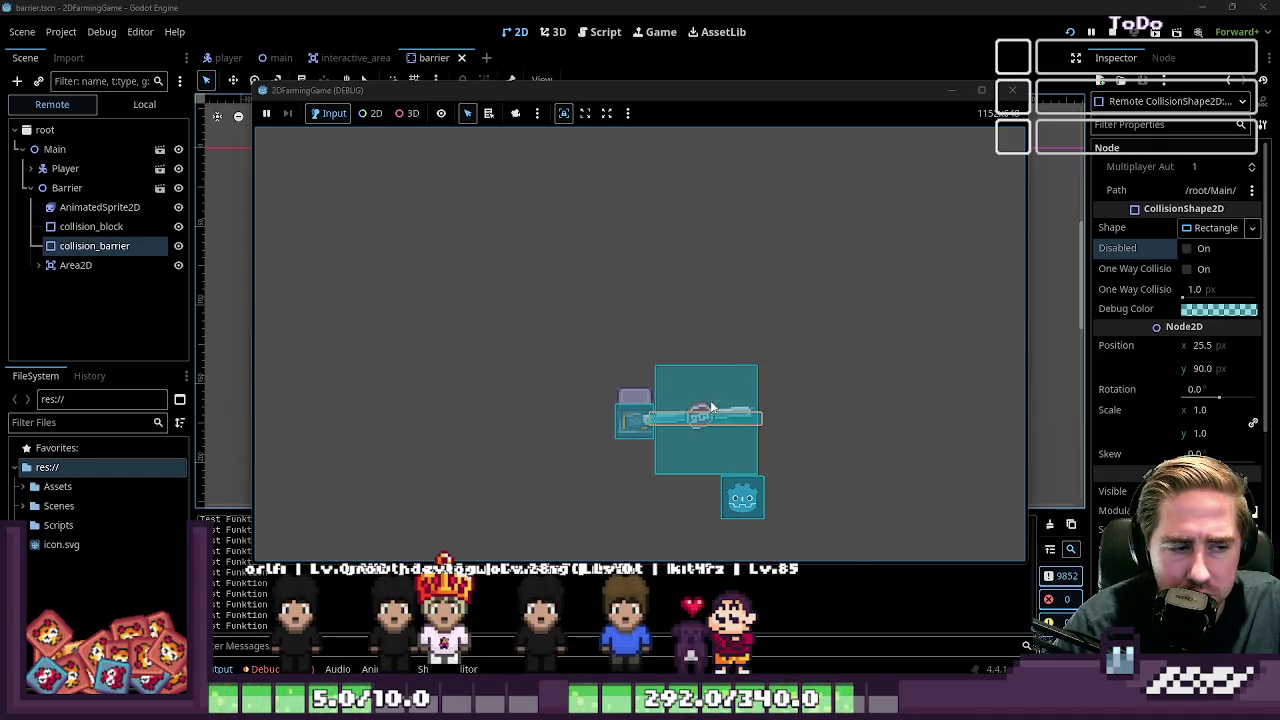
{"action": "key", "text": "Left"}
{"action": "key", "text": "Down"}
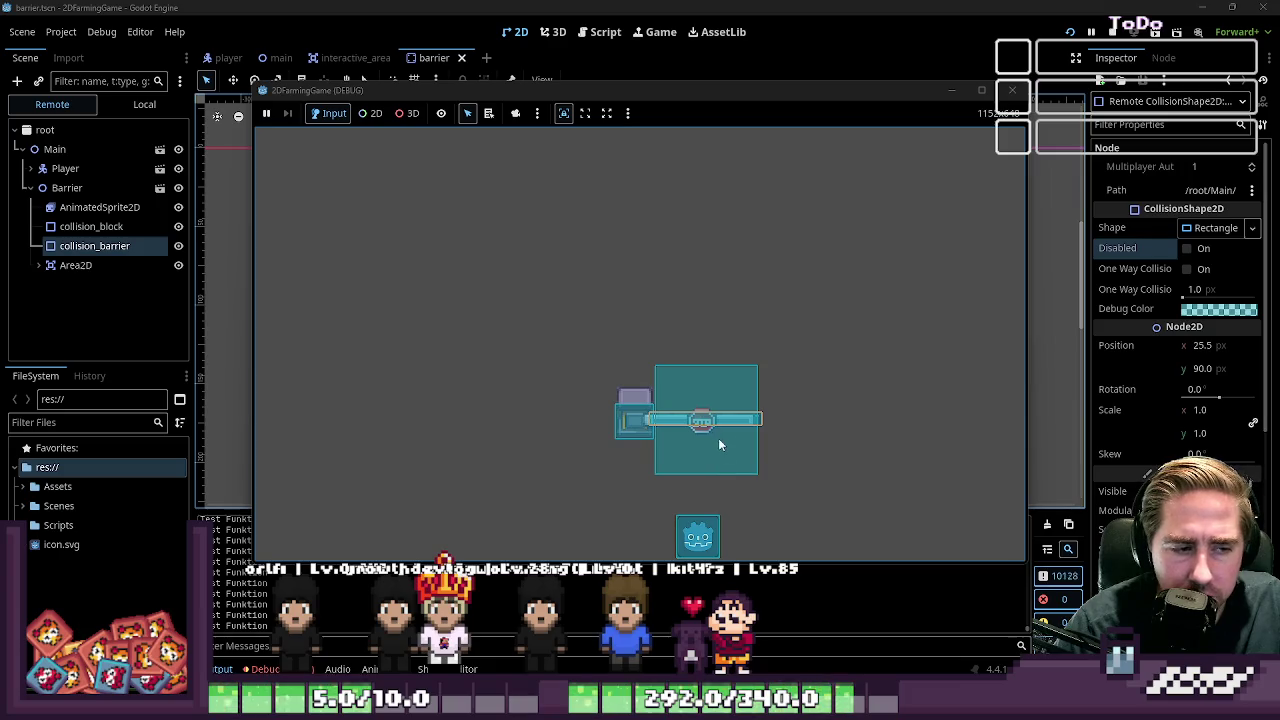
{"action": "key", "text": "Up"}
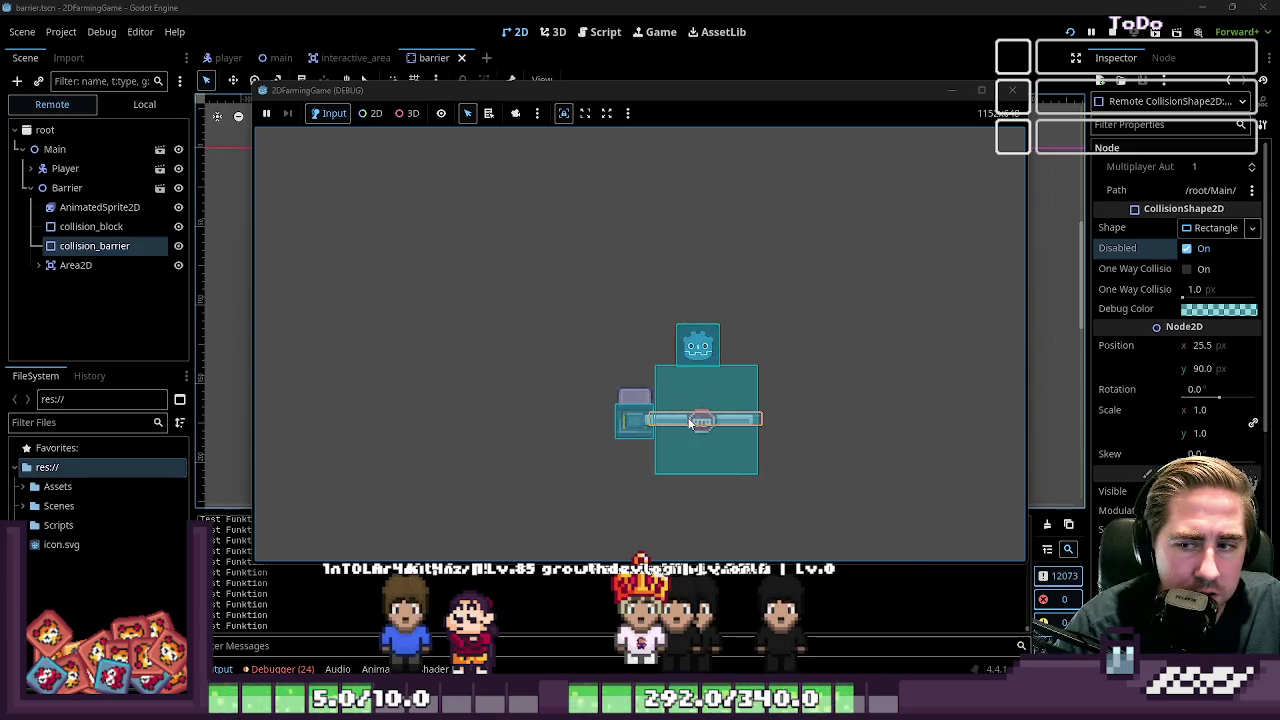
{"action": "key", "text": "Down"}
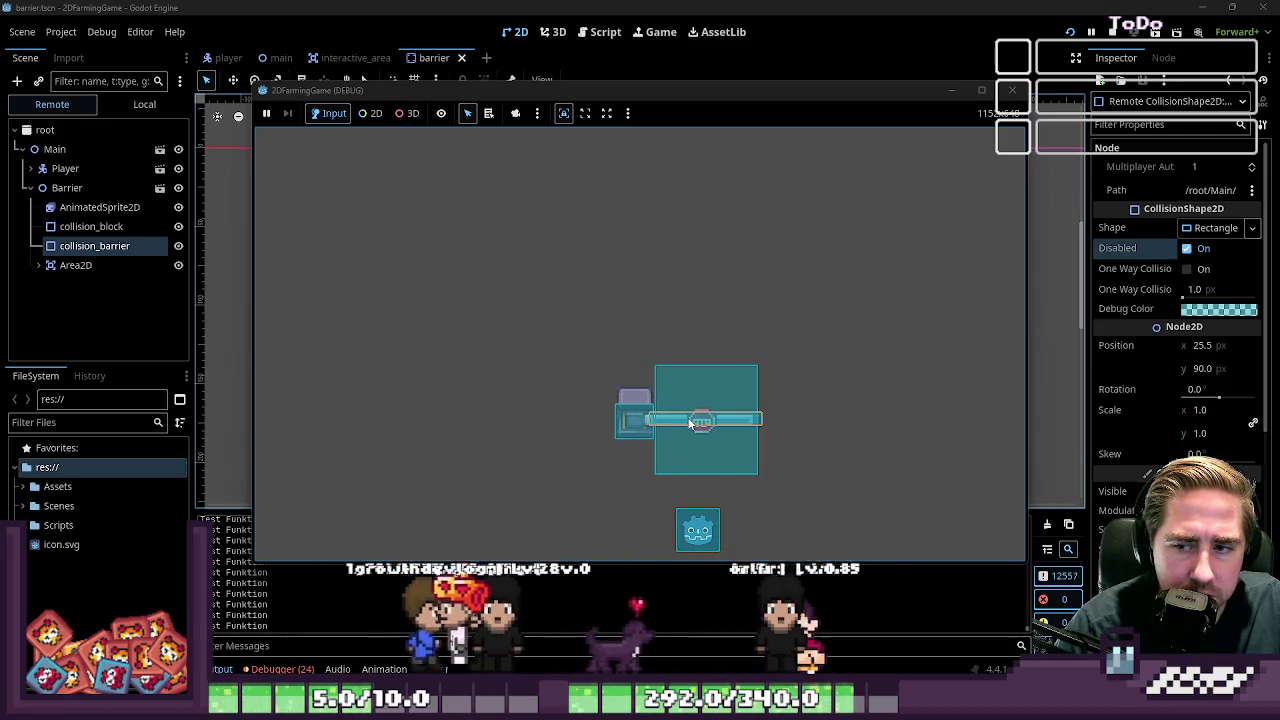
{"action": "key", "text": "Up"}
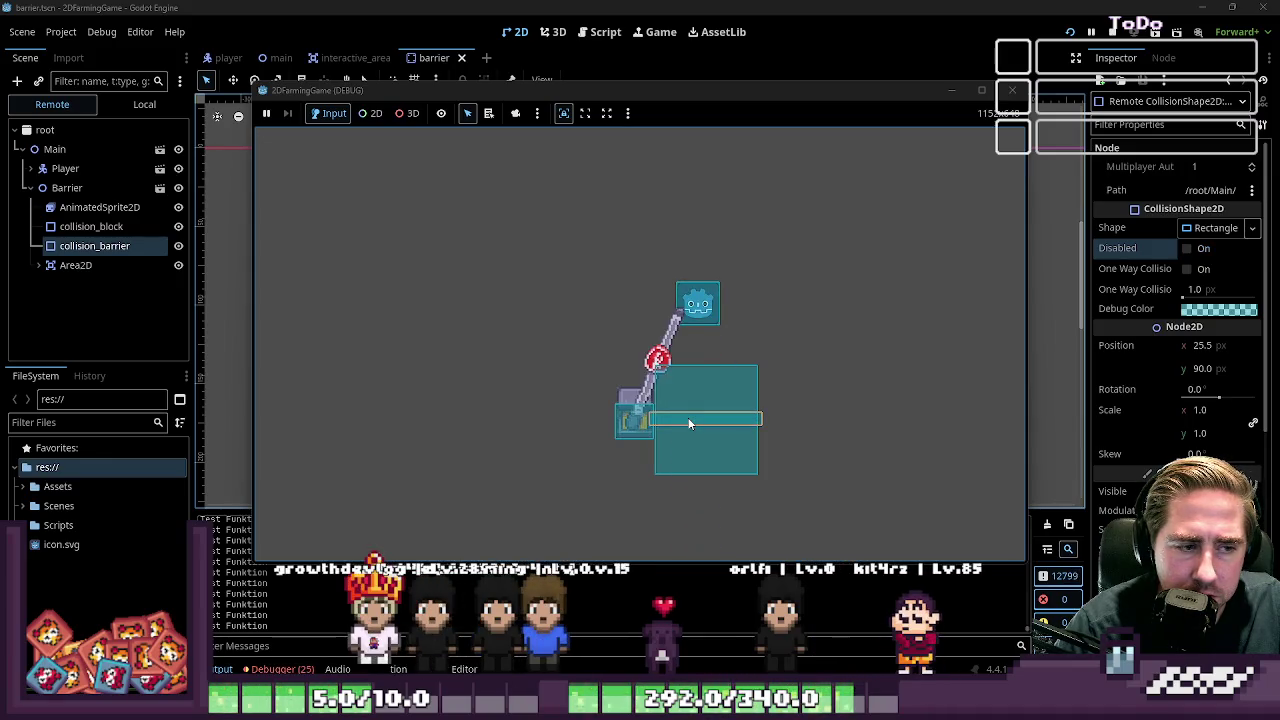
{"action": "key", "text": "Down"}
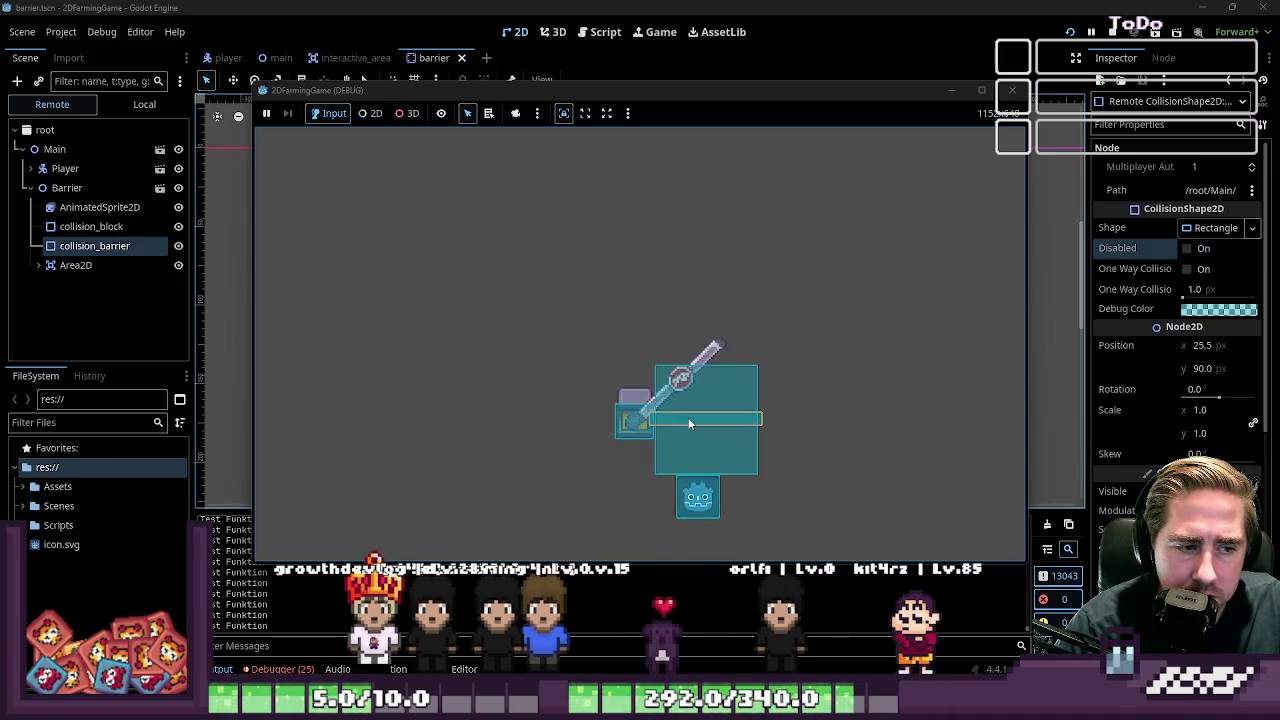
{"action": "key", "text": "Down"}
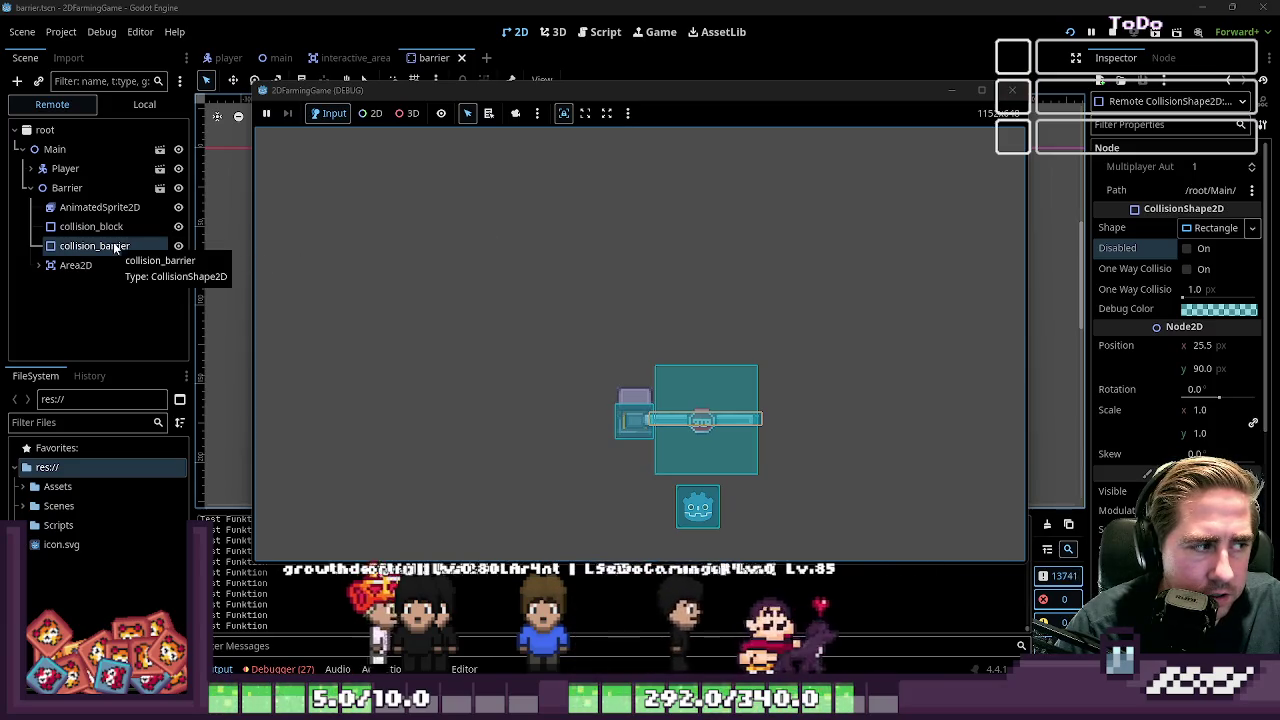
{"action": "left_click", "coordinate": [115, 248]}
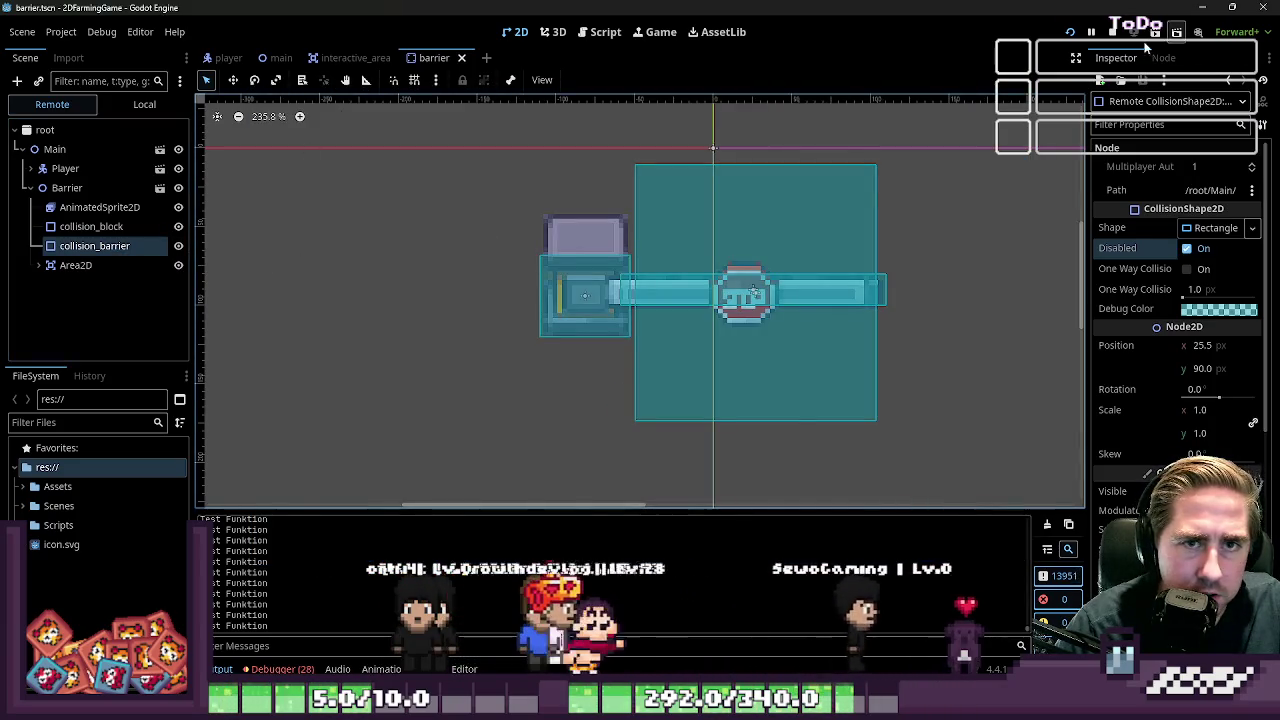
{"action": "left_click", "coordinate": [1113, 31]}
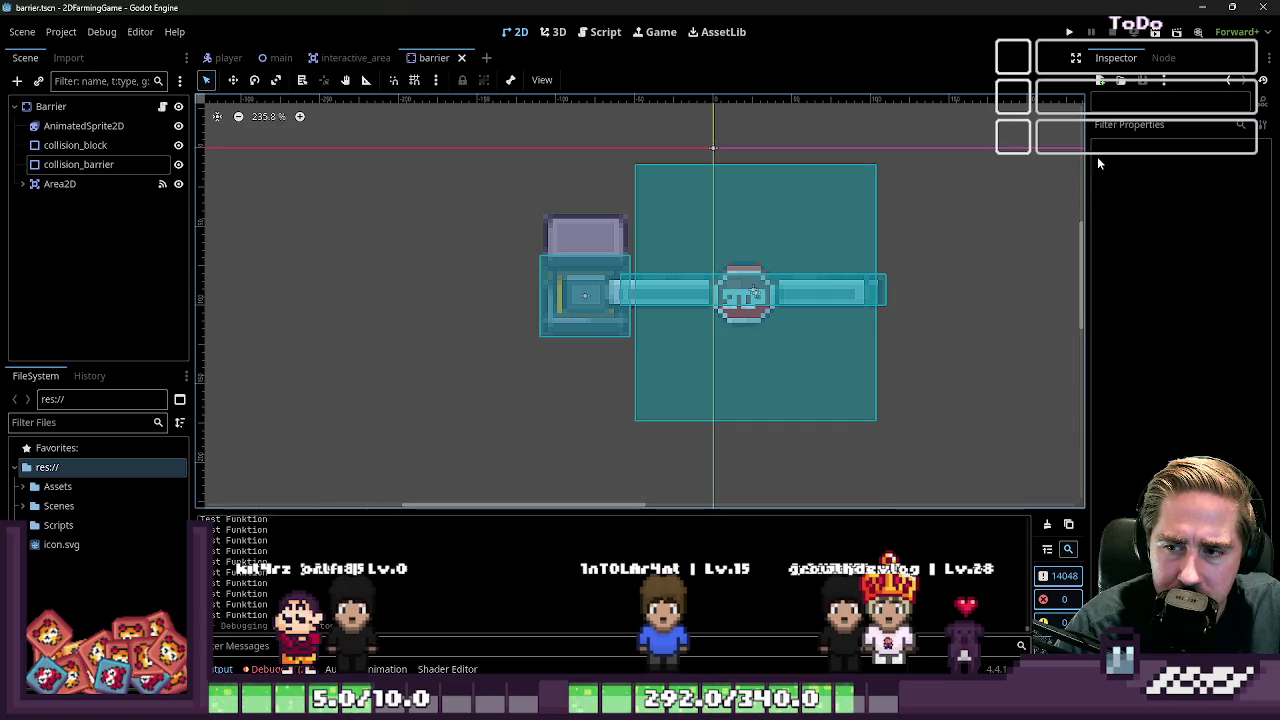
{"action": "left_click", "coordinate": [1071, 33]}
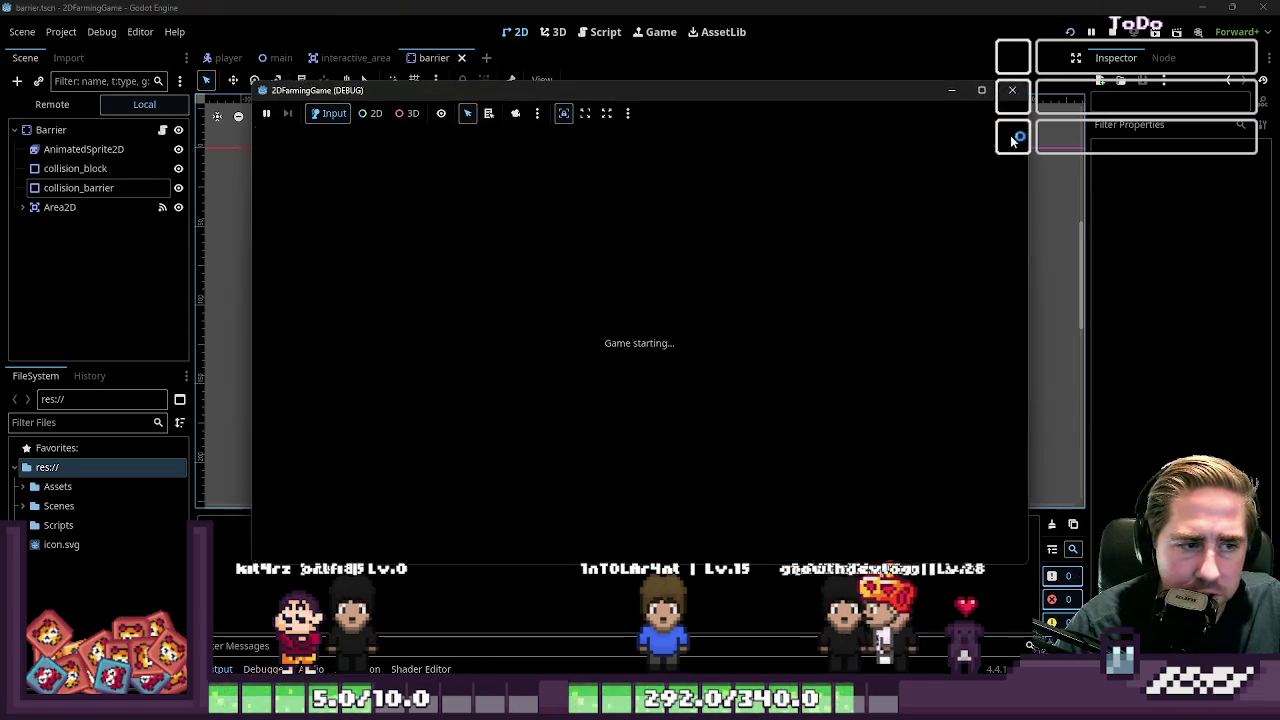
{"action": "key", "text": "Right"}
{"action": "key", "text": "Down"}
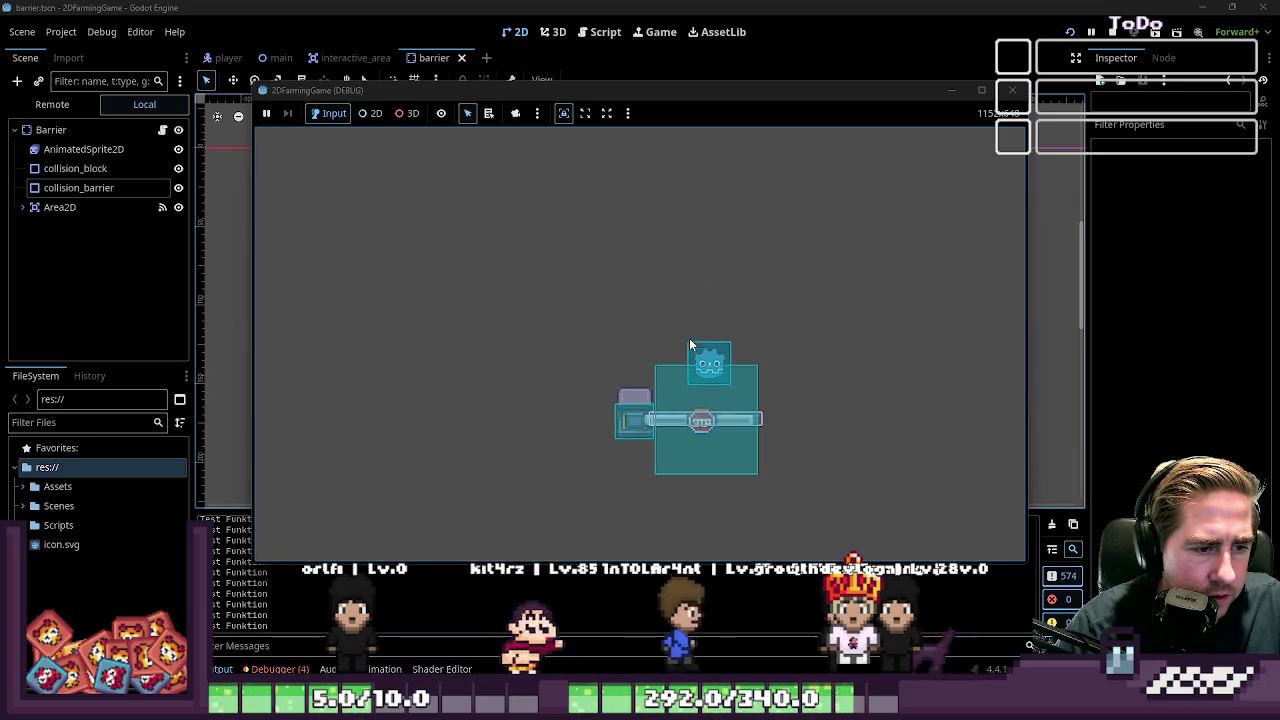
{"action": "key", "text": "Down"}
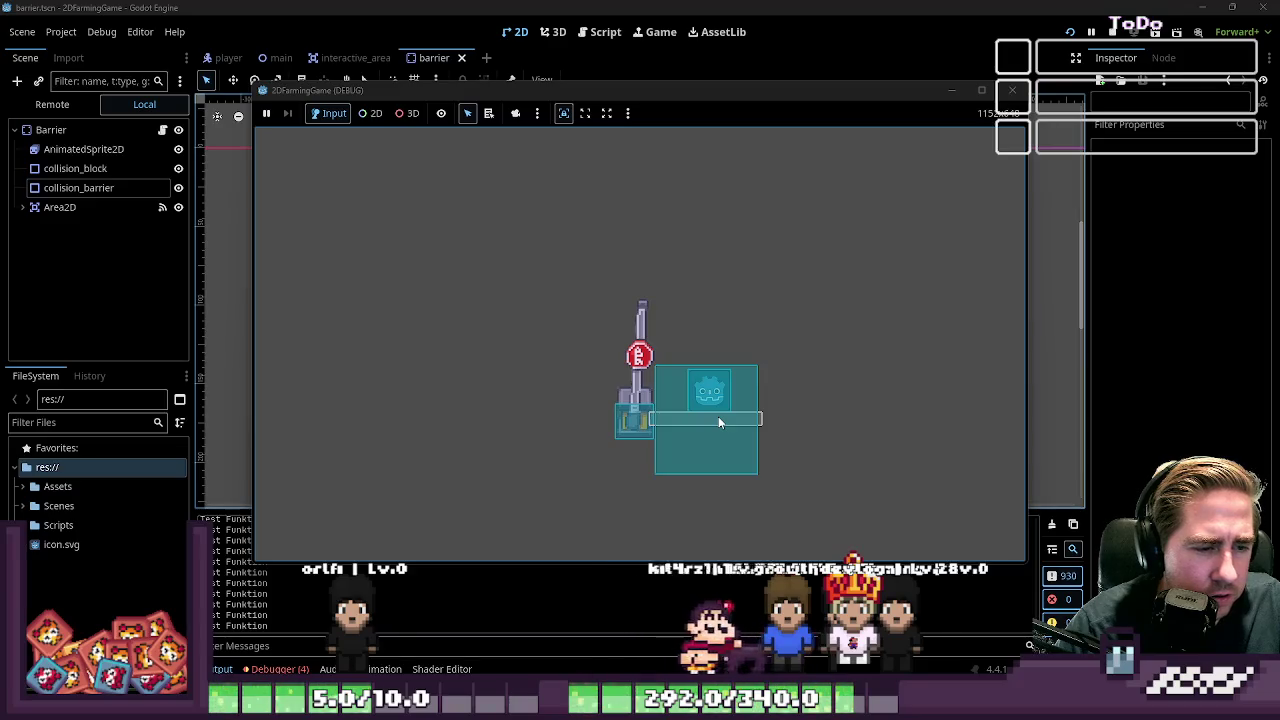
{"action": "left_click", "coordinate": [98, 188]}
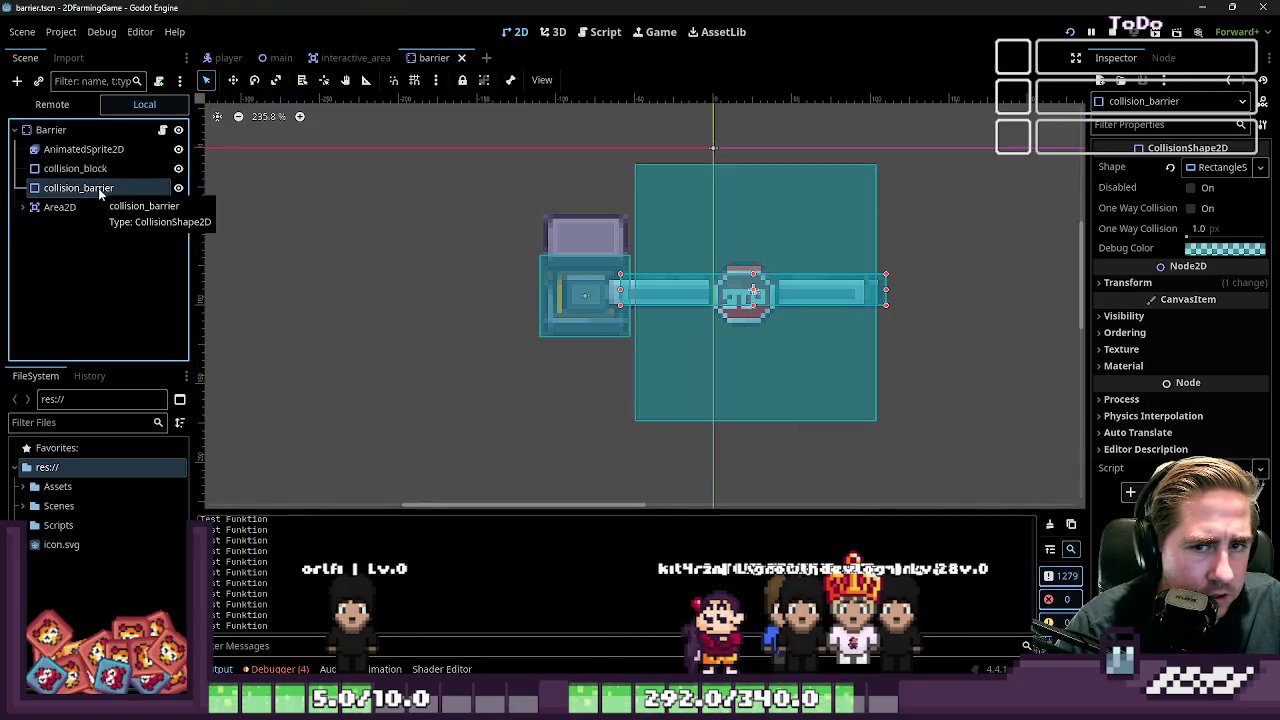
{"action": "left_click", "coordinate": [80, 169]}
{"action": "left_click", "coordinate": [52, 104]}
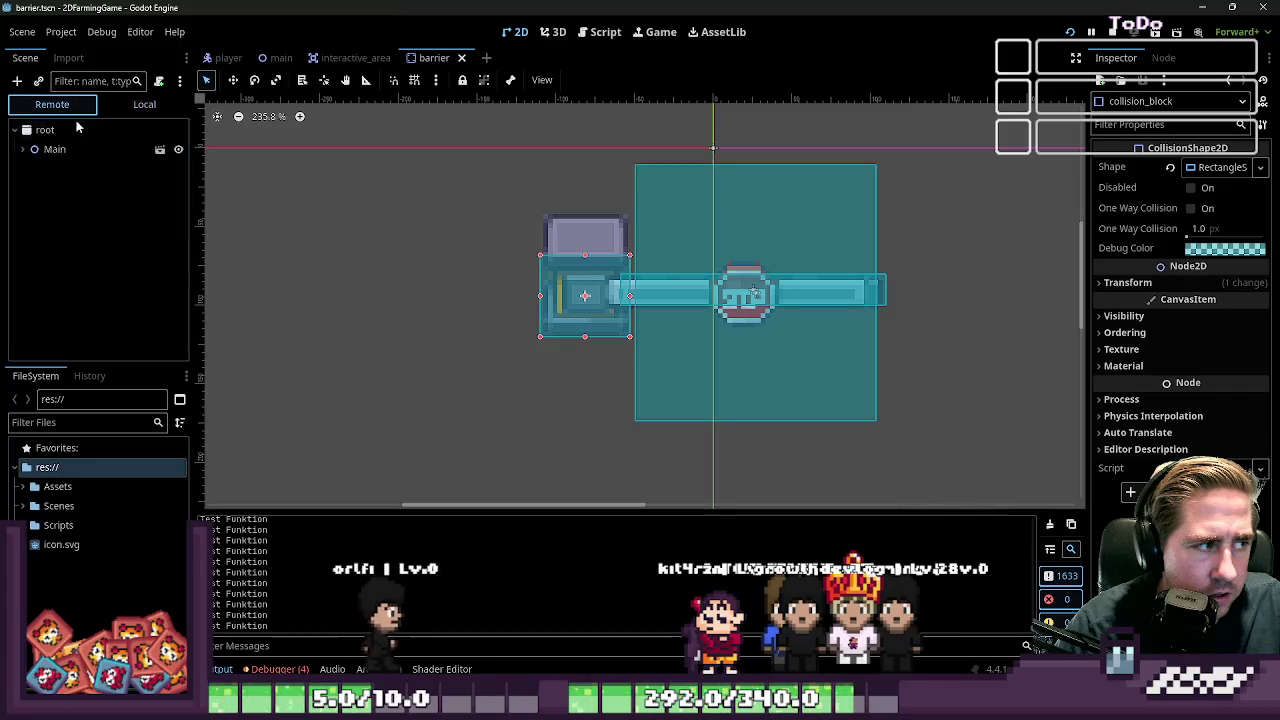
{"action": "left_click", "coordinate": [23, 149]}
{"action": "left_click", "coordinate": [30, 188]}
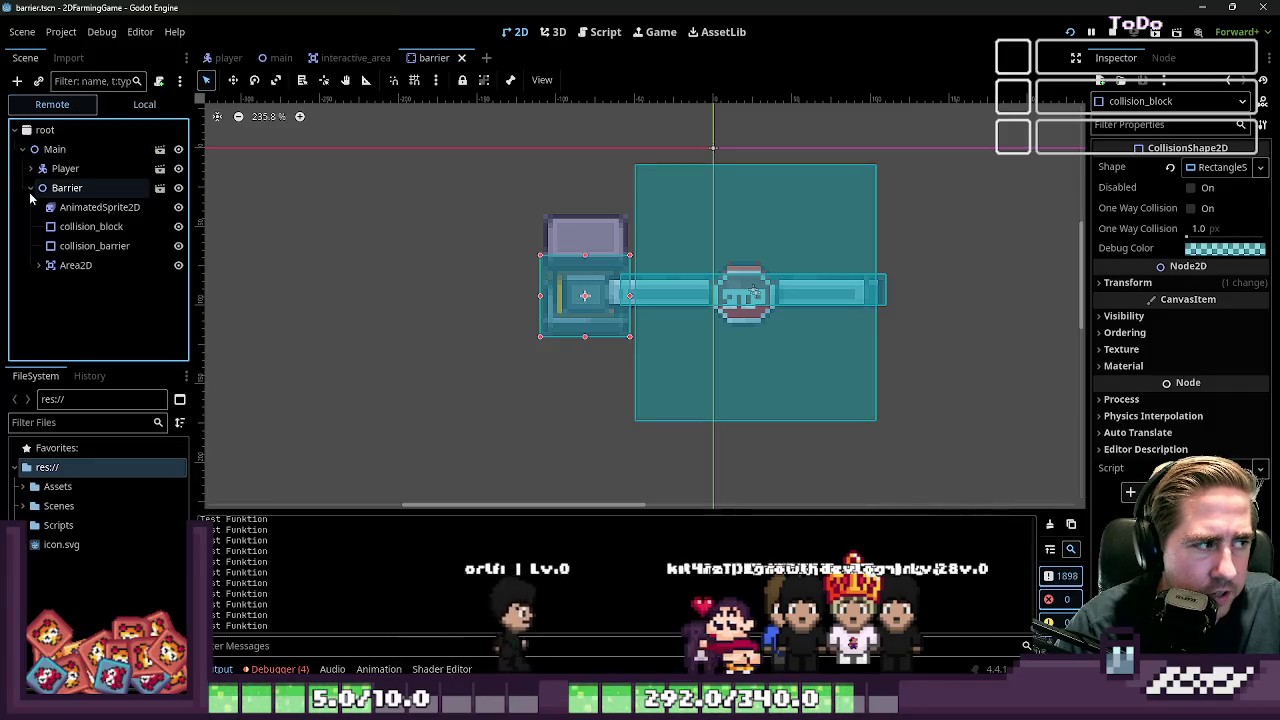
{"action": "left_click", "coordinate": [60, 246]}
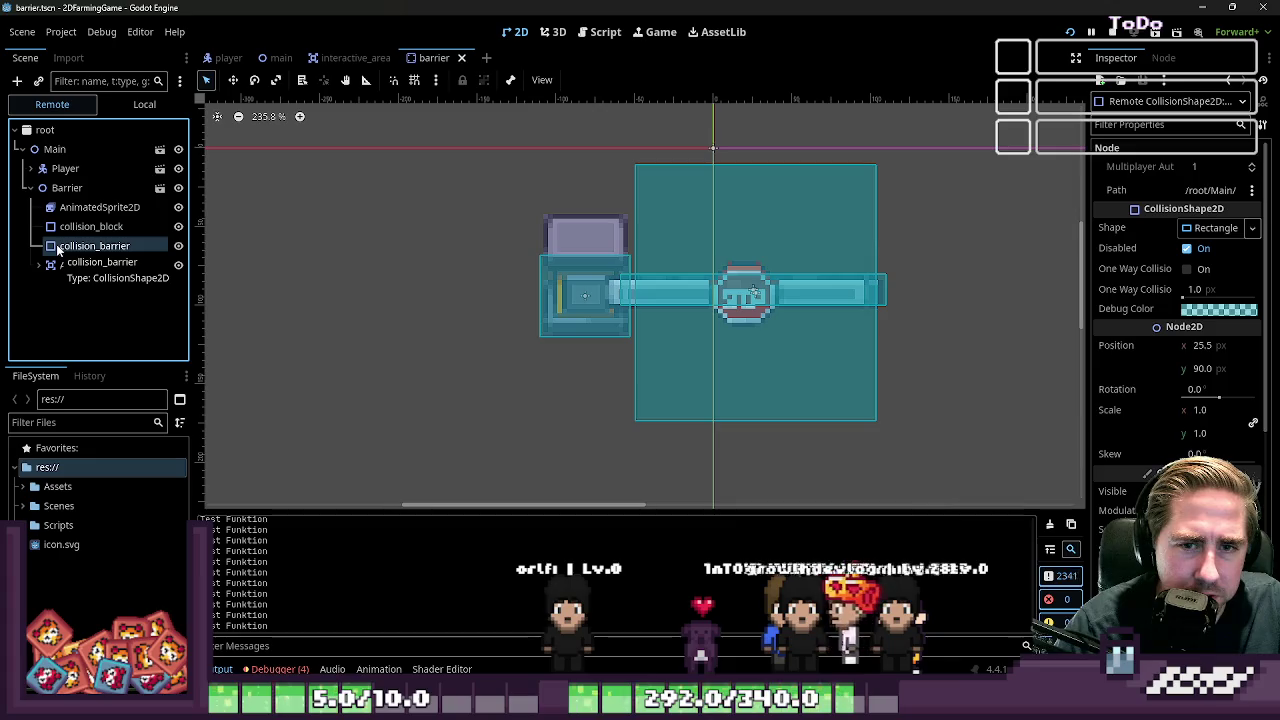
{"action": "left_click", "coordinate": [67, 188]}
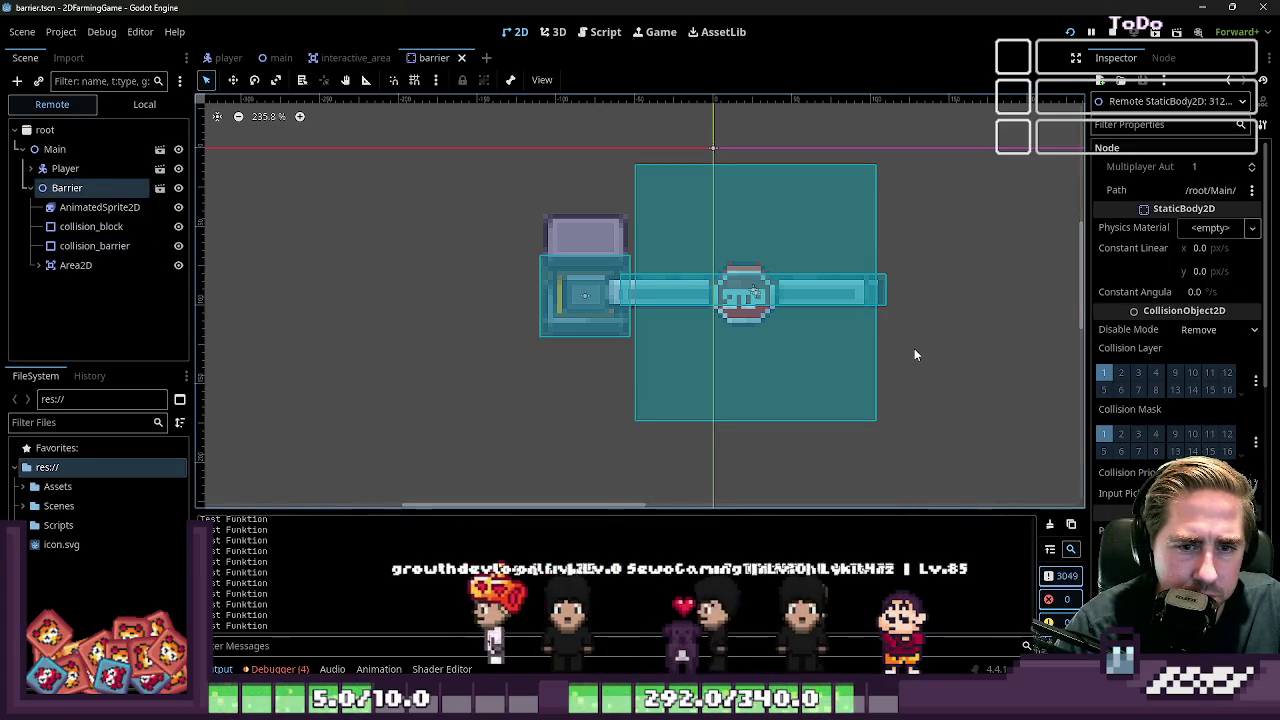
{"action": "mouse_move", "coordinate": [1117, 332]}
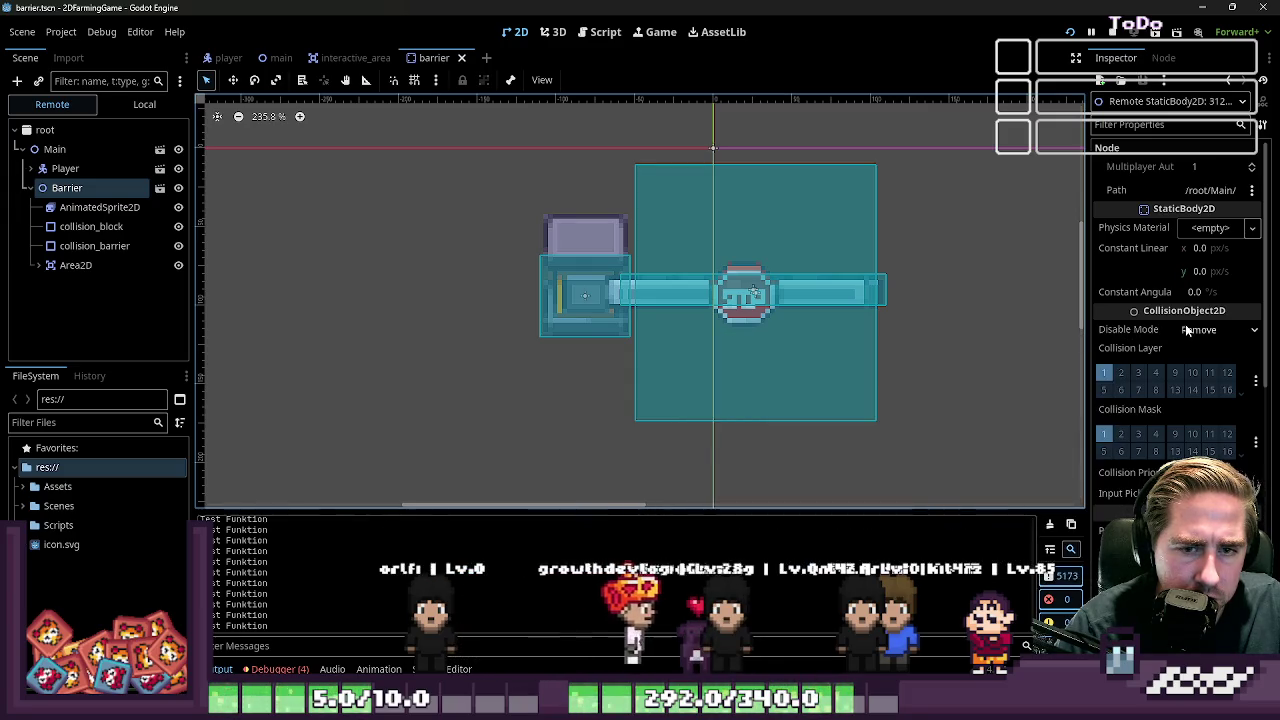
{"action": "left_click", "coordinate": [1187, 330]}
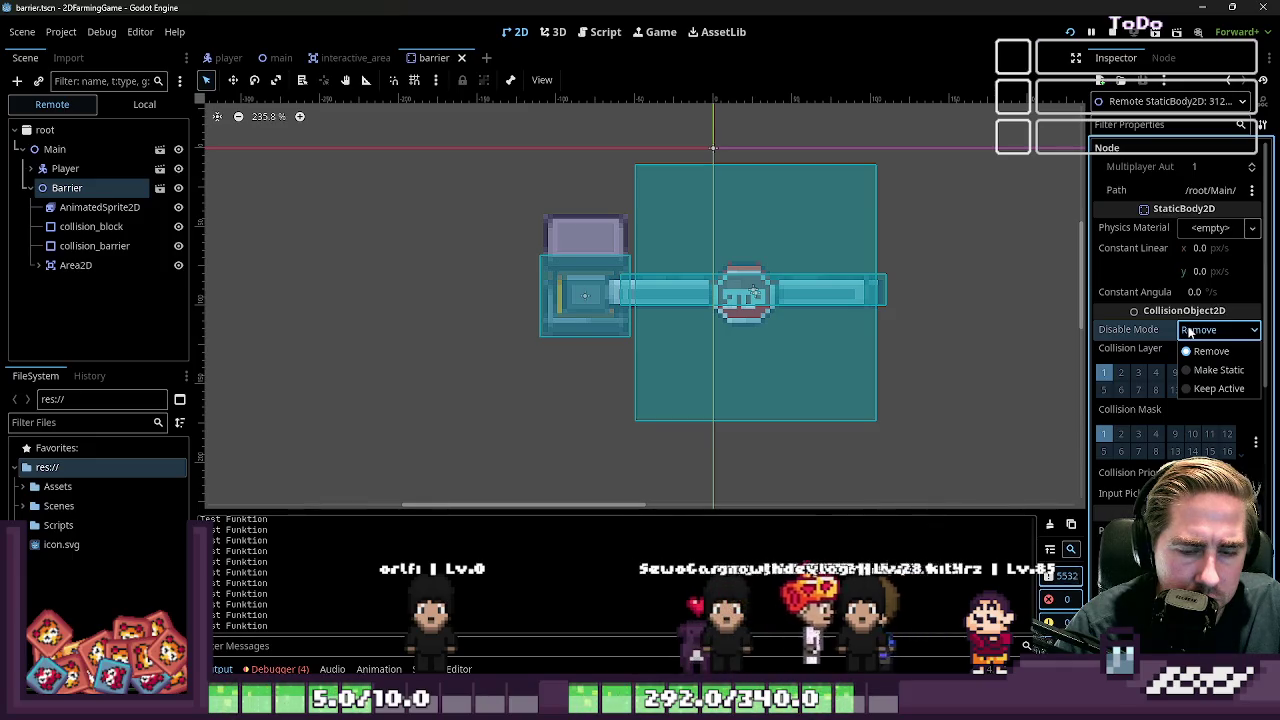
{"action": "left_click", "coordinate": [1188, 332]}
{"action": "left_click", "coordinate": [1185, 381]}
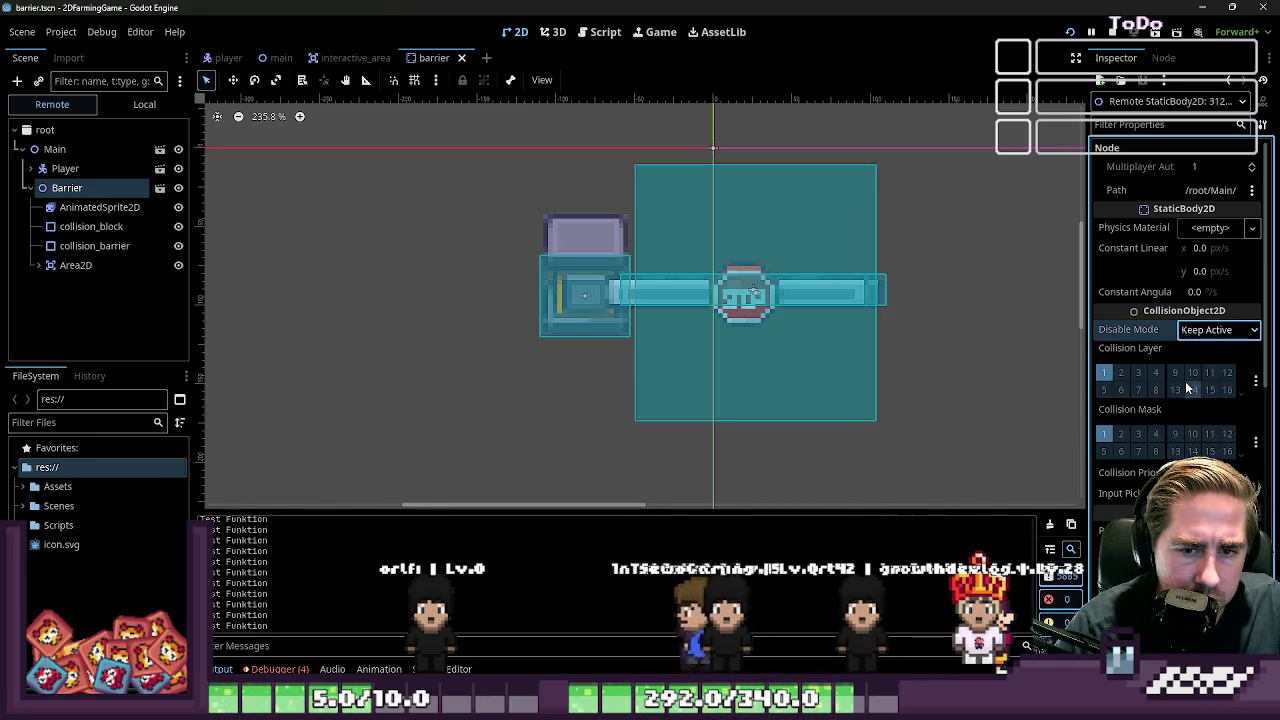
{"action": "key", "text": "F5"}
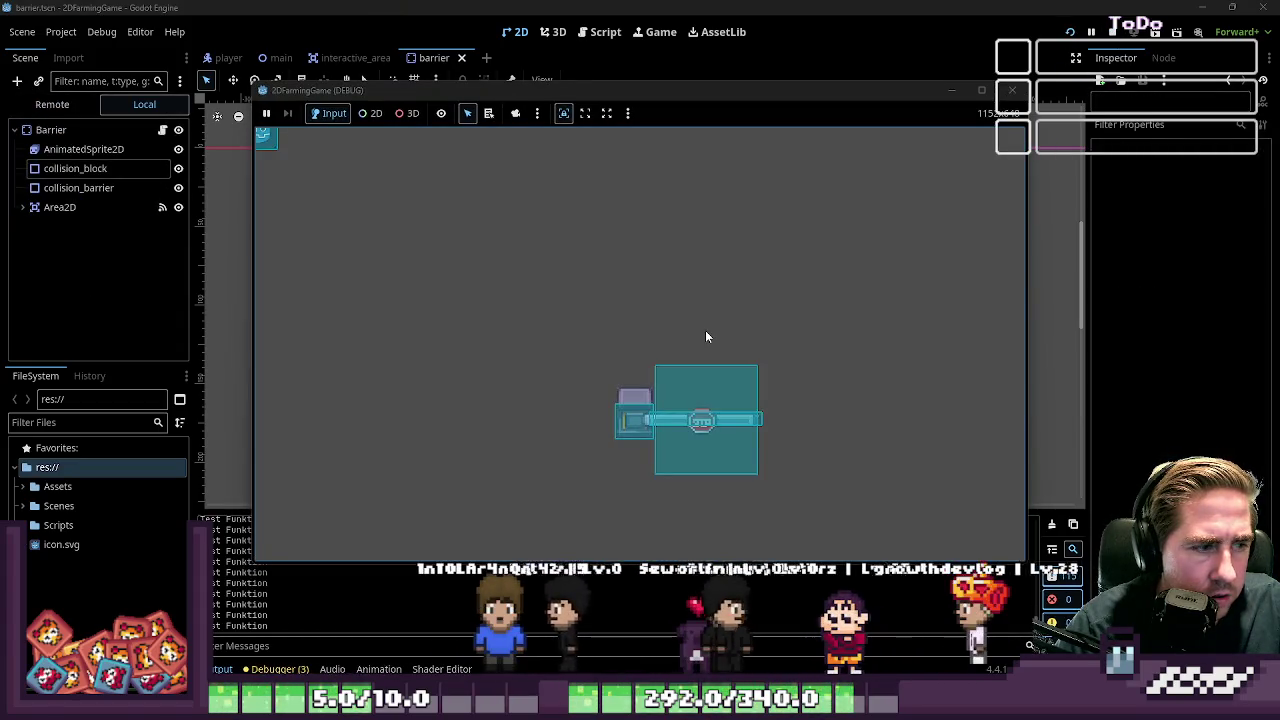
{"action": "key", "text": "Down"}
{"action": "key", "text": "Right"}
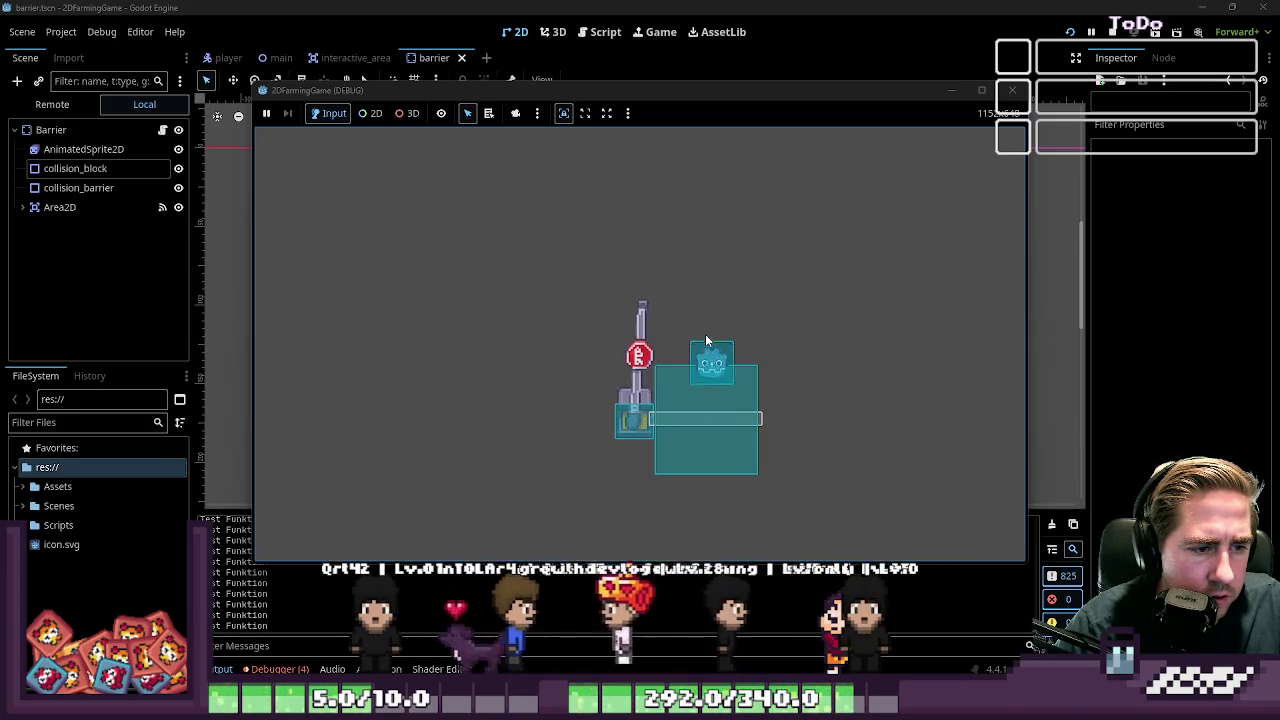
{"action": "left_click", "coordinate": [1012, 90]}
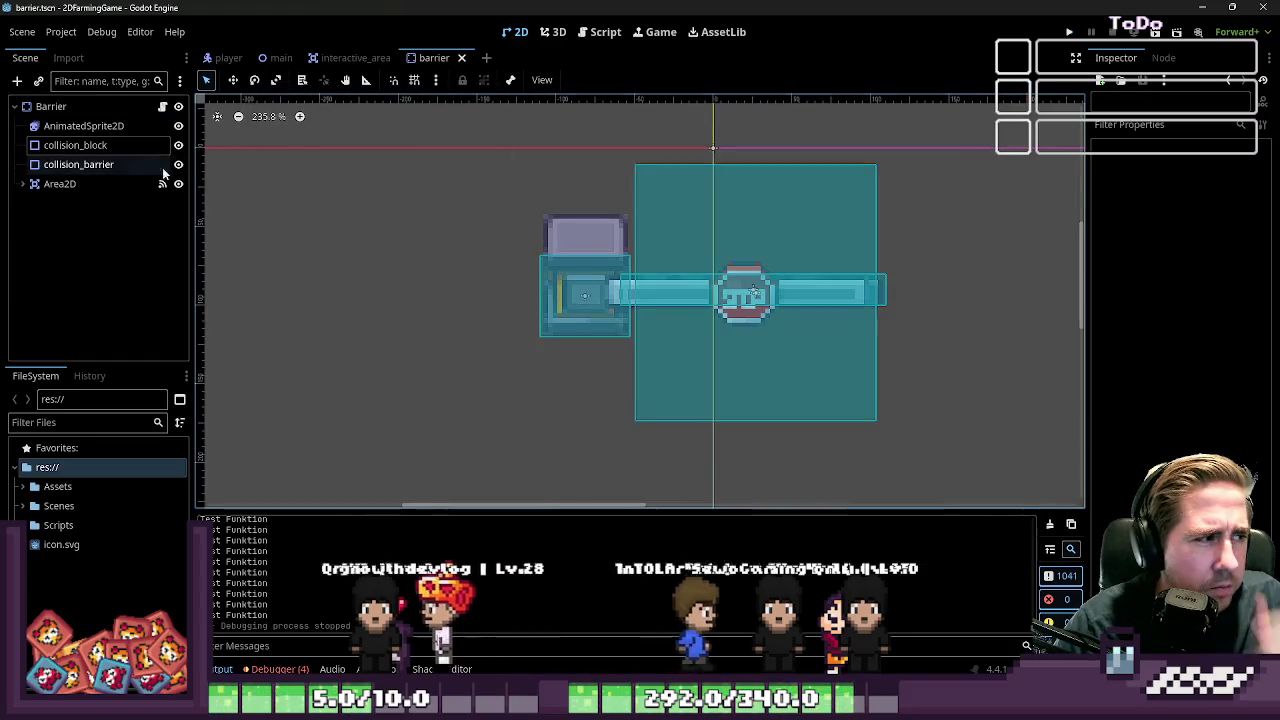
Change the Barrier root node to a CharacterBody2D, then save and test-run the game
{"action": "left_click", "coordinate": [130, 150]}
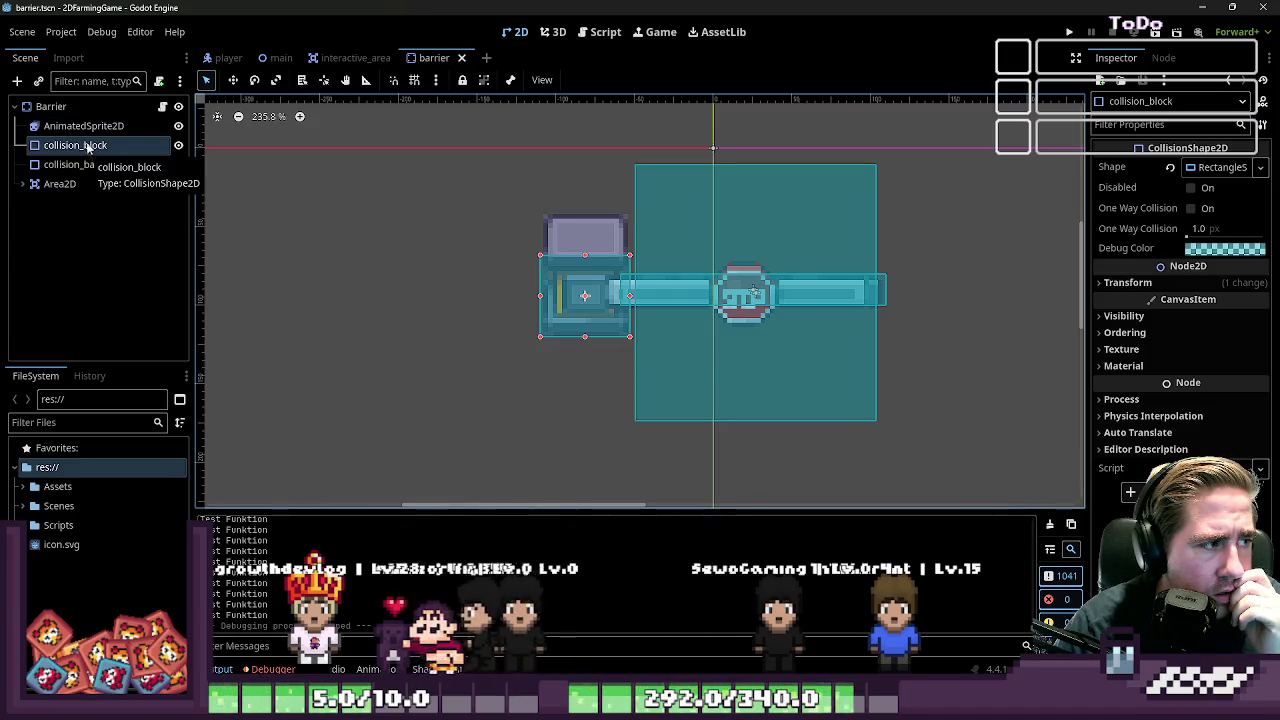
{"action": "left_click", "coordinate": [82, 111]}
{"action": "right_click", "coordinate": [84, 110]}
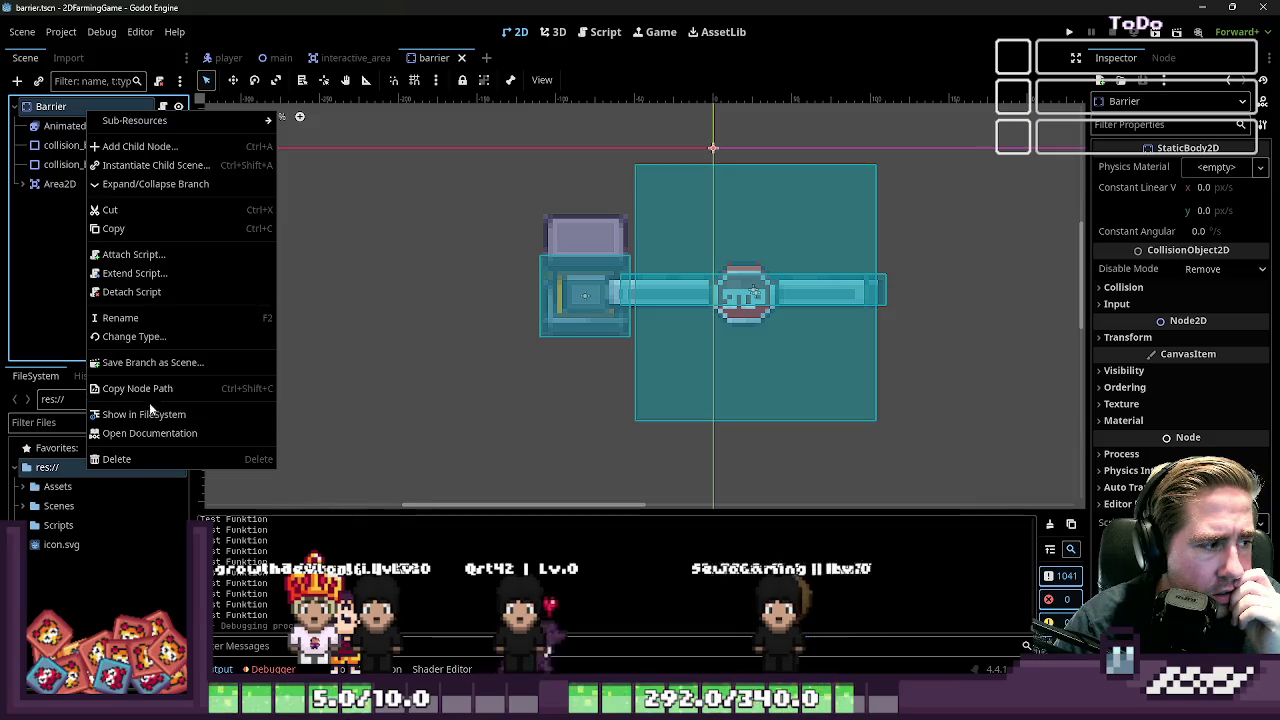
{"action": "key", "text": "Escape"}
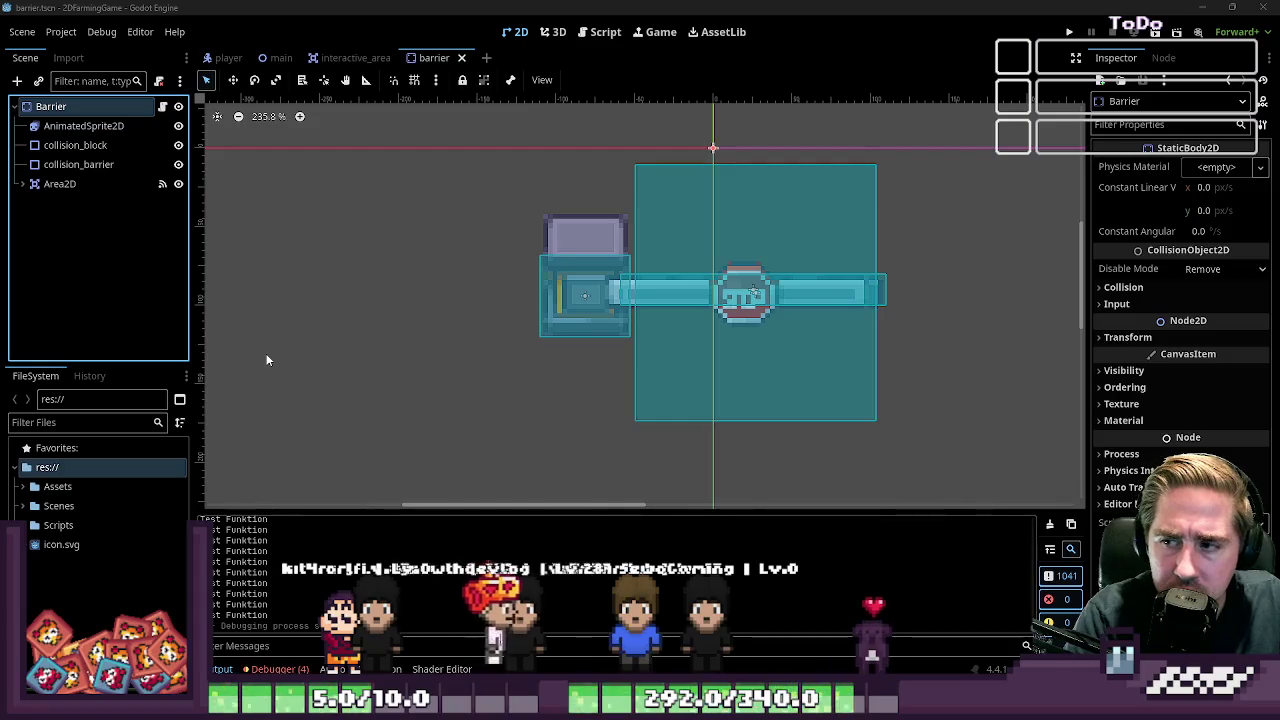
{"action": "key", "text": "Return"}
{"action": "key", "text": "F5"}
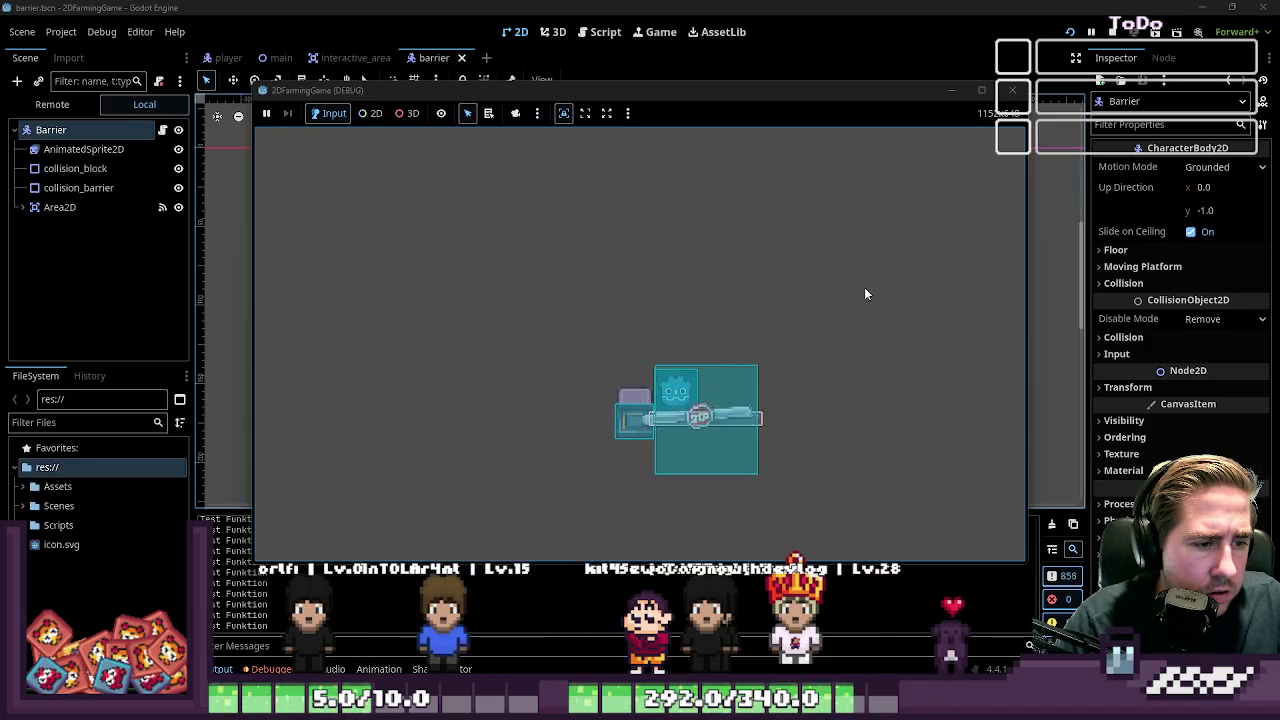
{"action": "left_click", "coordinate": [1011, 91]}
Make barrier.gd extend StaticBody2D instead of Node2D, save, and delete the extra blank lines
{"action": "double_click", "coordinate": [79, 110]}
{"action": "left_click", "coordinate": [160, 107]}
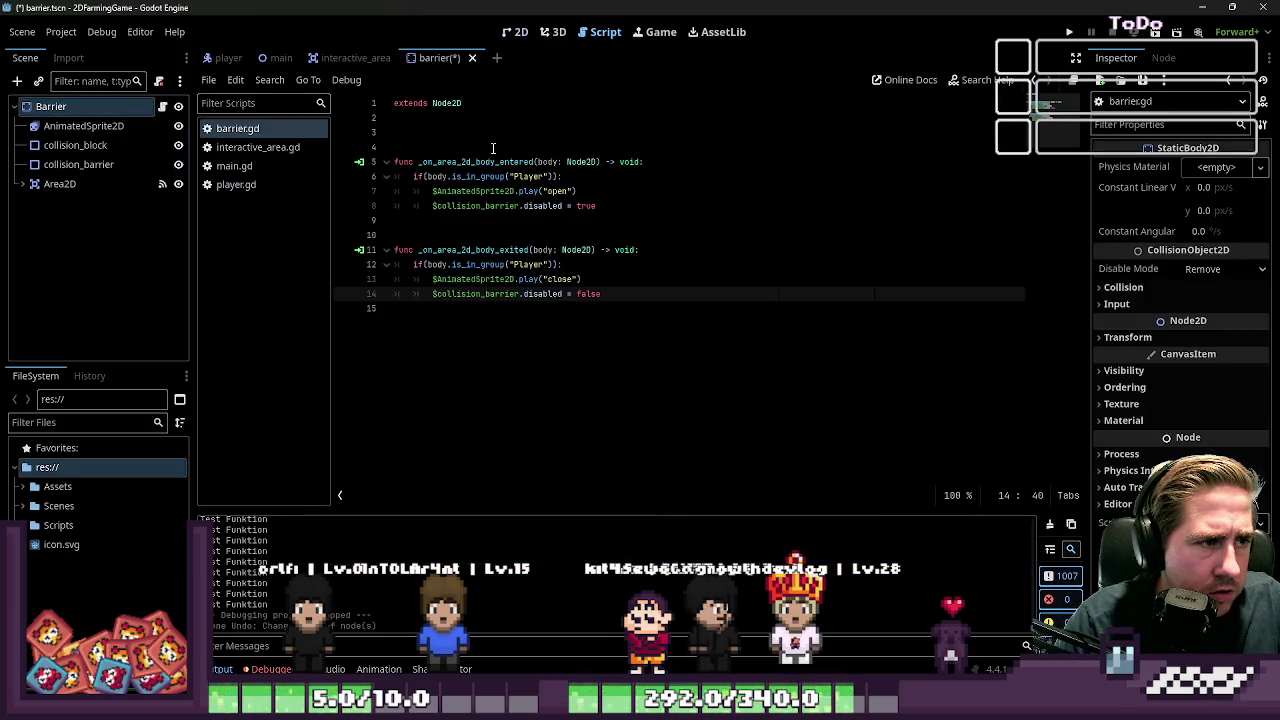
{"action": "double_click", "coordinate": [484, 103]}
{"action": "type", "text": "StaticBody2D"}
{"action": "key", "text": "ctrl+s"}
{"action": "left_click", "coordinate": [435, 147]}
{"action": "key", "text": "BackSpace"}
{"action": "key", "text": "BackSpace"}
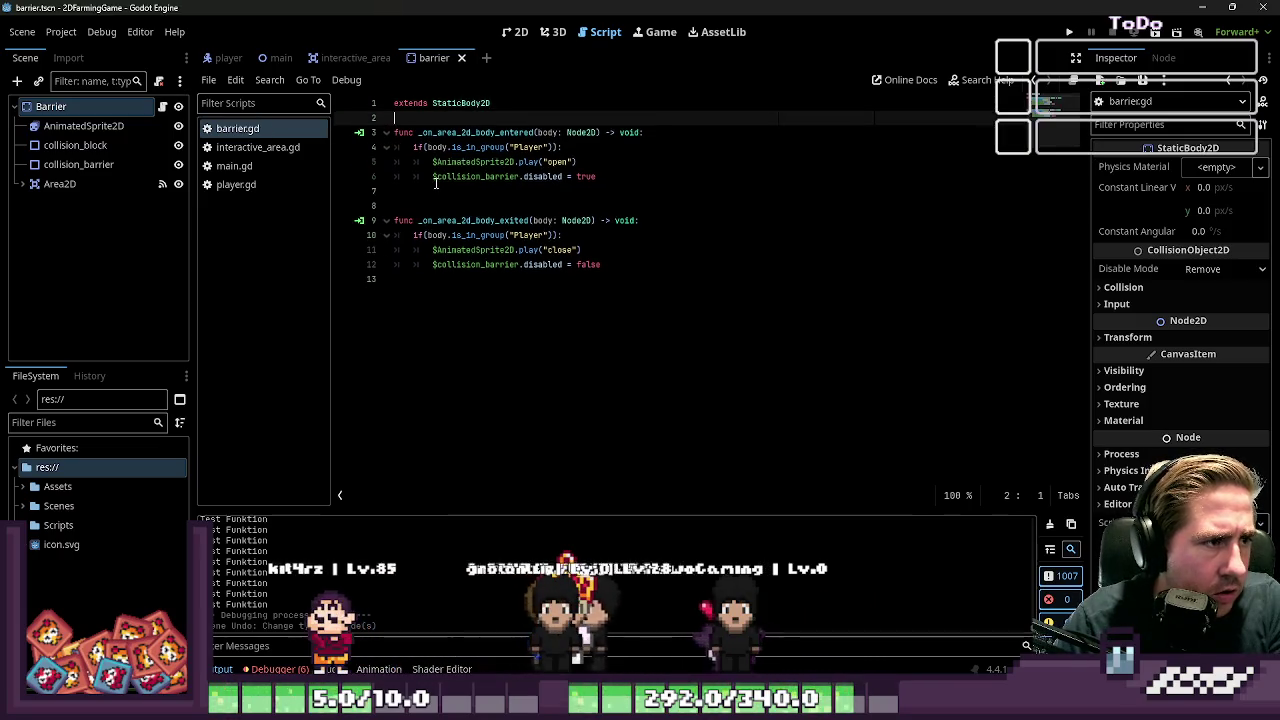
{"action": "left_click", "coordinate": [642, 176]}
{"action": "key", "text": "Down"}
{"action": "key", "text": "Down"}
{"action": "key", "text": "BackSpace"}
{"action": "left_click", "coordinate": [642, 176]}
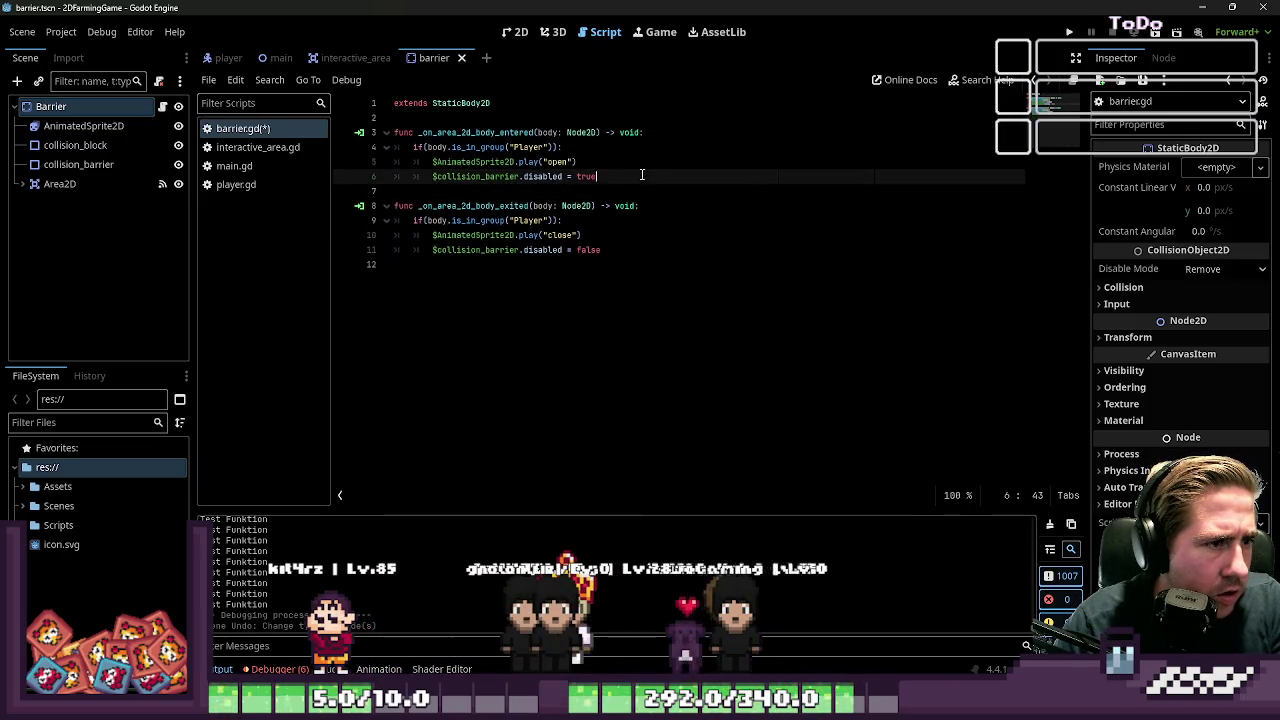
Review the $collision_barrier.disabled lines in the body-entered and body-exited handlers
{"action": "double_click", "coordinate": [472, 177]}
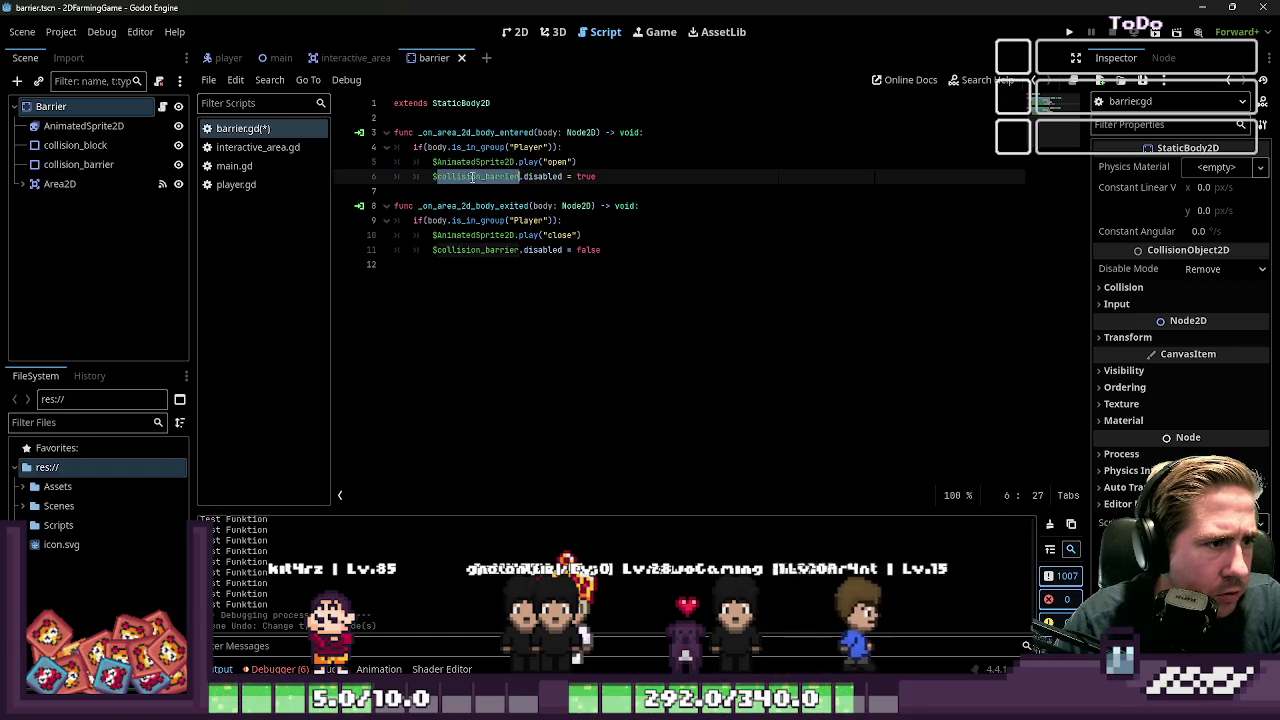
{"action": "double_click", "coordinate": [541, 176]}
{"action": "left_click", "coordinate": [68, 168]}
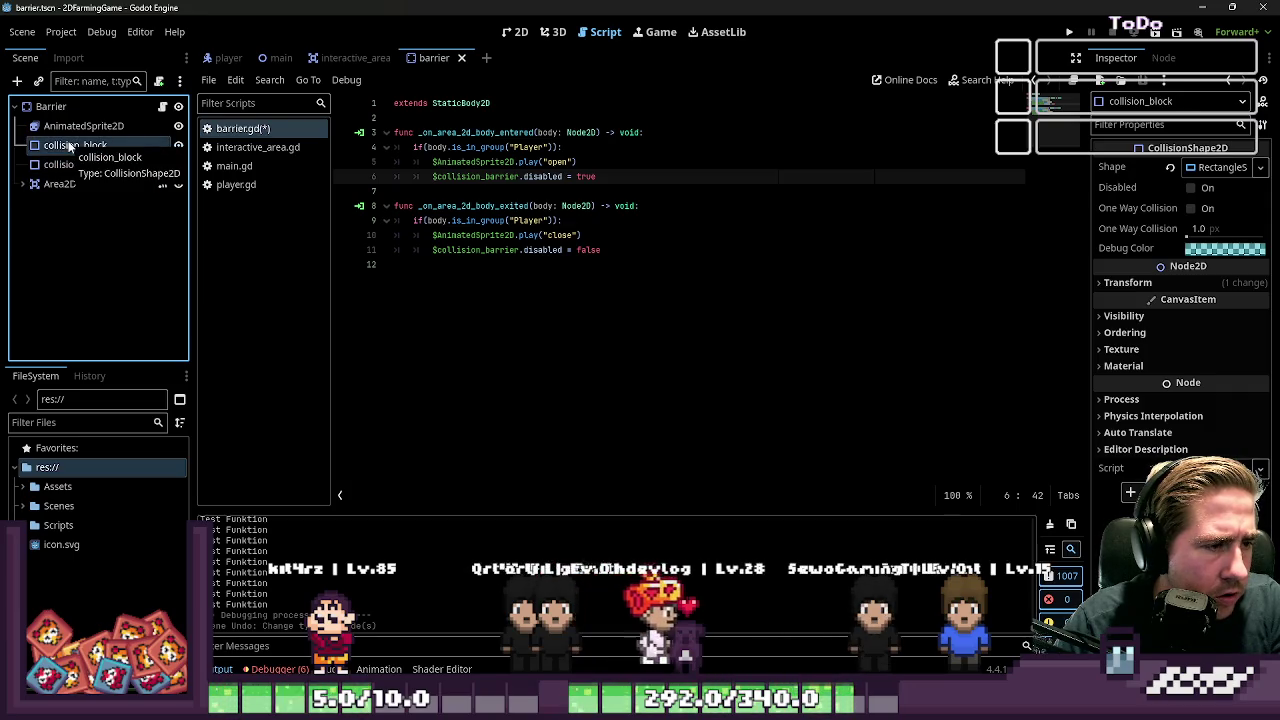
{"action": "left_click", "coordinate": [529, 221]}
{"action": "left_click", "coordinate": [548, 235]}
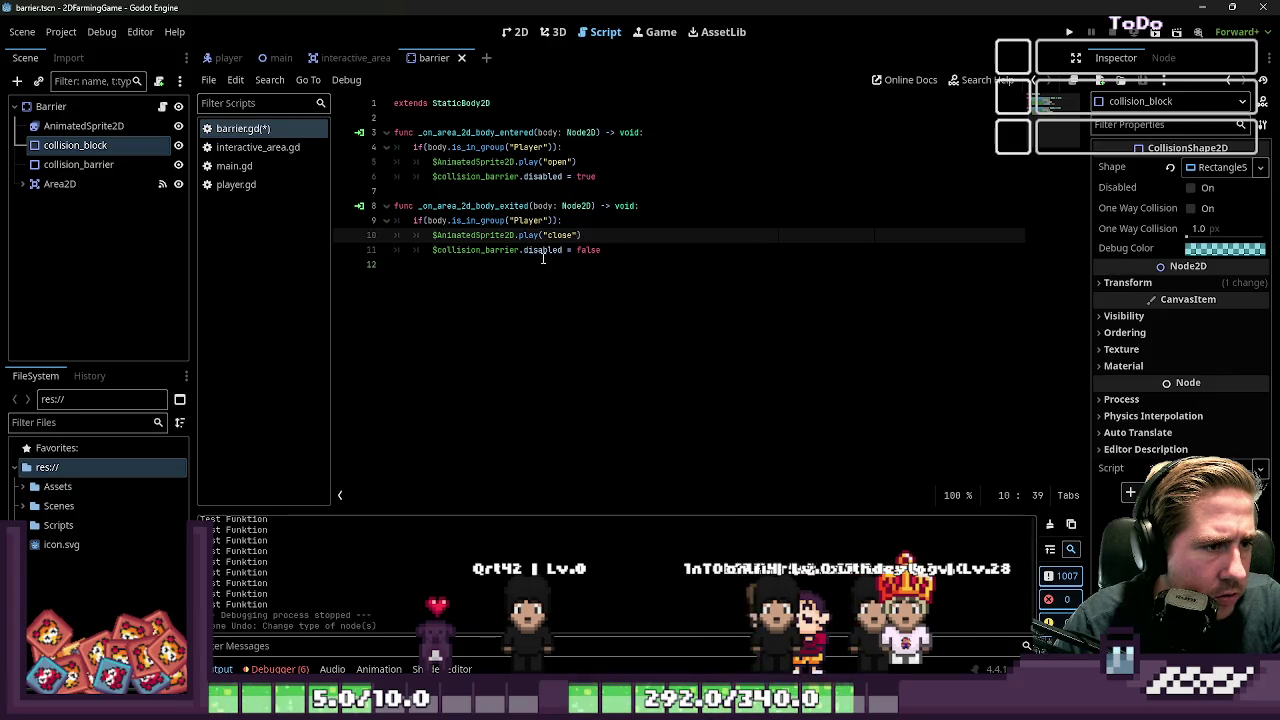
{"action": "double_click", "coordinate": [543, 250]}
{"action": "mouse_move", "coordinate": [598, 248]}
{"action": "left_mouse_down"}
{"action": "mouse_move", "coordinate": [450, 236]}
{"action": "mouse_move", "coordinate": [420, 206]}
{"action": "left_mouse_up"}
Save and run the game, walking the player into the barrier so the gate opens
{"action": "left_click", "coordinate": [517, 206]}
{"action": "left_click", "coordinate": [523, 132]}
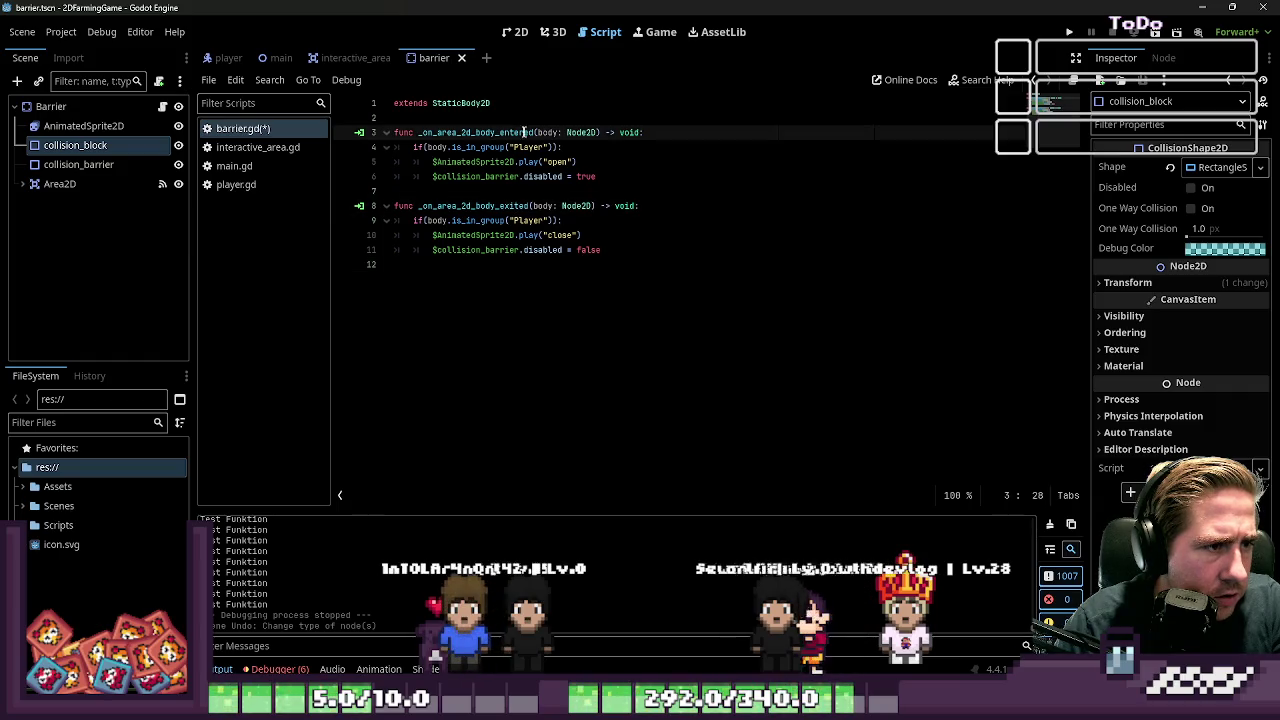
{"action": "left_click", "coordinate": [1083, 28]}
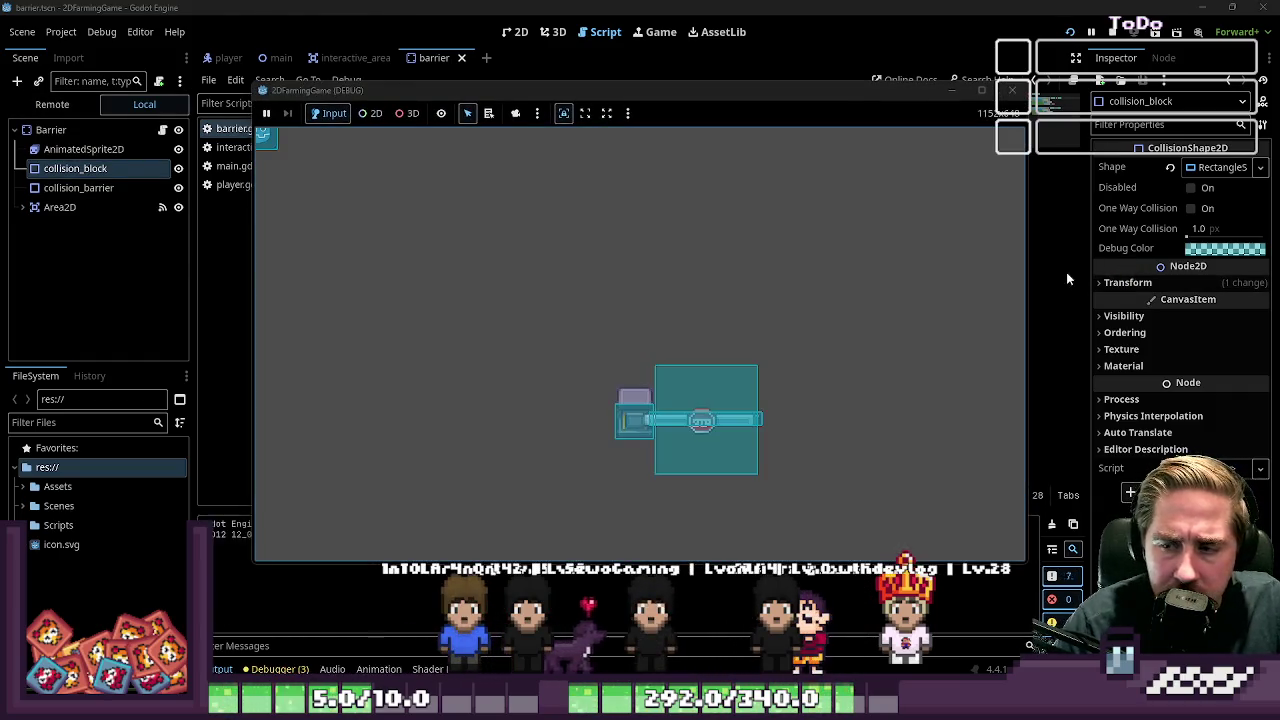
{"action": "key", "text": "Down"}
{"action": "key", "text": "Right"}
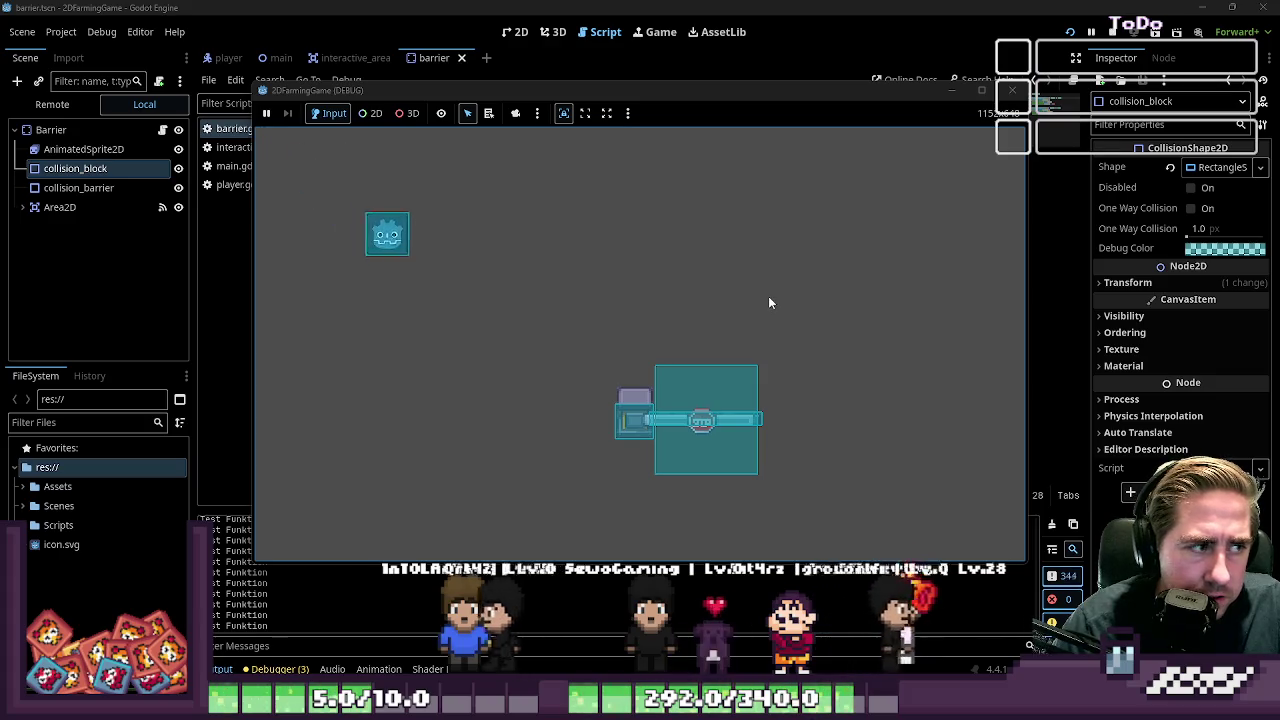
{"action": "key", "text": "Down"}
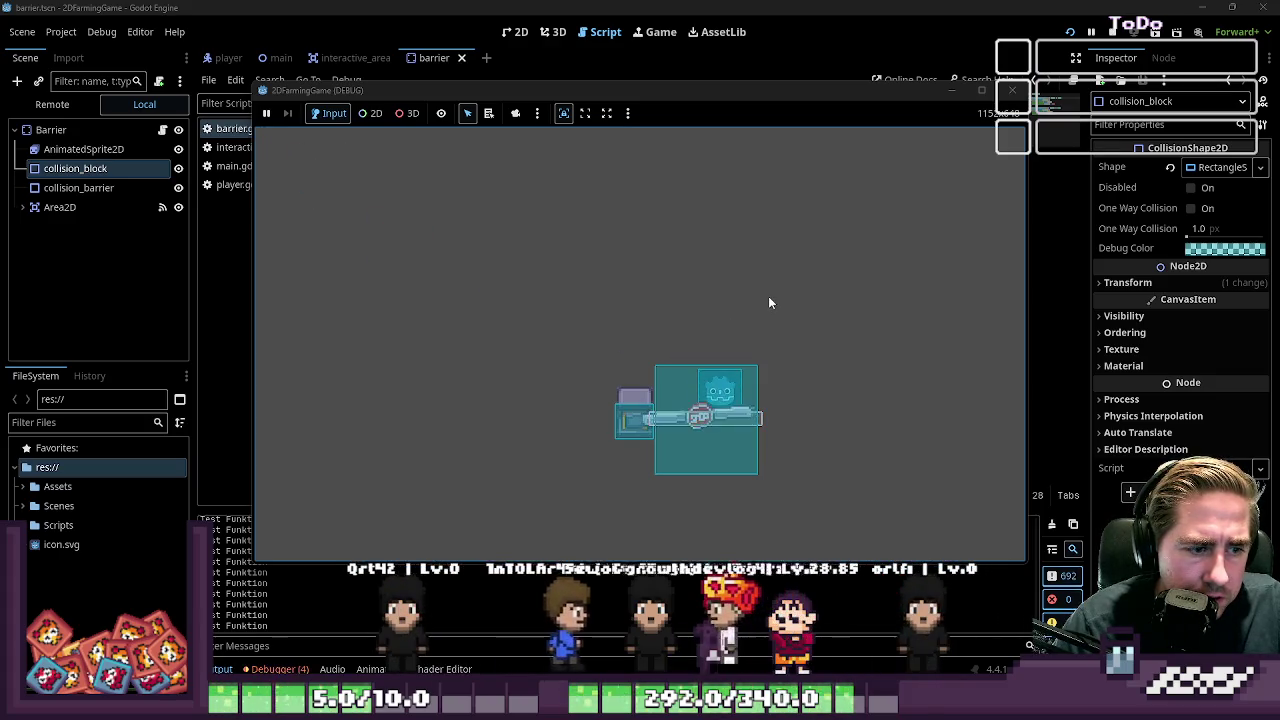
{"action": "key", "text": "Up"}
{"action": "key", "text": "Left"}
{"action": "key", "text": "Right"}
Move the player around the barrier, then stop the game and select collision_barrier
{"action": "key", "text": "Down"}
{"action": "key", "text": "Left"}
{"action": "key", "text": "Down"}
{"action": "key", "text": "Up"}
{"action": "key", "text": "F8"}
{"action": "left_click", "coordinate": [116, 164]}
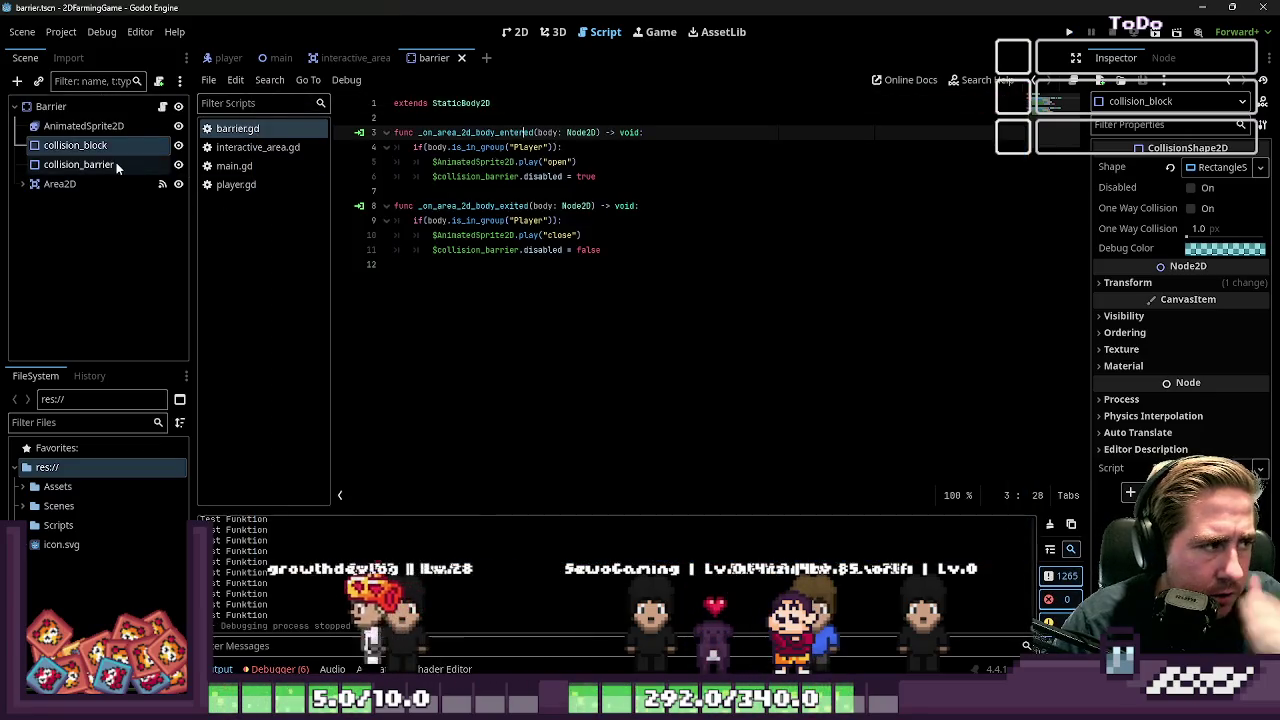
Add a StaticBody2D under Barrier and nest collision_barrier inside it
{"action": "left_click", "coordinate": [58, 107]}
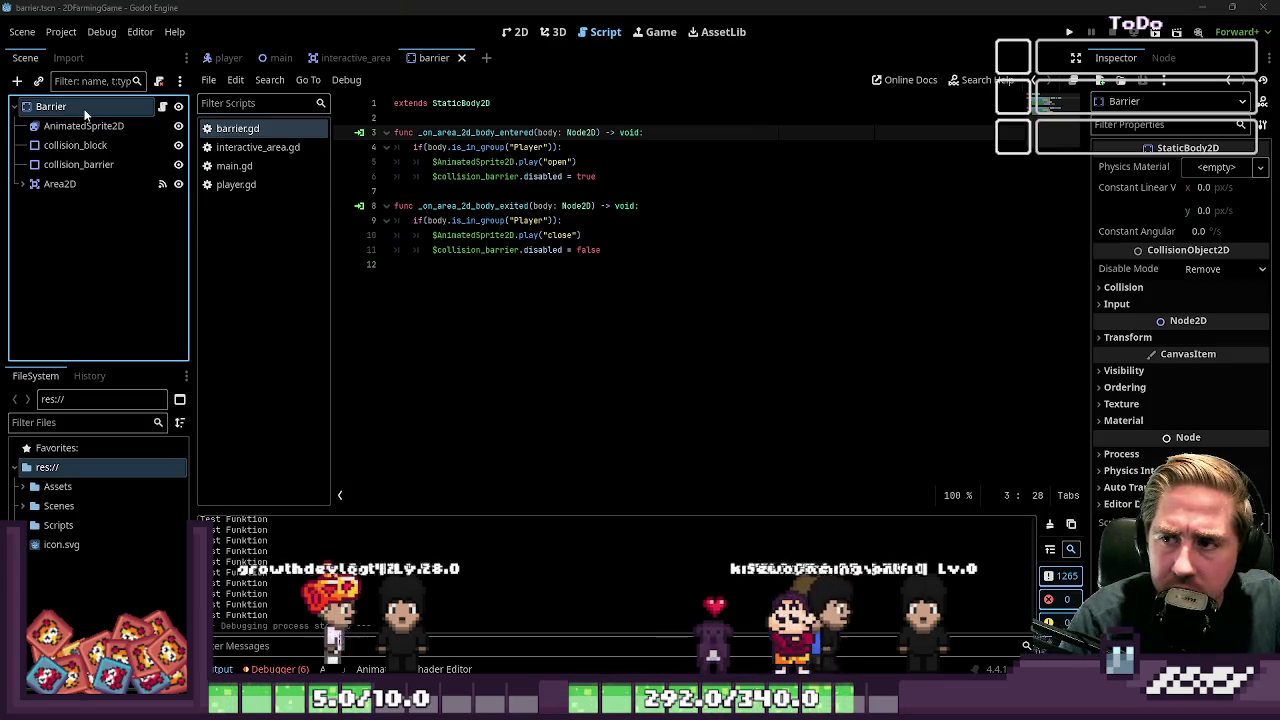
{"action": "key", "text": "ctrl+v"}
{"action": "left_click_drag", "start_coordinate": [62, 207], "coordinate": [62, 155]}
{"action": "left_click_drag", "start_coordinate": [86, 184], "coordinate": [72, 165]}
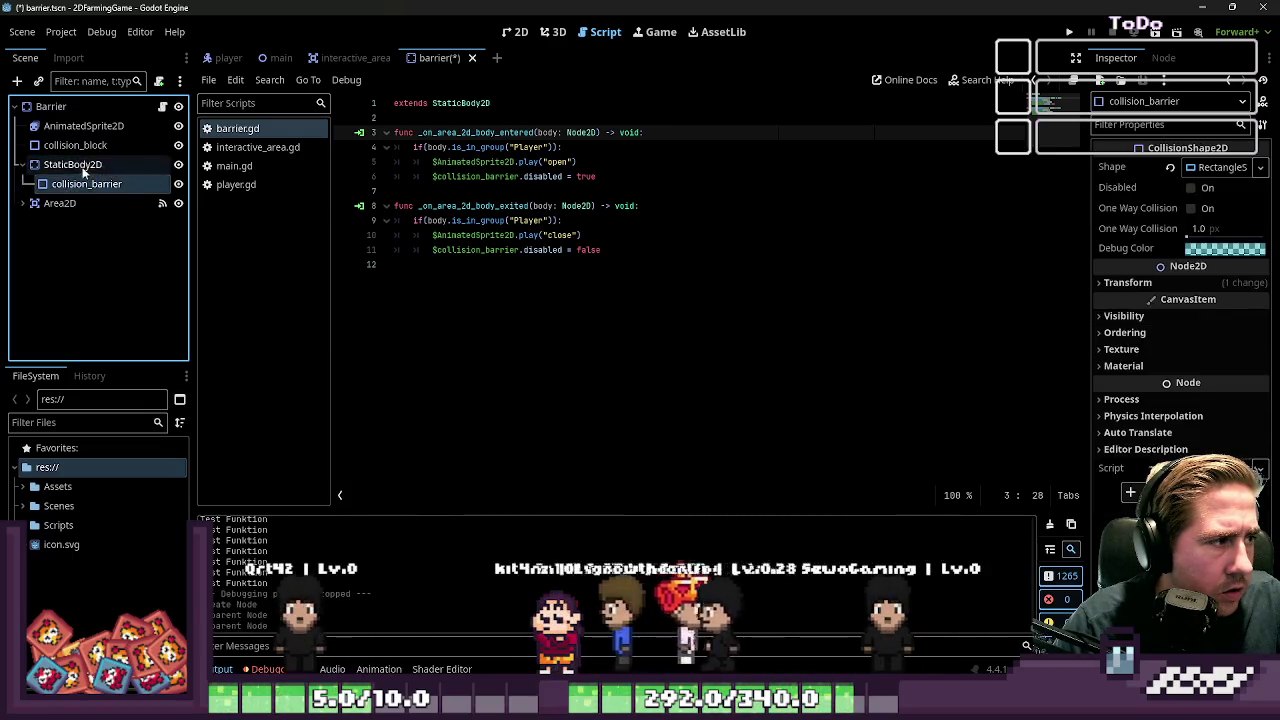
Review the StaticBody2D's collision layer and Disable Mode, leaving Disable Mode on Remove
{"action": "left_click", "coordinate": [80, 165]}
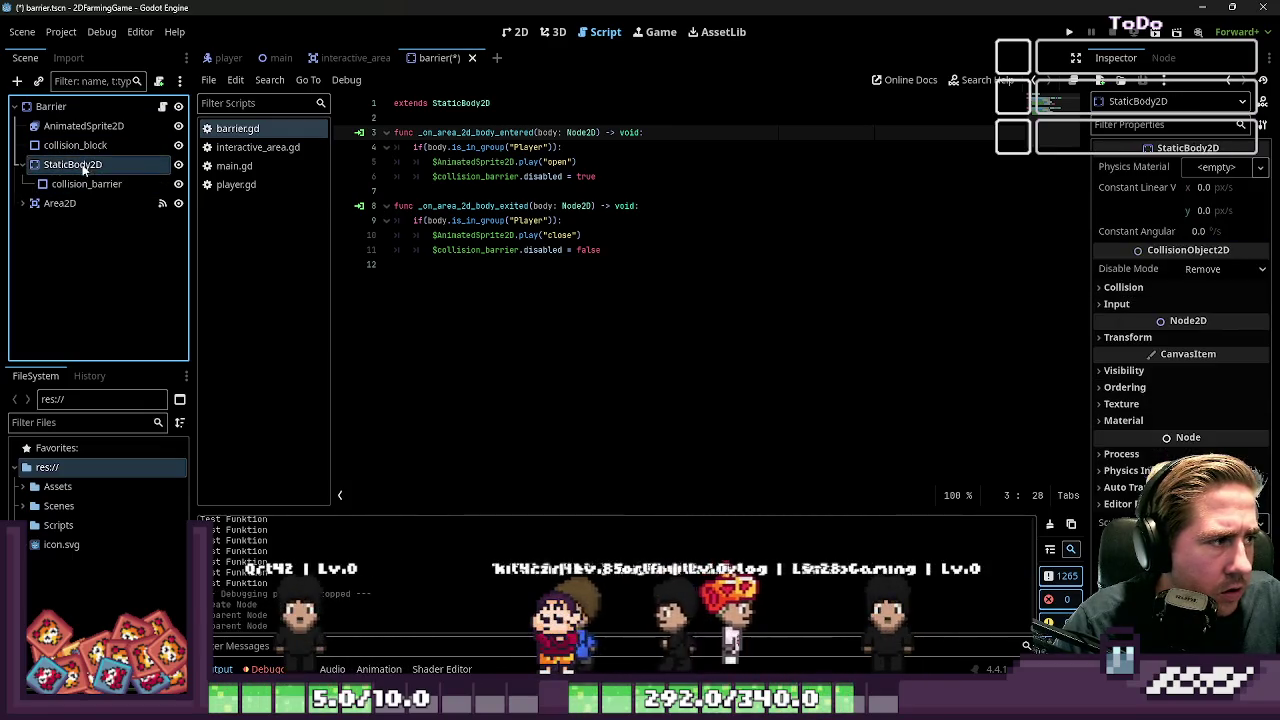
{"action": "left_click", "coordinate": [1160, 282]}
{"action": "left_click", "coordinate": [1160, 282]}
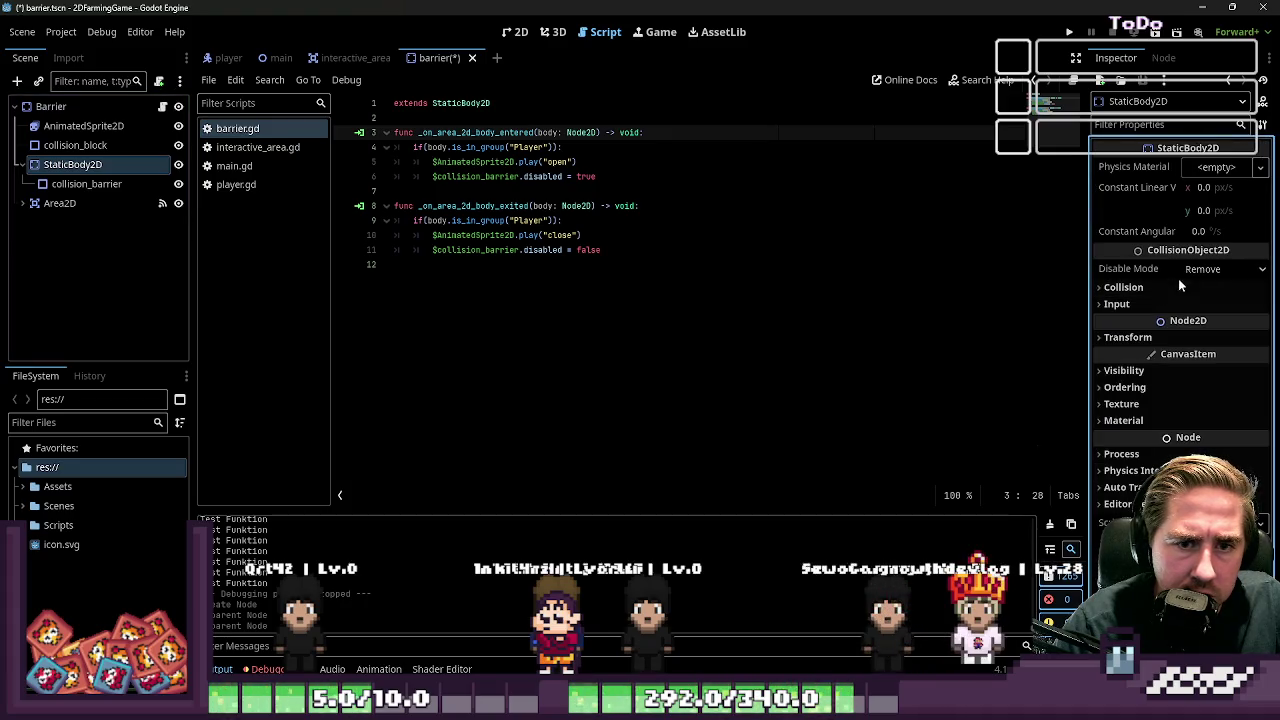
{"action": "left_click", "coordinate": [1209, 268]}
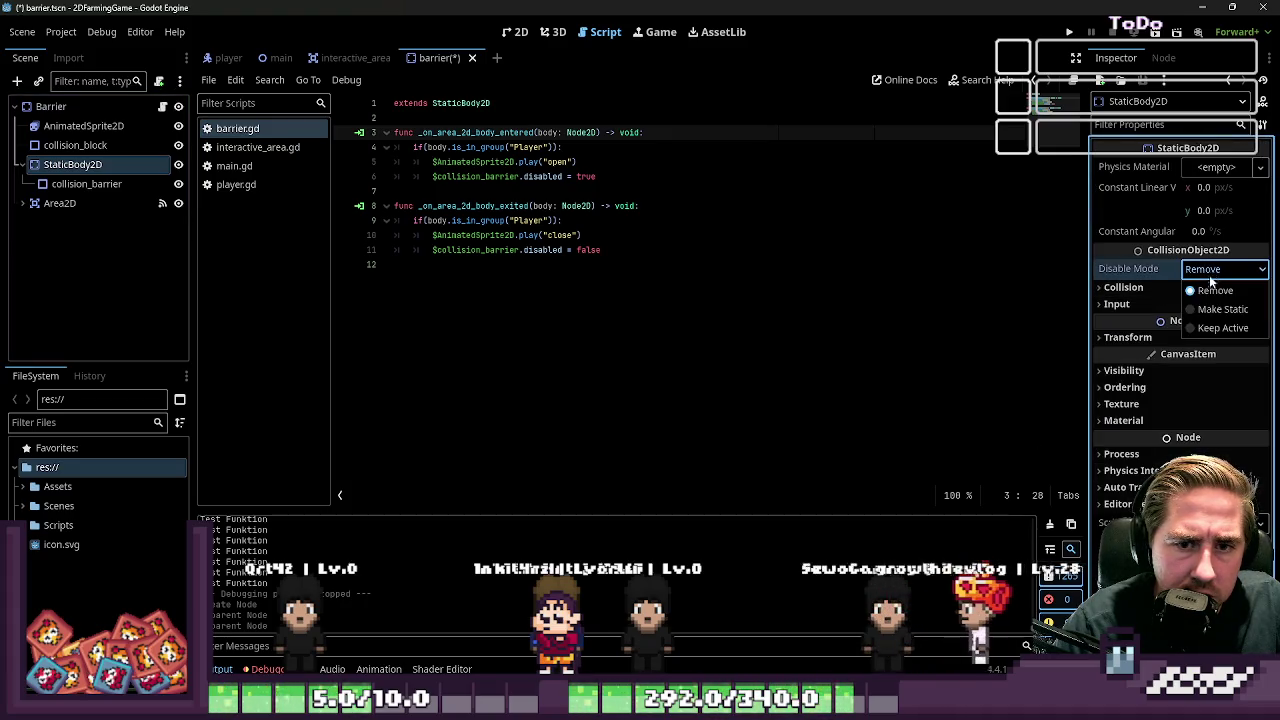
{"action": "left_click", "coordinate": [1215, 328]}
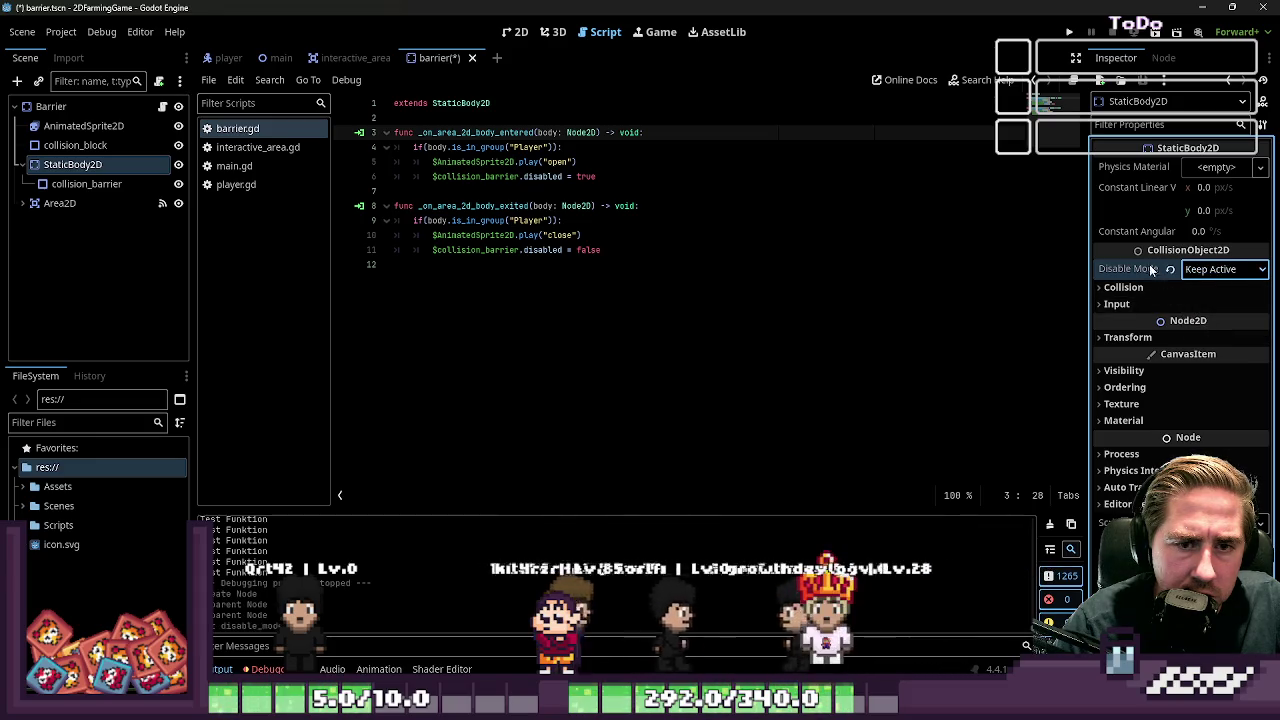
{"action": "mouse_move", "coordinate": [1148, 270]}
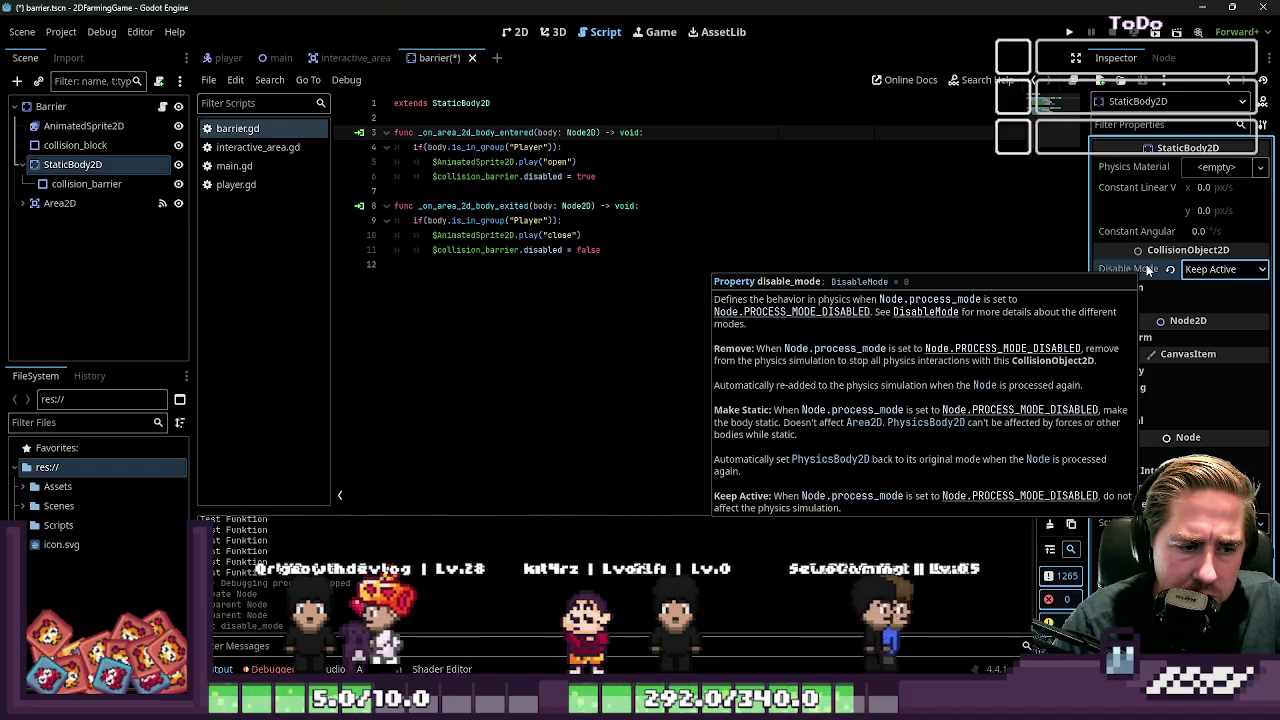
{"action": "left_click", "coordinate": [1234, 270]}
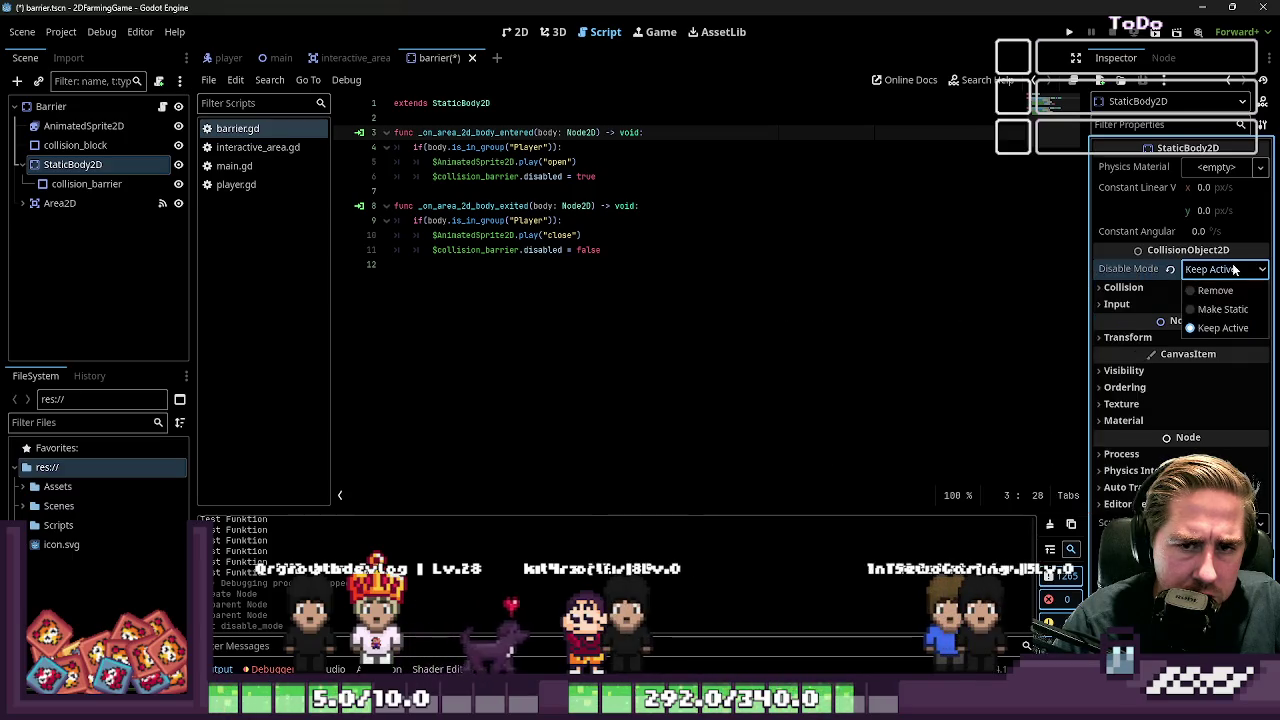
{"action": "left_click", "coordinate": [674, 347]}
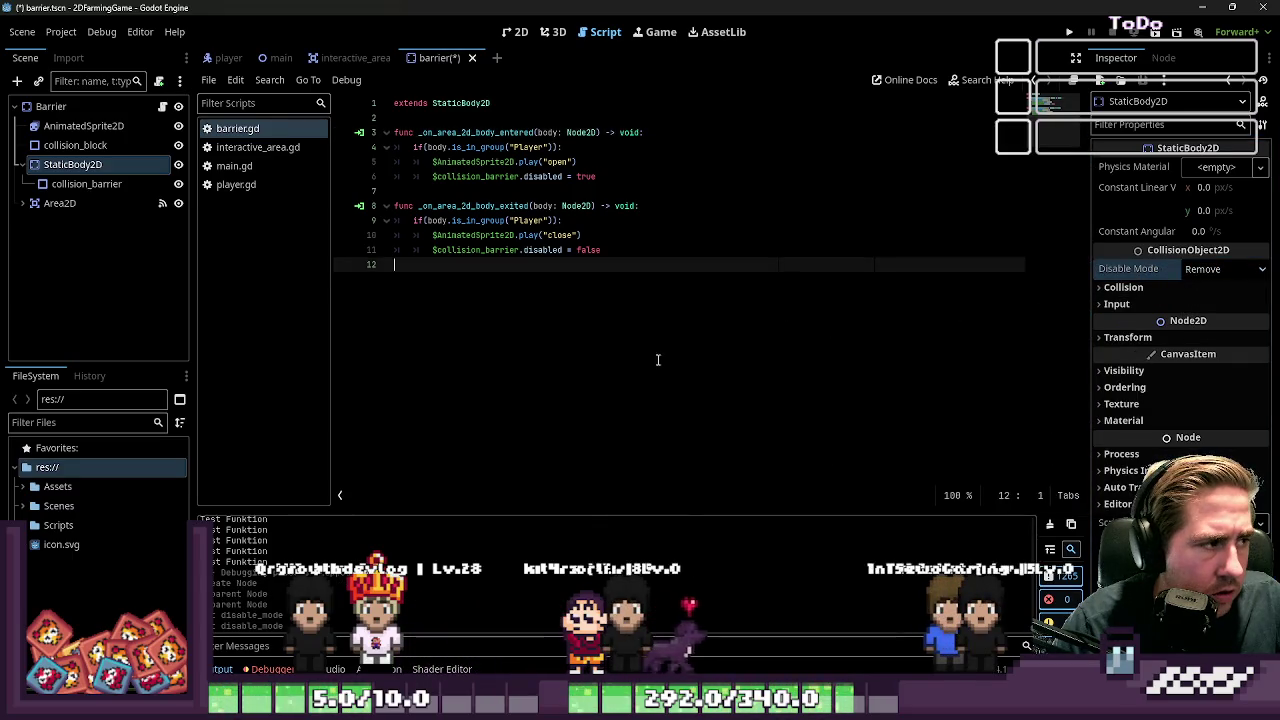
Insert /StaticBody2D into line 6's collision_barrier path, then move to line 11
{"action": "left_click", "coordinate": [116, 186]}
{"action": "double_click", "coordinate": [72, 164]}
{"action": "left_click", "coordinate": [531, 161]}
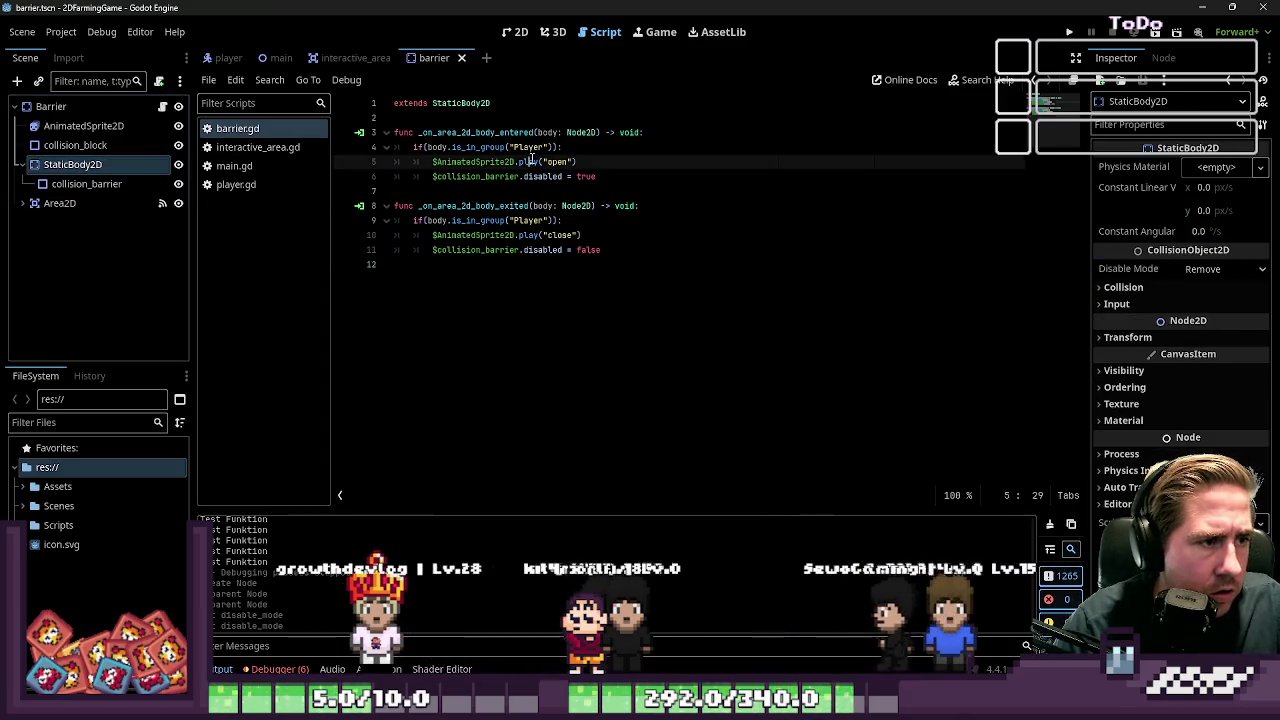
{"action": "type", "text": "/StaticBody2D"}
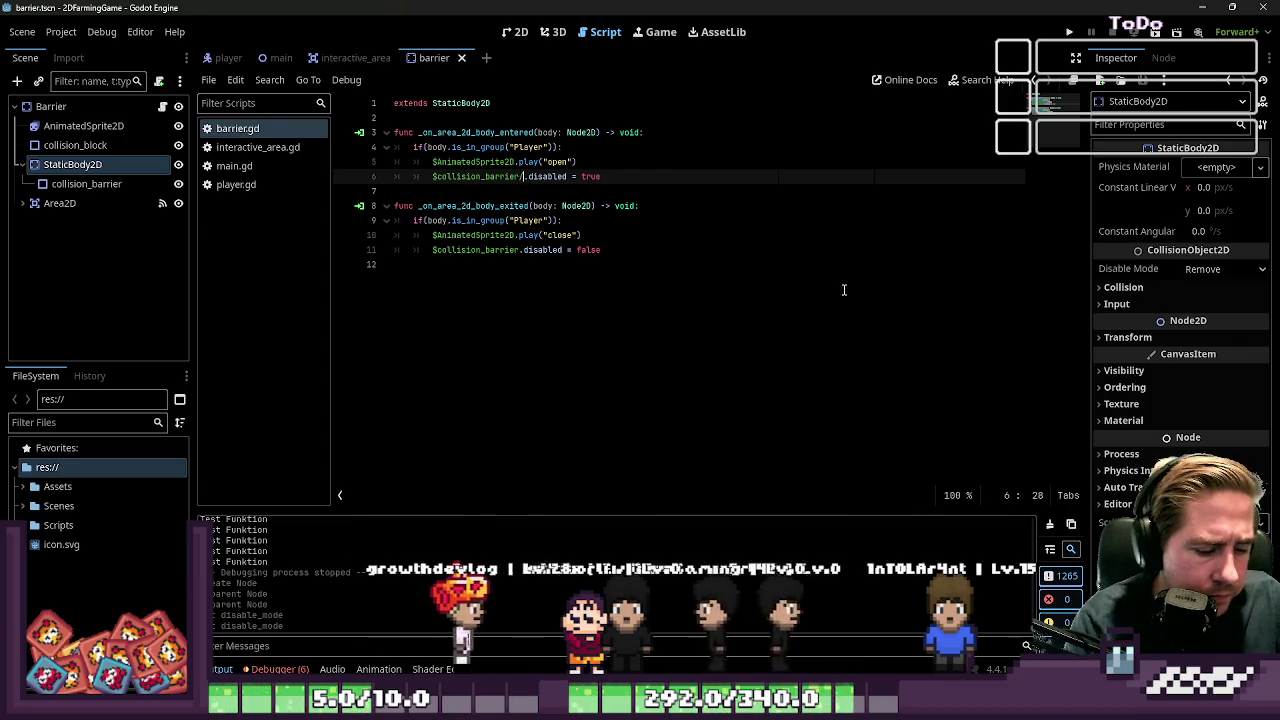
{"action": "key", "text": "Down"}
{"action": "key", "text": "Down"}
{"action": "key", "text": "Down"}
{"action": "key", "text": "Home"}
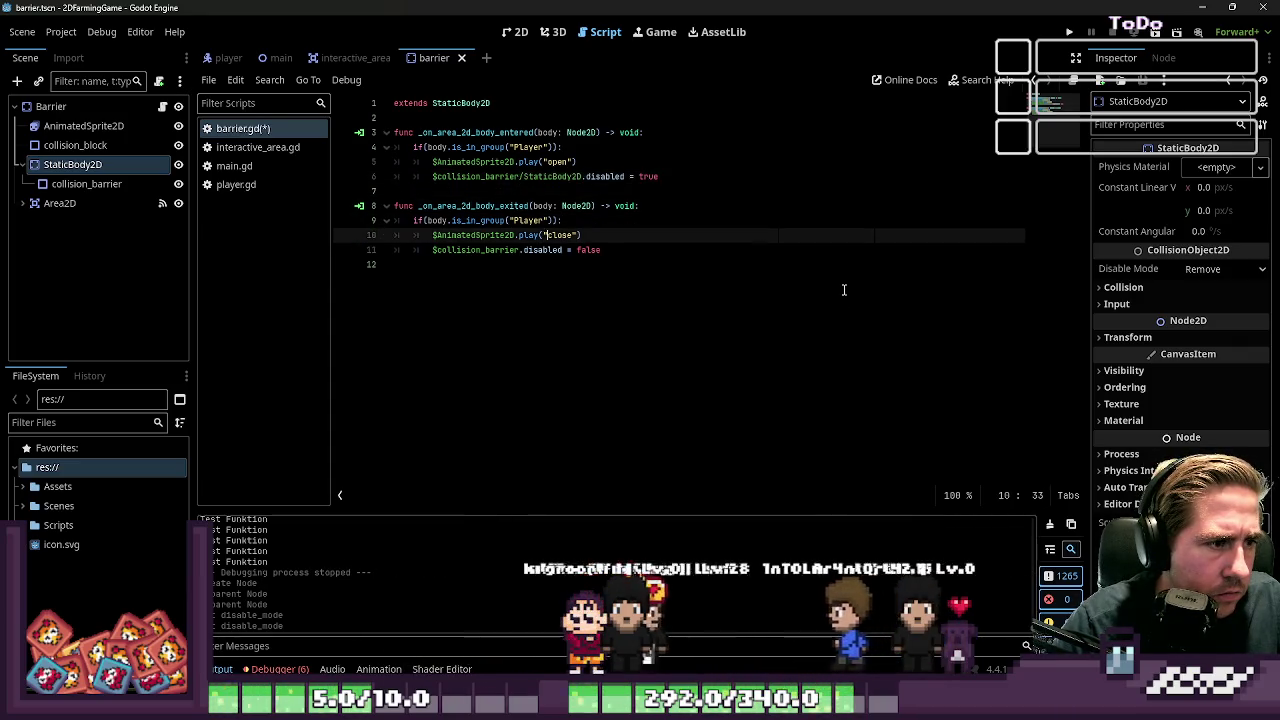
{"action": "key", "text": "Down"}
{"action": "key", "text": "Right"}
{"action": "key", "text": "Right"}
{"action": "key", "text": "Right"}
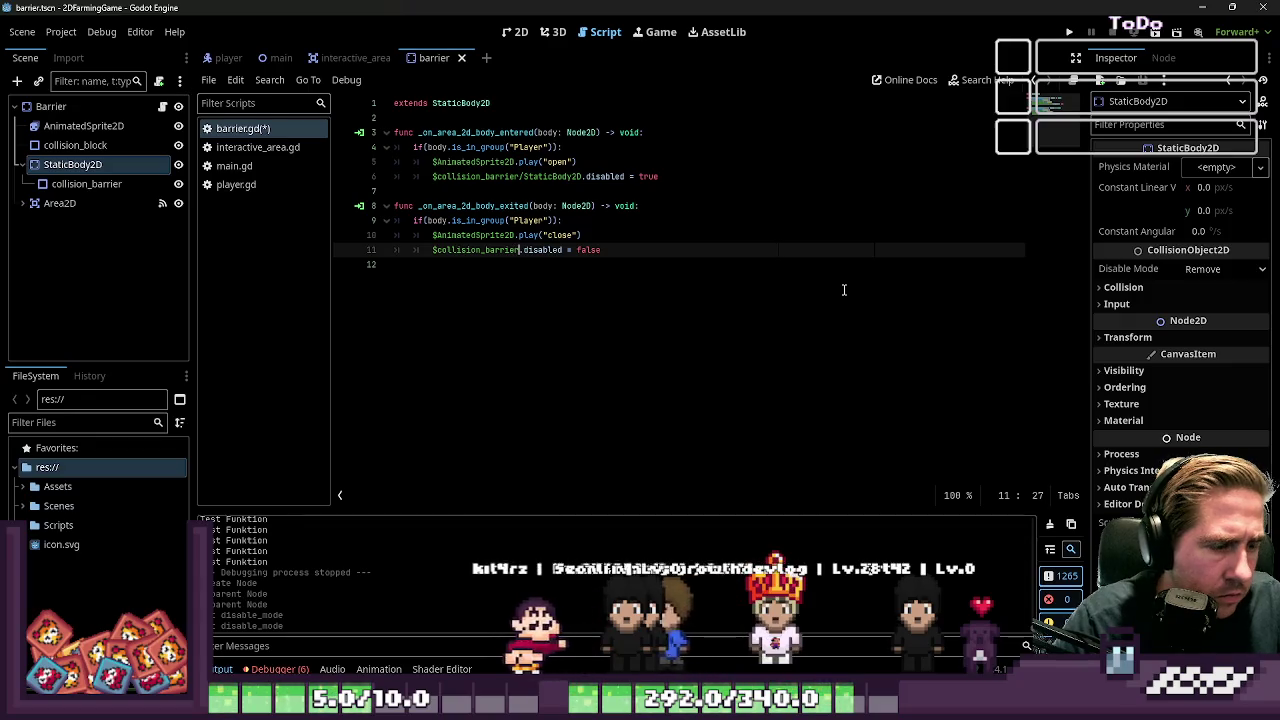
Run the game with F5 and walk the player into the gate area
{"action": "key", "text": "F5"}
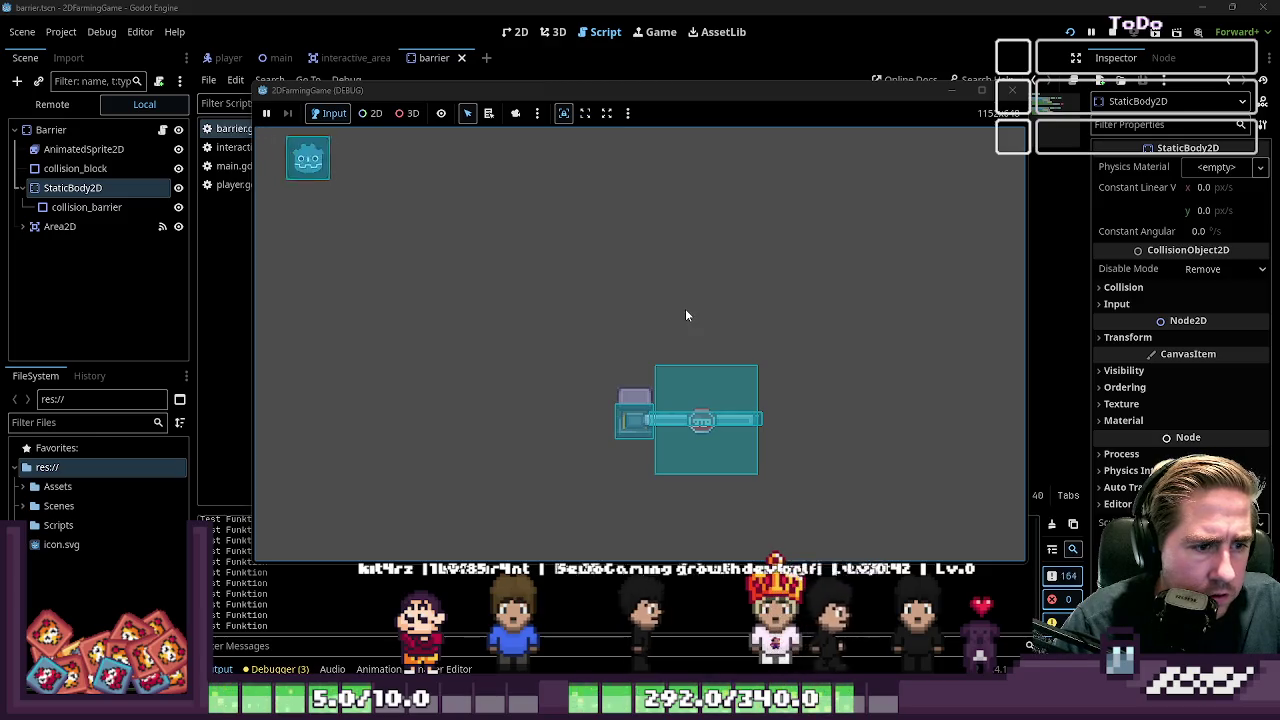
{"action": "key", "text": "Down"}
{"action": "key", "text": "Right"}
{"action": "key", "text": "Down"}
Fix line 11's node path to match line 6's $StaticBody2D/collision_barrier
{"action": "left_click", "coordinate": [502, 297]}
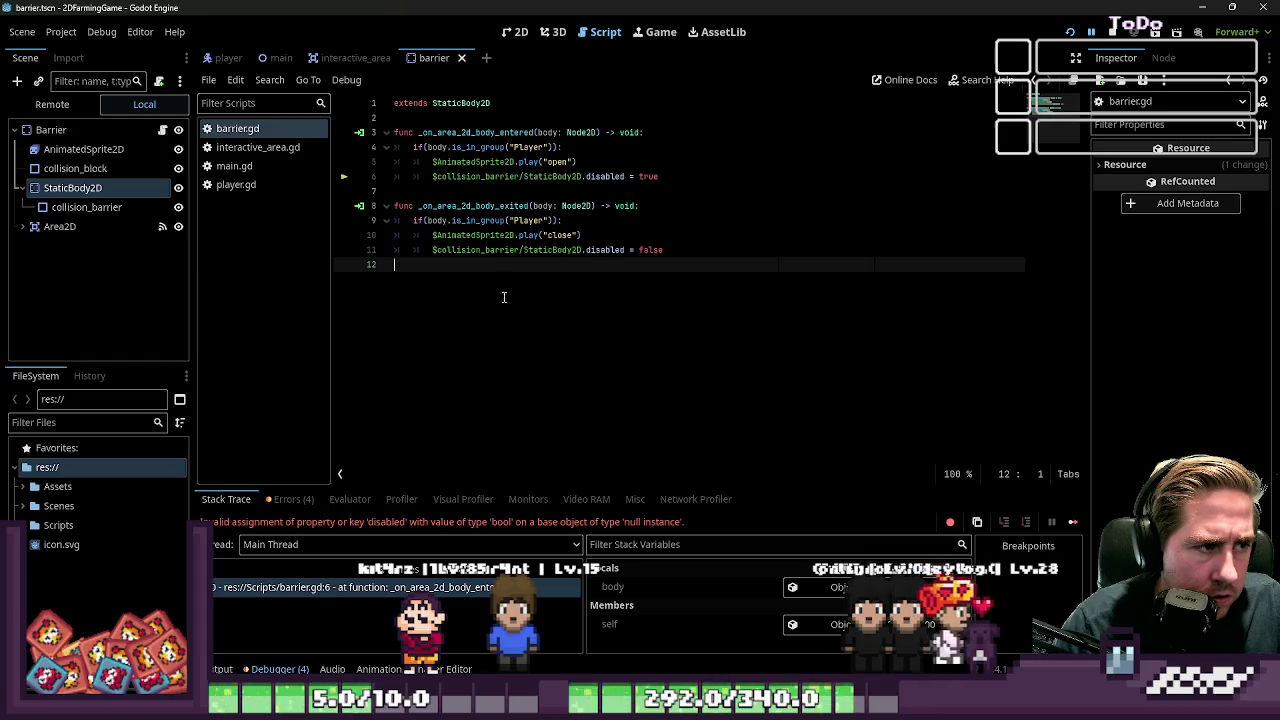
{"action": "left_click", "coordinate": [522, 176]}
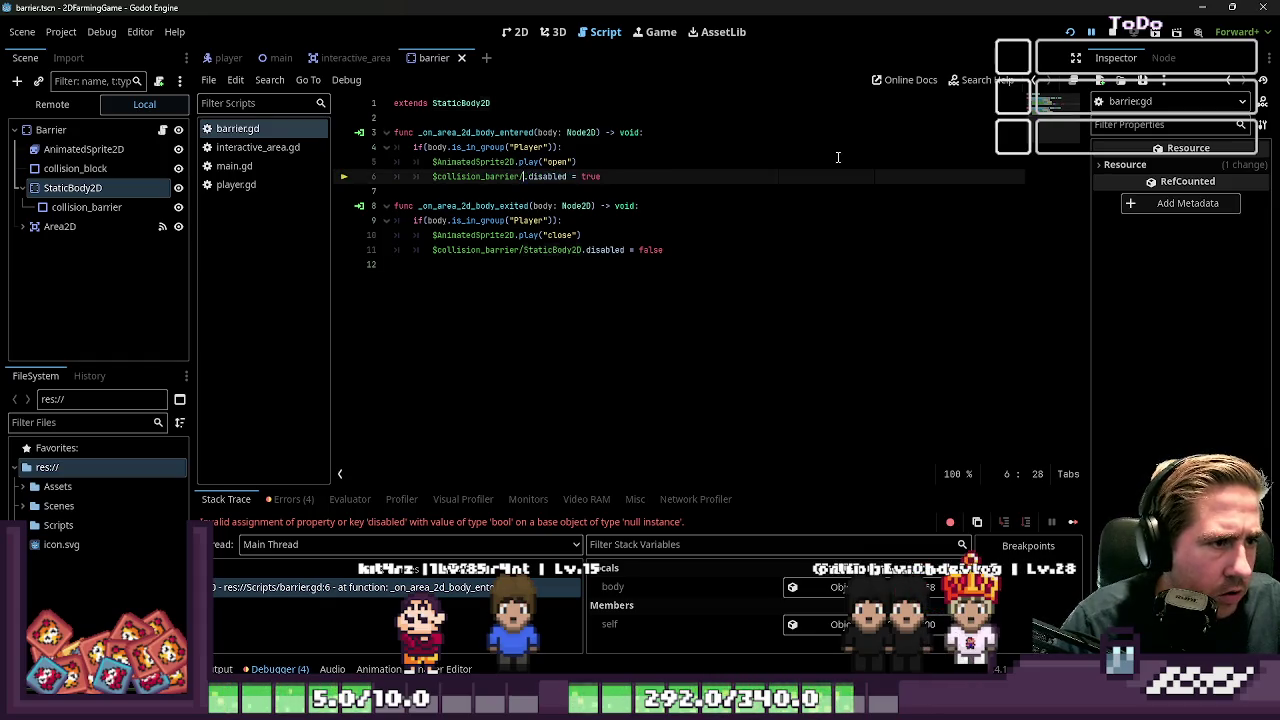
{"action": "type", "text": "StaticBody2D/"}
{"action": "key", "text": "Down"}
{"action": "key", "text": "Down"}
{"action": "key", "text": "Down"}
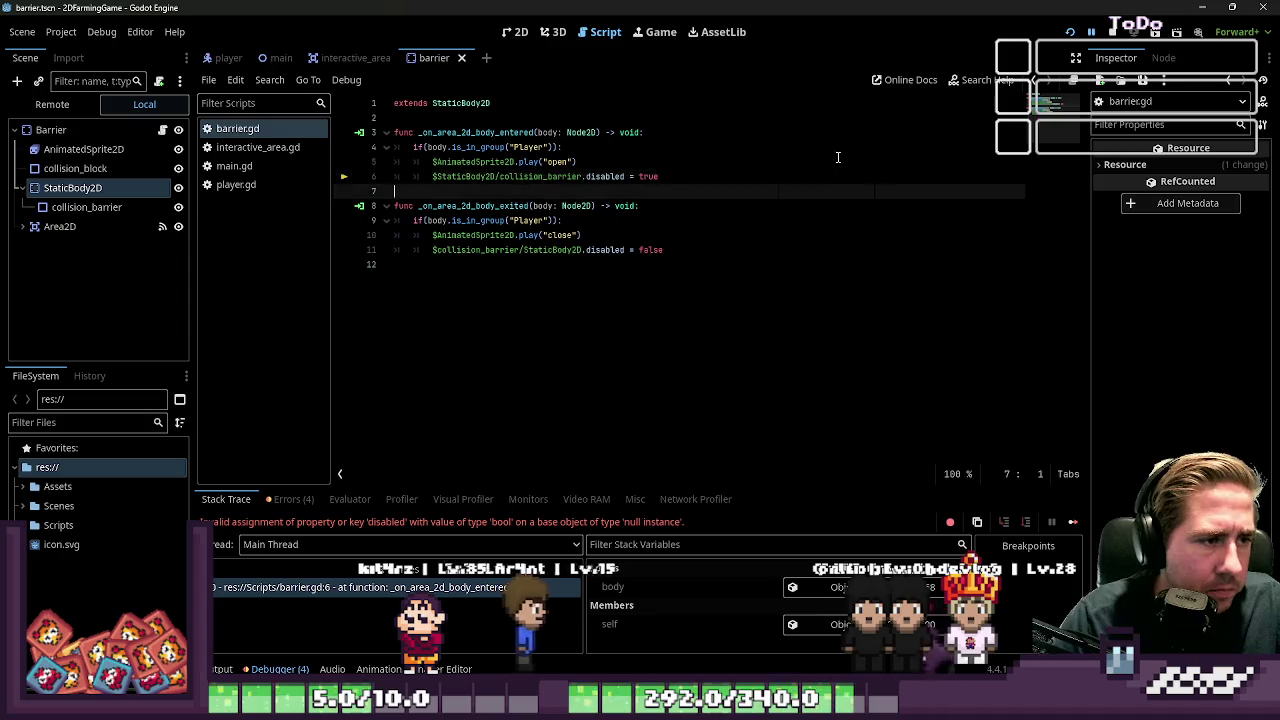
{"action": "key", "text": "Delete"}
{"action": "key", "text": "Delete"}
{"action": "key", "text": "Delete"}
{"action": "type", "text": "StaticBody2D/"}
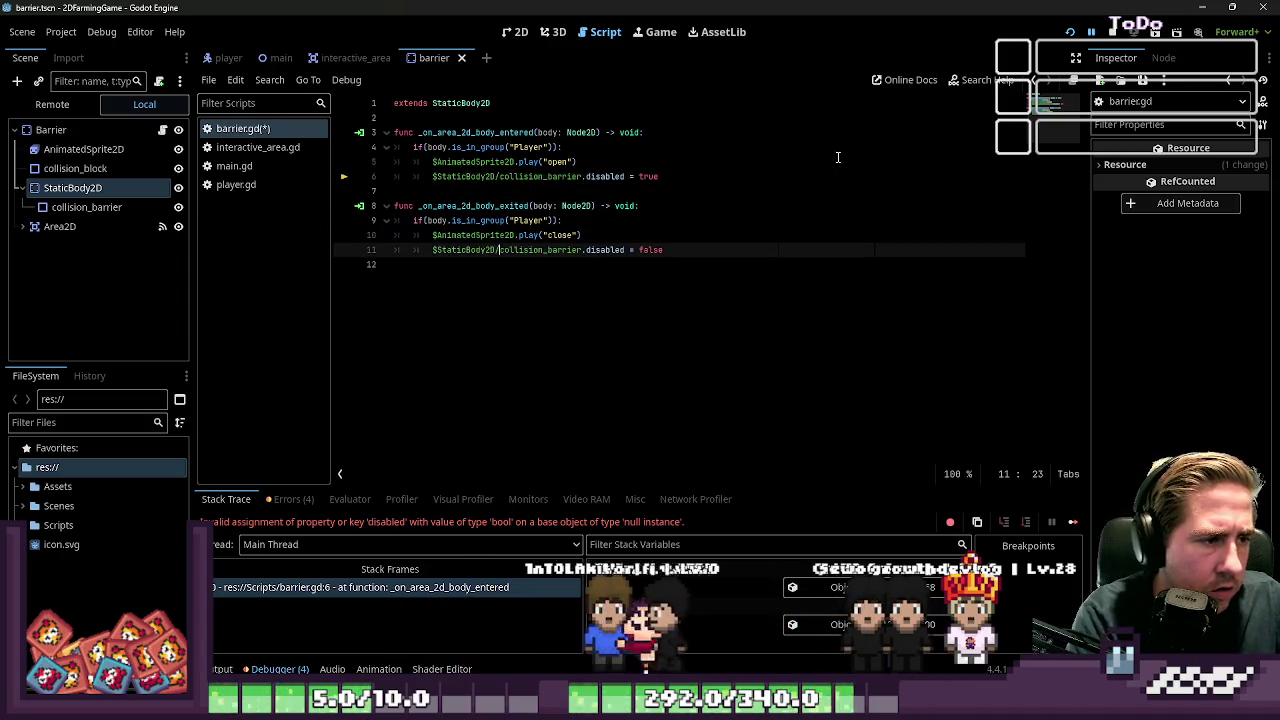
Rerun the game, walk the player into the gate to open it, then close it
{"action": "left_click", "coordinate": [1070, 34]}
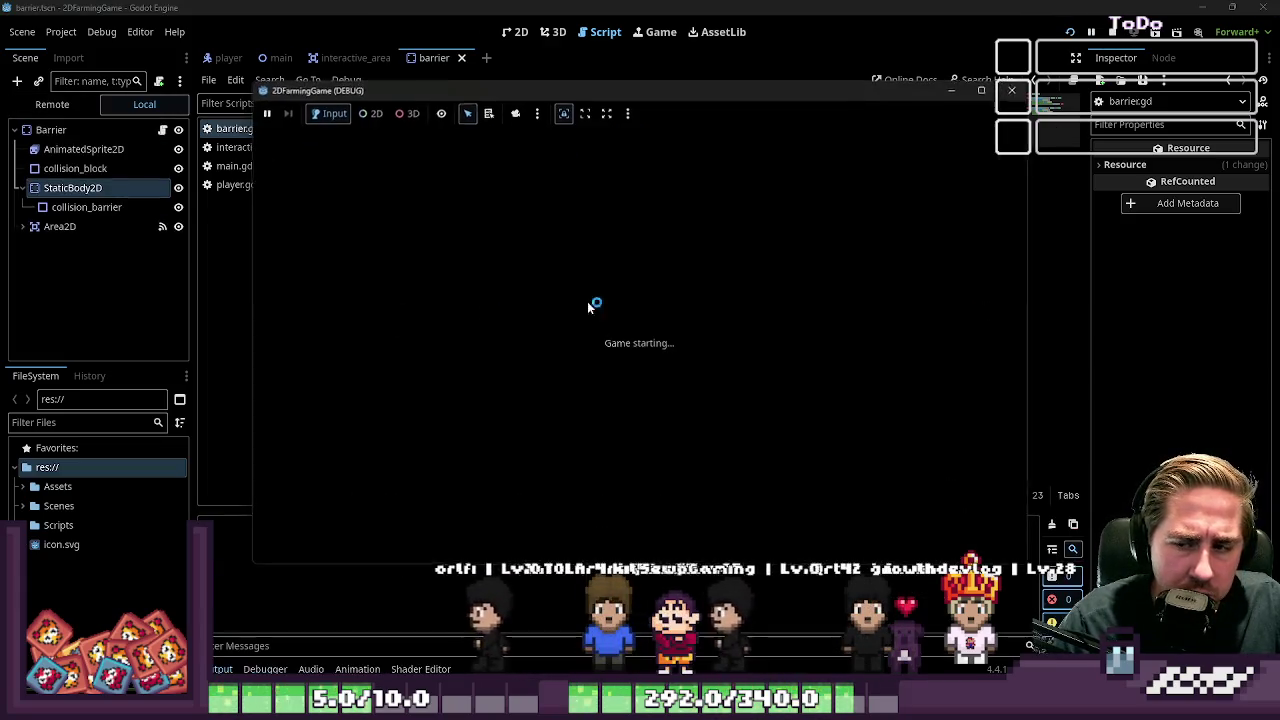
{"action": "key", "text": "Right"}
{"action": "key", "text": "Down"}
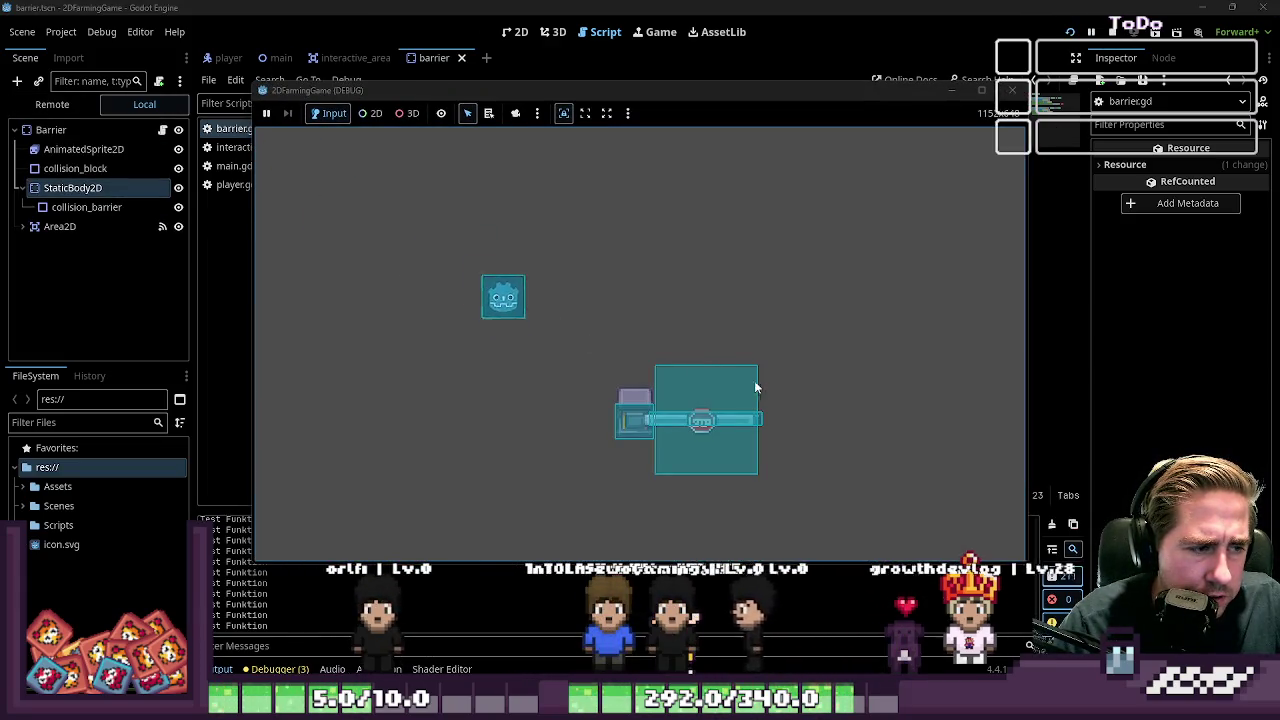
{"action": "key", "text": "Right"}
{"action": "key", "text": "Up"}
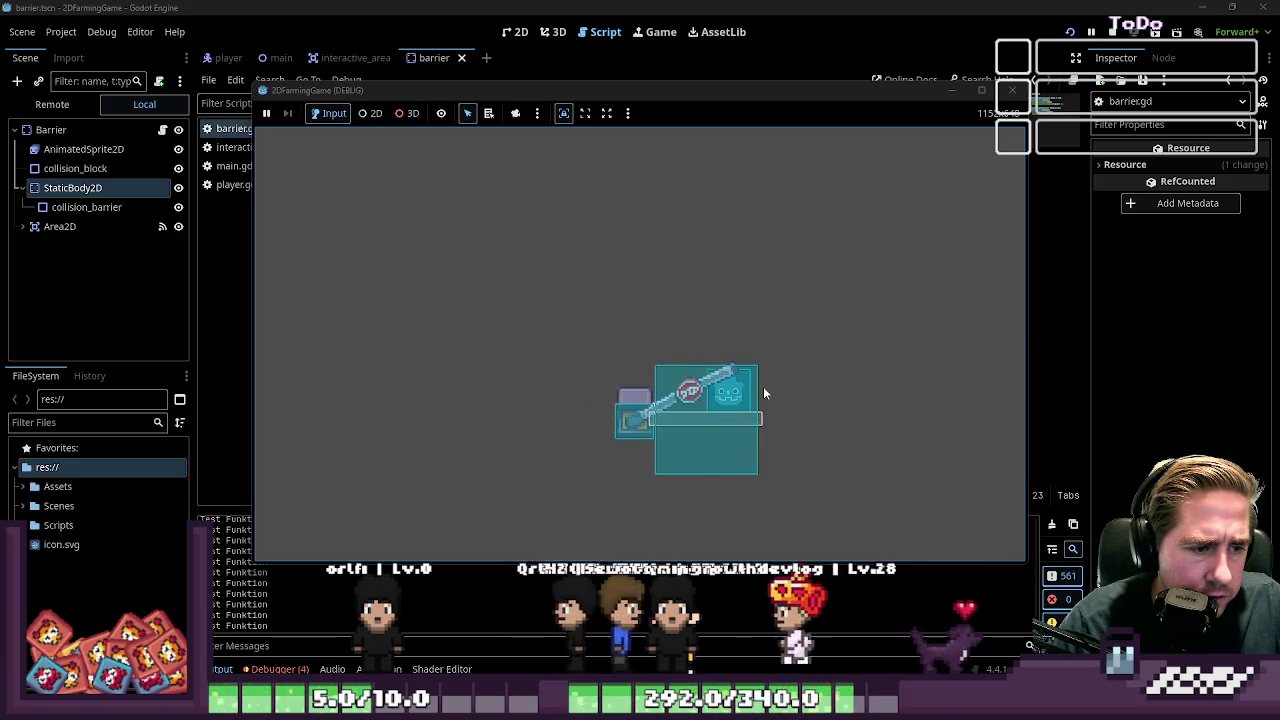
{"action": "key", "text": "Right"}
{"action": "key", "text": "Down"}
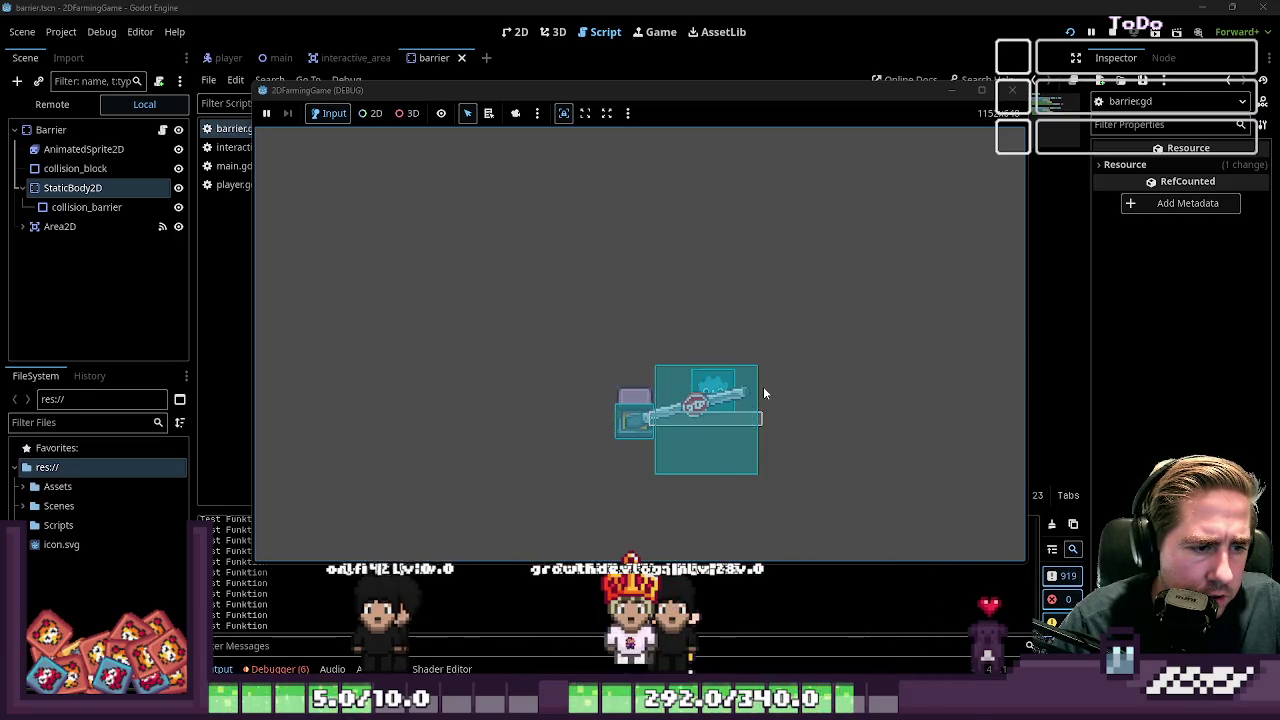
{"action": "left_click", "coordinate": [1012, 92]}
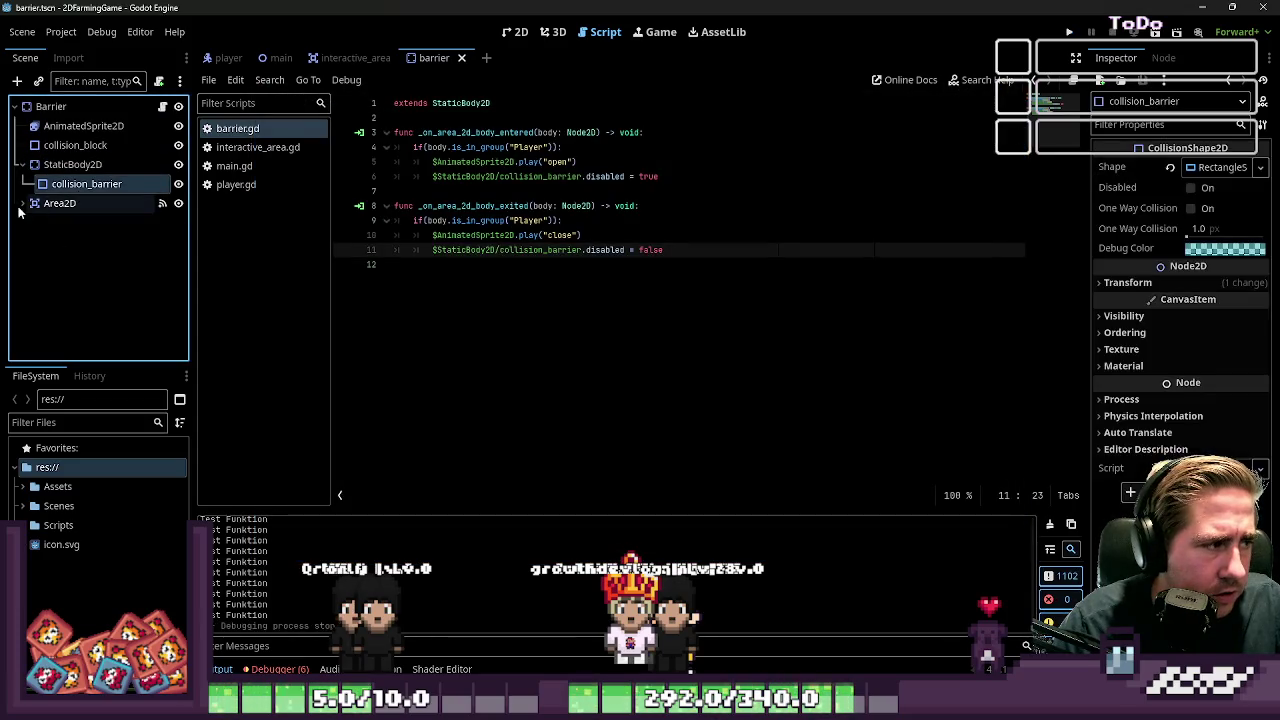
Move collision_barrier back under Barrier and delete the StaticBody2D node
{"action": "left_click", "coordinate": [22, 203]}
{"action": "right_click", "coordinate": [70, 165]}
{"action": "left_click", "coordinate": [66, 182]}
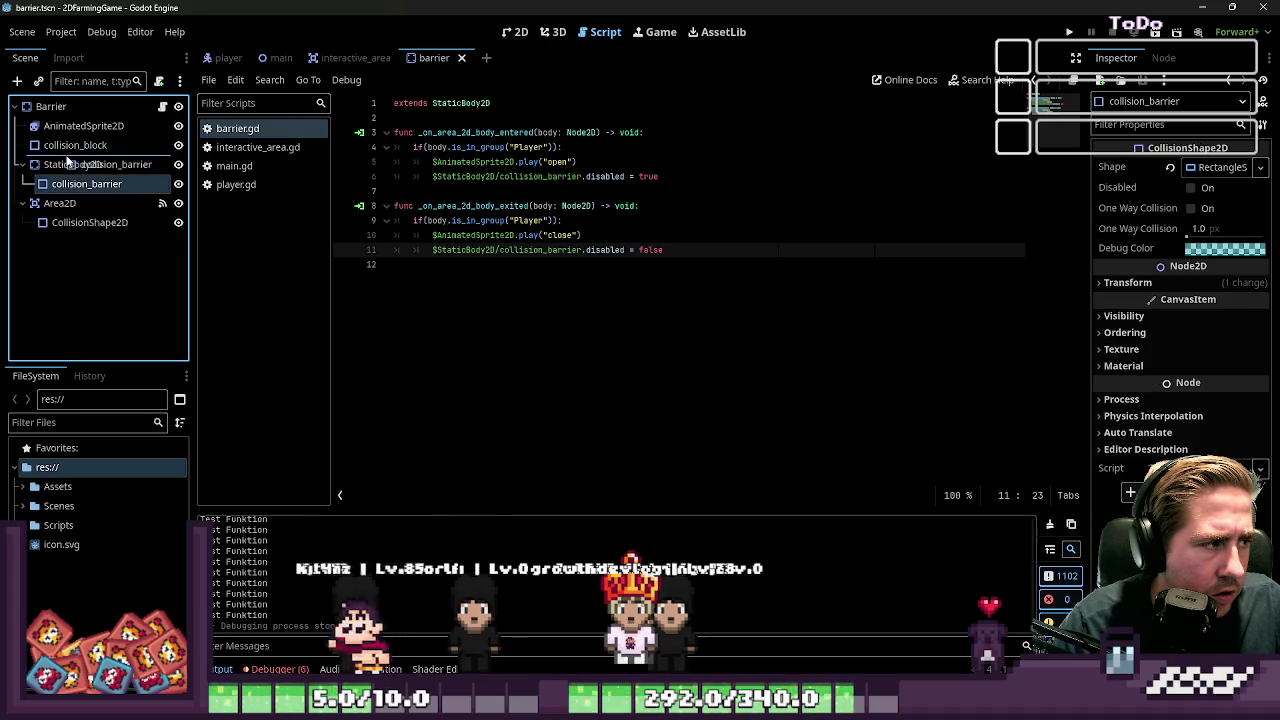
{"action": "left_click_drag", "start_coordinate": [68, 162], "coordinate": [68, 159]}
{"action": "right_click", "coordinate": [60, 182]}
{"action": "left_click", "coordinate": [142, 580]}
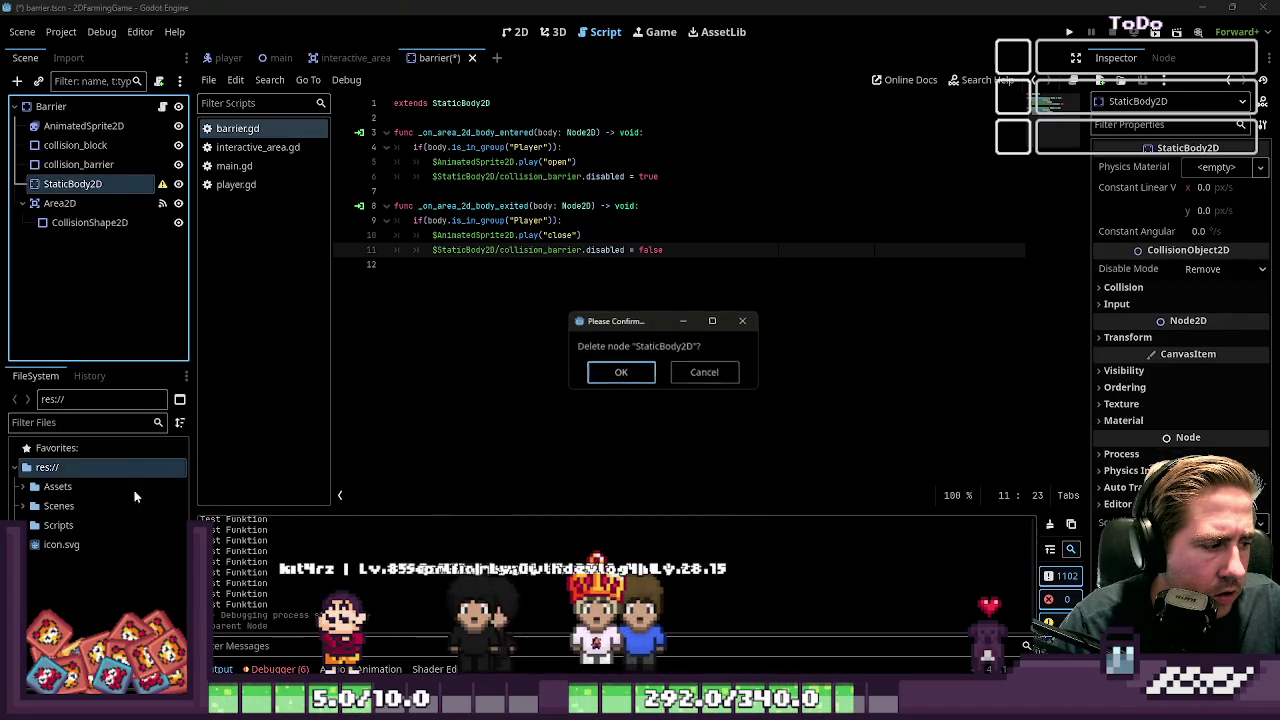
{"action": "key", "text": "Return"}
{"action": "left_click", "coordinate": [44, 164]}
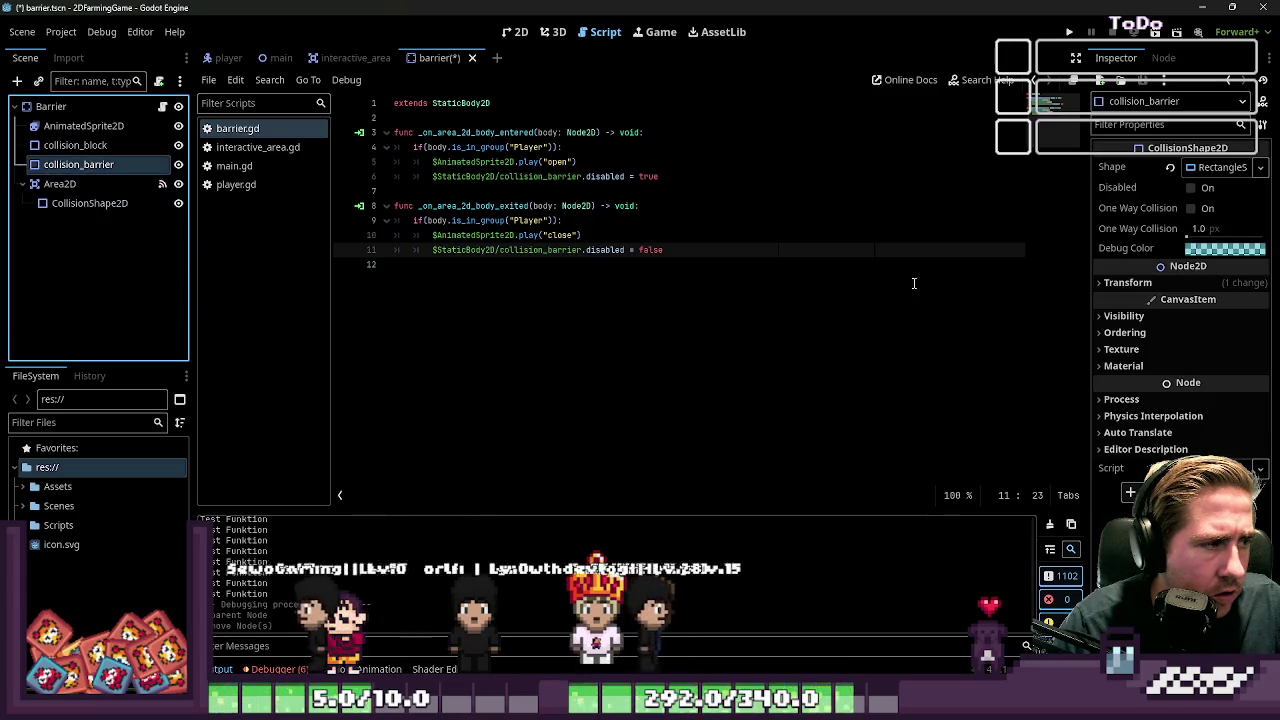
Replace .disabled with .visible on line 6 to match line 11, and save barrier.gd
{"action": "left_click", "coordinate": [597, 250]}
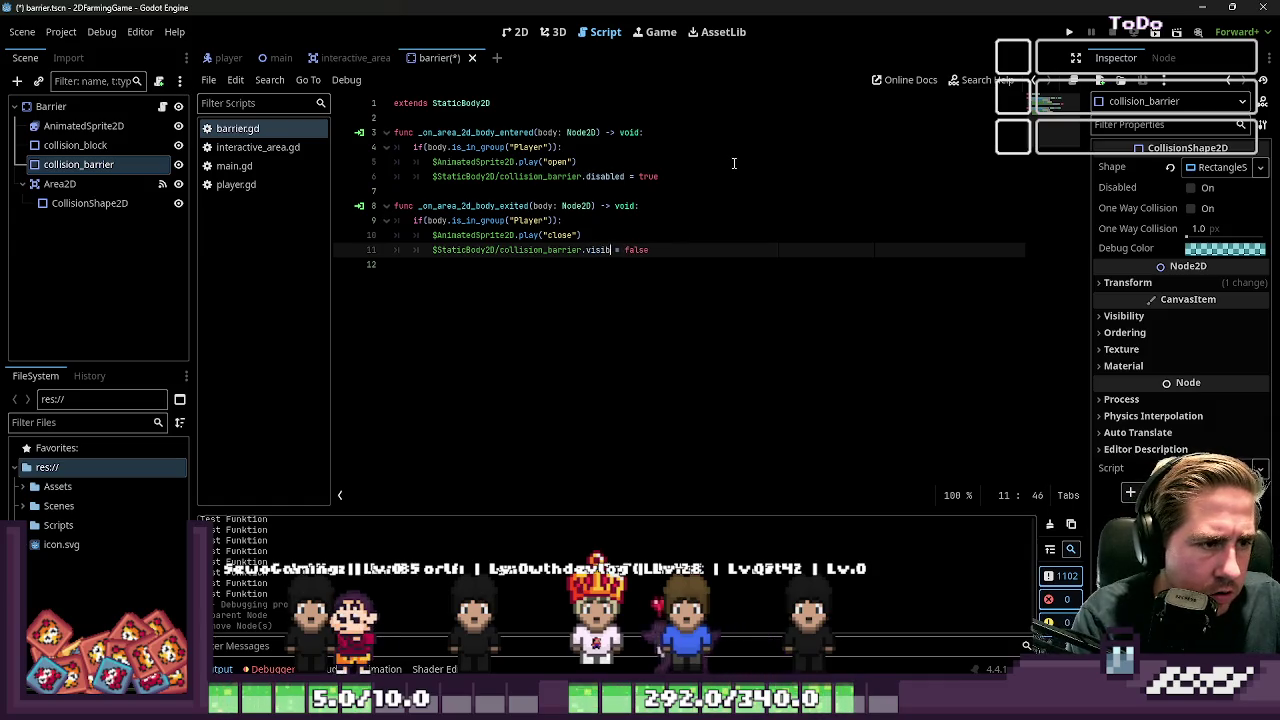
{"action": "key", "text": "ctrl+c"}
{"action": "key", "text": "Up"}
{"action": "key", "text": "Up"}
{"action": "key", "text": "Up"}
{"action": "key", "text": "ctrl+shift+Right"}
{"action": "key", "text": "ctrl+v"}
{"action": "key", "text": "ctrl+s"}
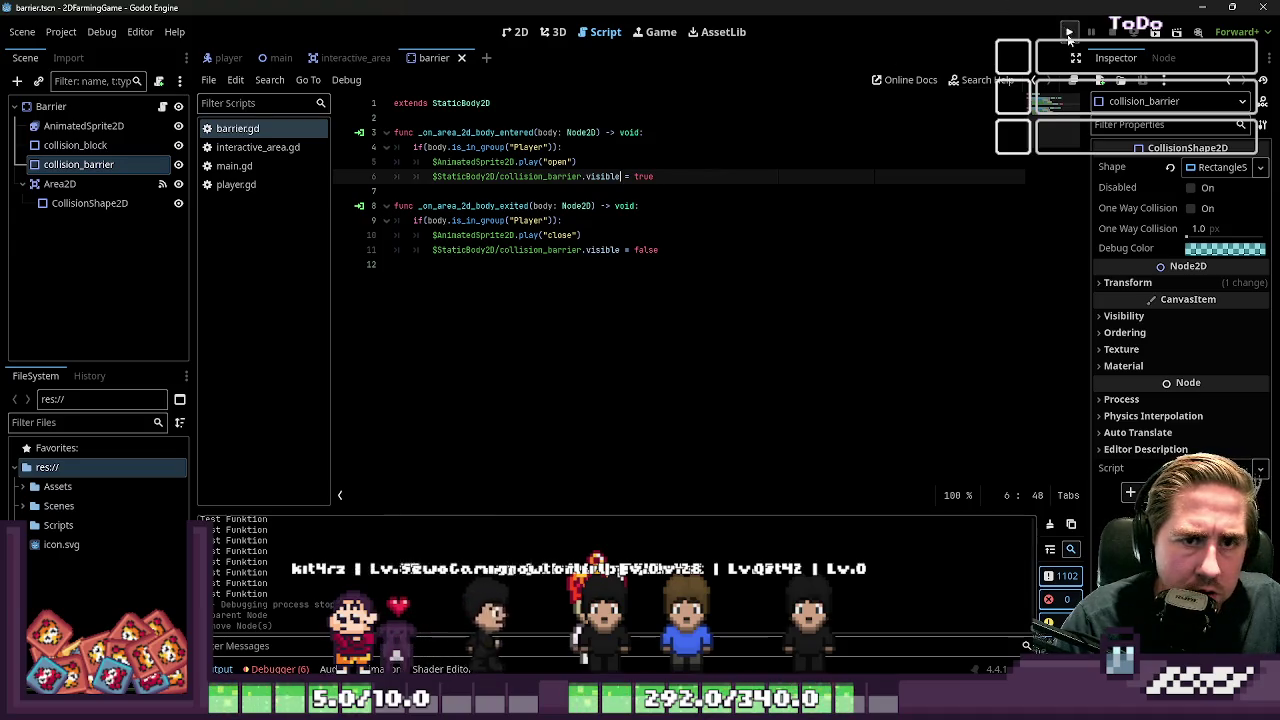
{"action": "left_click", "coordinate": [1068, 33]}
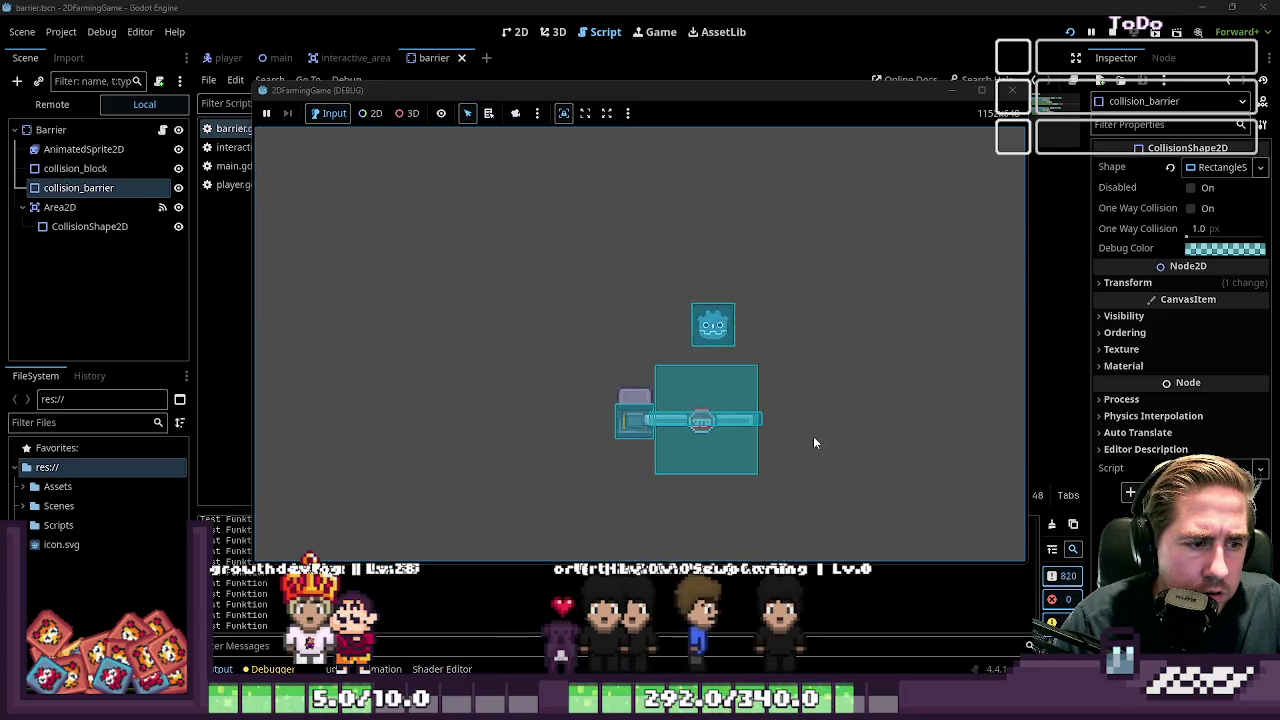
Strip StaticBody2D from the collision_barrier paths on lines 6 and 11
{"action": "key", "text": "BackSpace"}
{"action": "key", "text": "BackSpace"}
{"action": "key", "text": "BackSpace"}
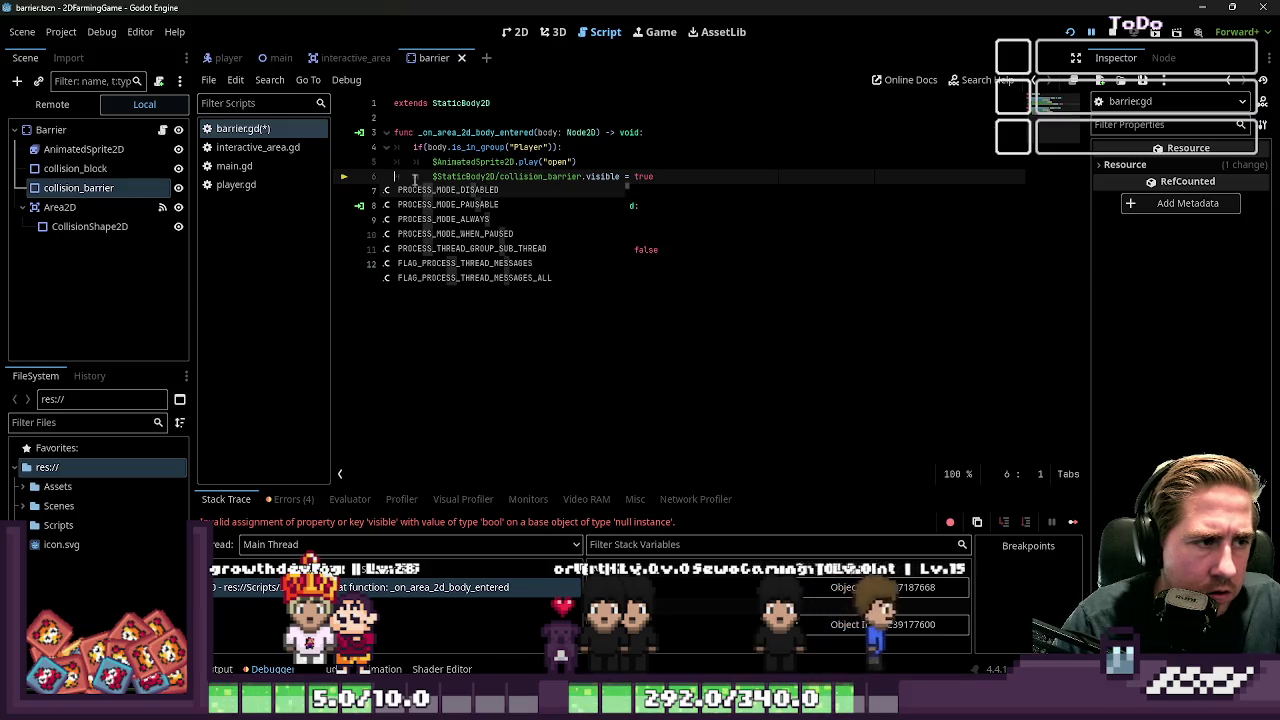
{"action": "double_click", "coordinate": [480, 176]}
{"action": "double_click", "coordinate": [460, 249]}
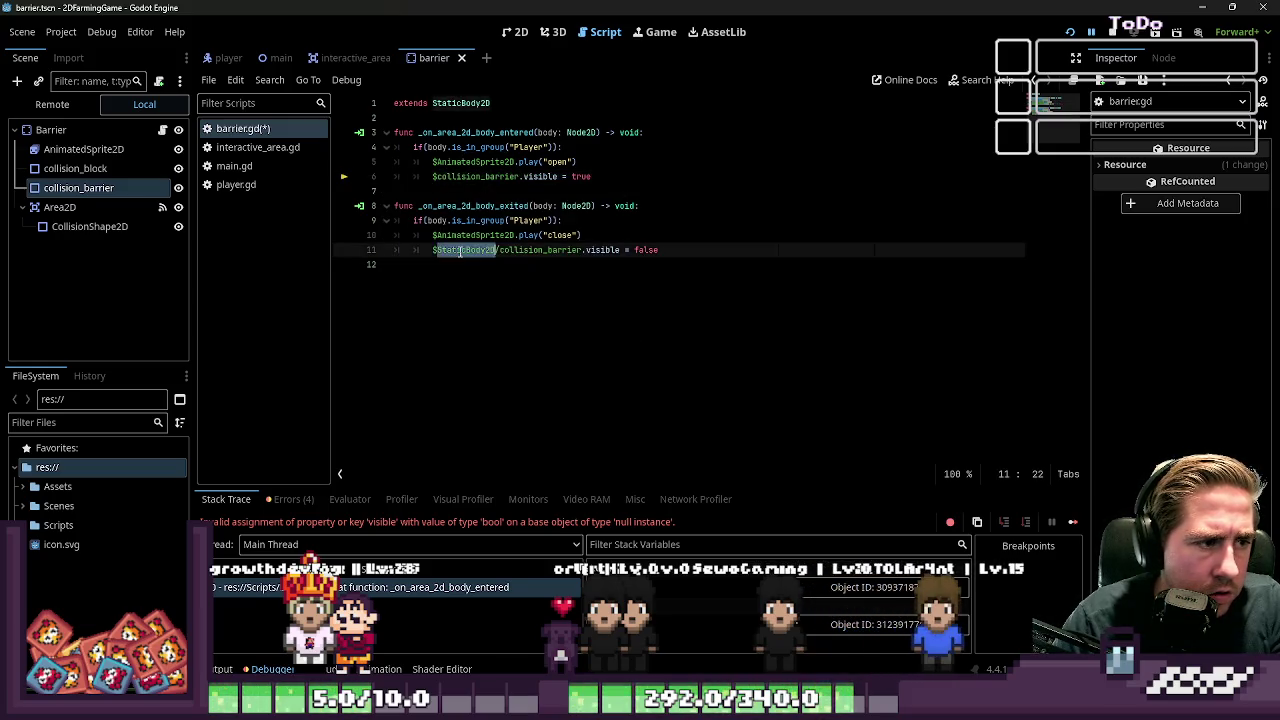
{"action": "key", "text": "Return"}
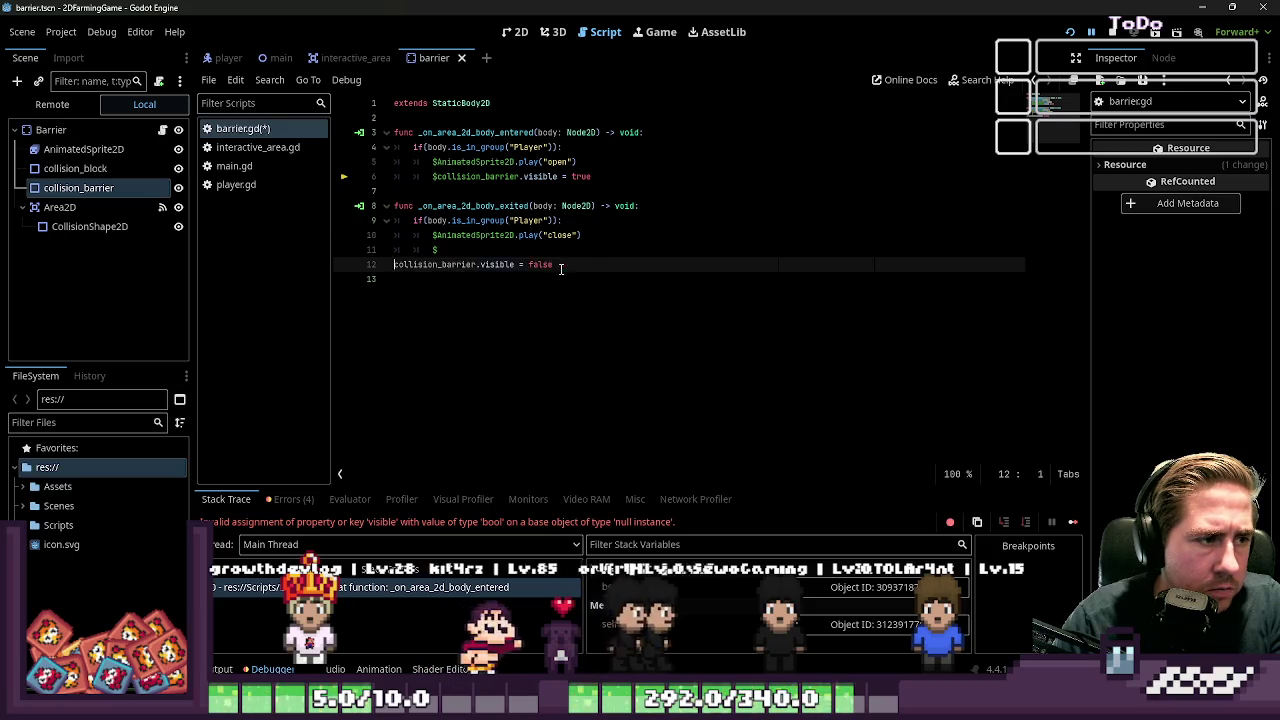
{"action": "key", "text": "BackSpace"}
Run the game, walk the player up through the opening gate and back, then close it
{"action": "left_click", "coordinate": [1070, 32]}
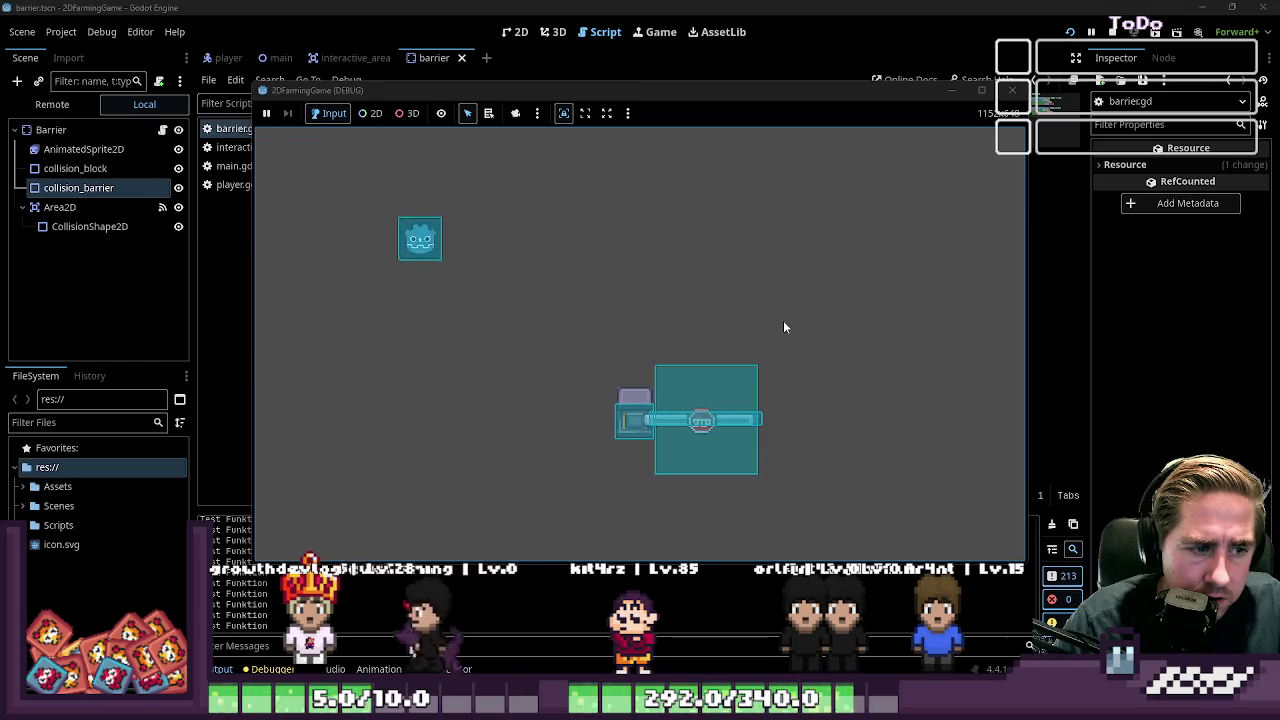
{"action": "key", "text": "Down"}
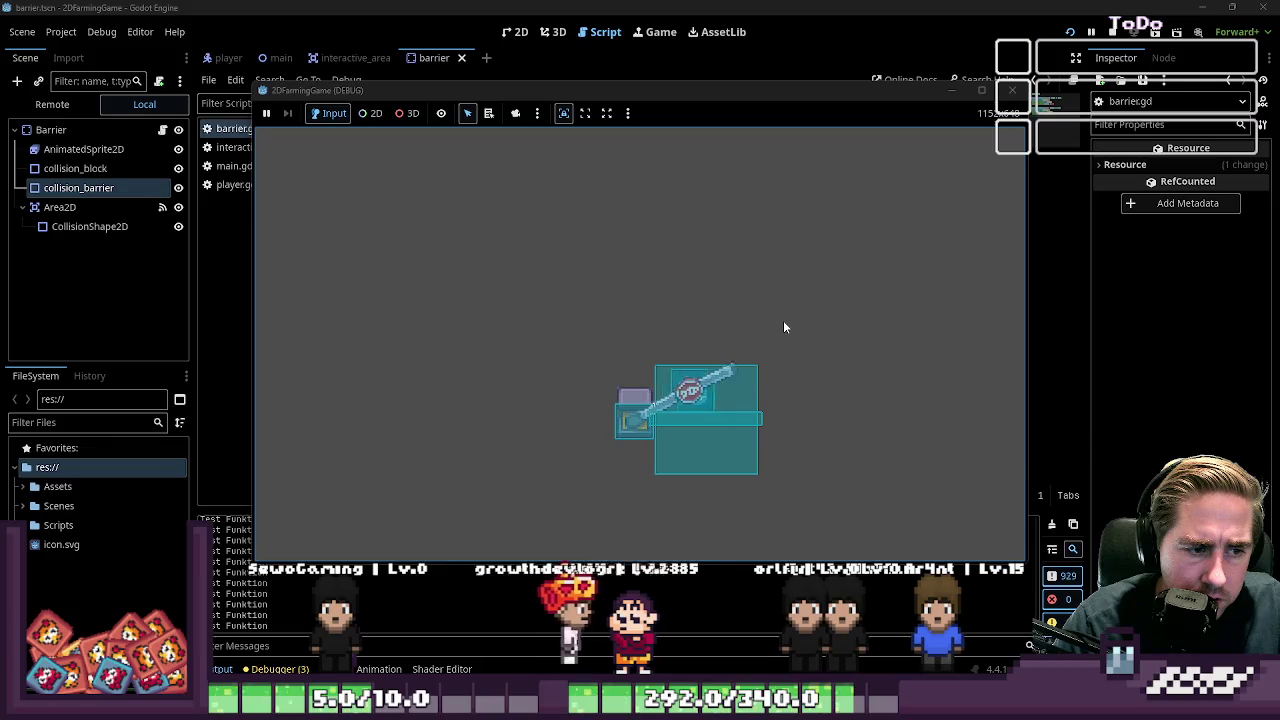
{"action": "key", "text": "Up"}
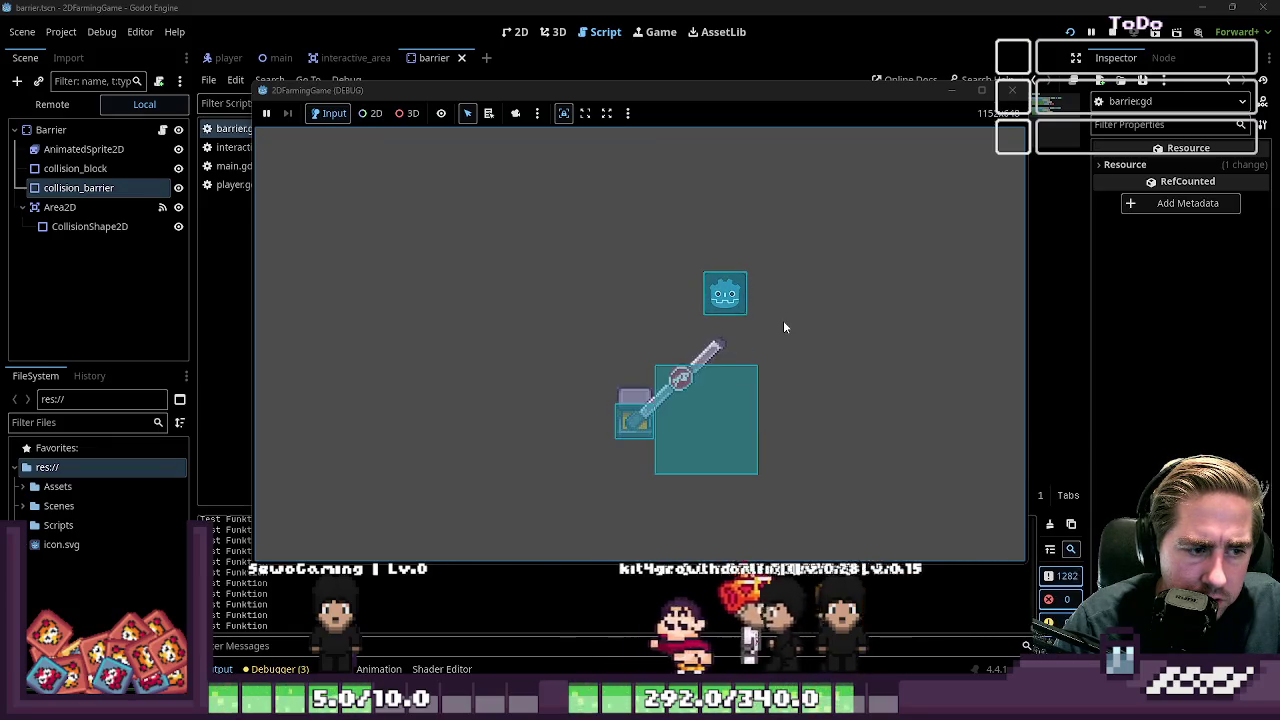
{"action": "key", "text": "Down"}
{"action": "key", "text": "Left"}
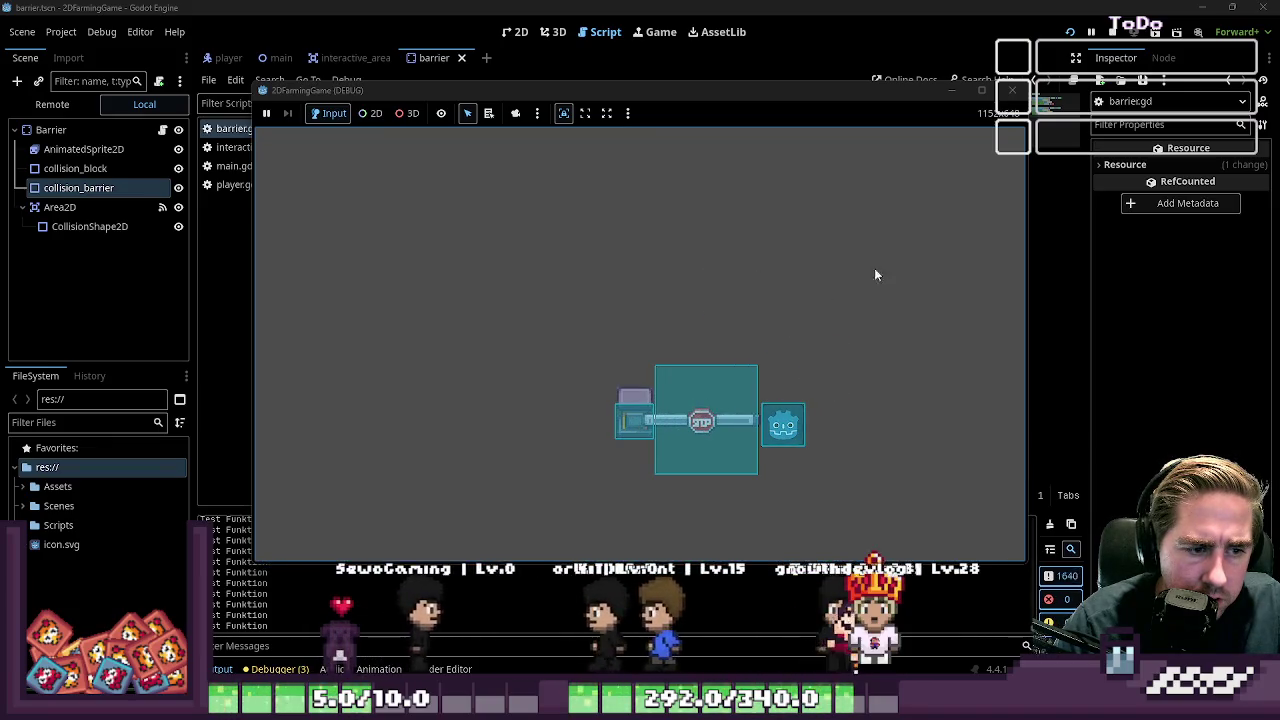
{"action": "left_click", "coordinate": [1012, 90]}
{"action": "left_click", "coordinate": [60, 184]}
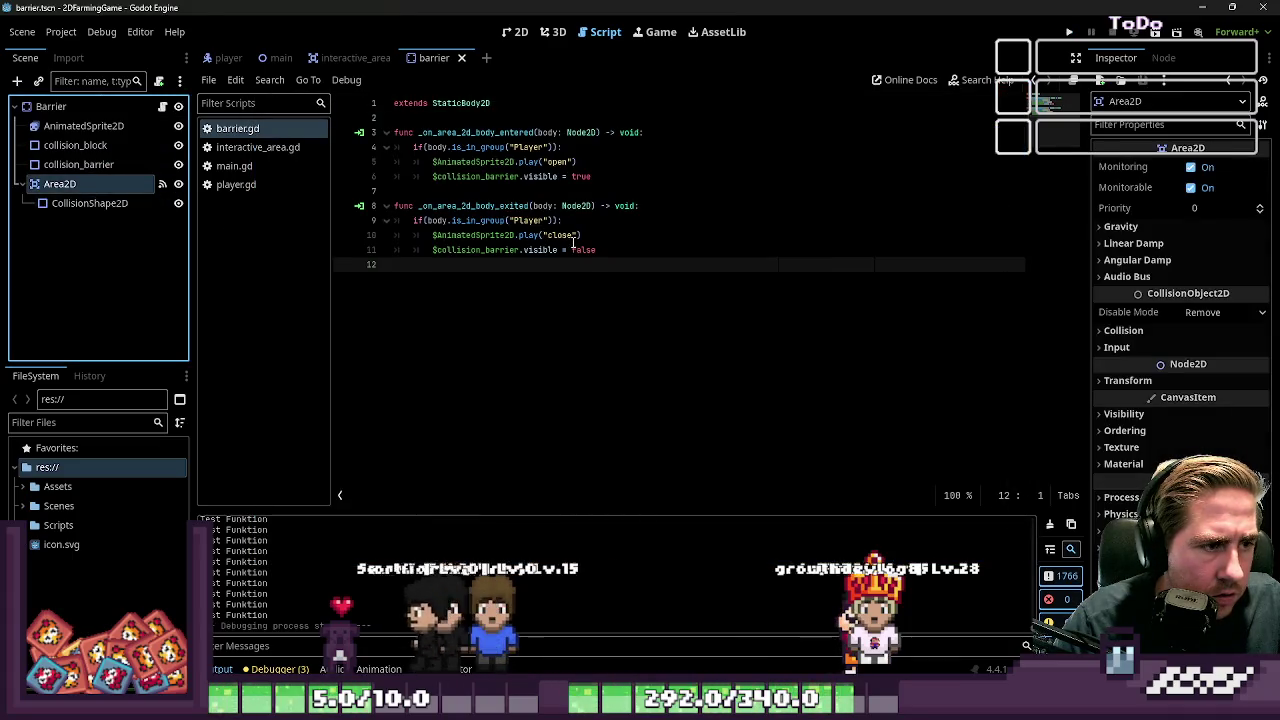
Swap the values so line 6 sets visible = false and line 11 sets visible = true
{"action": "double_click", "coordinate": [578, 249]}
{"action": "key", "text": "Up"}
{"action": "key", "text": "Up"}
{"action": "key", "text": "Up"}
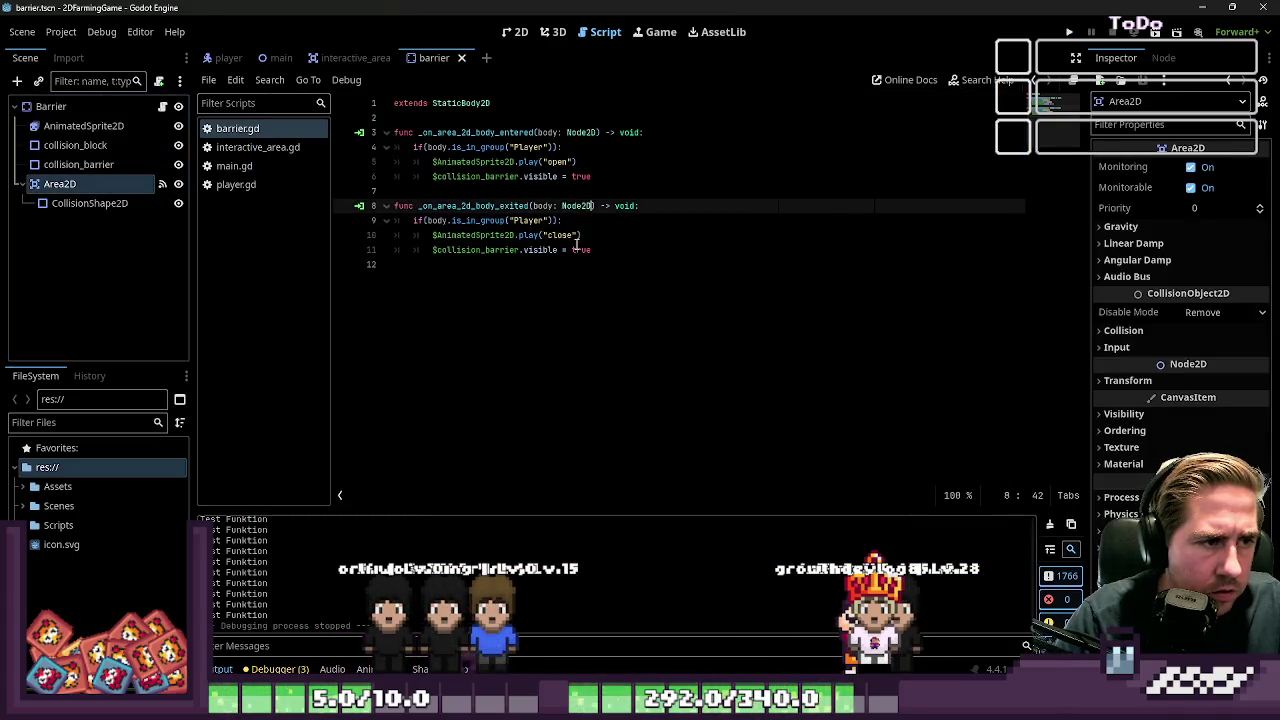
{"action": "key", "text": "ctrl+Left"}
{"action": "type", "text": "se"}
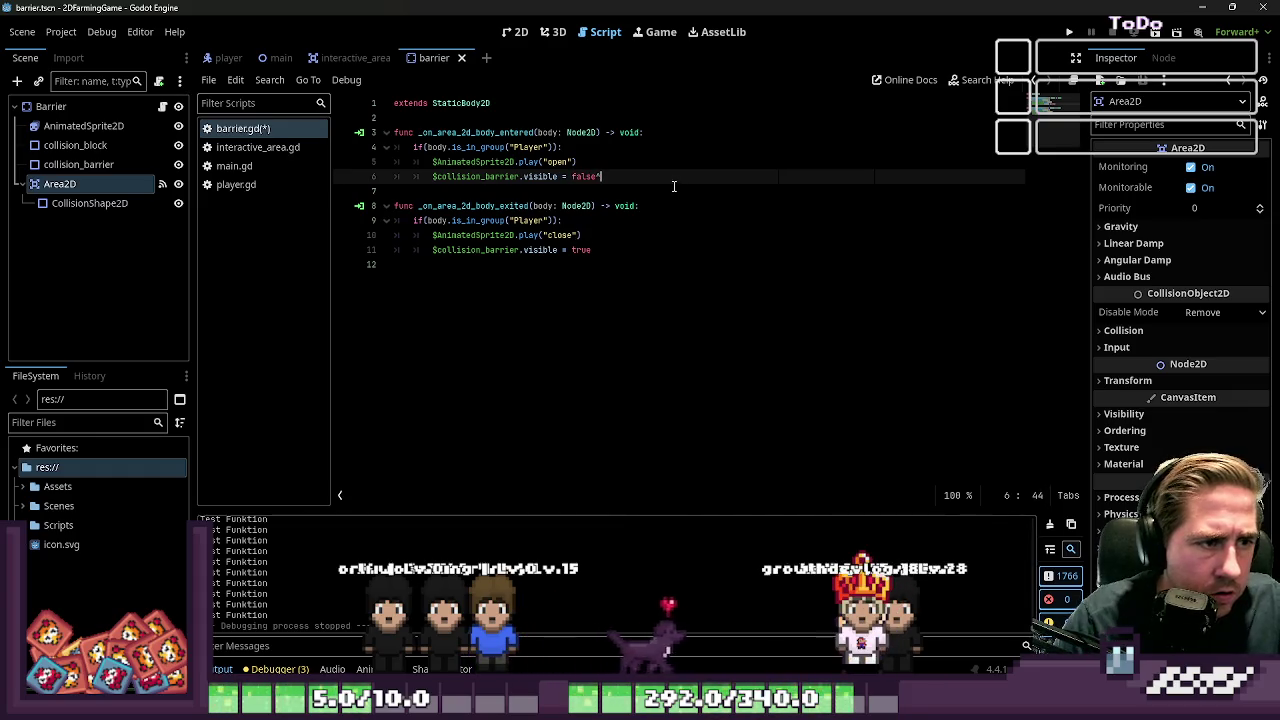
Run the game, walk the player down through the gate, then close it
{"action": "left_click", "coordinate": [1068, 33]}
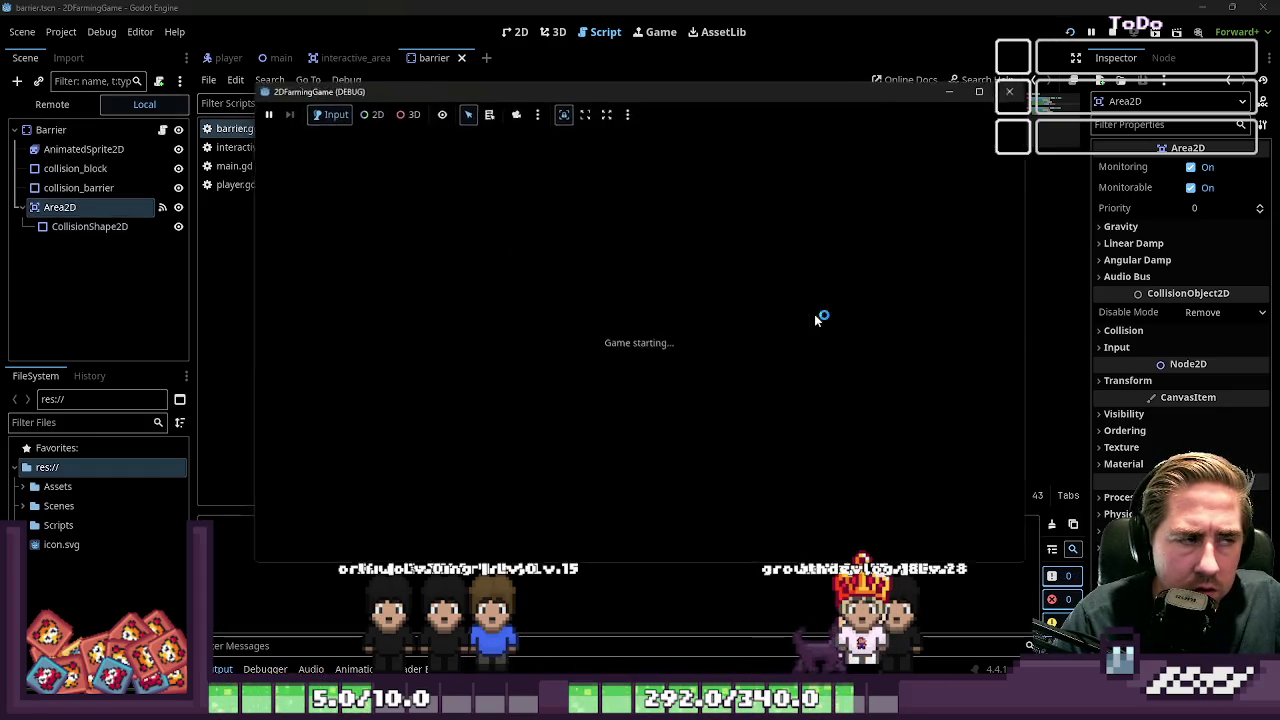
{"action": "key", "text": "Down"}
{"action": "key", "text": "Right"}
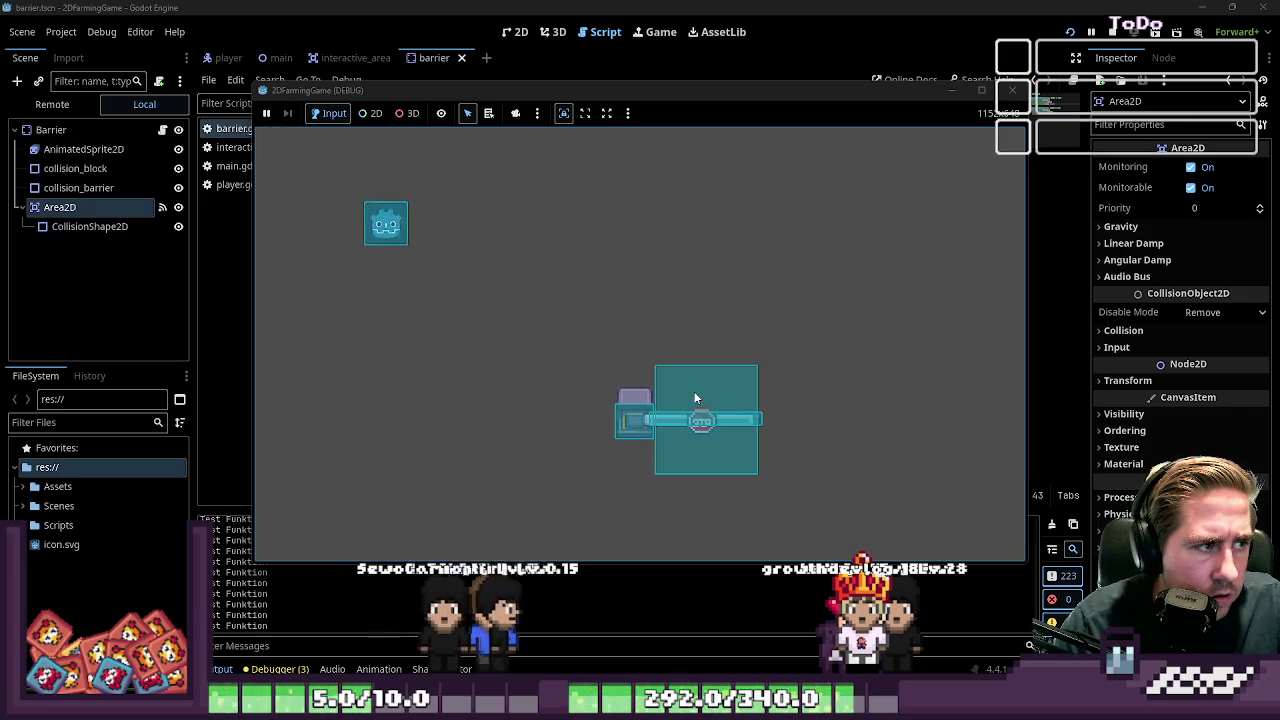
{"action": "key", "text": "Down"}
{"action": "key", "text": "Right"}
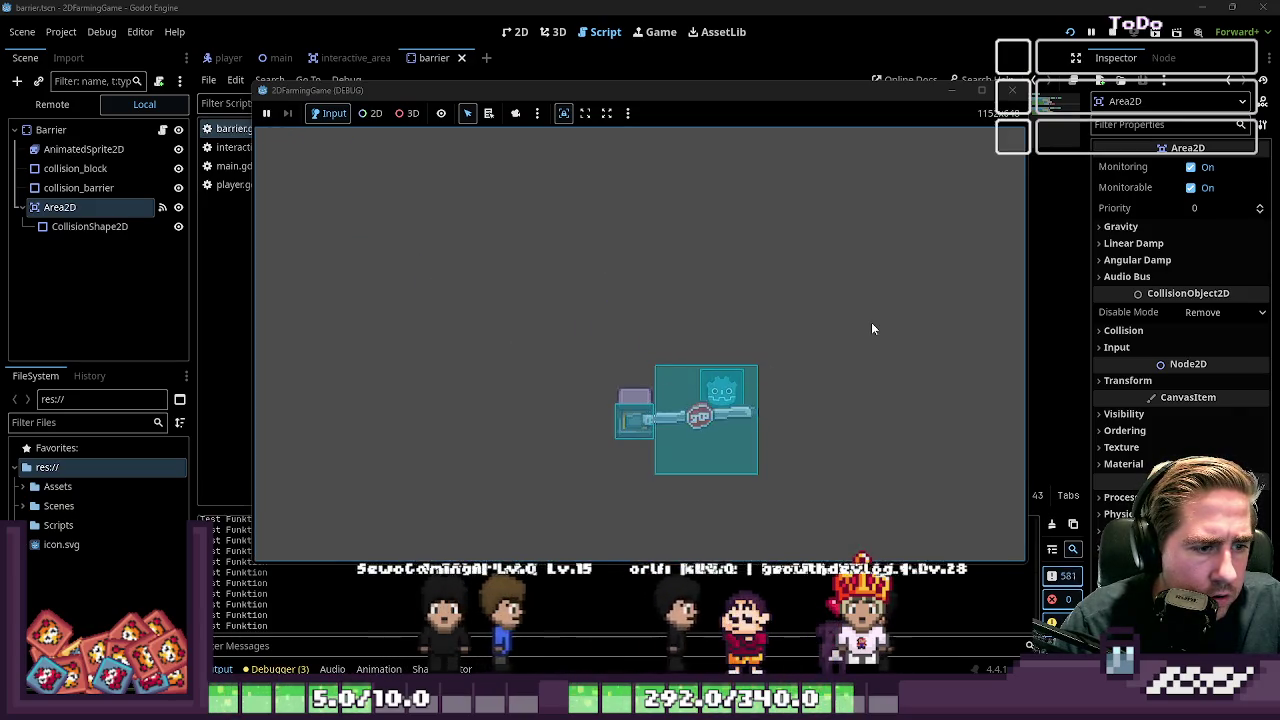
{"action": "key", "text": "Left"}
{"action": "key", "text": "Right"}
{"action": "key", "text": "Up"}
{"action": "key", "text": "Down"}
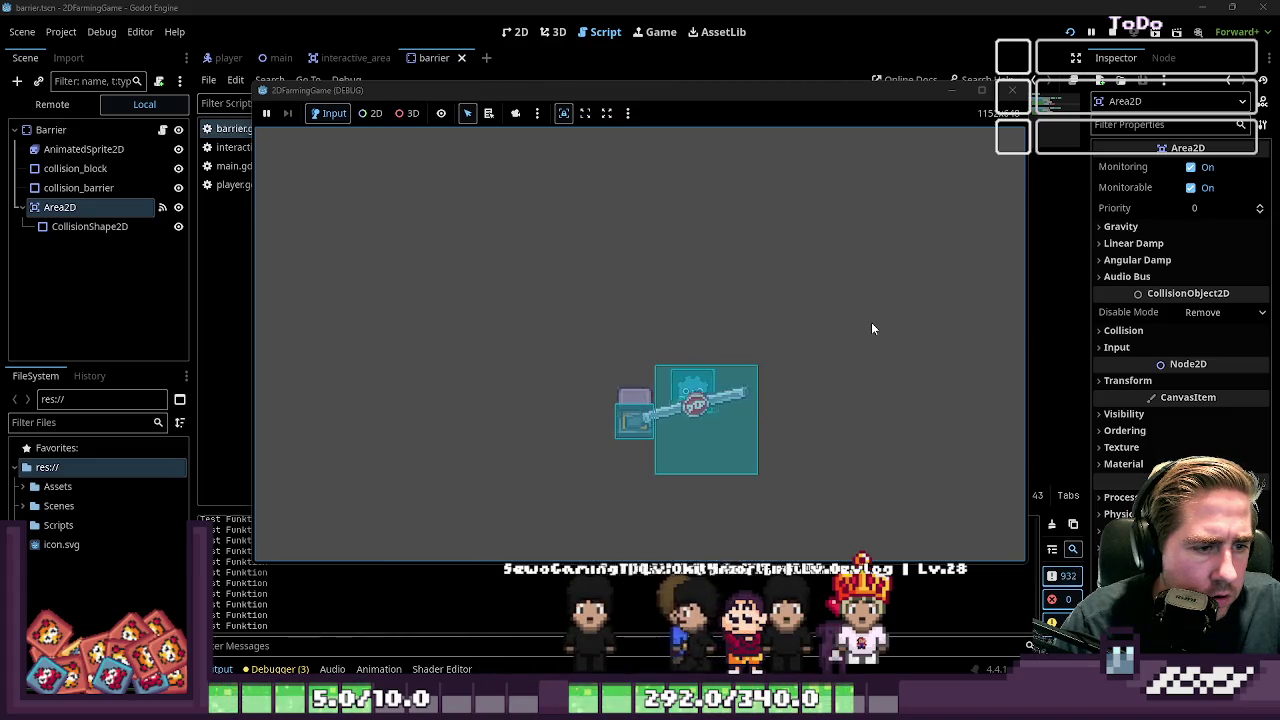
{"action": "left_click", "coordinate": [1012, 90]}
{"action": "key", "text": "ctrl+z"}
{"action": "key", "text": "ctrl+z"}
{"action": "key", "text": "ctrl+z"}
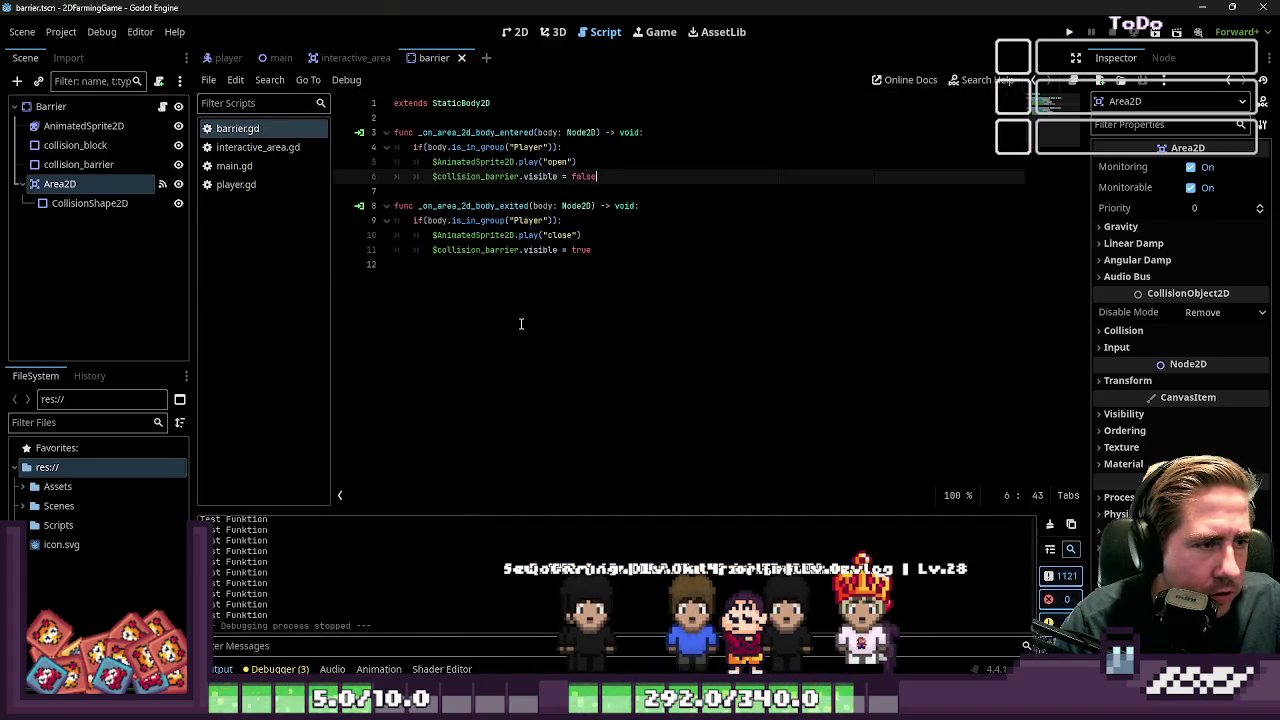
Undo edits back to $collision_barrier.disabled = true on entry and false on exit
{"action": "key", "text": "ctrl+z"}
{"action": "key", "text": "ctrl+z"}
{"action": "key", "text": "ctrl+z"}
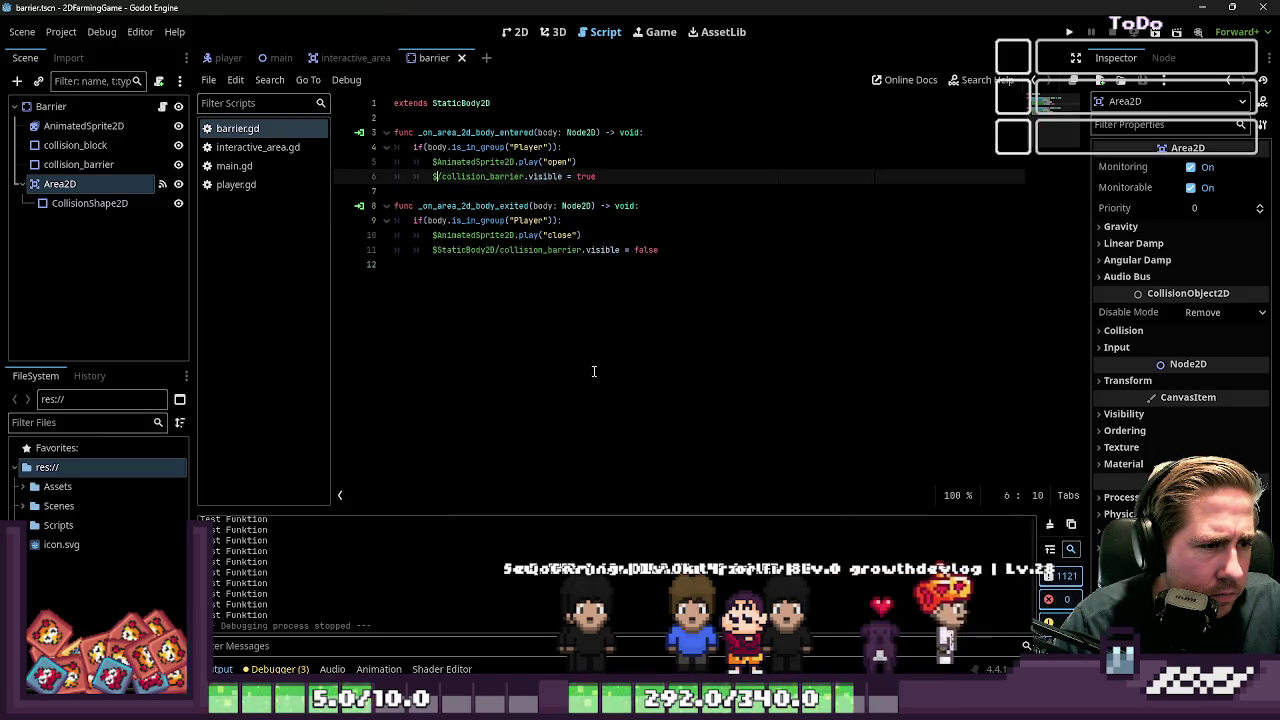
{"action": "key", "text": "ctrl+z"}
{"action": "key", "text": "ctrl+z"}
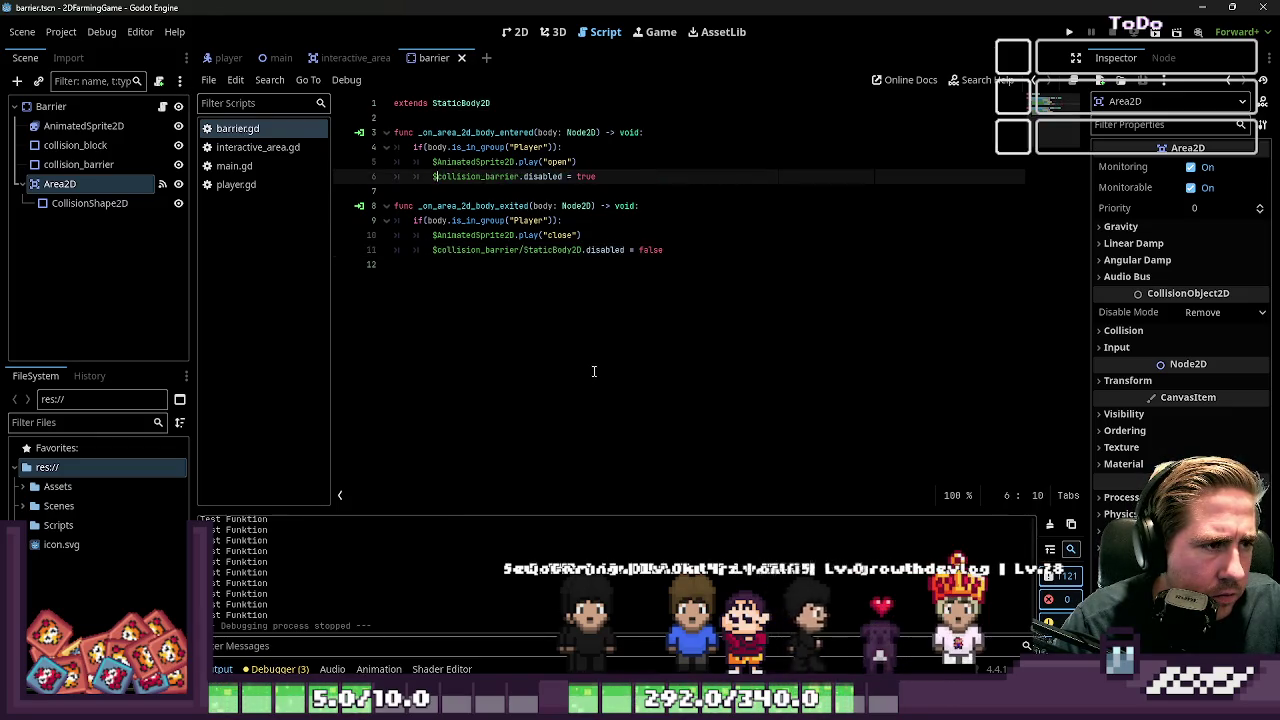
{"action": "key", "text": "ctrl+z"}
{"action": "key", "text": "ctrl+z"}
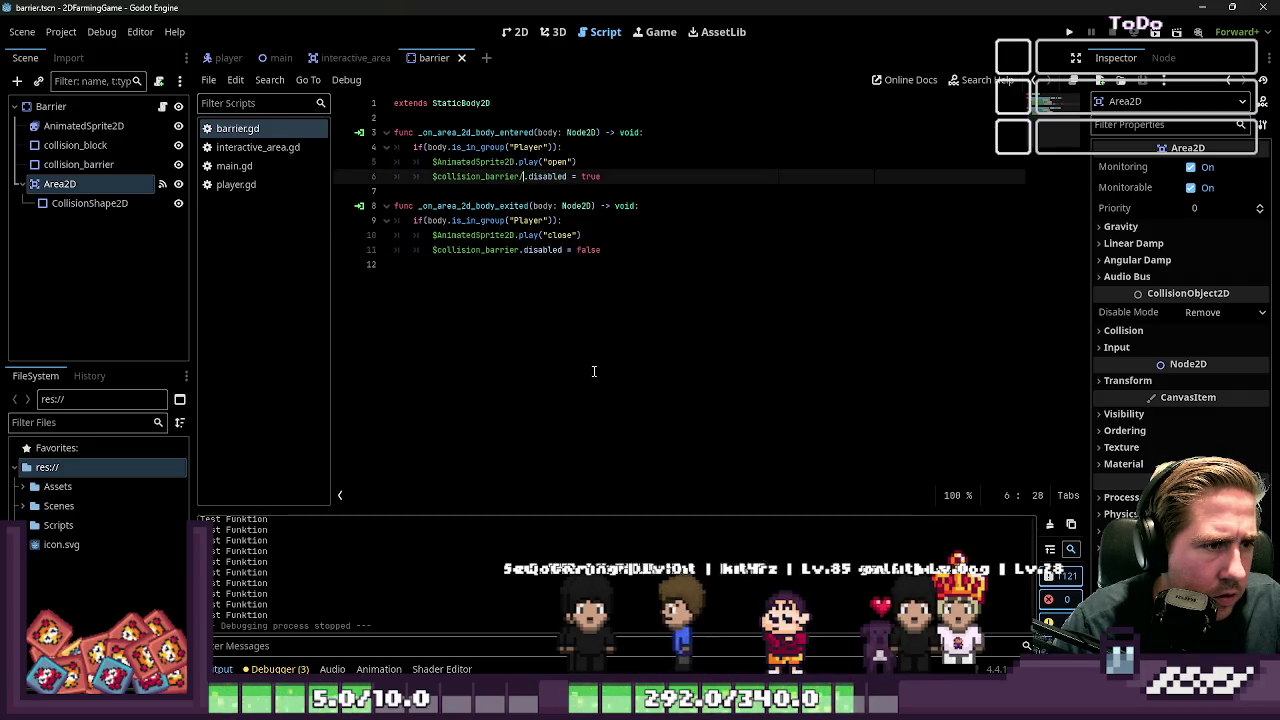
{"action": "key", "text": "ctrl+z"}
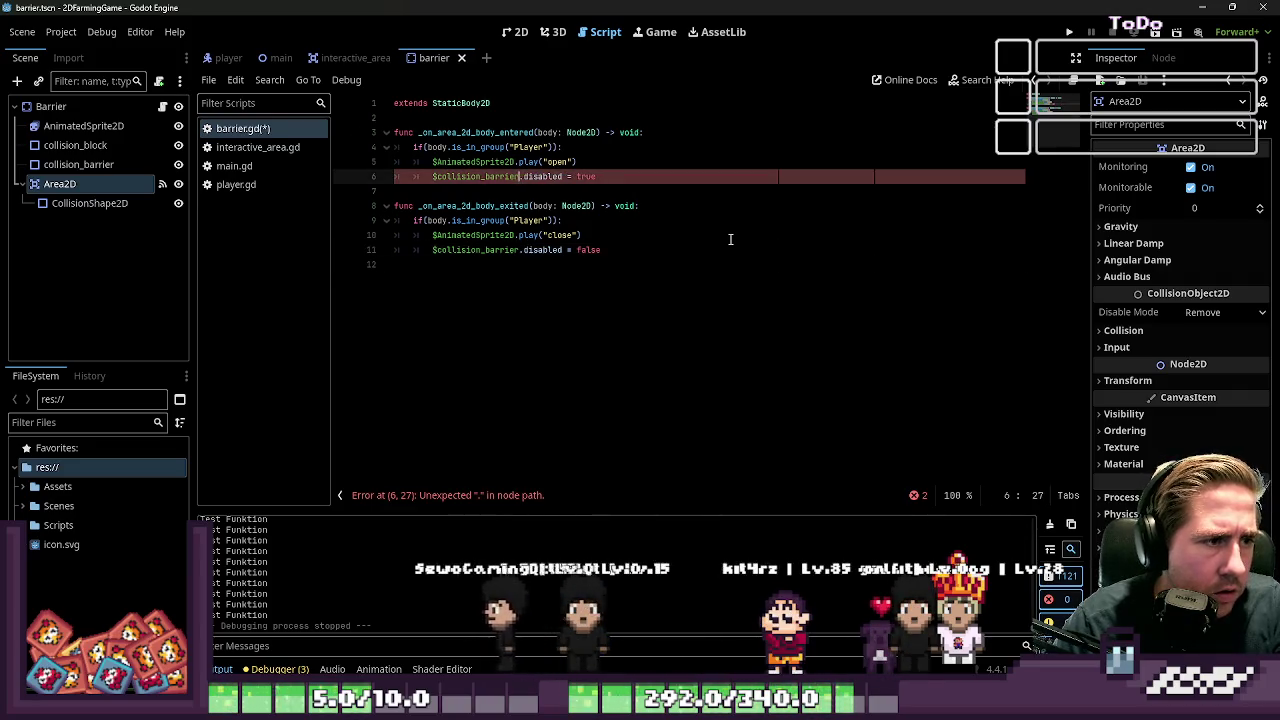
{"action": "left_click", "coordinate": [730, 239]}
{"action": "left_click", "coordinate": [88, 203]}
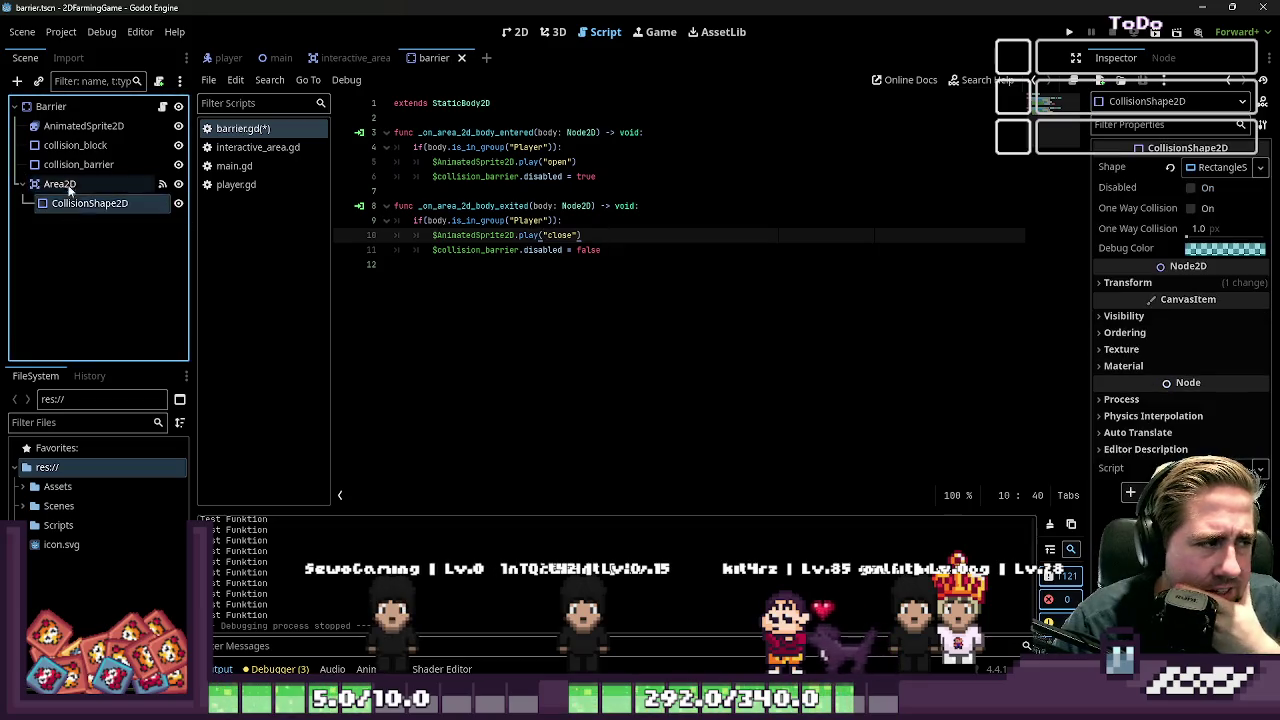
Inspect collision_barrier's Visibility and Transform properties
{"action": "left_click", "coordinate": [76, 165]}
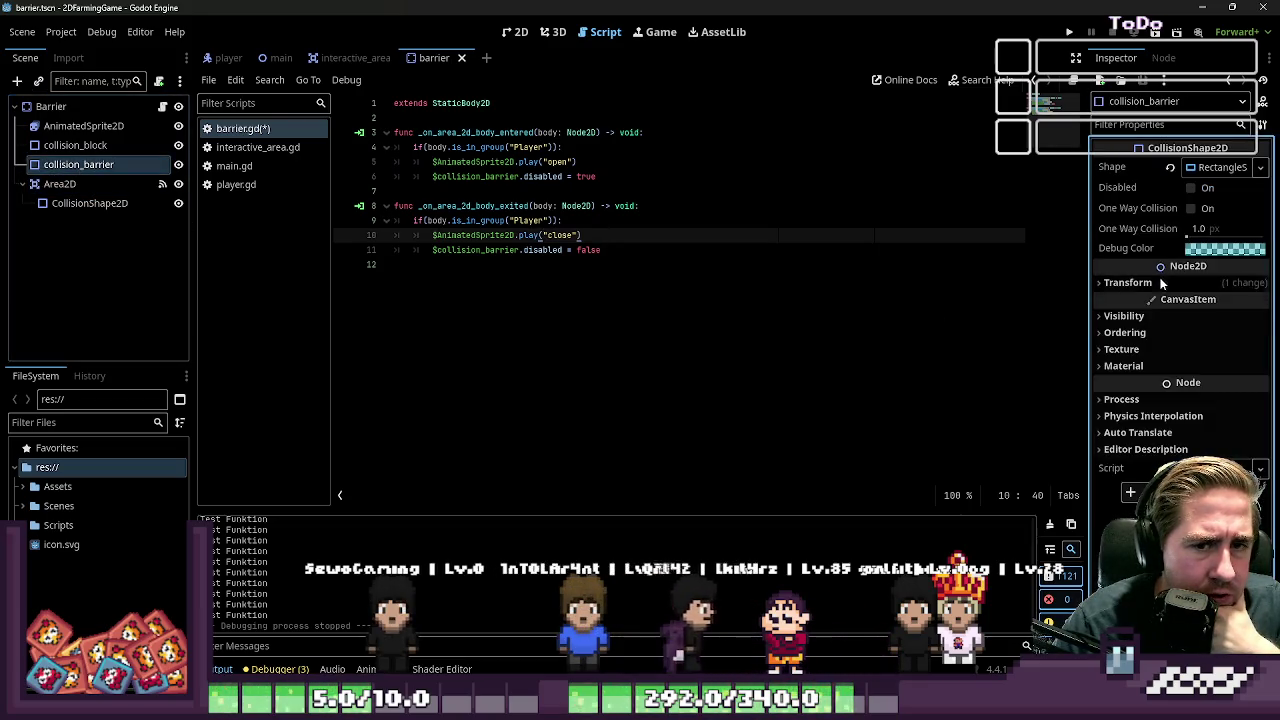
{"action": "left_click", "coordinate": [1138, 316]}
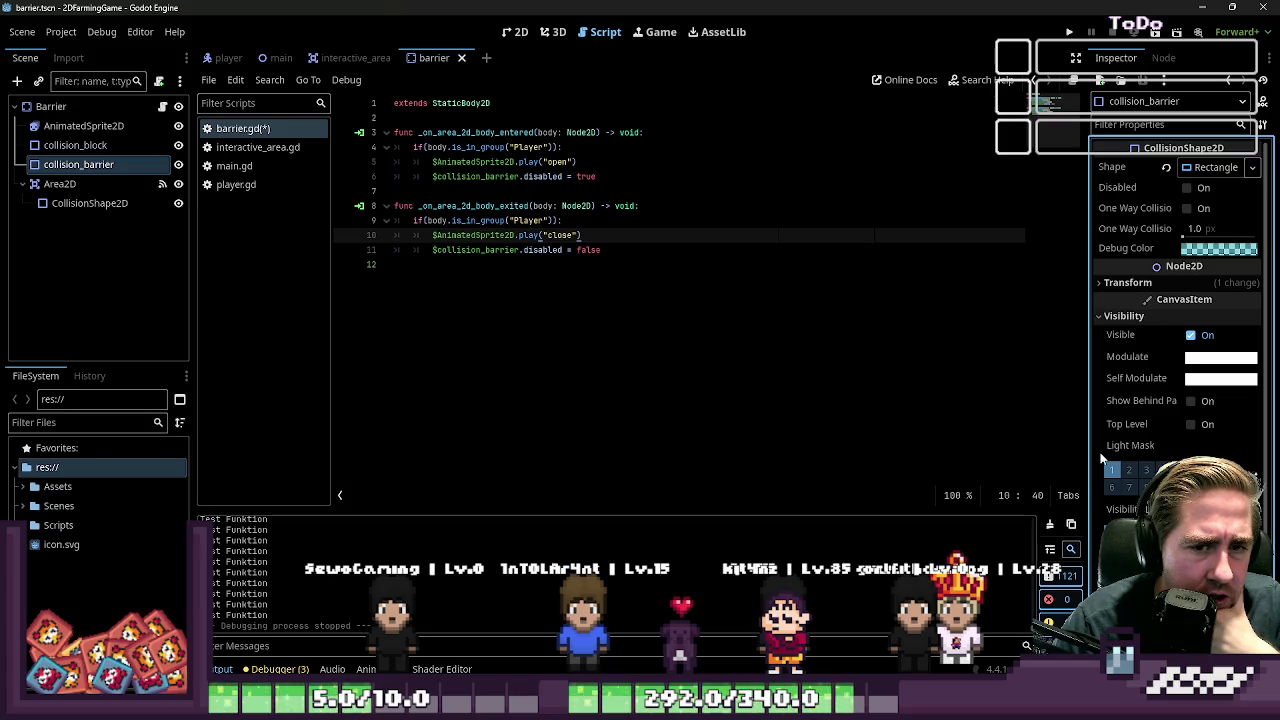
{"action": "left_click", "coordinate": [1109, 315]}
{"action": "left_click", "coordinate": [1124, 284]}
{"action": "left_click", "coordinate": [1124, 284]}
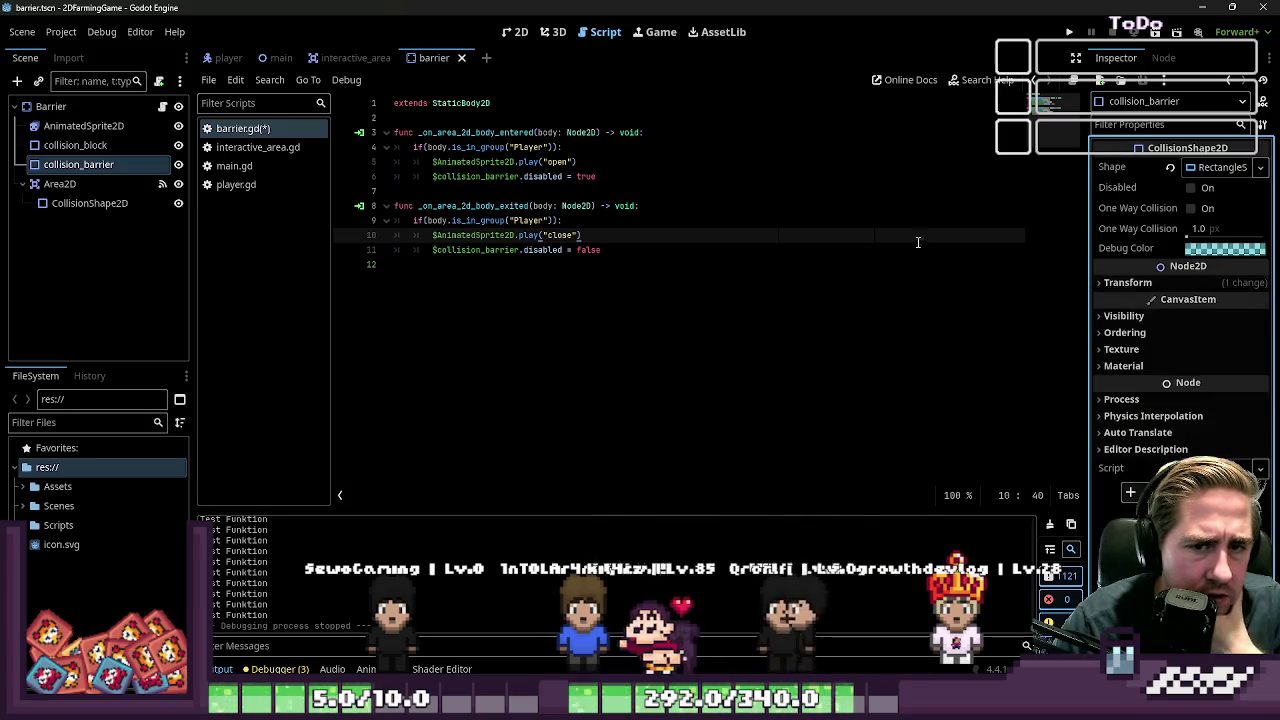
Inspect the Barrier root's Collision and Visibility settings, then view the scene in 2D
{"action": "left_click", "coordinate": [68, 108]}
{"action": "left_click", "coordinate": [1121, 288]}
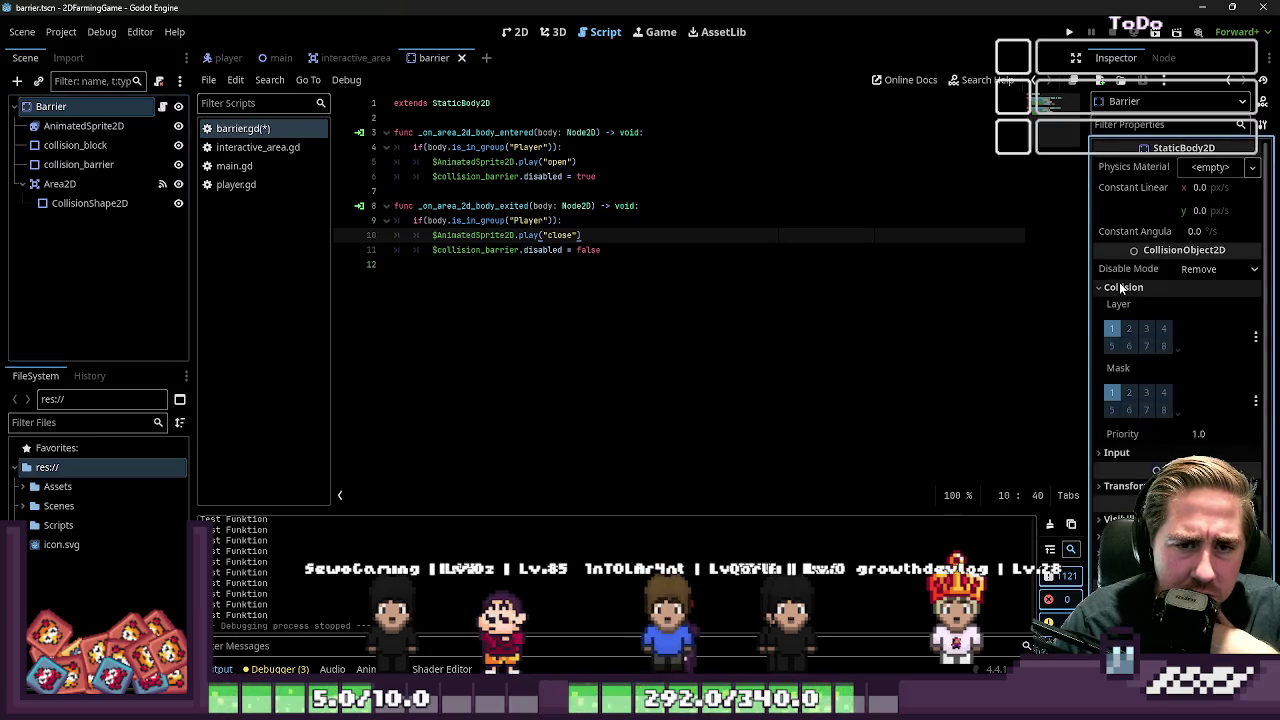
{"action": "left_click", "coordinate": [1120, 287]}
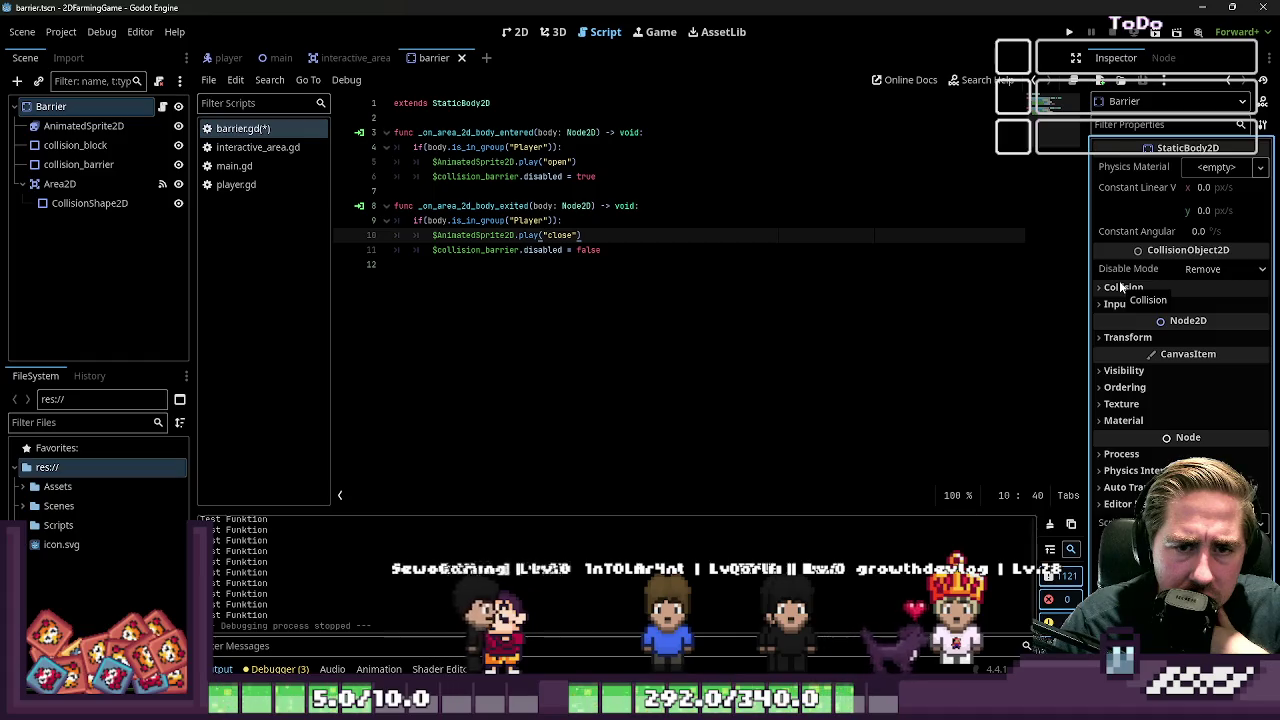
{"action": "left_click", "coordinate": [1157, 373]}
{"action": "left_click", "coordinate": [1158, 372]}
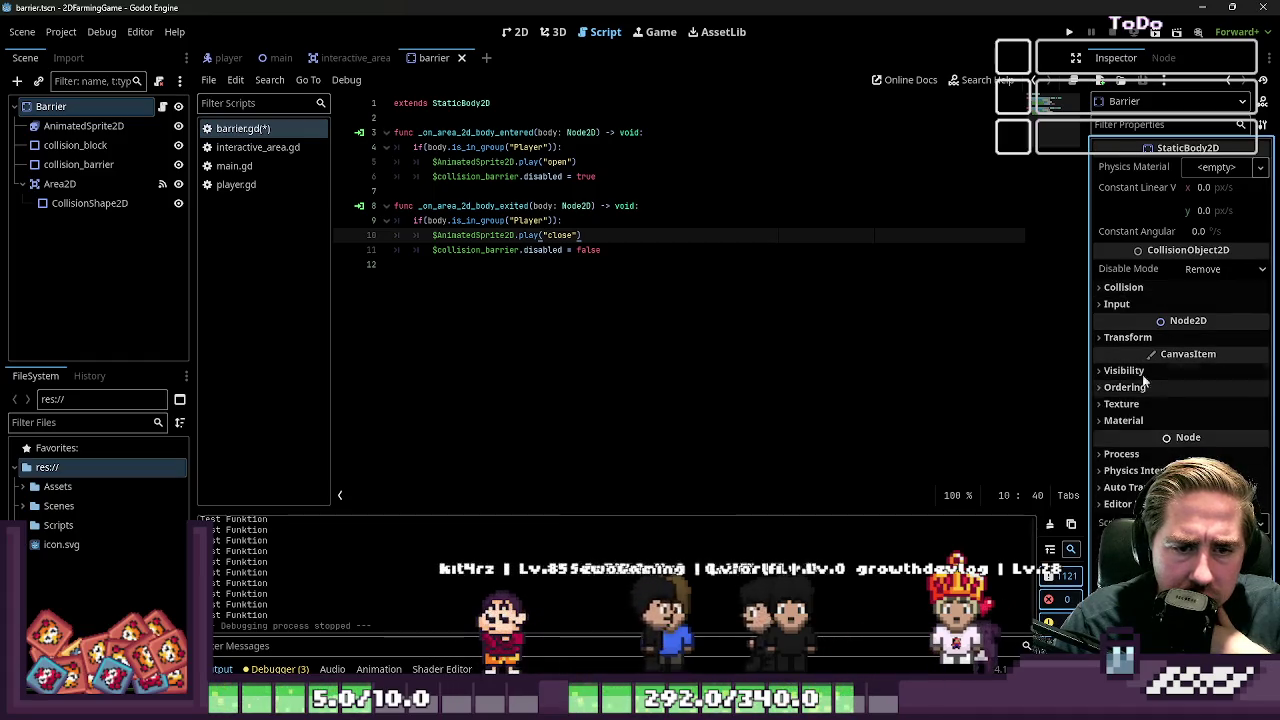
{"action": "left_click", "coordinate": [512, 31]}
{"action": "left_click", "coordinate": [662, 295]}
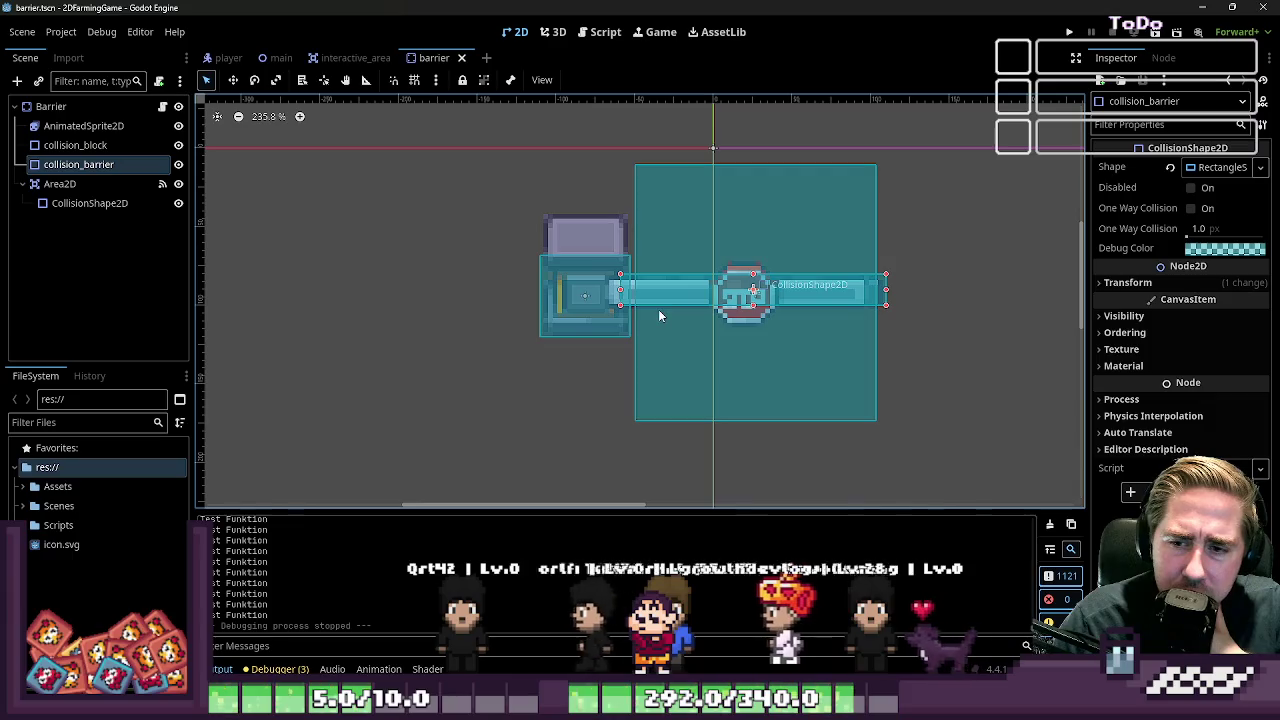
Toggle collision_barrier's visibility and review each node in the barrier scene
{"action": "left_click", "coordinate": [175, 178]}
{"action": "left_click", "coordinate": [175, 178]}
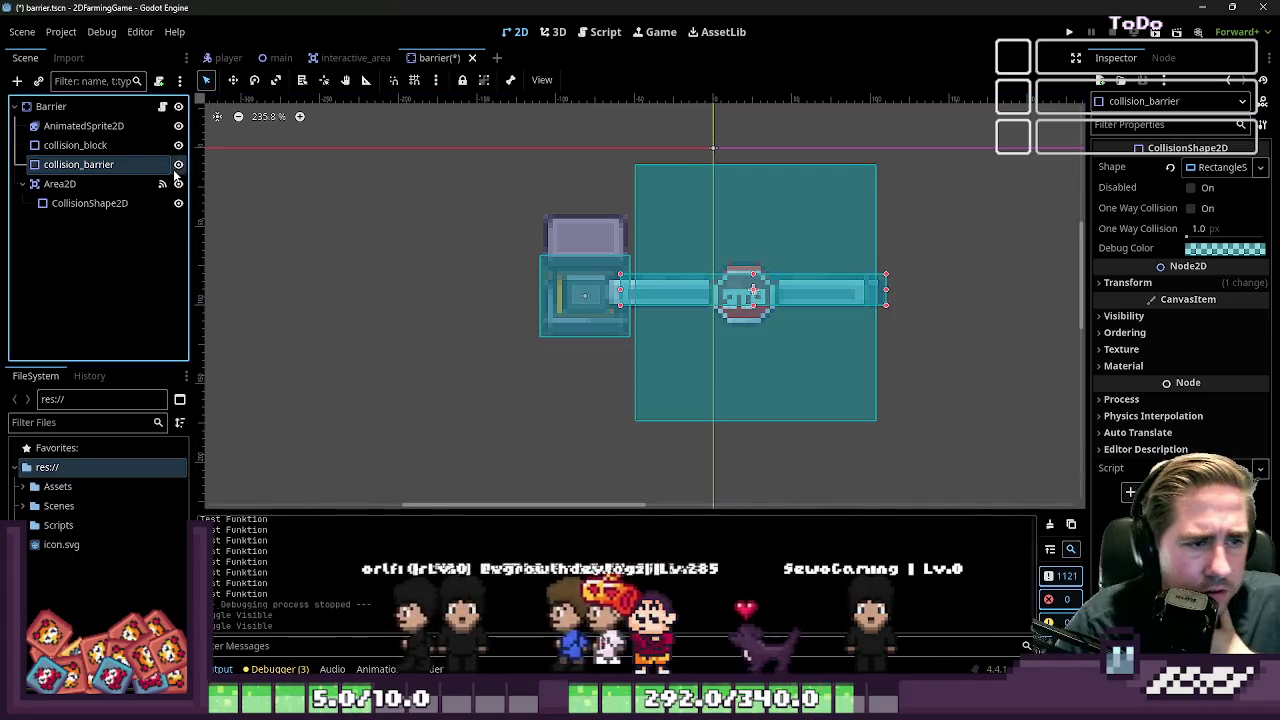
{"action": "left_click", "coordinate": [175, 178]}
{"action": "left_click", "coordinate": [175, 178]}
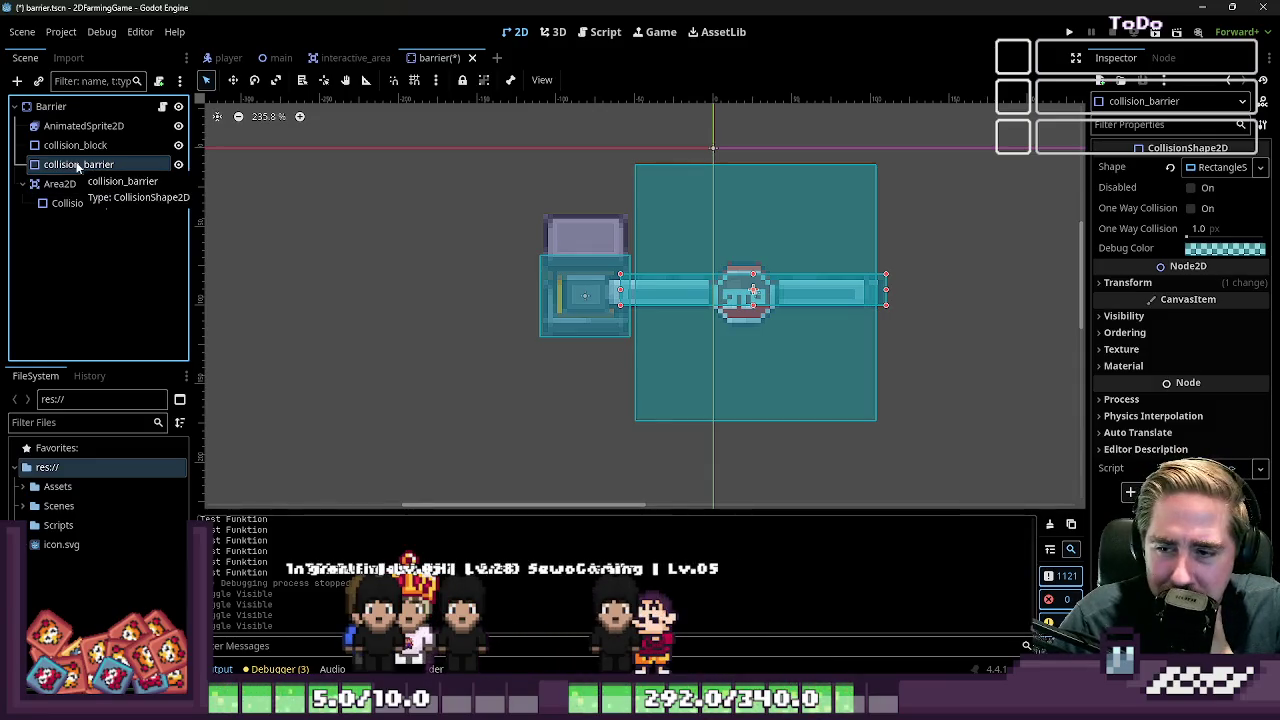
{"action": "left_click", "coordinate": [80, 126]}
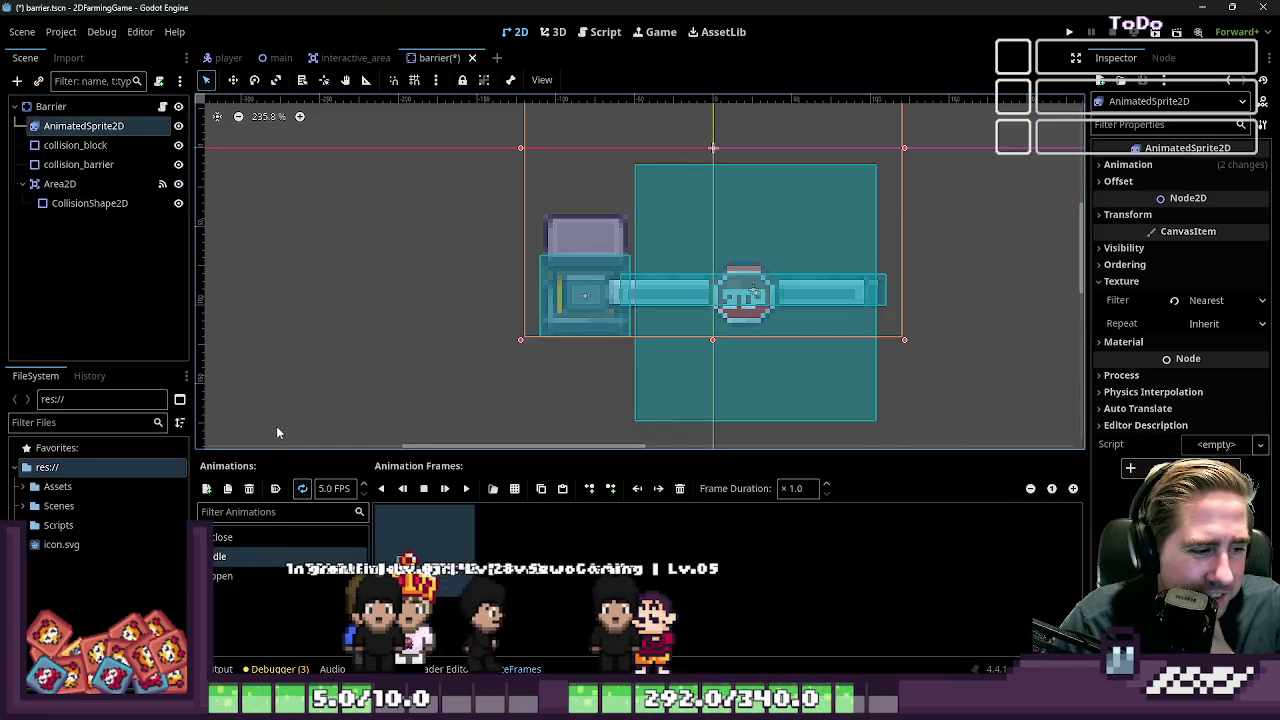
{"action": "left_click", "coordinate": [92, 204]}
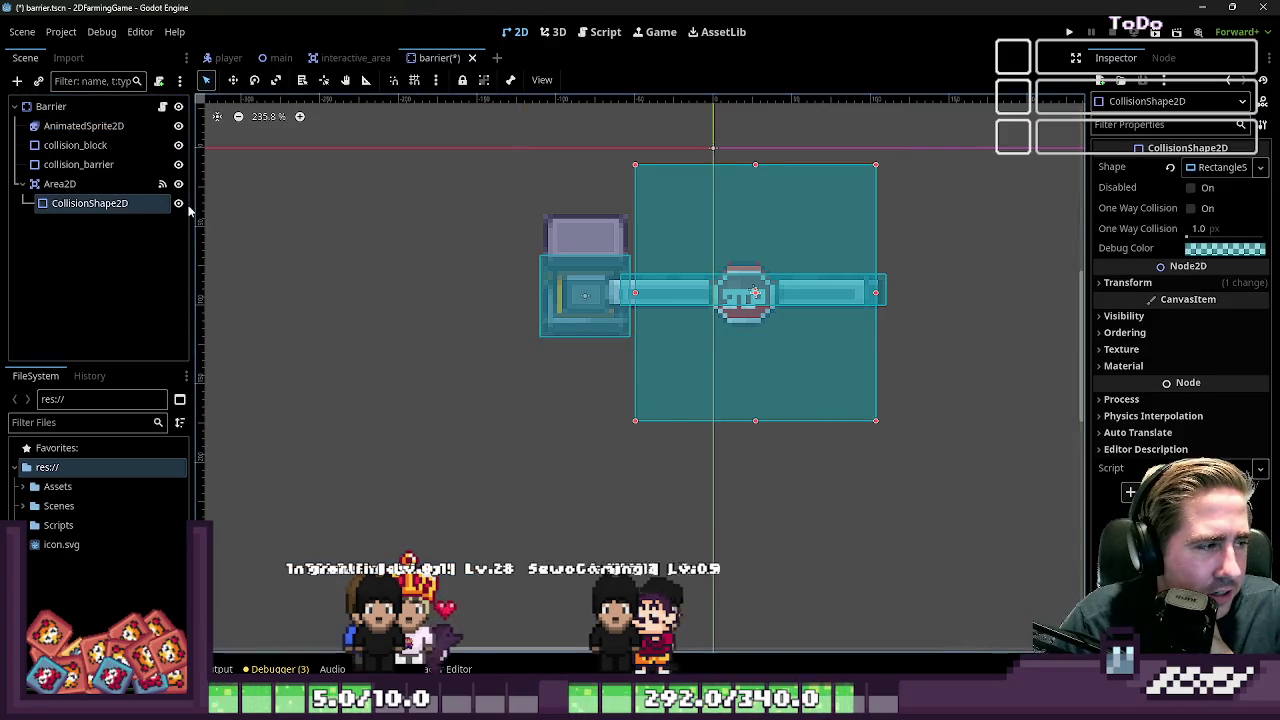
{"action": "left_click", "coordinate": [90, 184]}
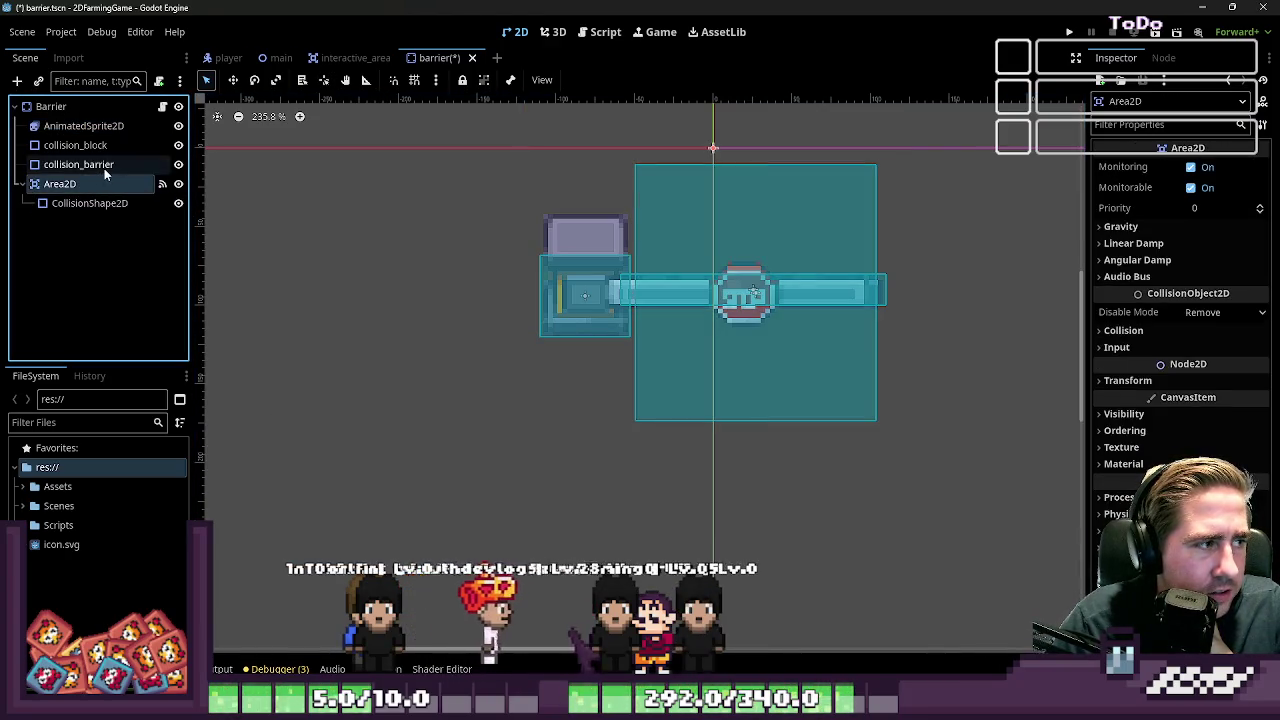
{"action": "left_click", "coordinate": [88, 164]}
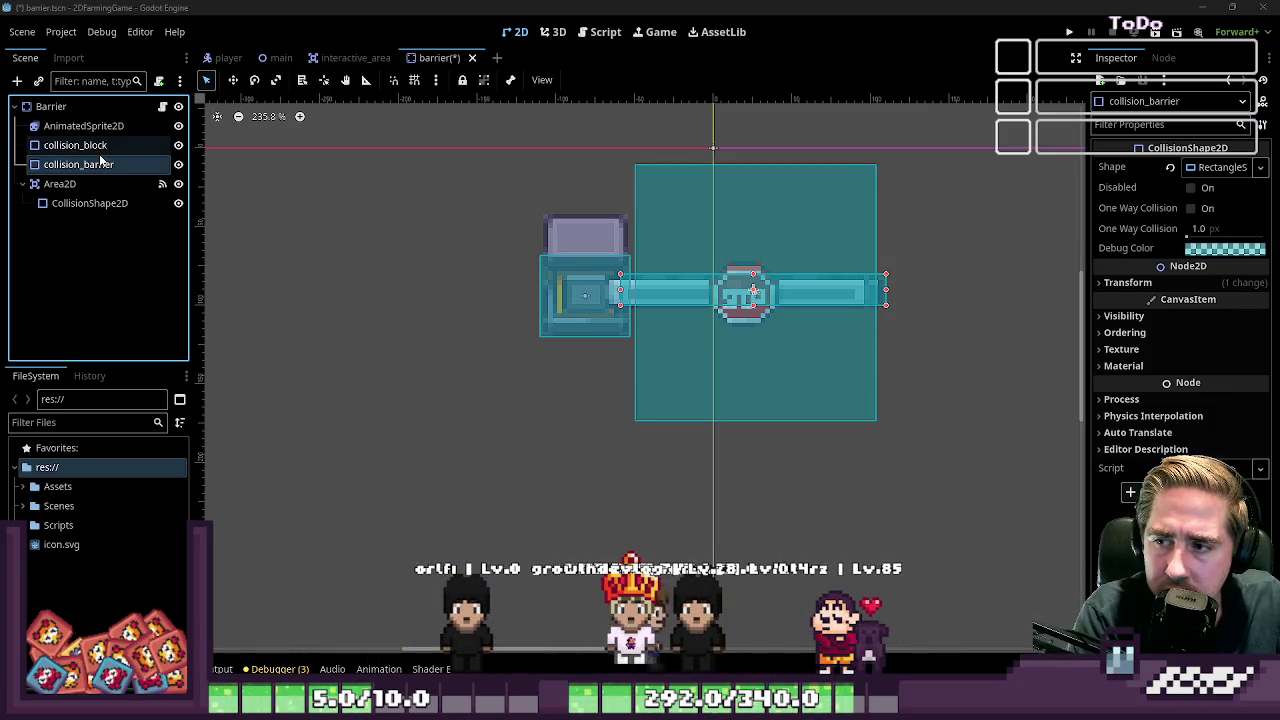
Add a StaticBody2D as collision_barrier's parent and view its Collision settings
{"action": "key", "text": "ctrl+v"}
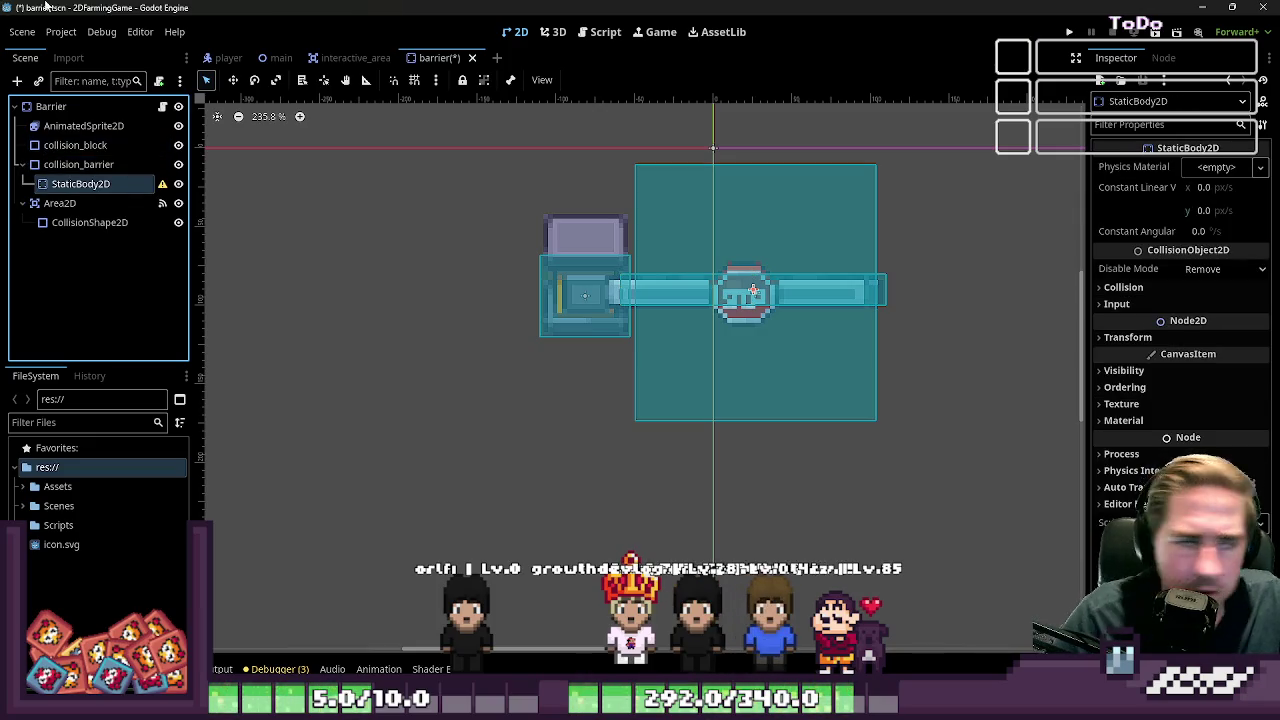
{"action": "left_click_drag", "start_coordinate": [68, 165], "coordinate": [75, 175]}
{"action": "left_click", "coordinate": [74, 168]}
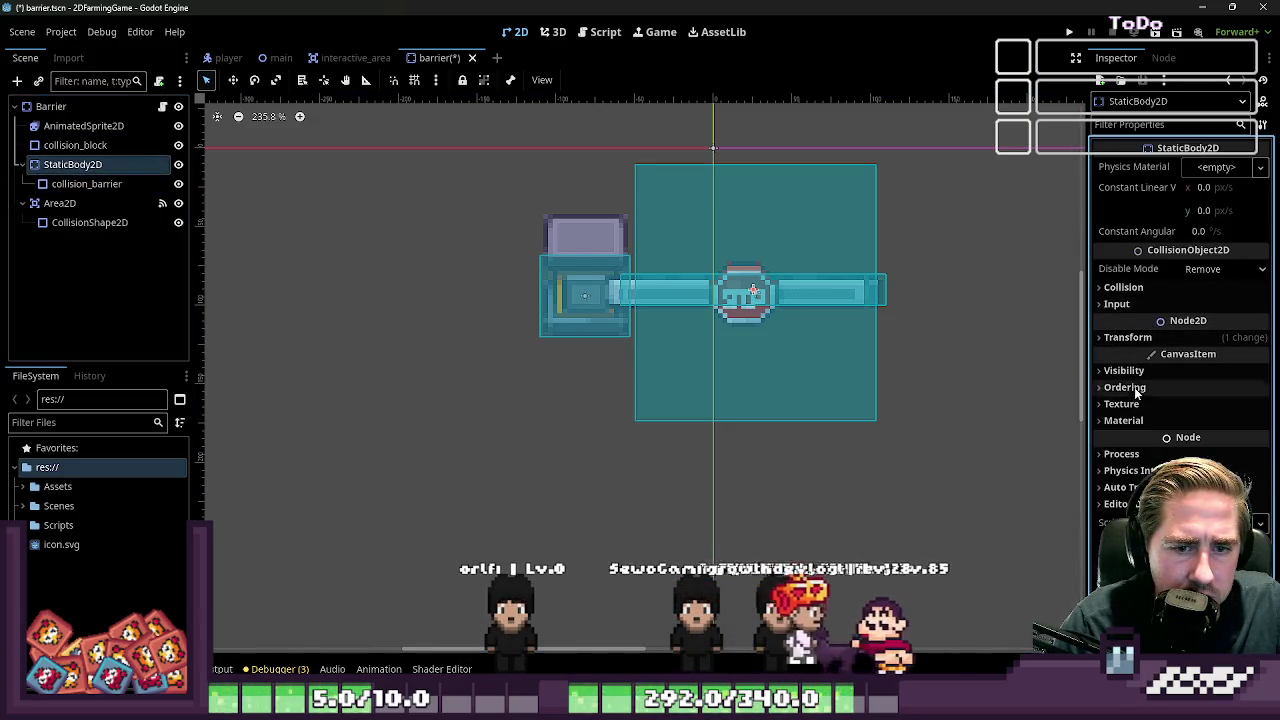
{"action": "left_click", "coordinate": [1130, 288]}
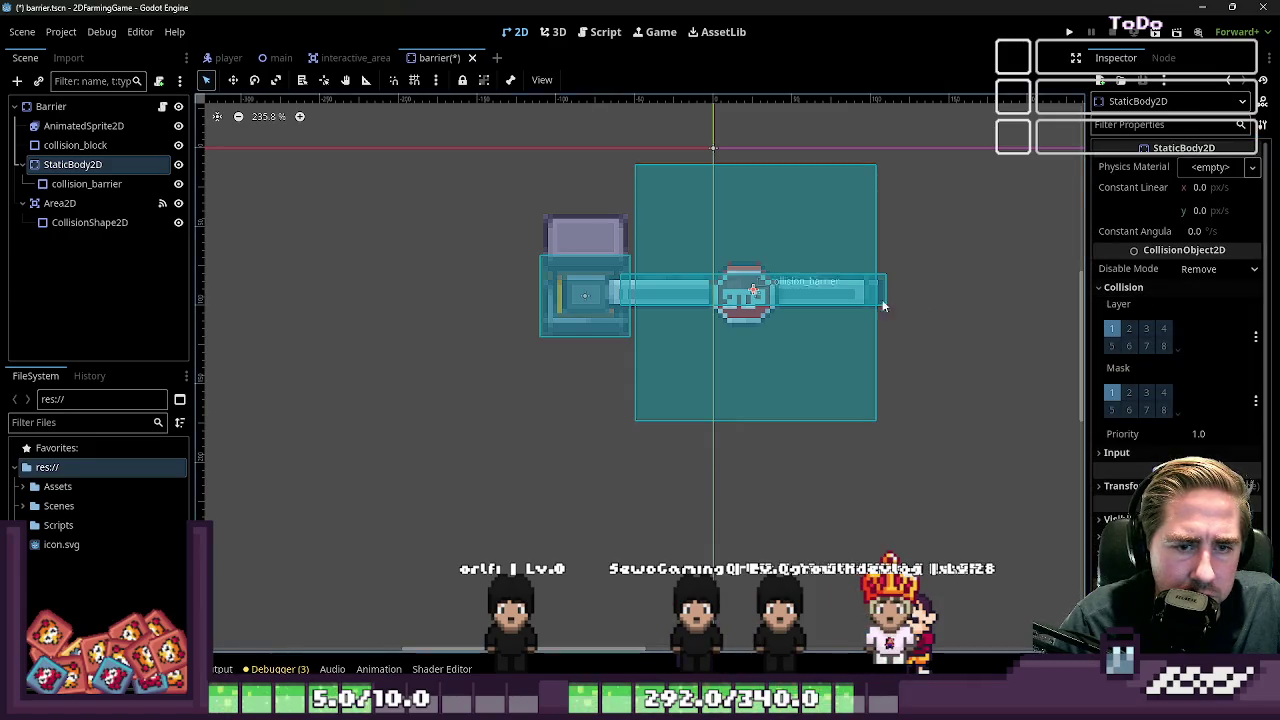
{"action": "left_click", "coordinate": [600, 31]}
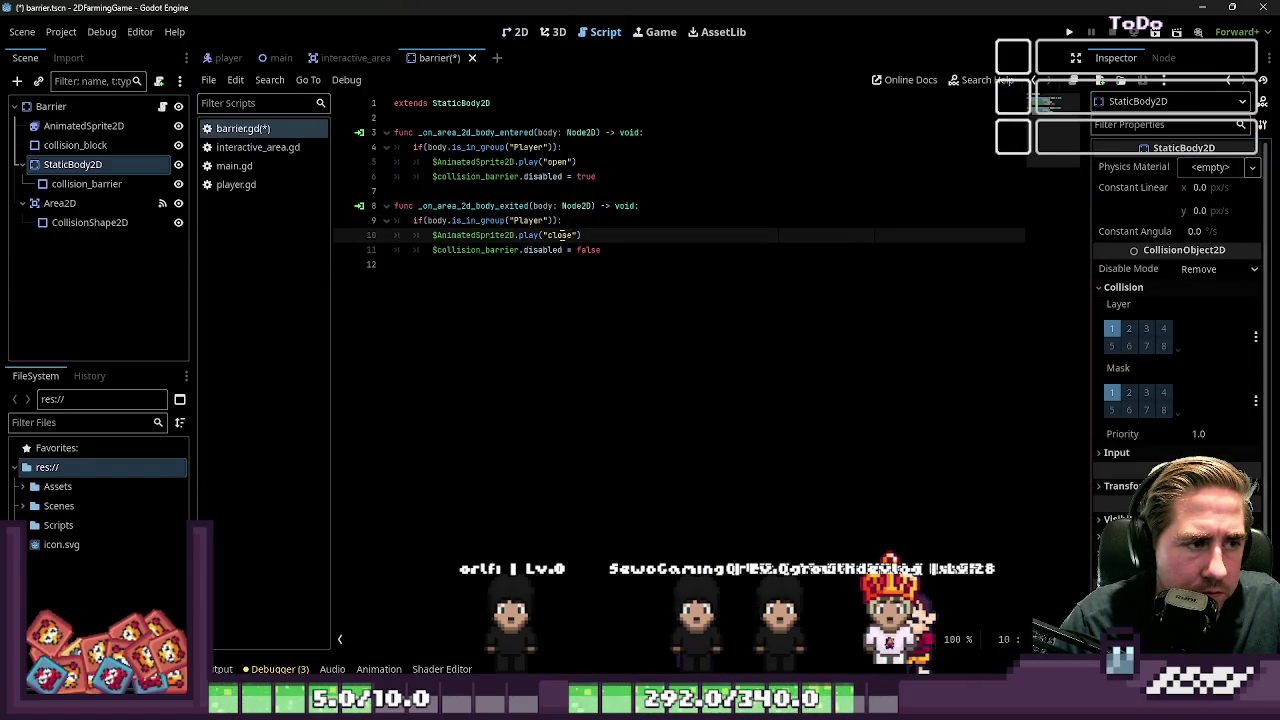
{"action": "left_click", "coordinate": [525, 177]}
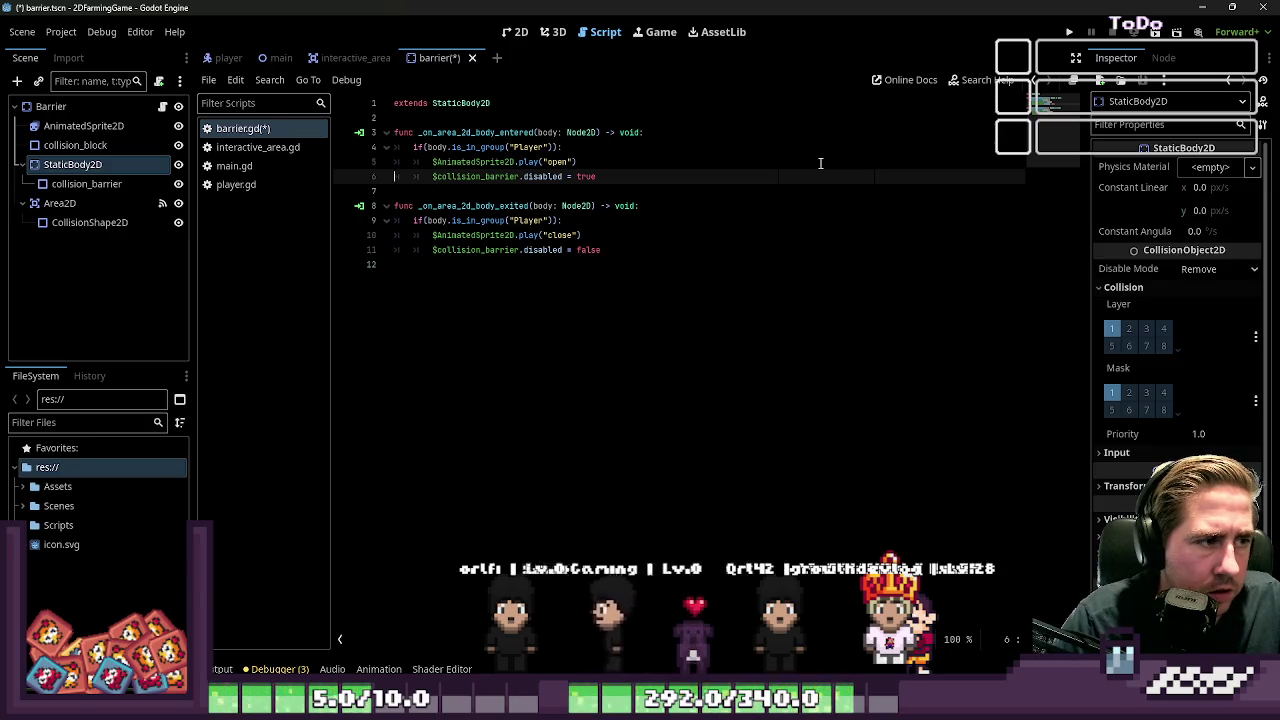
{"action": "key", "text": "Return"}
{"action": "type", "text": "$StaticBody2D"}
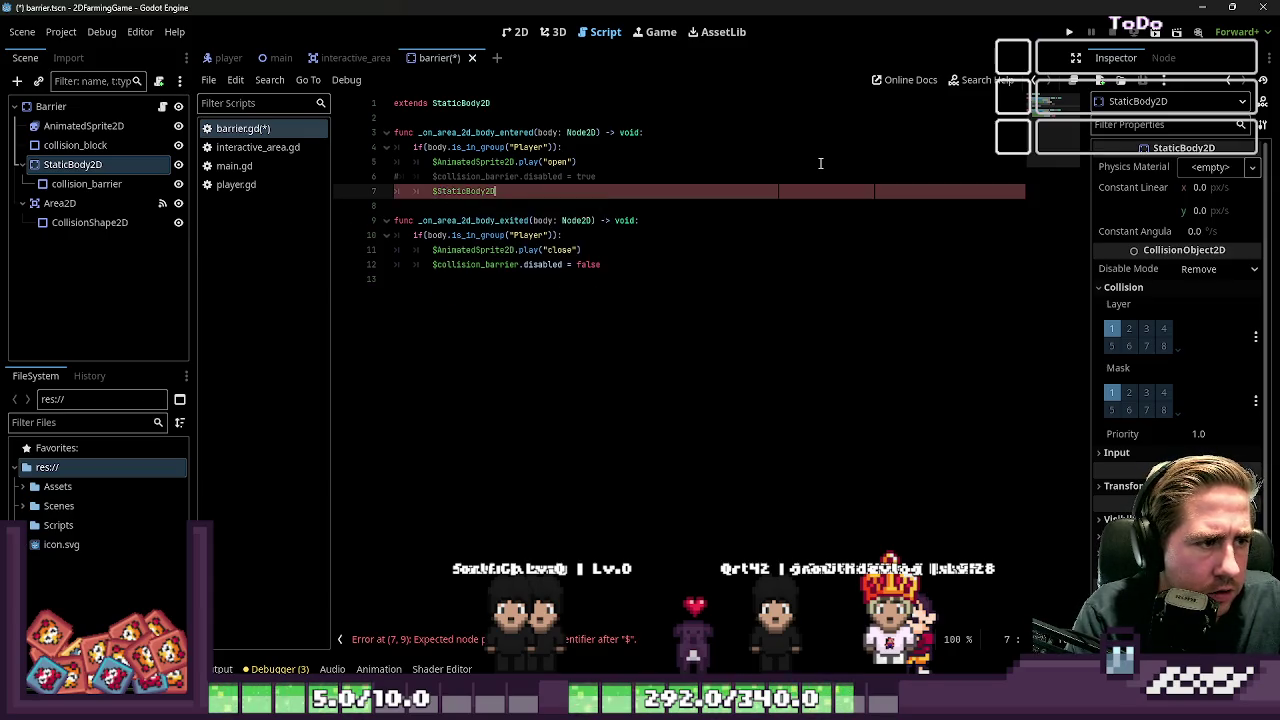
{"action": "type", "text": "."}
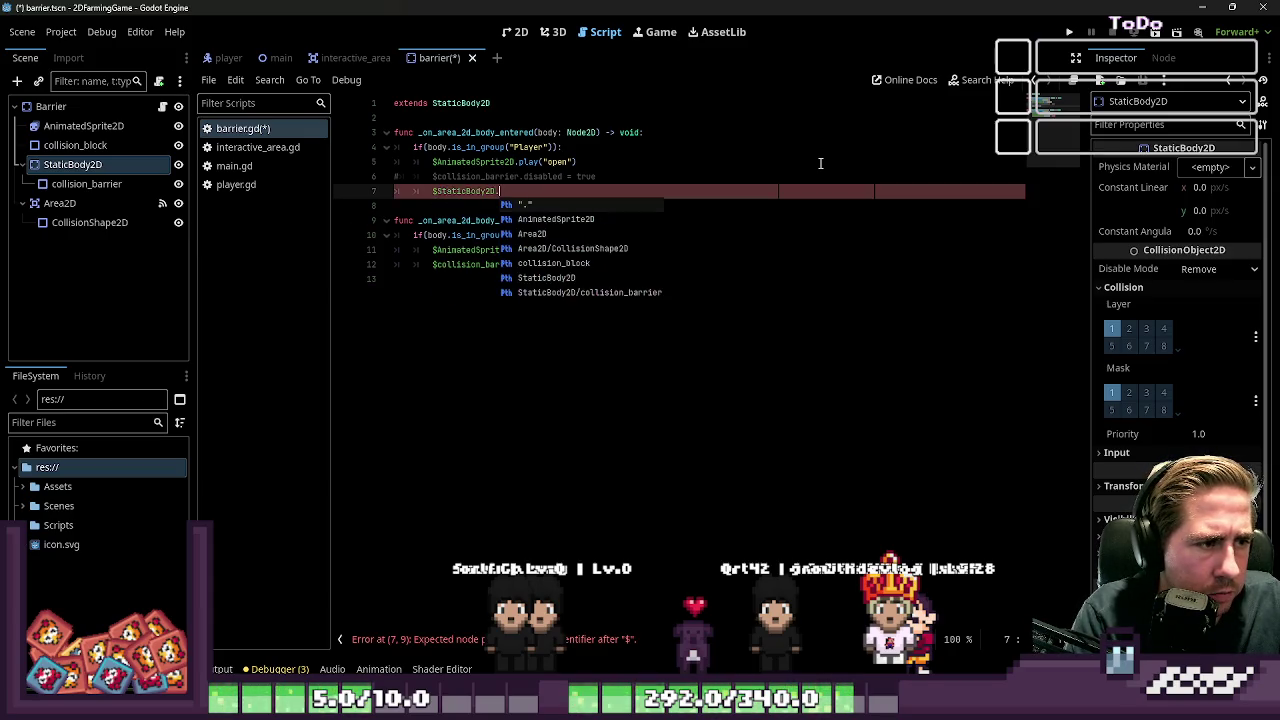
{"action": "type", "text": "co"}
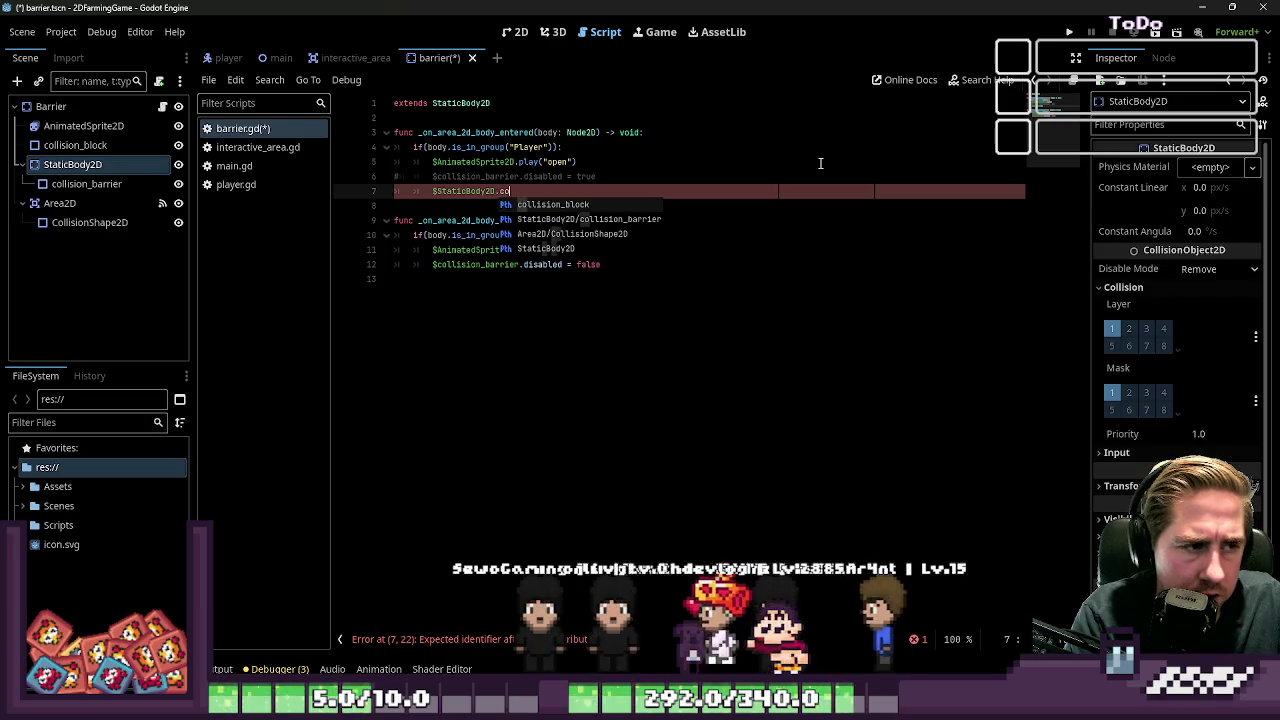
{"action": "type", "text": "llisi"}
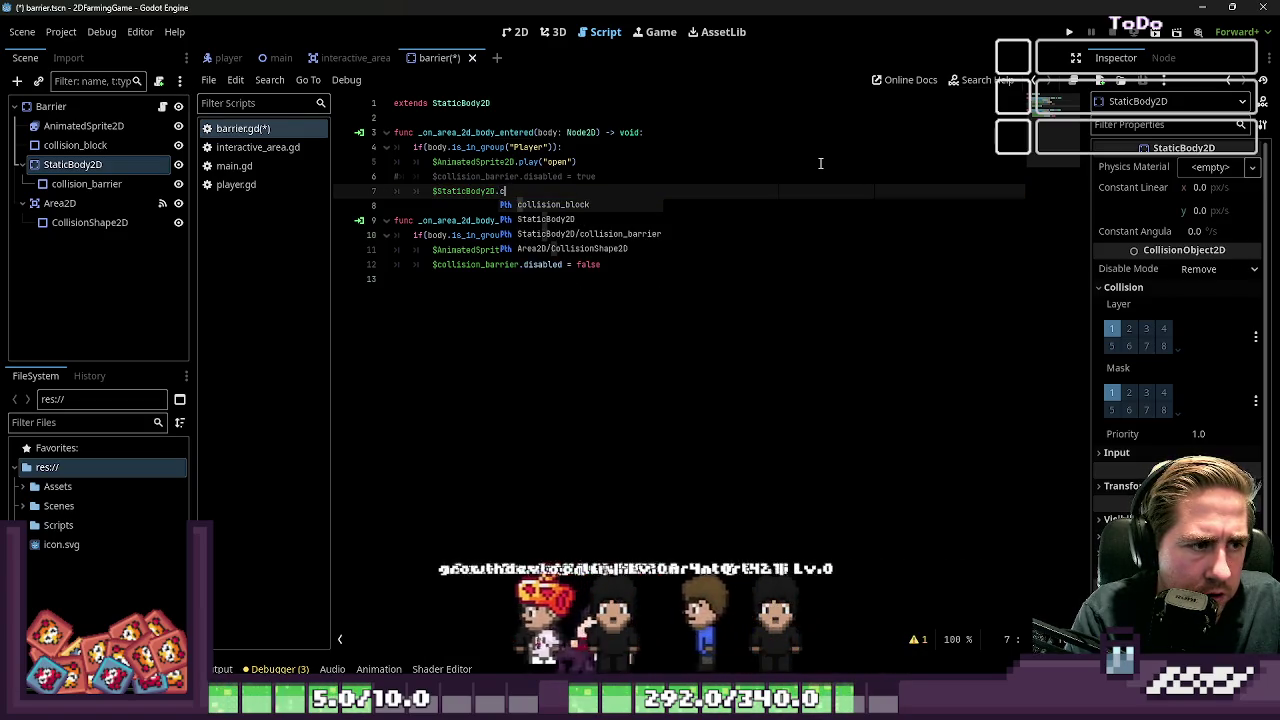
{"action": "type", "text": "on_"}
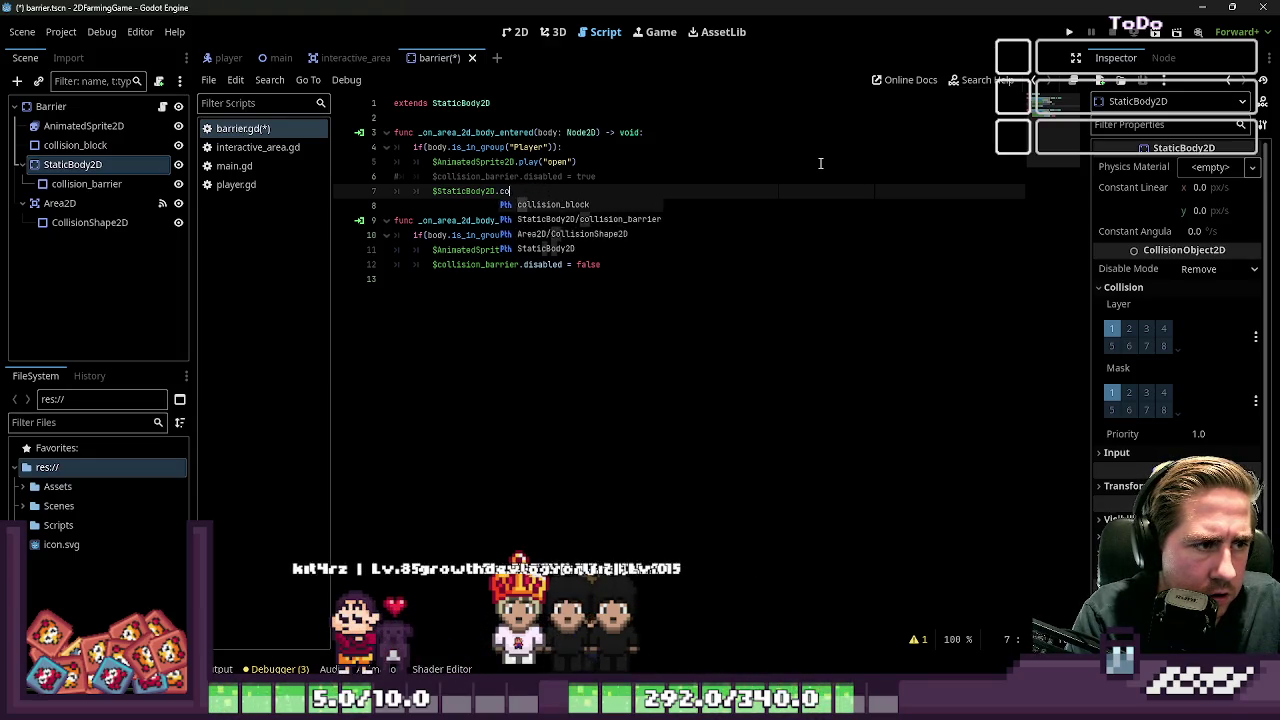
{"action": "double_click", "coordinate": [487, 191]}
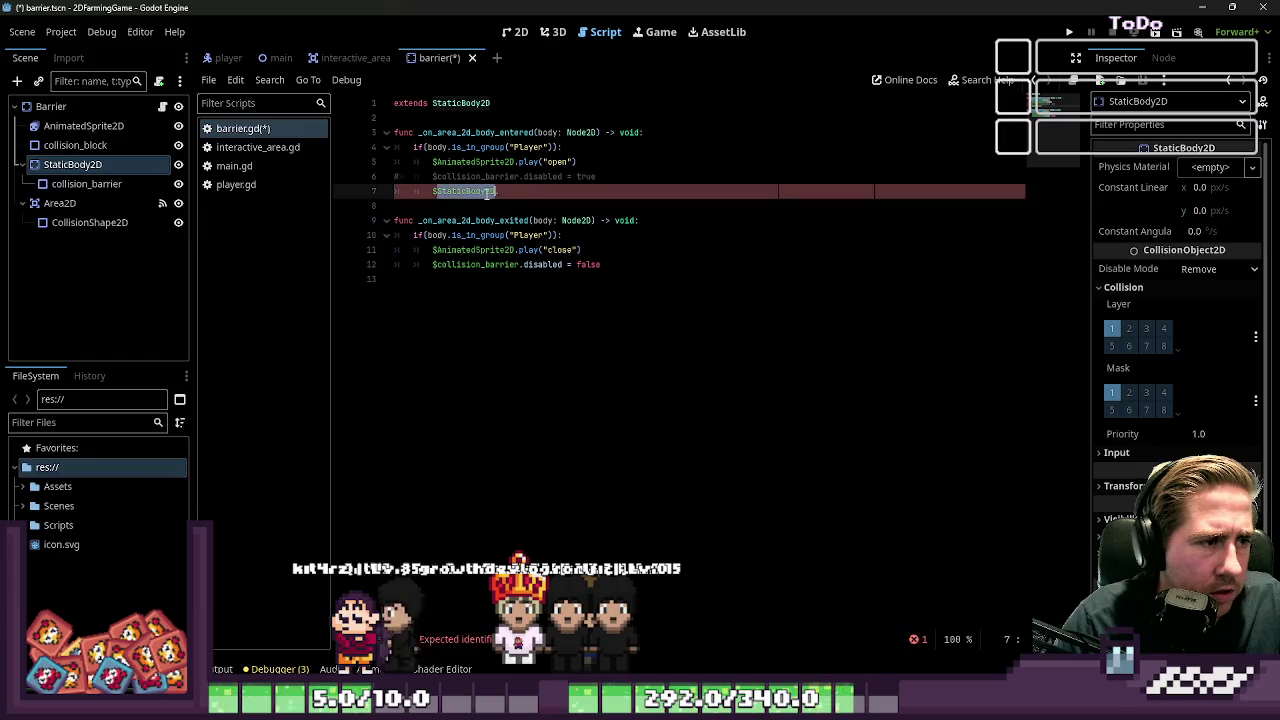
{"action": "left_click", "coordinate": [452, 117]}
{"action": "mouse_move", "coordinate": [90, 164]}
{"action": "left_mouse_down"}
{"action": "mouse_move", "coordinate": [120, 175]}
{"action": "mouse_move", "coordinate": [425, 122]}
{"action": "left_mouse_up"}
Change line 8 to static_body_2d.collision_layer and open the collision_layer documentation
{"action": "double_click", "coordinate": [490, 118]}
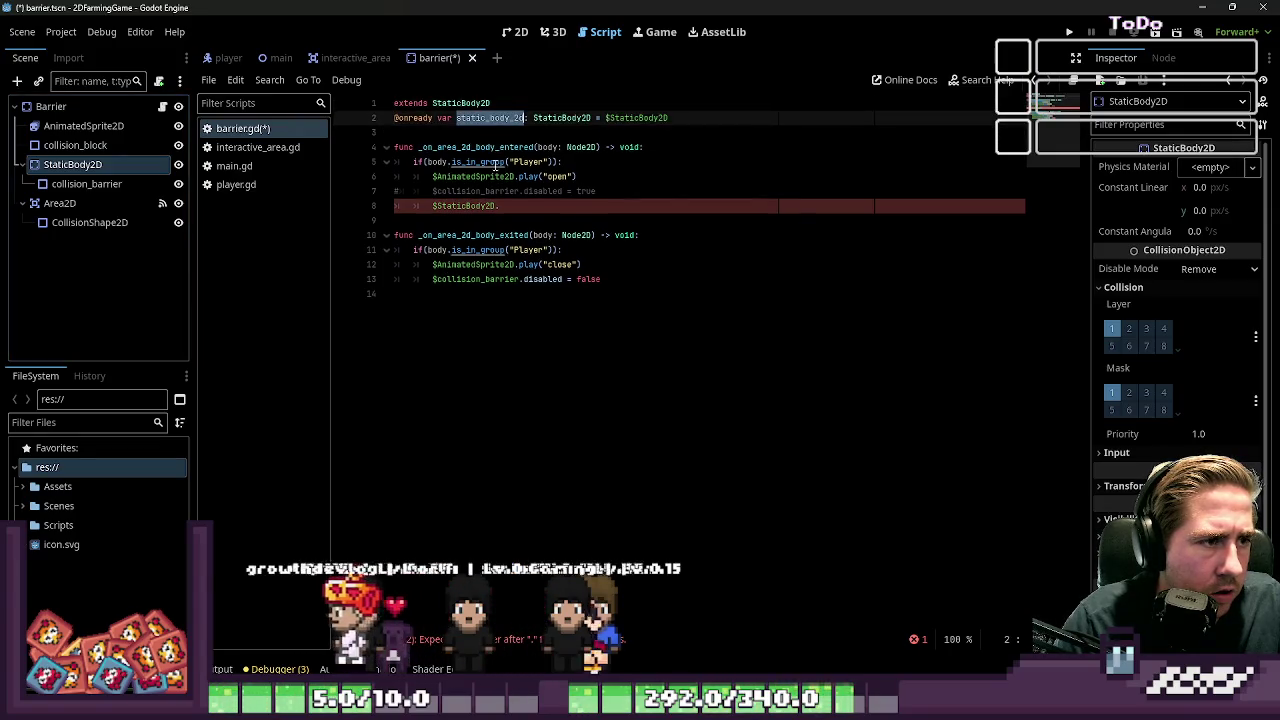
{"action": "key", "text": "ctrl+c"}
{"action": "double_click", "coordinate": [471, 206]}
{"action": "key", "text": "ctrl+v"}
{"action": "type", "text": "."}
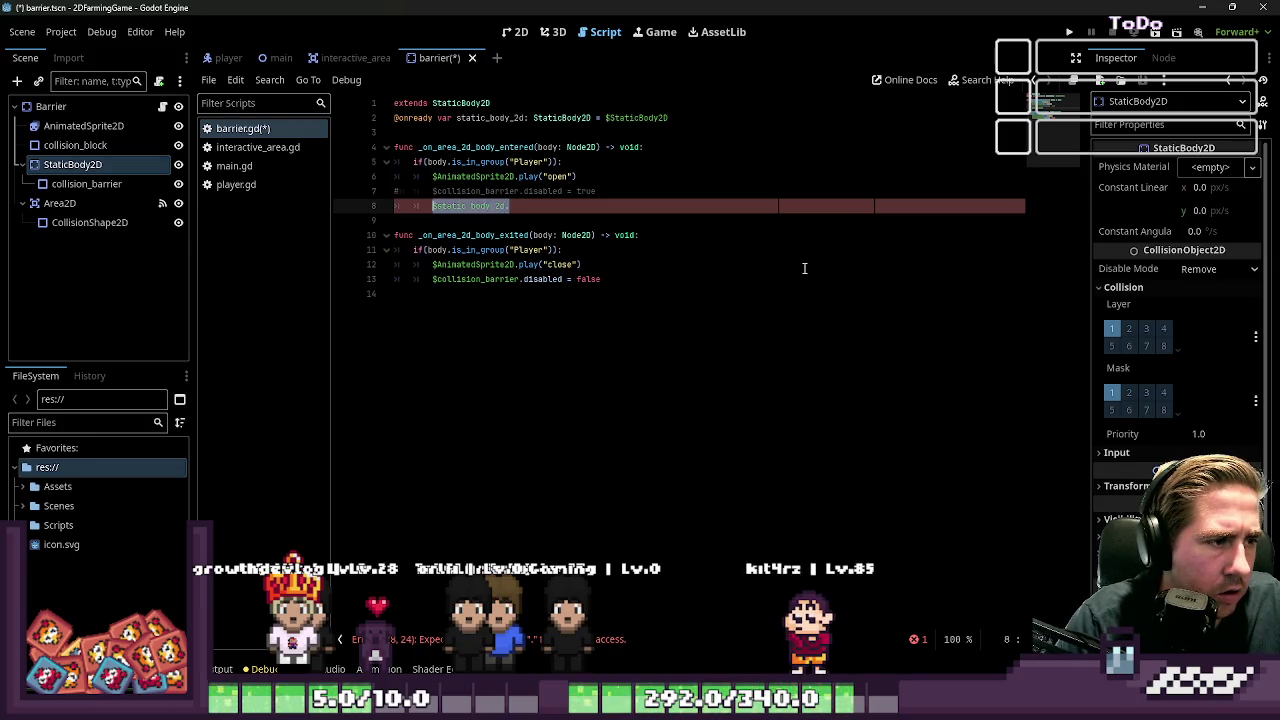
{"action": "type", "text": ".coll"}
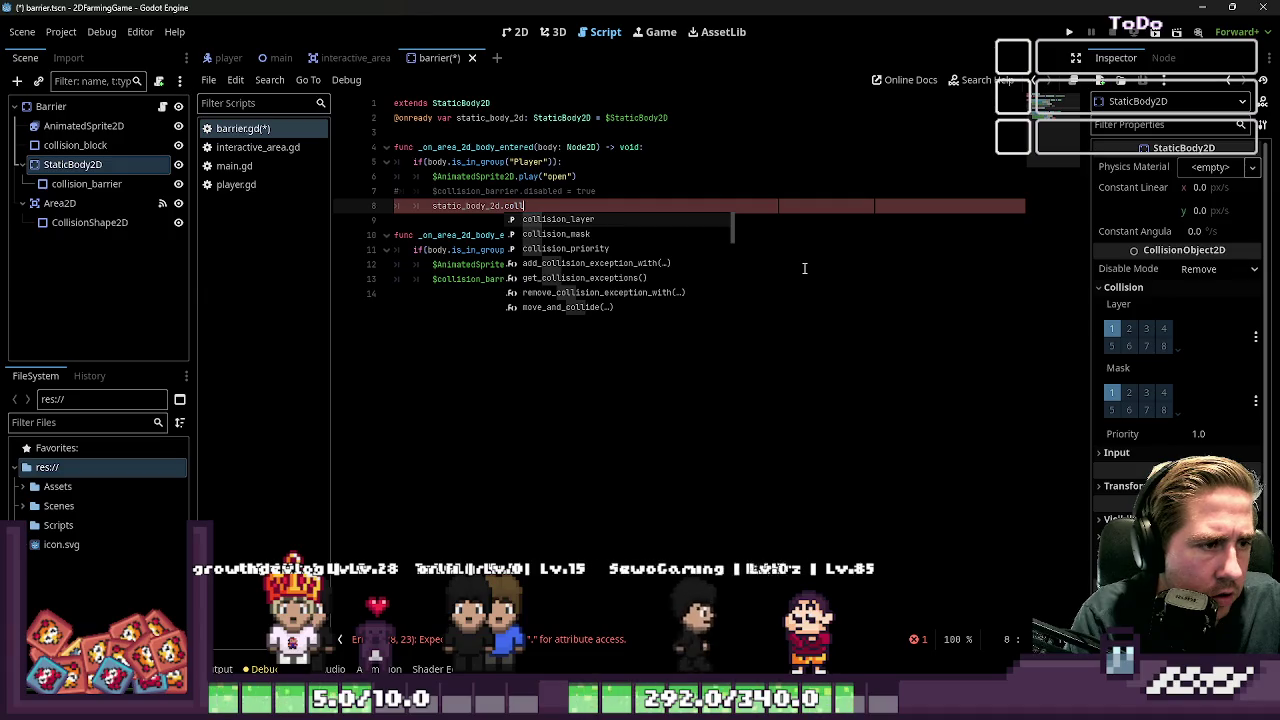
{"action": "key", "text": "Return"}
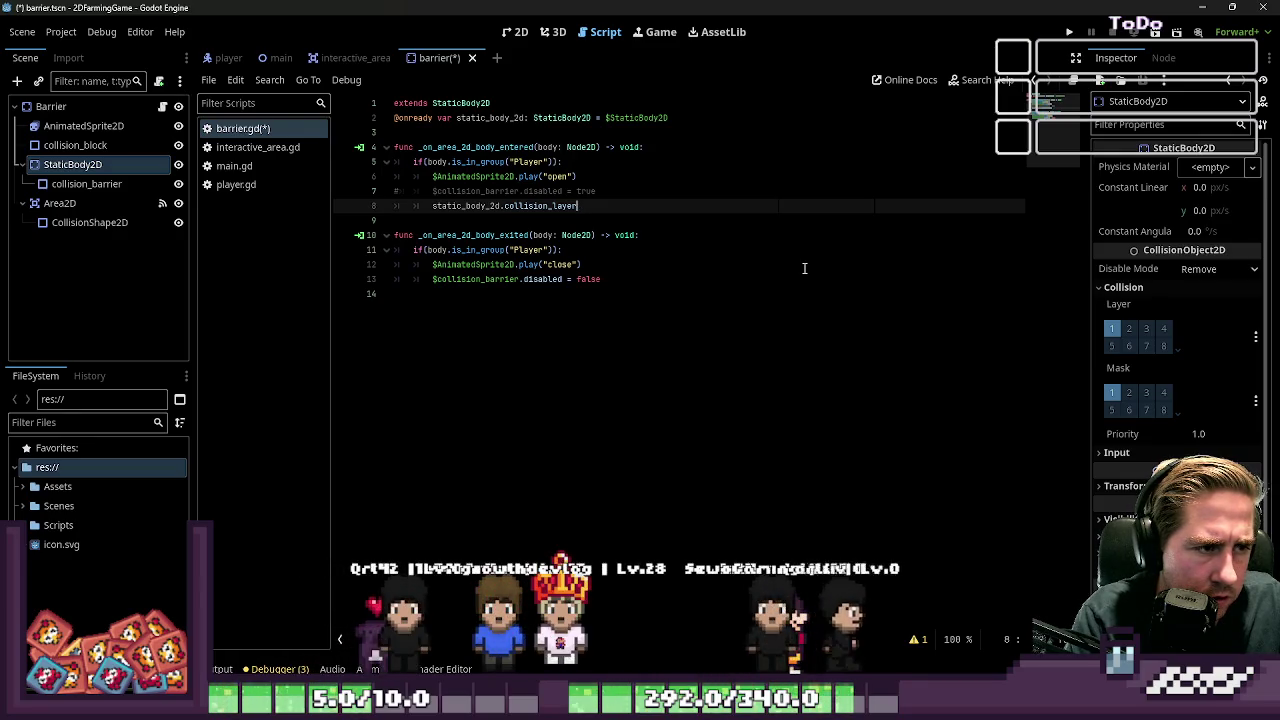
{"action": "key", "text": "BackSpace"}
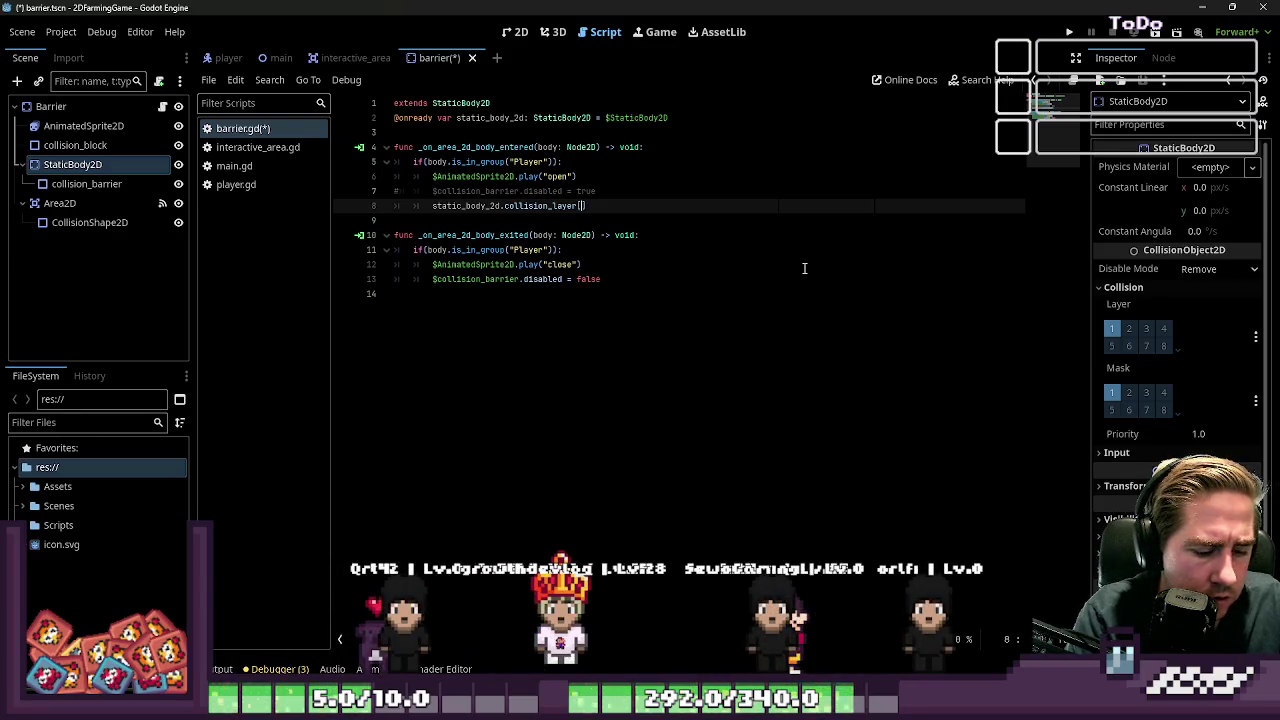
{"action": "key", "text": "Up"}
{"action": "key", "text": "Down"}
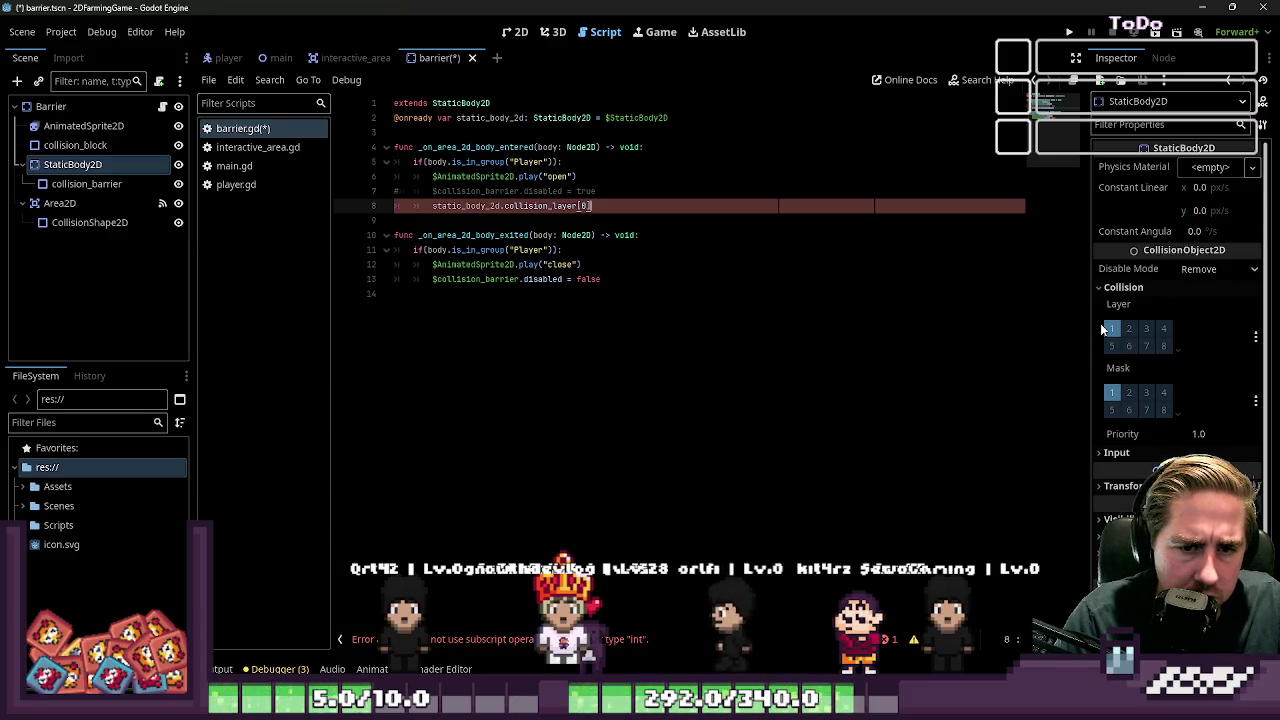
{"action": "key", "text": "BackSpace"}
{"action": "key", "text": "BackSpace"}
{"action": "type", "text": "."}
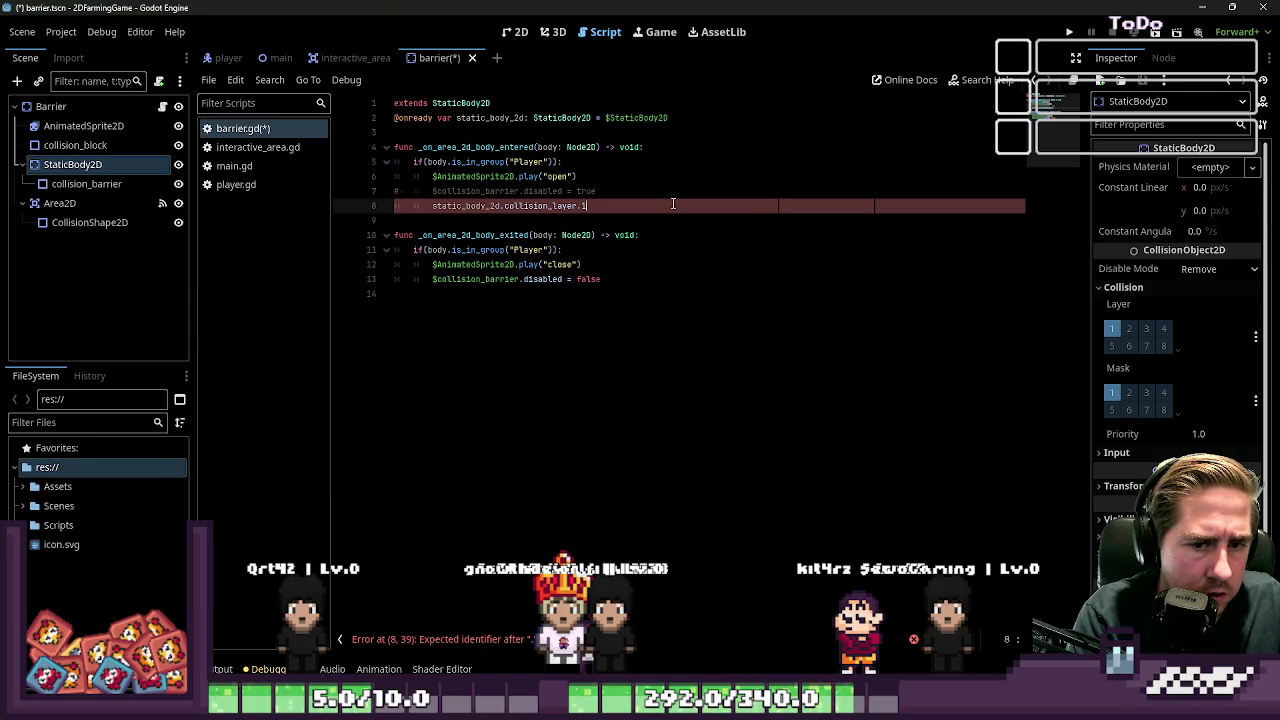
{"action": "left_click", "coordinate": [543, 205], "text": "ctrl"}
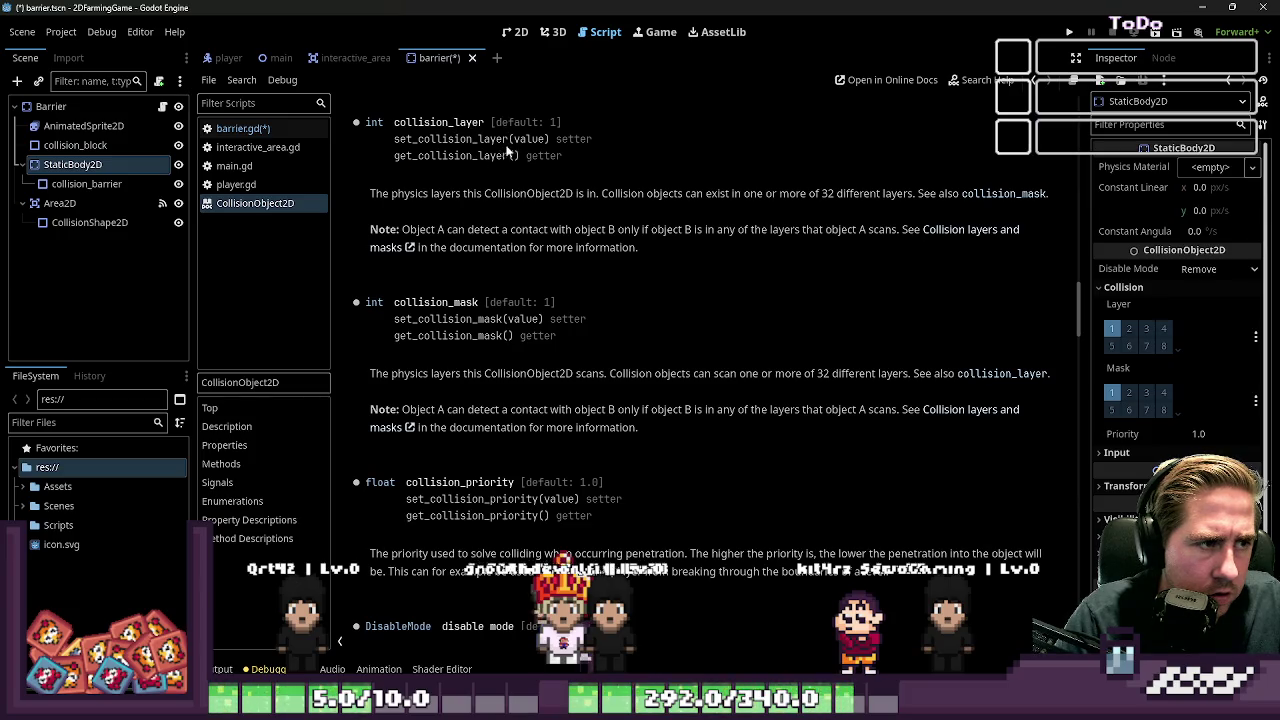
Delete the trial collision_layer.set(0, false) call and move collision_barrier directly under Barrier
{"action": "left_click", "coordinate": [286, 130]}
{"action": "type", "text": "."}
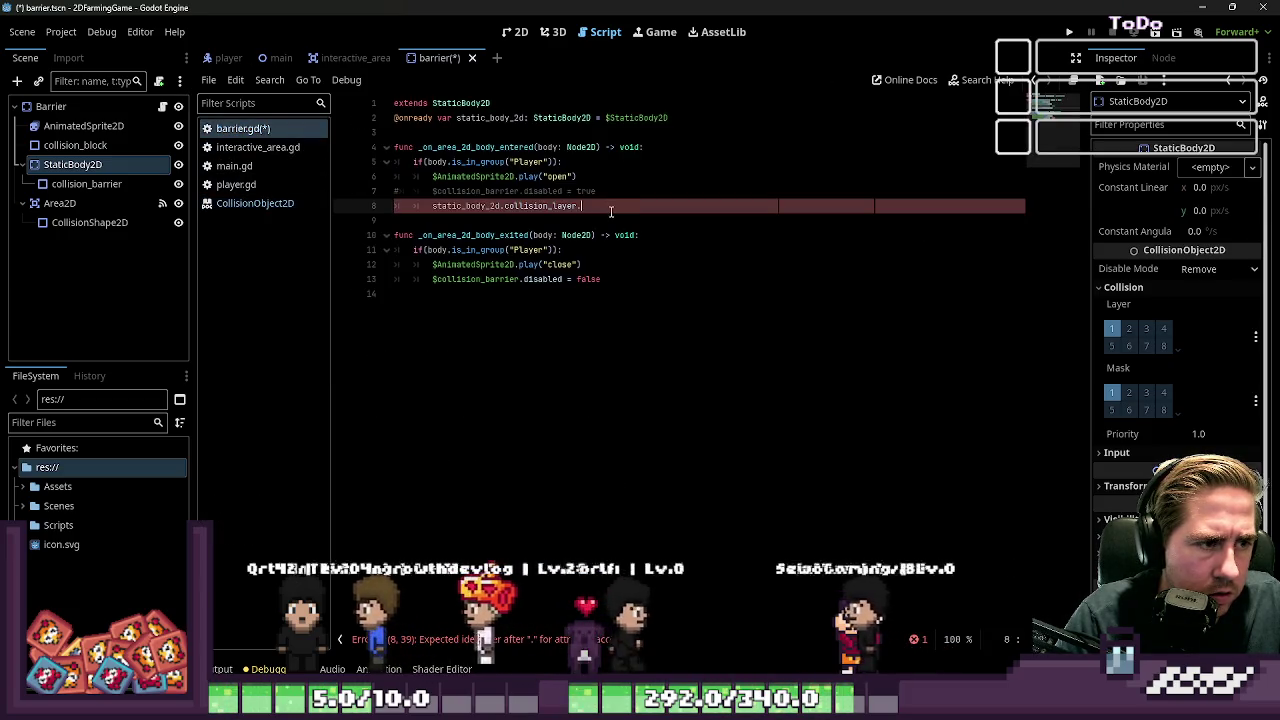
{"action": "type", "text": "set(0, "}
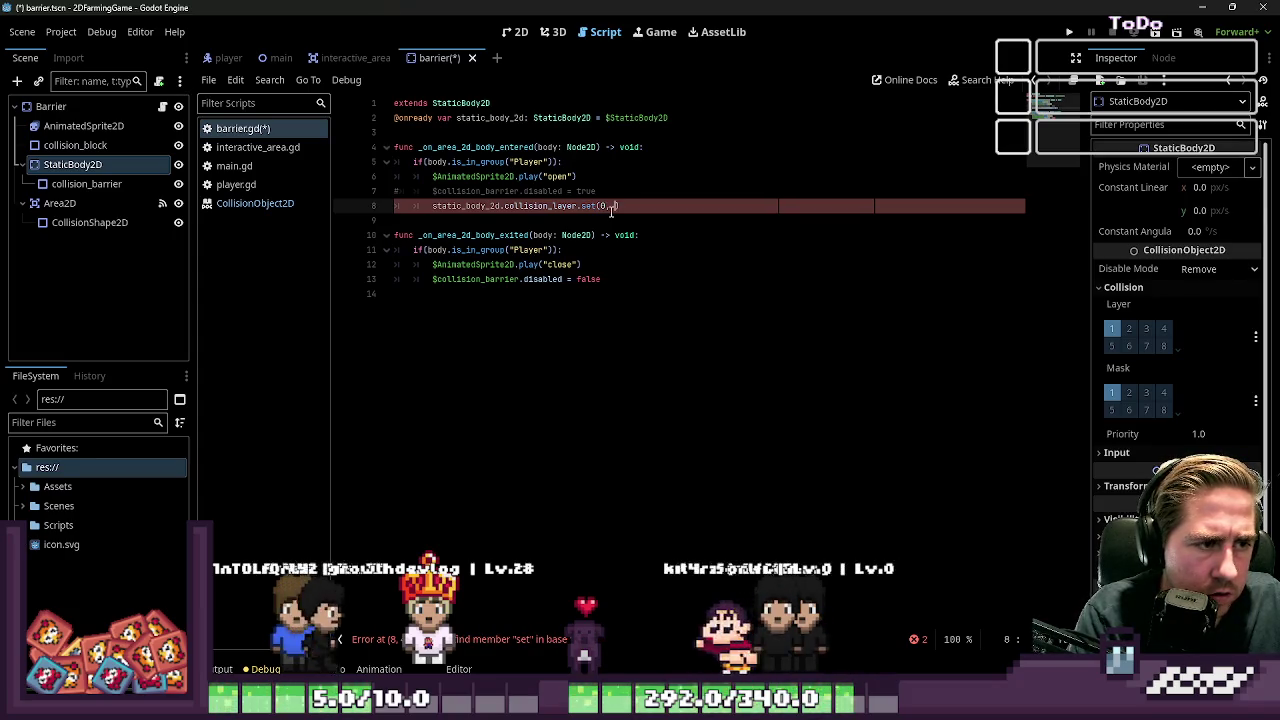
{"action": "type", "text": "false"}
{"action": "key", "text": "Down"}
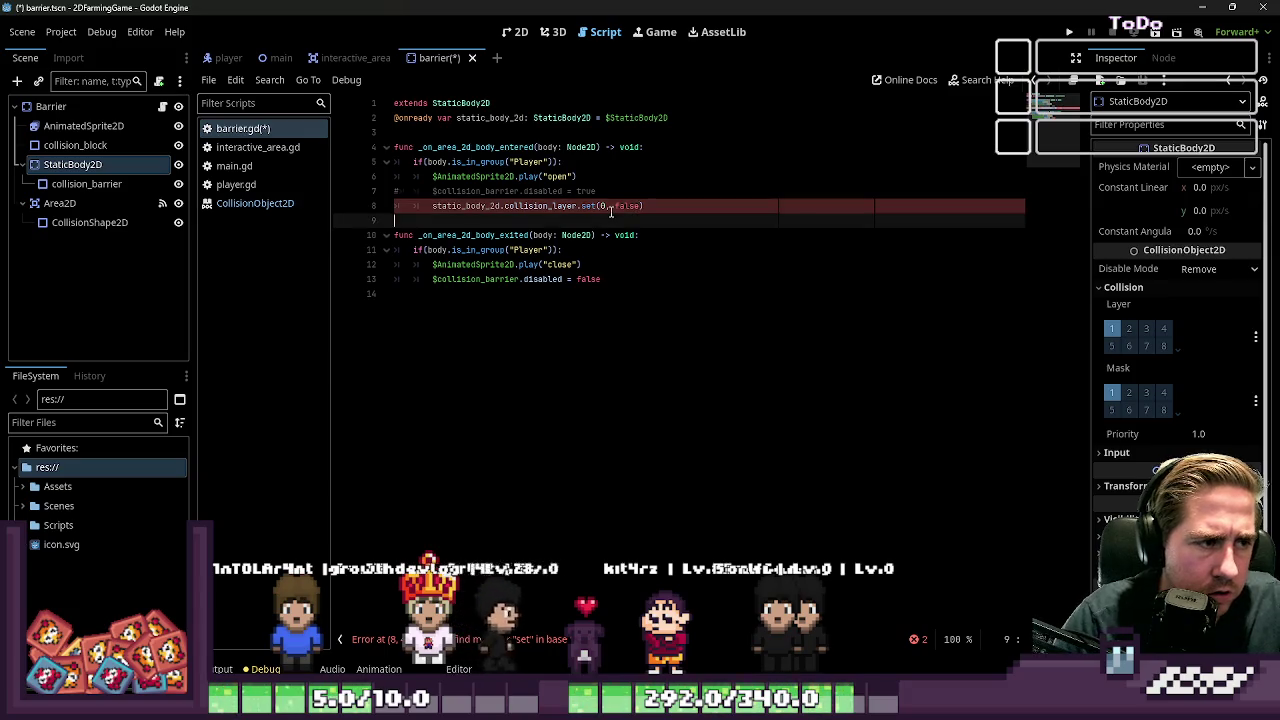
{"action": "left_click", "coordinate": [580, 205]}
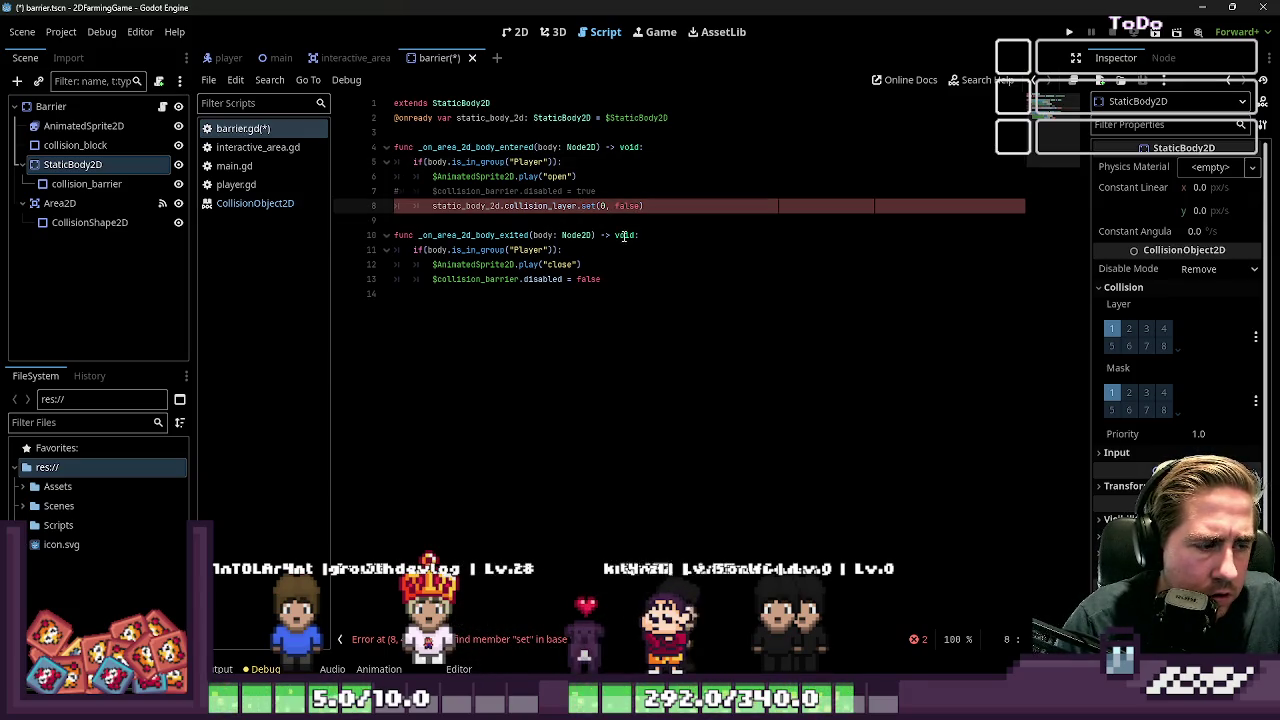
{"action": "key", "text": "ctrl+shift+Right"}
{"action": "key", "text": "ctrl+shift+Right"}
{"action": "key", "text": "ctrl+shift+Right"}
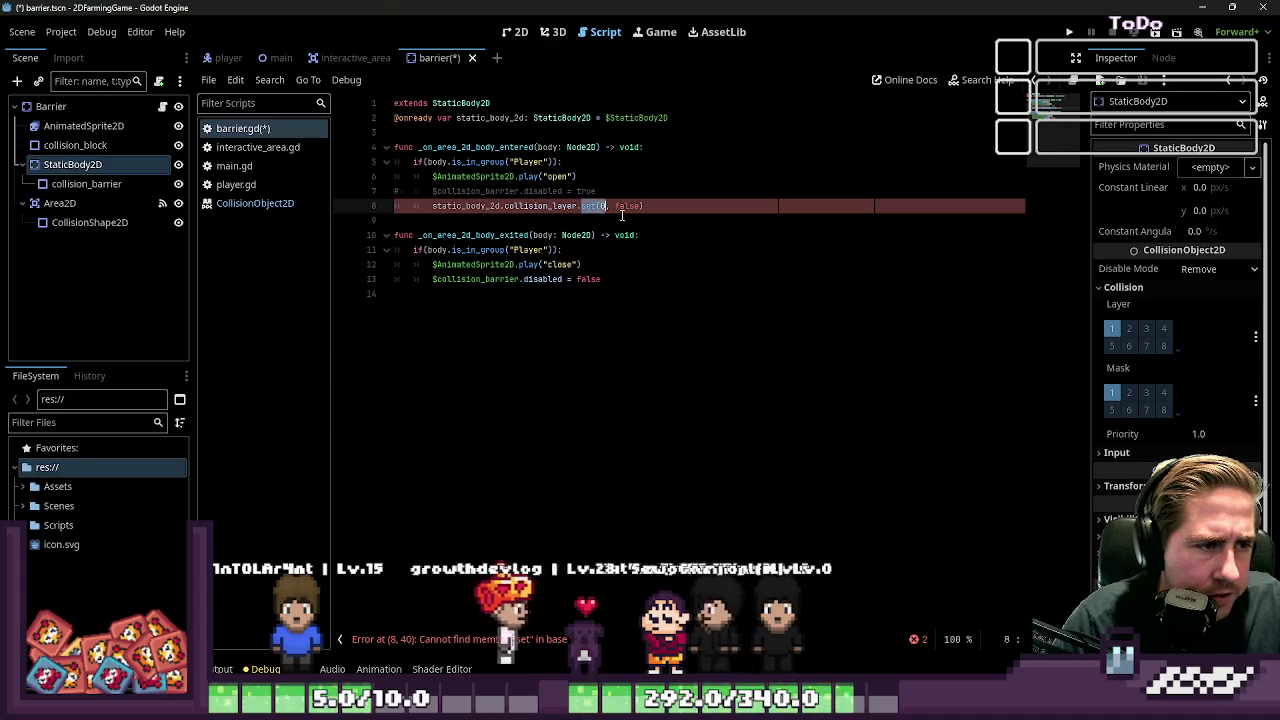
{"action": "key", "text": "BackSpace"}
{"action": "key", "text": "BackSpace"}
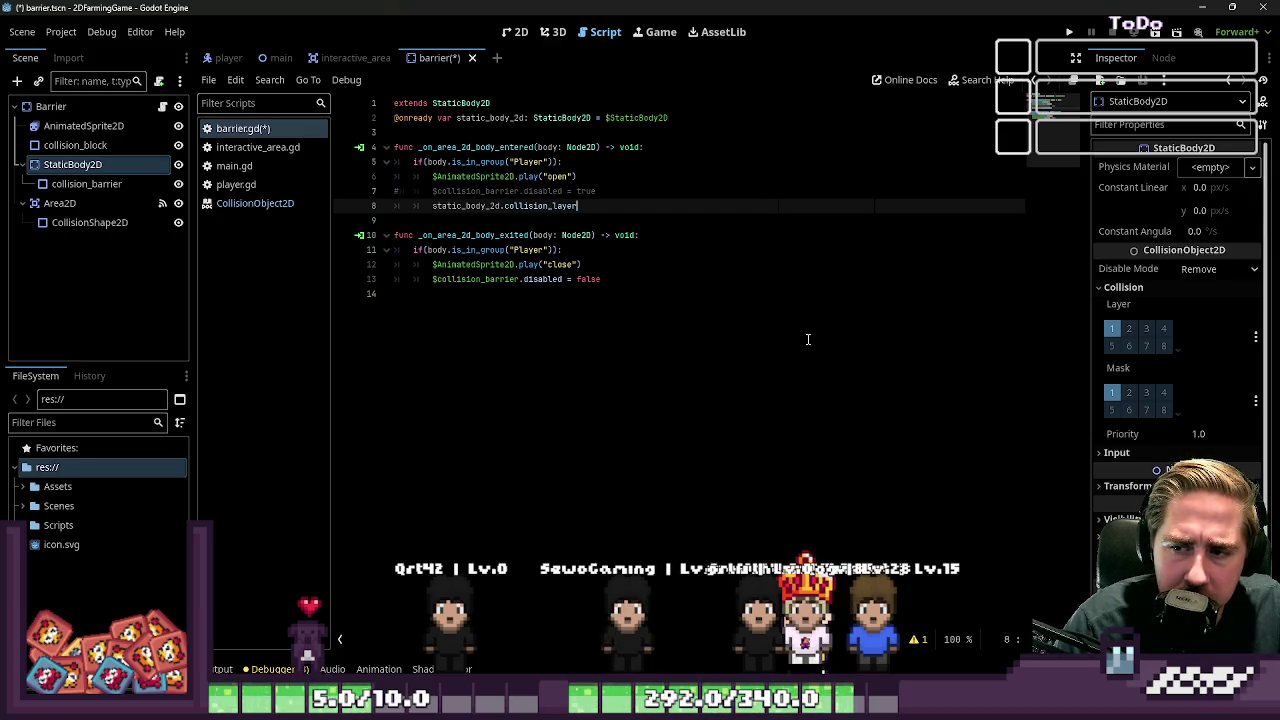
{"action": "left_click_drag", "start_coordinate": [76, 193], "coordinate": [68, 158]}
{"action": "right_click", "coordinate": [80, 188]}
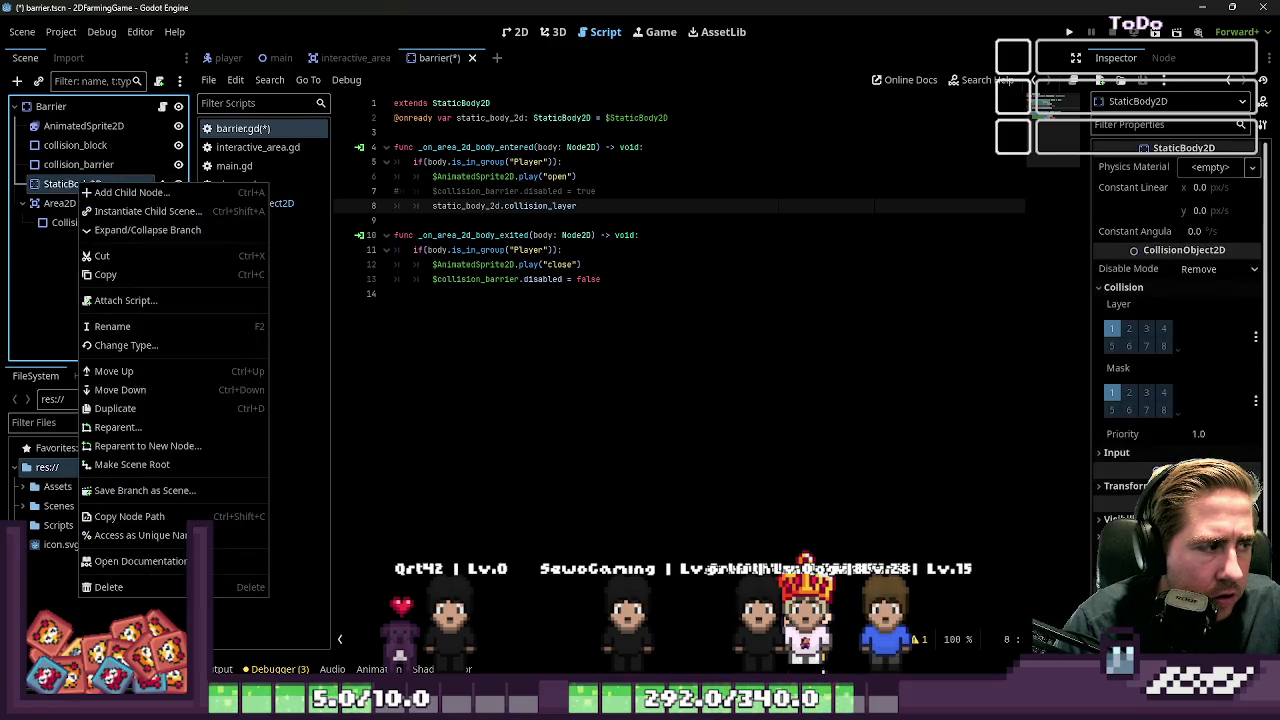
Delete the StaticBody2D node, uncomment the collision_barrier.disabled line, drop the collision_layer line, and save
{"action": "left_click", "coordinate": [120, 587]}
{"action": "left_click", "coordinate": [606, 369]}
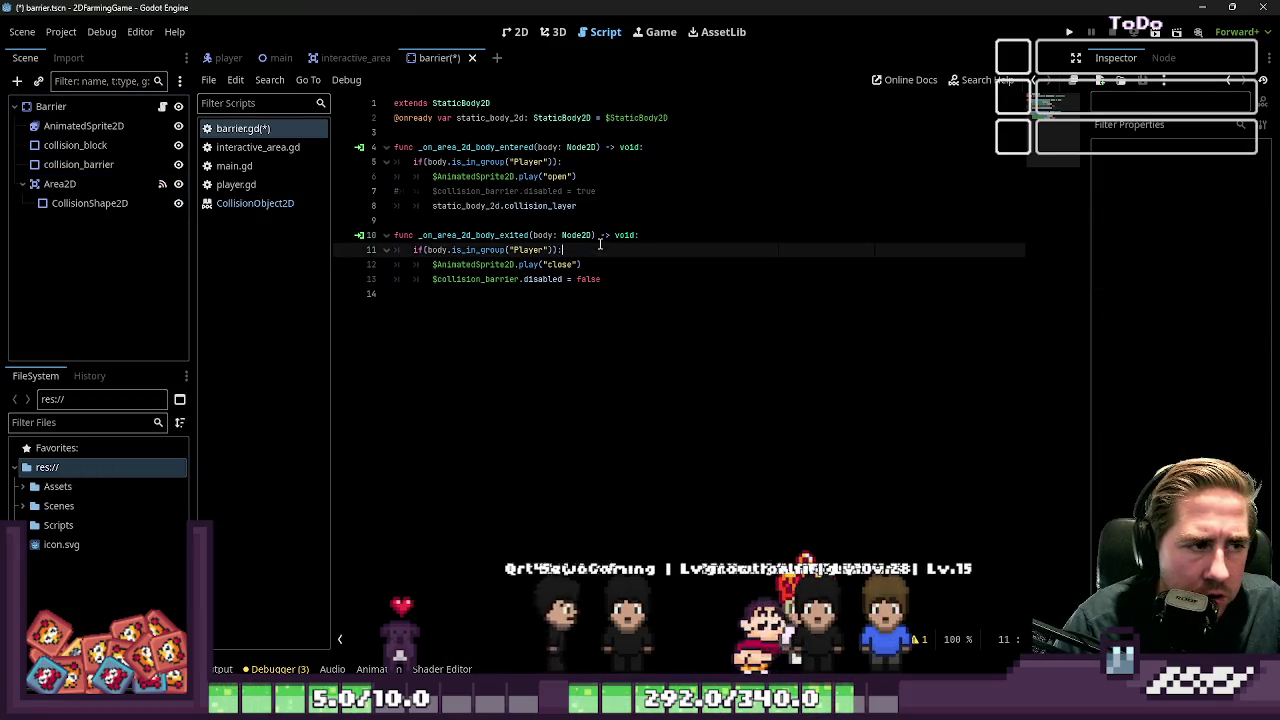
{"action": "left_click", "coordinate": [405, 193]}
{"action": "key", "text": "ctrl+k"}
{"action": "left_click_drag", "start_coordinate": [578, 206], "coordinate": [412, 206]}
{"action": "key", "text": "BackSpace"}
{"action": "key", "text": "ctrl+s"}
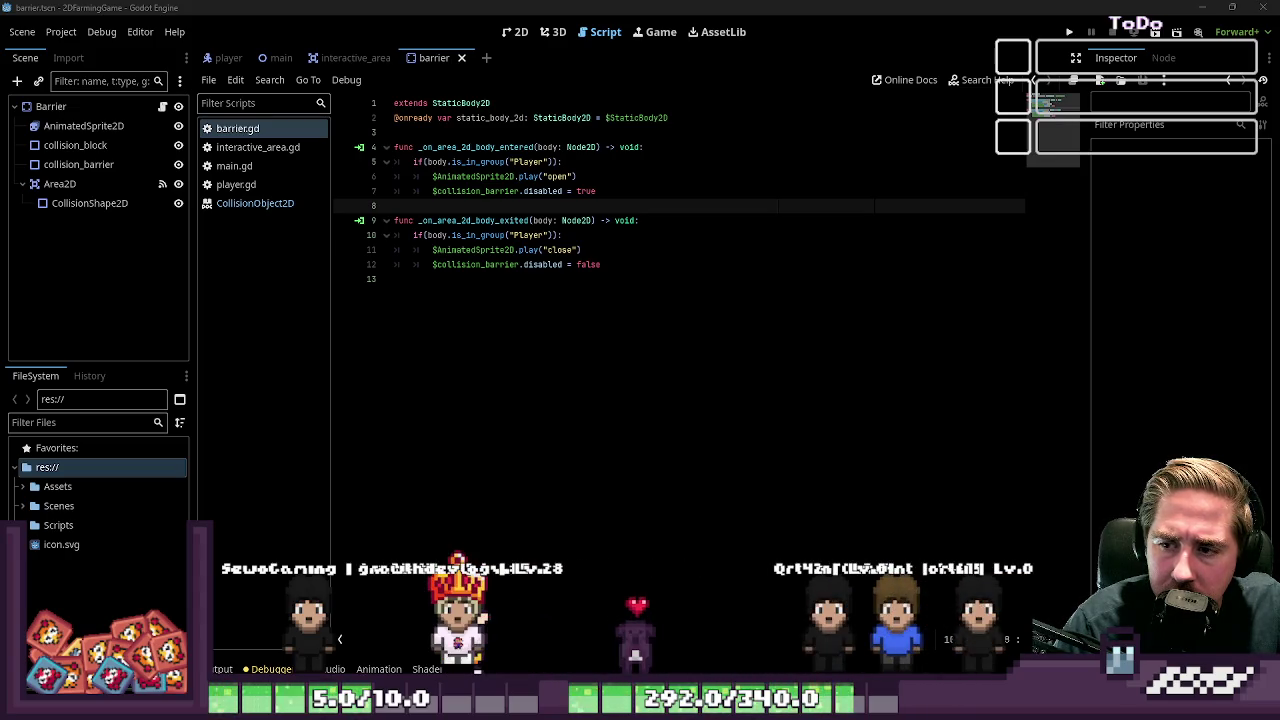
Inspect the collision_barrier and collision_block shapes, checking collision_barrier's transform and rectangle size
{"action": "left_click", "coordinate": [80, 164]}
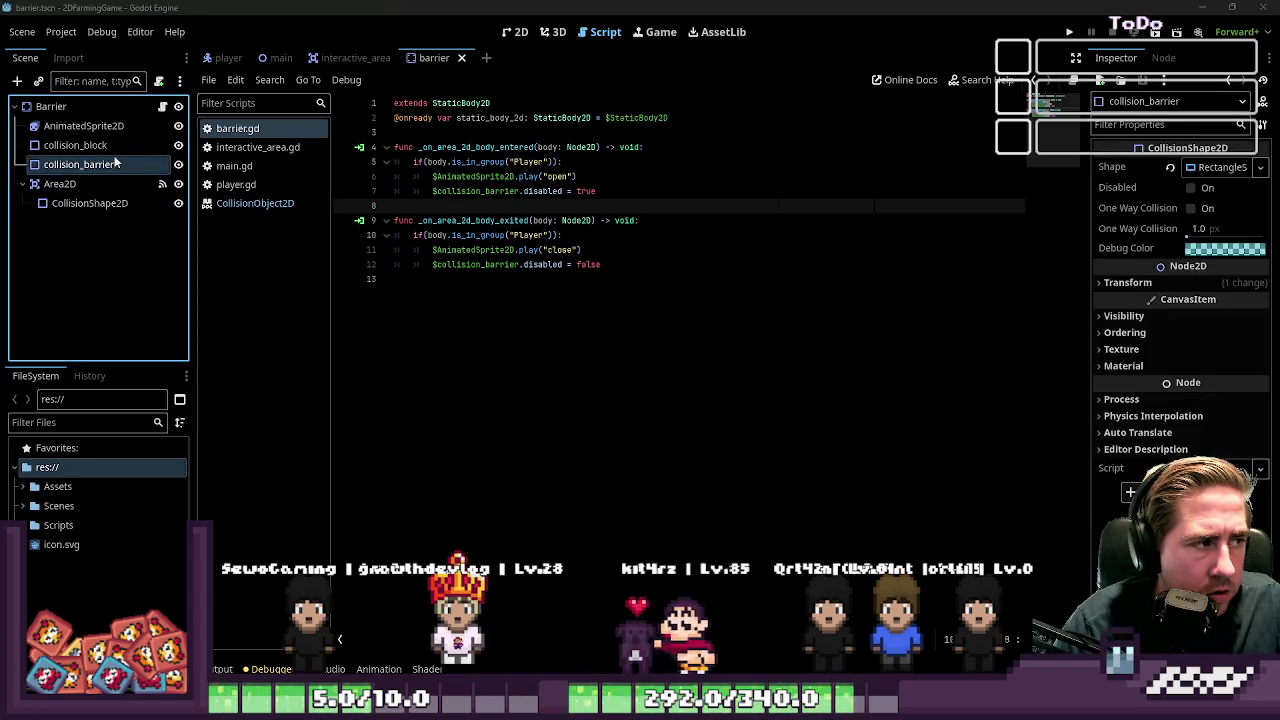
{"action": "left_click", "coordinate": [125, 145]}
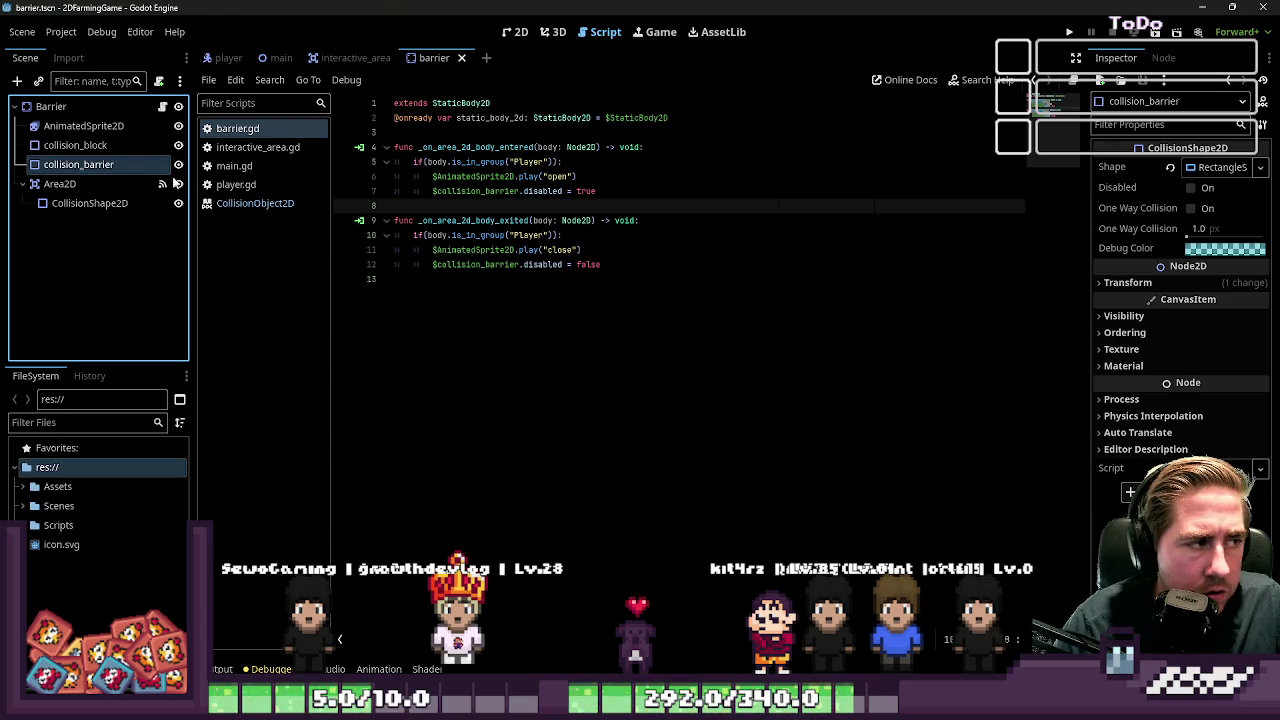
{"action": "left_click", "coordinate": [100, 164]}
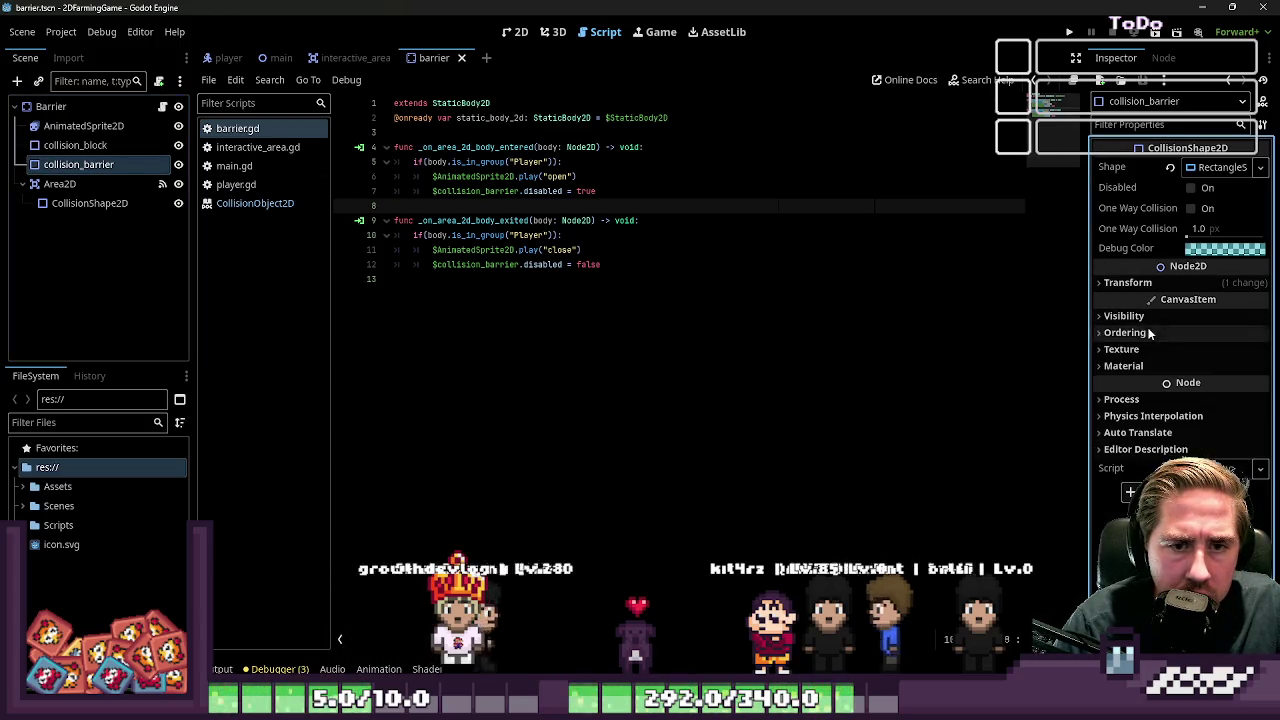
{"action": "left_click", "coordinate": [1140, 282]}
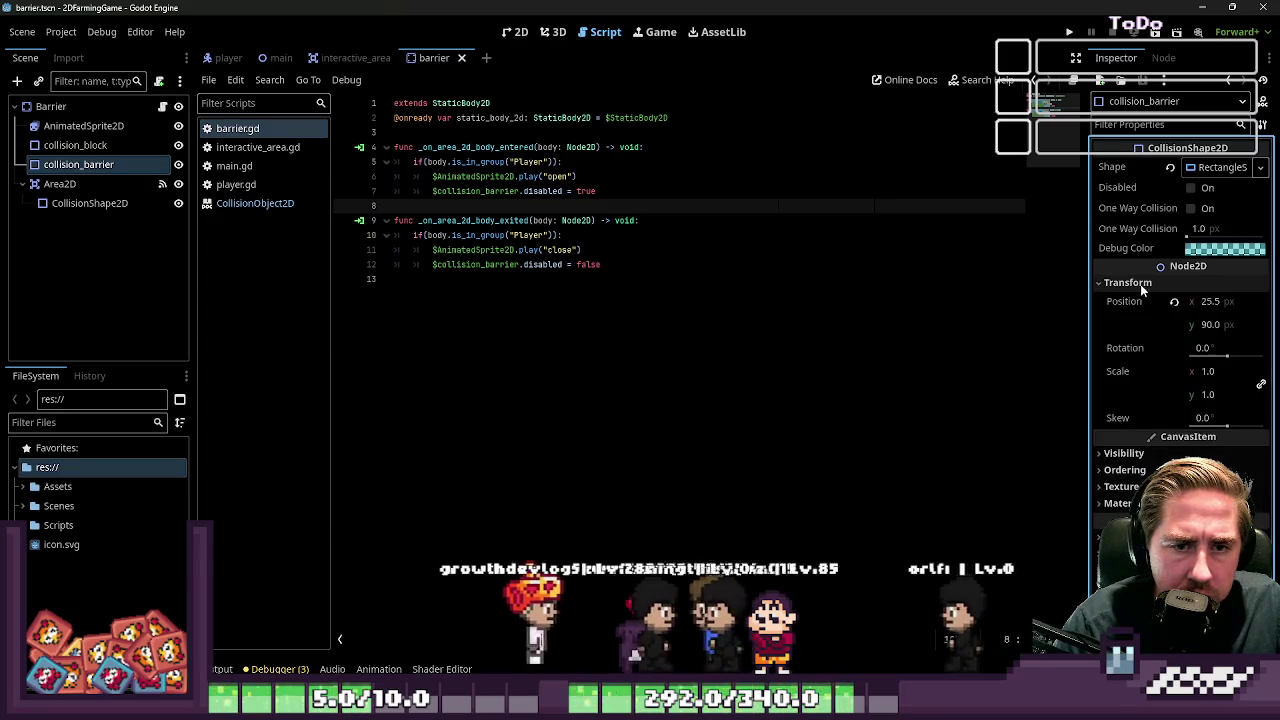
{"action": "left_click", "coordinate": [1209, 168]}
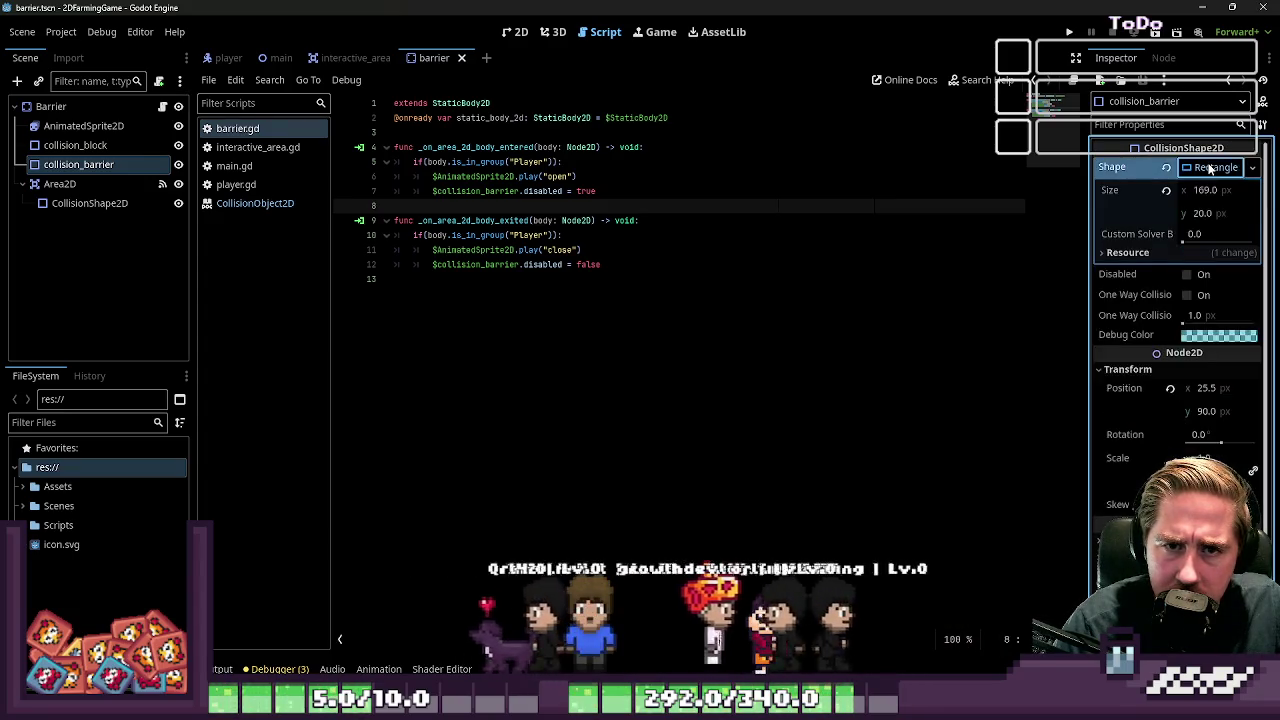
{"action": "left_click", "coordinate": [1210, 168]}
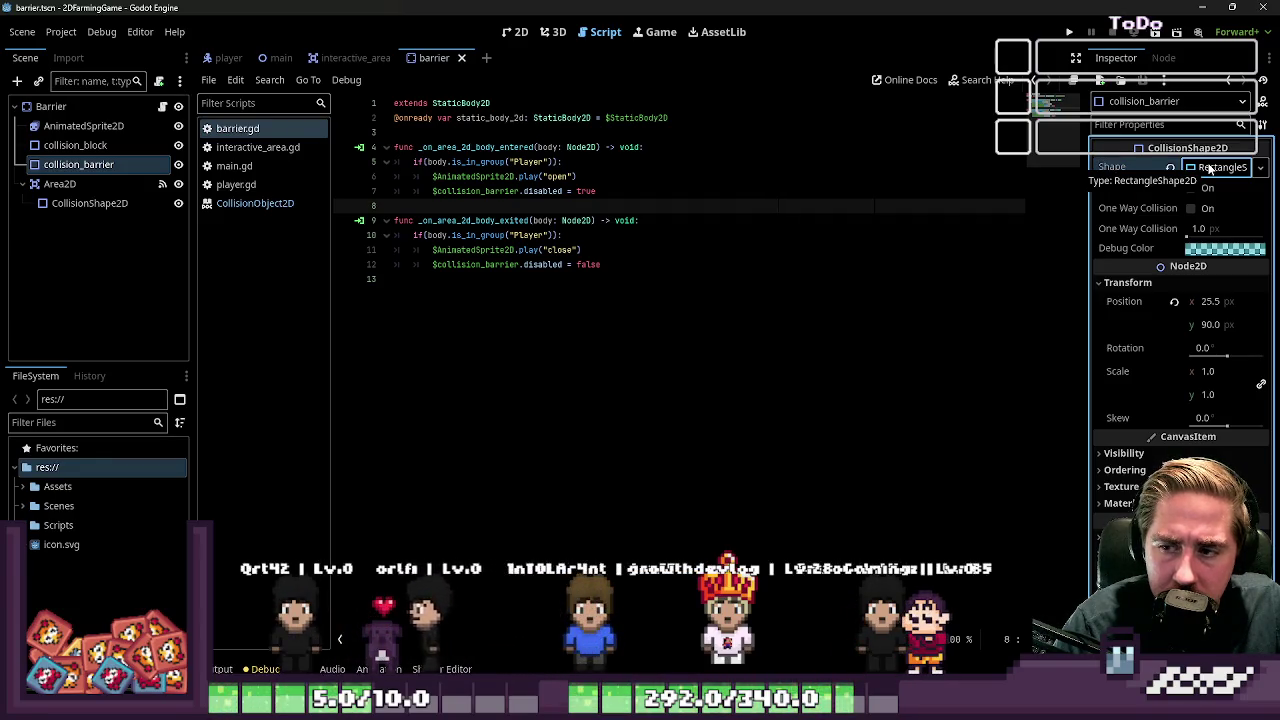
Review Barrier's collision layers and the Area2D's CollisionShape2D in a wider Inspector, then switch to the player scene
{"action": "left_click", "coordinate": [112, 110]}
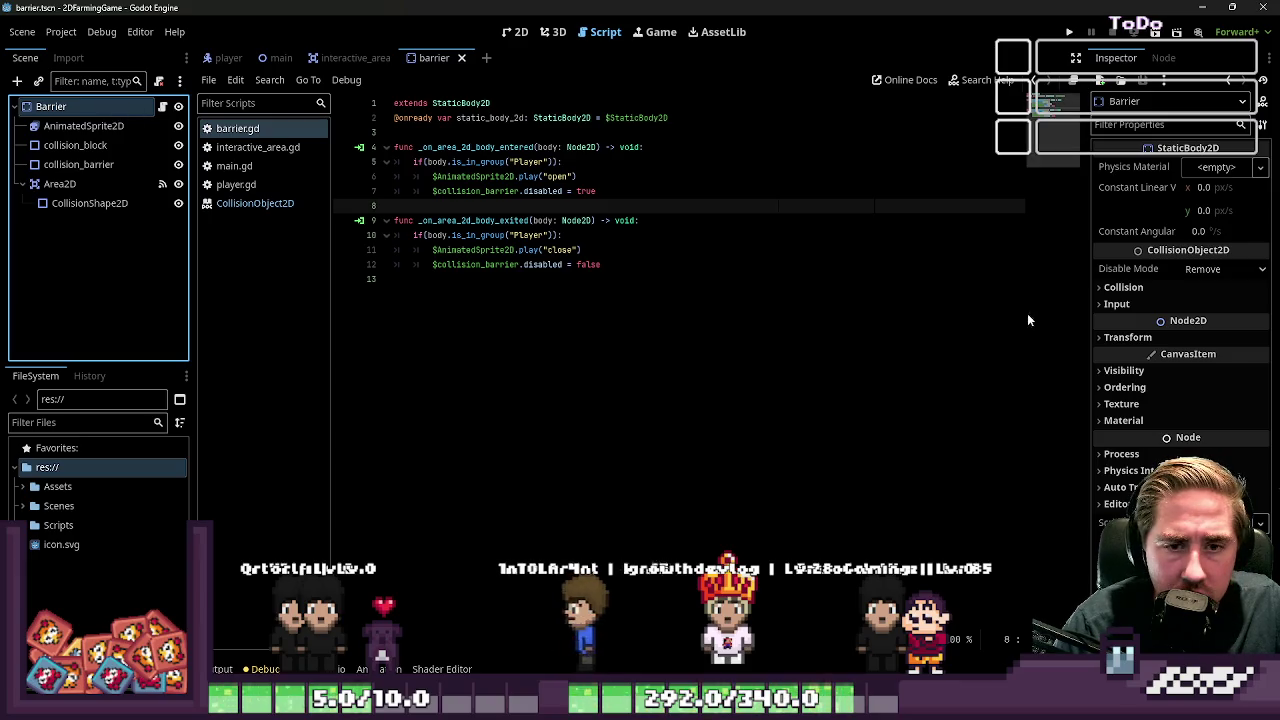
{"action": "left_click", "coordinate": [1122, 288]}
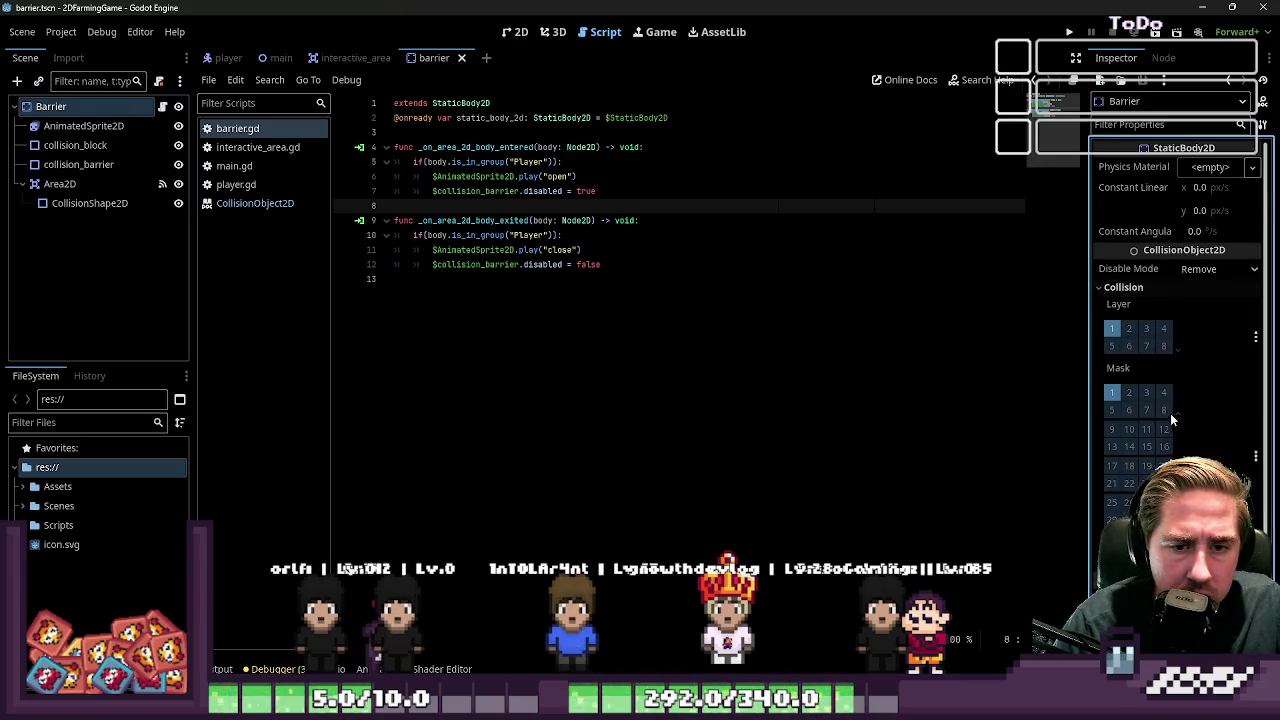
{"action": "mouse_move", "coordinate": [1088, 352]}
{"action": "left_mouse_down"}
{"action": "mouse_move", "coordinate": [873, 352]}
{"action": "mouse_move", "coordinate": [888, 352]}
{"action": "left_mouse_up"}
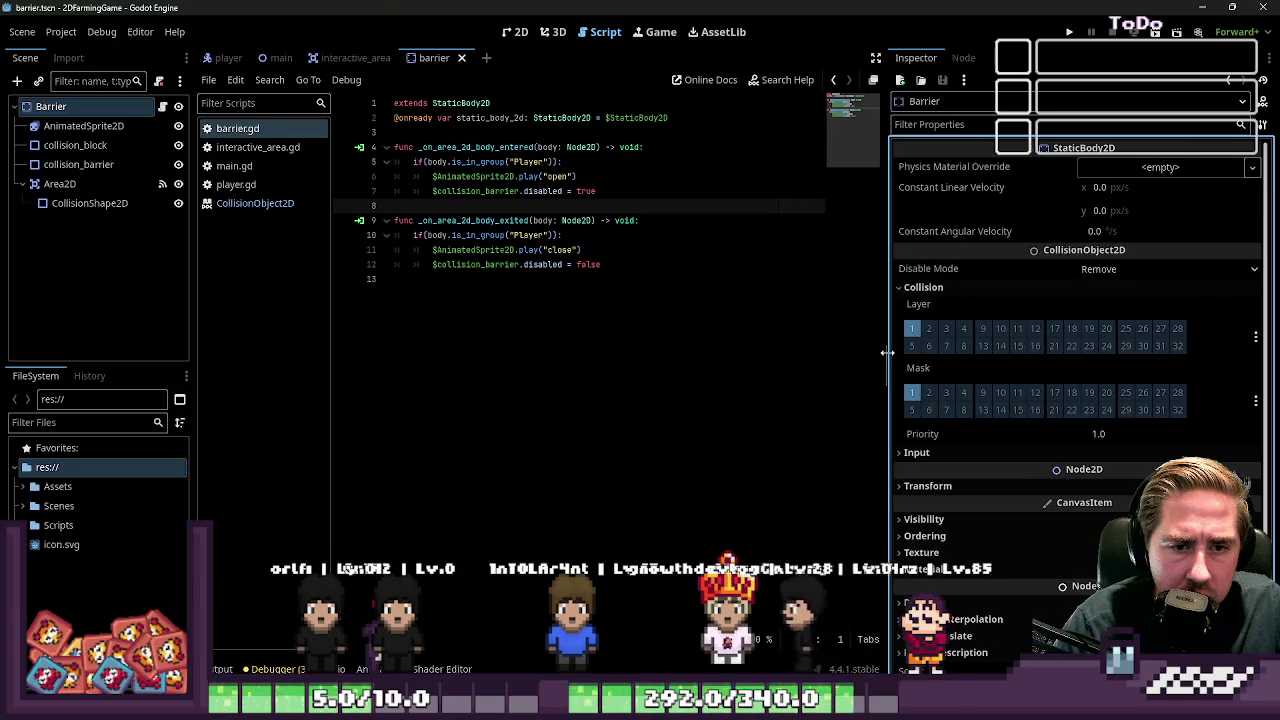
{"action": "left_click", "coordinate": [87, 204]}
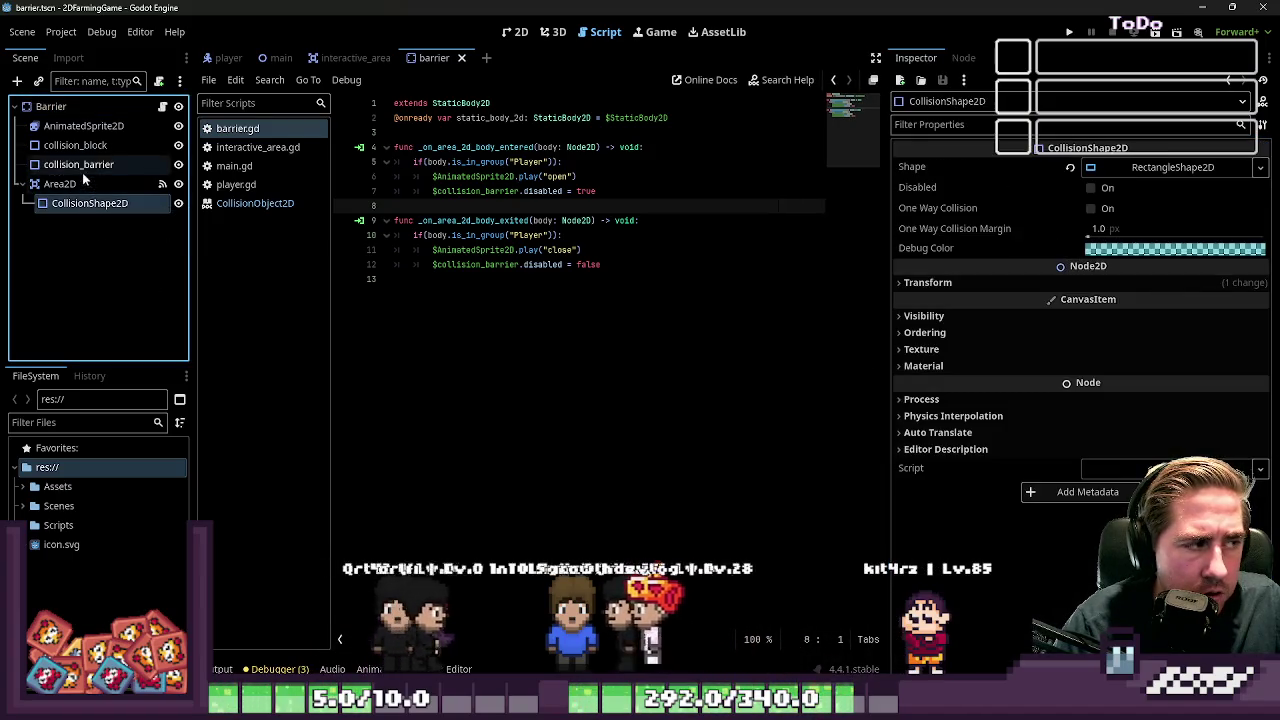
{"action": "left_click", "coordinate": [226, 58]}
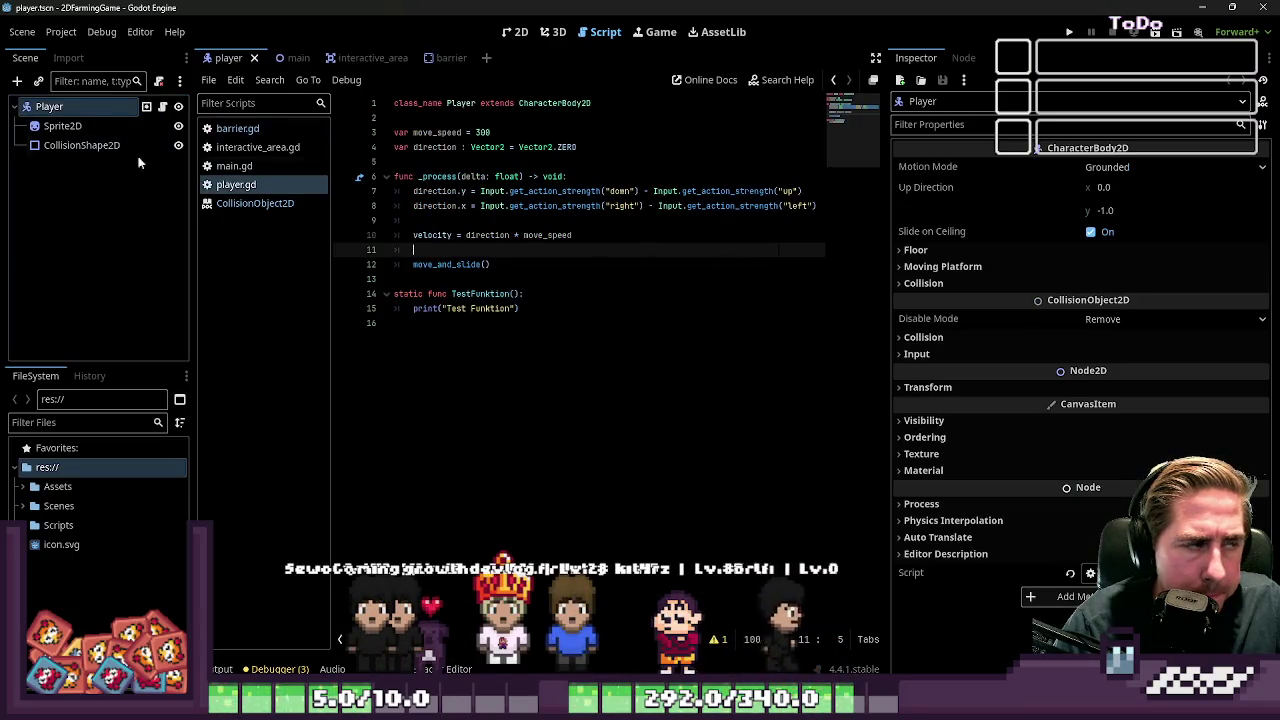
Check the player's CollisionShape2D in 2D and the Player body's collision layer and mask
{"action": "left_click", "coordinate": [81, 145]}
{"action": "left_click", "coordinate": [515, 31]}
{"action": "scroll", "coordinate": [443, 314], "scroll_direction": "up", "scroll_amount": 4}
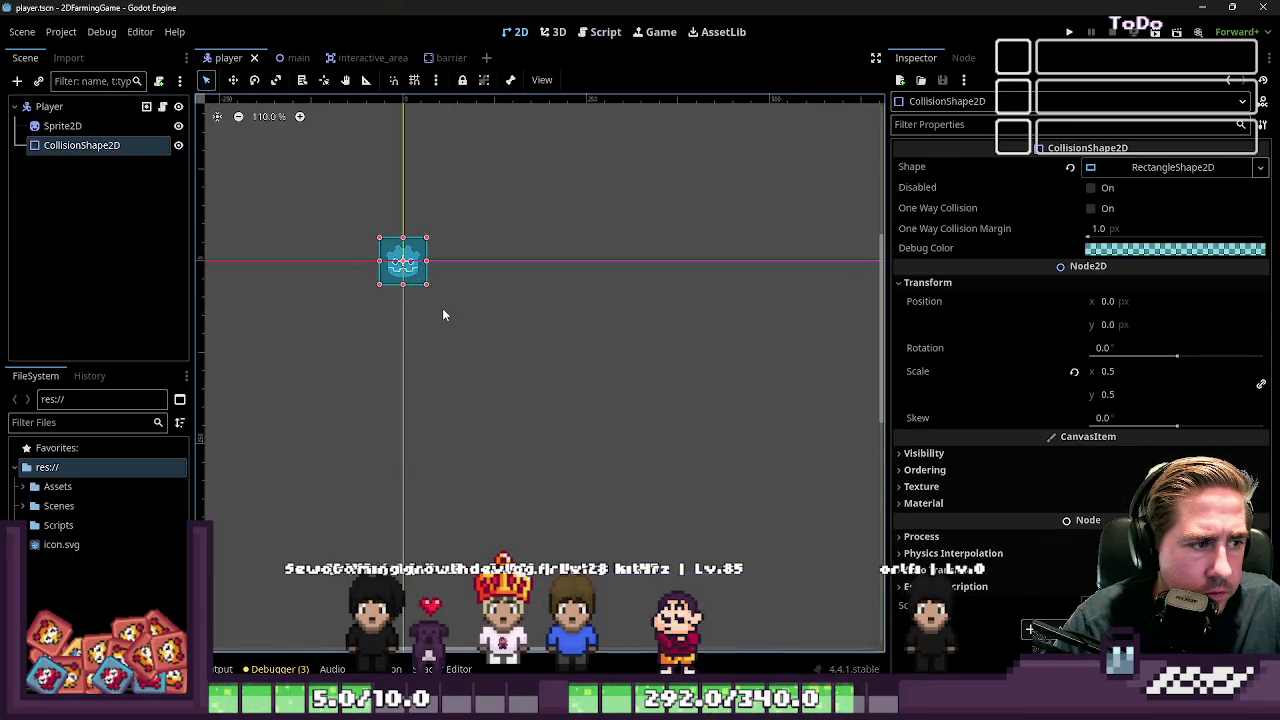
{"action": "left_click", "coordinate": [73, 106]}
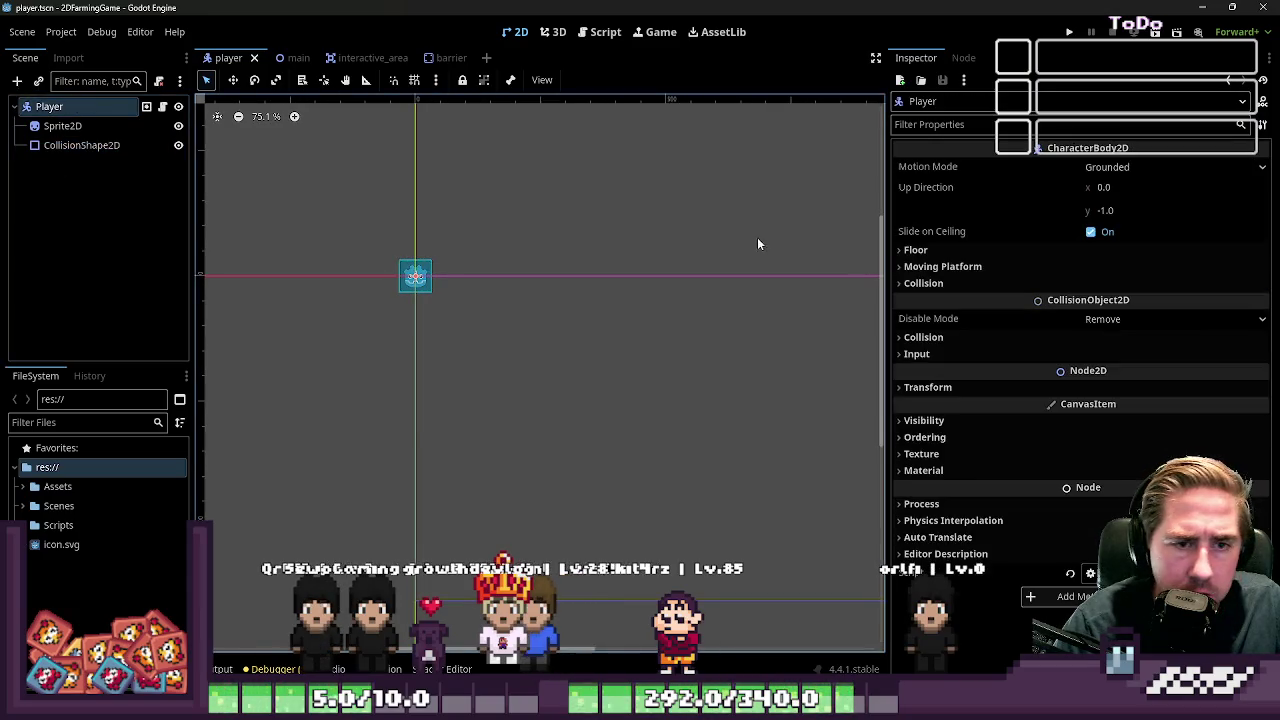
{"action": "left_click", "coordinate": [929, 283]}
{"action": "left_click", "coordinate": [923, 283]}
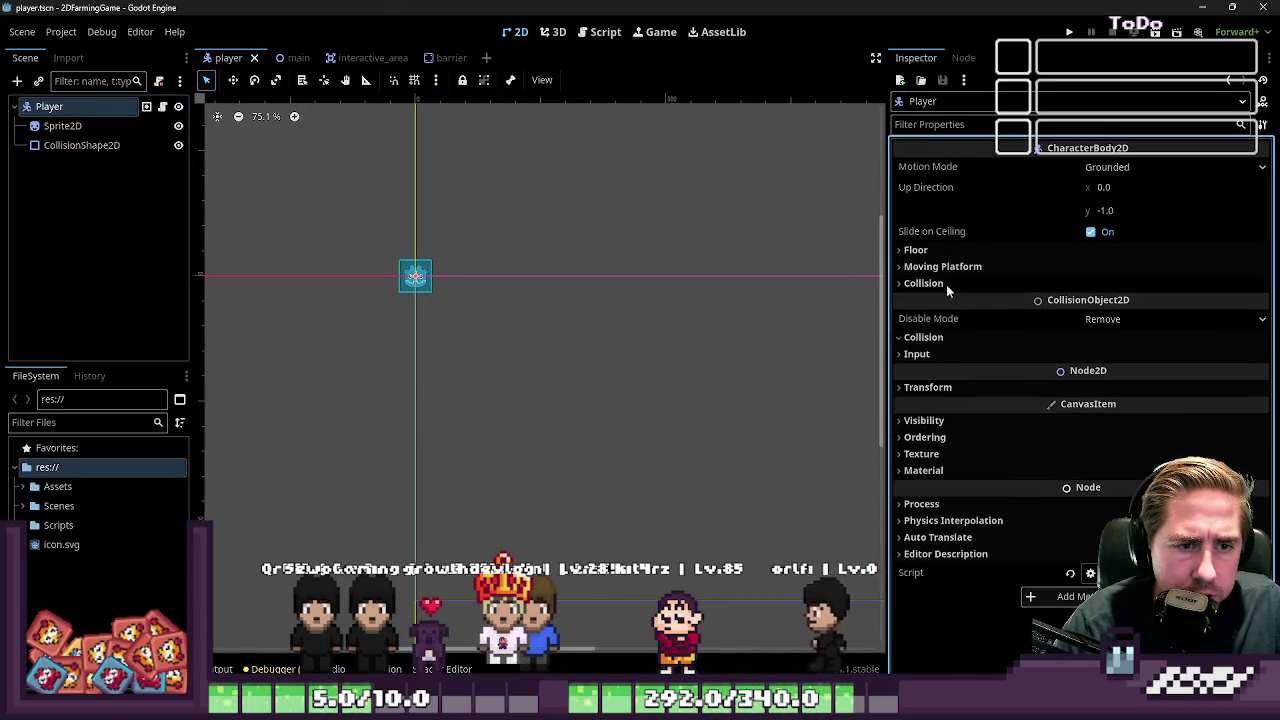
{"action": "left_click", "coordinate": [62, 125]}
{"action": "left_click", "coordinate": [50, 106]}
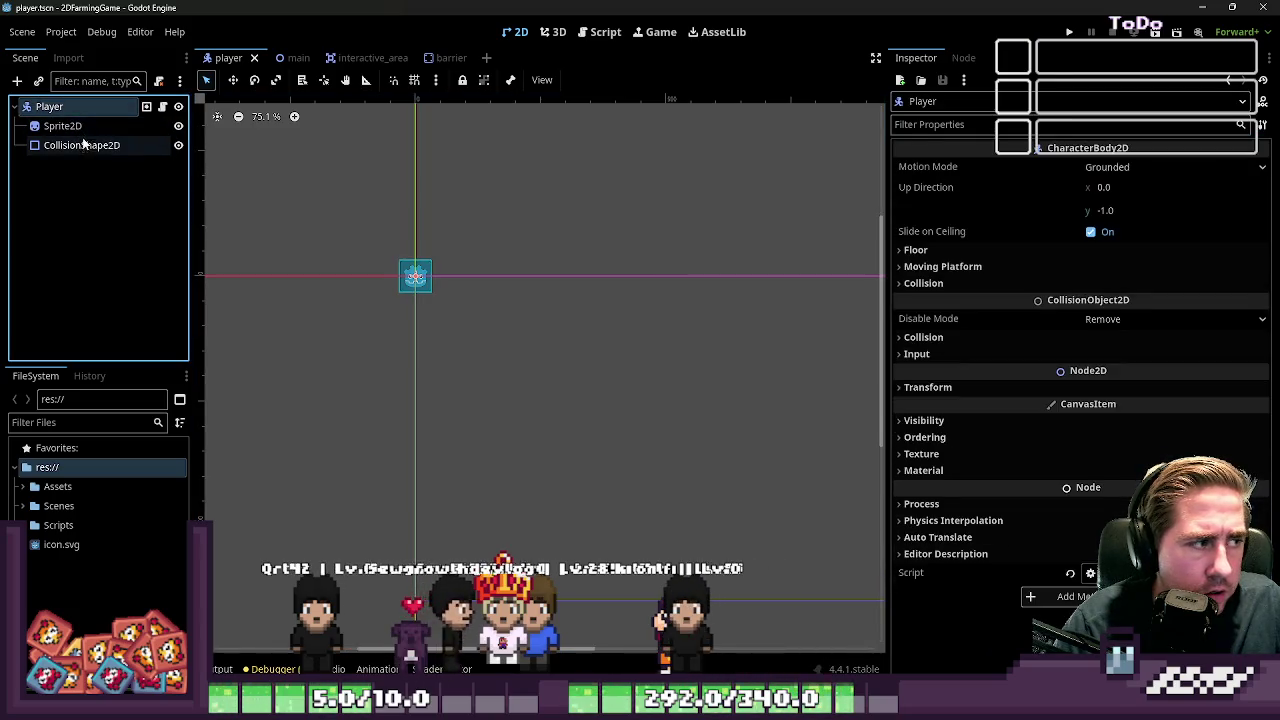
{"action": "left_click", "coordinate": [951, 341]}
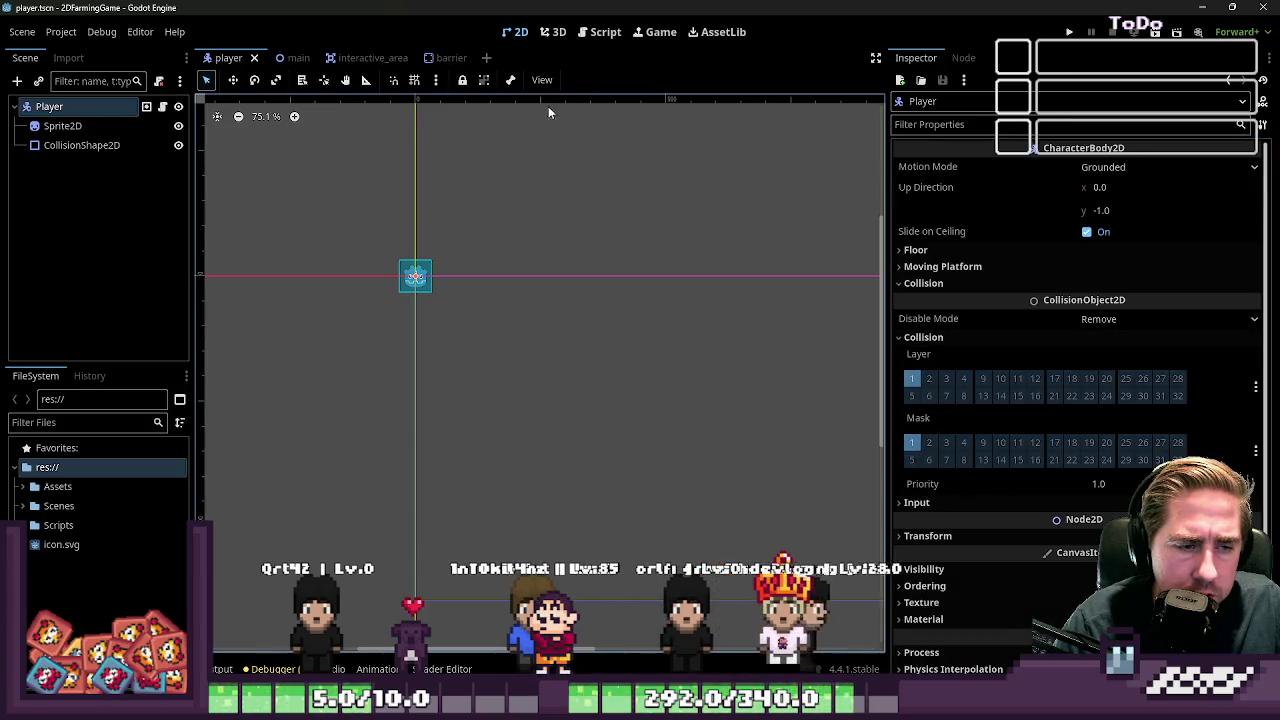
Go back to the barrier scene and select the collision_barrier shape at position 25.5, 90.0
{"action": "left_click", "coordinate": [445, 57]}
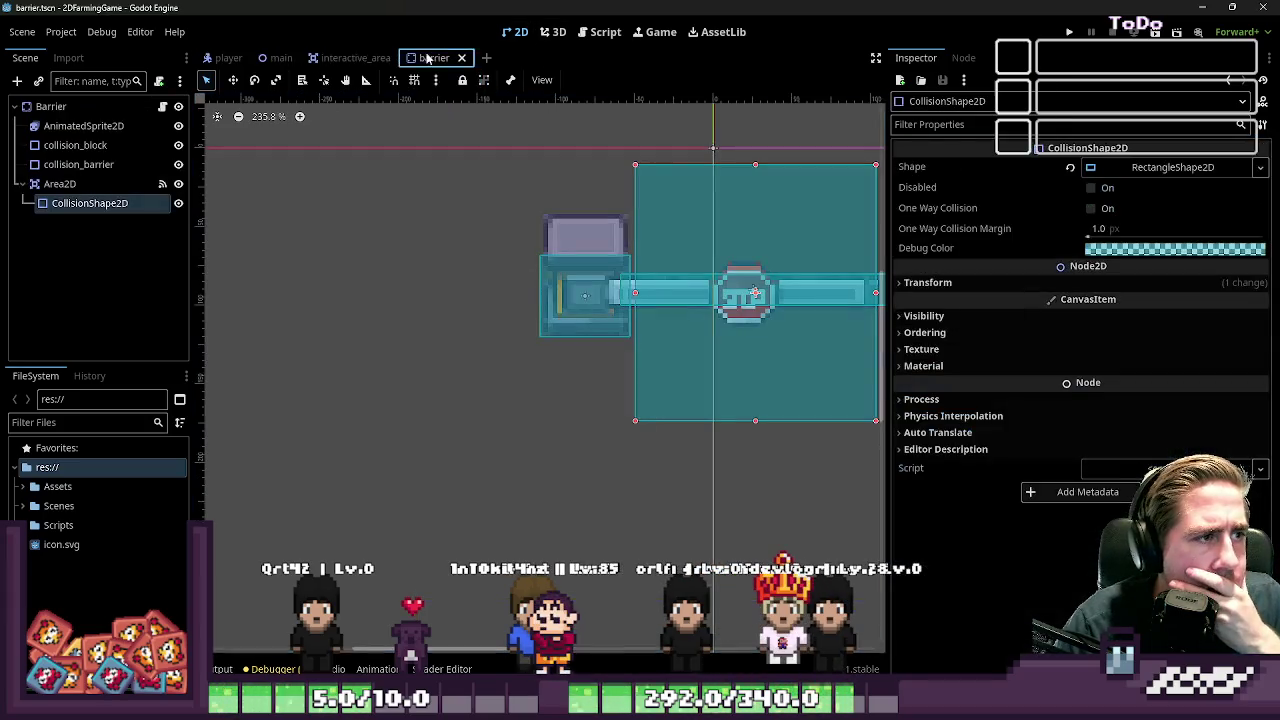
{"action": "left_click", "coordinate": [78, 164]}
{"action": "scroll", "coordinate": [407, 318], "scroll_direction": "down", "scroll_amount": 3}
{"action": "scroll", "coordinate": [410, 316], "scroll_direction": "down", "scroll_amount": 2}
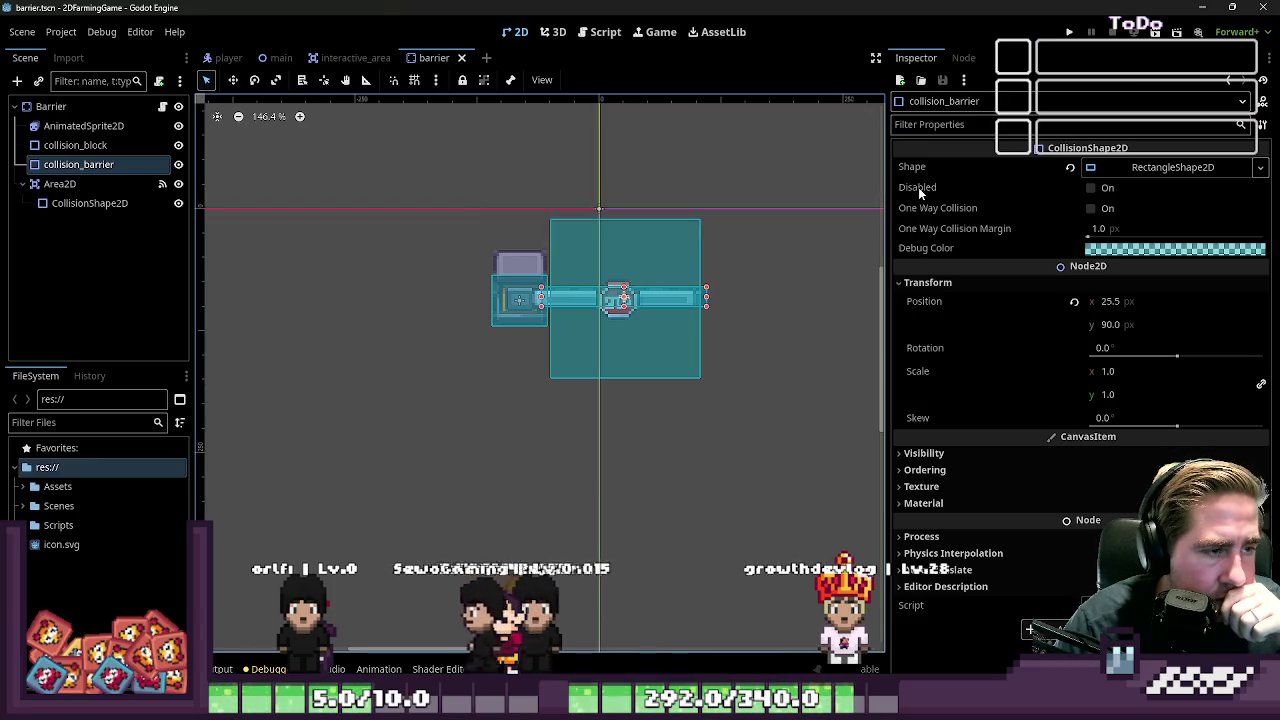
In barrier.gd, change line 7 to collision_barrier.set_deferred("disabled", true) in the enter handler
{"action": "left_click", "coordinate": [598, 32]}
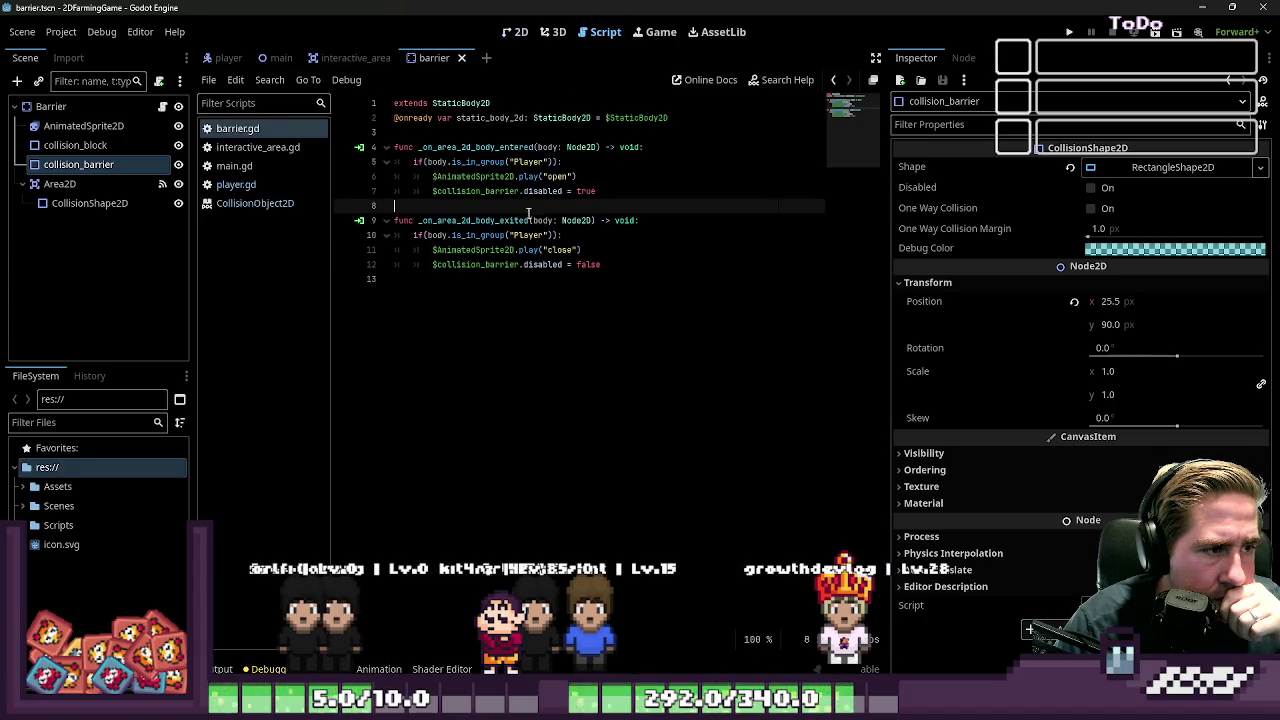
{"action": "key", "text": "Left"}
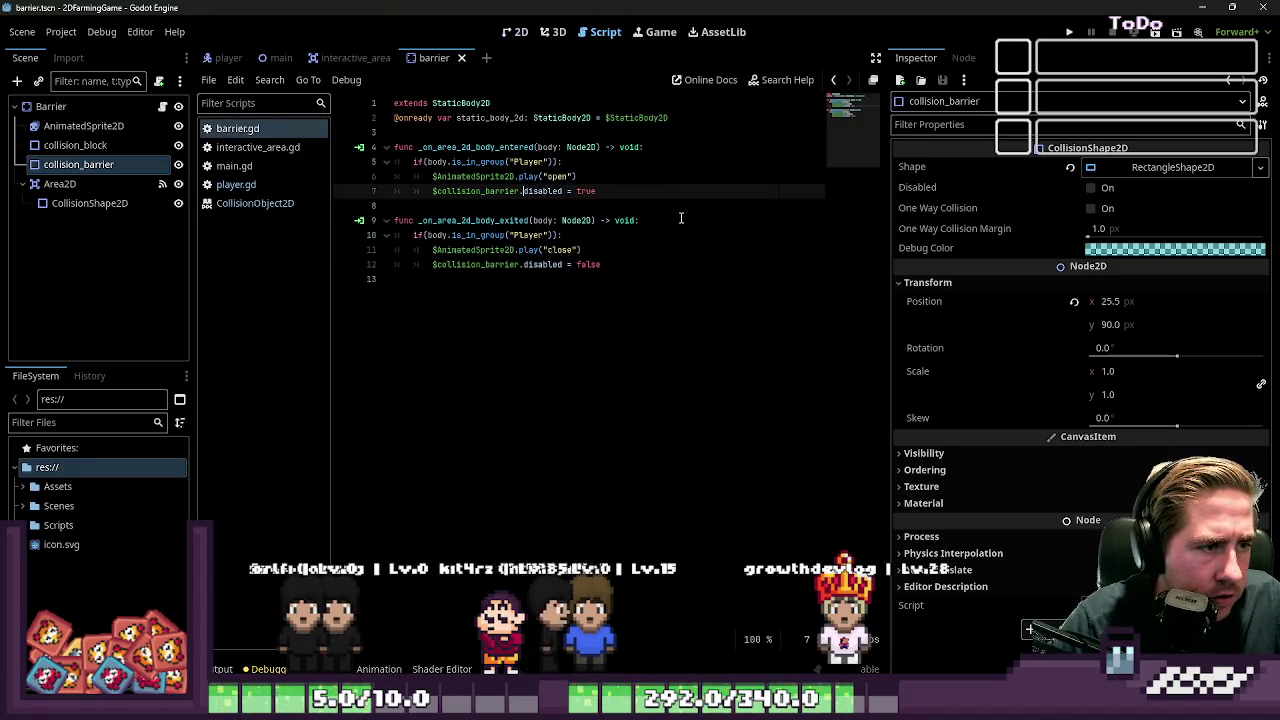
{"action": "type", "text": "deferr"}
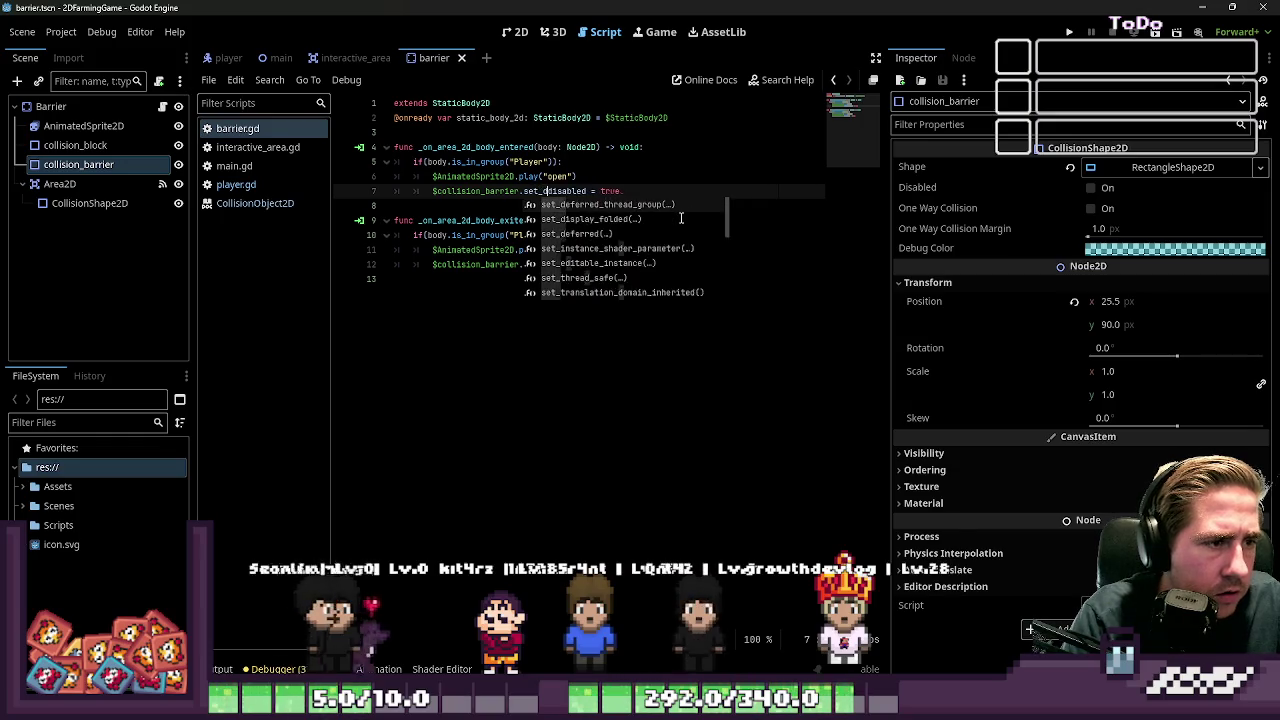
{"action": "type", "text": "ed("}
{"action": "key", "text": "Escape"}
{"action": "type", "text": "\""}
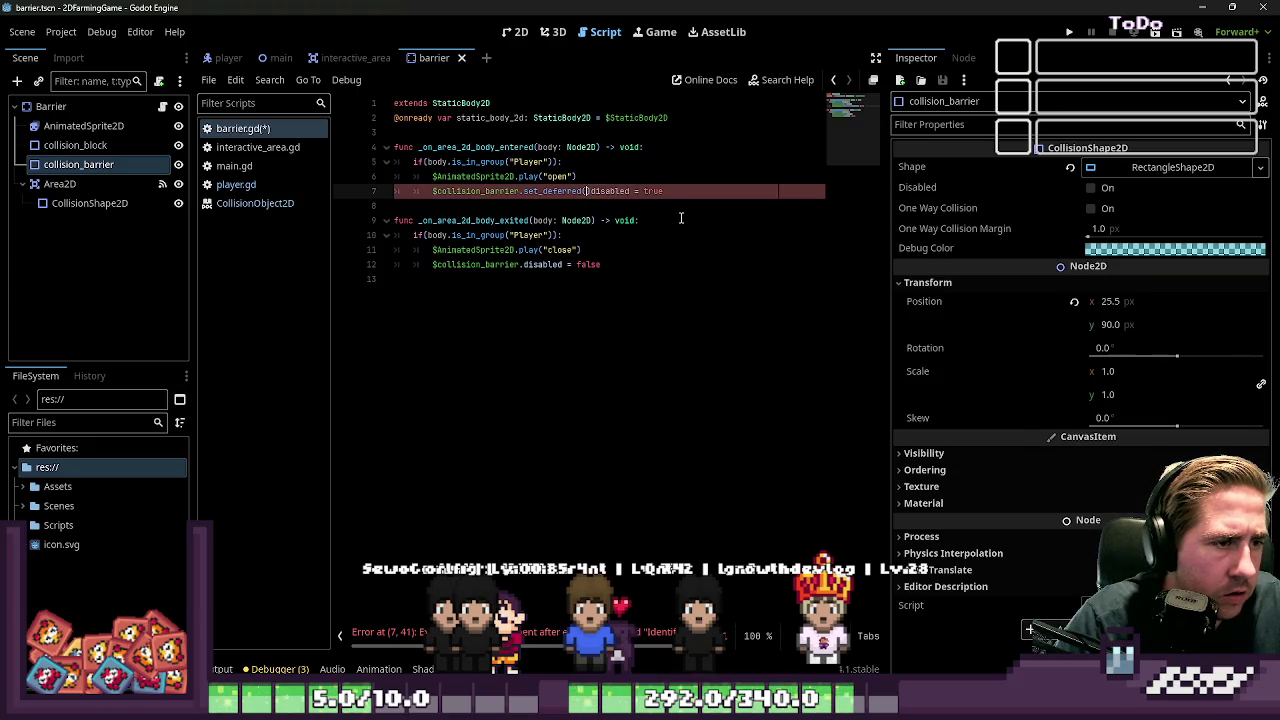
{"action": "type", "text": "disabled"}
{"action": "key", "text": "Return"}
{"action": "type", "text": "true"}
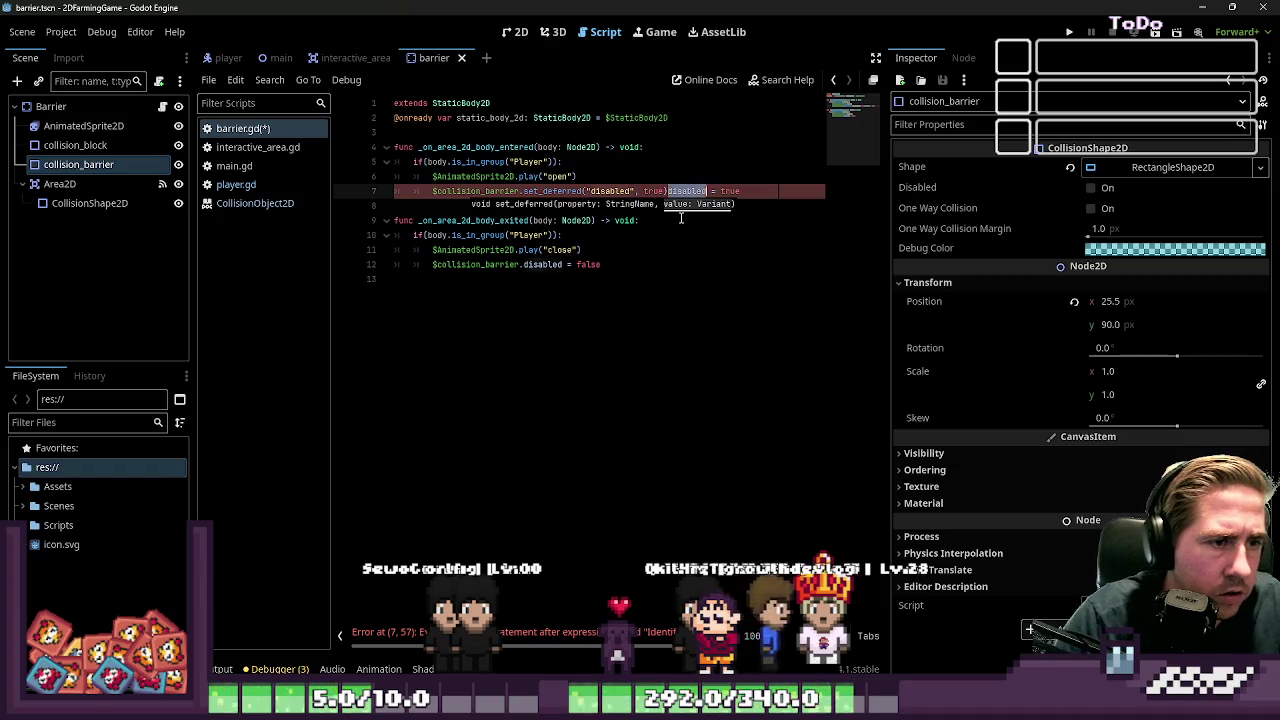
Rewrite line 12 in the exit handler as set_deferred("disabled", false) with correct indentation
{"action": "key", "text": "Down"}
{"action": "key", "text": "Down"}
{"action": "key", "text": "Down"}
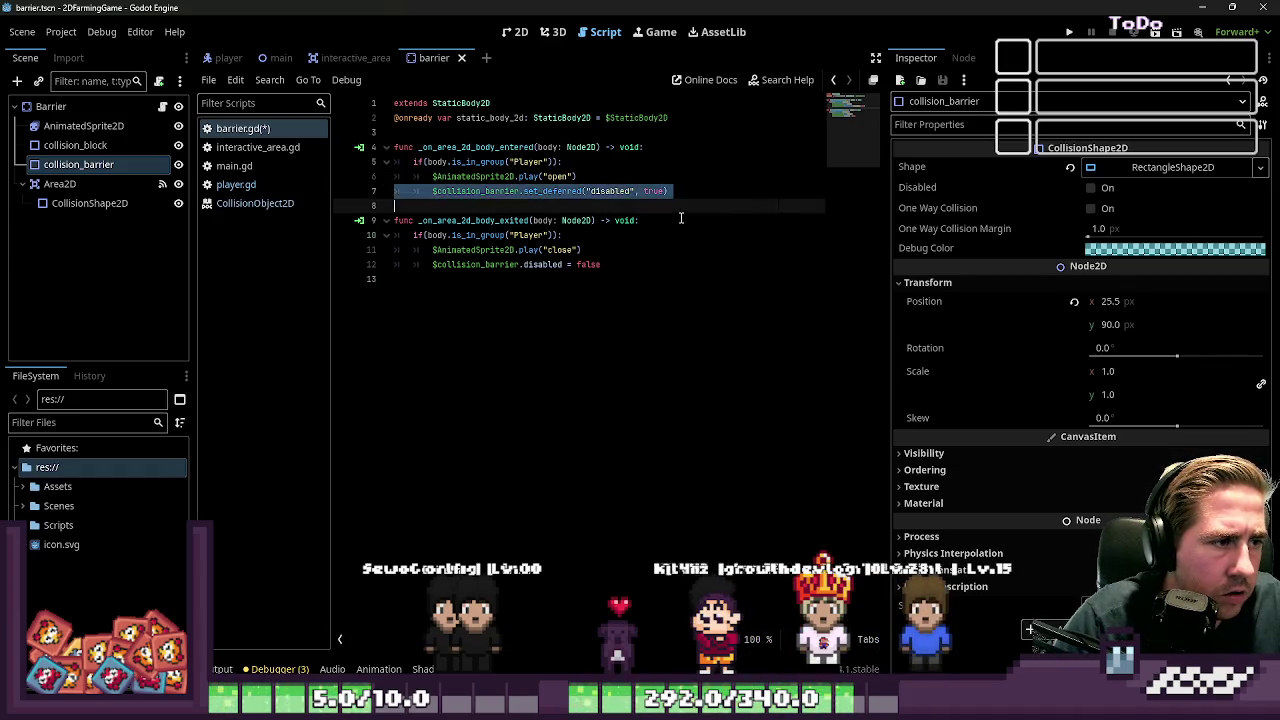
{"action": "key", "text": "Down"}
{"action": "key", "text": "Down"}
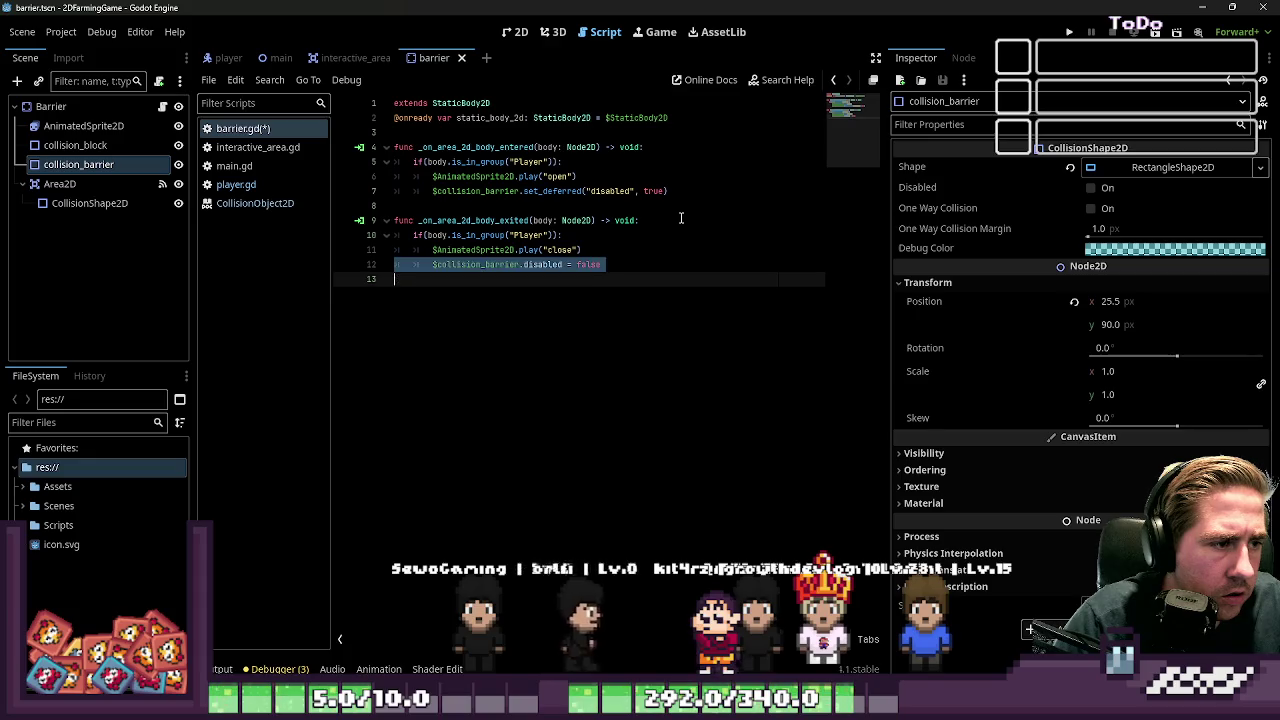
{"action": "type", "text": "$collision_barrier.set_deferred(\"disabled\", true)"}
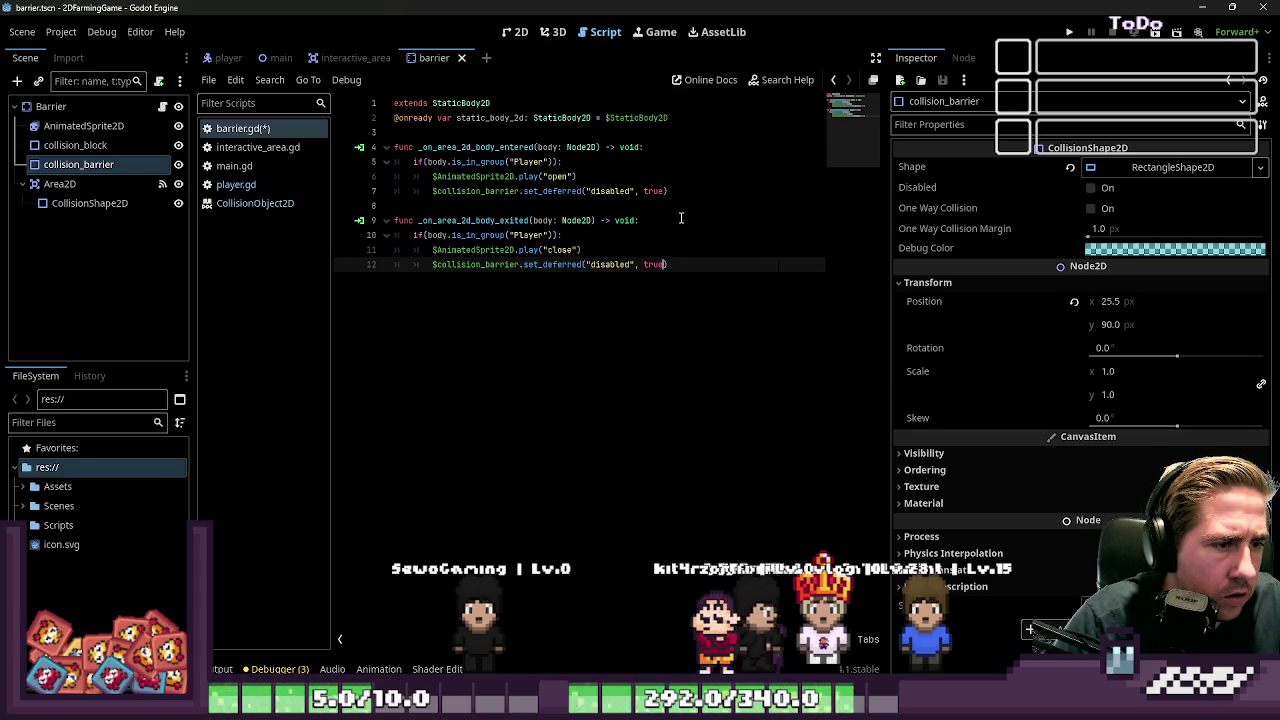
{"action": "type", "text": "fals"}
{"action": "key", "text": "Return"}
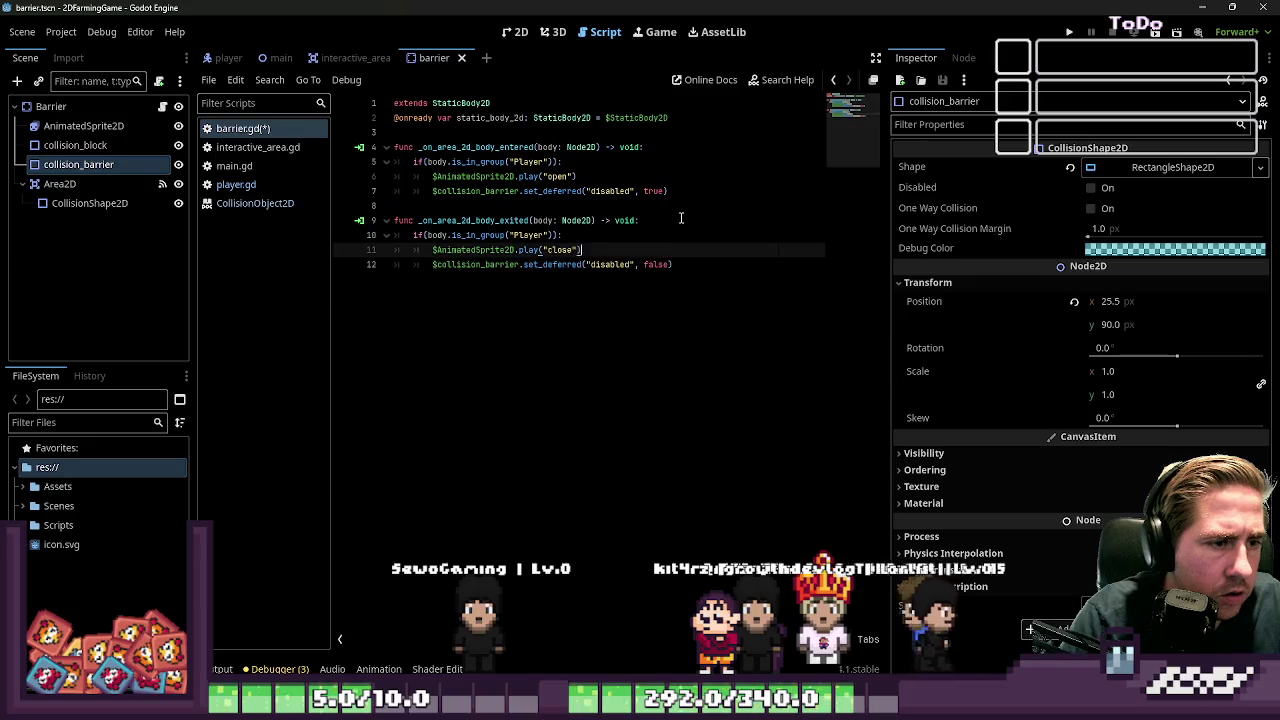
{"action": "key", "text": "shift+Tab"}
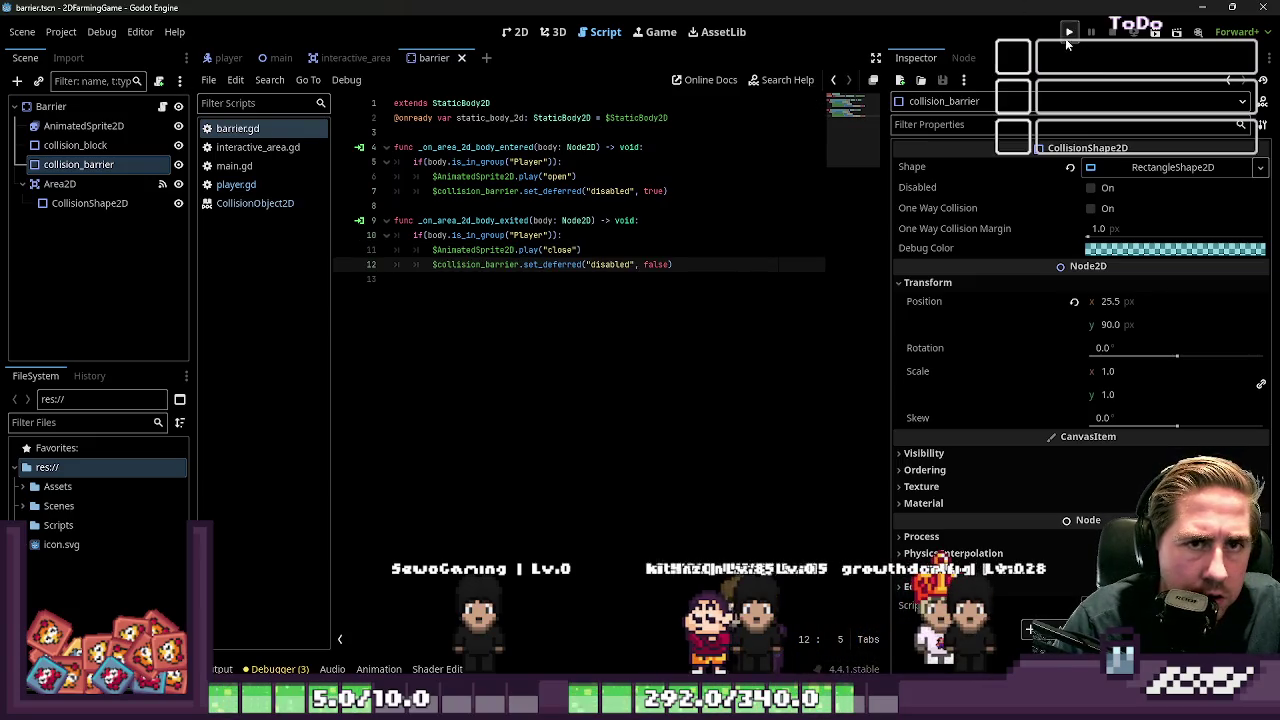
{"action": "left_click", "coordinate": [1068, 36]}
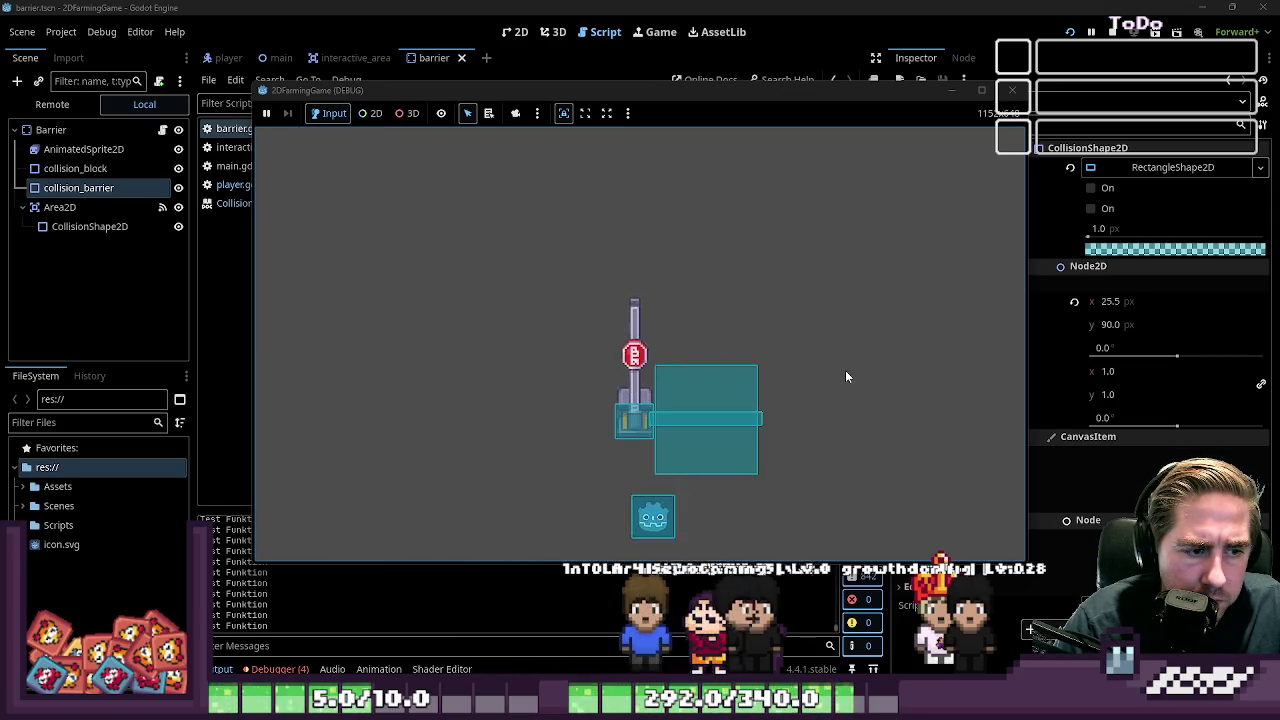
{"action": "key", "text": "Up"}
{"action": "key", "text": "Left"}
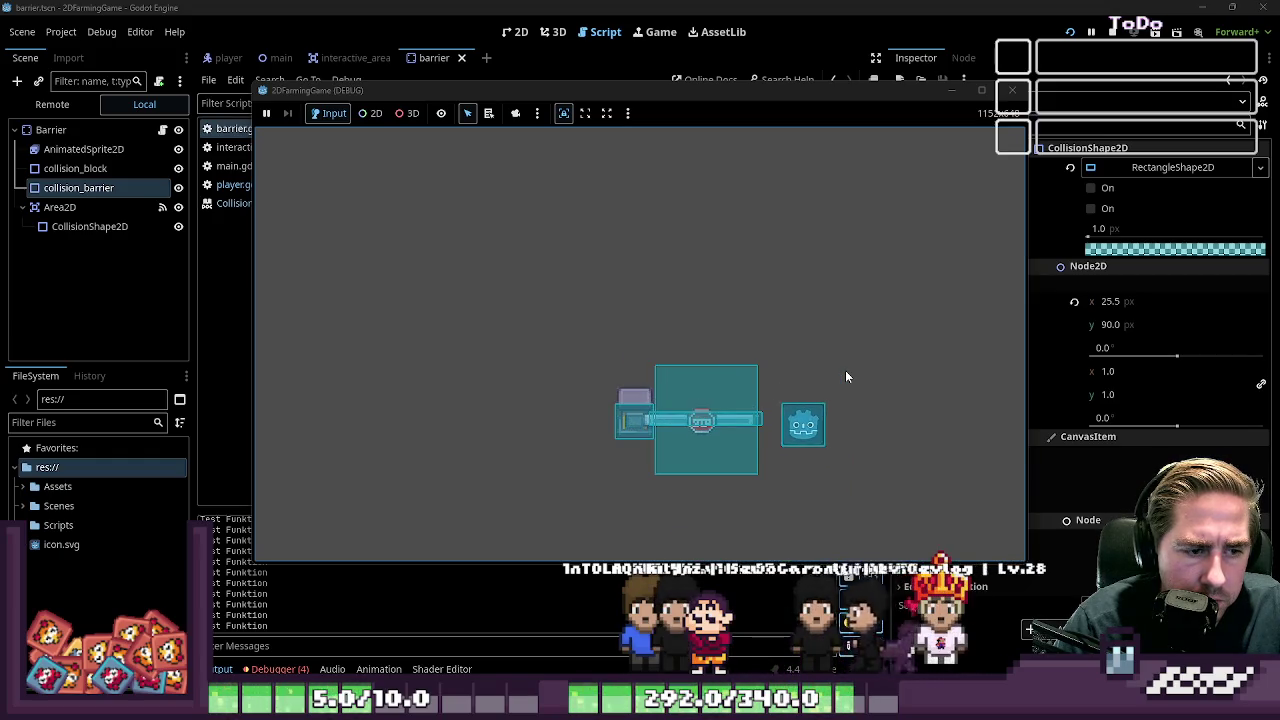
{"action": "key", "text": "Down"}
{"action": "key", "text": "Left"}
{"action": "key", "text": "Up"}
{"action": "key", "text": "Down"}
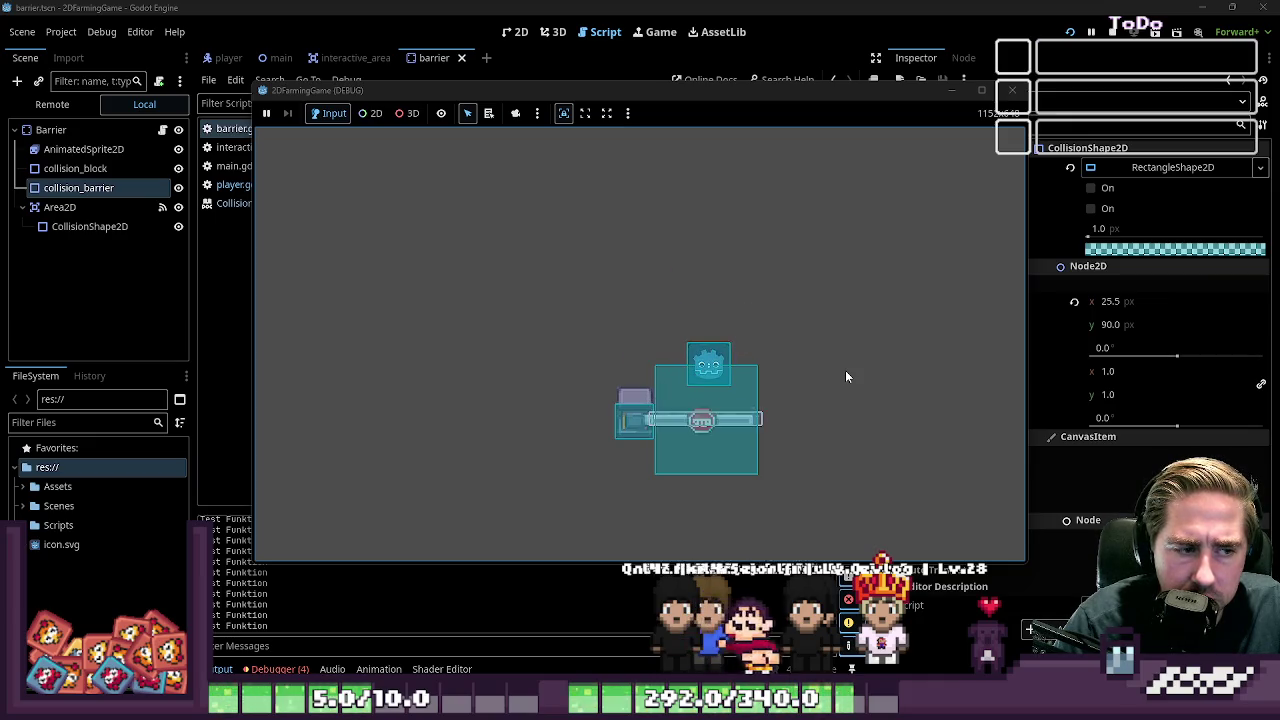
{"action": "key", "text": "Up"}
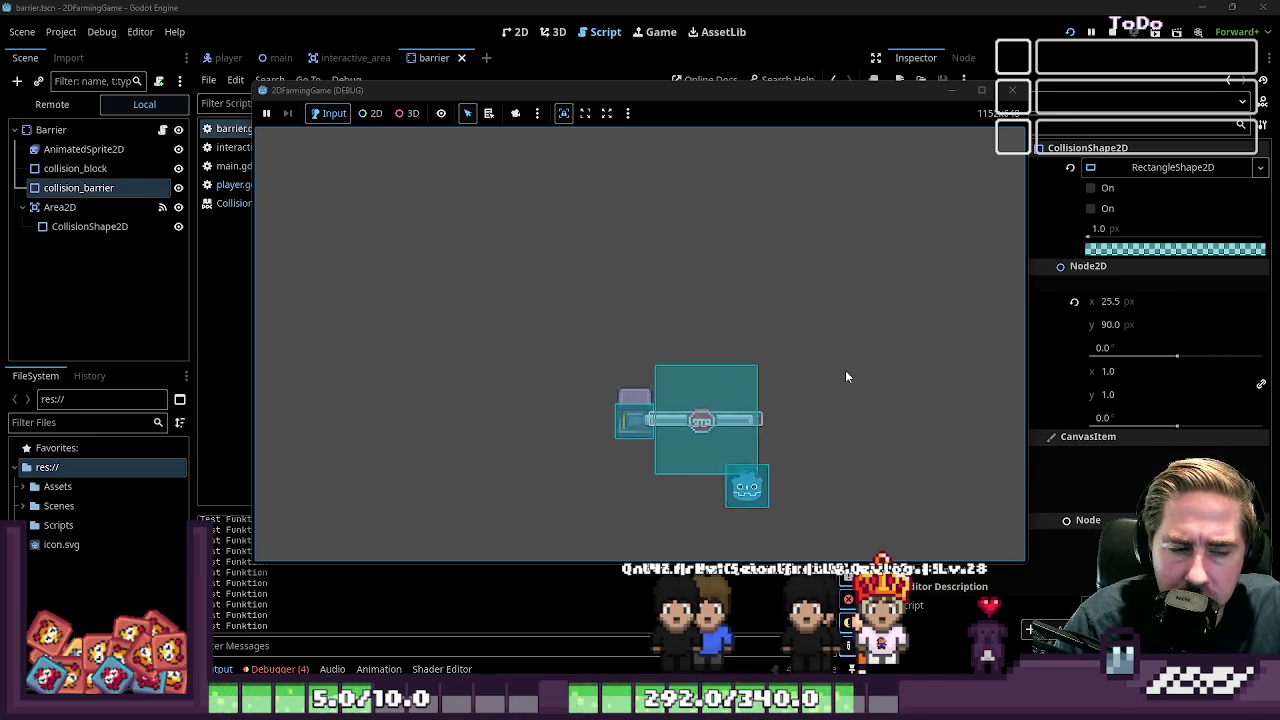
{"action": "key", "text": "Down"}
{"action": "key", "text": "Left"}
{"action": "key", "text": "Right"}
{"action": "key", "text": "Up"}
{"action": "key", "text": "Up"}
{"action": "key", "text": "Left"}
{"action": "key", "text": "Right"}
{"action": "key", "text": "Down"}
{"action": "key", "text": "Down"}
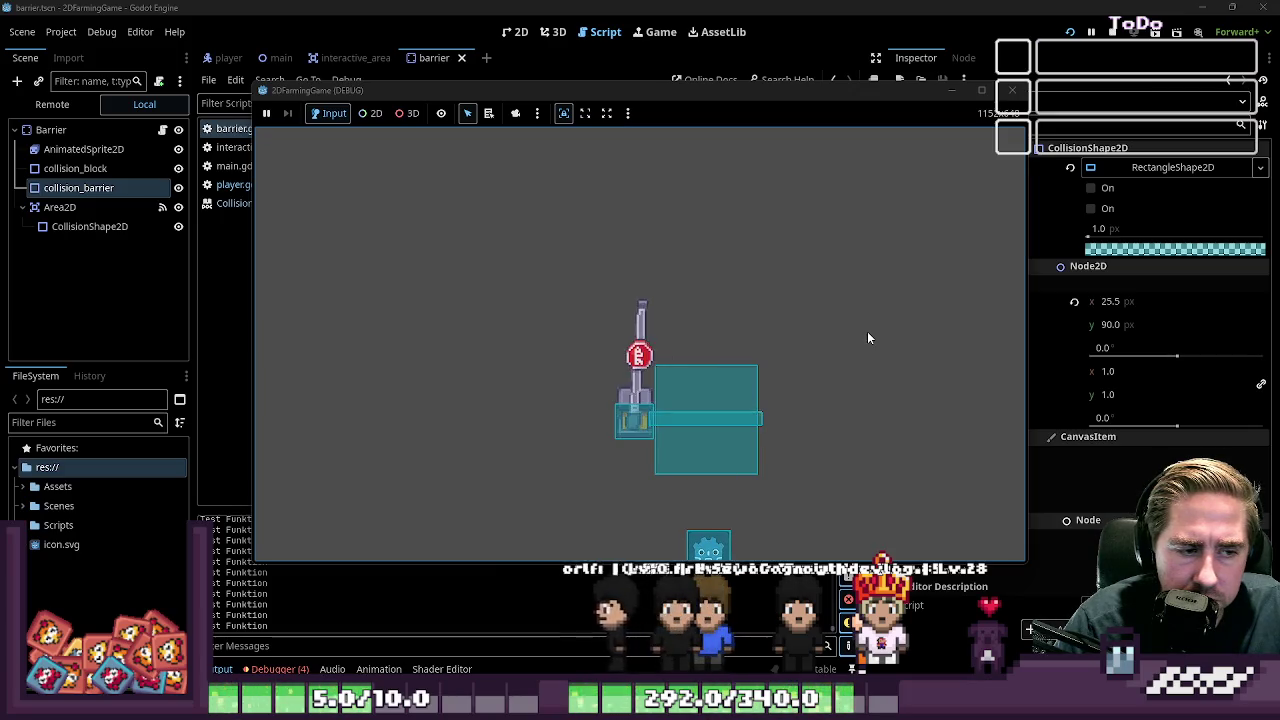
{"action": "left_click", "coordinate": [1011, 91]}
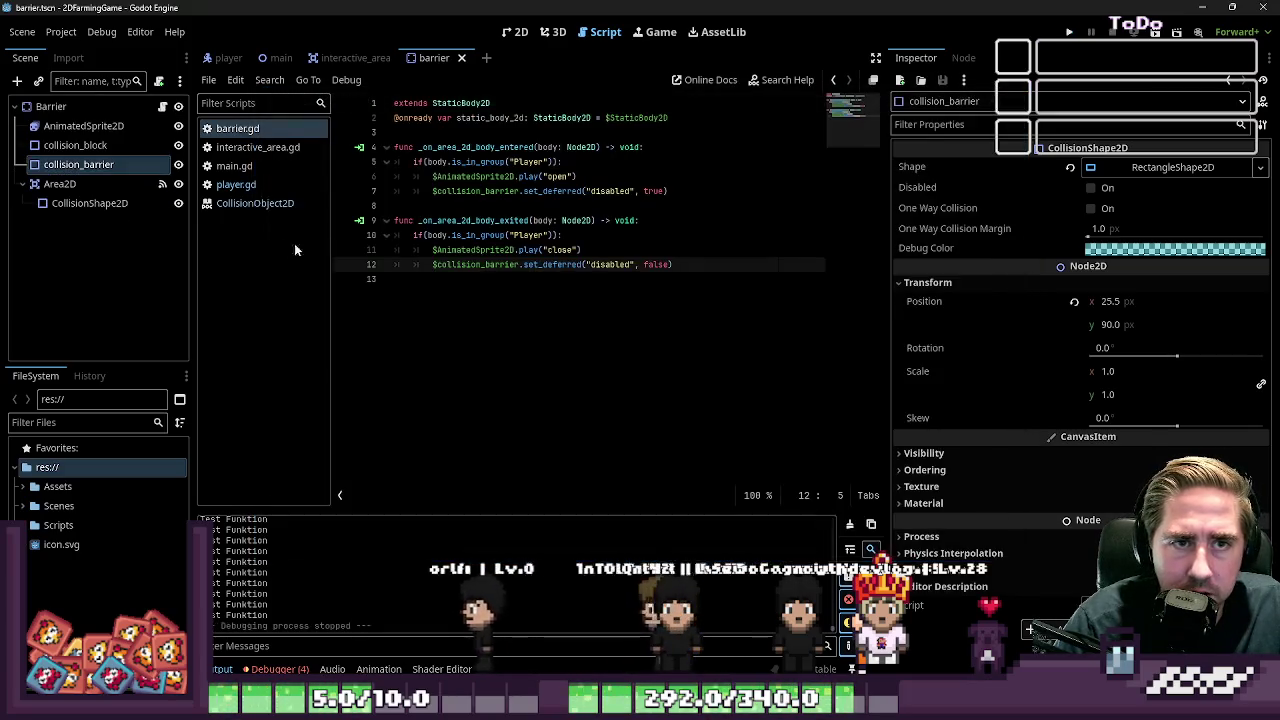
{"action": "double_click", "coordinate": [560, 191]}
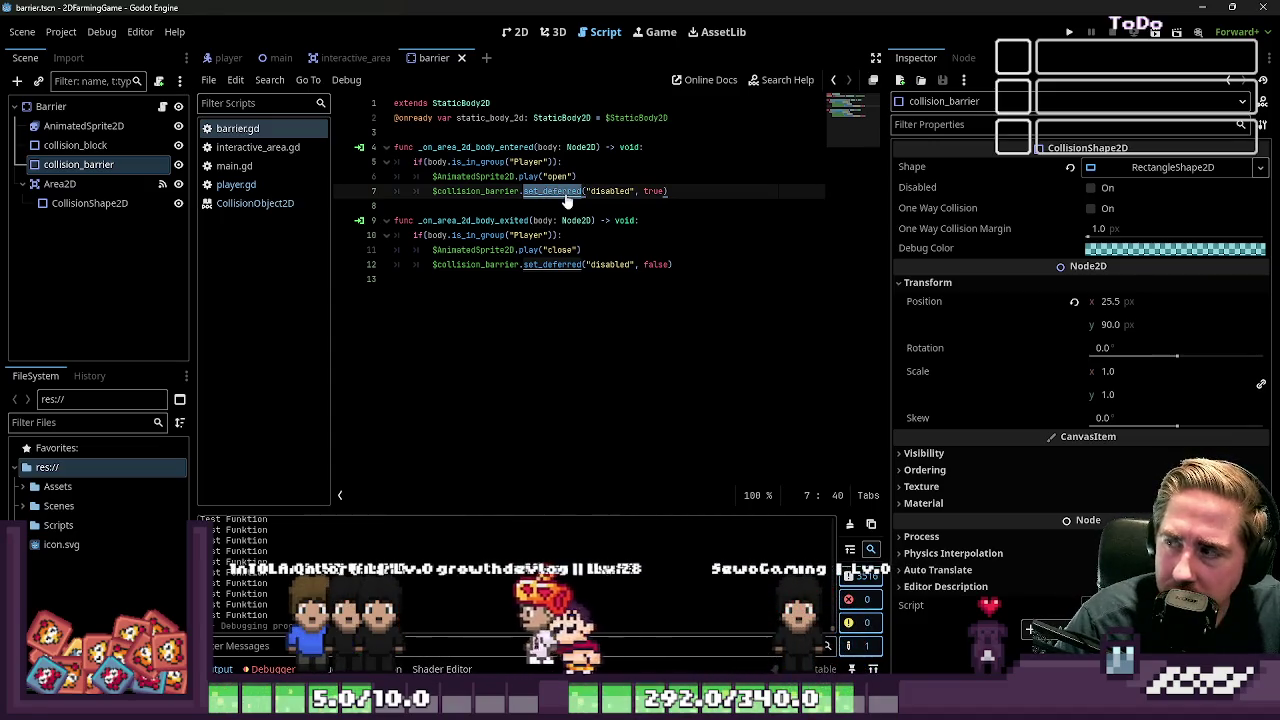
{"action": "left_click", "coordinate": [139, 187]}
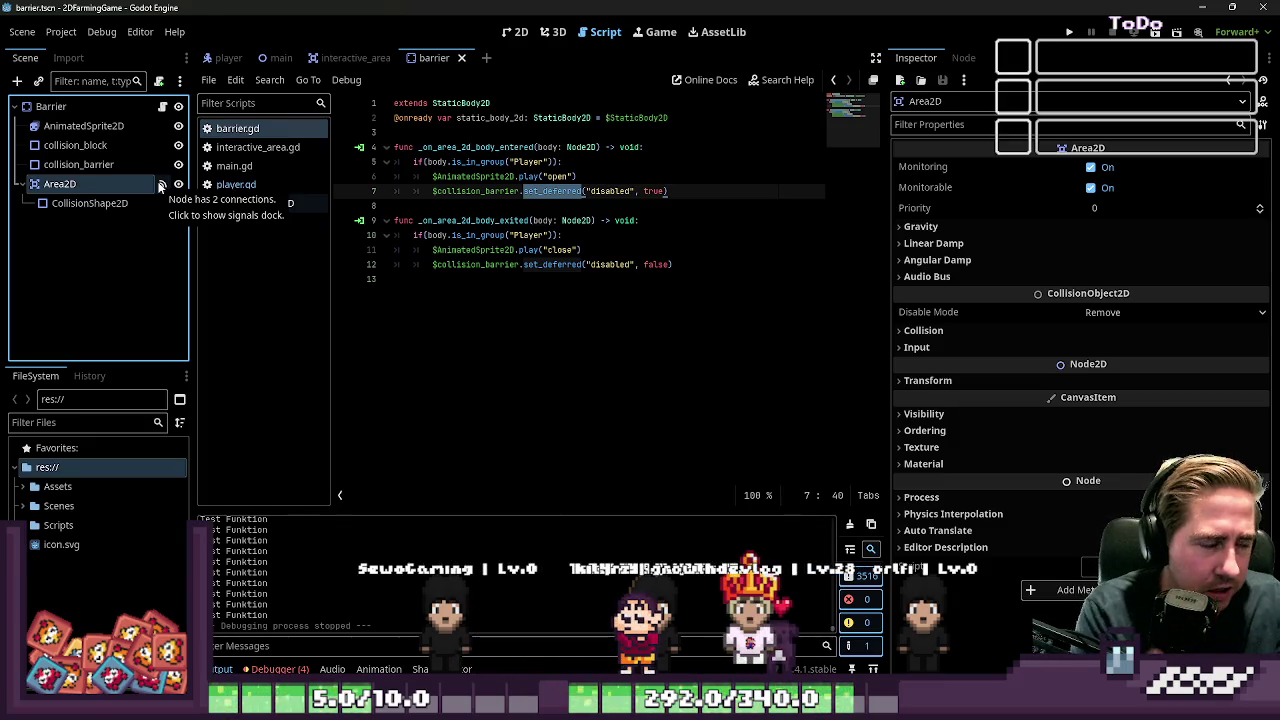
{"action": "left_click", "coordinate": [88, 200]}
{"action": "left_click", "coordinate": [95, 184]}
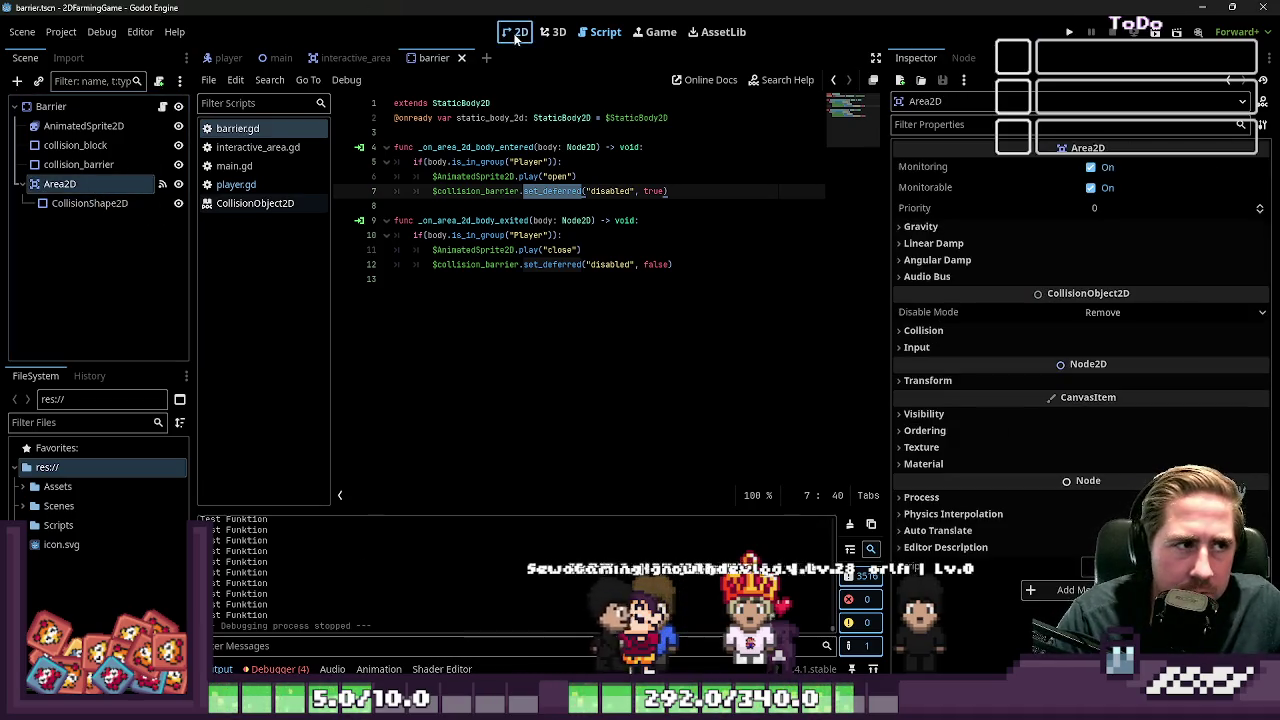
{"action": "left_click", "coordinate": [515, 31]}
{"action": "left_click", "coordinate": [83, 125]}
{"action": "left_click", "coordinate": [89, 203]}
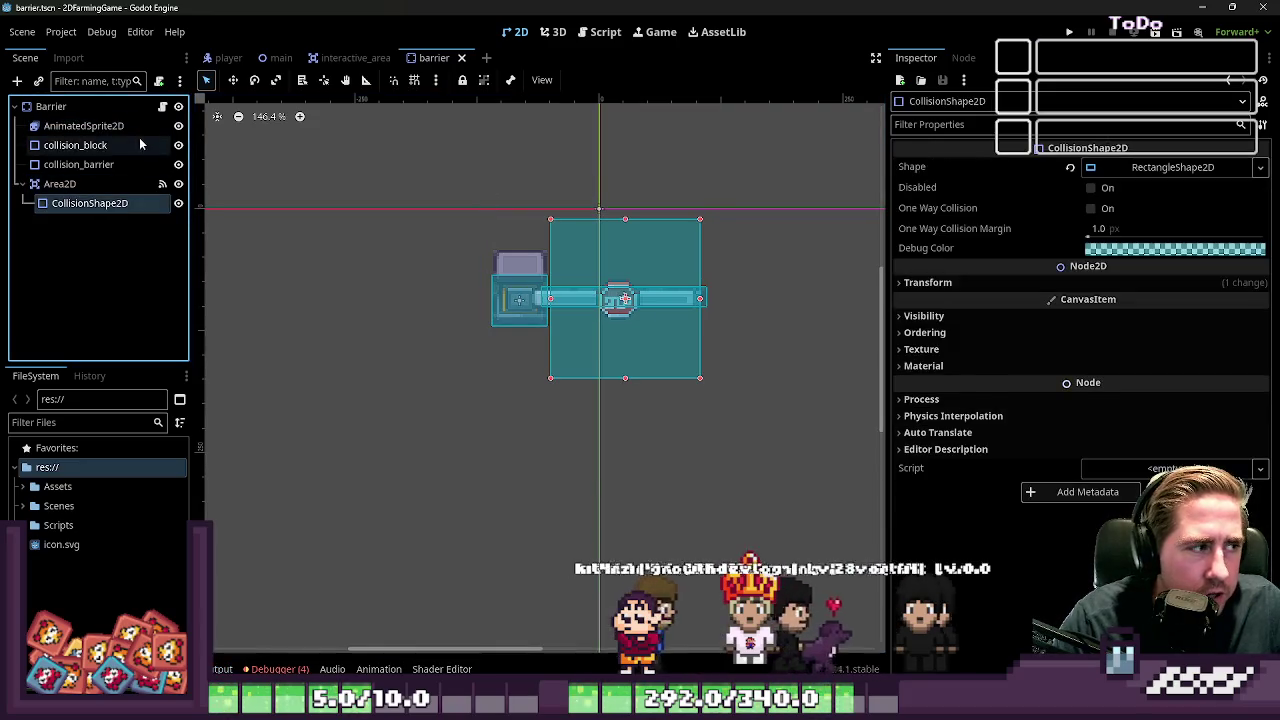
{"action": "left_click", "coordinate": [162, 106]}
{"action": "left_click_drag", "start_coordinate": [672, 264], "coordinate": [527, 264]}
{"action": "double_click", "coordinate": [656, 264]}
{"action": "key", "text": "Down"}
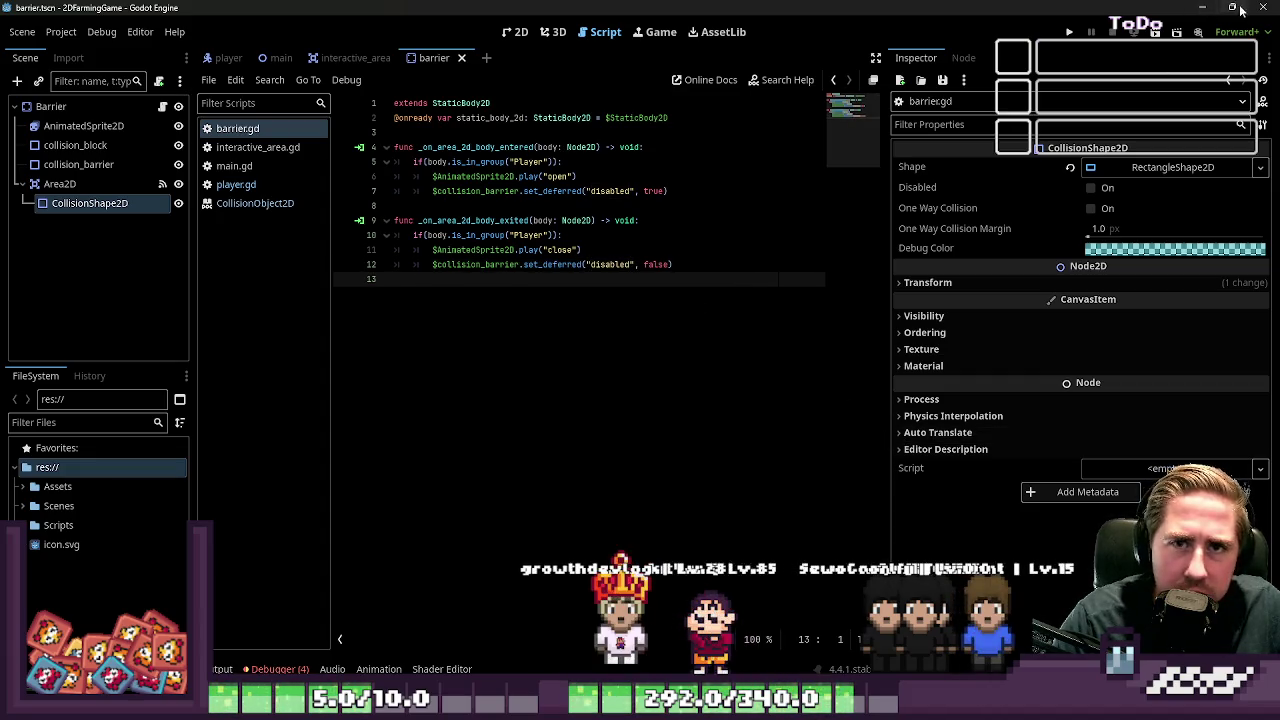